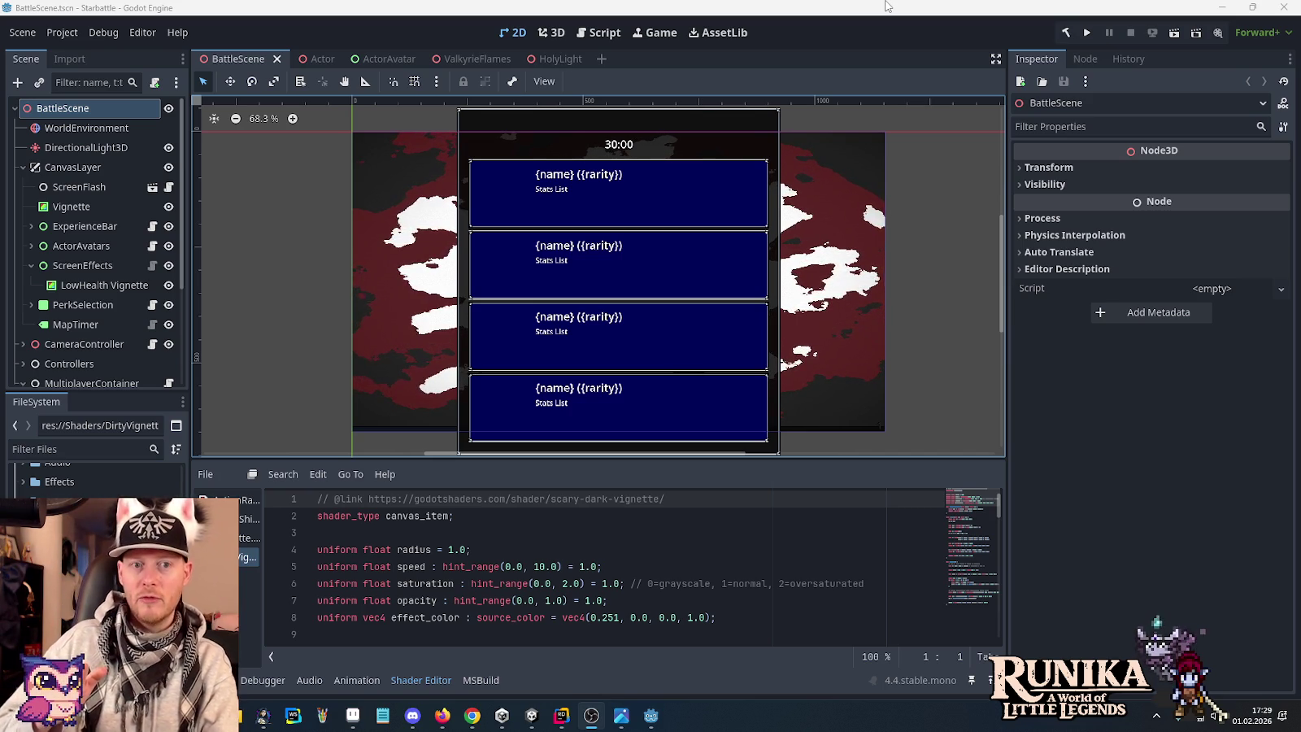
Save the battle scene and launch Starbattle with client and debug game windows.
click(887, 40)
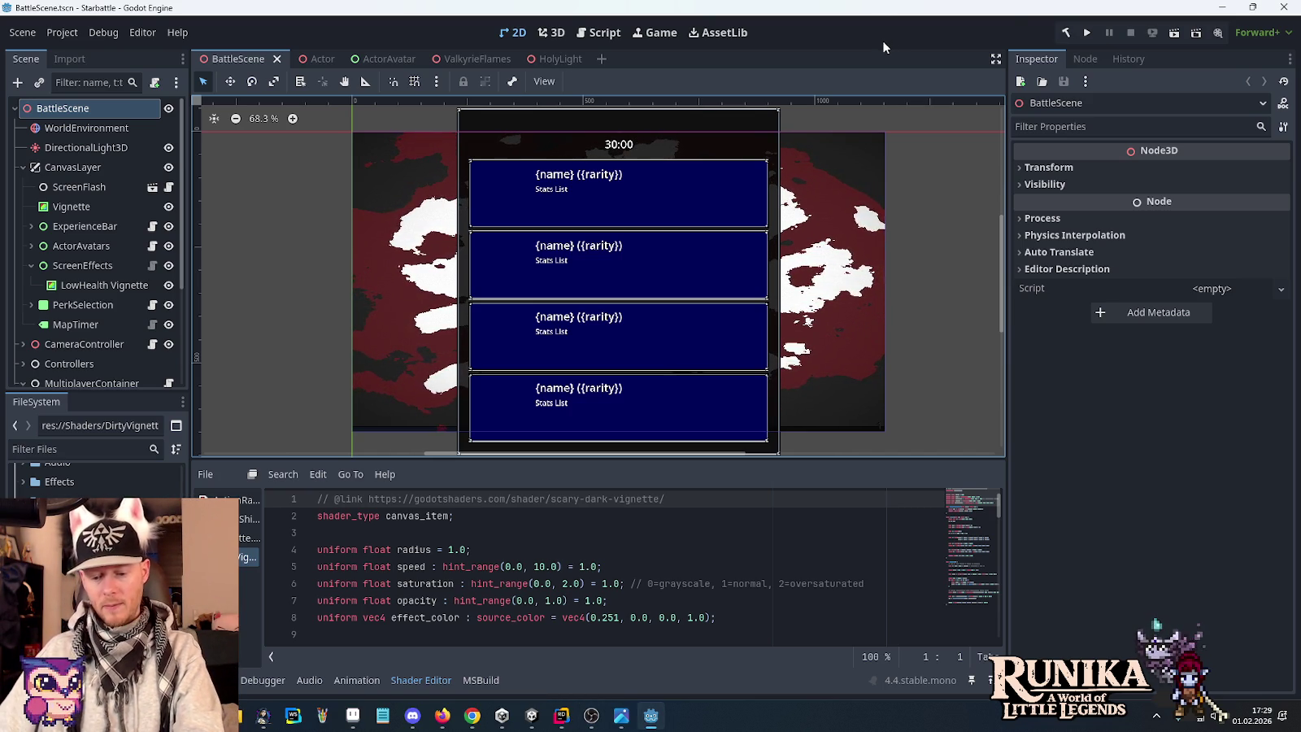
key(ctrl+s)
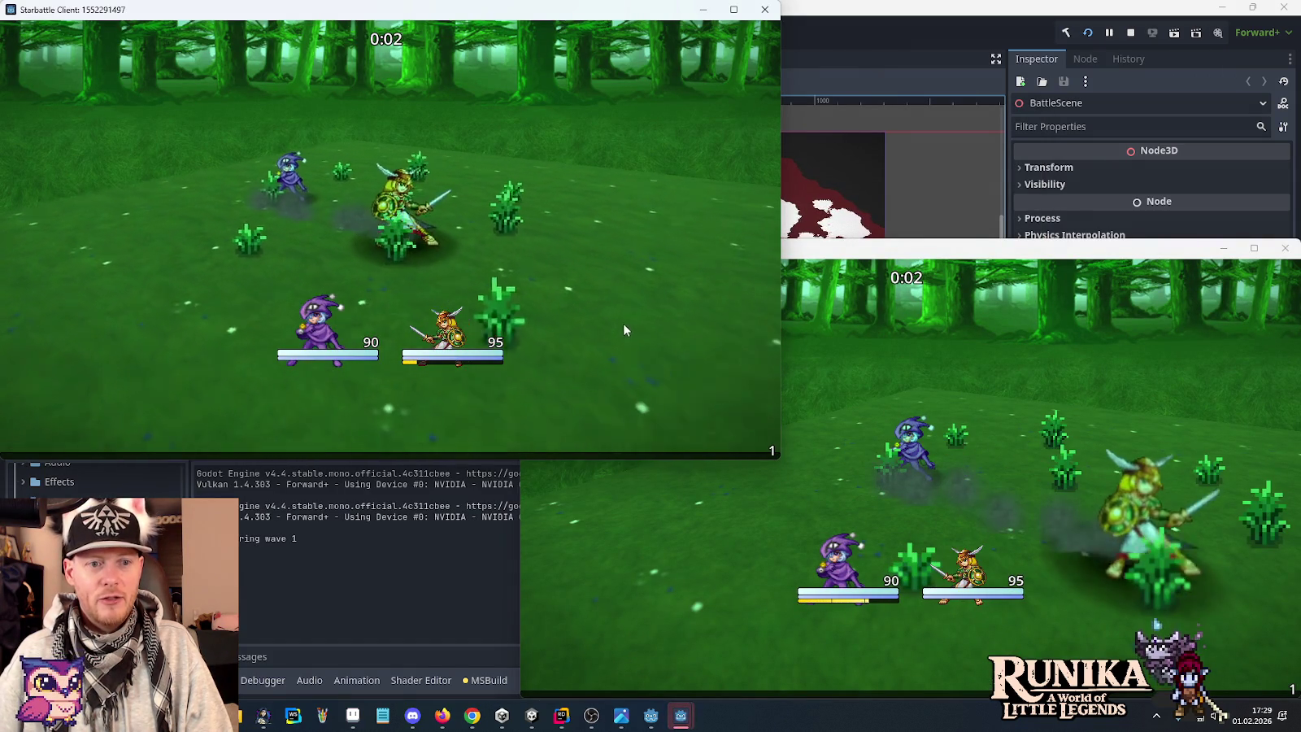
Play the opening forest fight across both windows until Vitality (Epic) and Dexterity (Rare) cards appear.
click(975, 475)
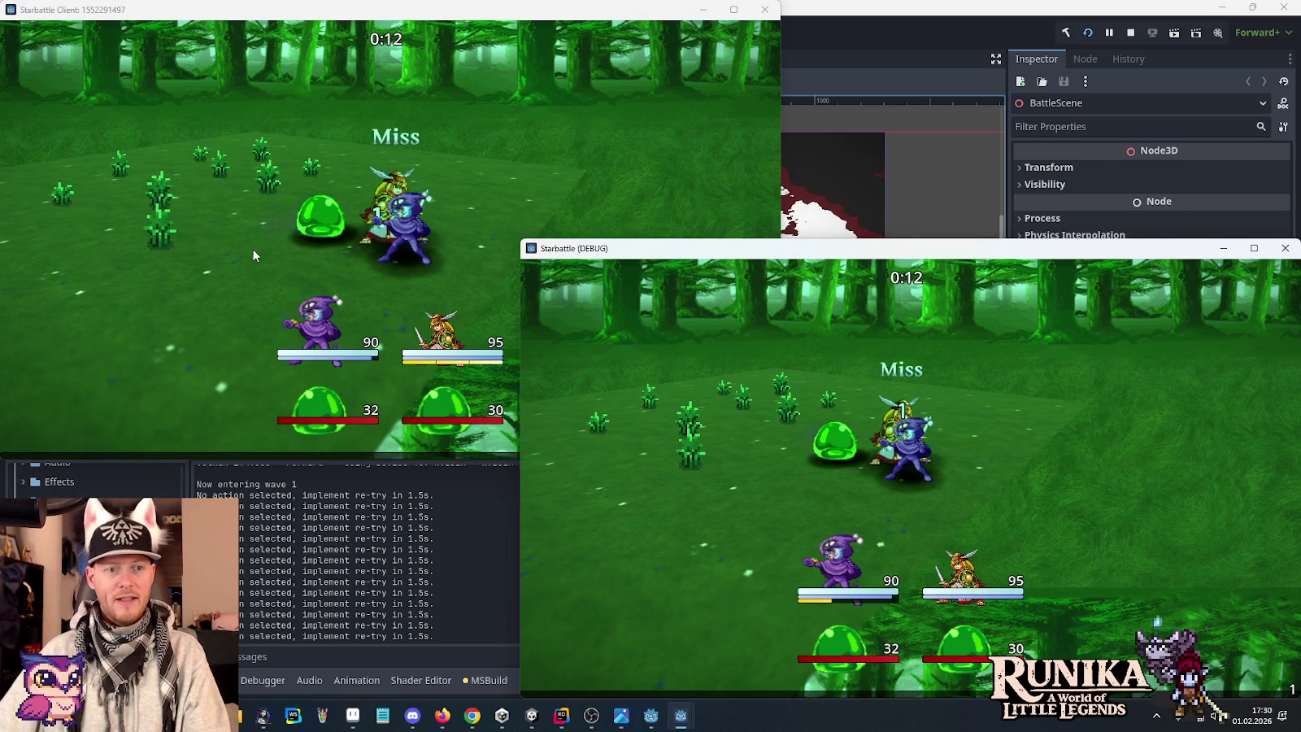
click(275, 253)
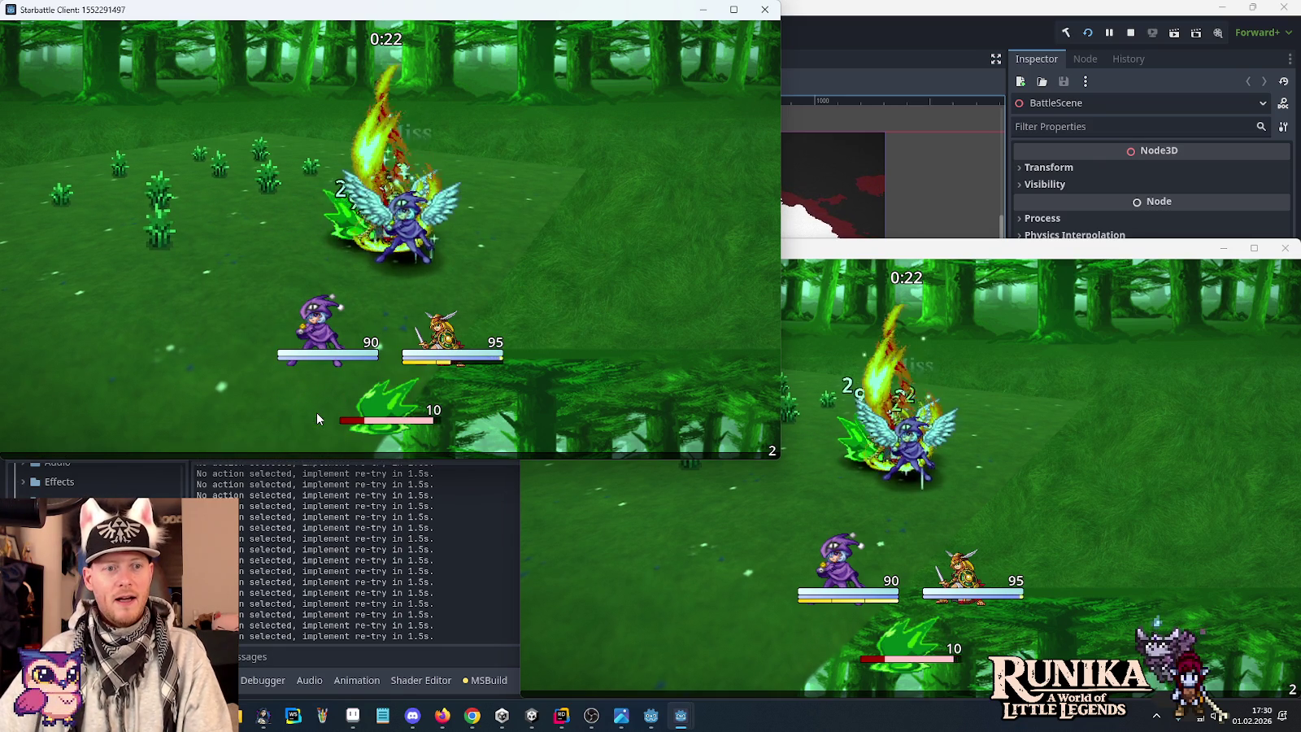
click(931, 650)
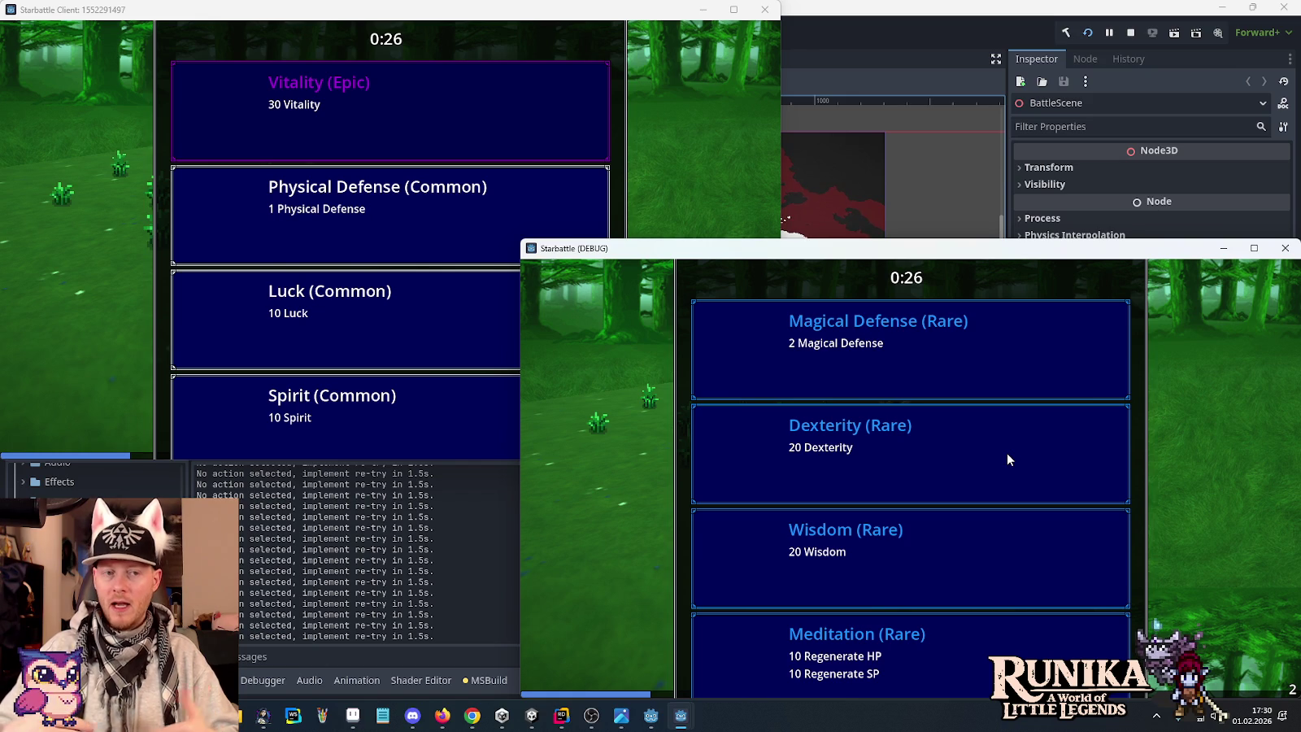
Pick the Vitality (Epic) card for the client and an upgrade card for the debug player.
click(362, 102)
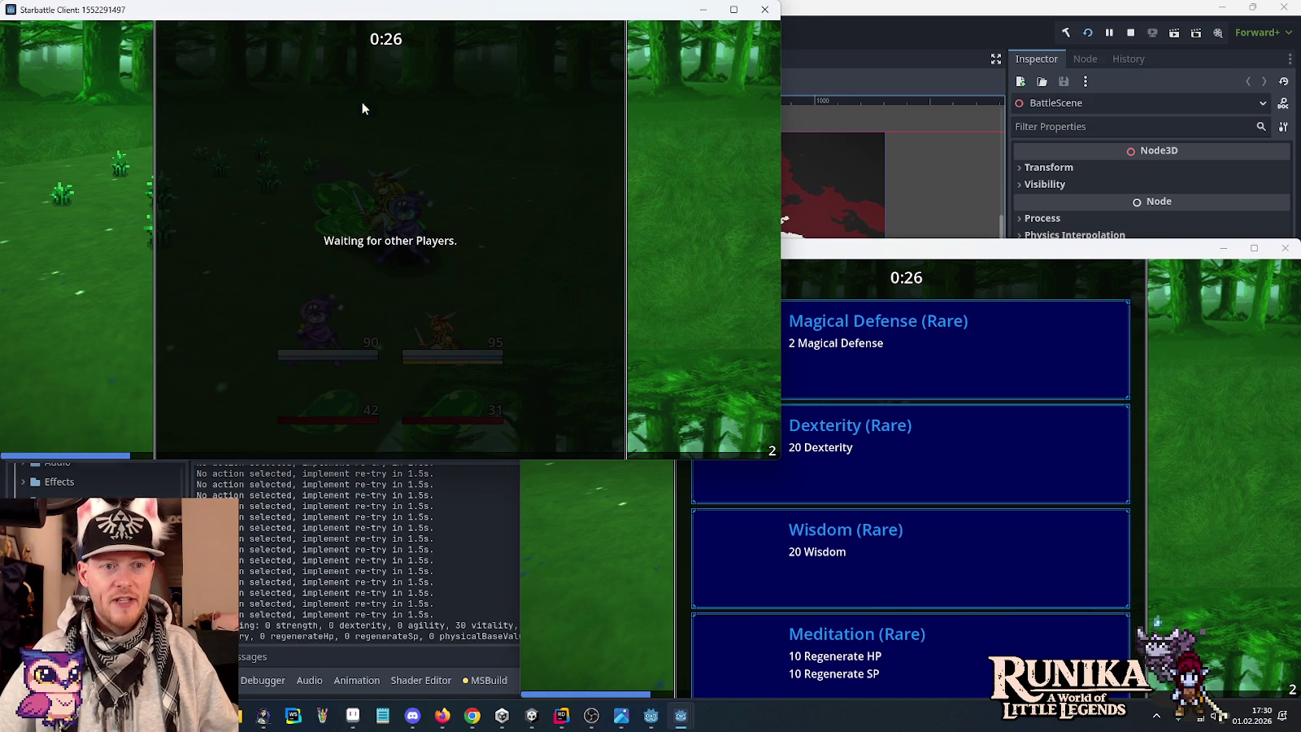
click(1174, 439)
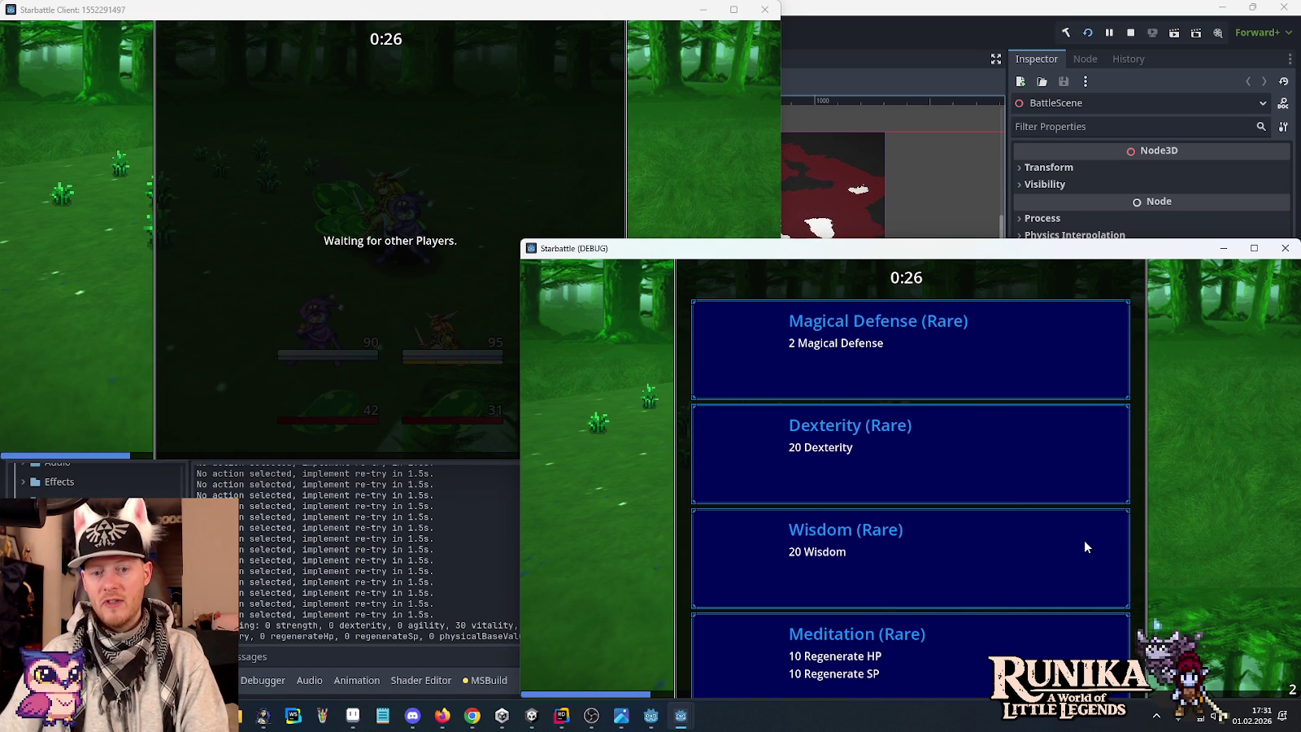
click(863, 551)
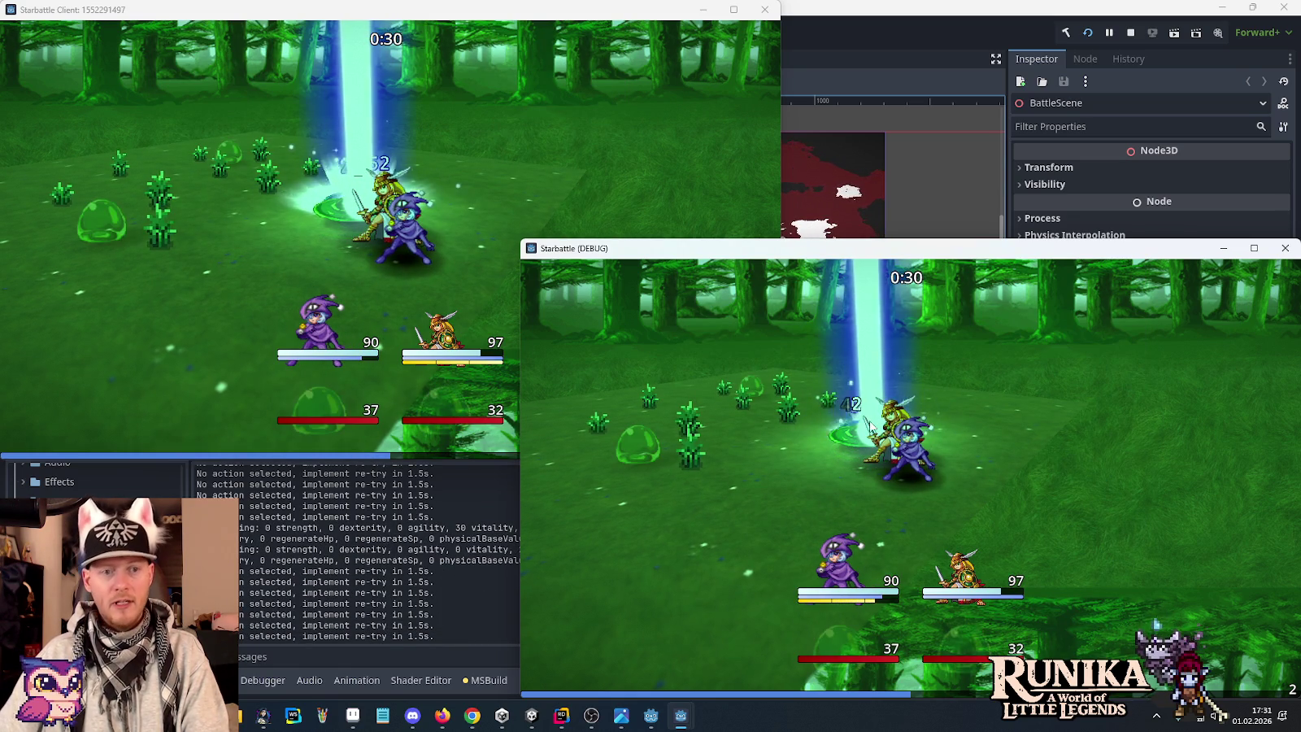
Attack the slimes from both windows until Meditation and Critter upgrade cards are offered.
click(348, 252)
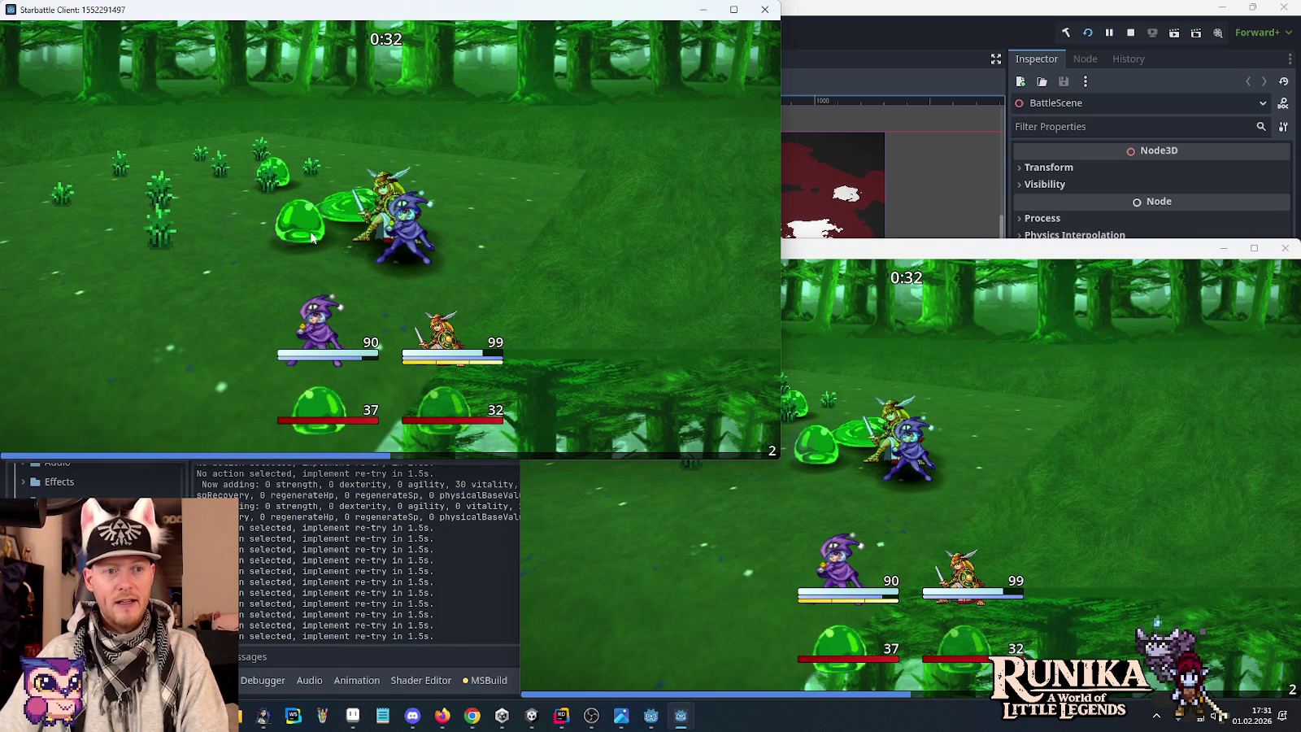
click(900, 631)
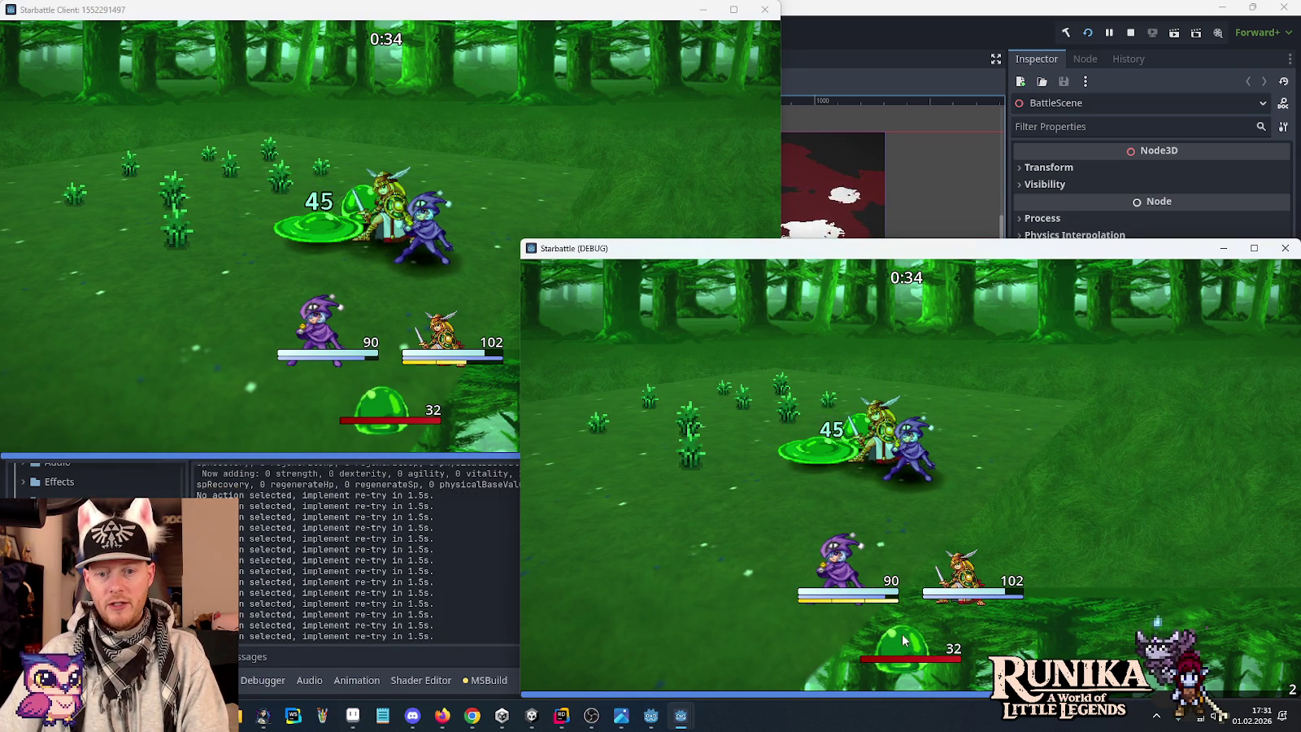
click(904, 647)
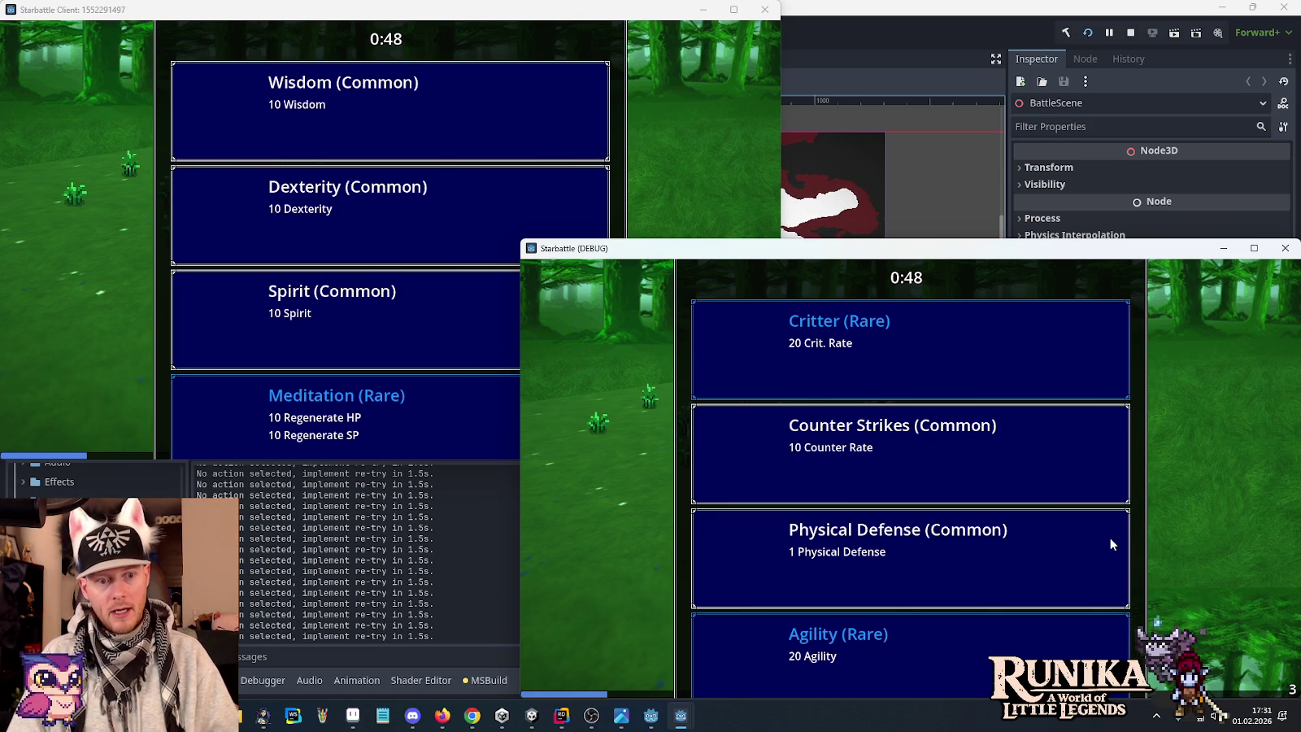
Choose Meditation (Rare) for the client and Agility (Rare) for the debug player.
click(453, 378)
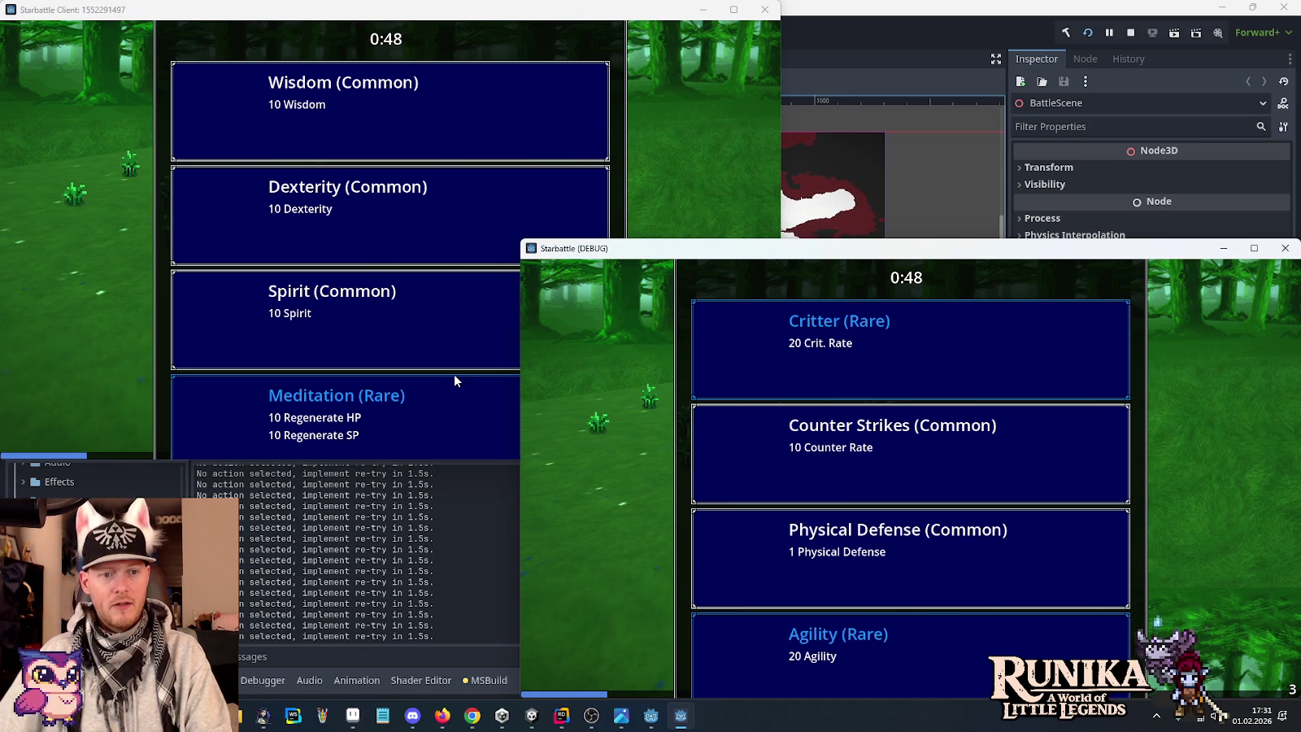
click(1205, 546)
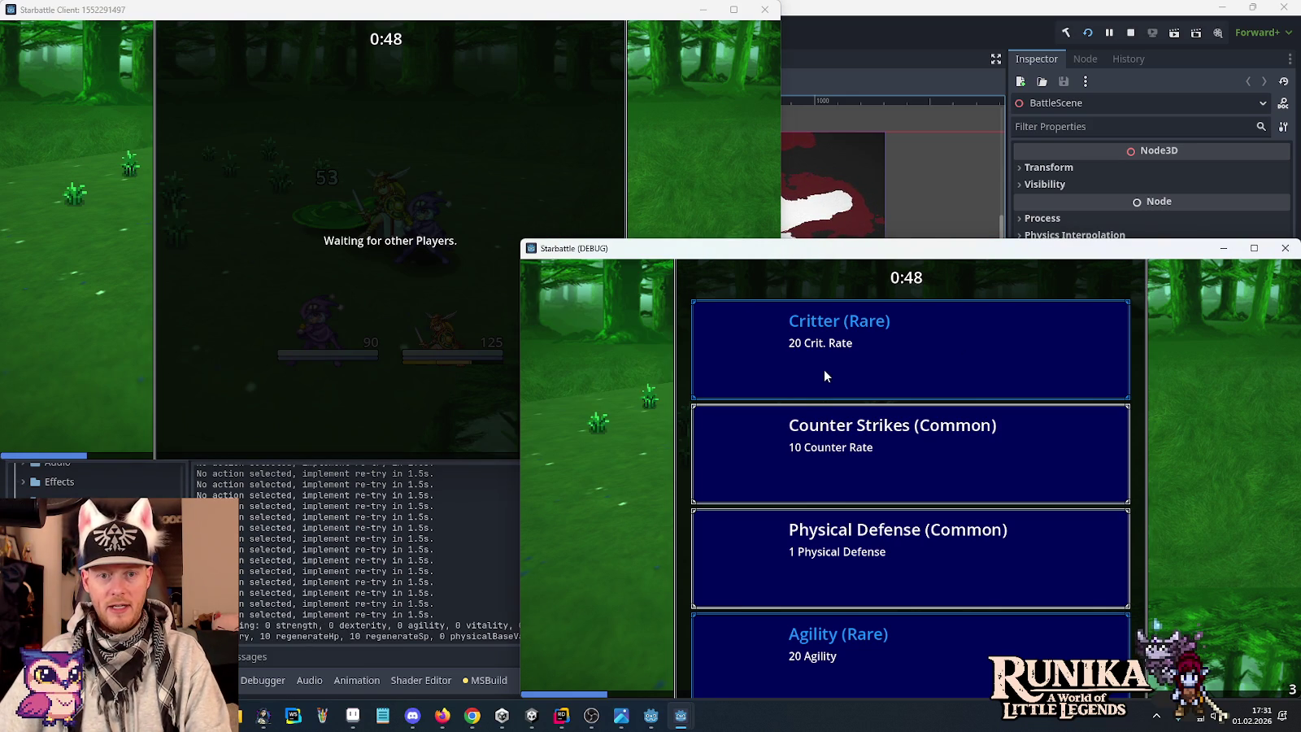
click(866, 655)
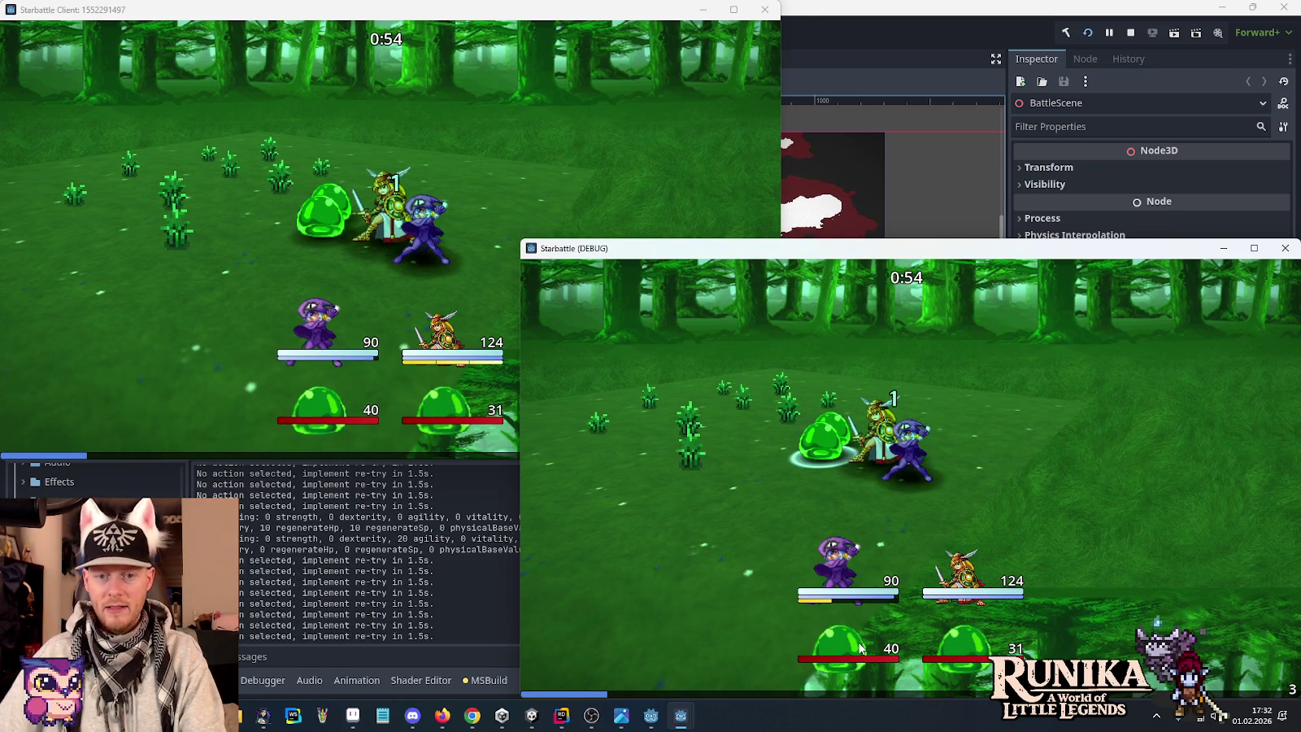
Fight through the next wave with the green area skill until wave 4 begins.
click(250, 262)
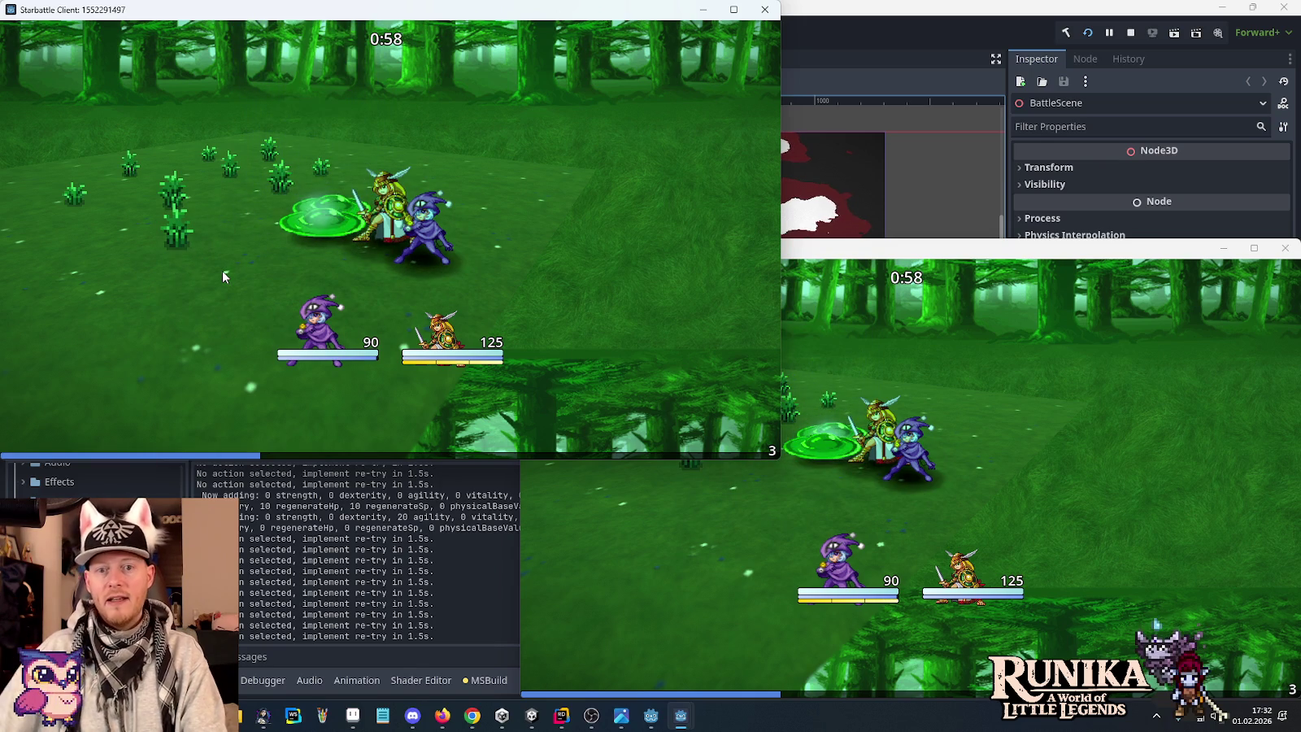
click(921, 324)
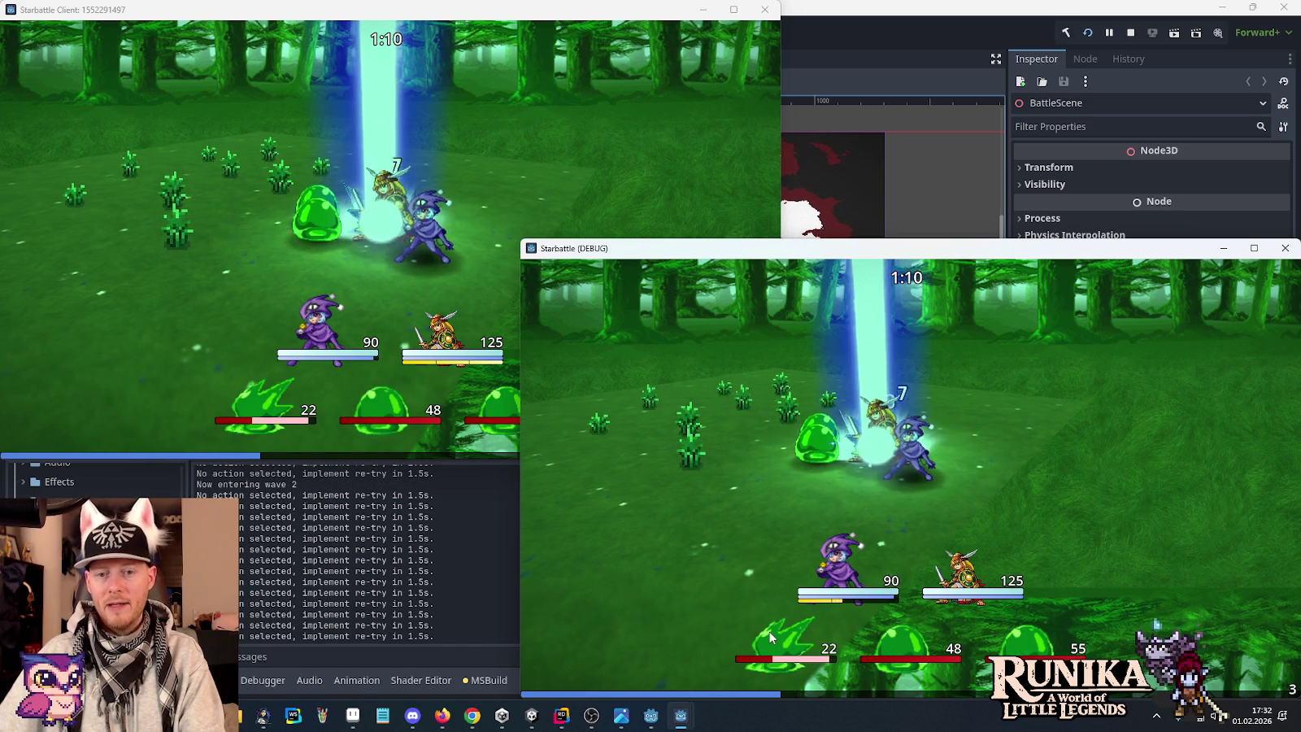
click(273, 407)
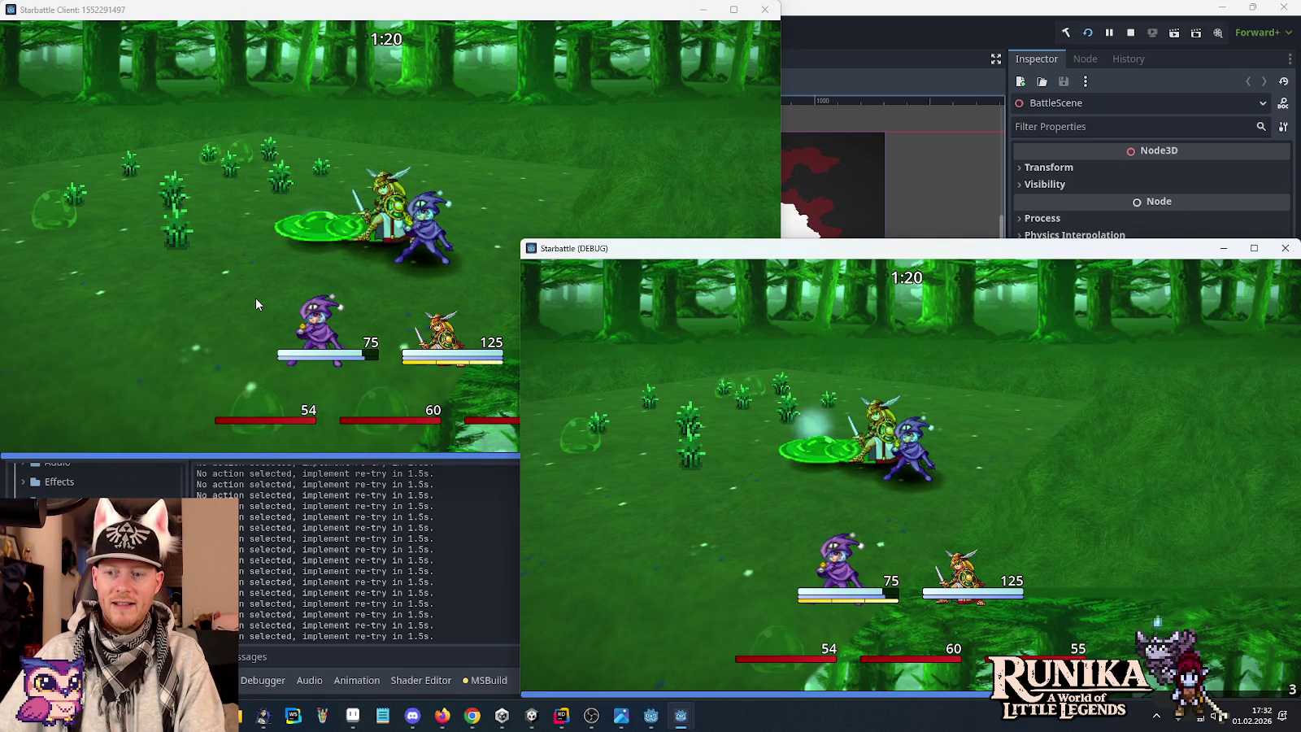
click(245, 268)
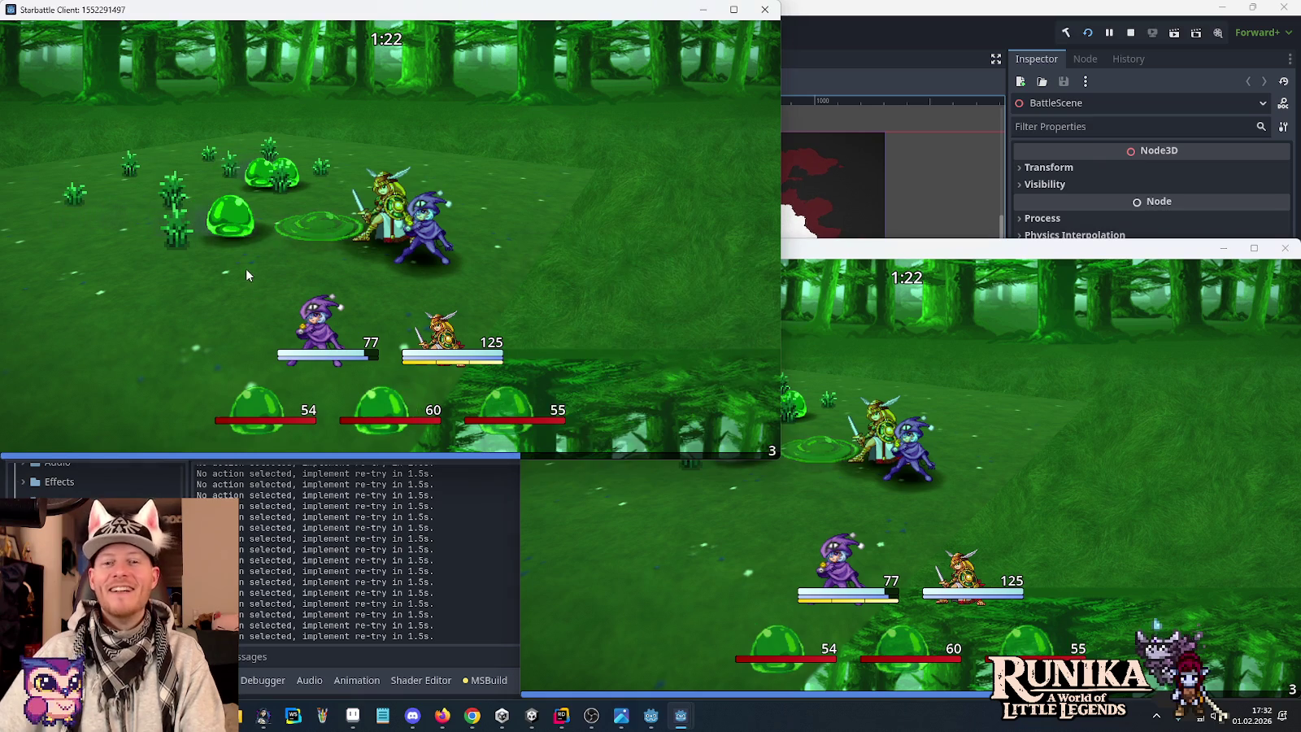
click(894, 636)
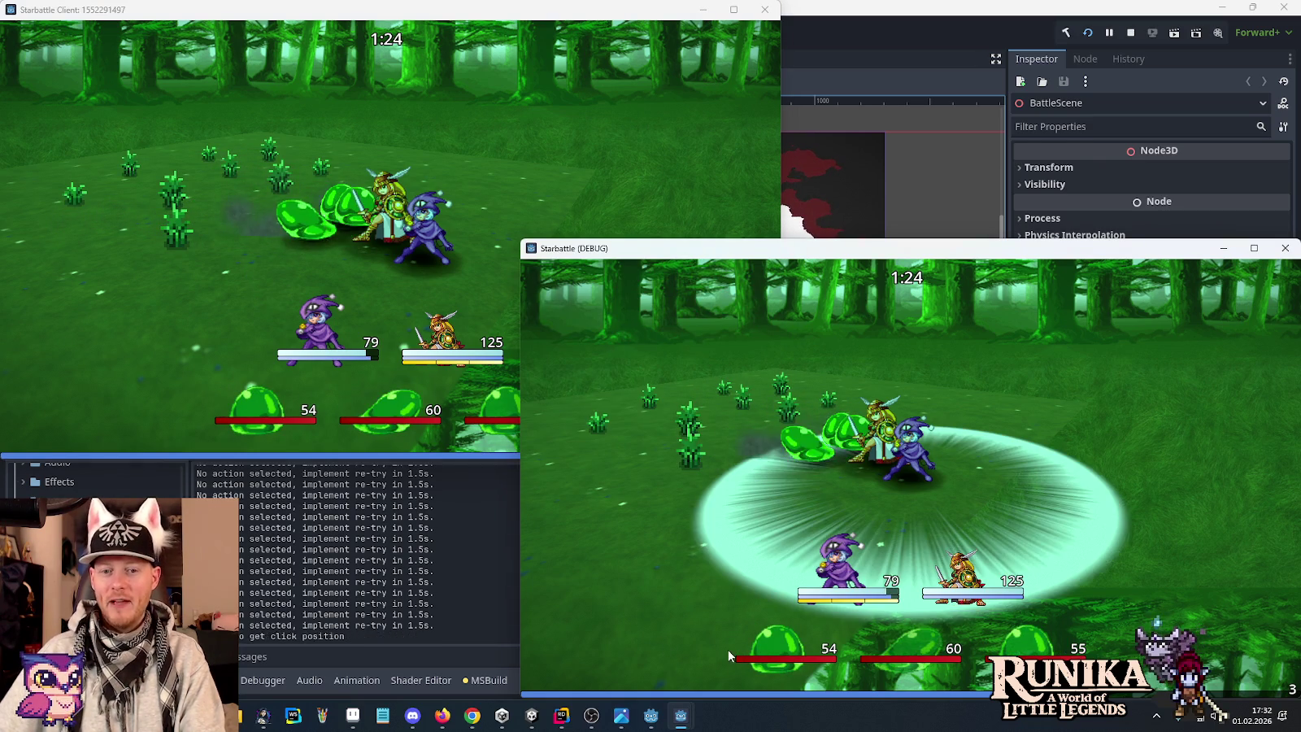
click(161, 308)
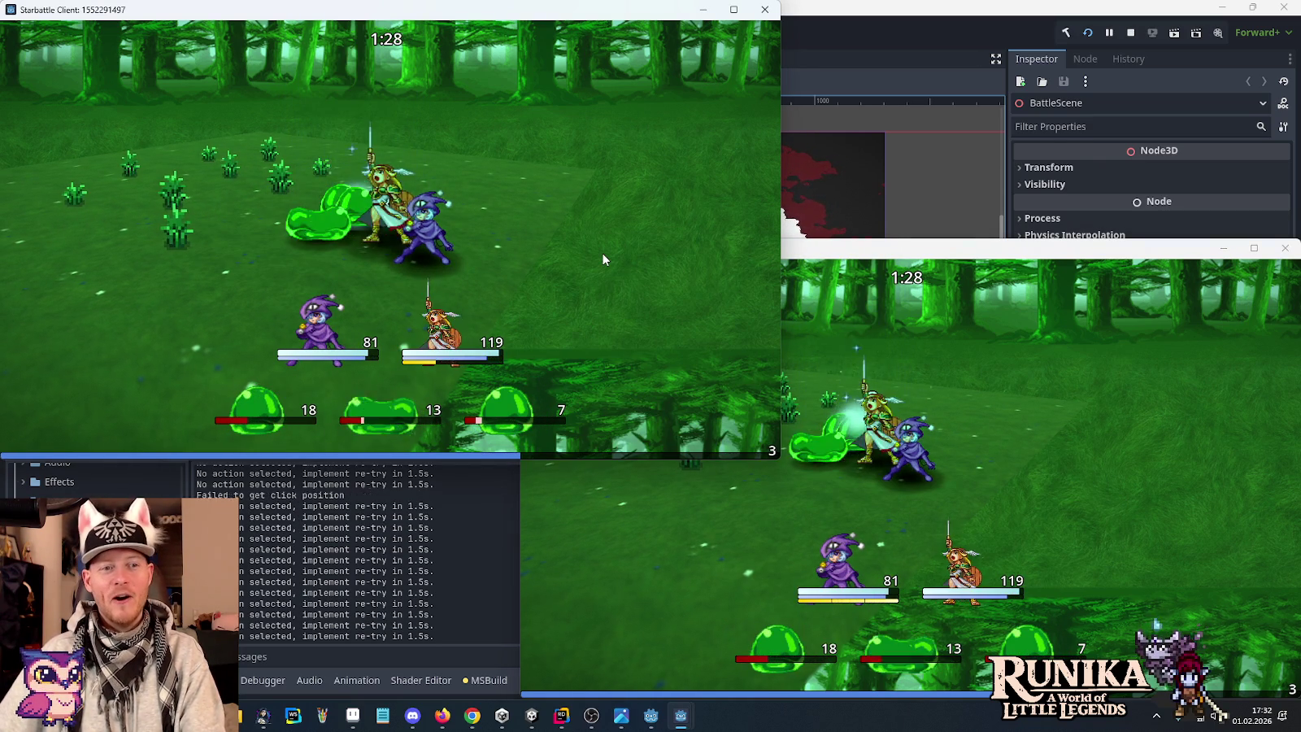
click(1090, 507)
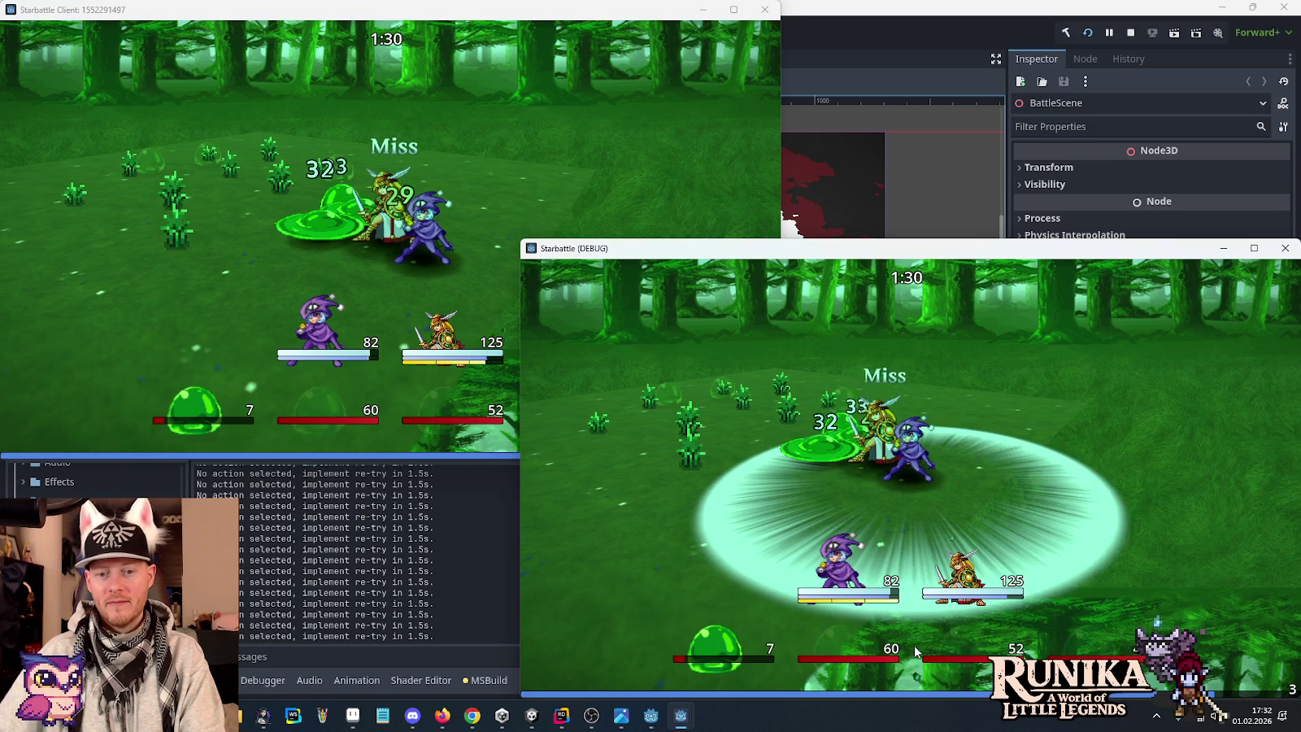
click(304, 391)
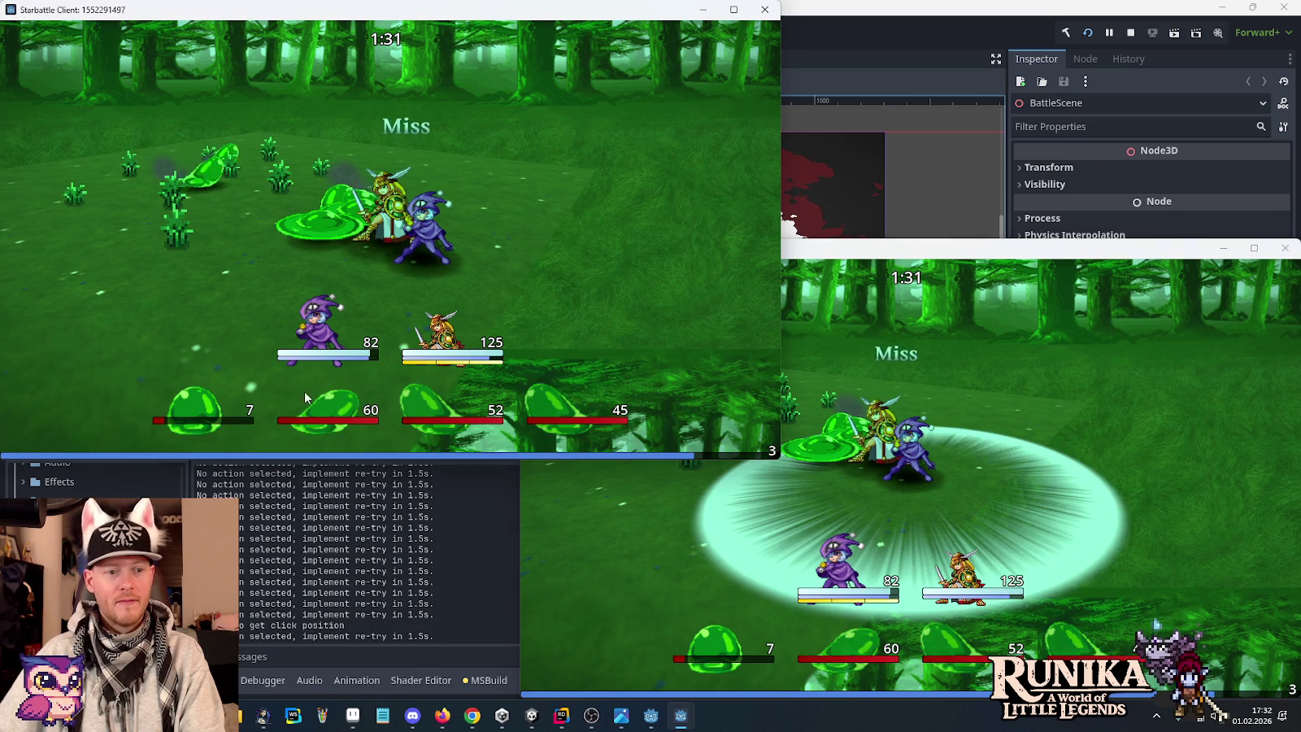
click(1173, 528)
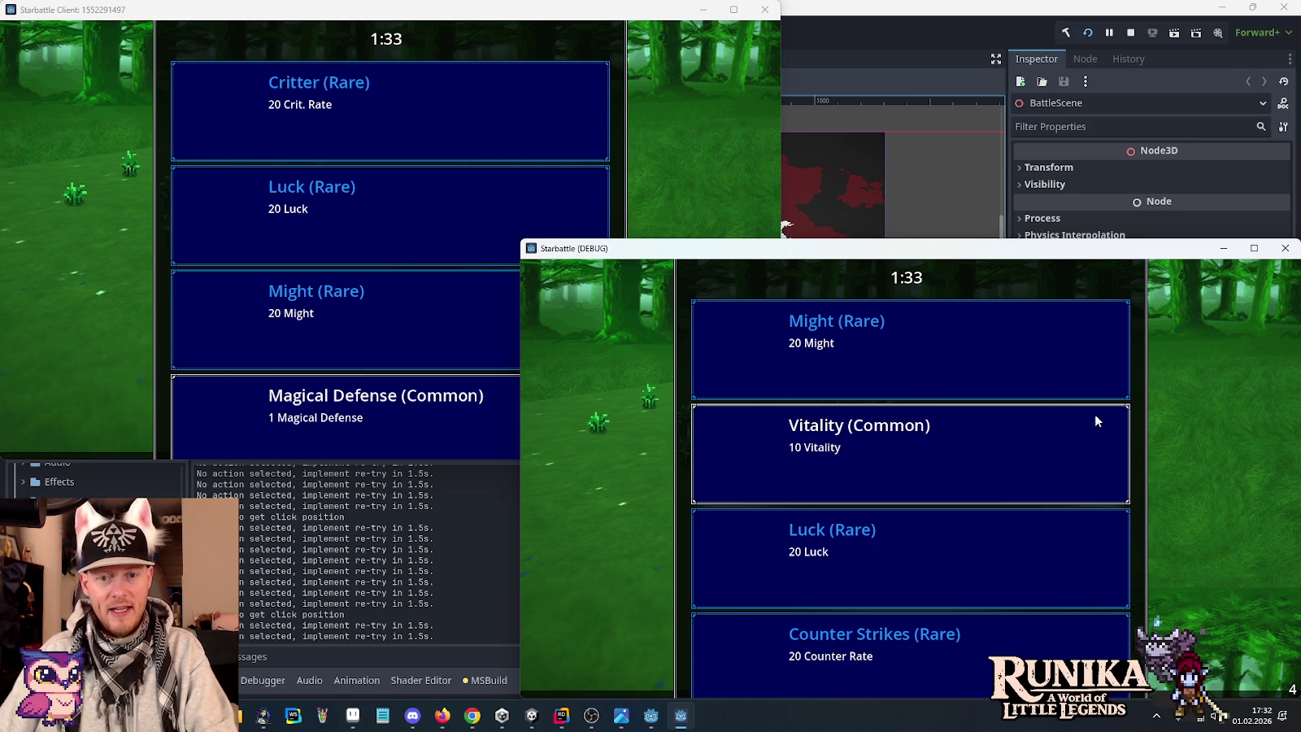
Take Might (Rare) for both players and keep the battle running until raptors join.
click(813, 352)
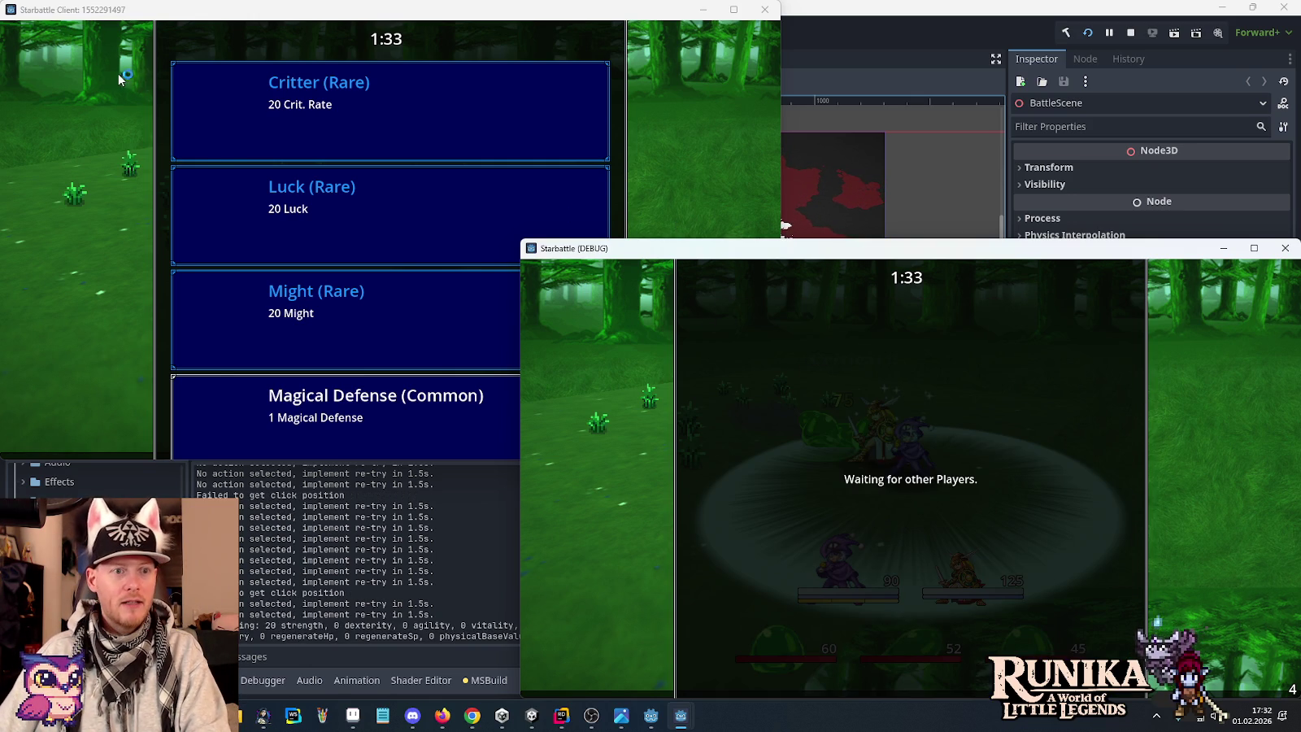
click(302, 325)
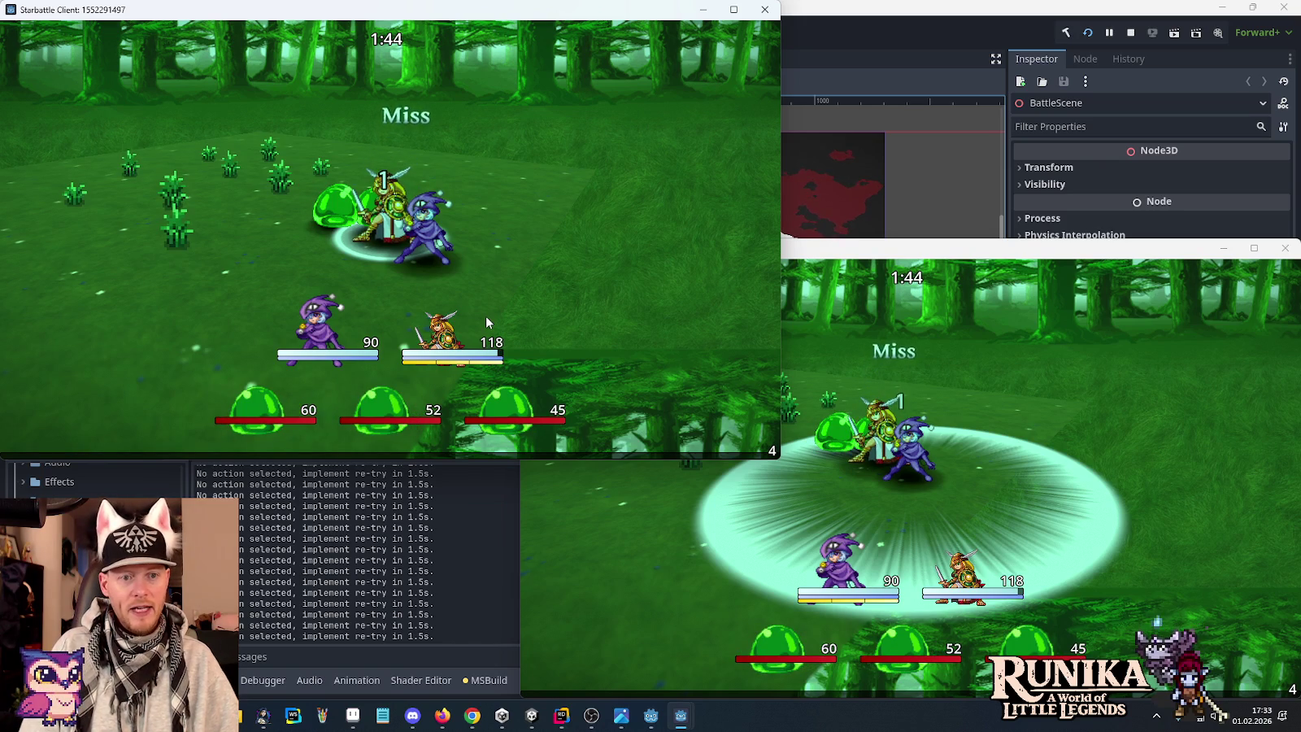
click(860, 460)
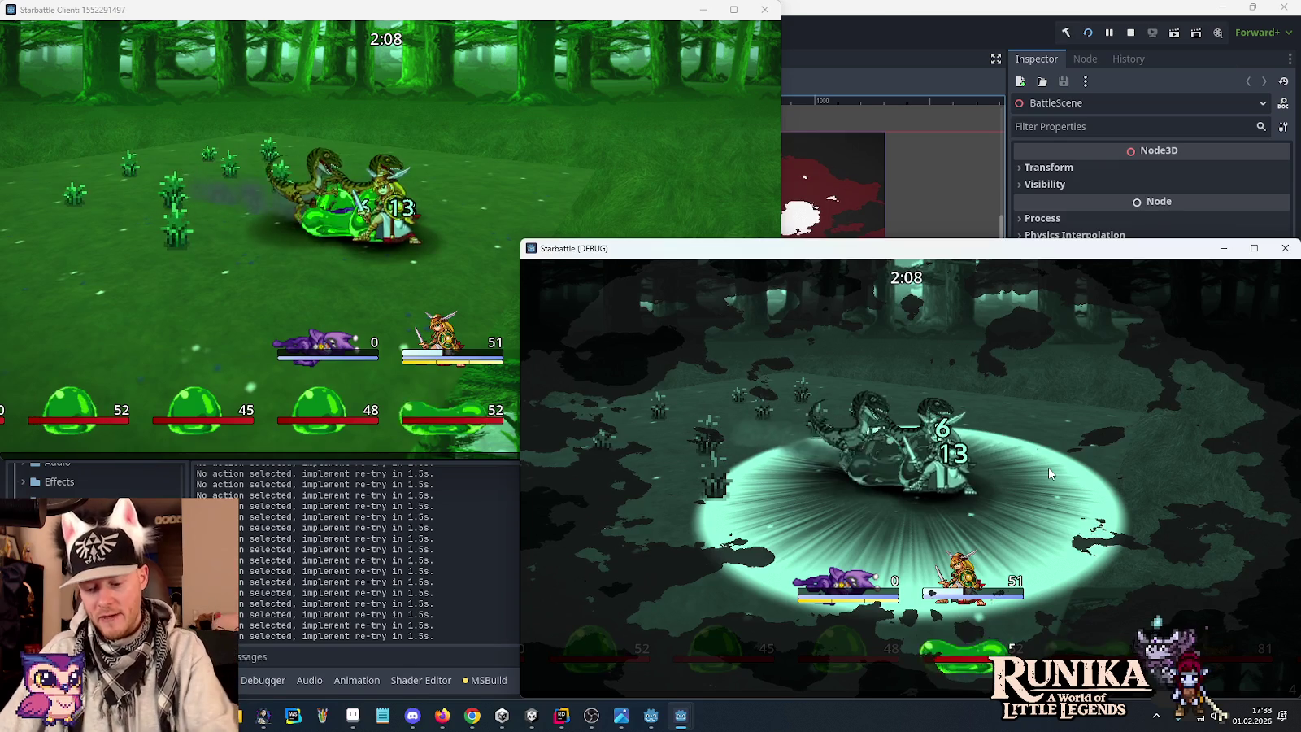
Stop the Starbattle playtest, closing both game windows, and close the Godot editor.
click(490, 161)
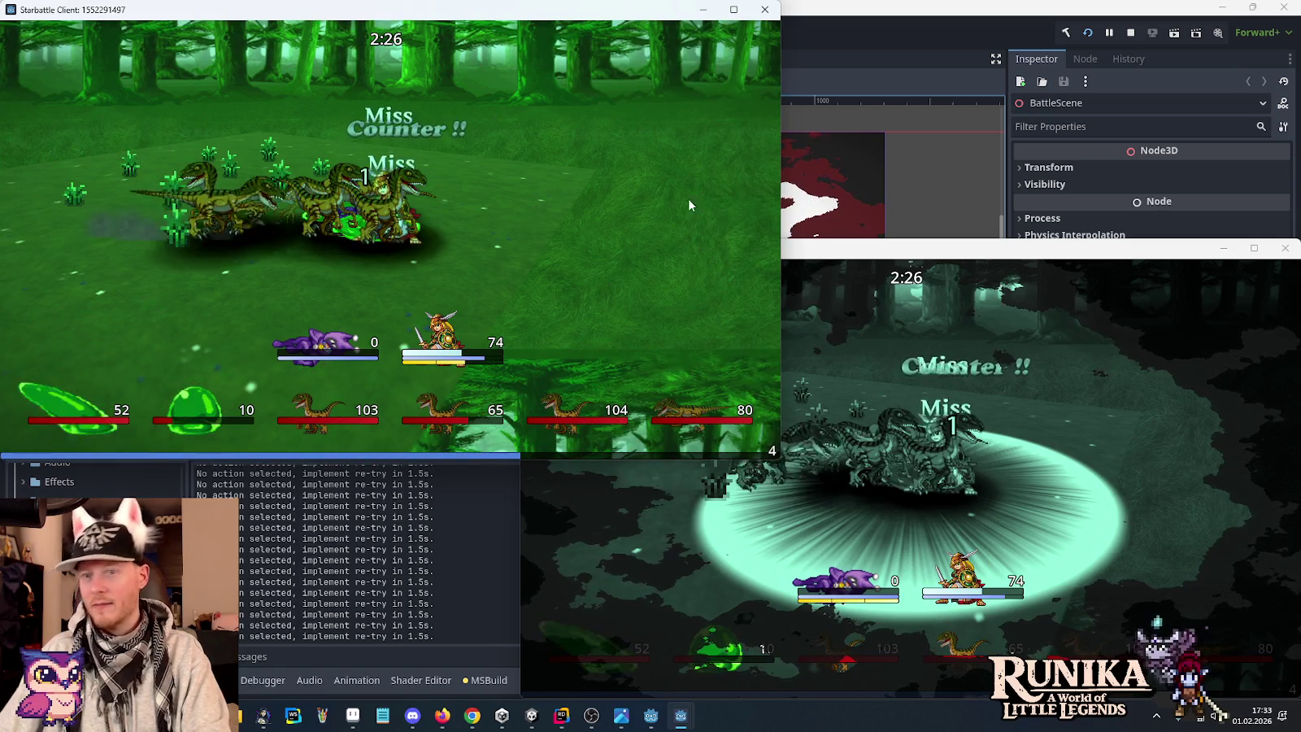
click(876, 52)
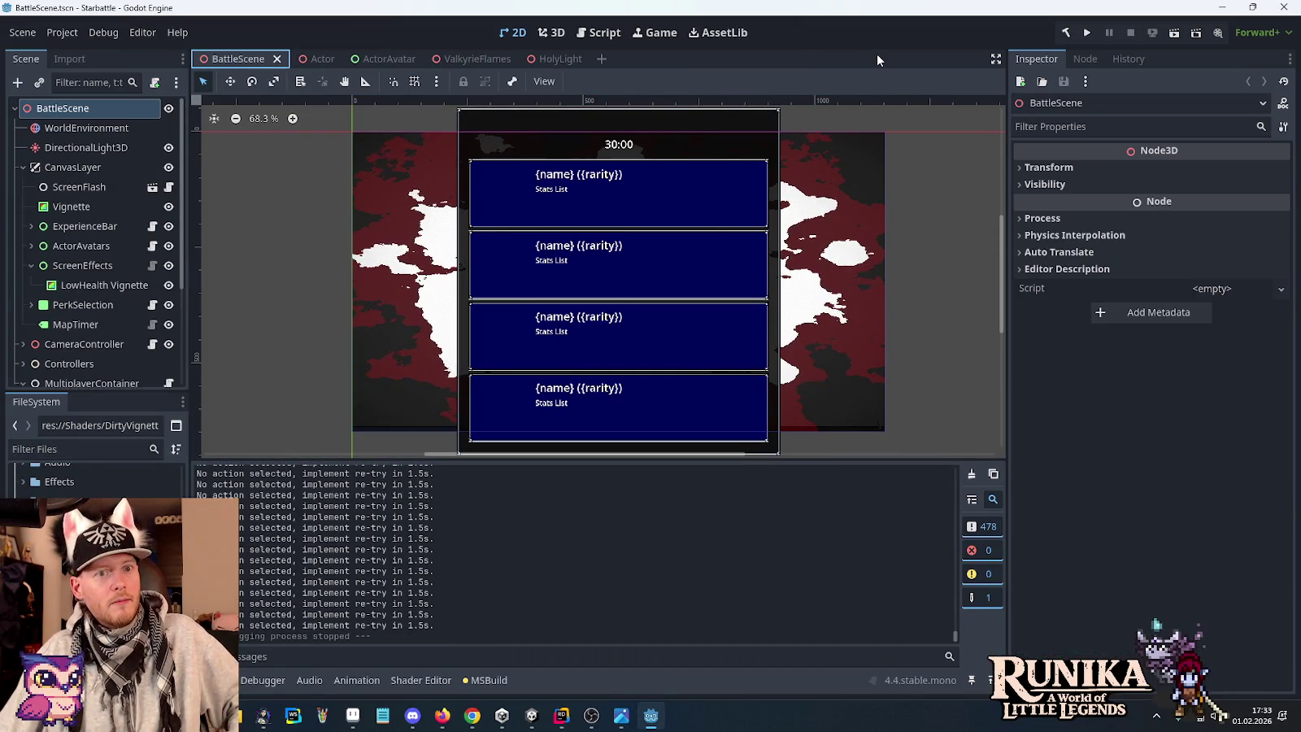
click(1283, 7)
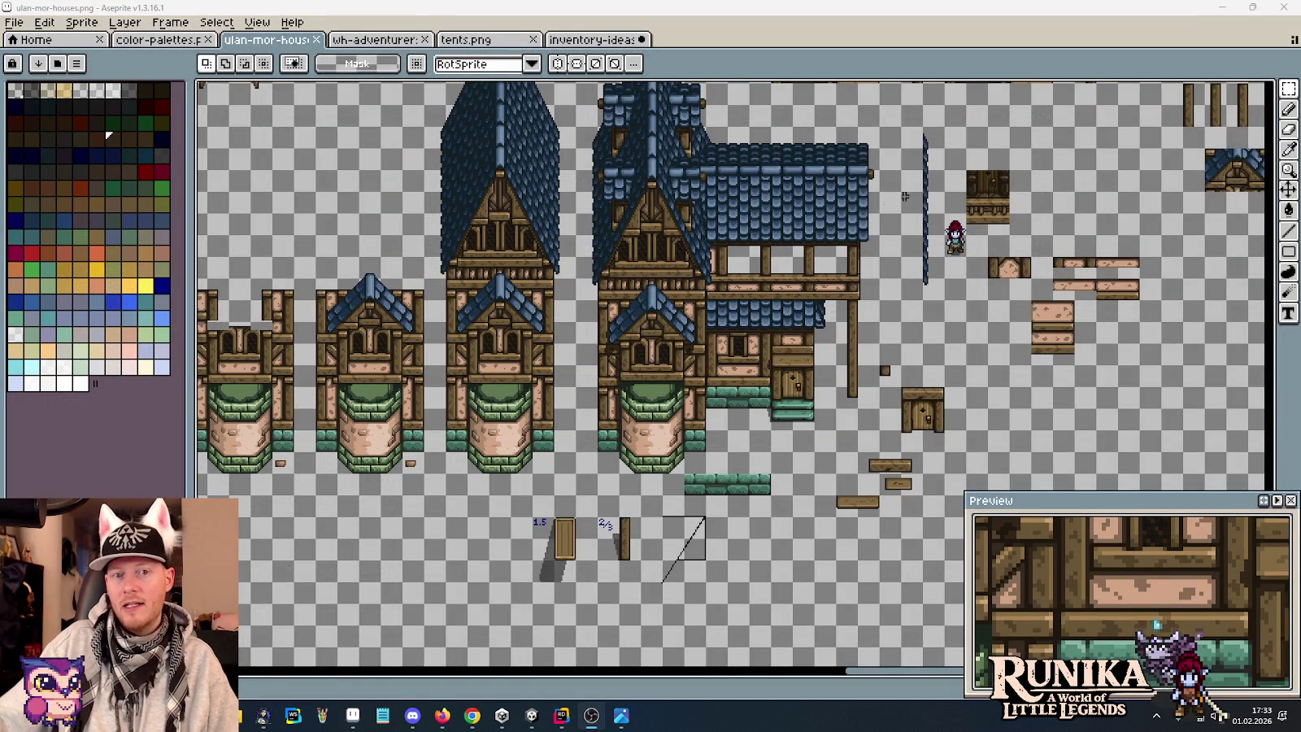
drag(863, 226, 791, 326)
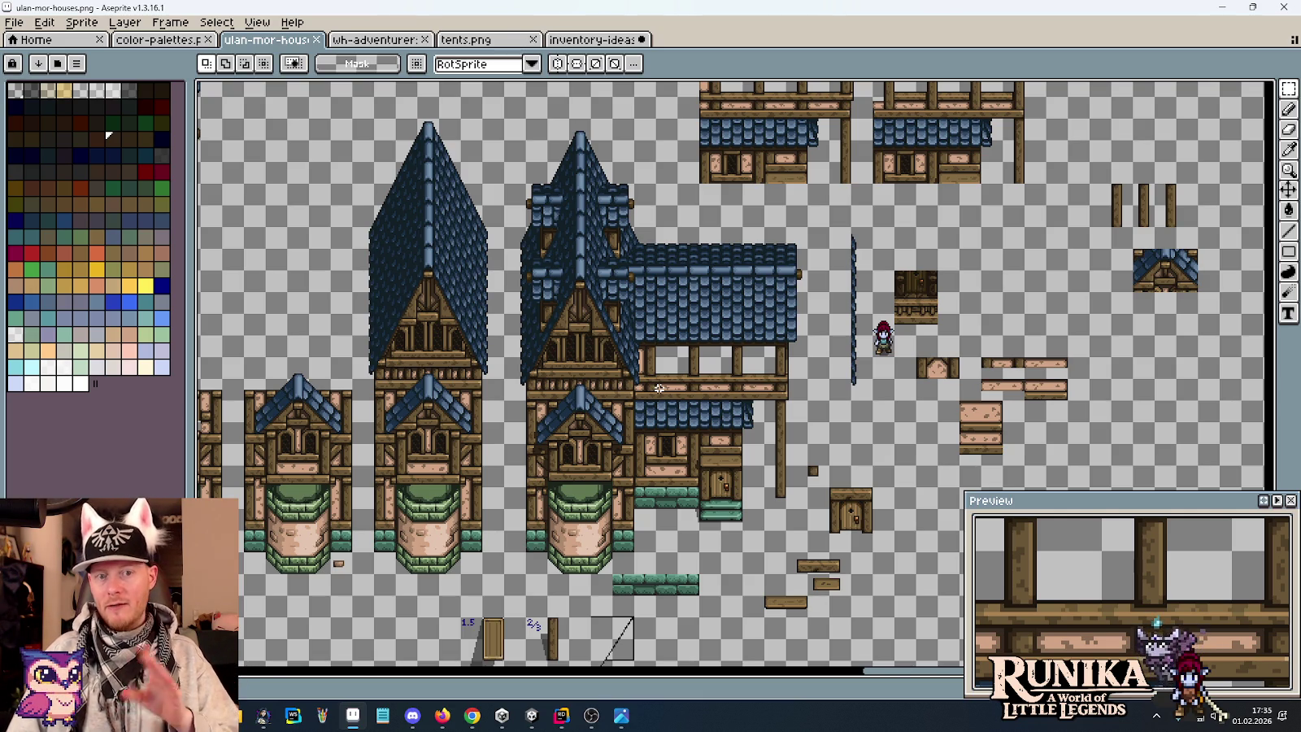
scroll(546, 319, up, 1)
scroll(589, 380, up, 1)
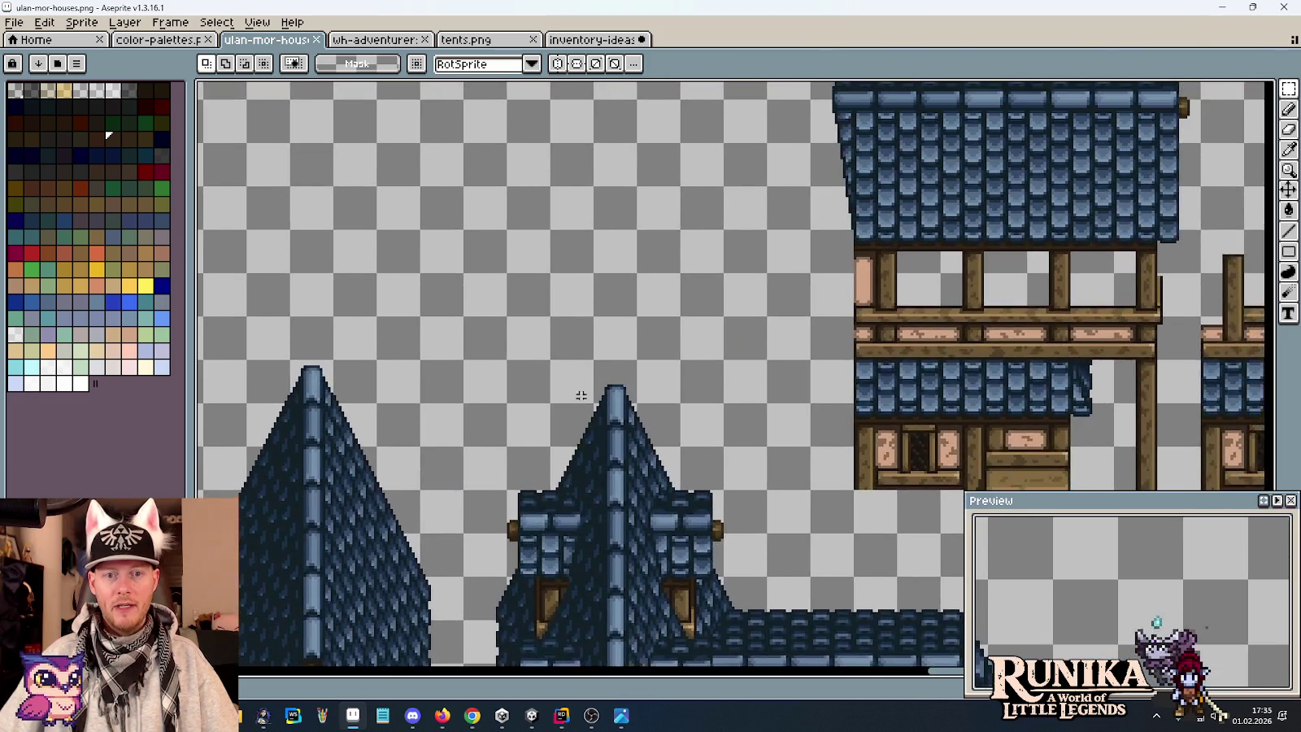
scroll(593, 390, down, 4)
scroll(605, 417, up, 1)
scroll(732, 281, up, 2)
scroll(732, 281, down, 1)
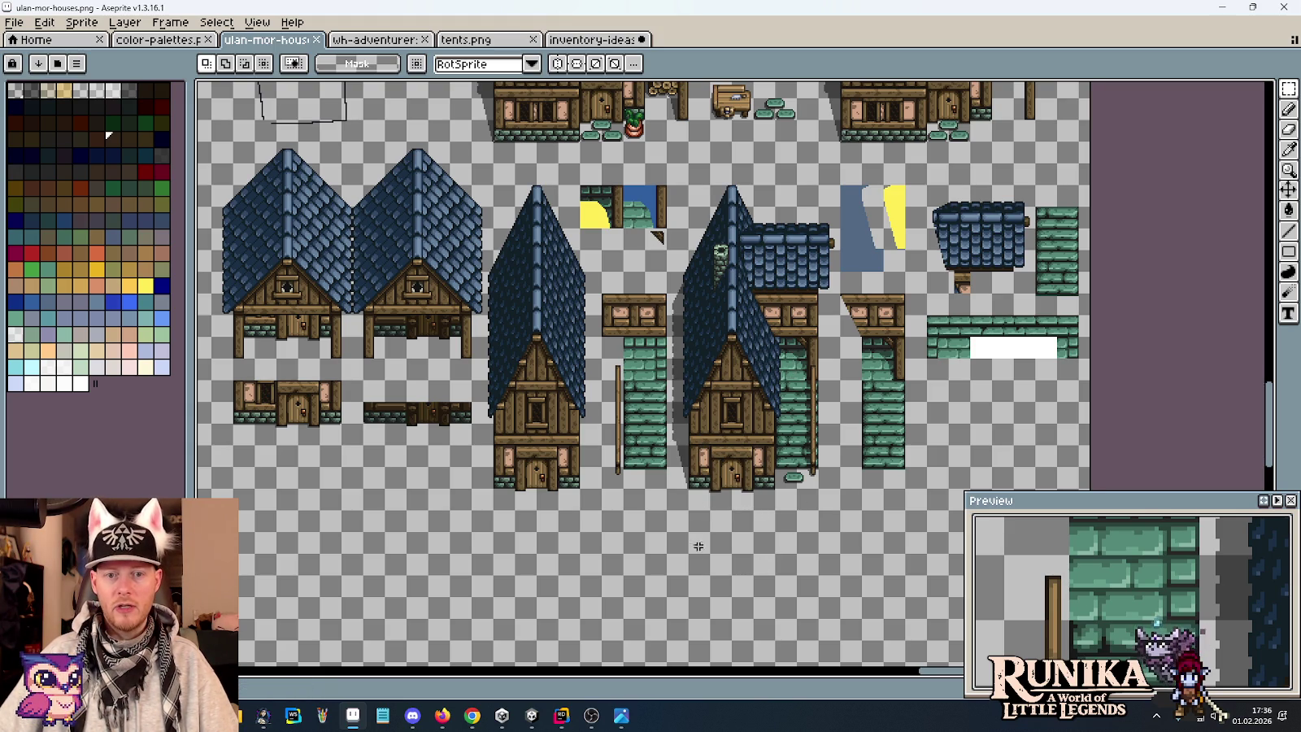
scroll(705, 535, down, 3)
scroll(720, 517, down, 5)
scroll(735, 492, down, 5)
scroll(755, 467, down, 3)
scroll(755, 467, down, 2)
scroll(748, 371, up, 2)
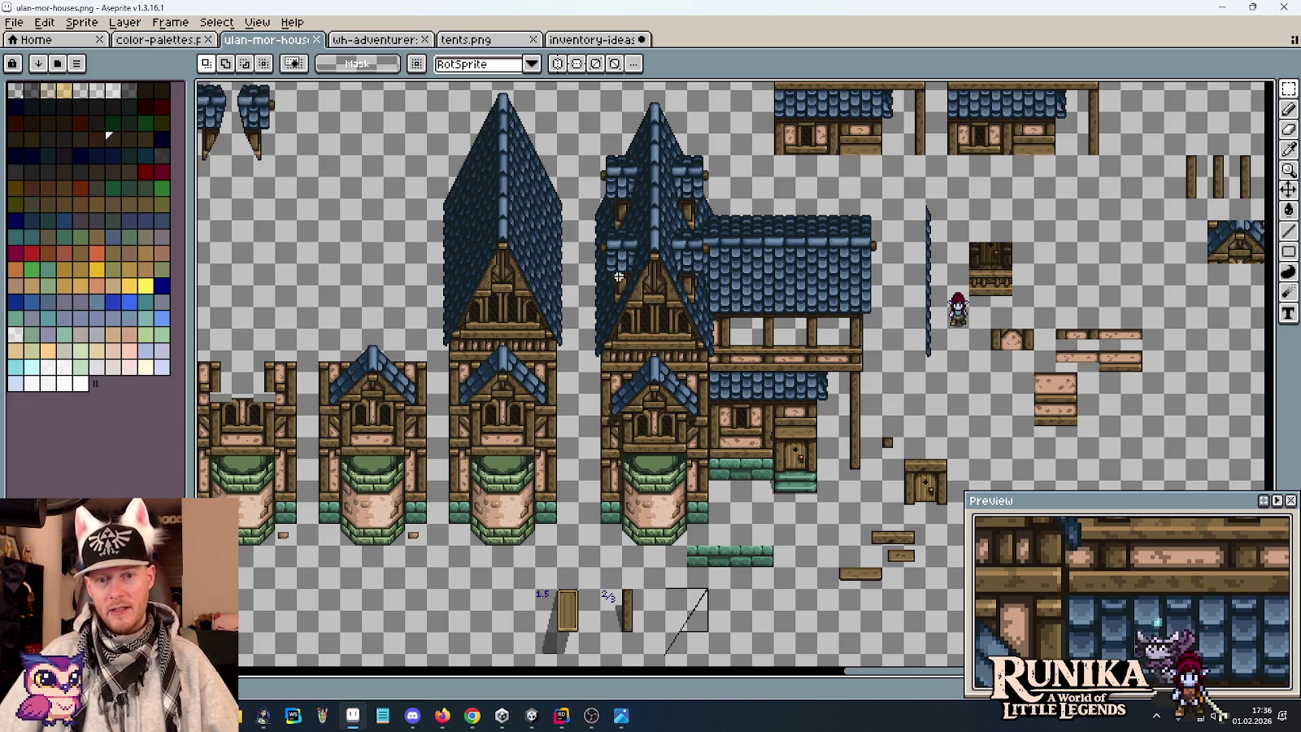
drag(630, 248, 709, 300)
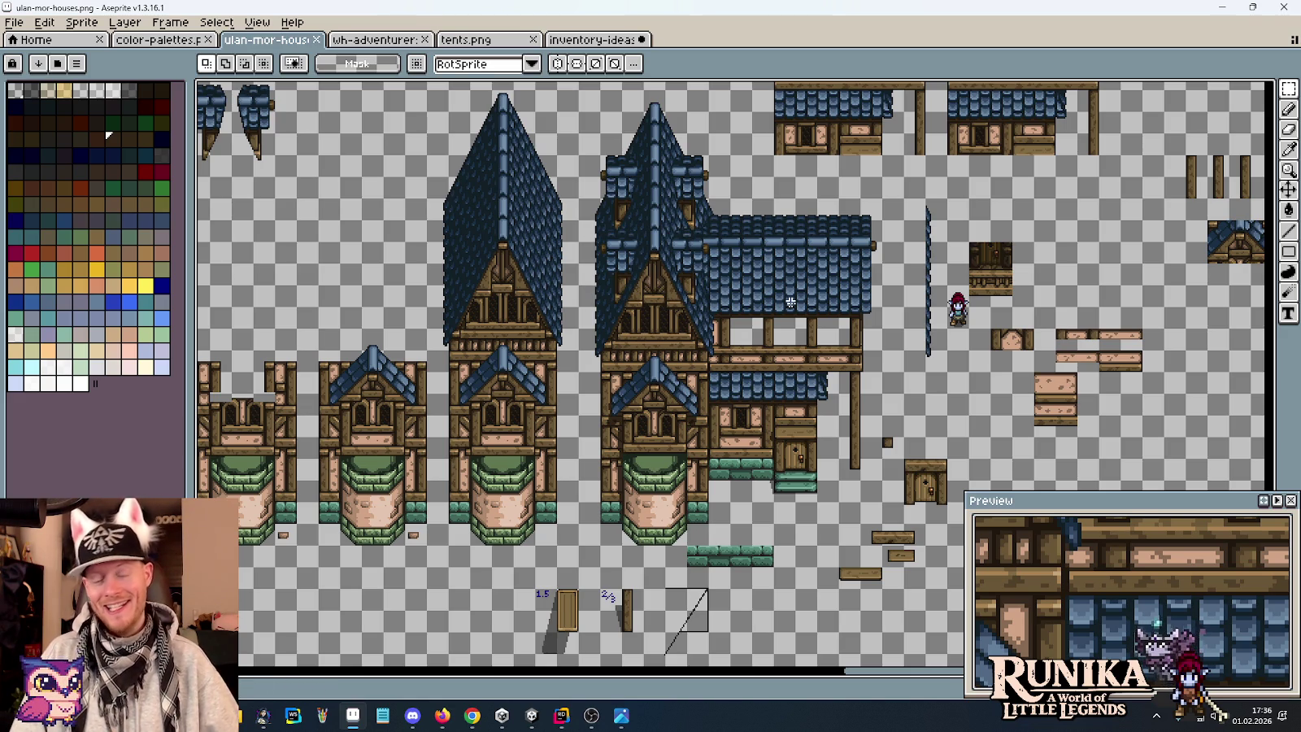
click(530, 717)
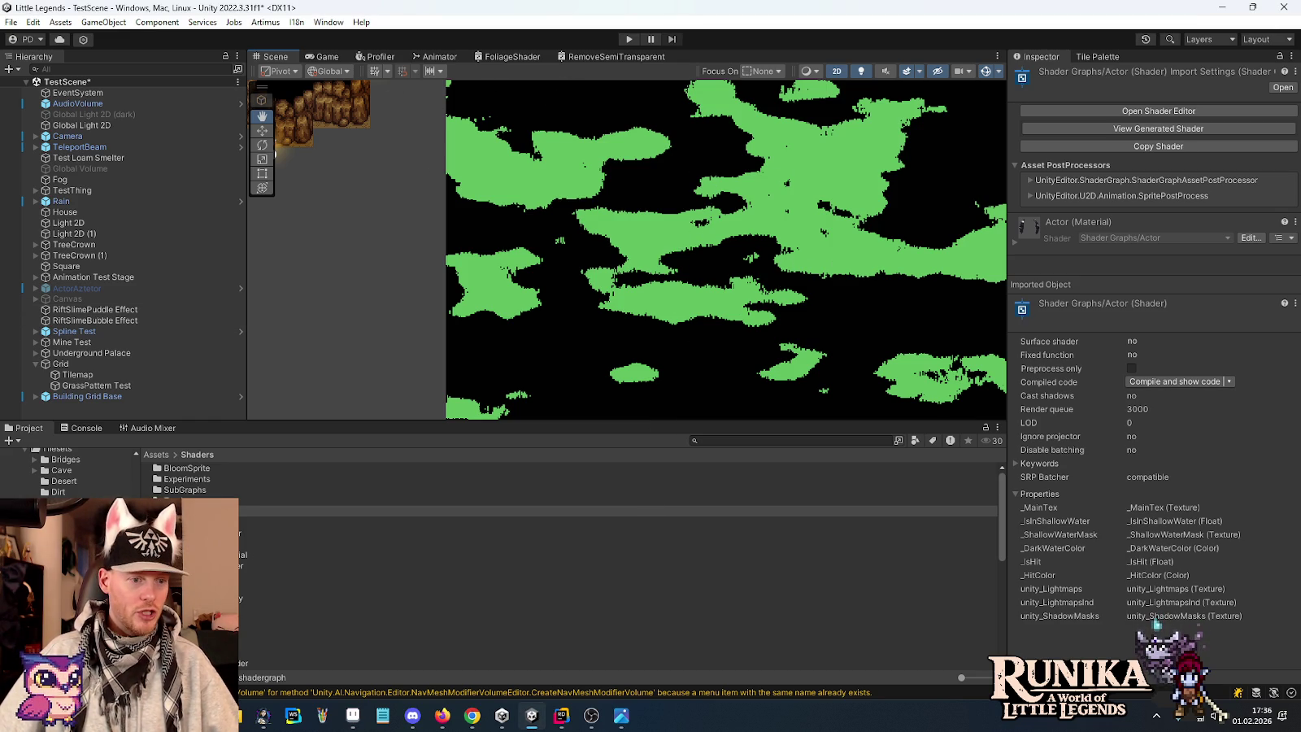
Scroll the Project panel to Scenes > Runika and select the Jackie's House folder.
click(187, 511)
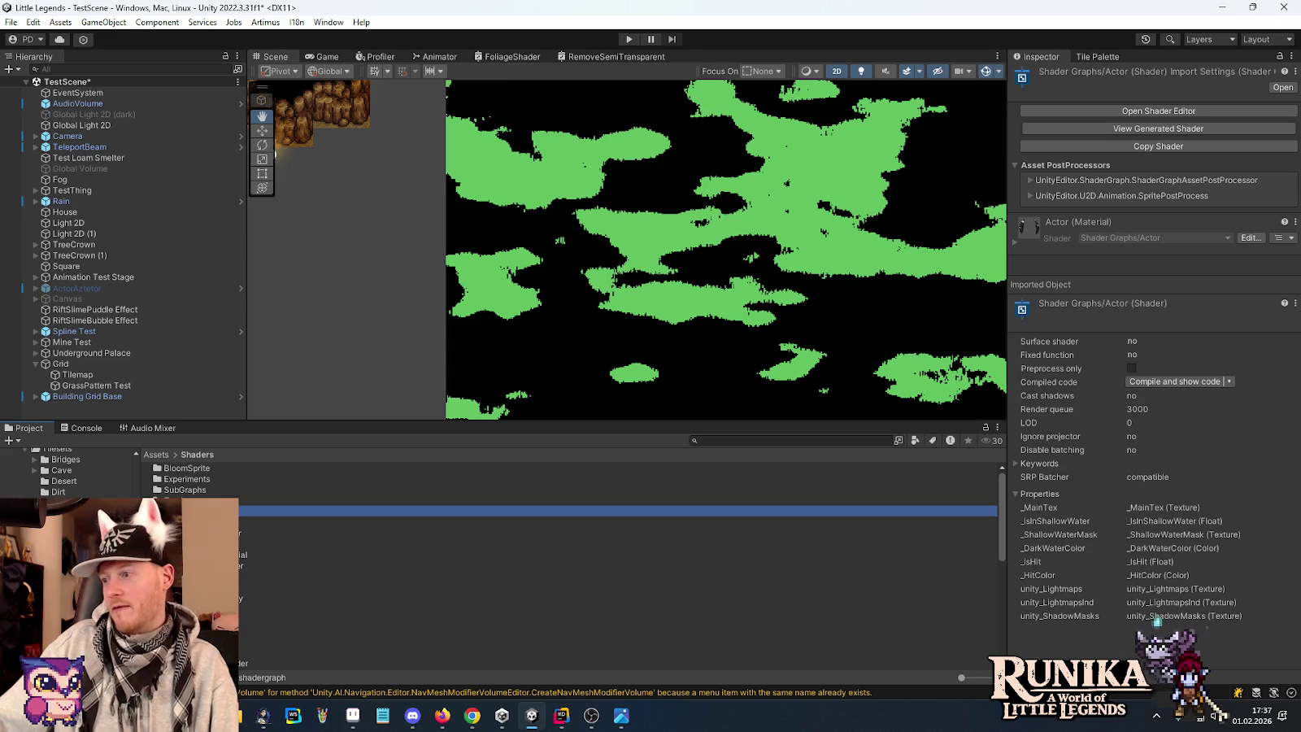
key(alt+Tab)
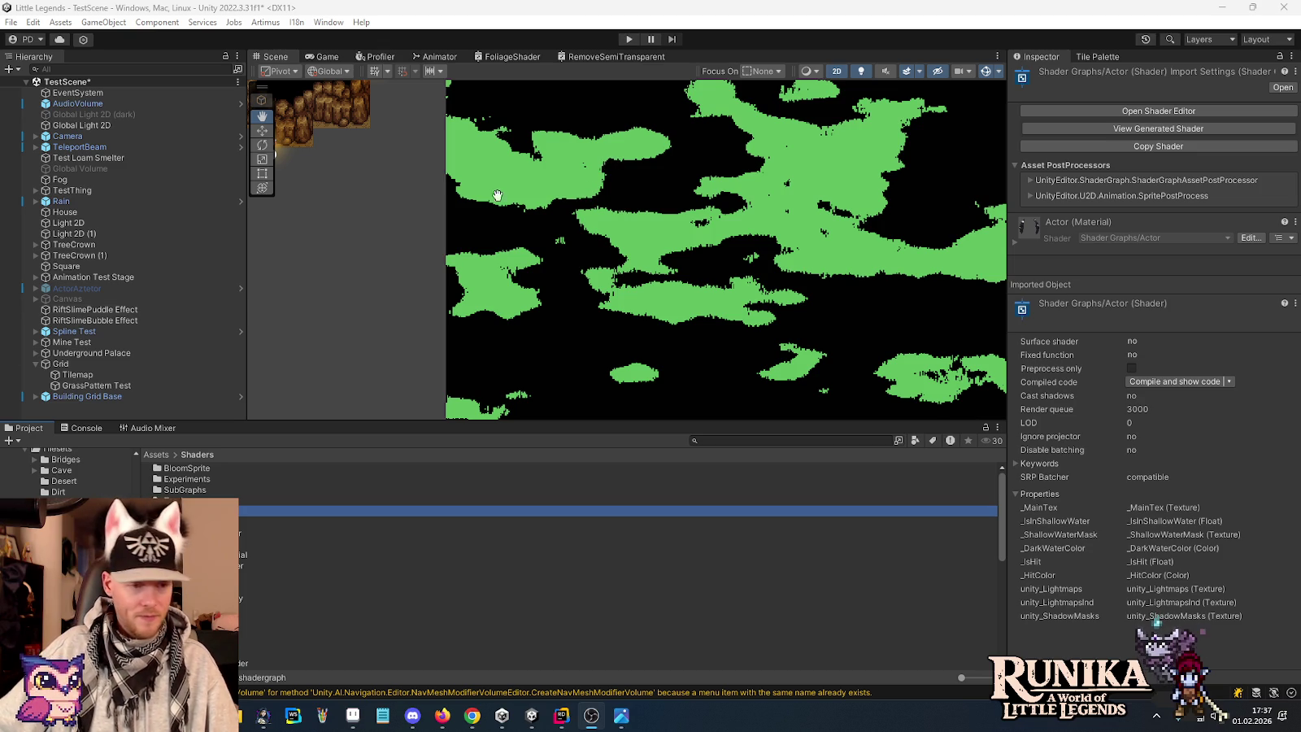
scroll(65, 472, down, 2)
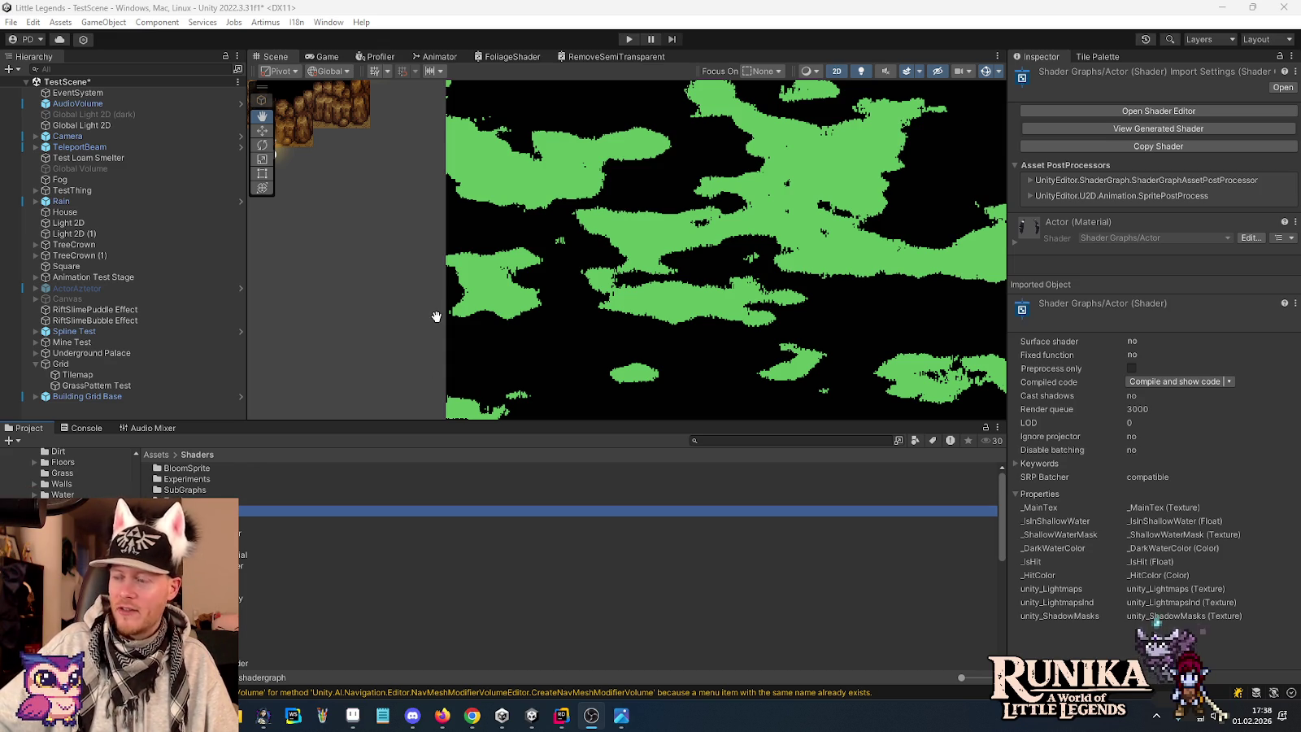
scroll(65, 471, down, 3)
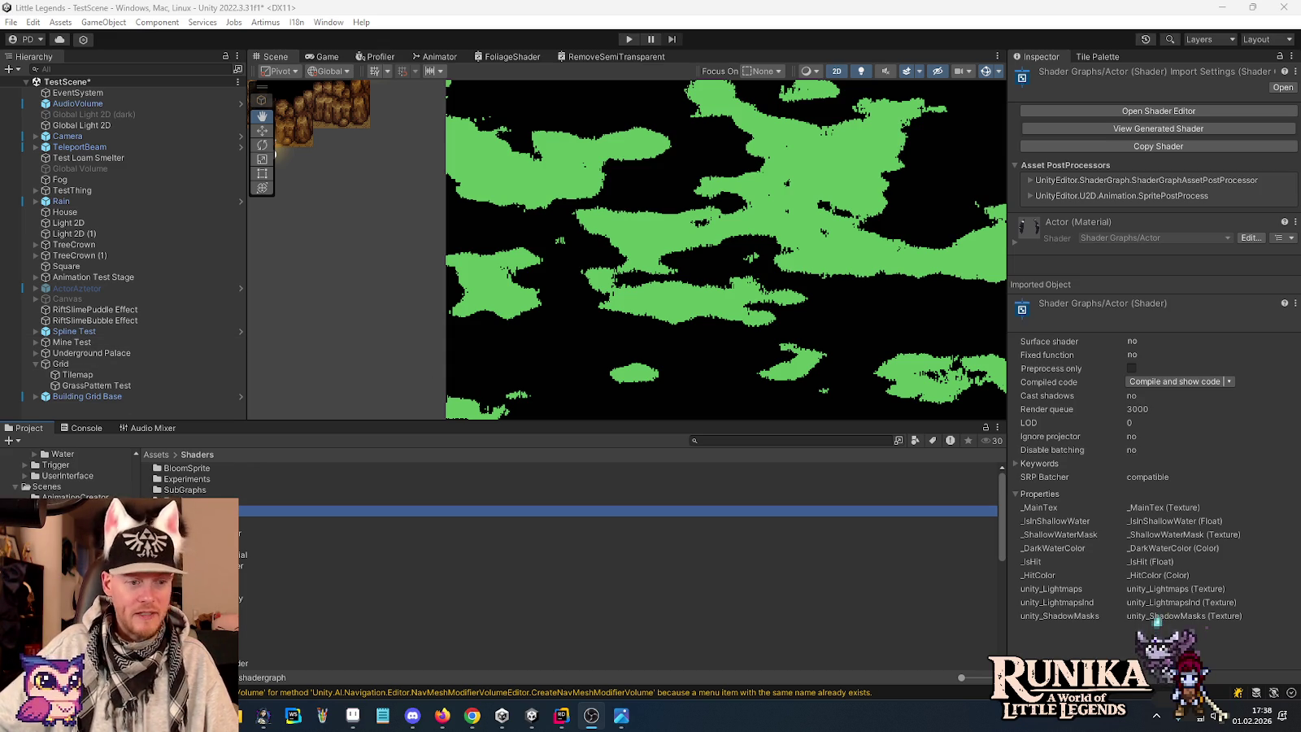
scroll(69, 472, down, 1)
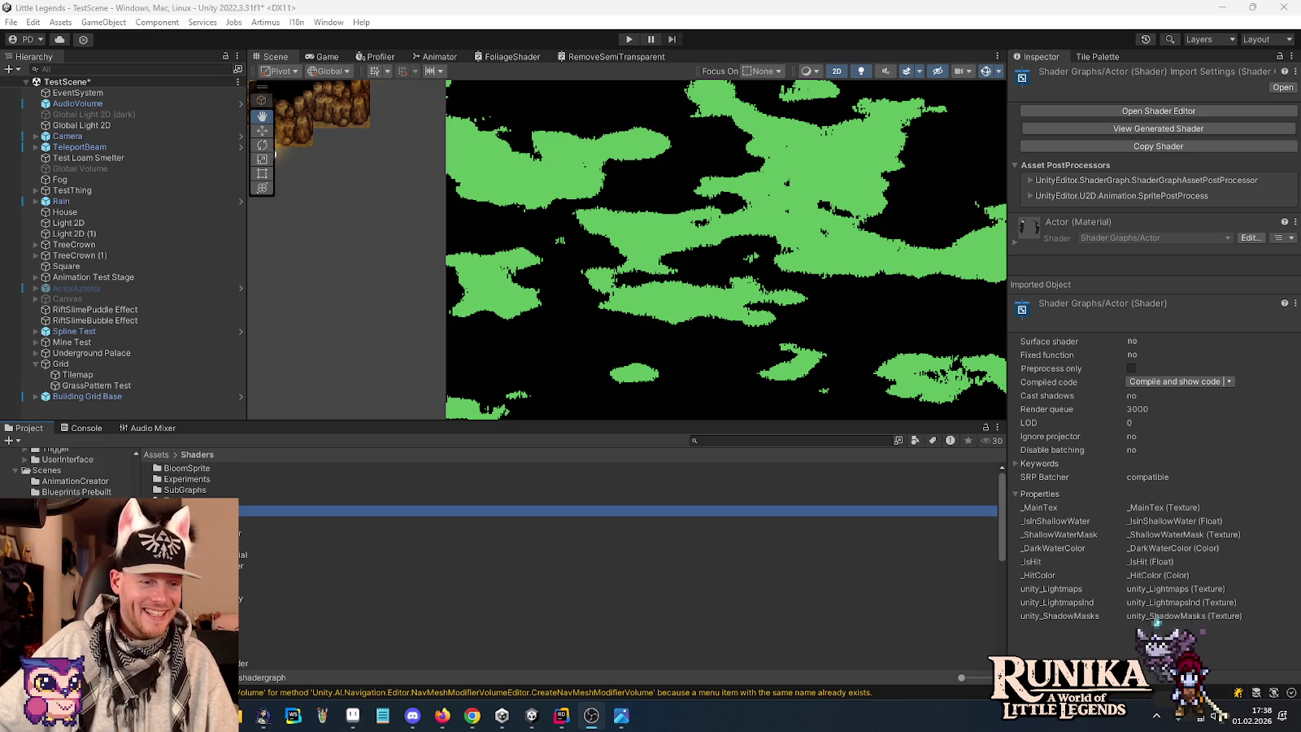
key(alt+Tab)
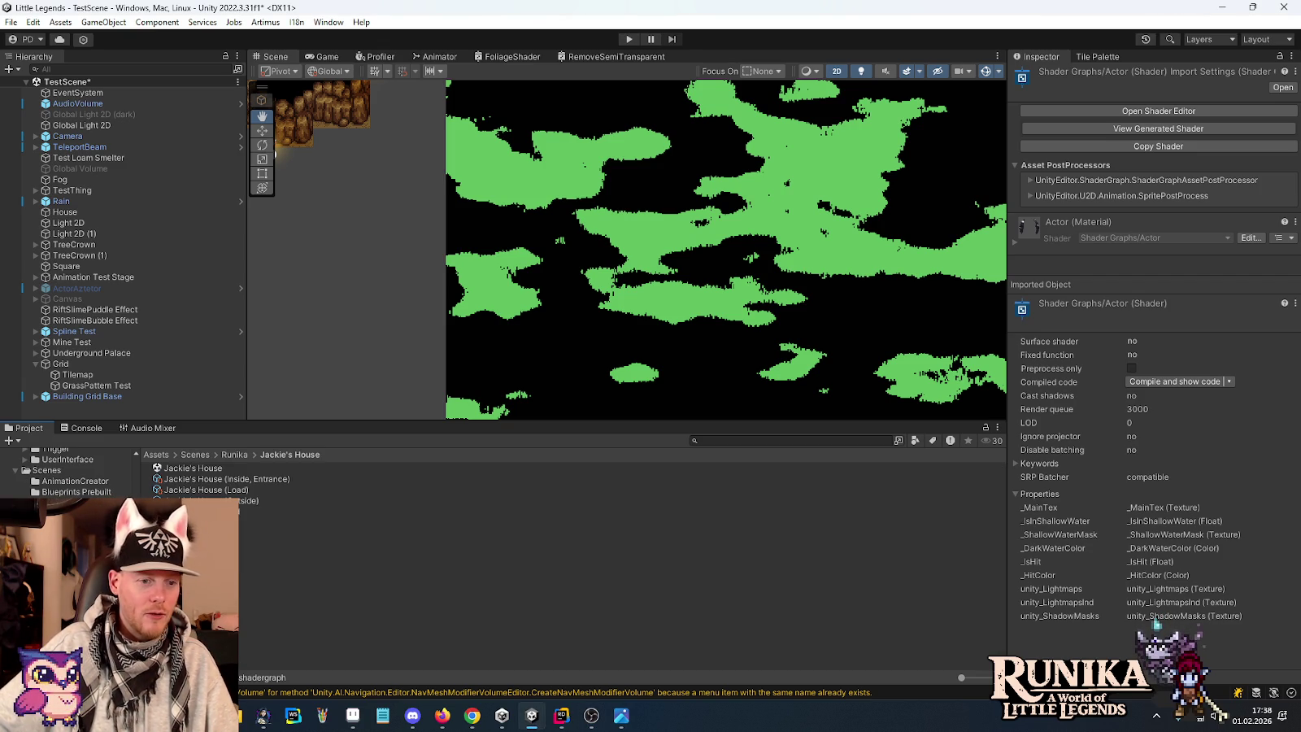
click(187, 469)
Save TestScene, open the Jackie's House scene and frame its Grid.
double_click(187, 469)
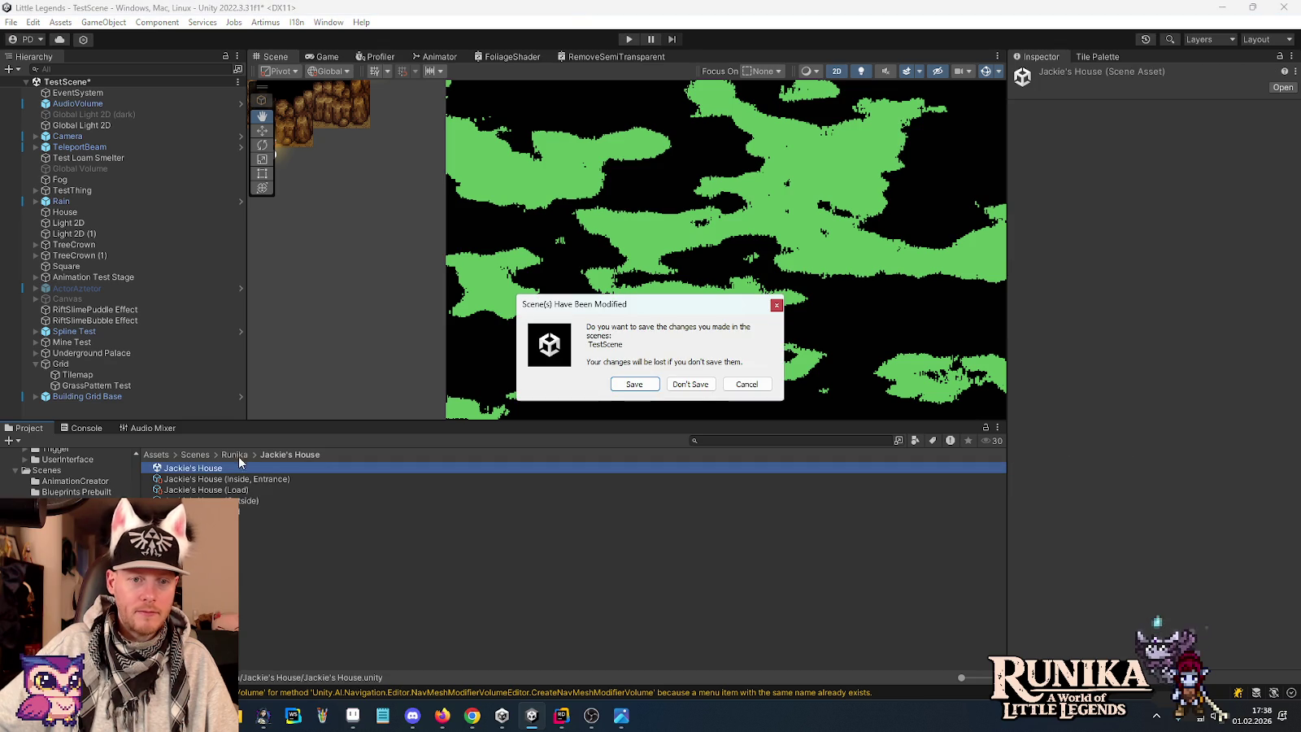
click(633, 381)
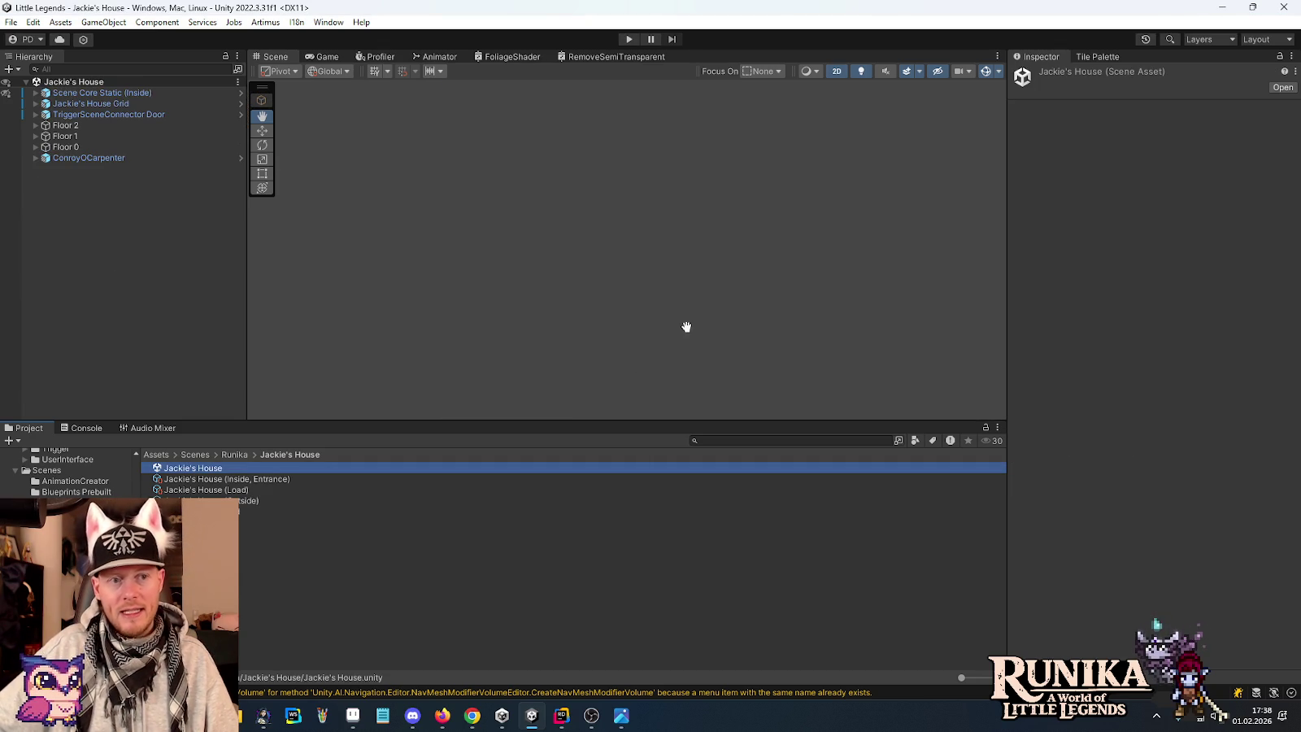
double_click(91, 104)
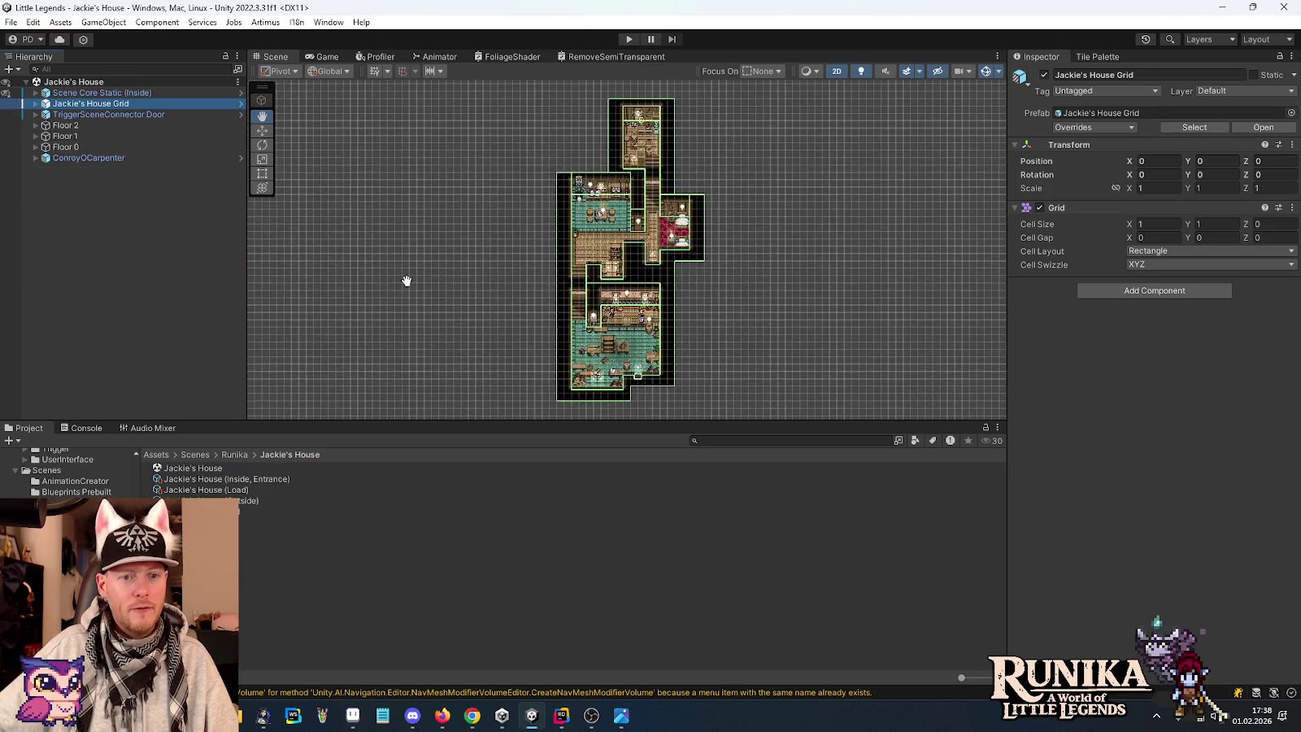
Pan through the kitchen, bedroom and attic floors, then return to Aseprite.
scroll(481, 330, up, 1)
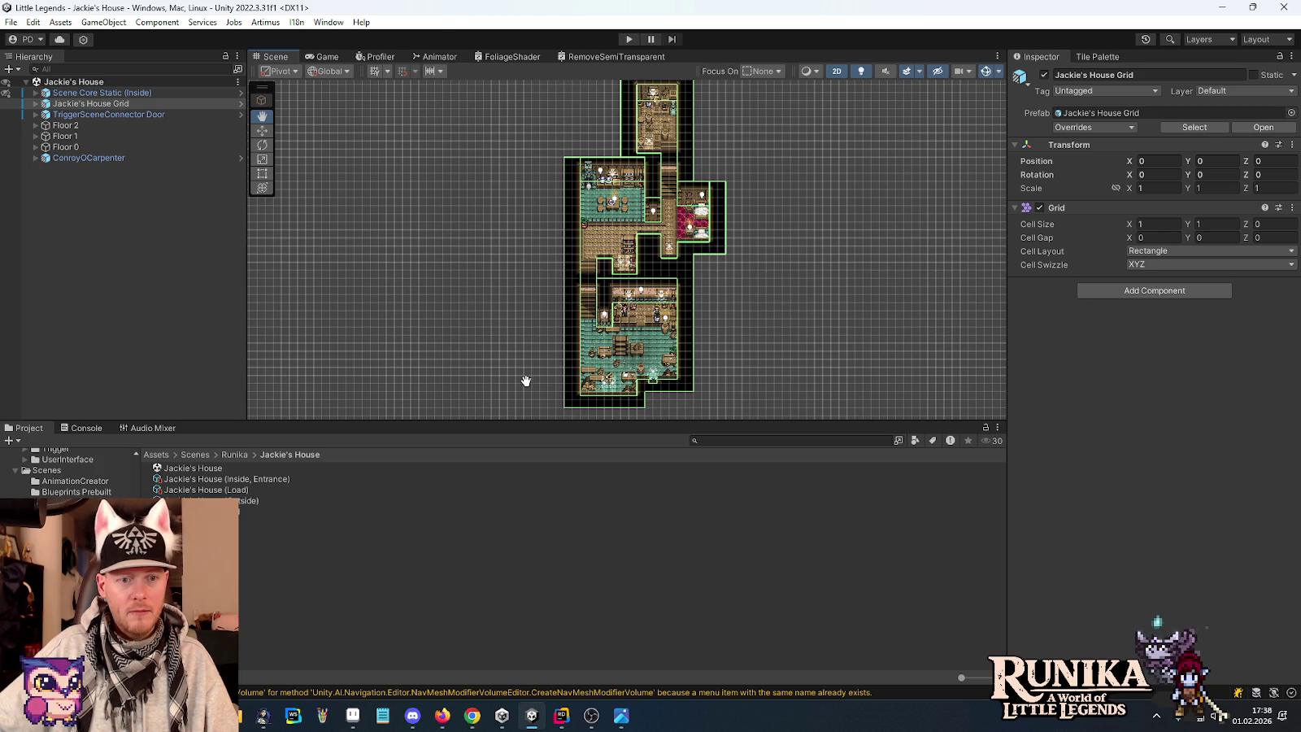
click(261, 131)
click(505, 302)
scroll(543, 376, up, 2)
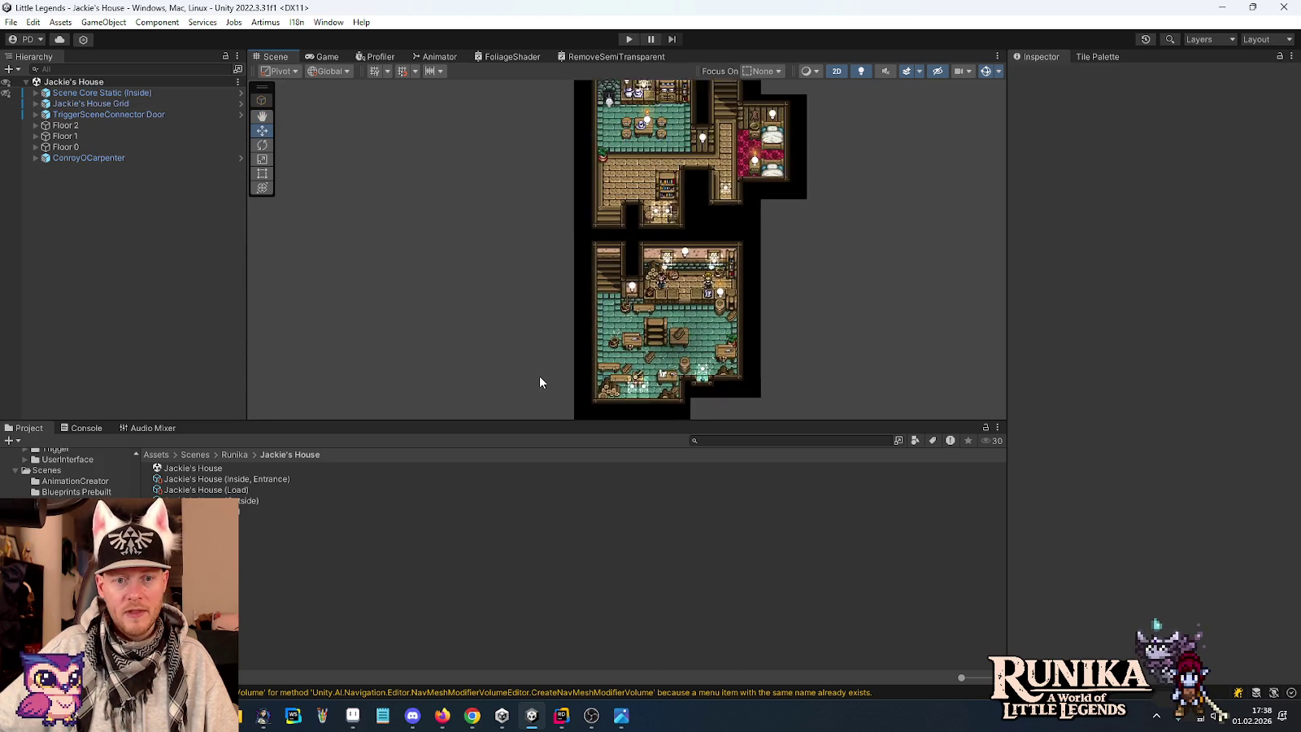
scroll(539, 376, up, 3)
scroll(525, 345, up, 2)
scroll(499, 270, up, 2)
scroll(444, 221, up, 2)
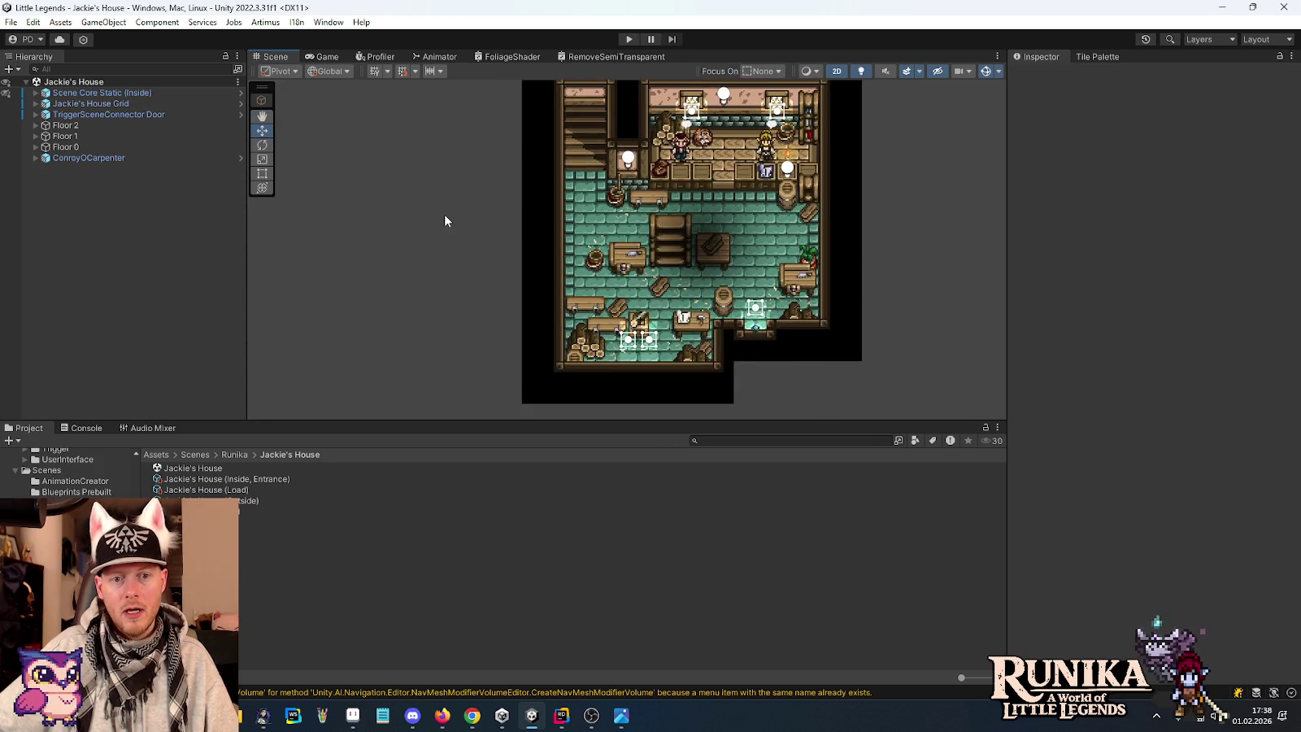
scroll(714, 309, up, 1)
drag(867, 227, 798, 250)
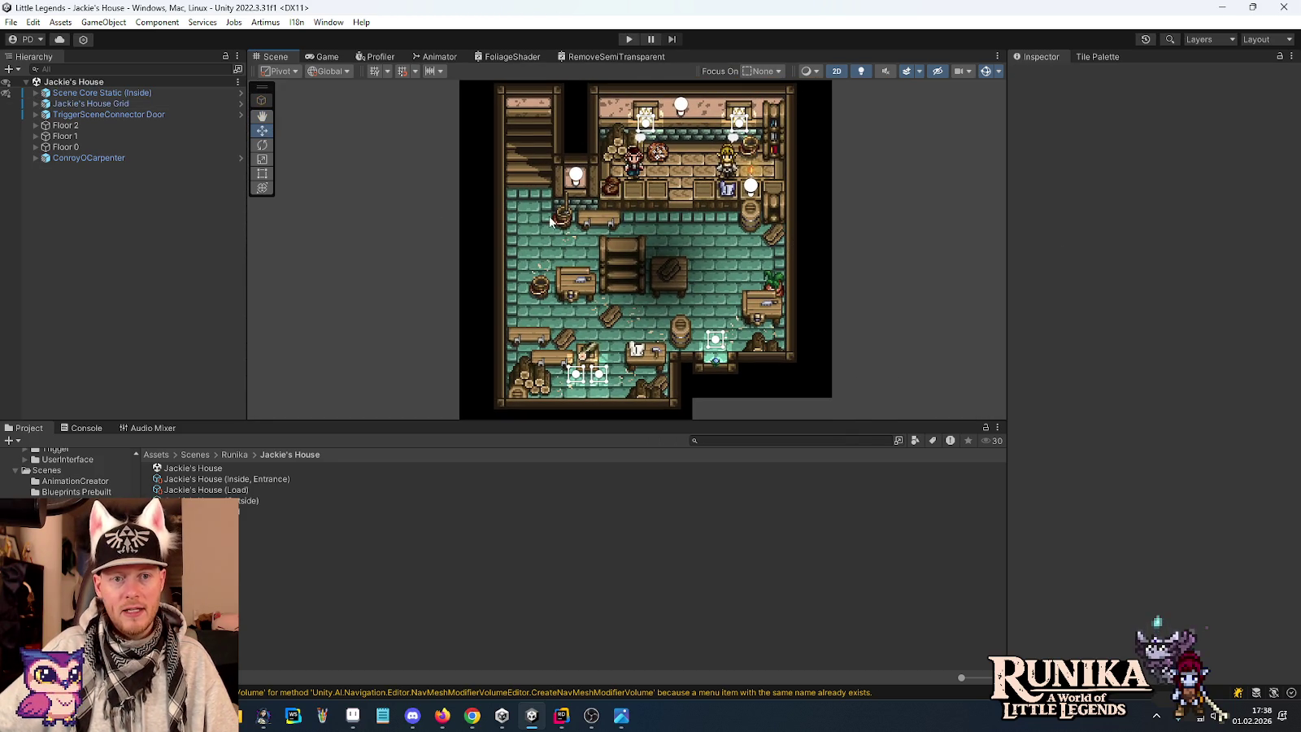
drag(535, 144, 524, 295)
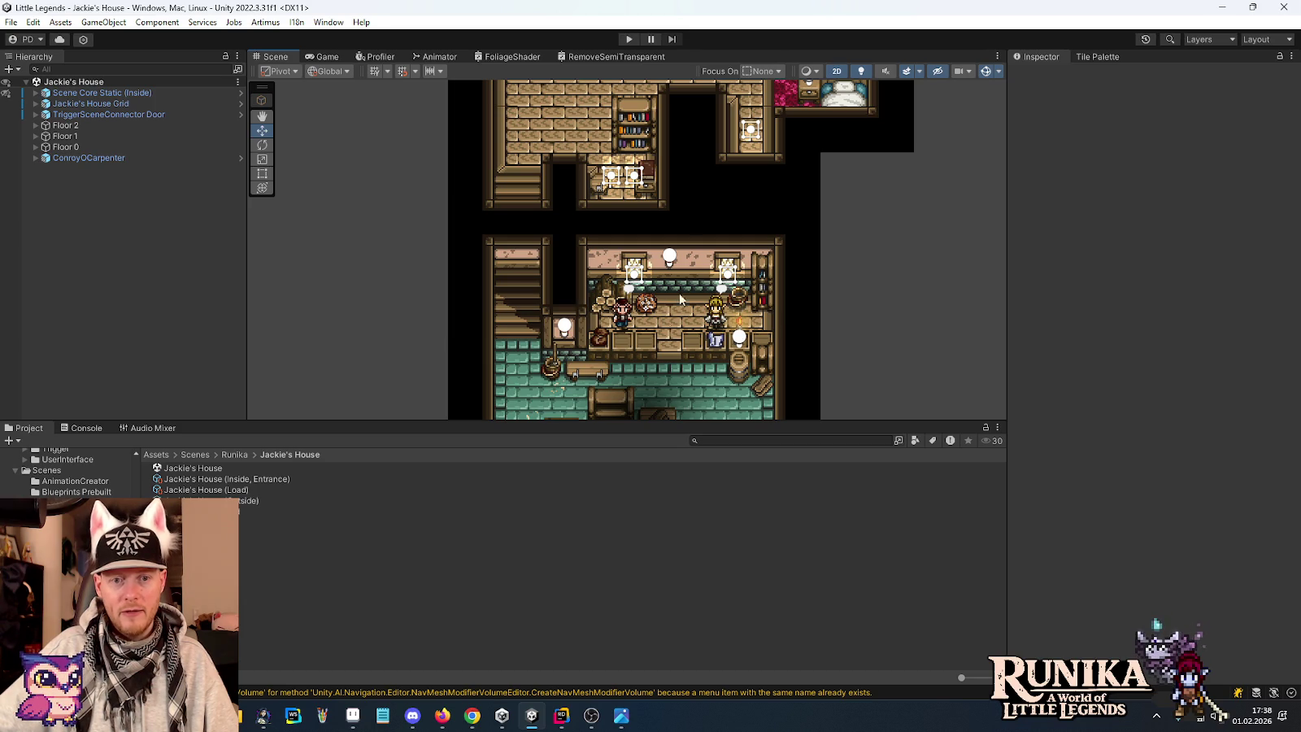
drag(677, 212, 673, 351)
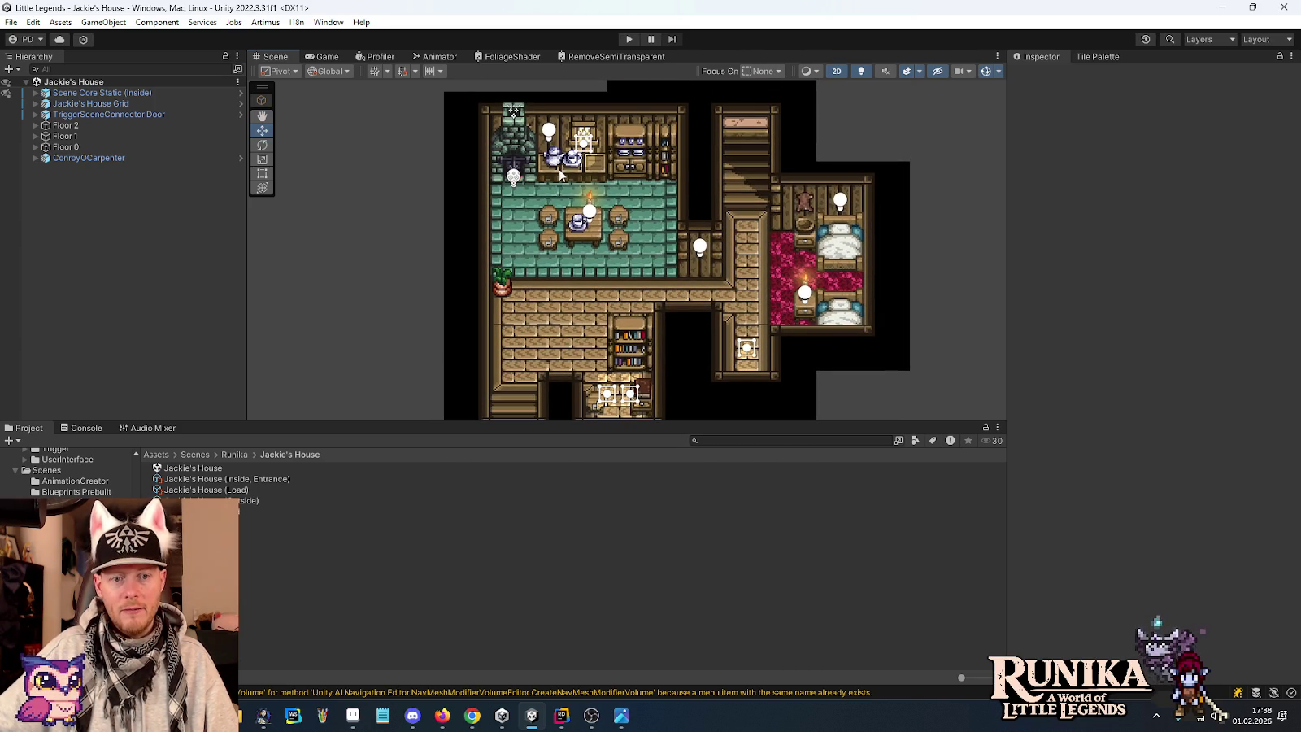
drag(555, 190, 549, 216)
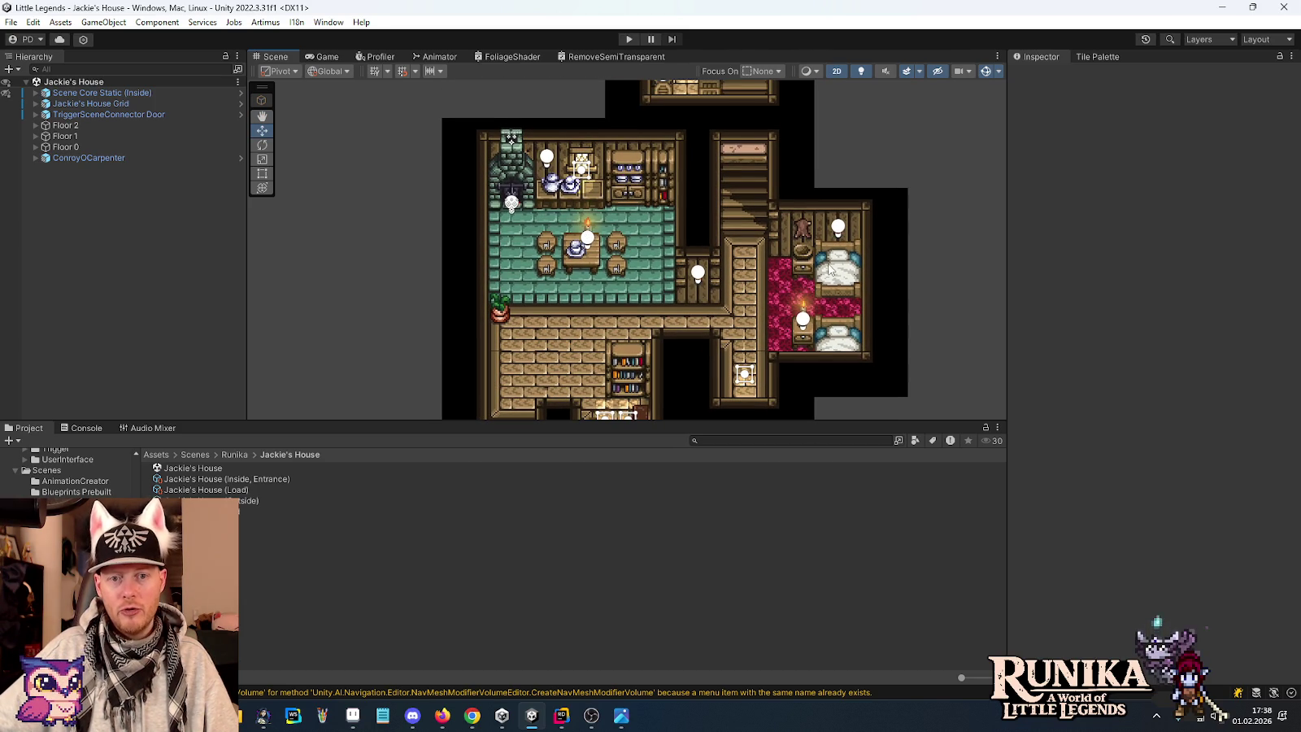
drag(776, 208, 773, 347)
drag(630, 171, 625, 295)
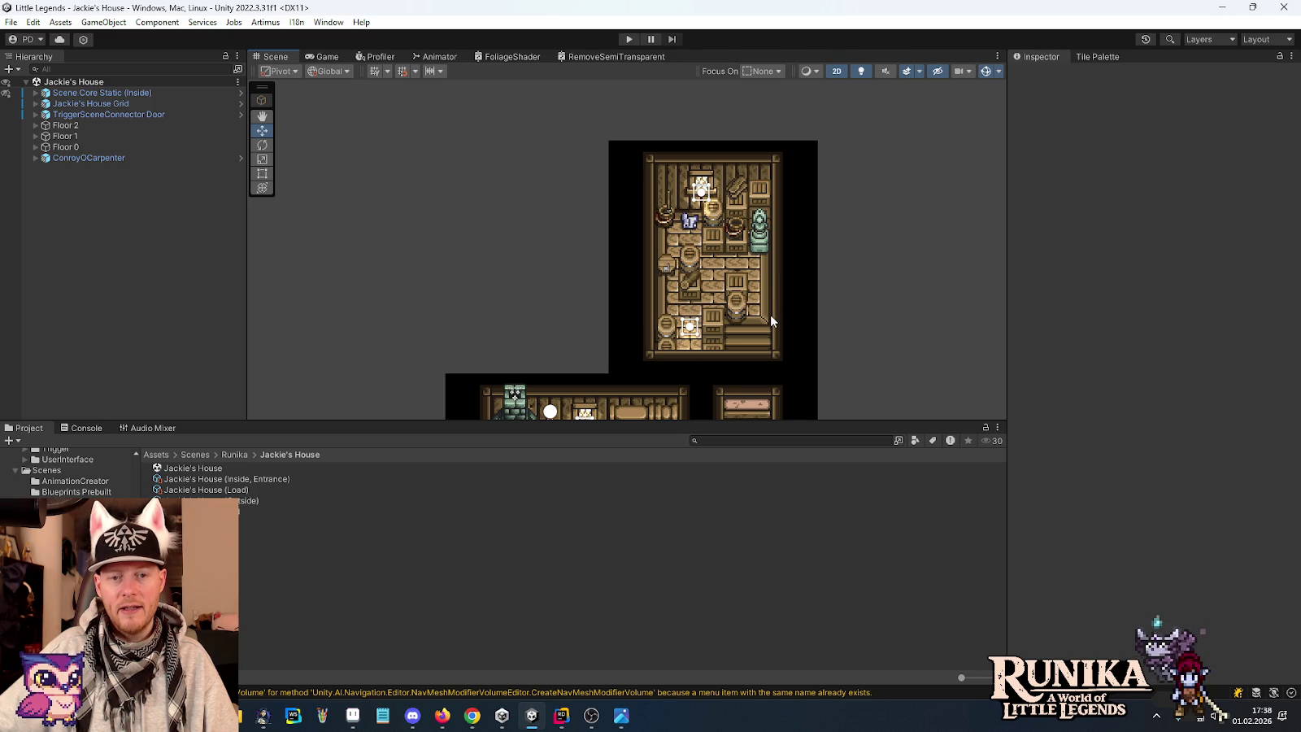
mouse_move(771, 321)
mouse_down()
mouse_move(763, 252)
mouse_move(724, 307)
mouse_up()
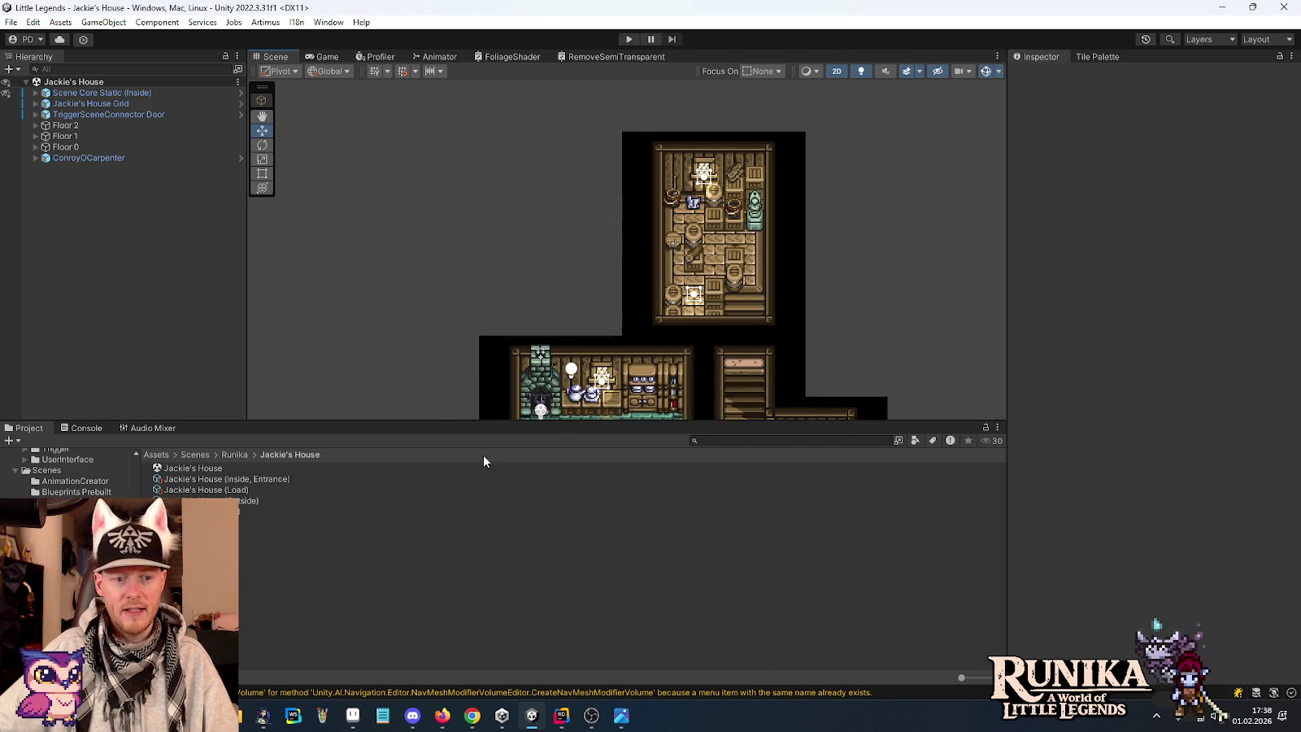
click(356, 717)
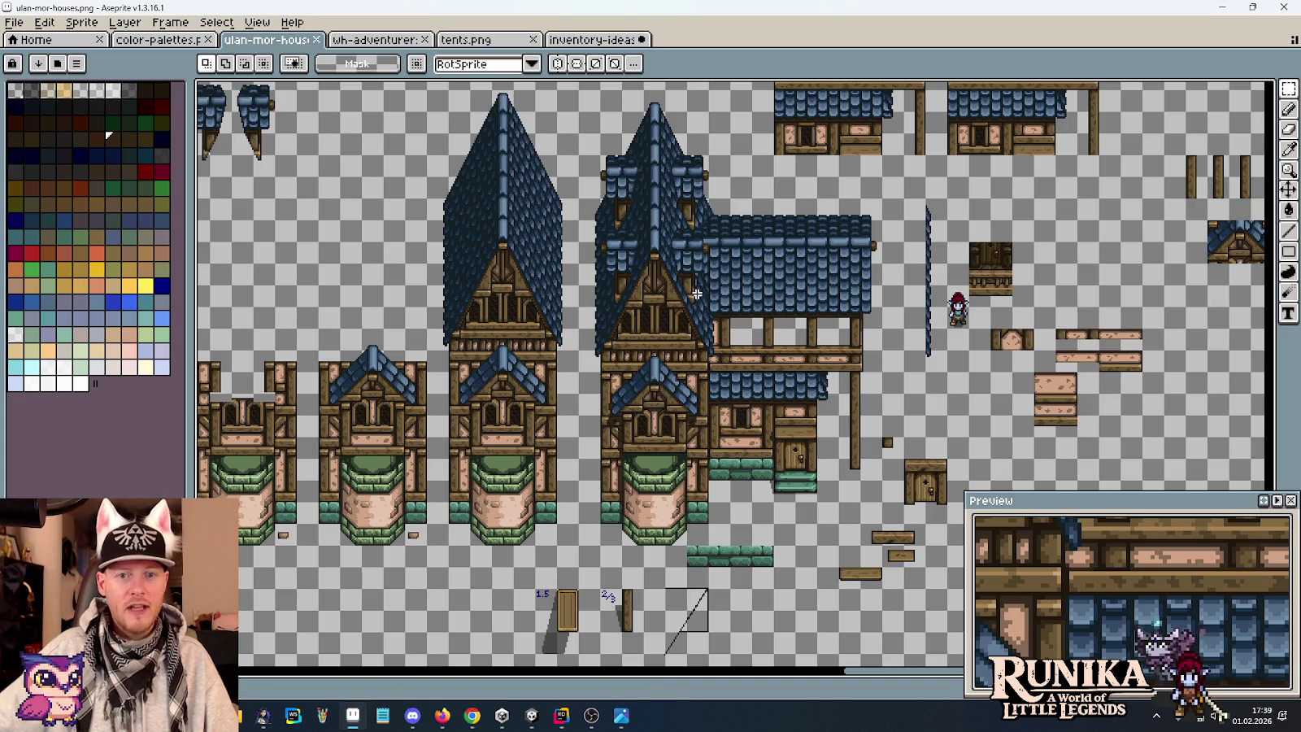
Scroll and pan the Aseprite sprite sheet to view the timber house sprite.
scroll(696, 307, down, 2)
scroll(696, 309, up, 1)
drag(642, 244, 663, 278)
scroll(732, 293, up, 1)
scroll(769, 307, up, 1)
scroll(769, 307, up, 1)
scroll(769, 307, up, 1)
scroll(769, 308, up, 2)
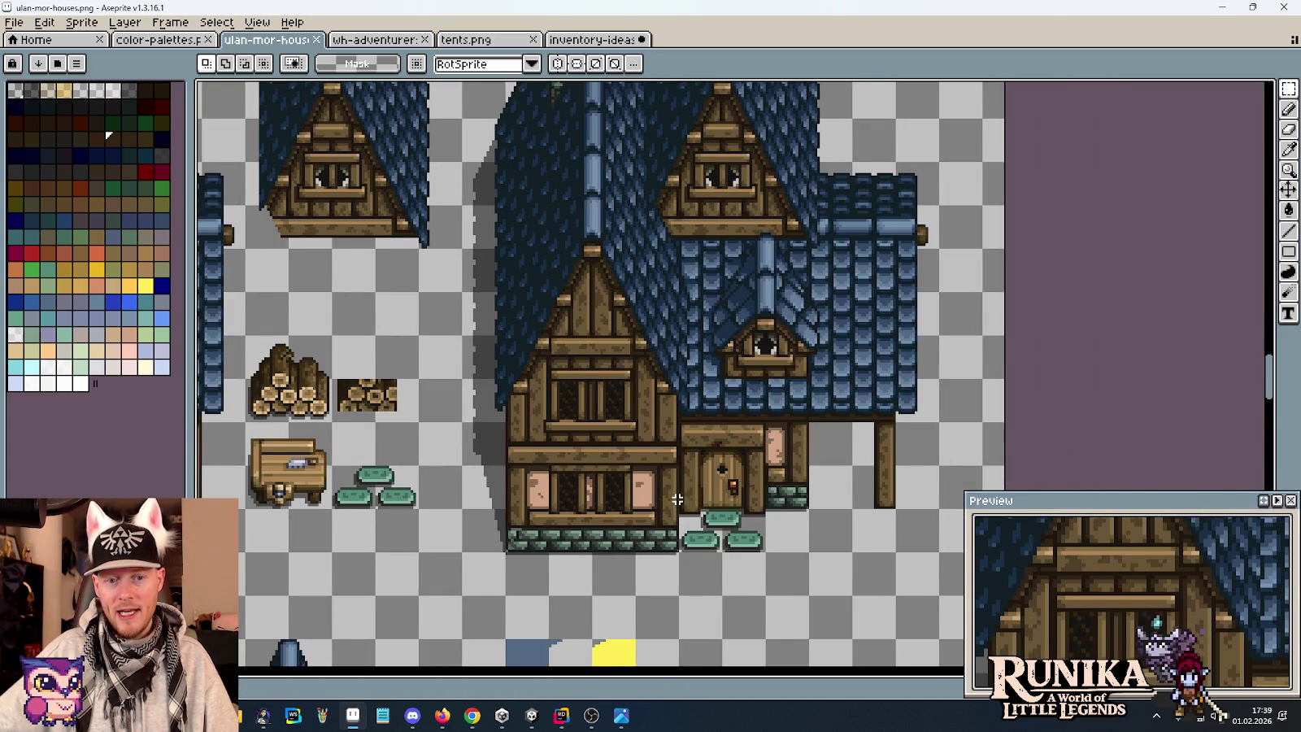
scroll(677, 499, down, 2)
In Unity, pan the Scene view up to the teal-floored room and rooms above.
click(531, 715)
drag(594, 334, 602, 151)
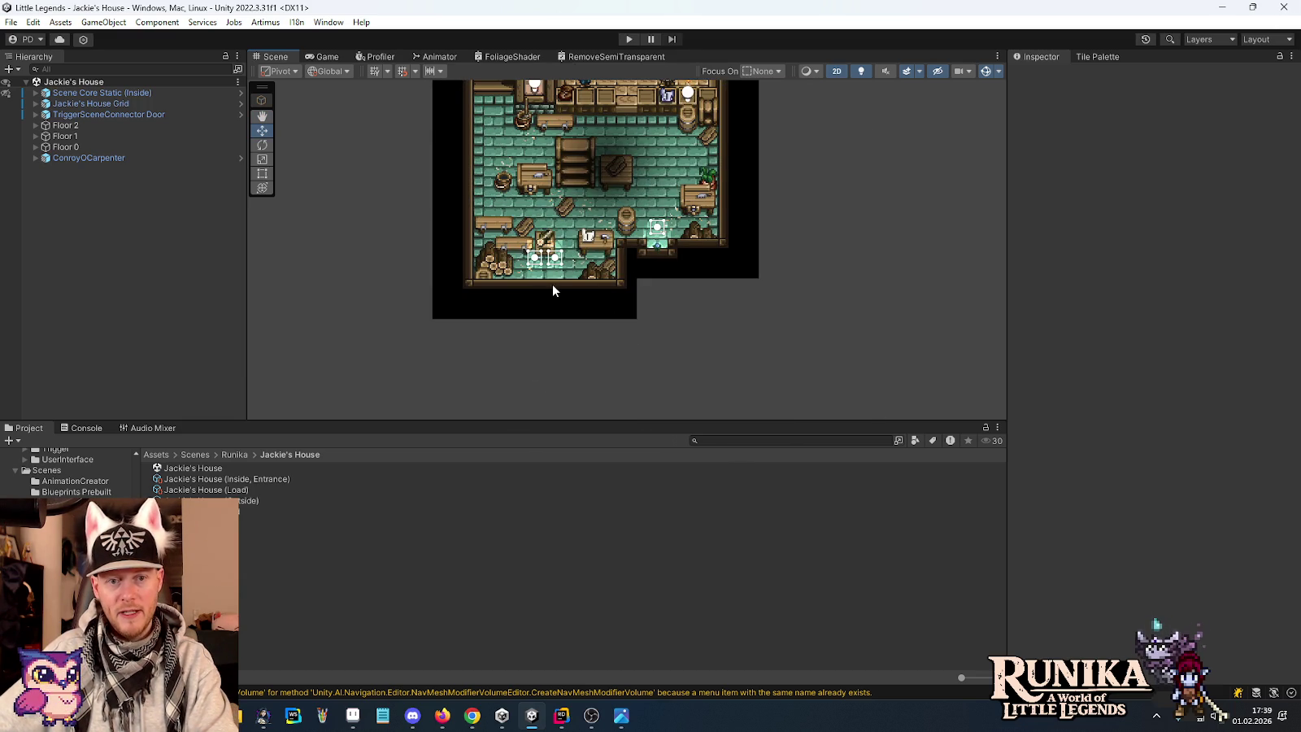
scroll(553, 286, up, 3)
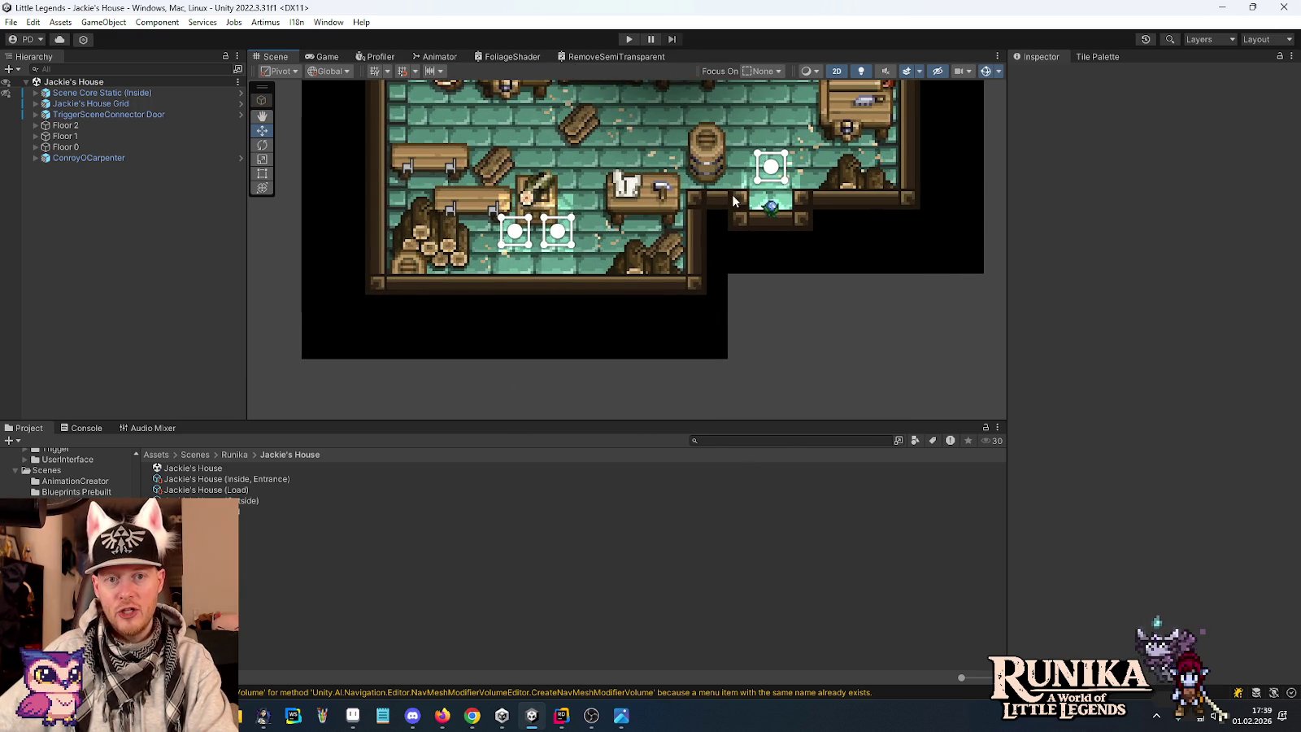
scroll(734, 201, down, 2)
key(Up)
key(Up)
key(Up)
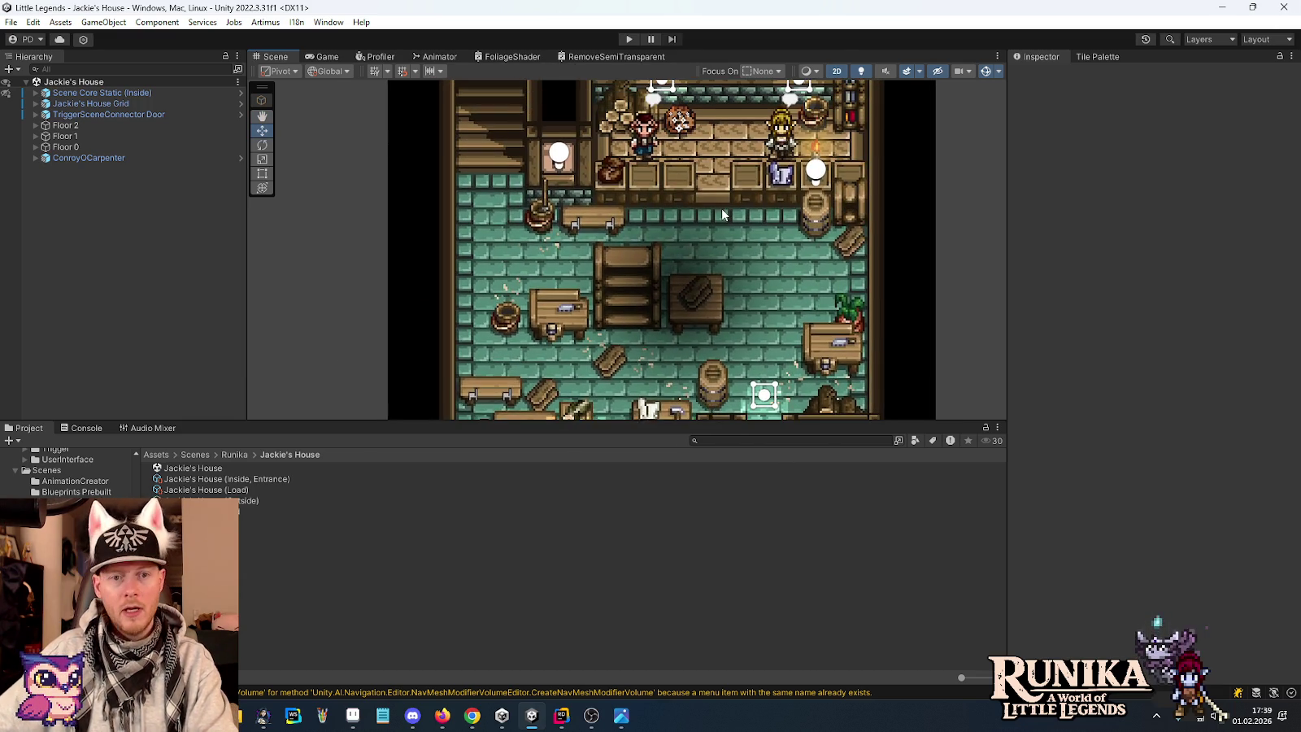
key(Up)
key(Up)
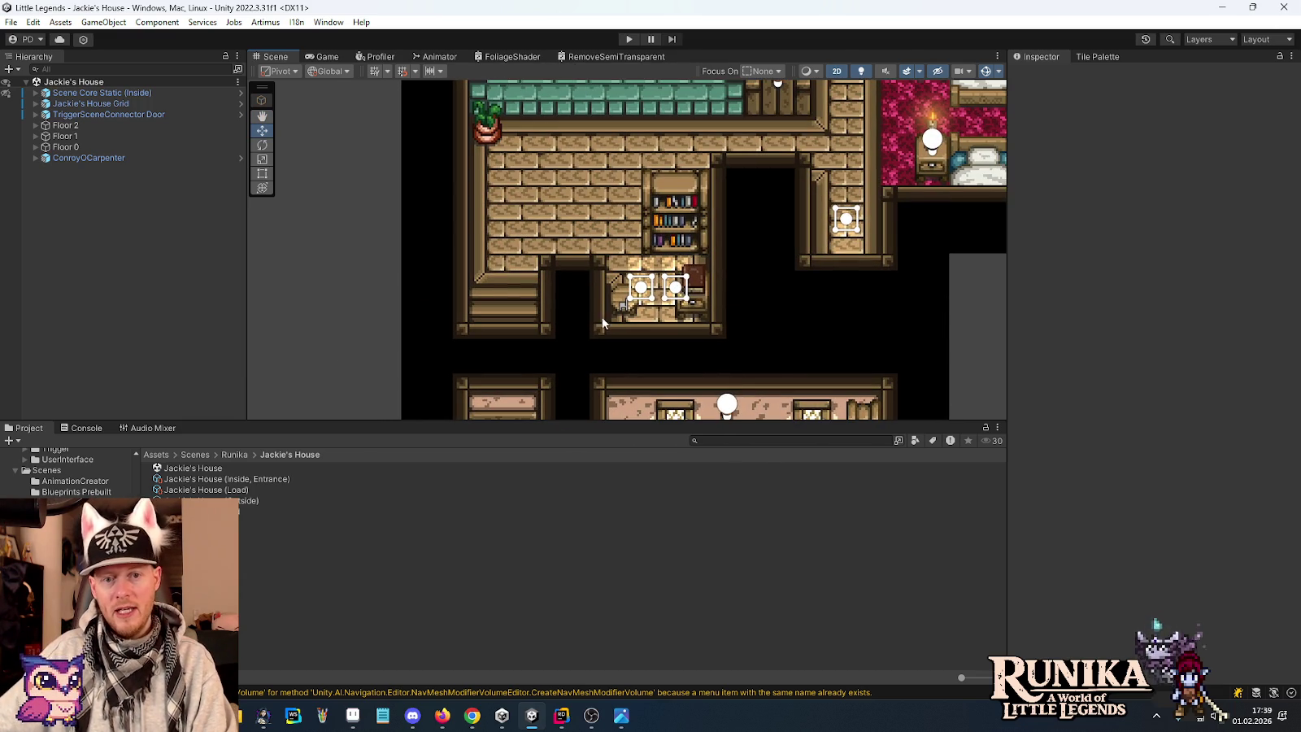
Alternate between Aseprite and Unity, panning the house map to the upper rooms and staircase.
key(alt+Tab)
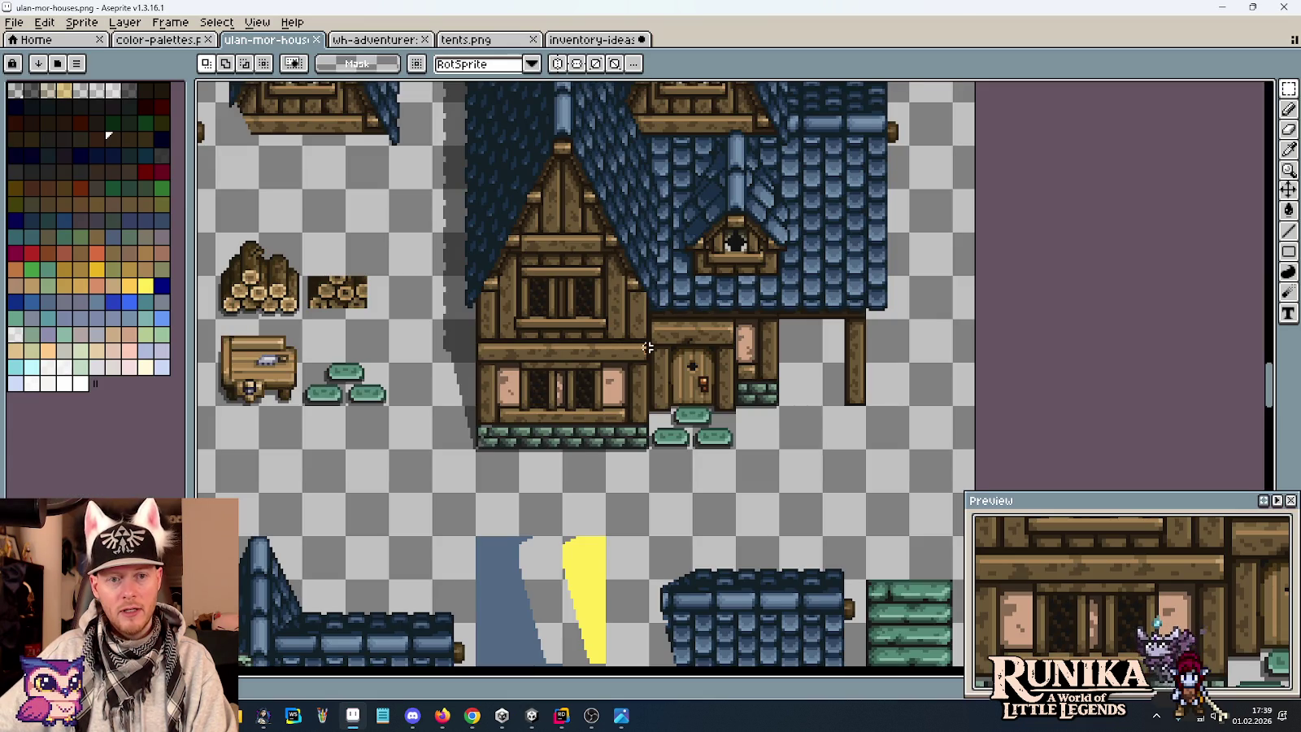
key(alt+Tab)
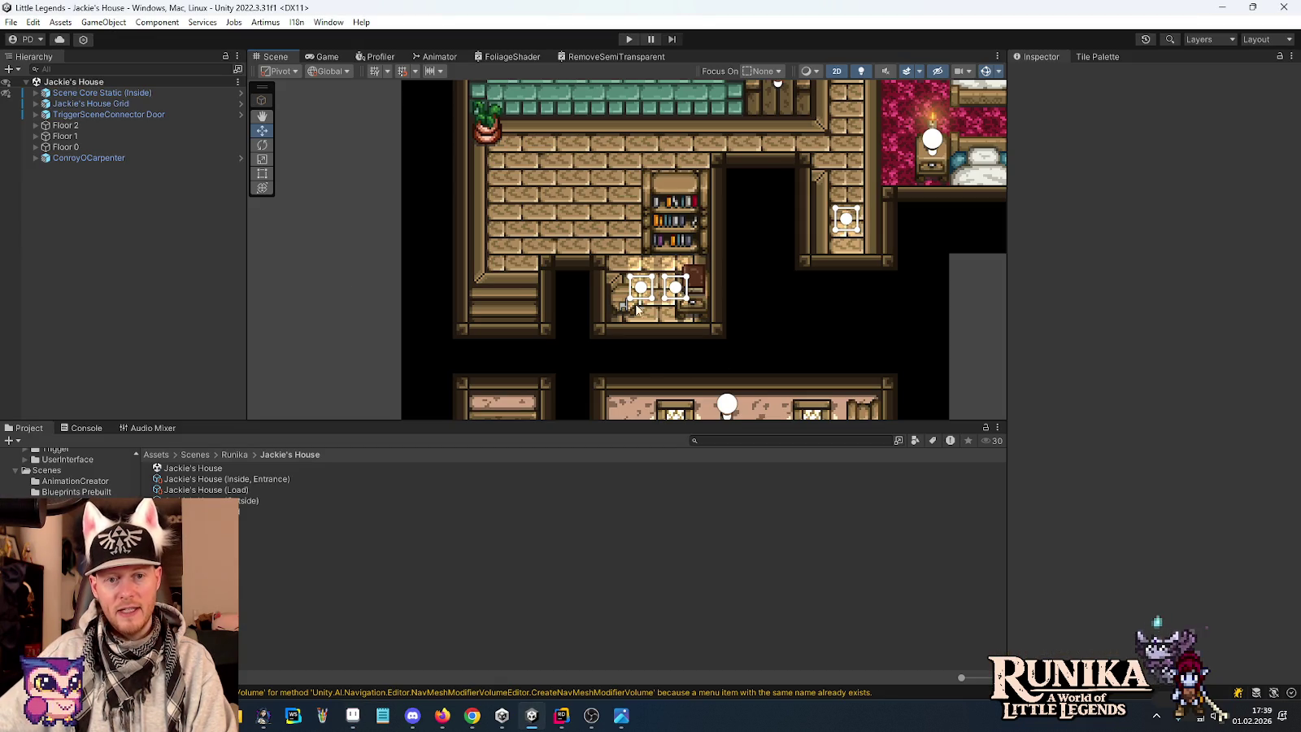
drag(803, 248, 634, 327)
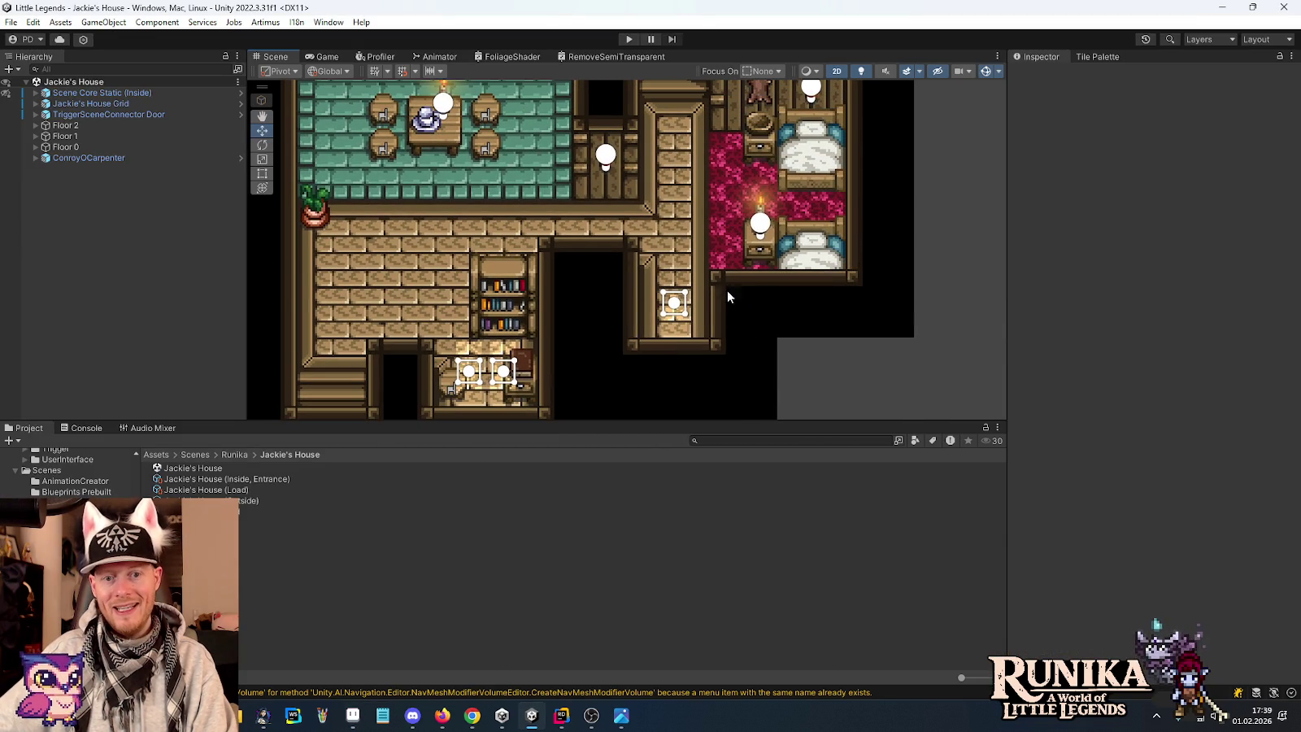
key(alt+Tab)
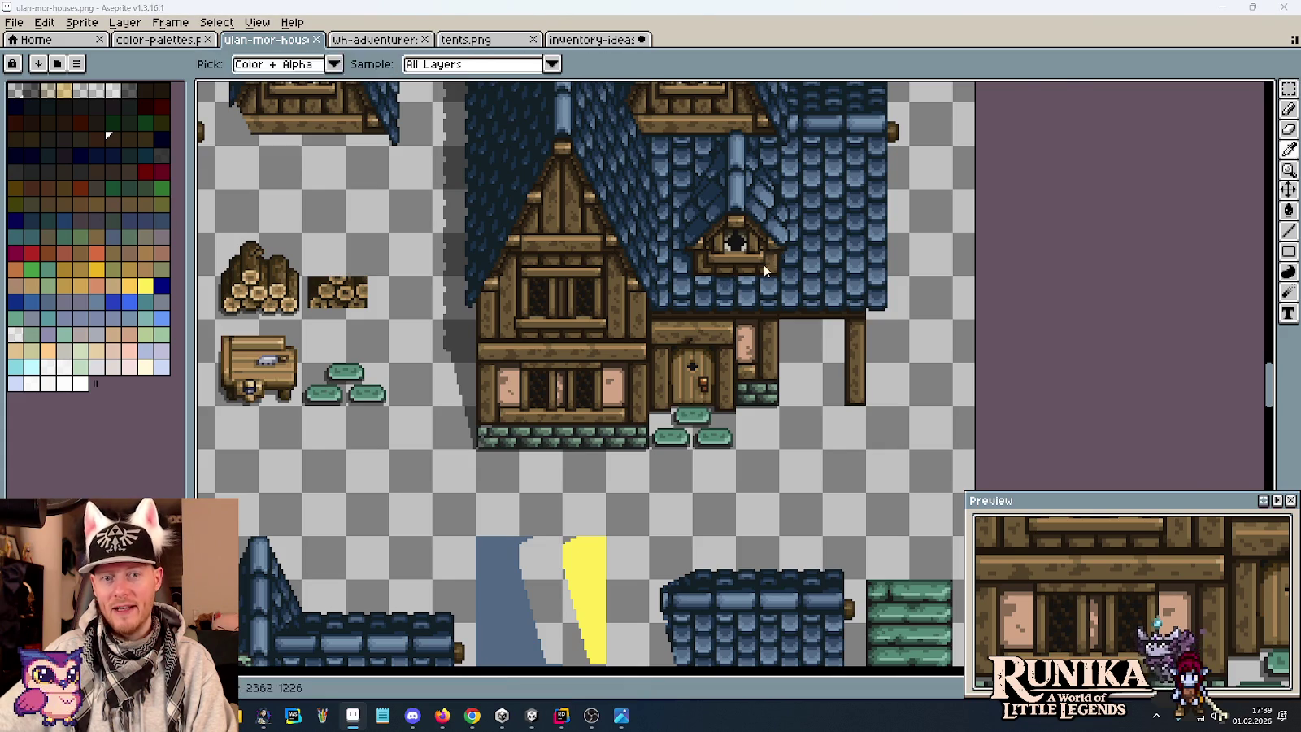
key(alt+Tab)
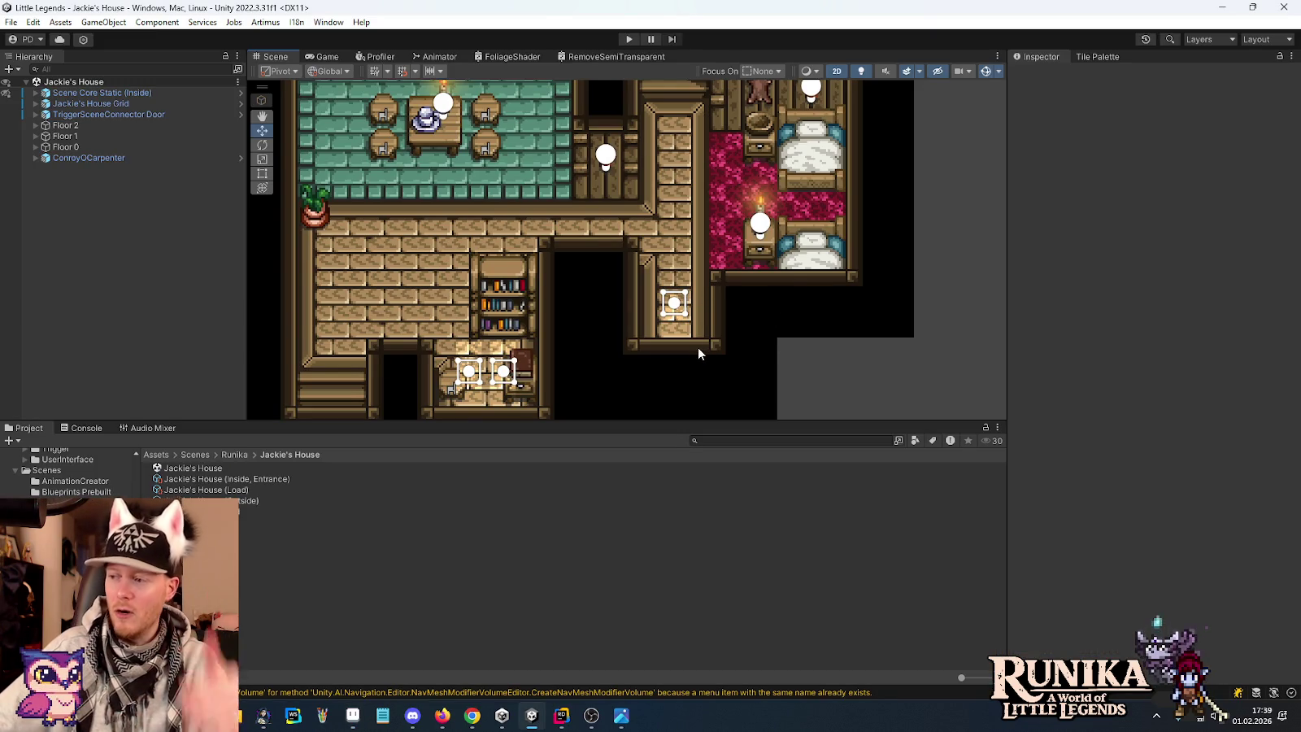
mouse_move(795, 96)
mouse_down()
mouse_move(784, 250)
mouse_move(763, 168)
mouse_up()
scroll(783, 256, down, 1)
key(alt+Tab)
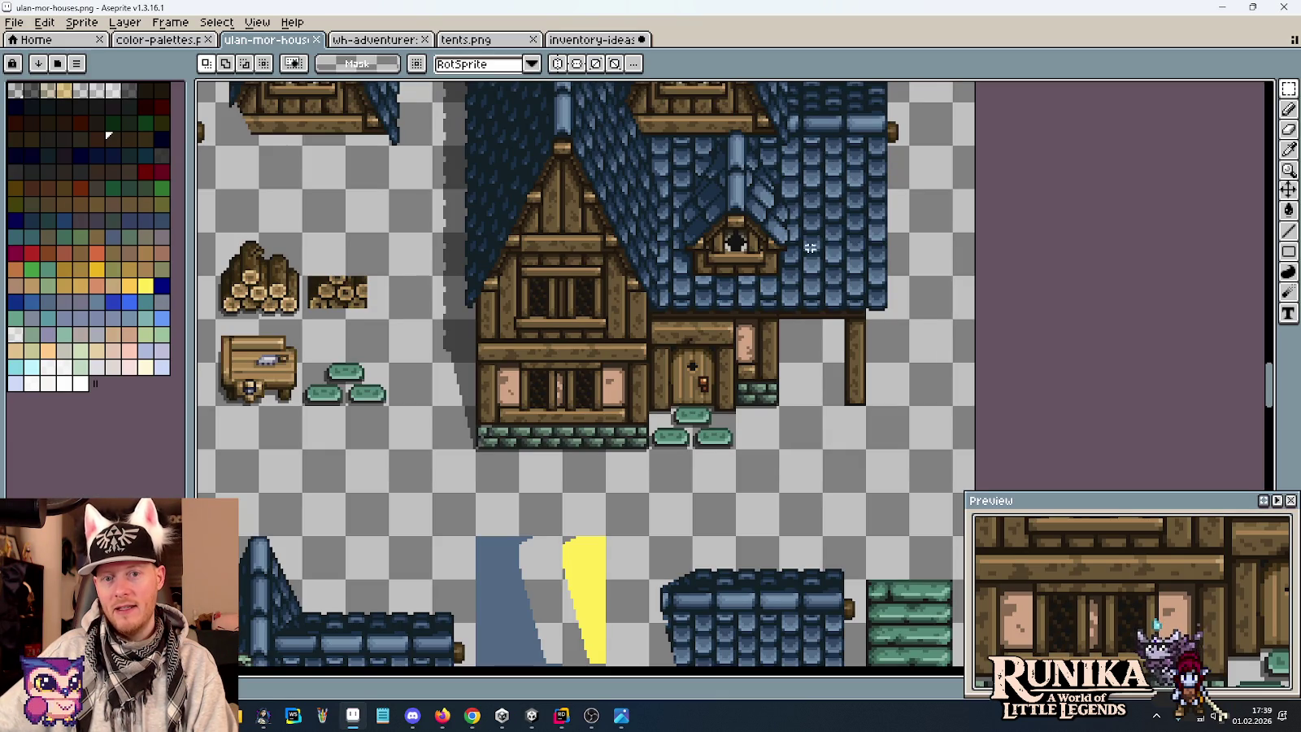
scroll(805, 162, up, 3)
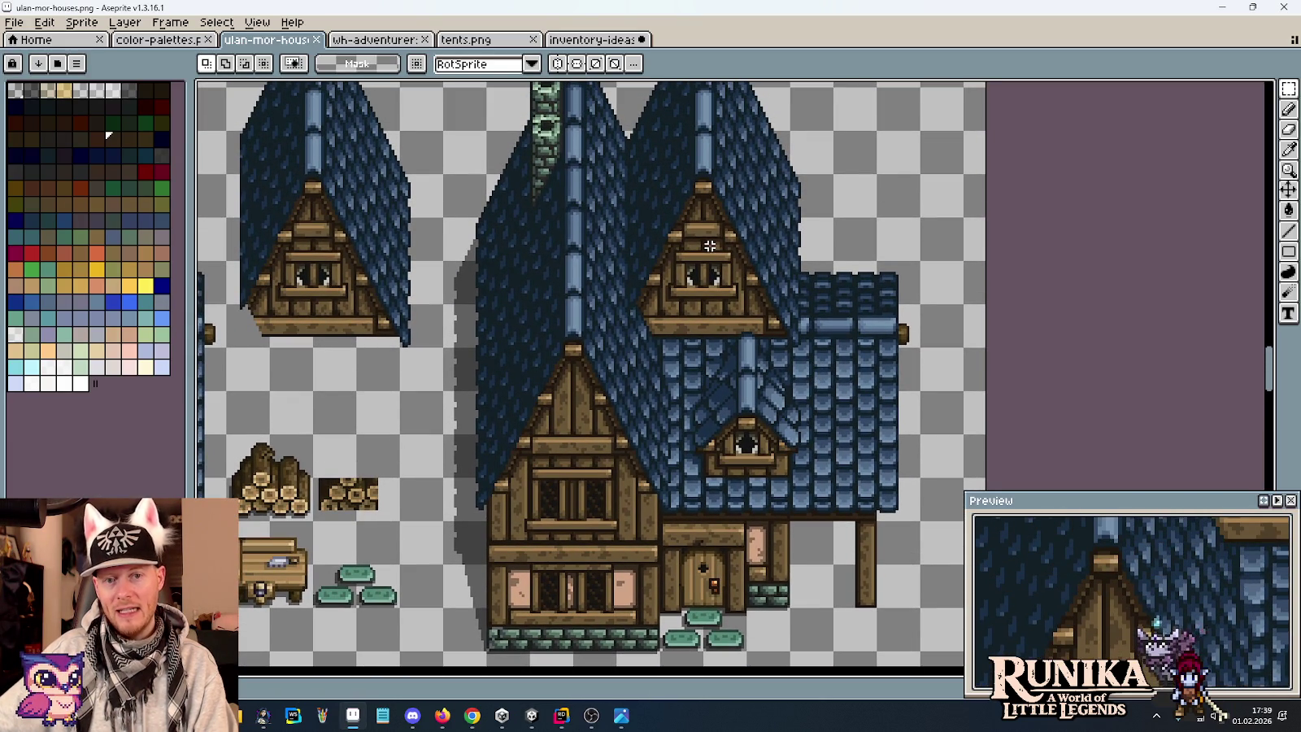
key(alt+Tab)
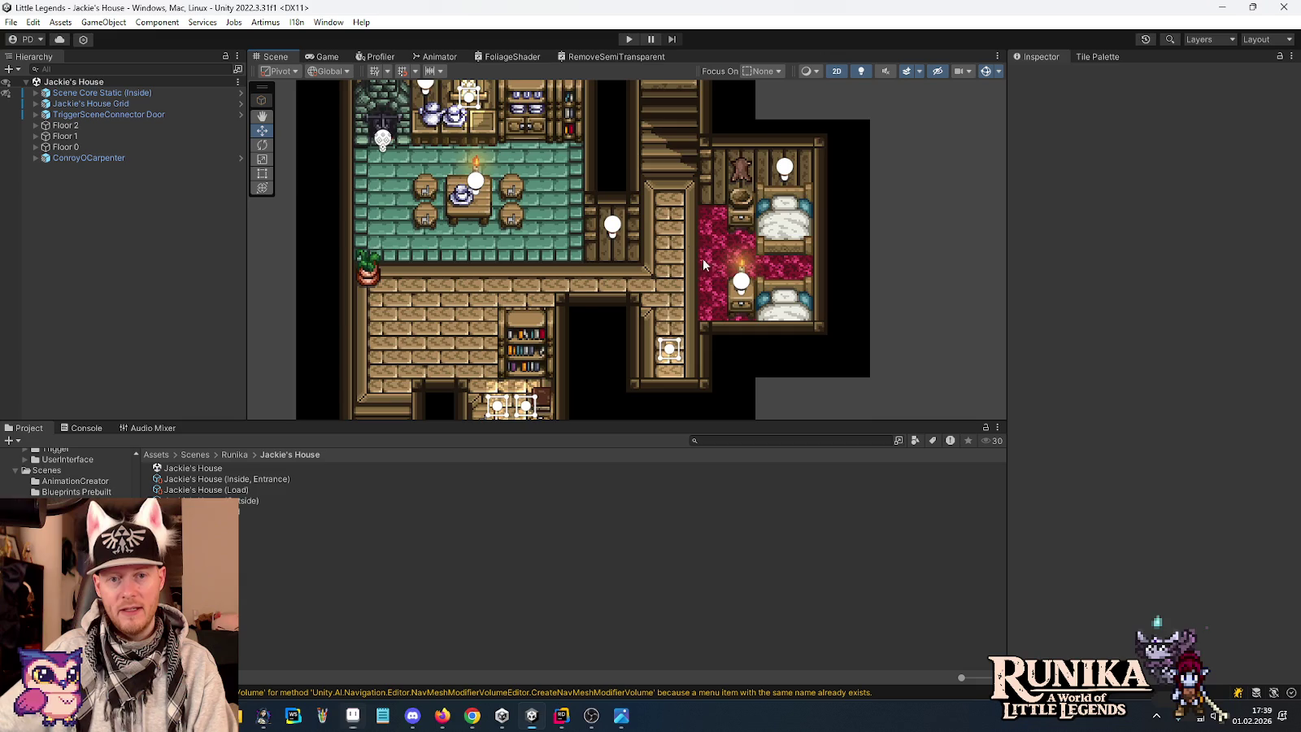
drag(729, 77, 739, 229)
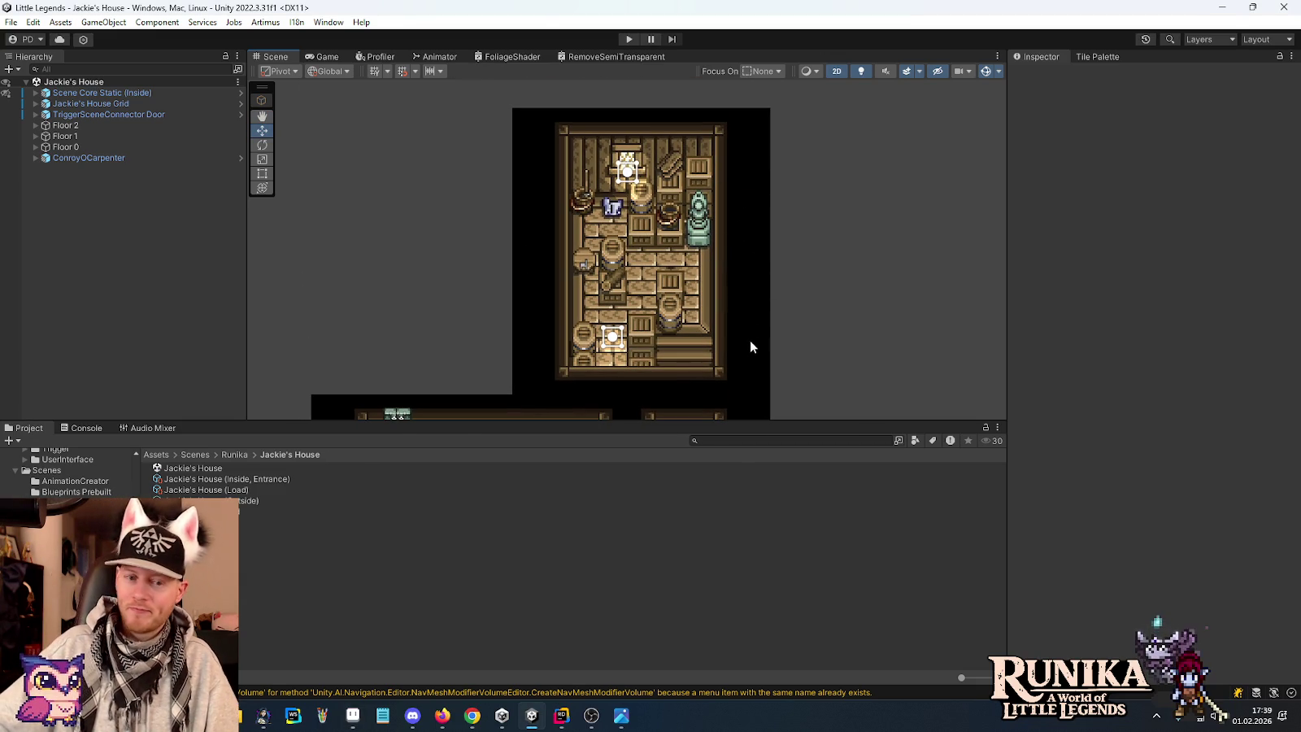
Zoom the Scene view in and out over the floors of Jackie's House.
scroll(749, 334, down, 2)
scroll(764, 244, up, 3)
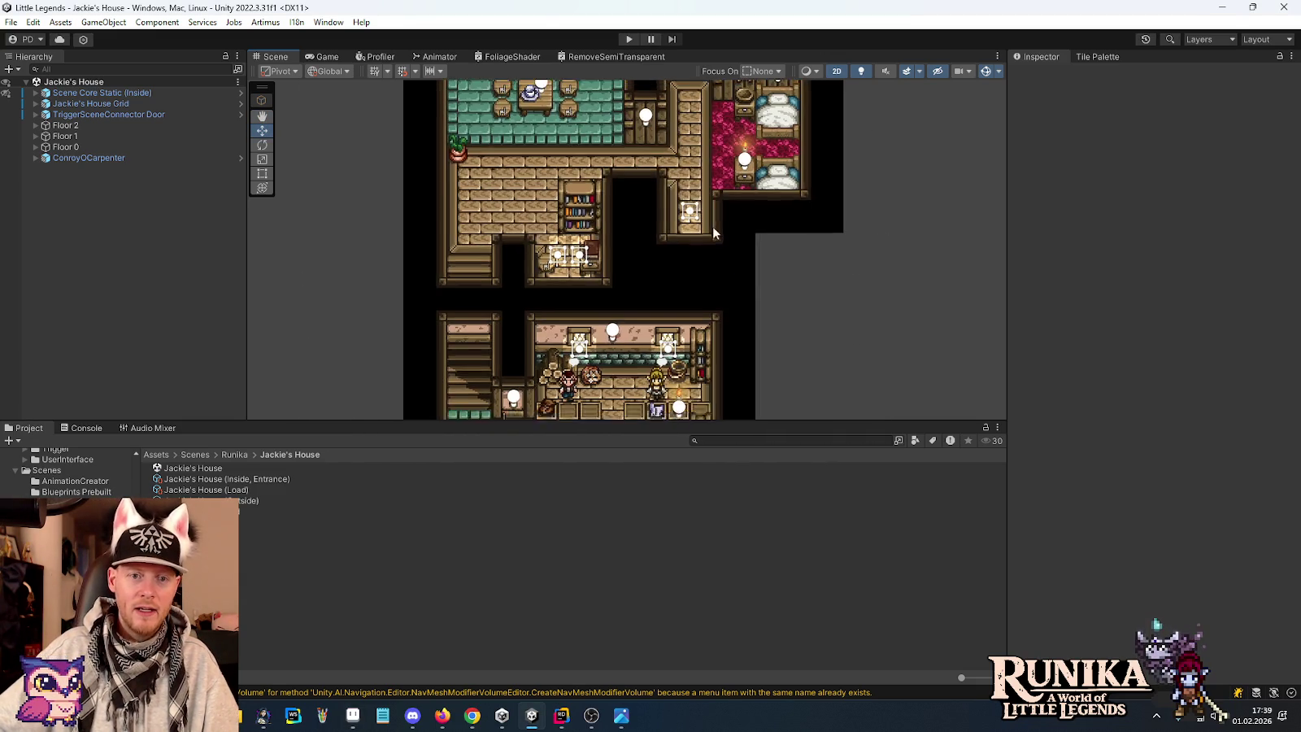
scroll(714, 230, down, 1)
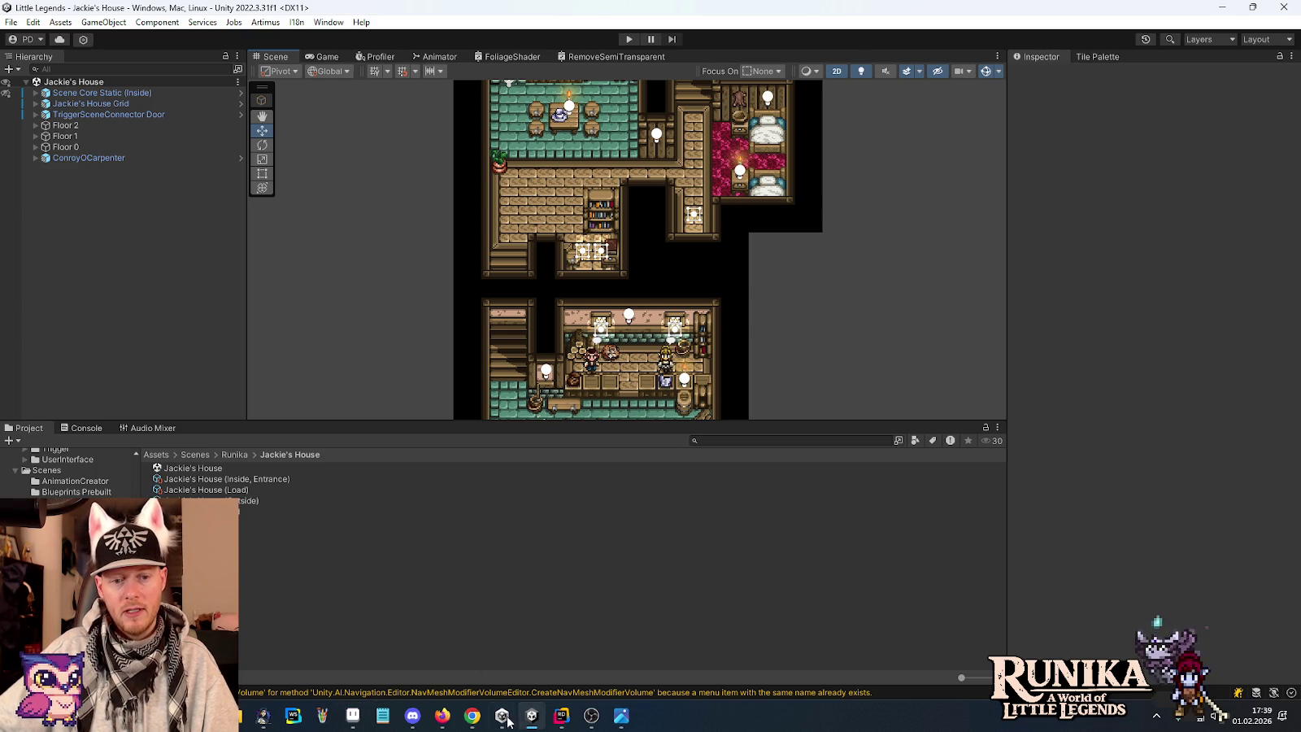
Bring Aseprite forward and pan around the ulan-mor-houses.png sheet of blue-roofed houses.
click(353, 715)
scroll(560, 452, down, 3)
drag(560, 452, 602, 324)
scroll(602, 323, up, 3)
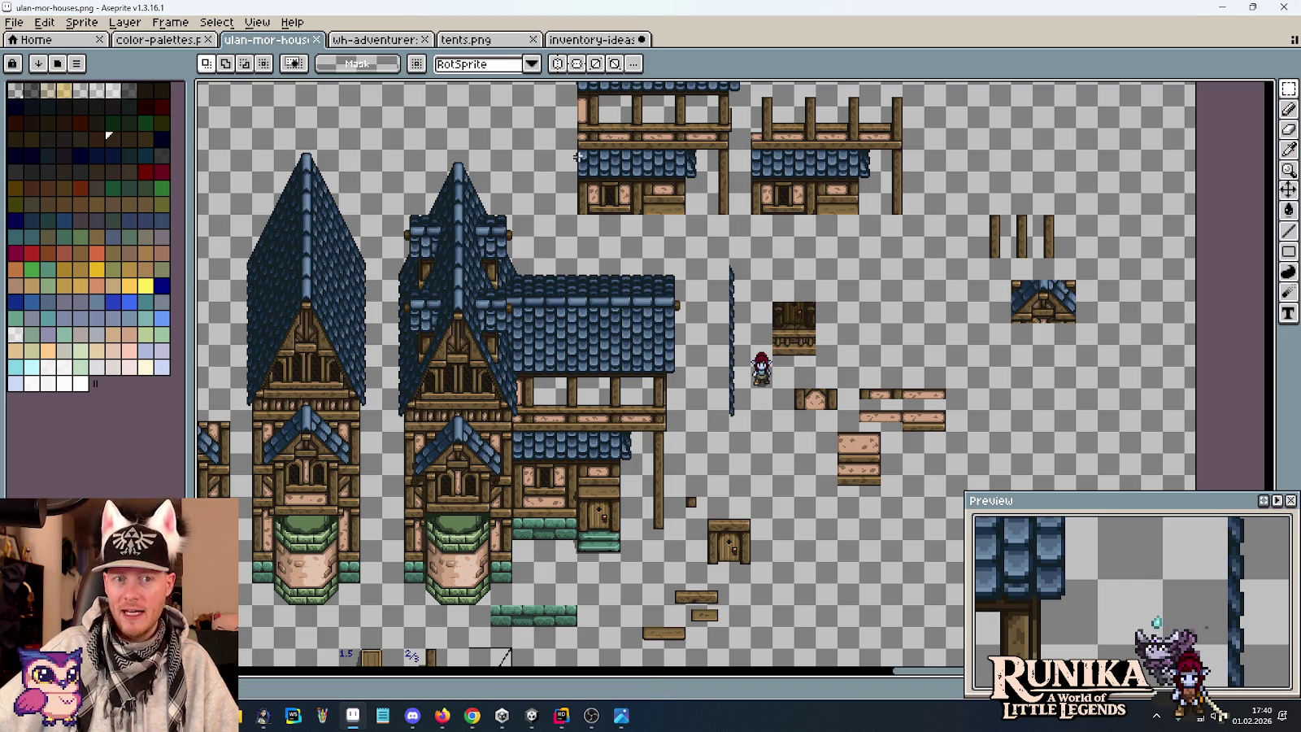
Open the inventory-ideas-raw sheet and scroll around its panel mockups.
click(610, 39)
scroll(776, 243, up, 3)
scroll(777, 243, right, 4)
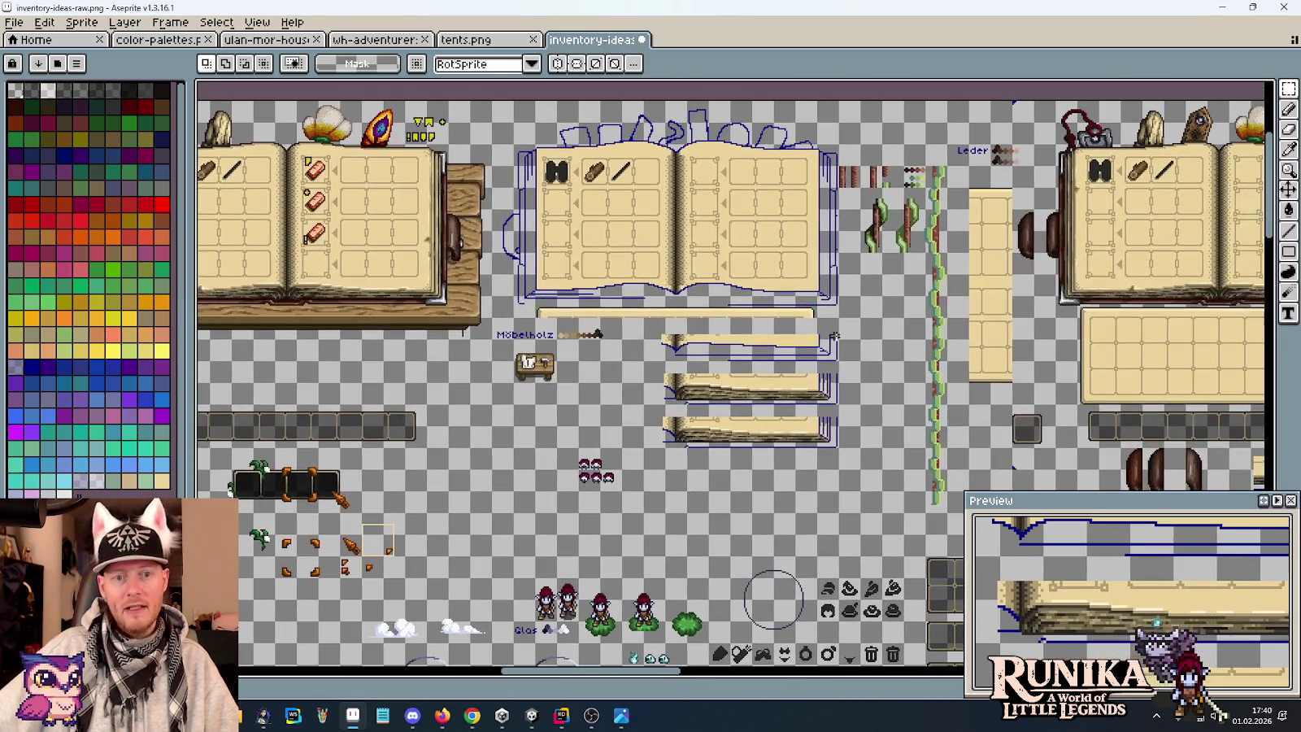
scroll(824, 433, down, 5)
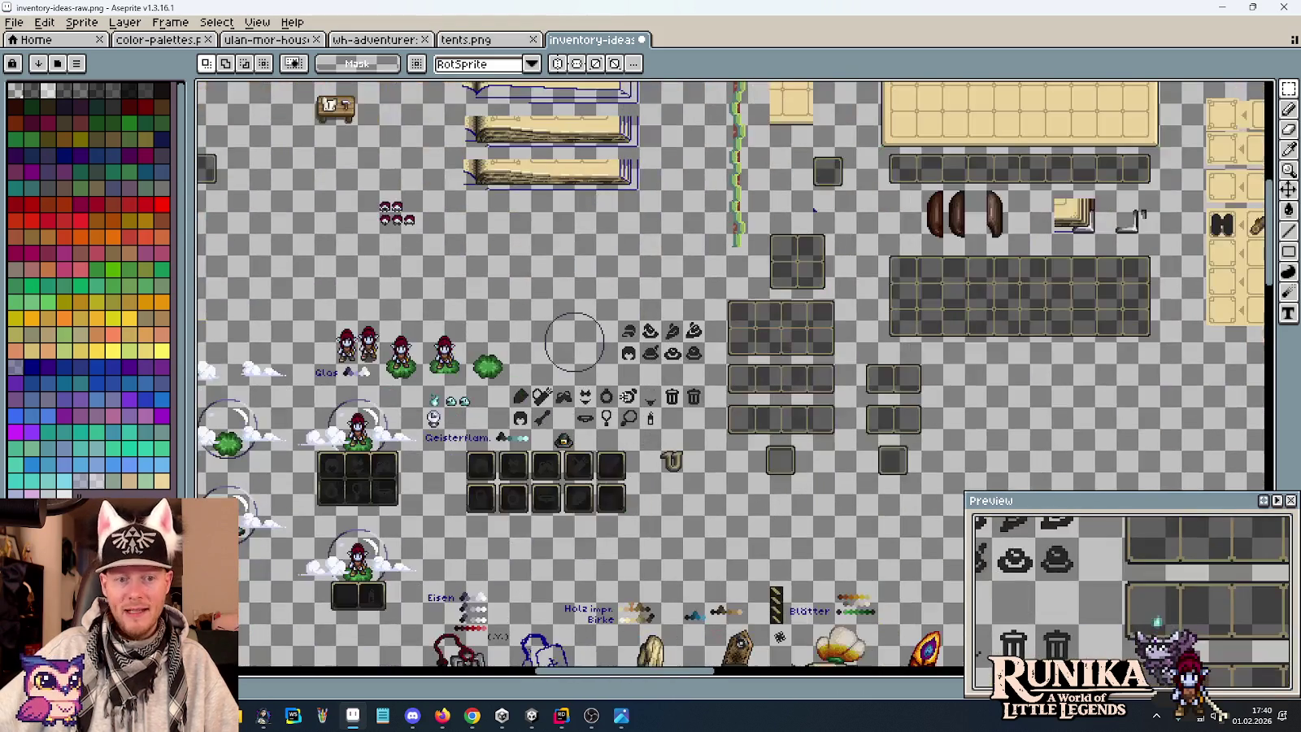
scroll(824, 433, right, 3)
scroll(698, 424, down, 3)
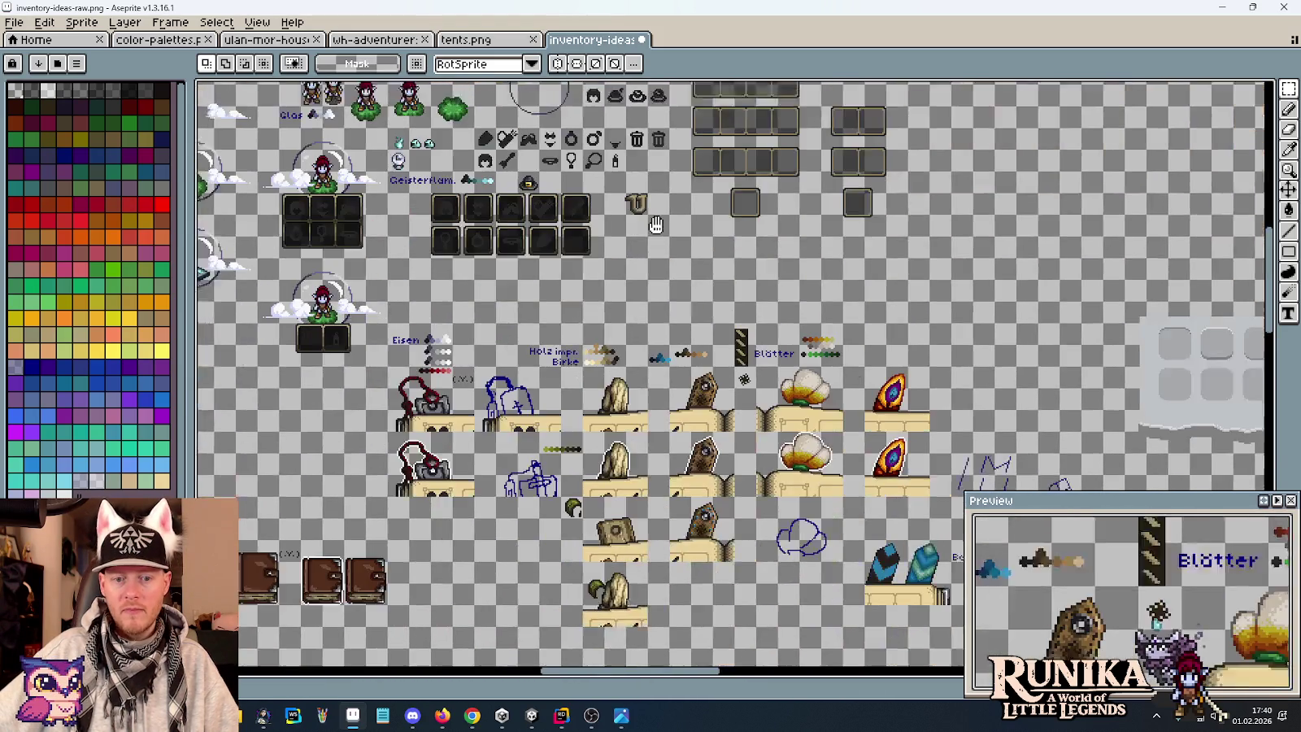
scroll(651, 325, right, 6)
scroll(603, 172, down, 2)
scroll(603, 173, right, 4)
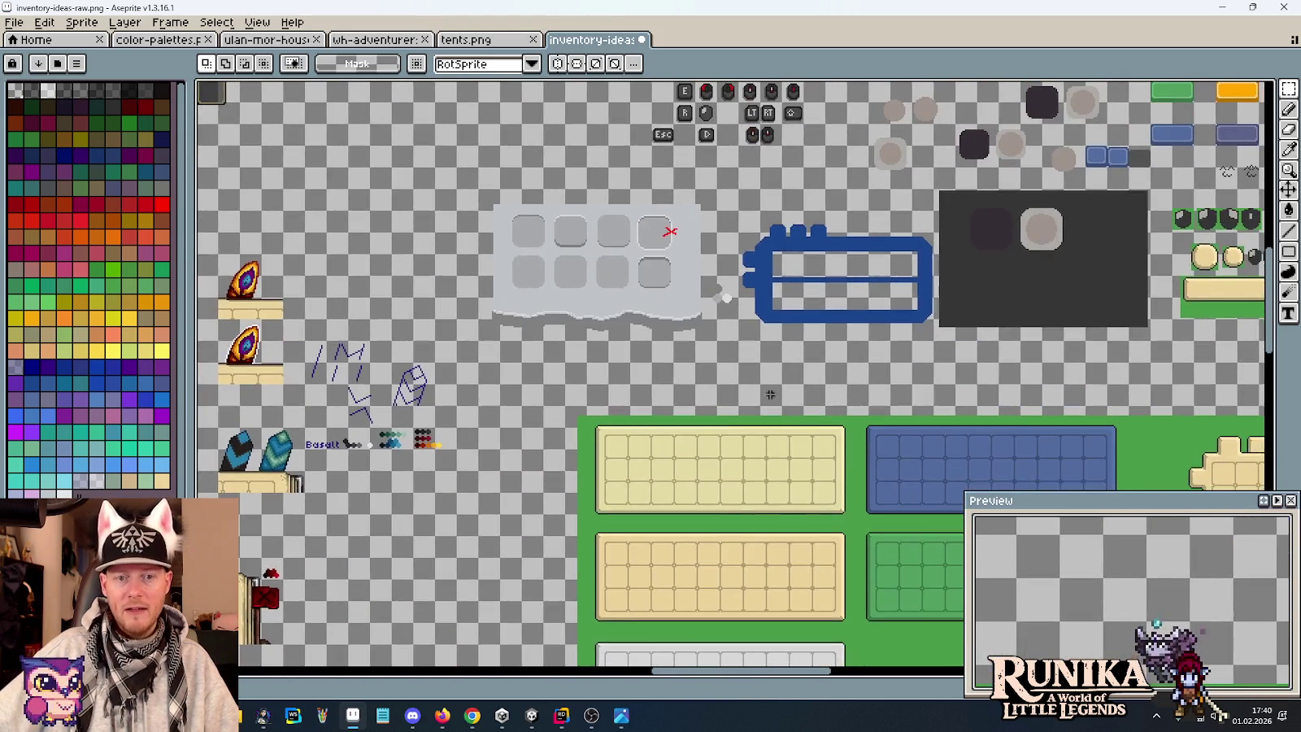
scroll(603, 172, up, 2)
scroll(488, 235, up, 1)
scroll(488, 236, left, 2)
Marquee-select the grey inventory panel, the blue frame sketch and part of the dark panel.
drag(370, 146, 937, 441)
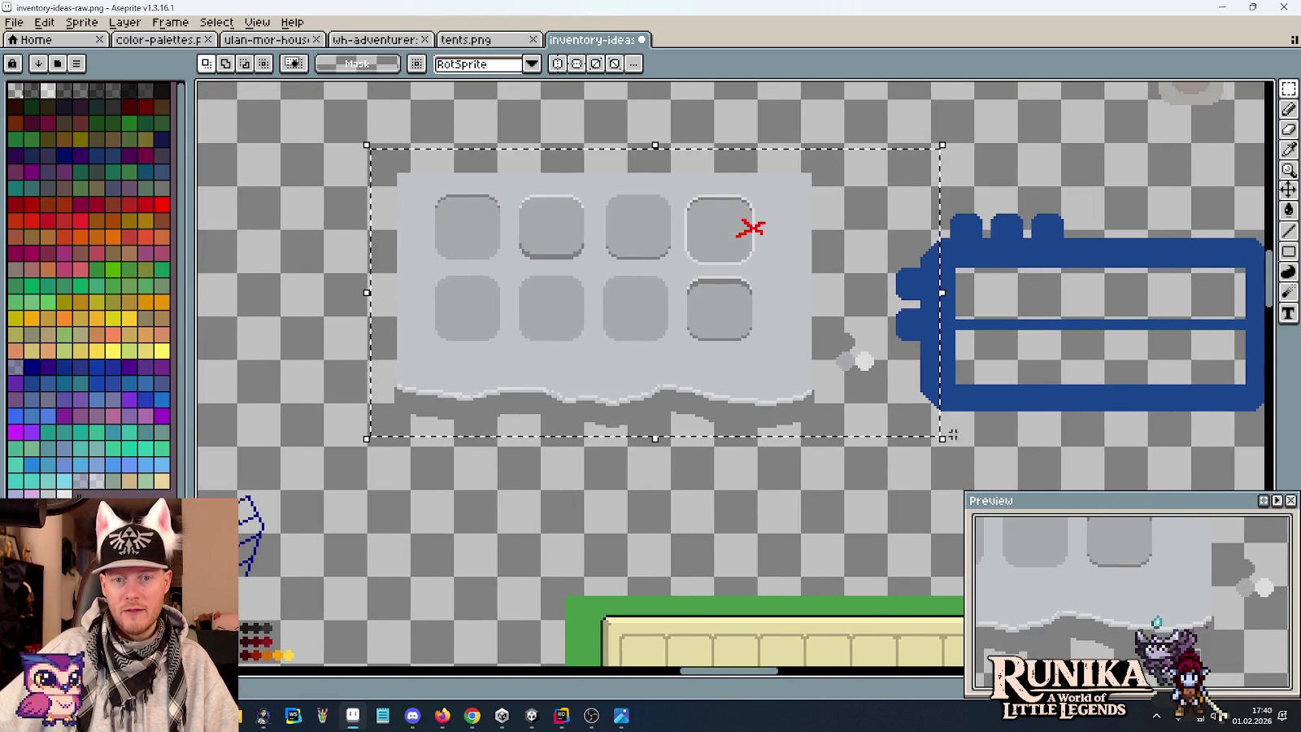
scroll(943, 443, down, 2)
scroll(943, 443, right, 3)
drag(933, 130, 618, 345)
key(ctrl+d)
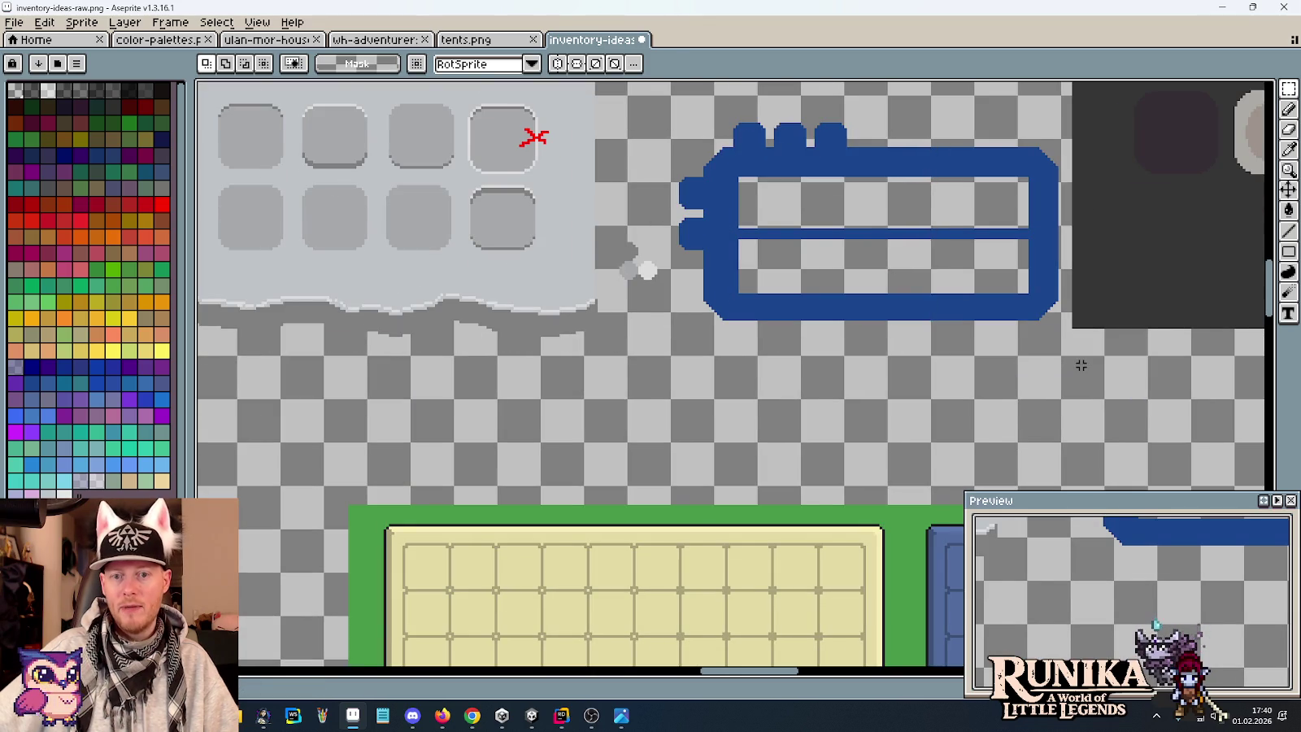
scroll(677, 366, right, 5)
scroll(677, 367, down, 2)
scroll(677, 367, down, 1)
drag(610, 200, 761, 272)
Pan over to the mushroom inventory panel mockup.
scroll(577, 309, down, 2)
scroll(576, 309, right, 2)
scroll(906, 386, up, 2)
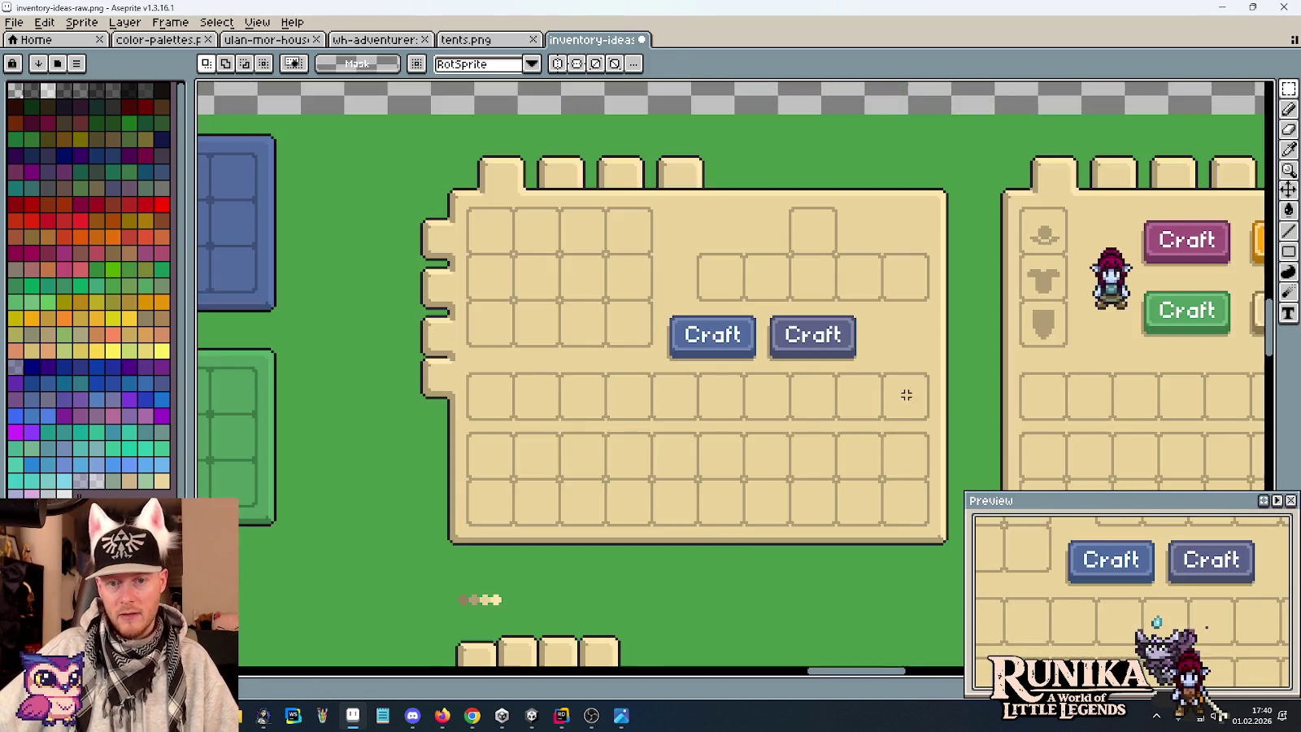
scroll(688, 441, down, 1)
scroll(604, 436, down, 4)
scroll(604, 436, right, 2)
drag(604, 435, 754, 404)
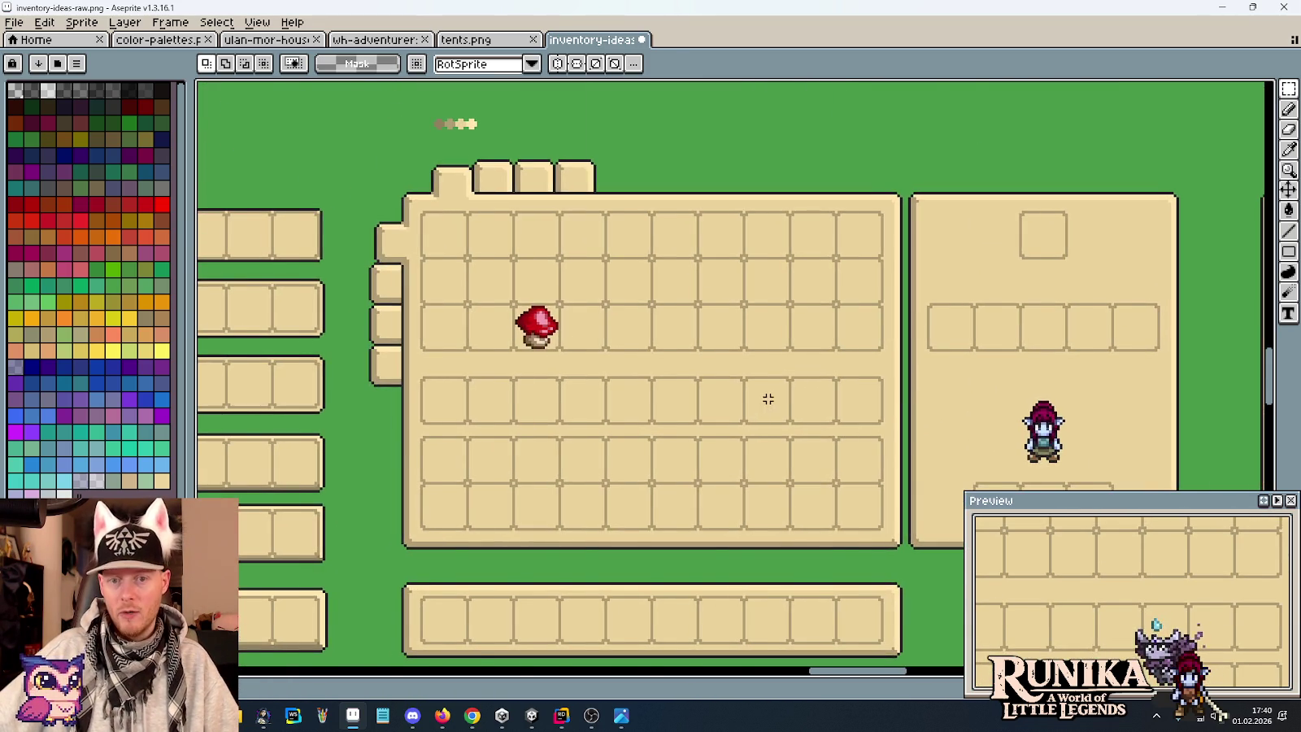
Pan down to the book and table sketches, then return to Unity's running title screen.
scroll(767, 398, down, 2)
scroll(859, 427, down, 2)
scroll(552, 414, up, 3)
scroll(552, 415, left, 2)
scroll(552, 415, up, 2)
scroll(551, 415, up, 4)
drag(552, 415, 540, 298)
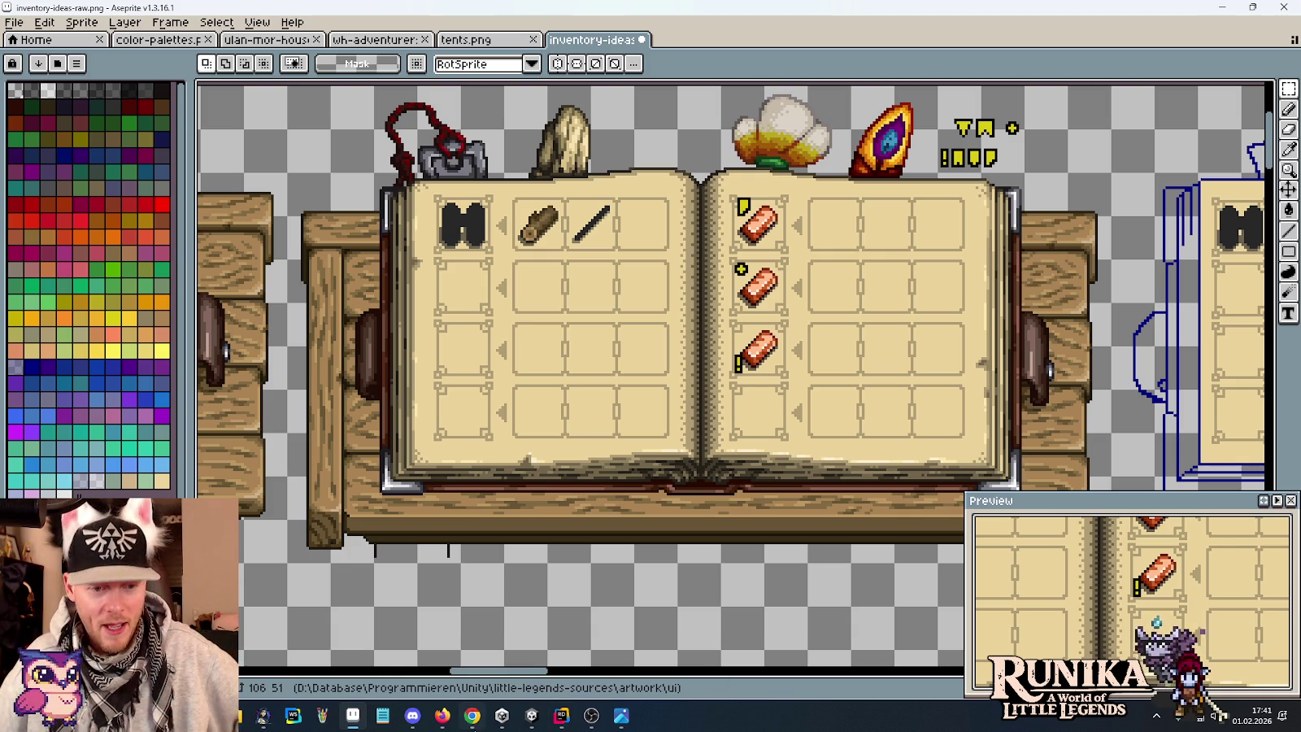
click(530, 723)
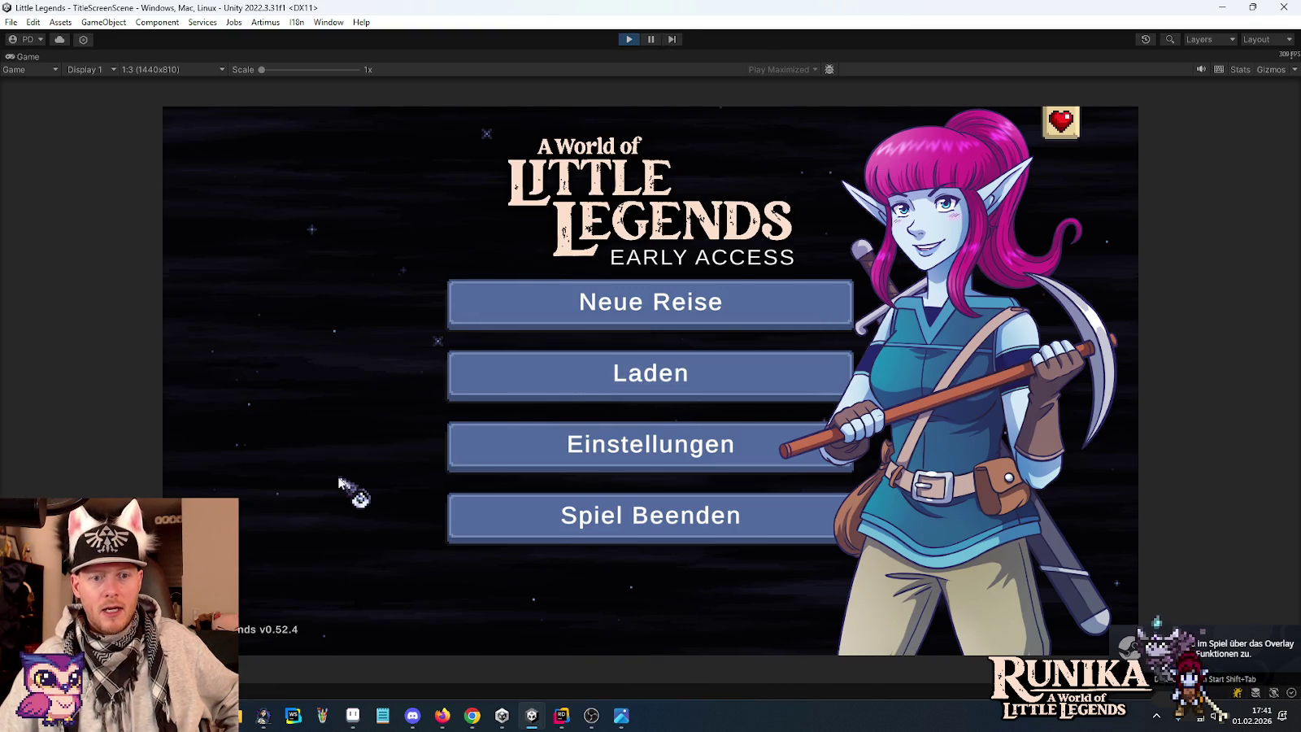
Load the Day 30 playtest save through Laden and continue past the loading screen.
click(536, 382)
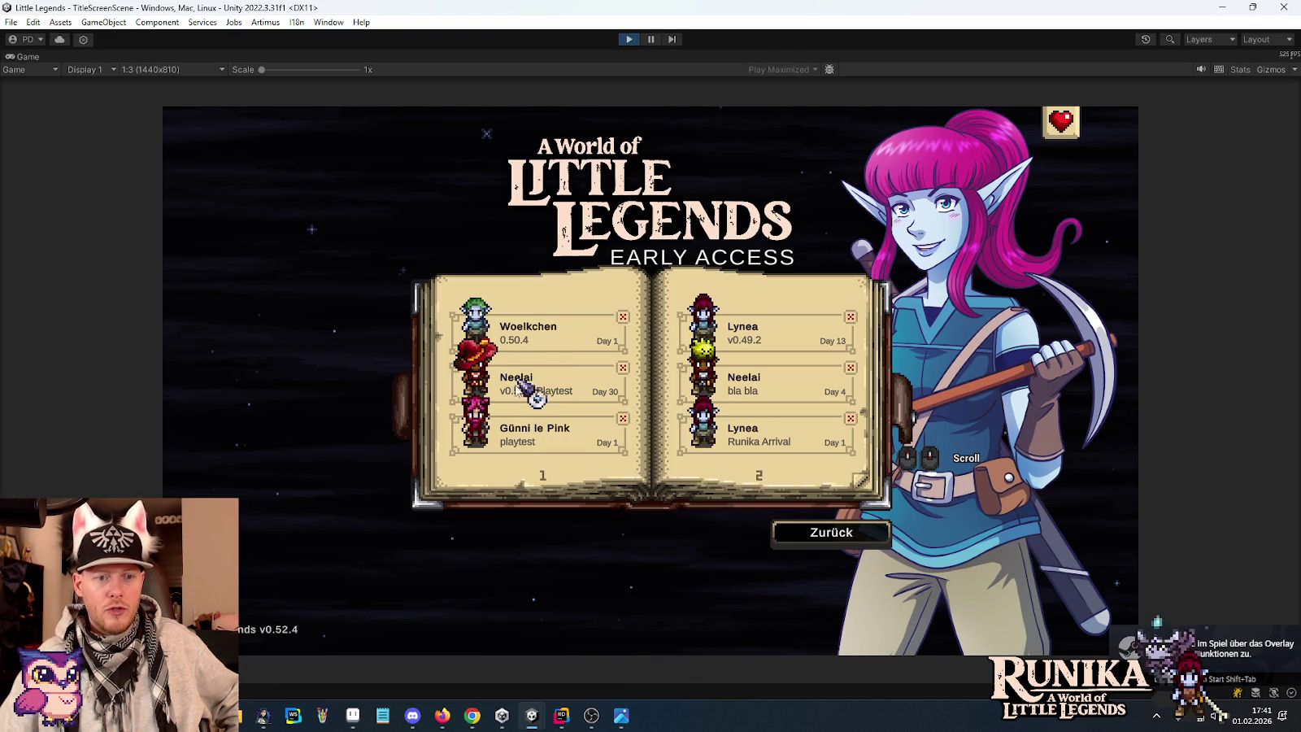
click(518, 397)
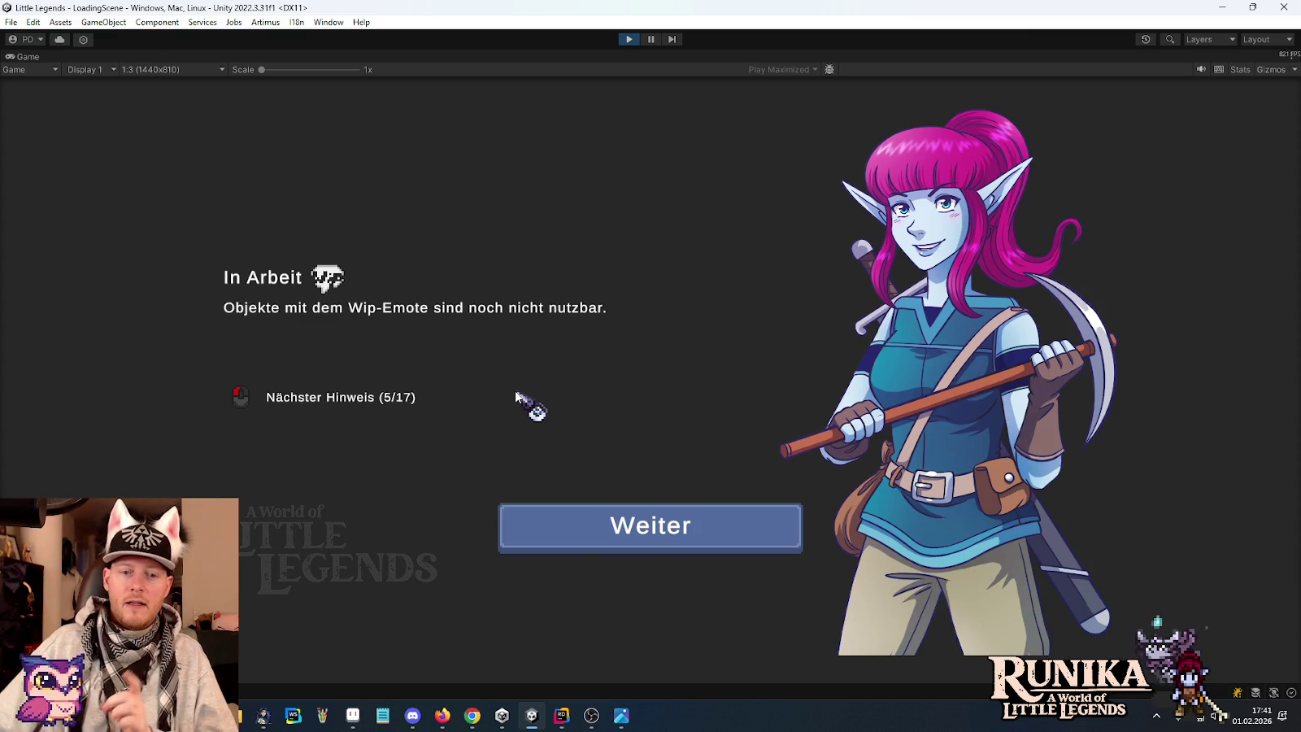
click(556, 539)
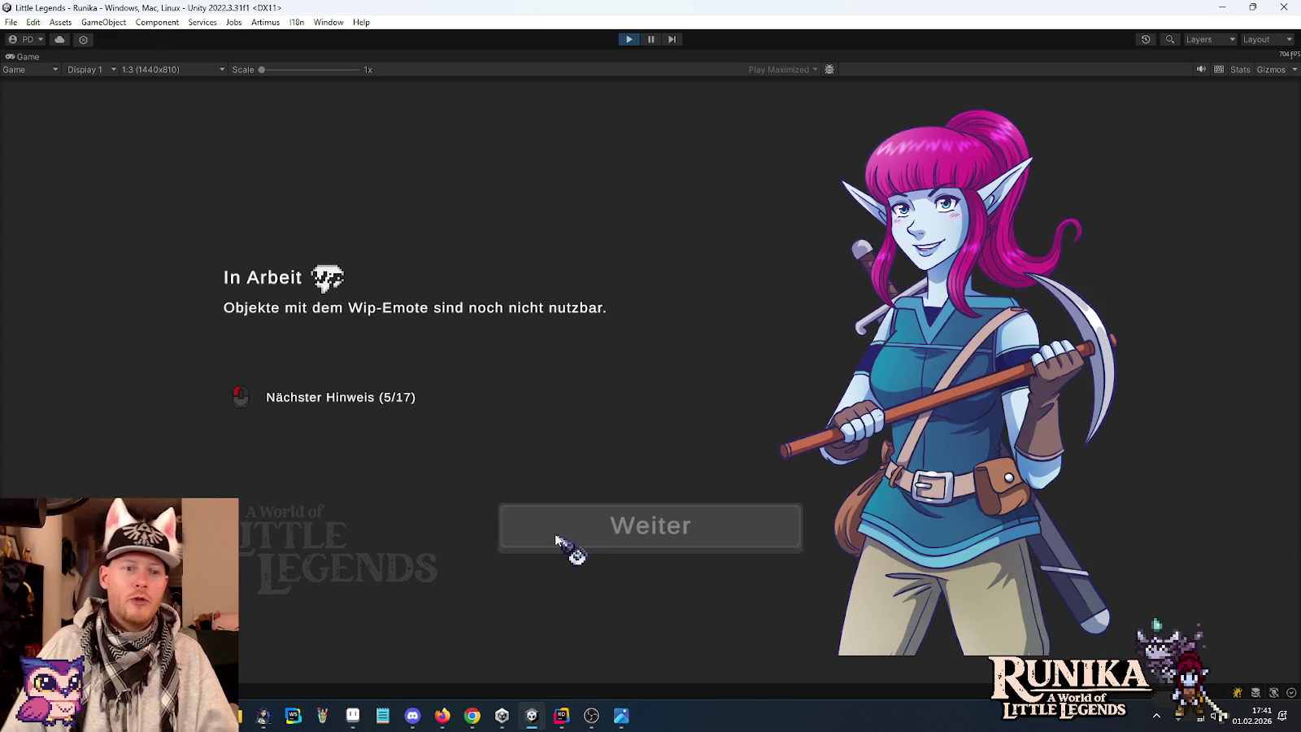
click(556, 538)
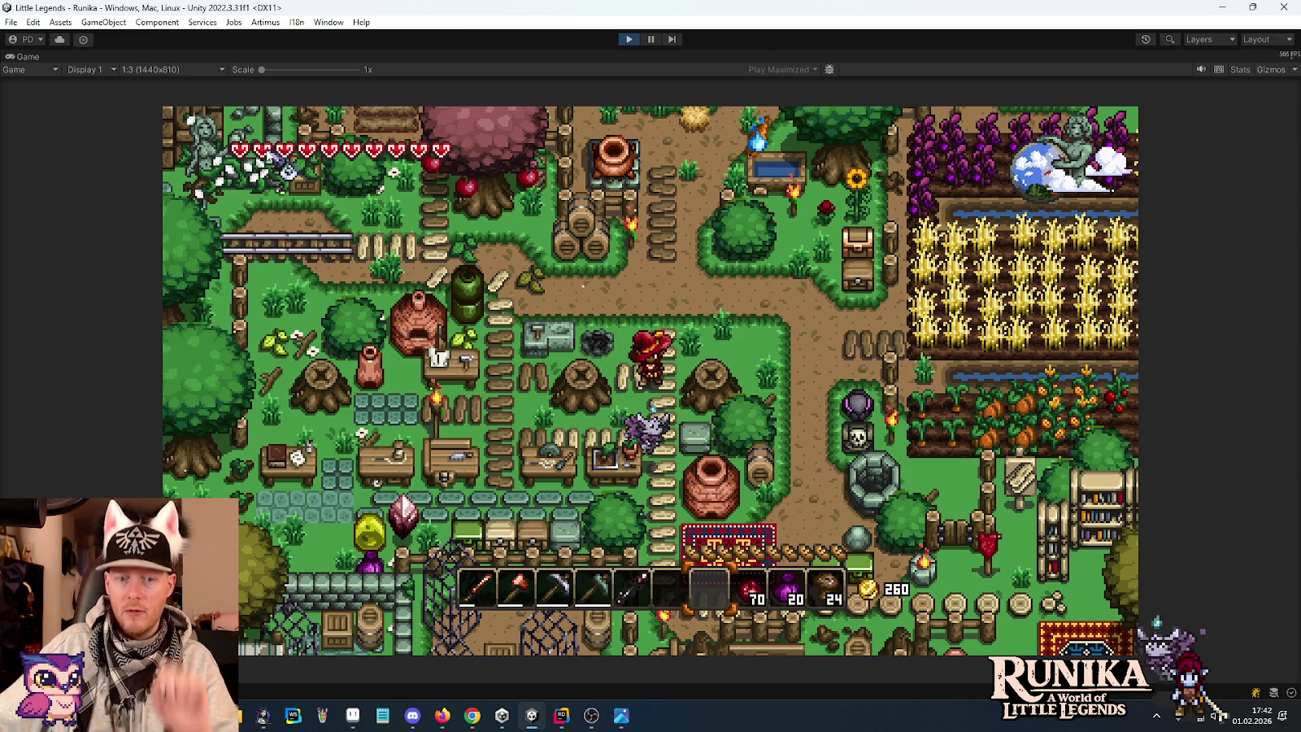
Walk the hero north and then down-right from the farm, dismissing the stray chat bar.
key(w)
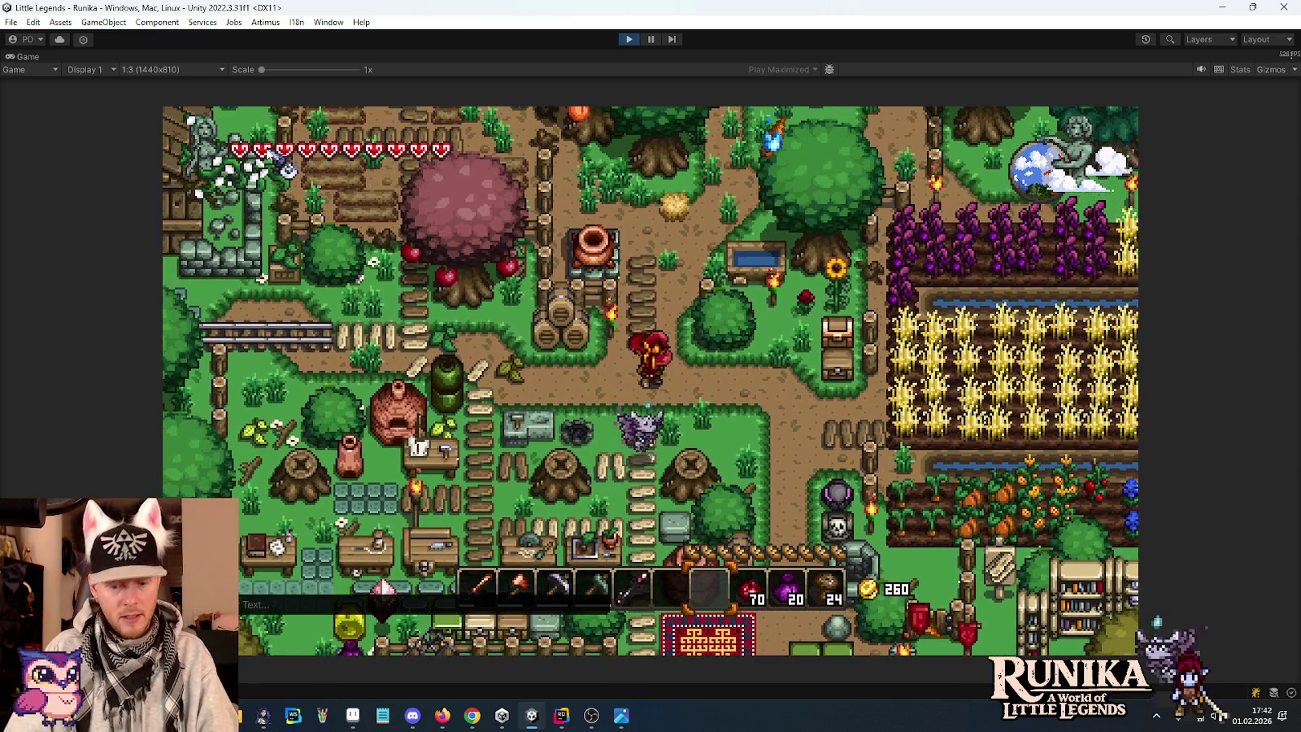
text(m)
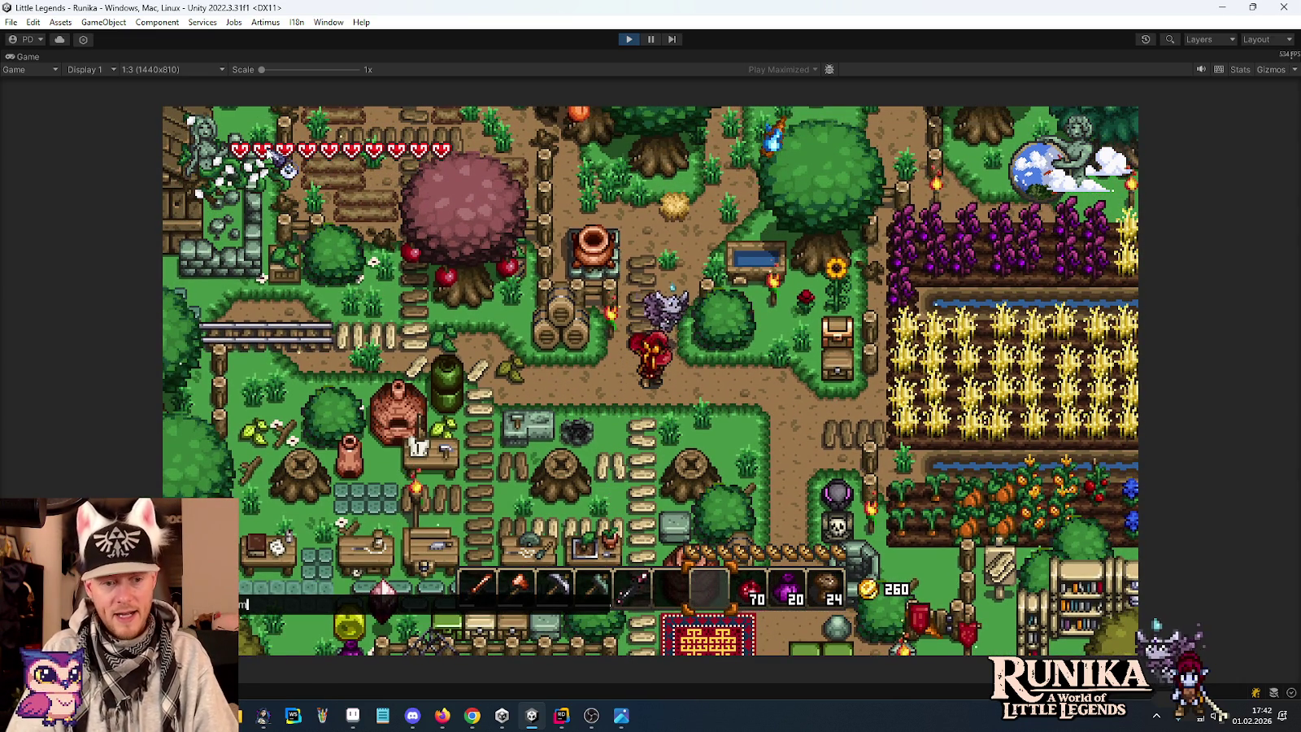
key(Escape)
key(w)
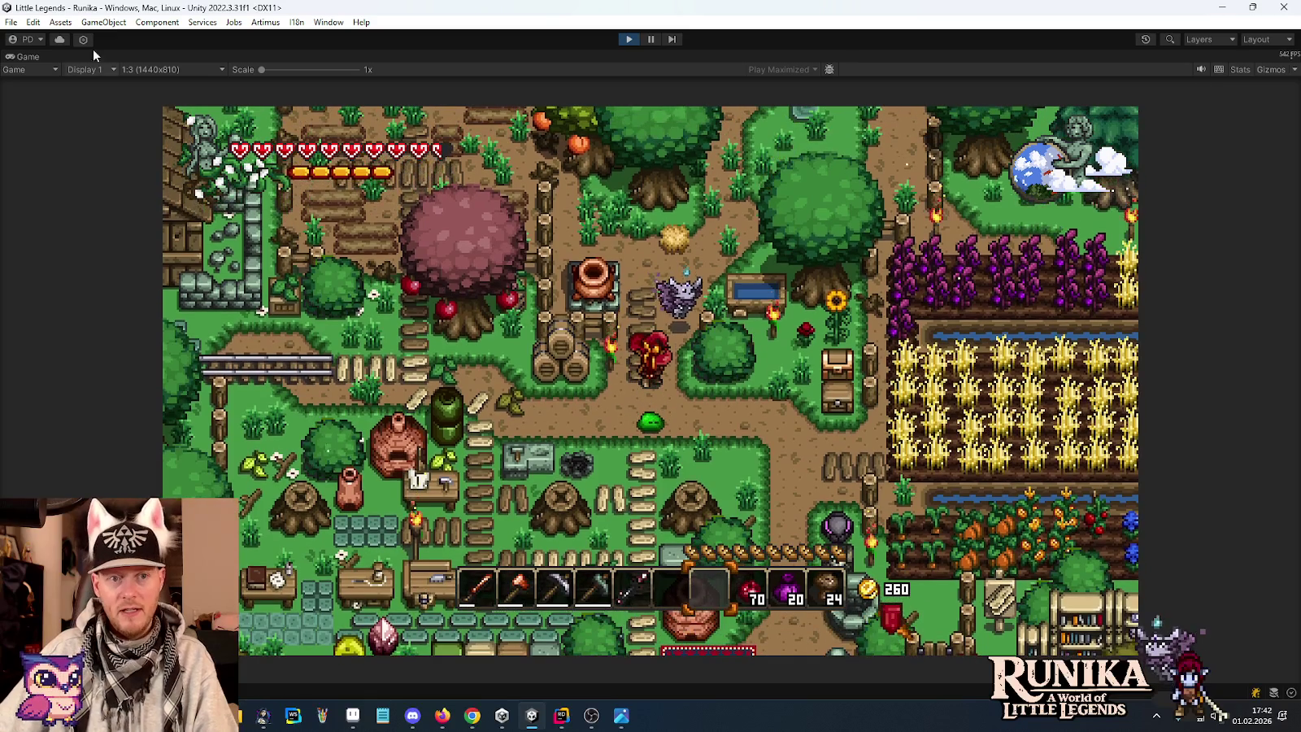
key(d)
key(s)
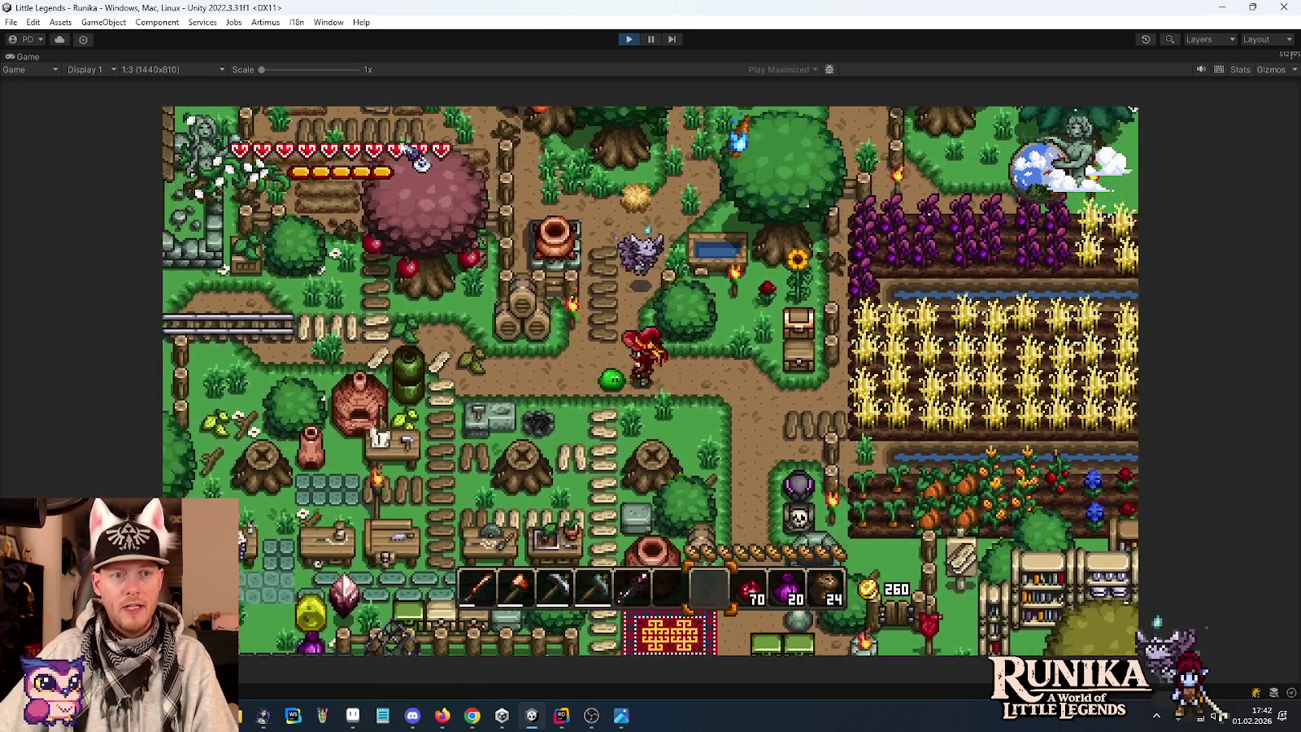
Walk the hero west along the rails, then down past the fountain.
key(a)
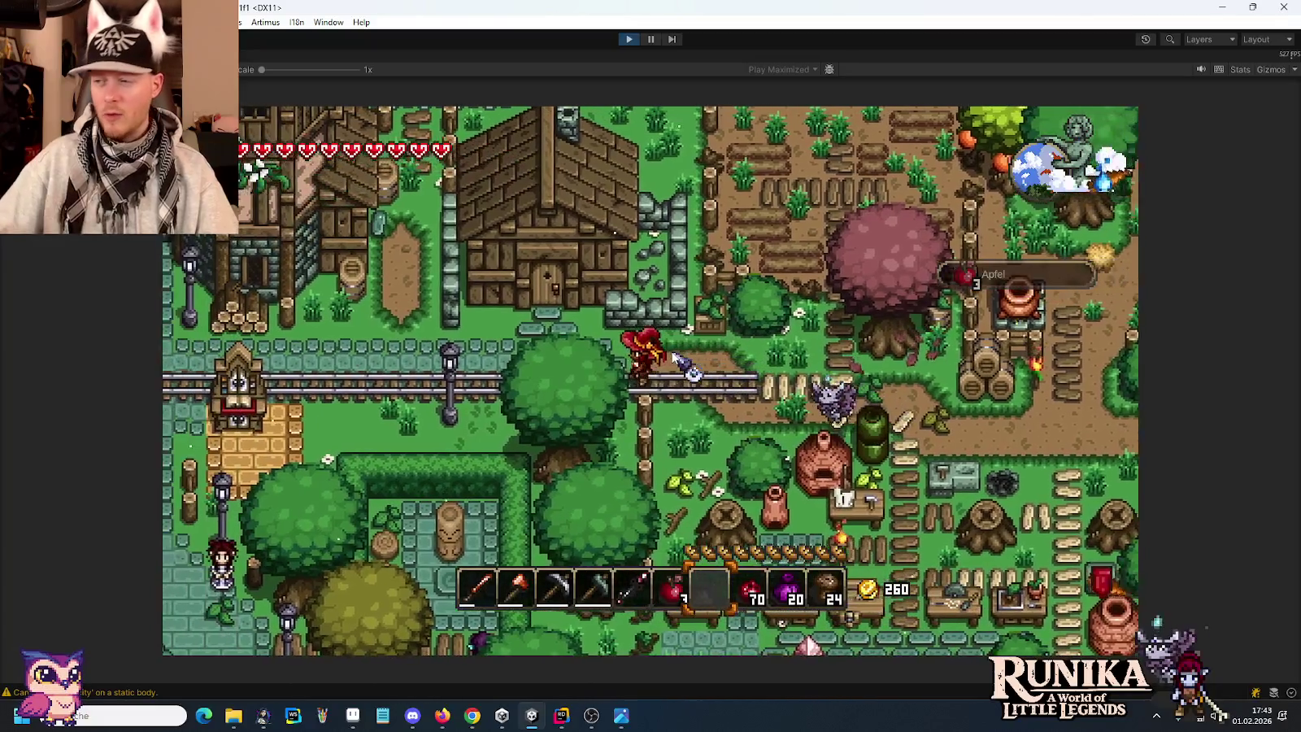
key(a)
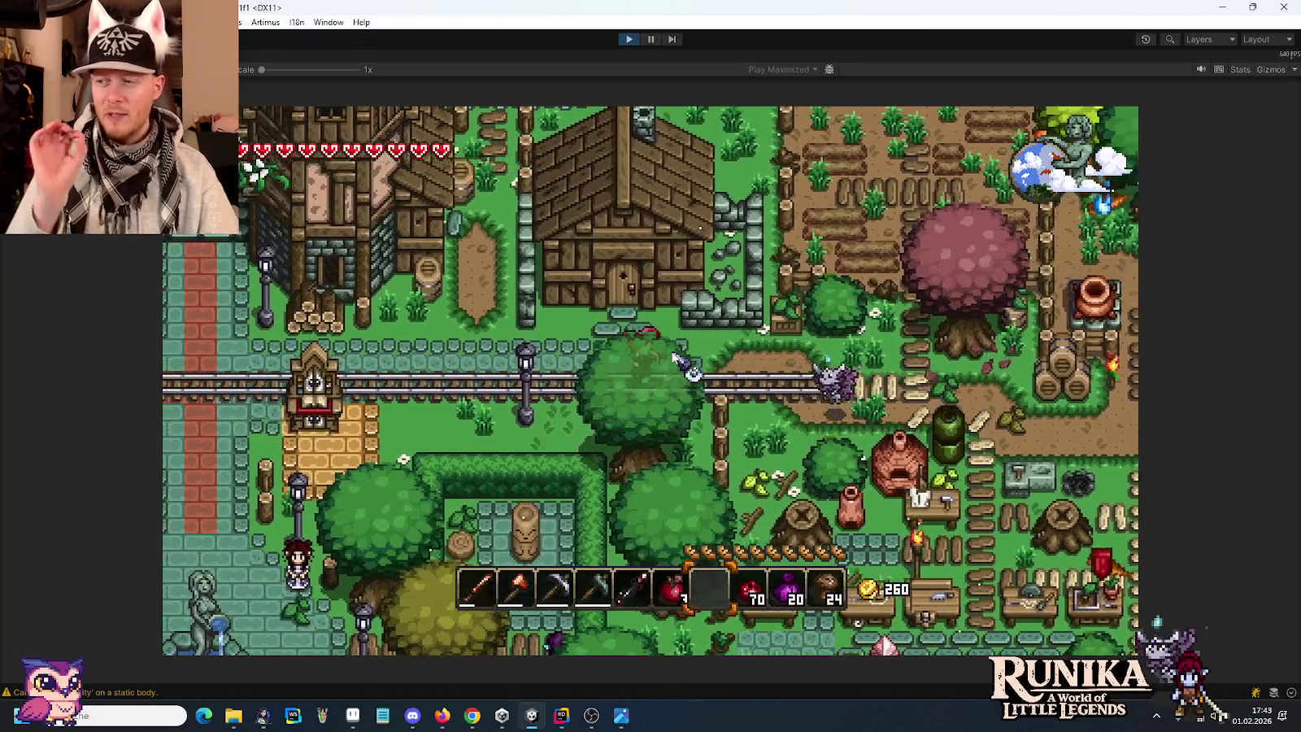
key(a)
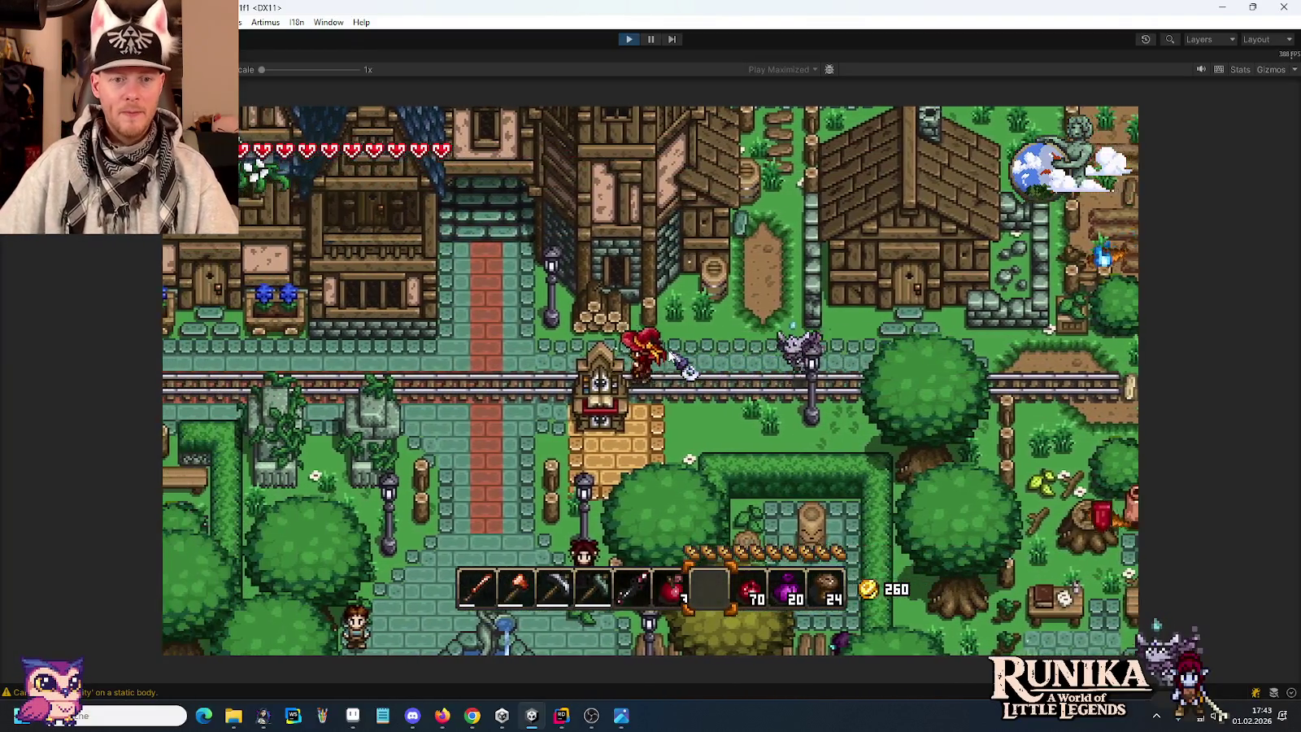
key(s)
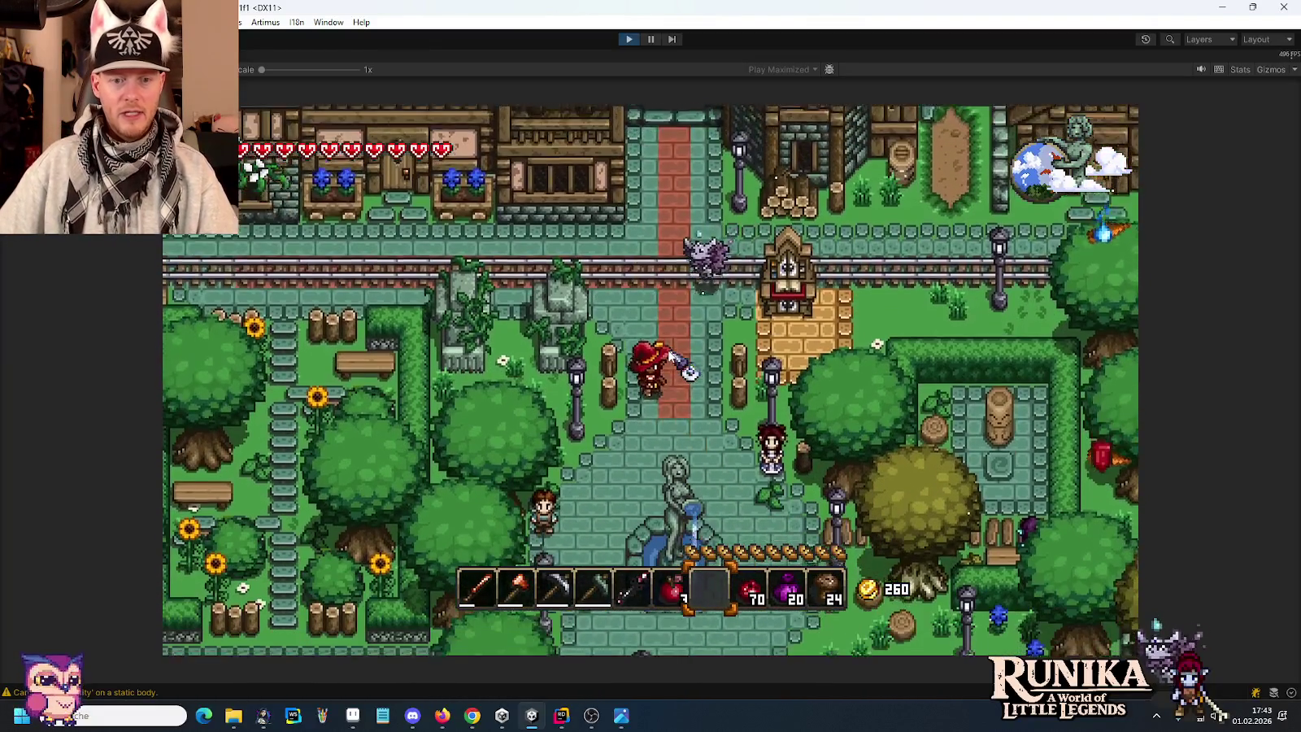
key(s)
key(d)
key(s)
key(d)
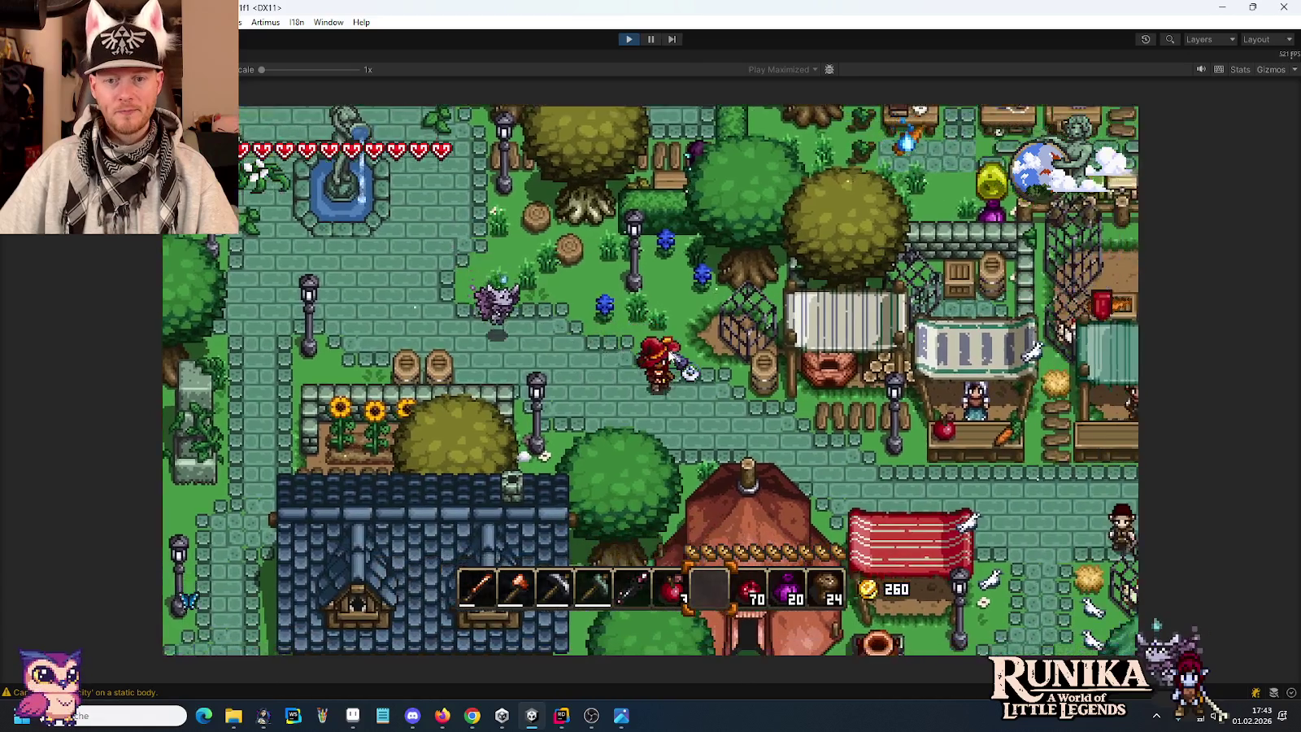
Walk down-left past the blue-roofed house, up to its door, then along the path.
key(s)
key(a)
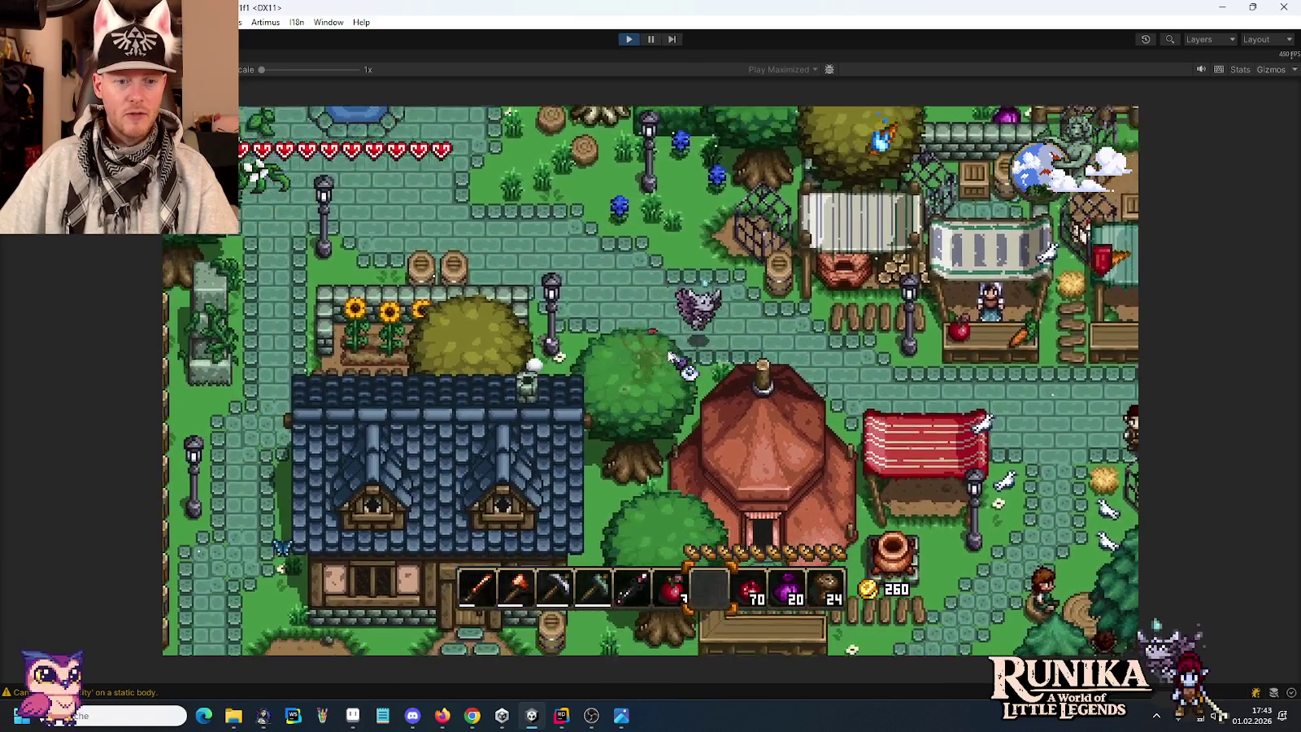
key(w)
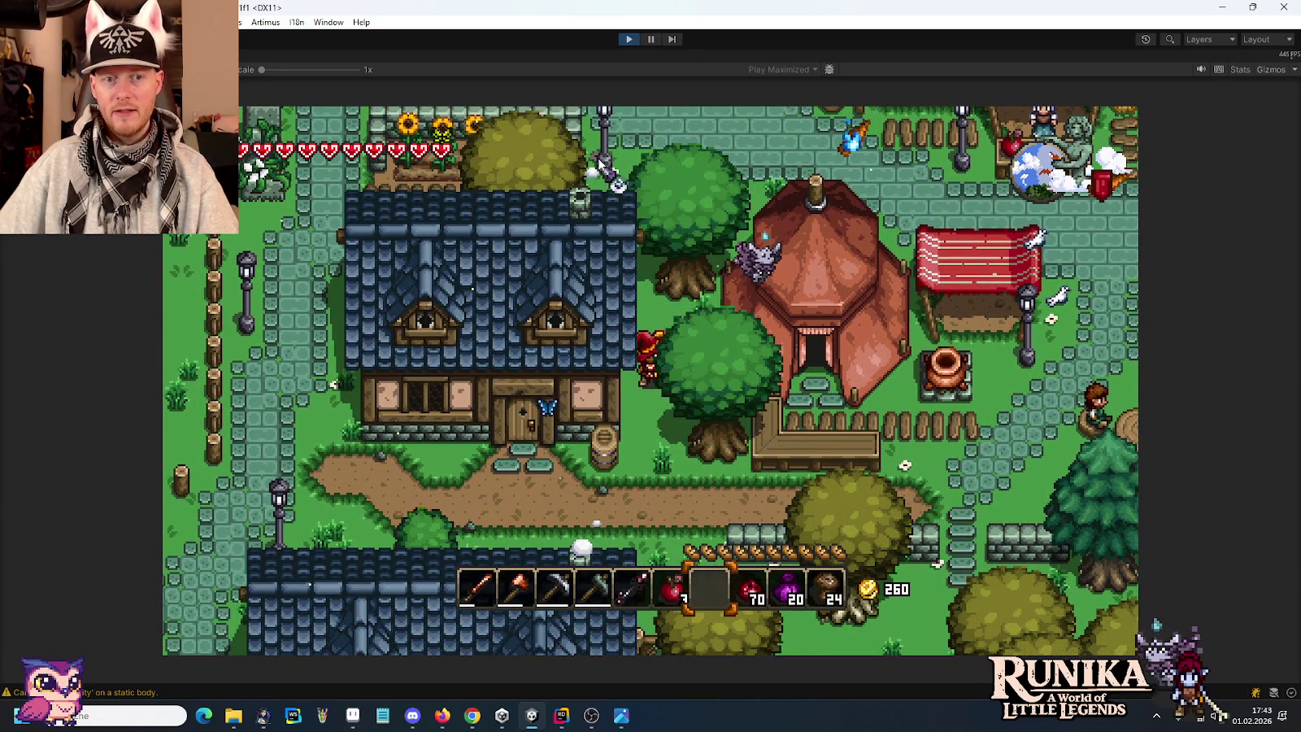
key(s)
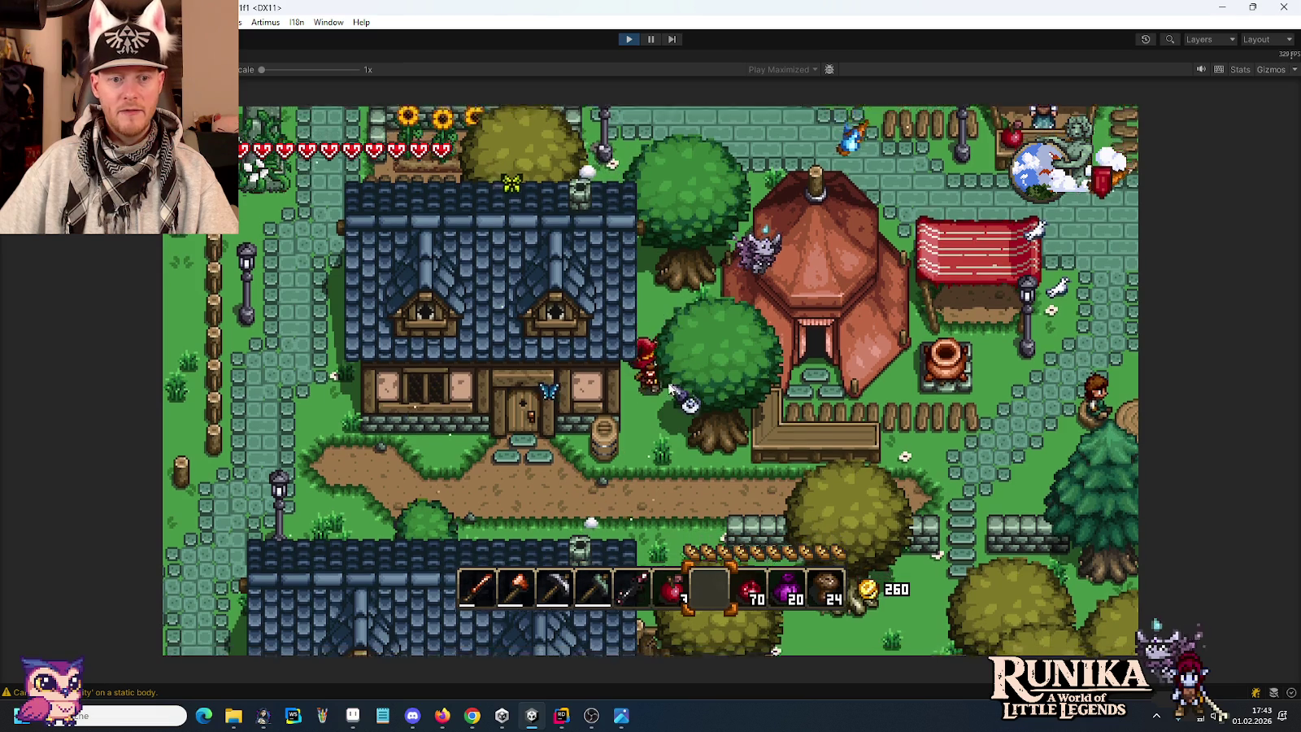
key(a)
key(a)
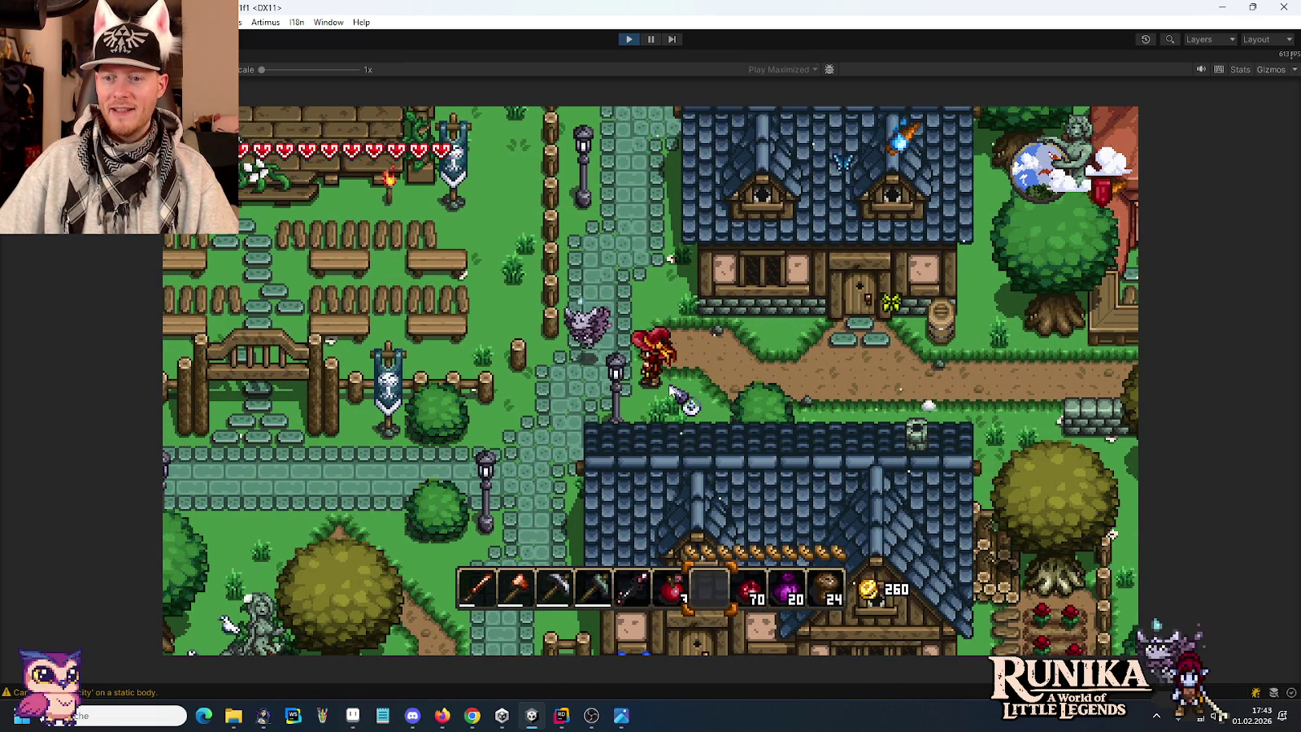
Walk west past the fenced garden, up through the gate onto the deck, then back down.
key(a)
key(s)
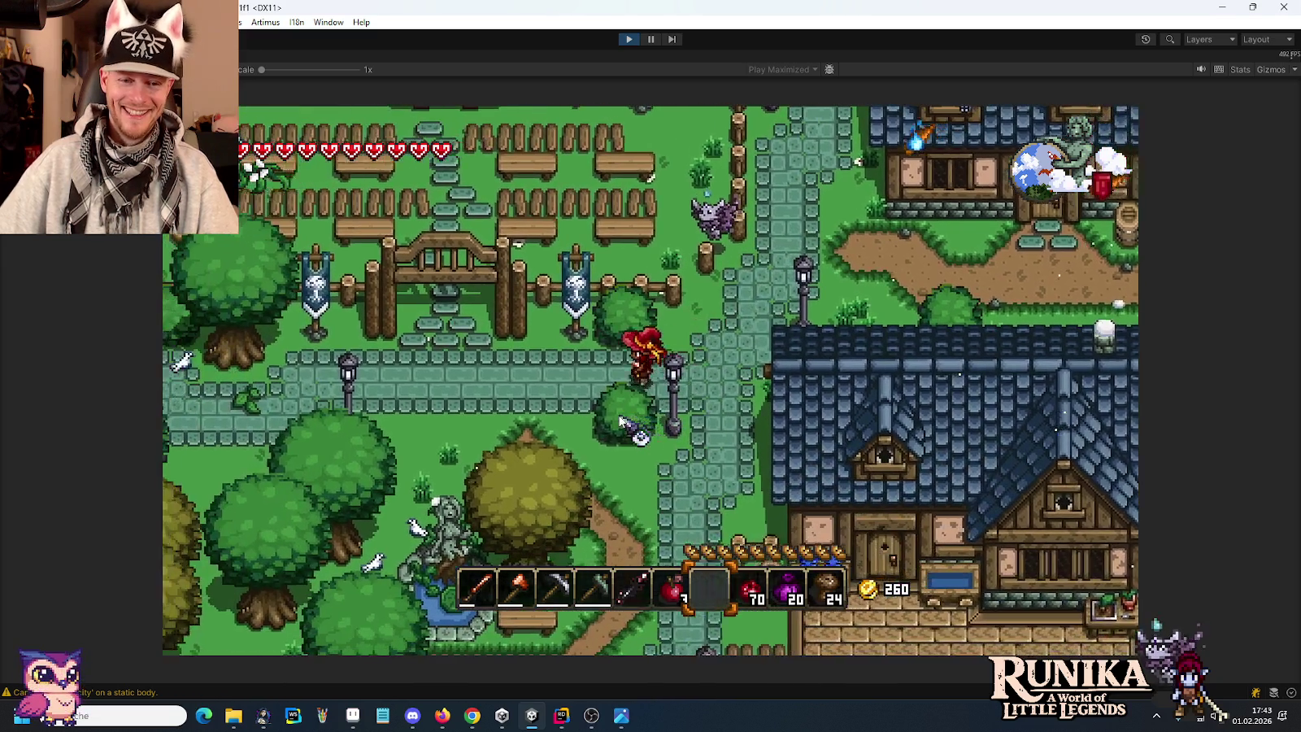
key(a)
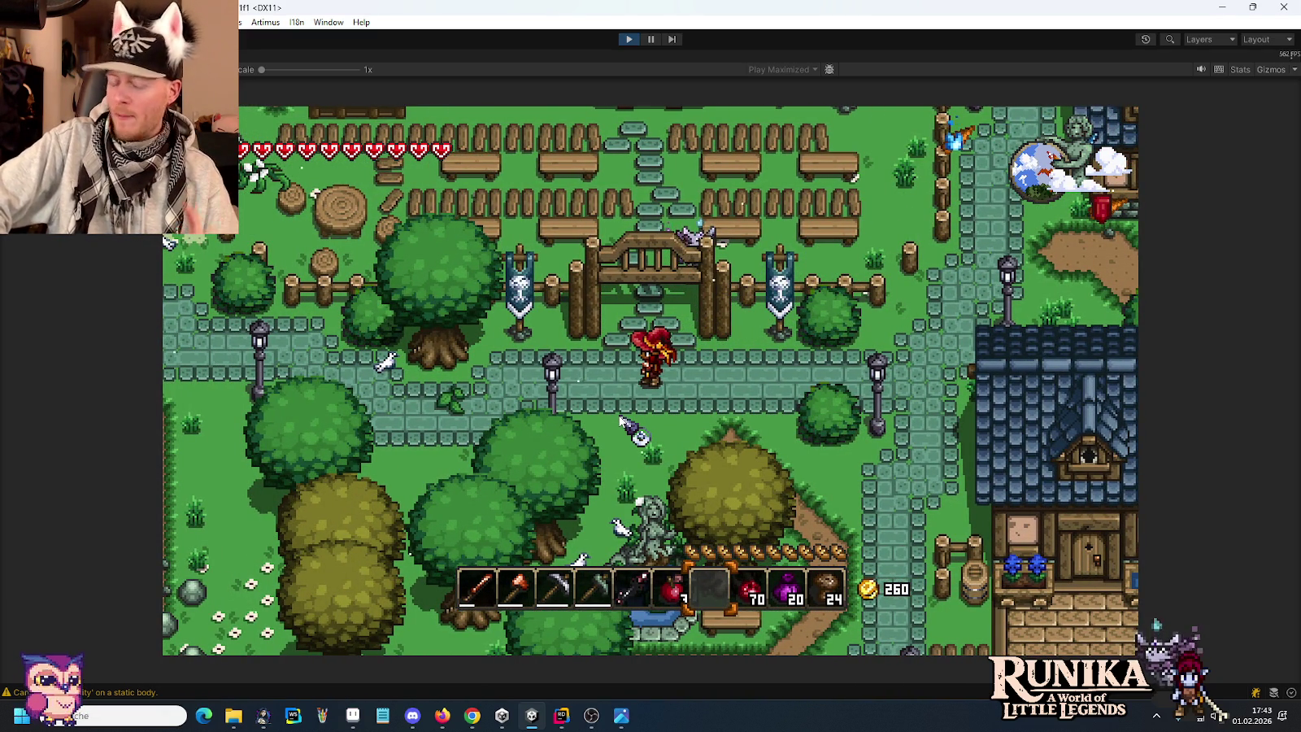
key(a)
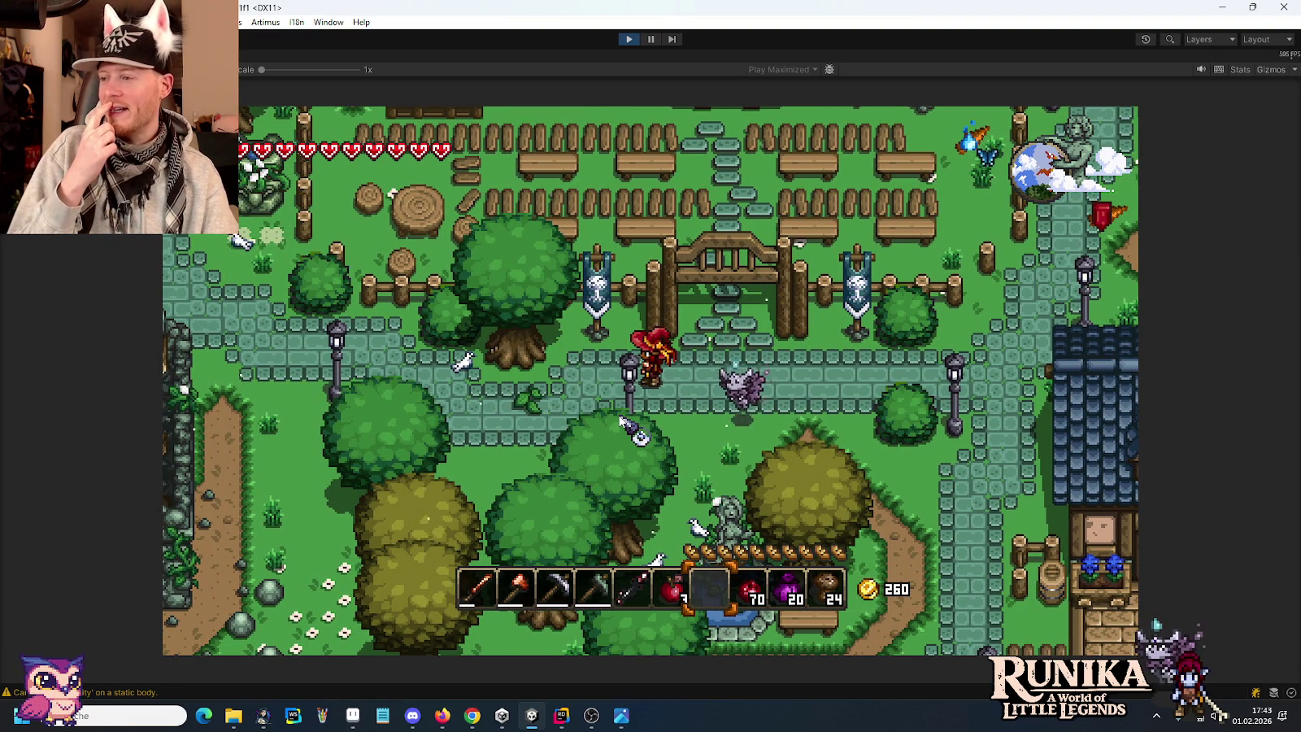
key(d)
key(w)
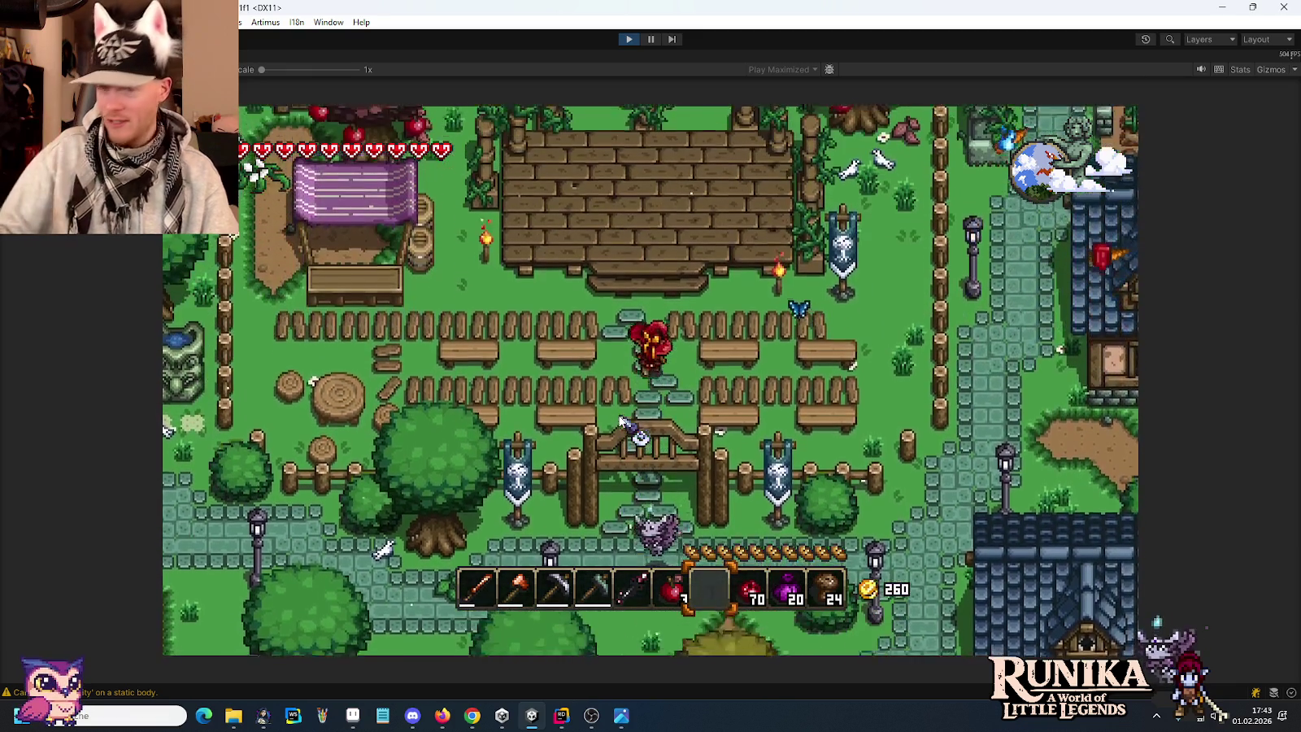
key(w)
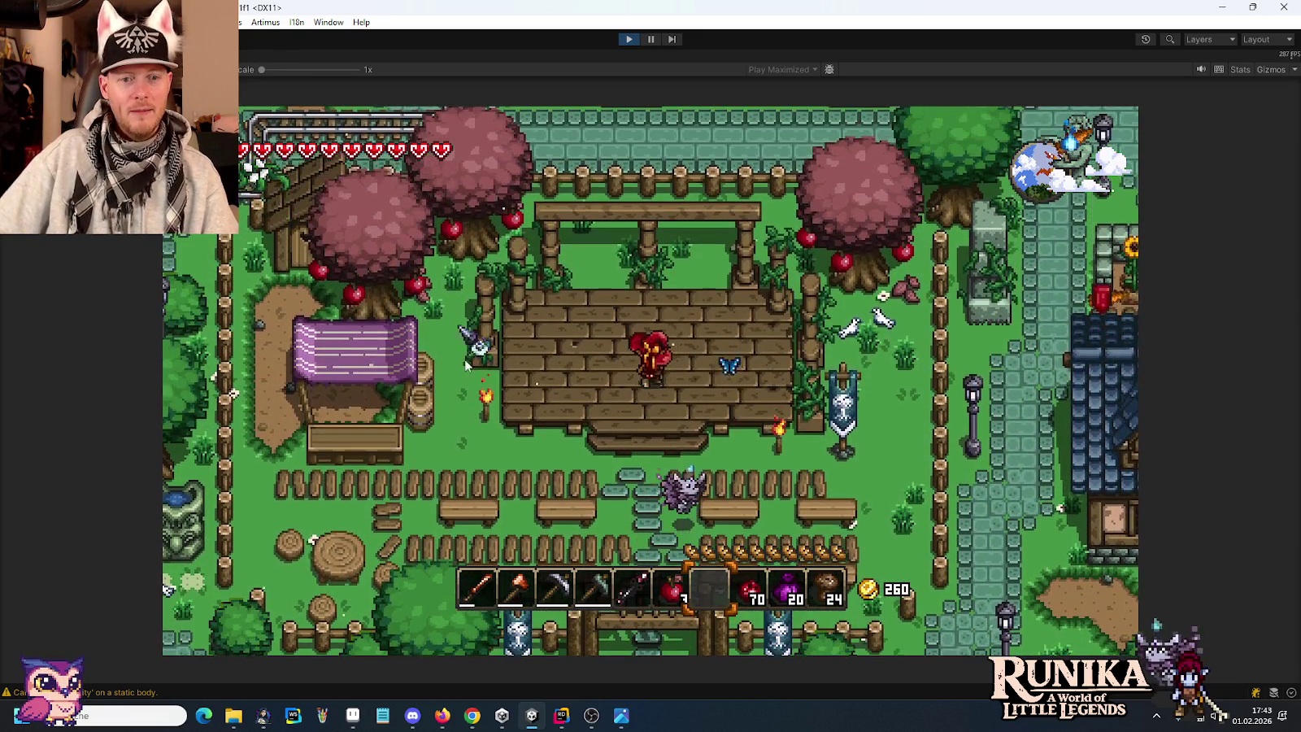
key(s)
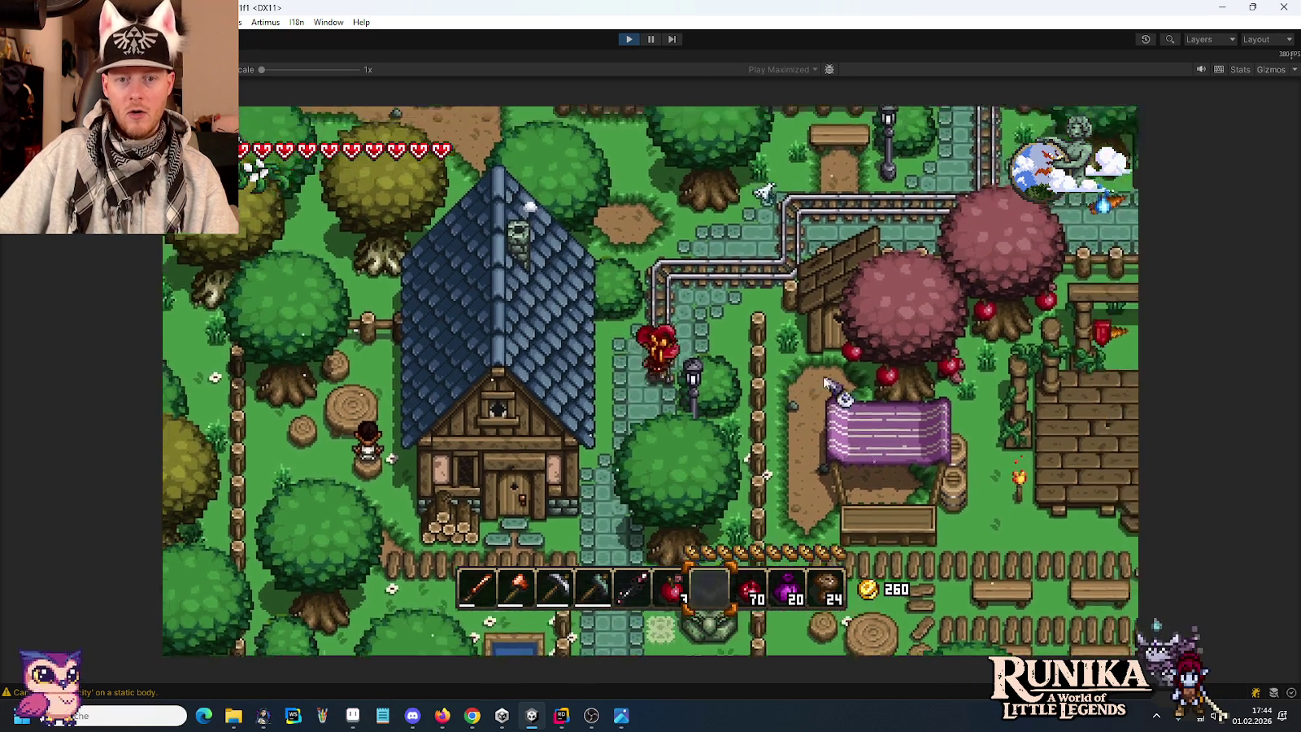
Walk the hero north to the clock tower, then east along the town houses.
key(w)
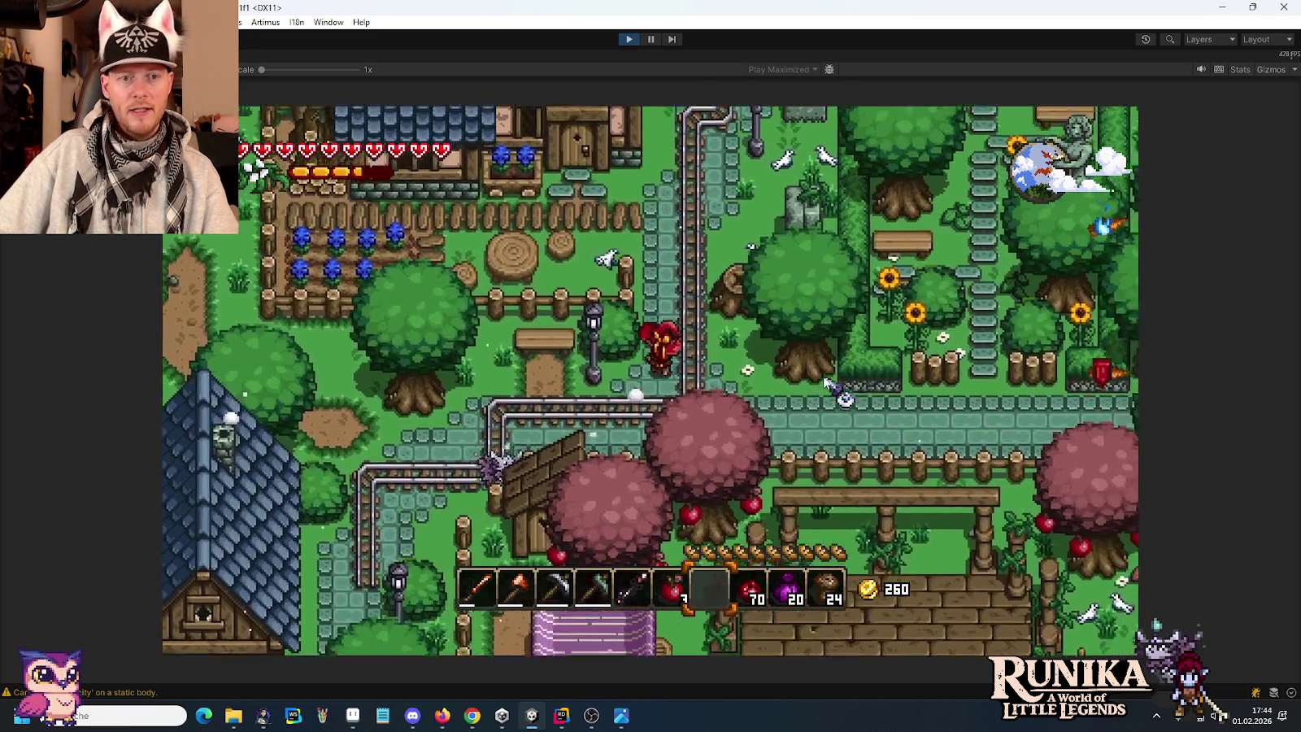
key(w)
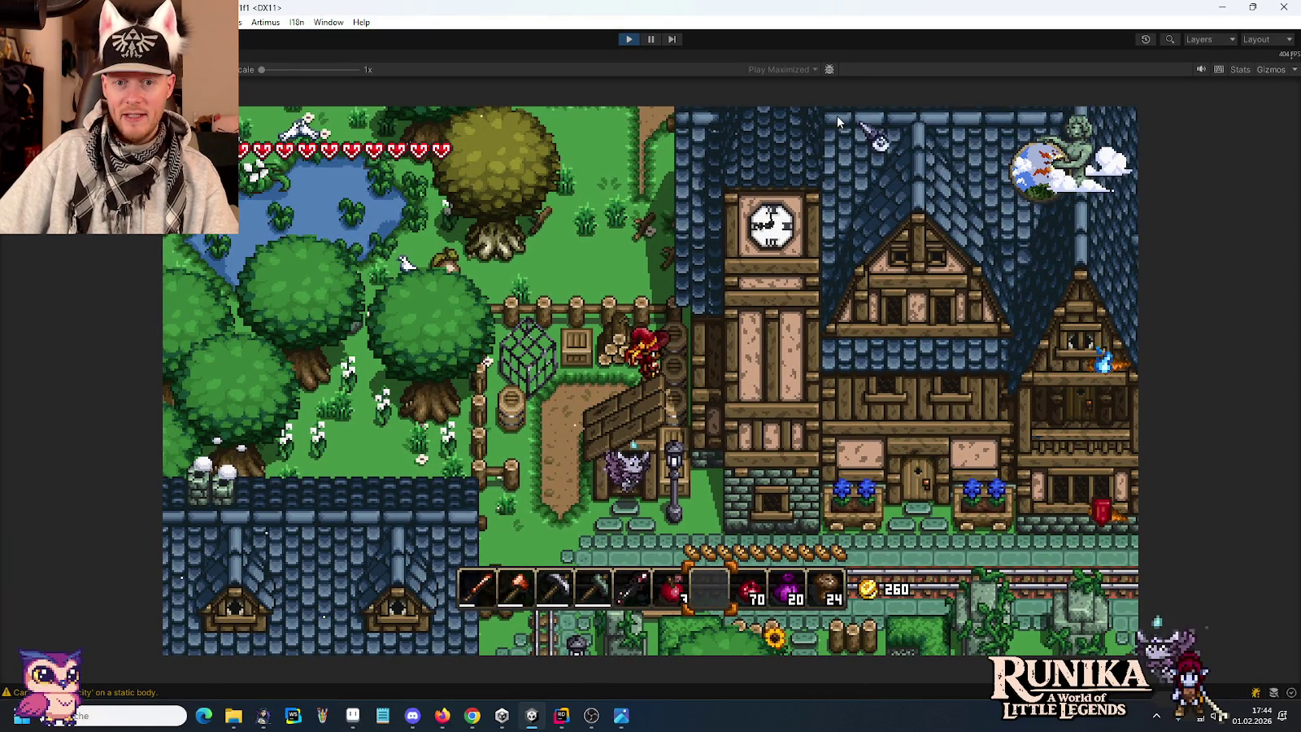
key(s)
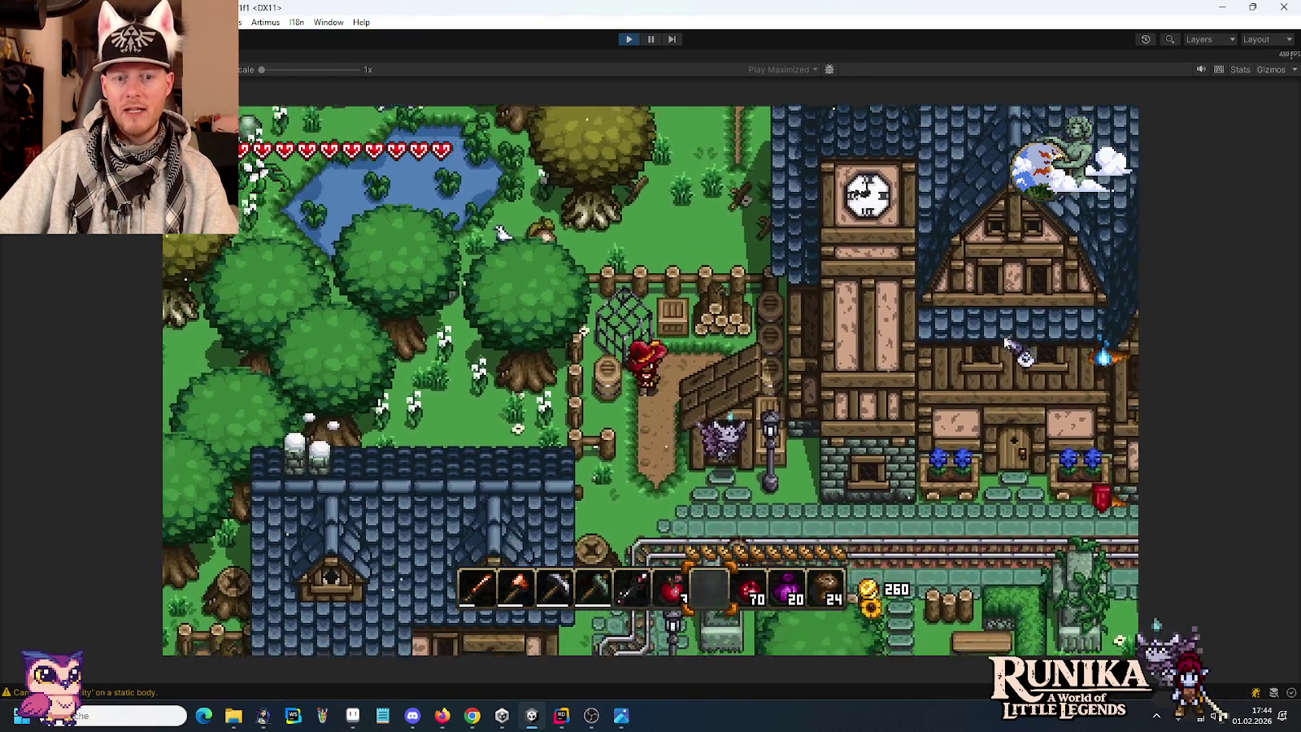
key(d)
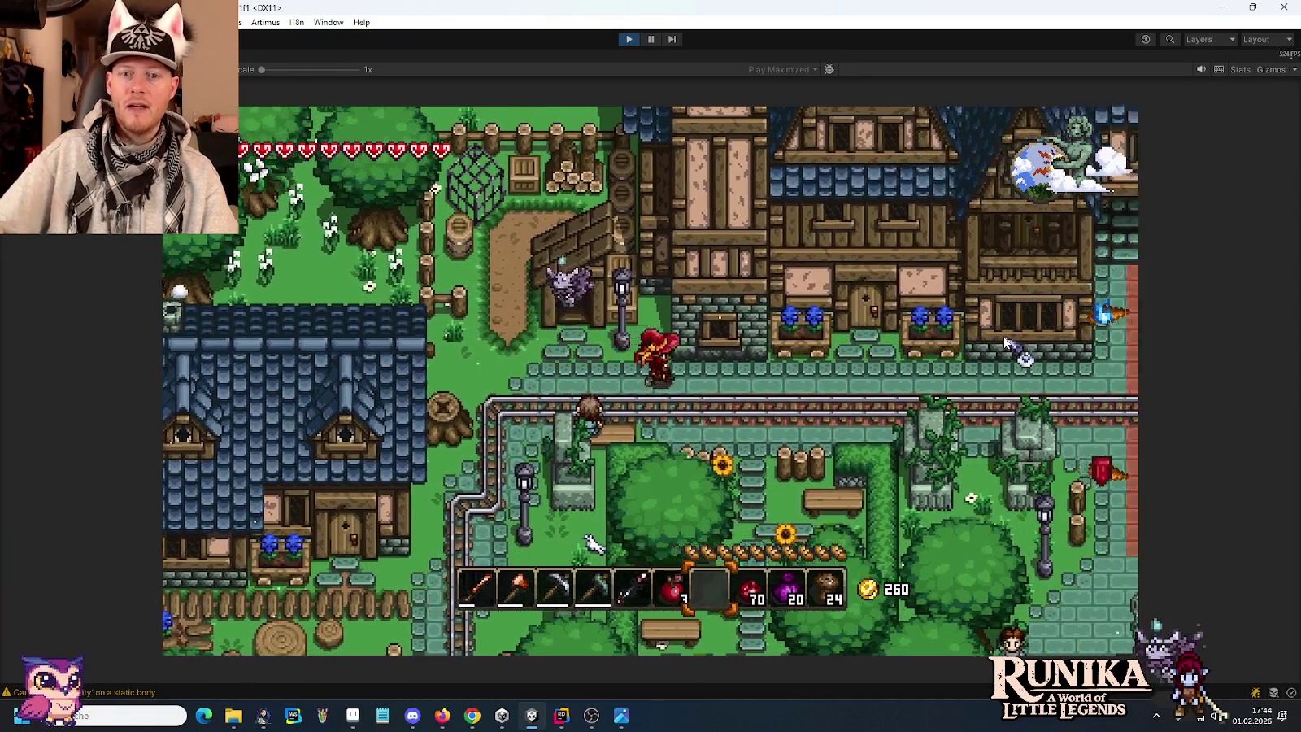
key(d)
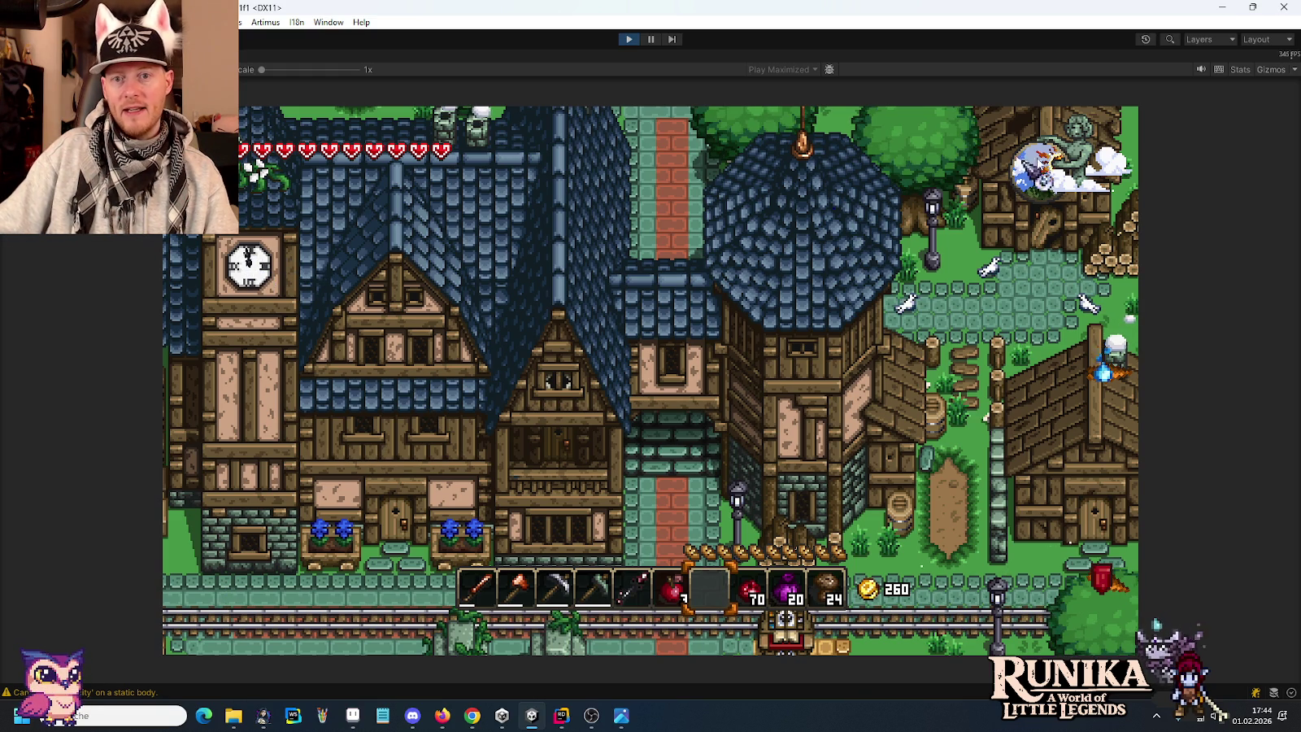
Nudge the hero around behind the town-house rooftops, then walk down the red path.
key(w)
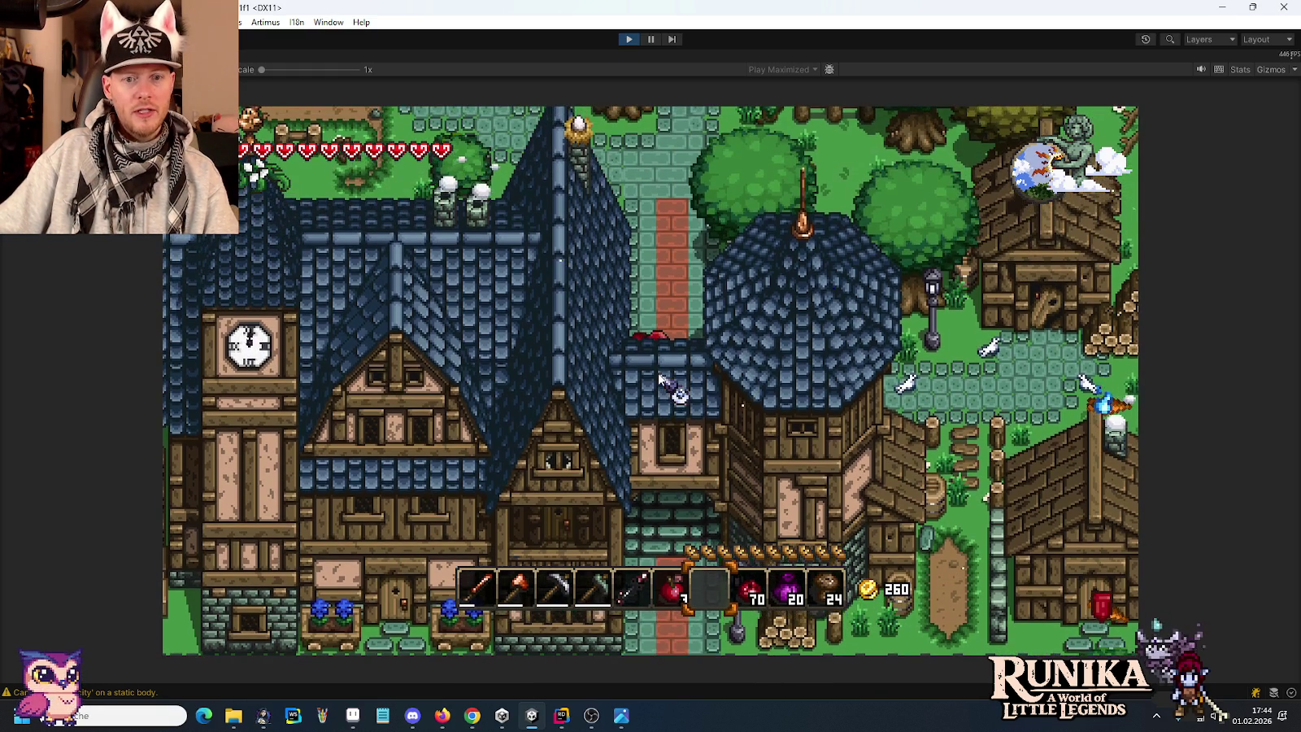
key(s)
key(w)
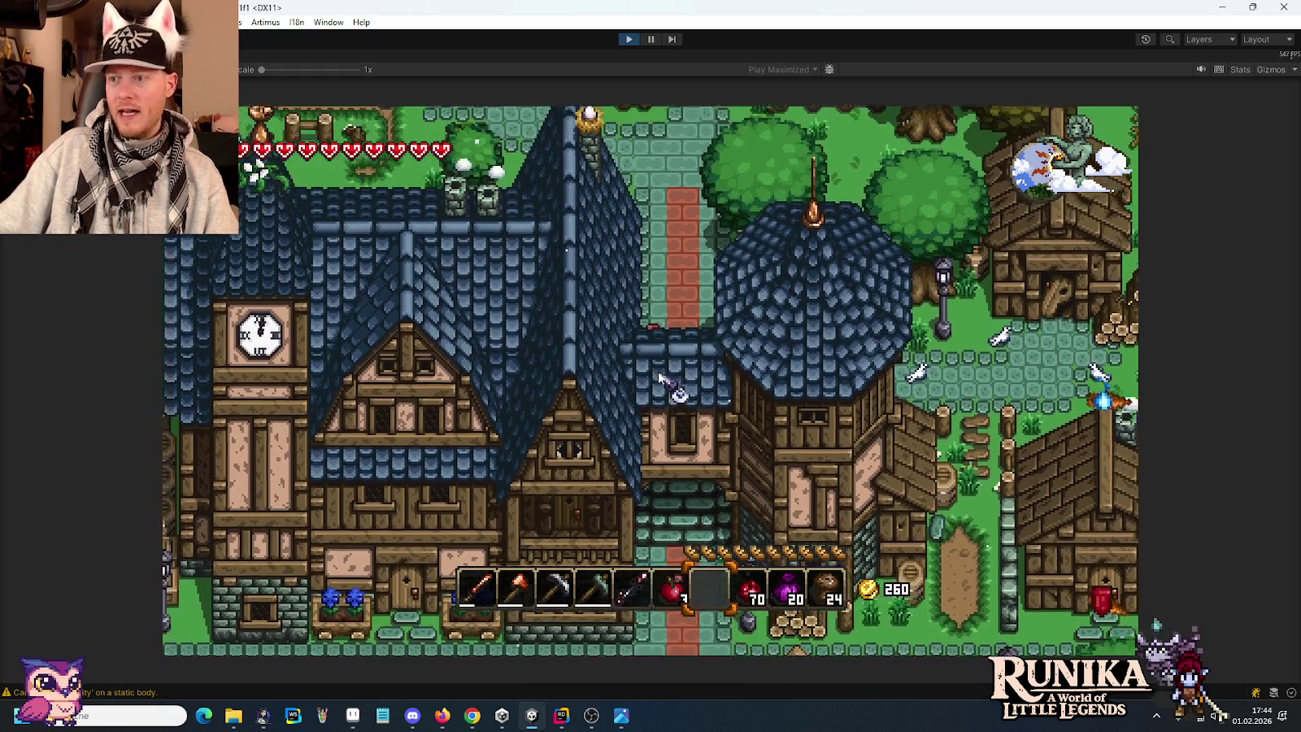
key(a)
key(s)
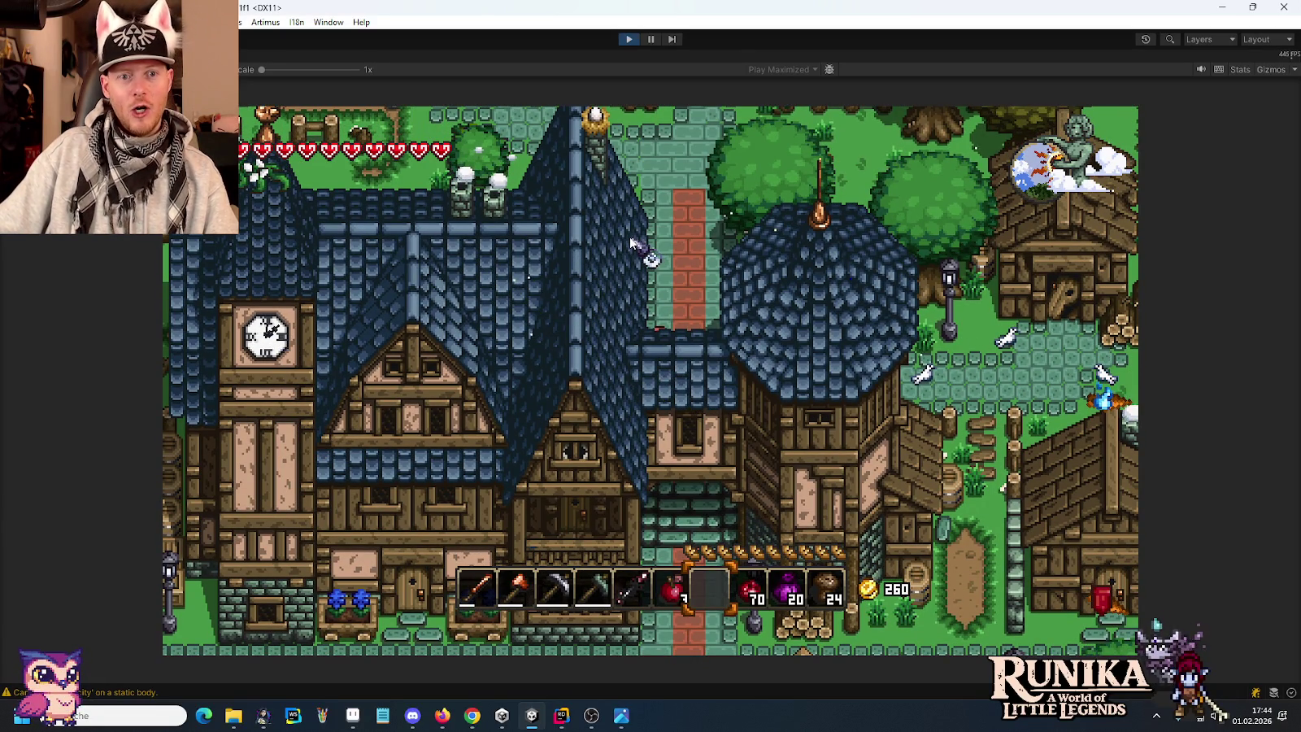
key(w)
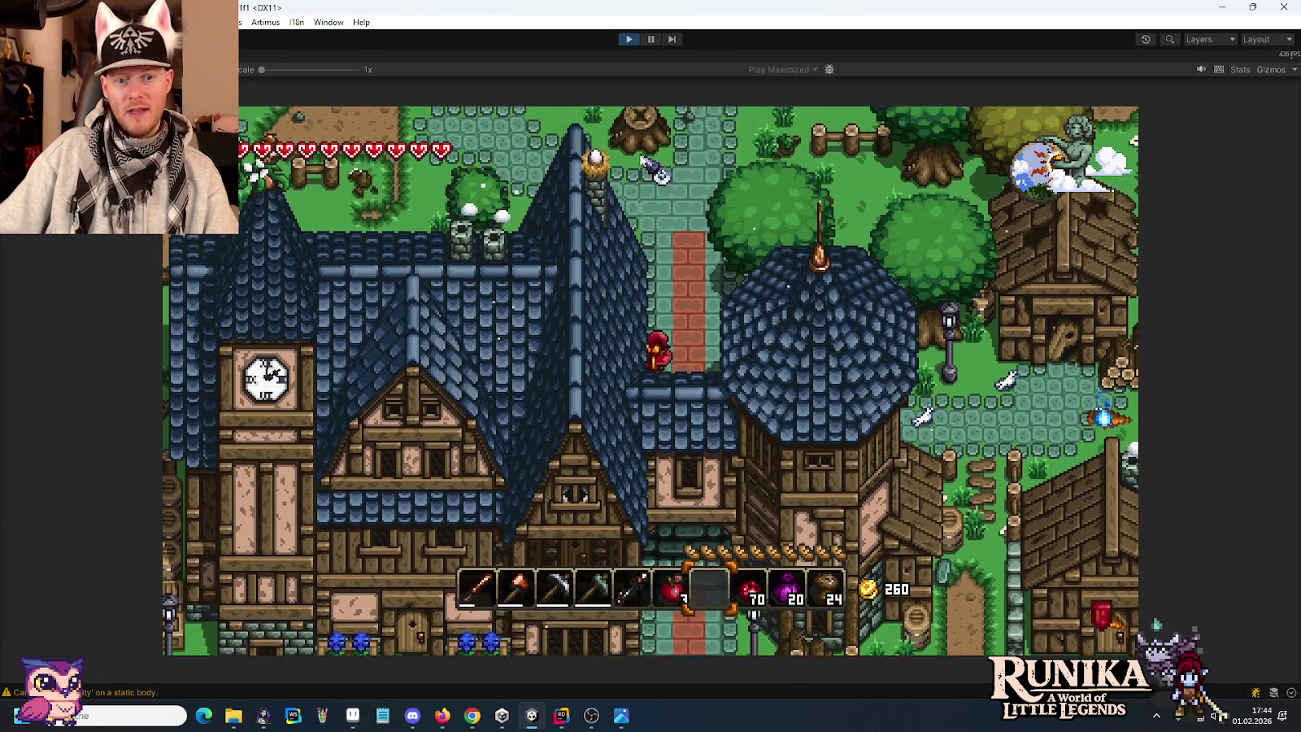
key(s)
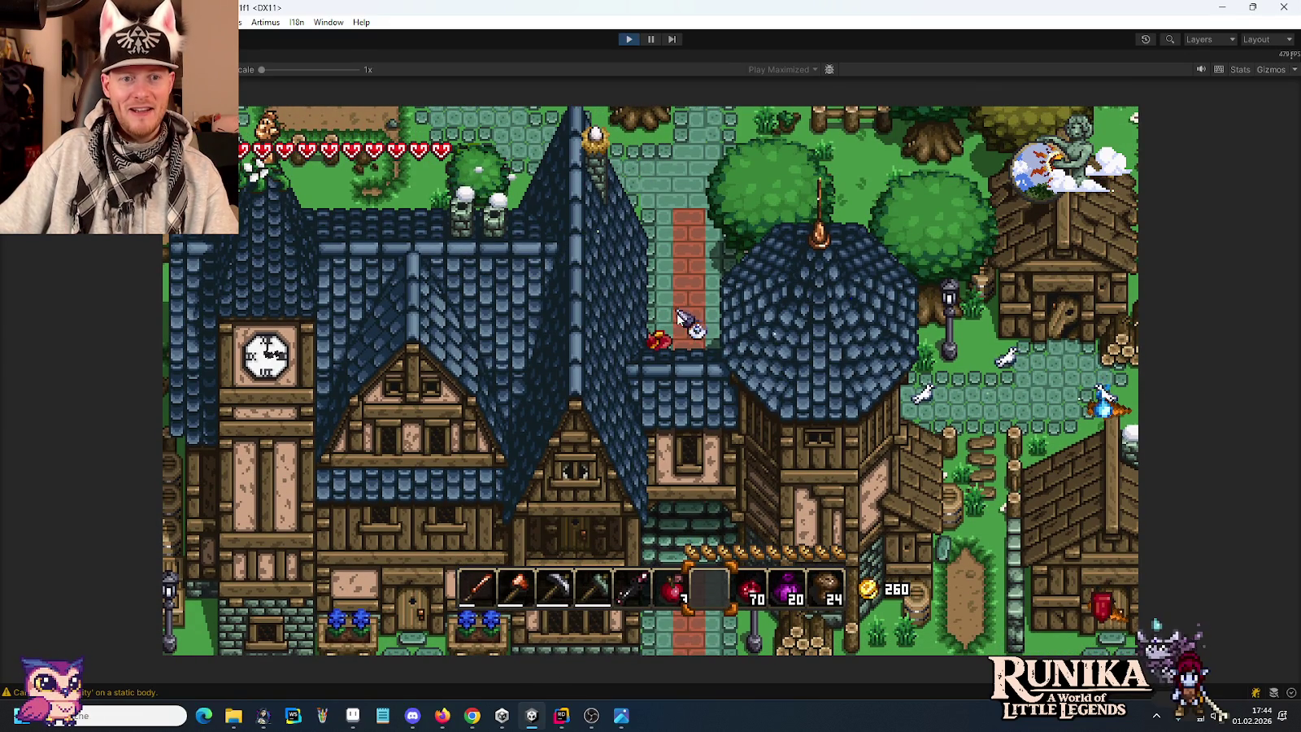
key(s)
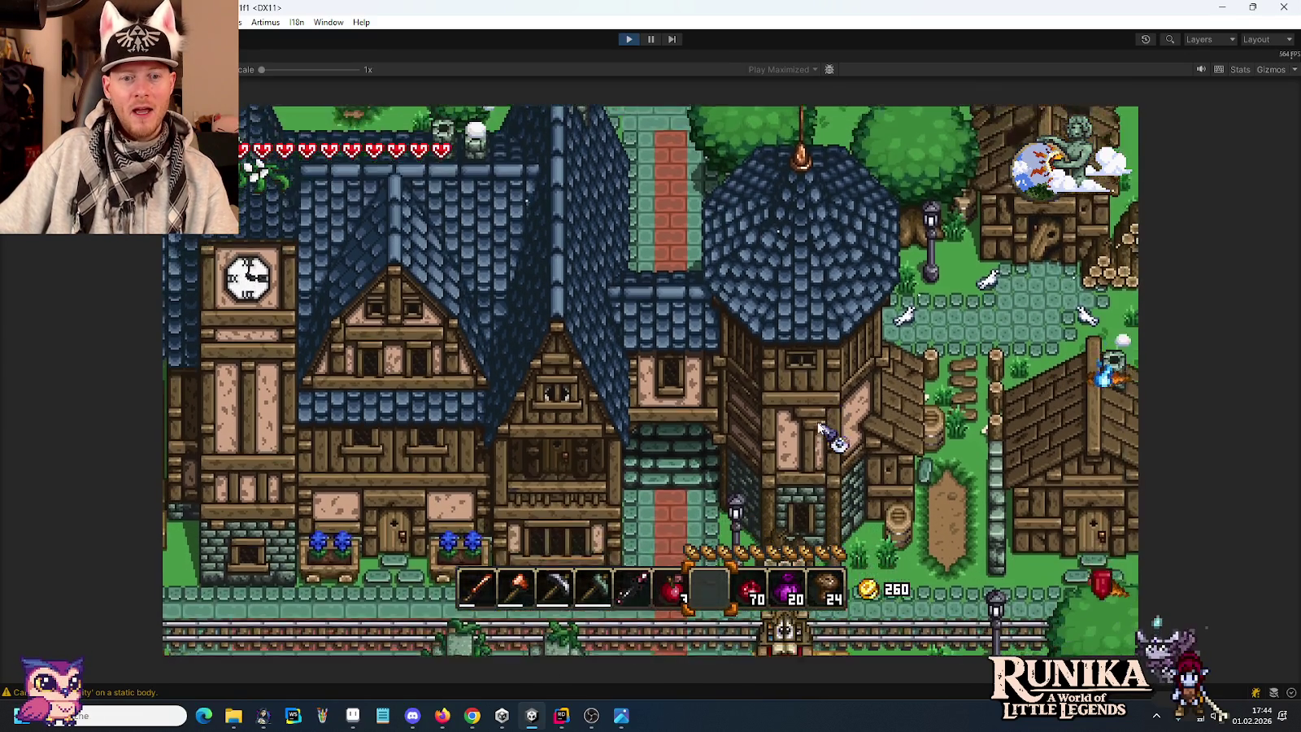
Walk the hero down to the rails, then west out of town to the forest house gate.
key(w)
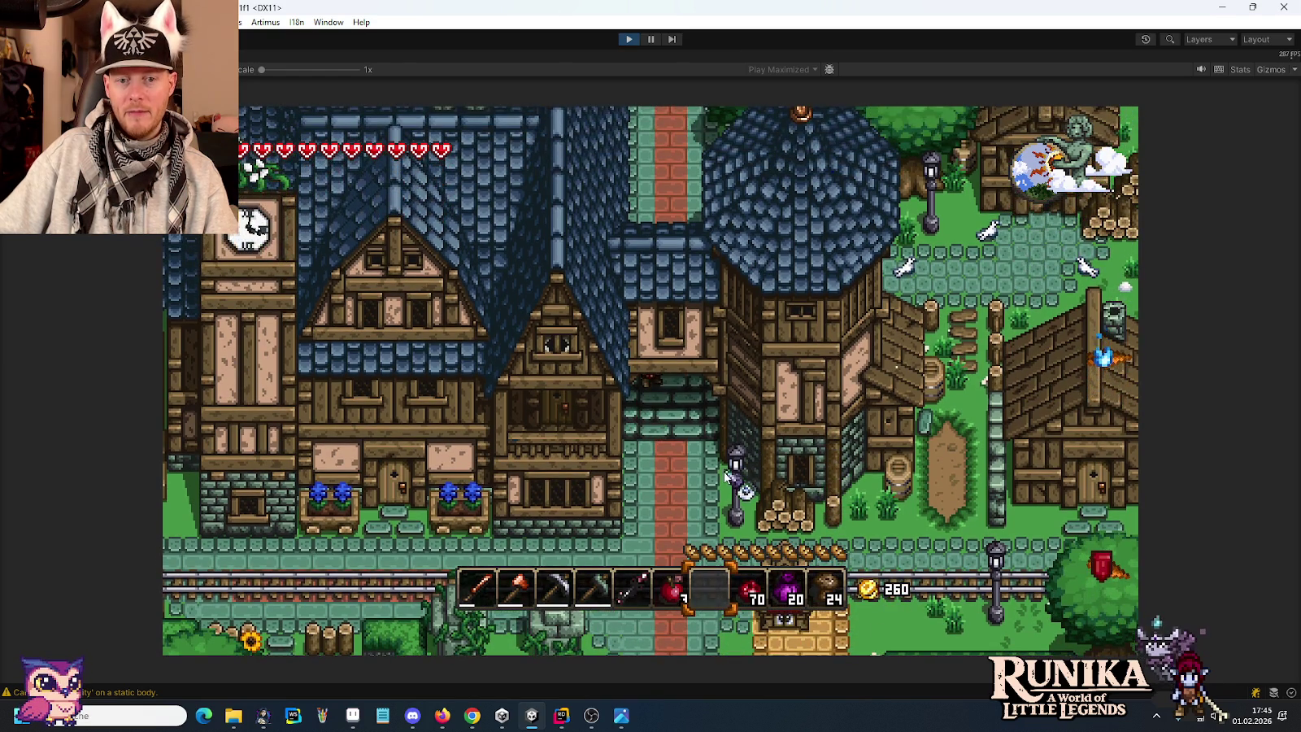
key(s)
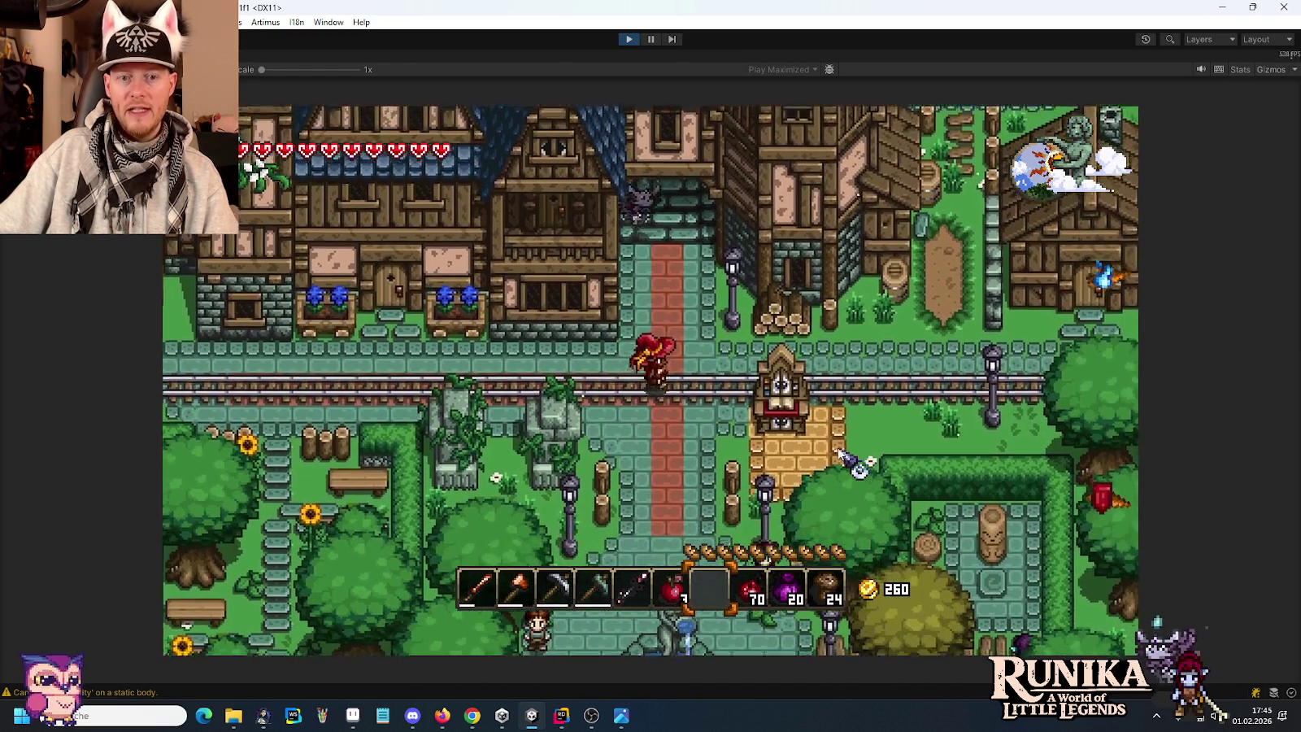
key(d)
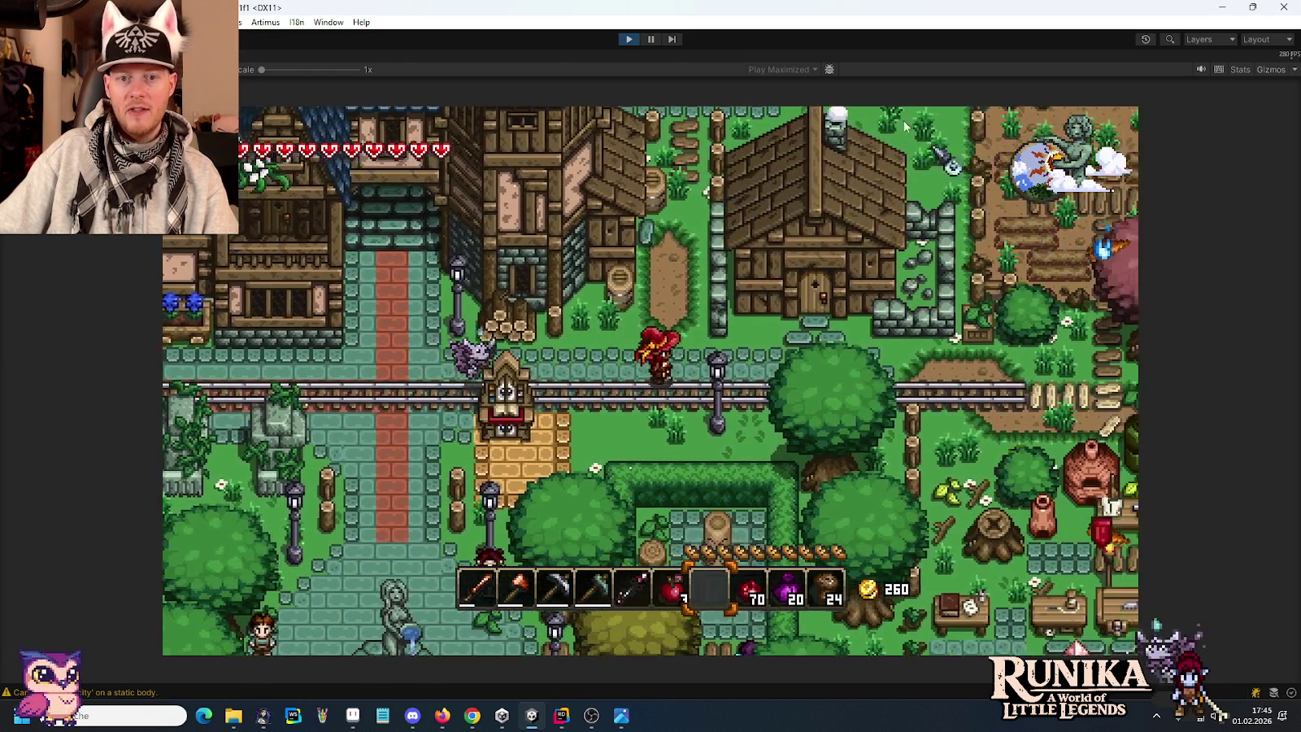
key(d)
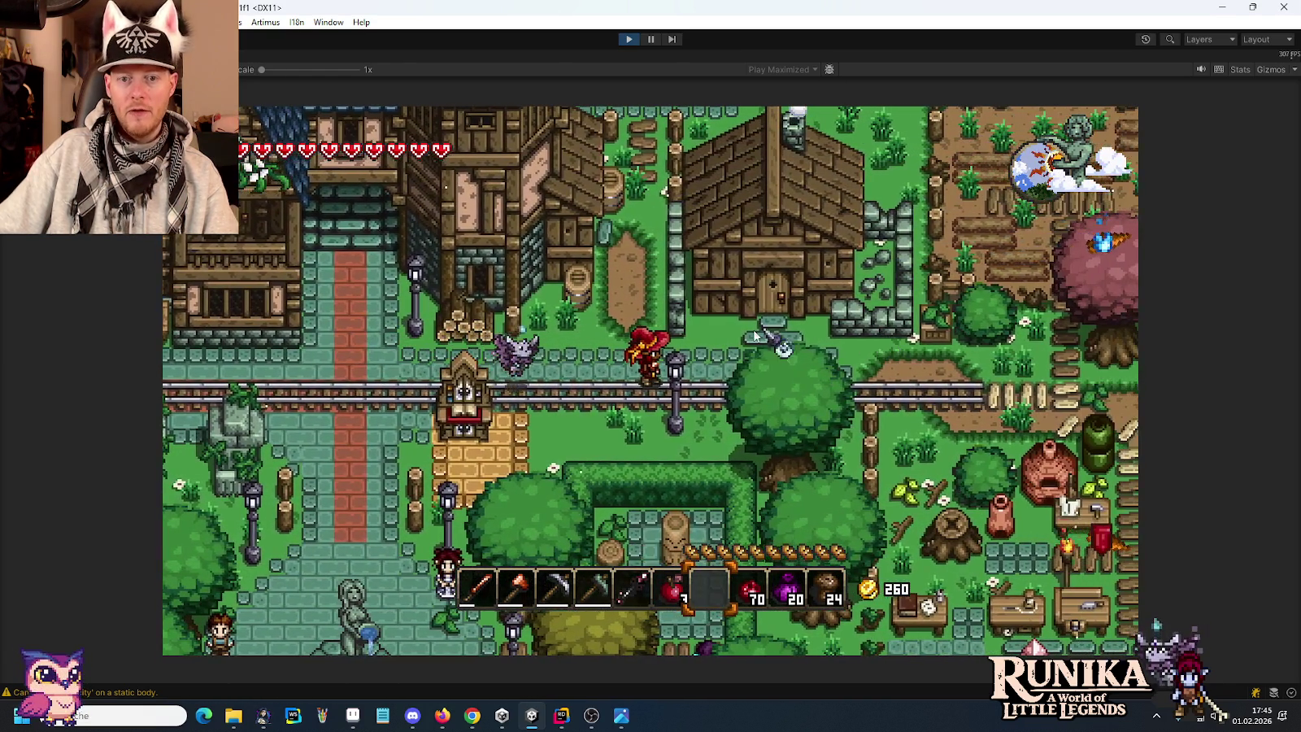
key(a)
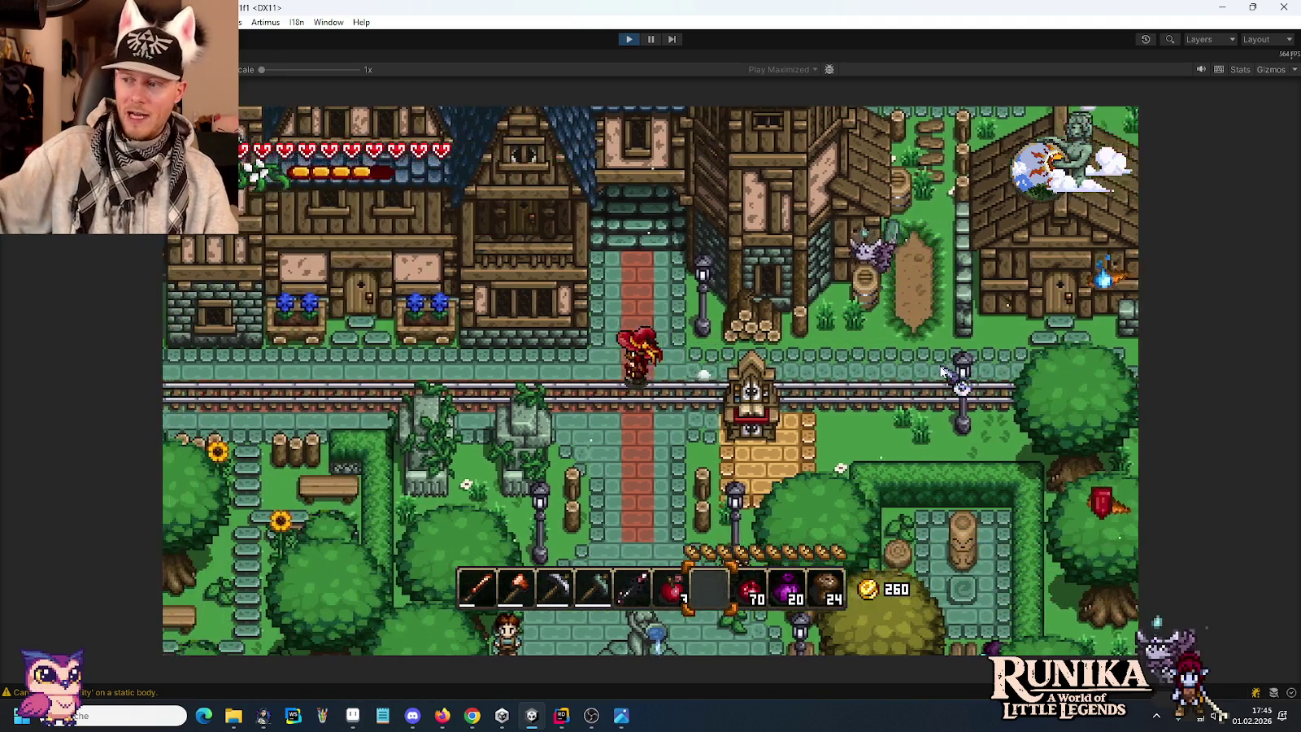
key(a)
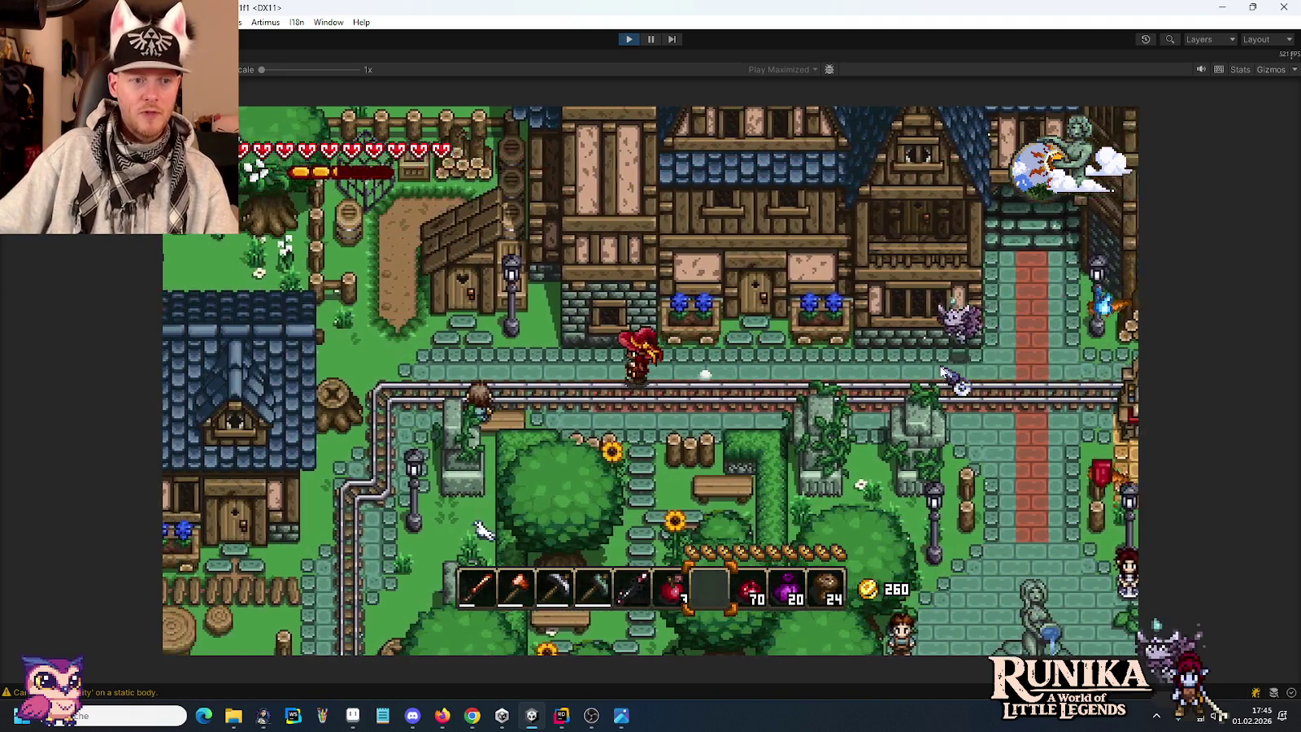
key(a)
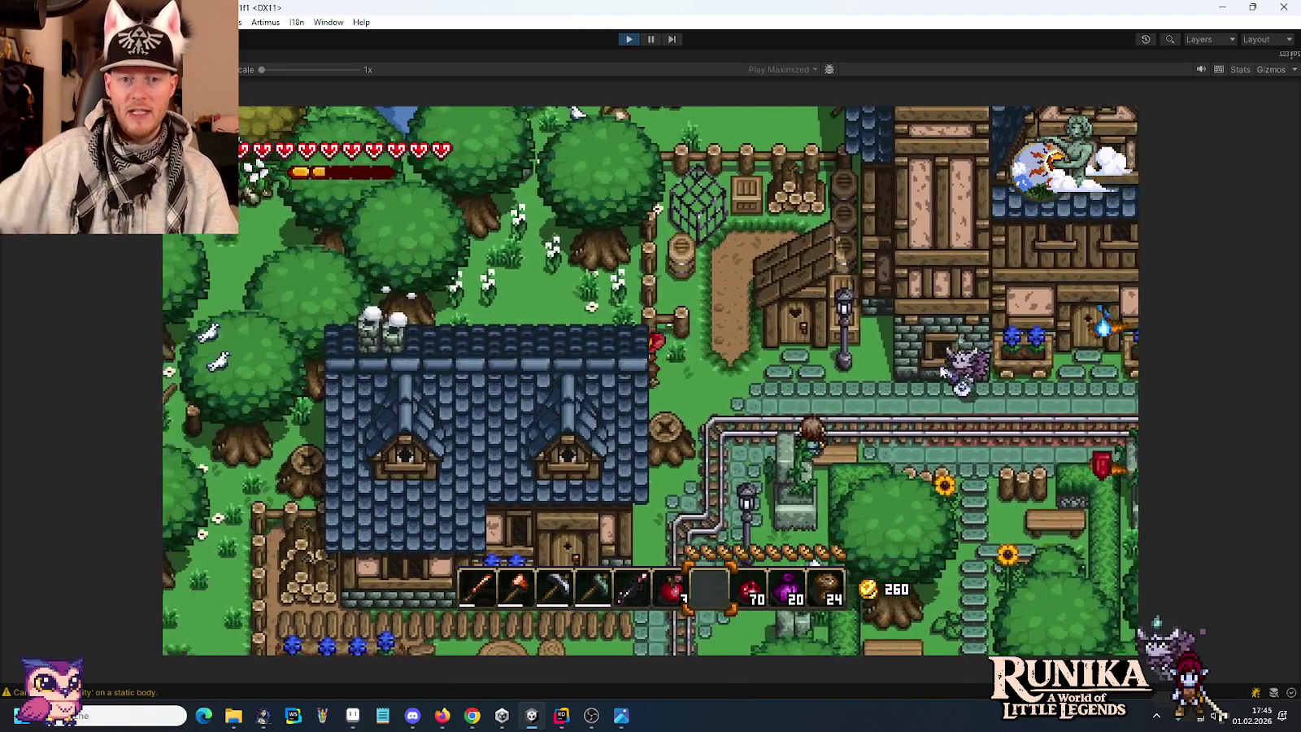
key(d)
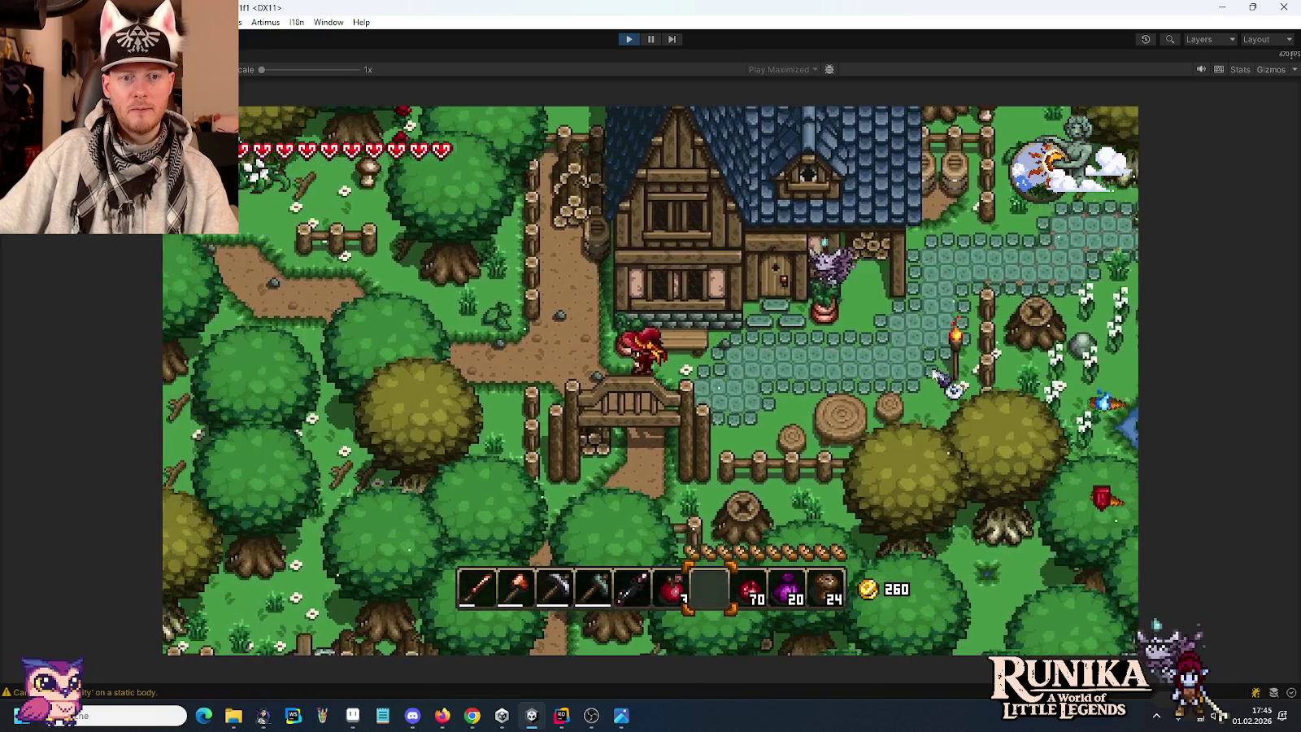
Circle the forest house on foot, going north past it and back toward the pond.
key(s)
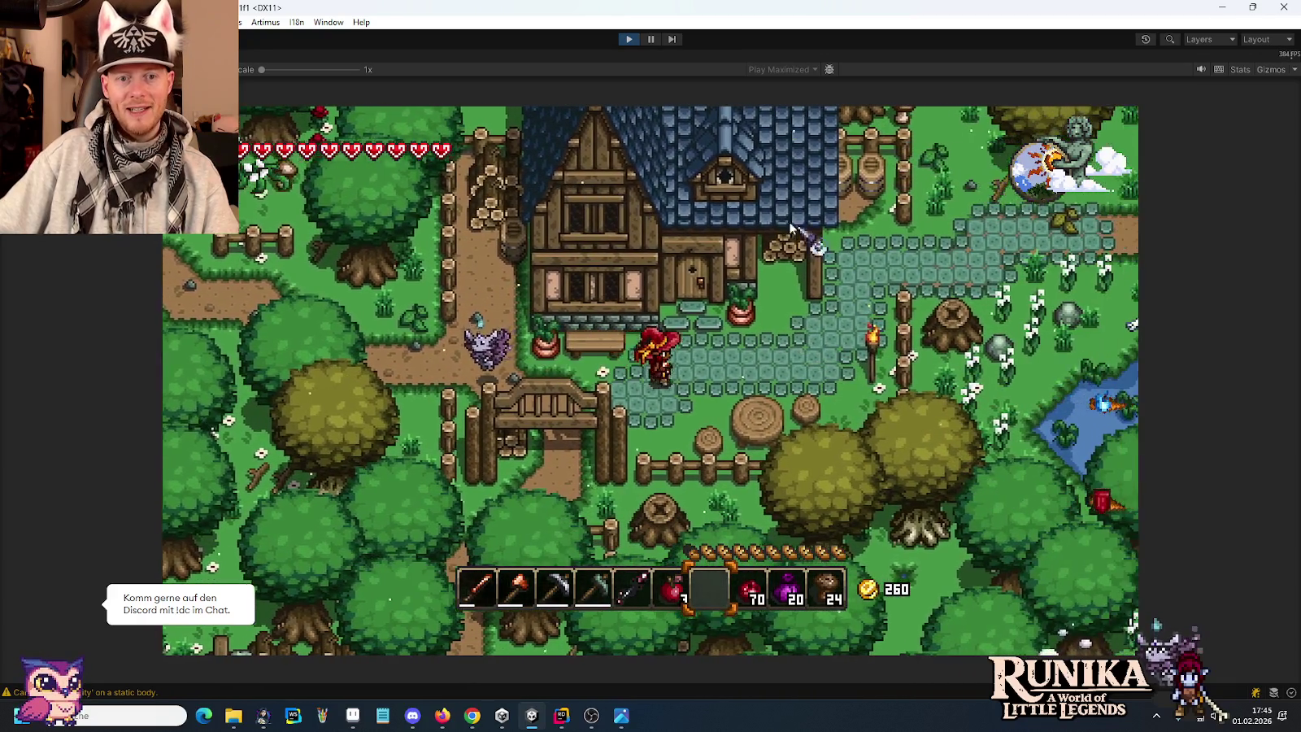
key(w)
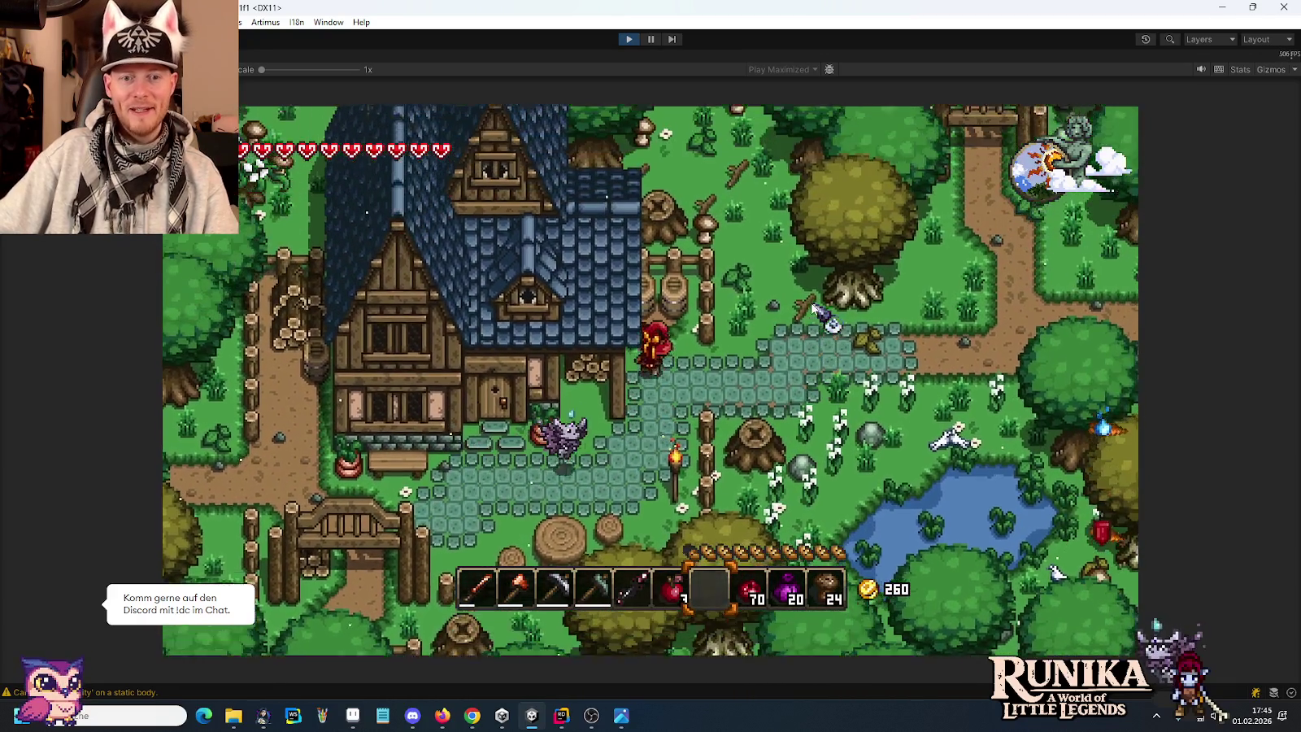
key(w)
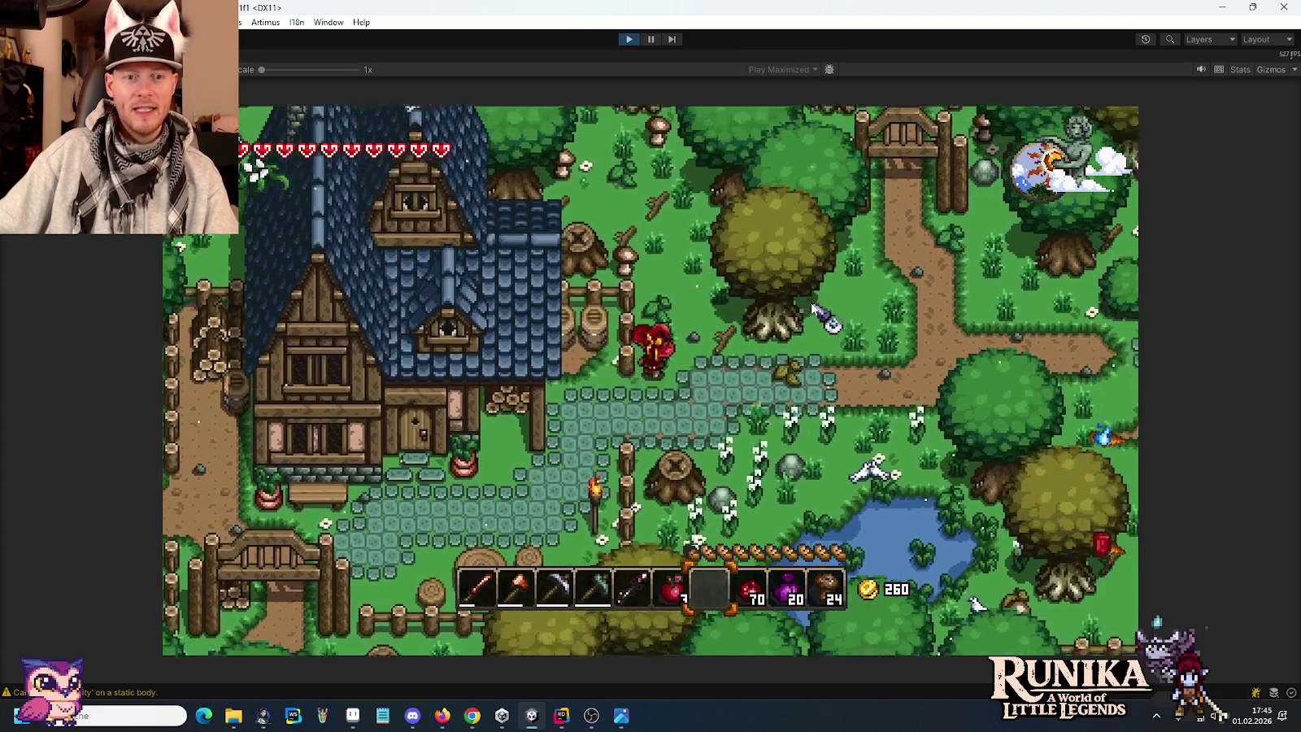
key(a)
key(s)
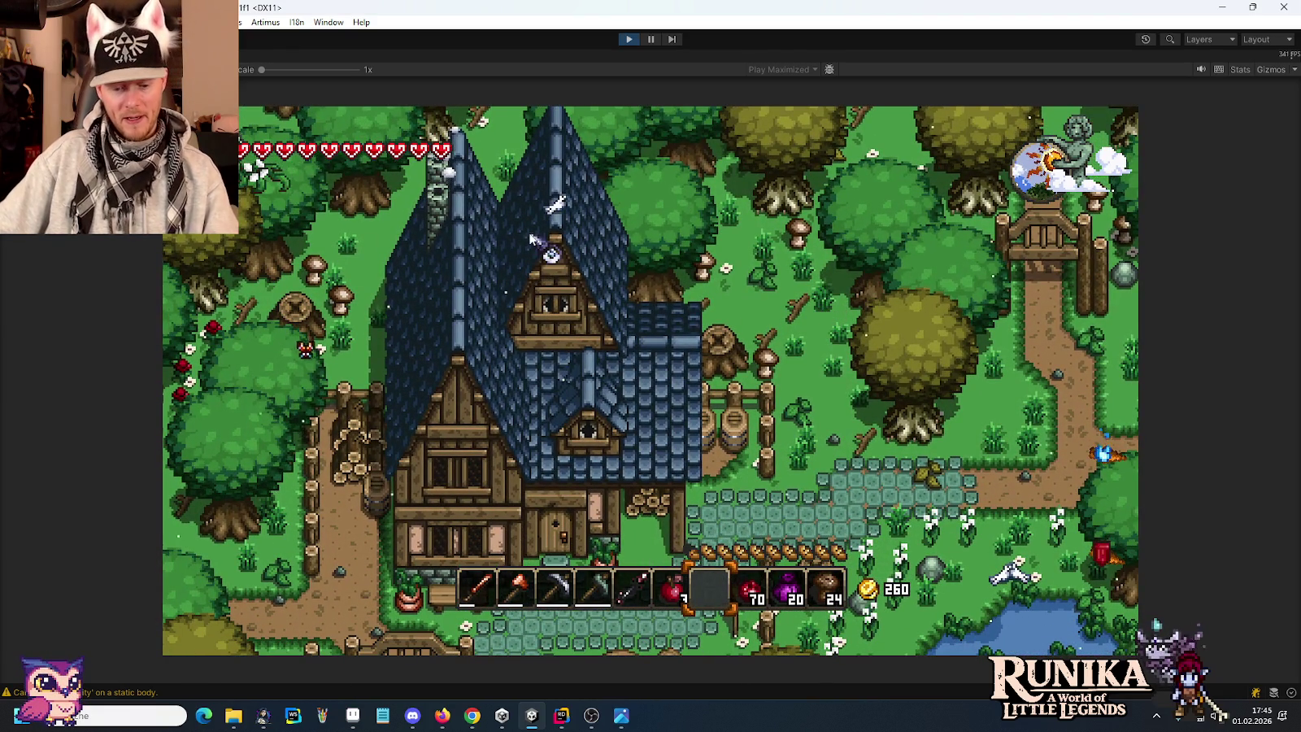
key(w)
key(a)
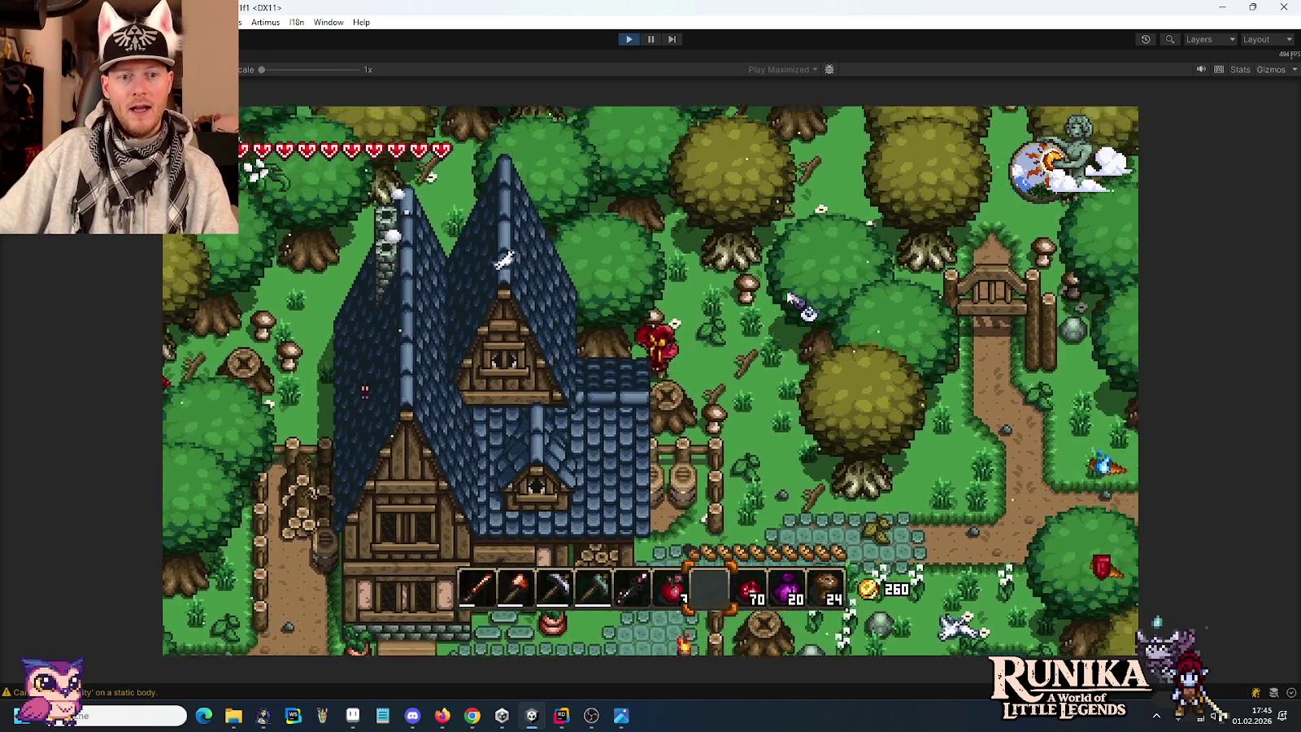
key(d)
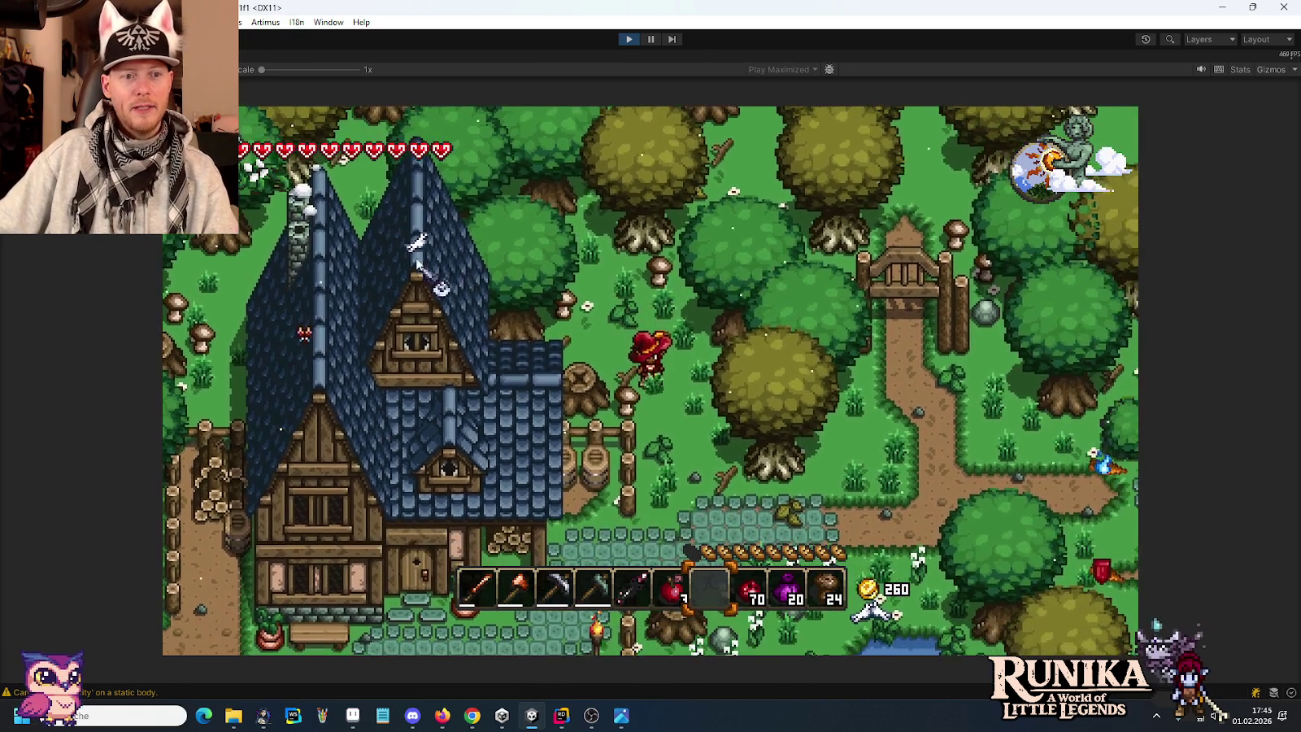
key(s)
key(a)
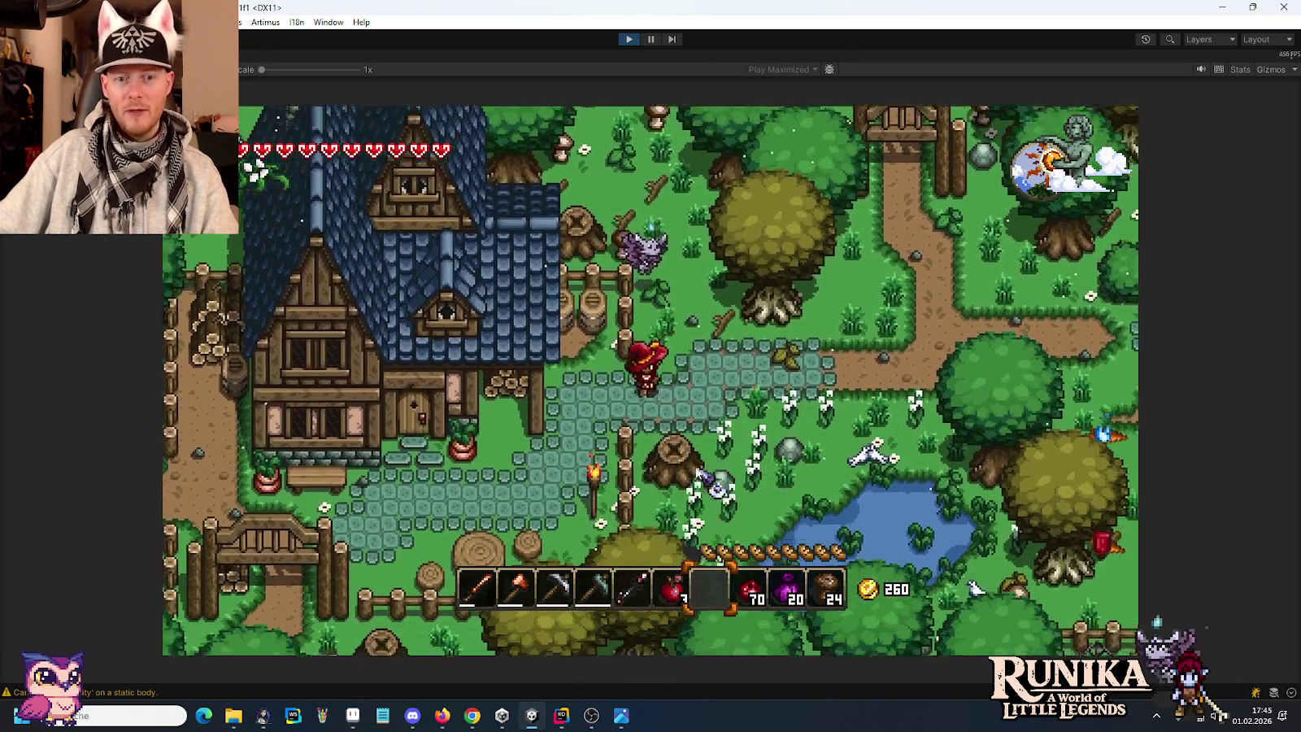
Go through the wooden gate, down the forest path, and start talking to the woodcutter.
key(a)
key(s)
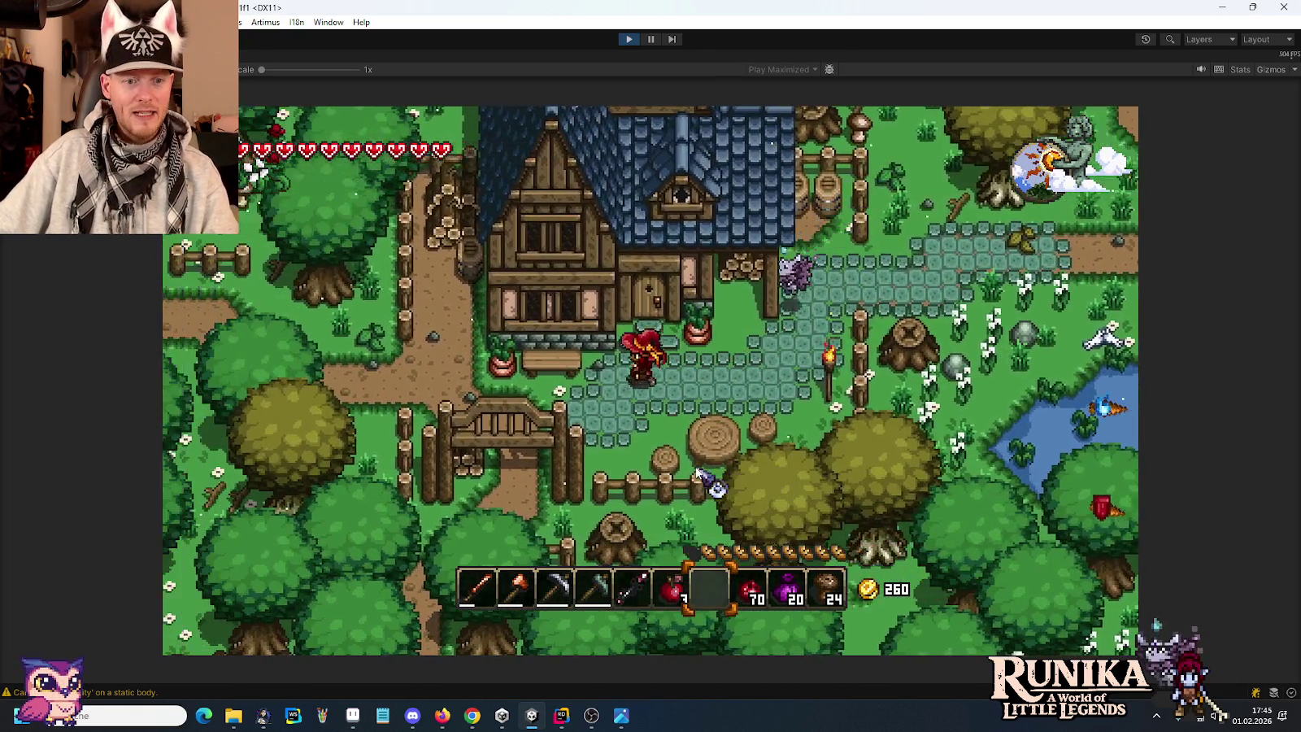
key(s)
key(a)
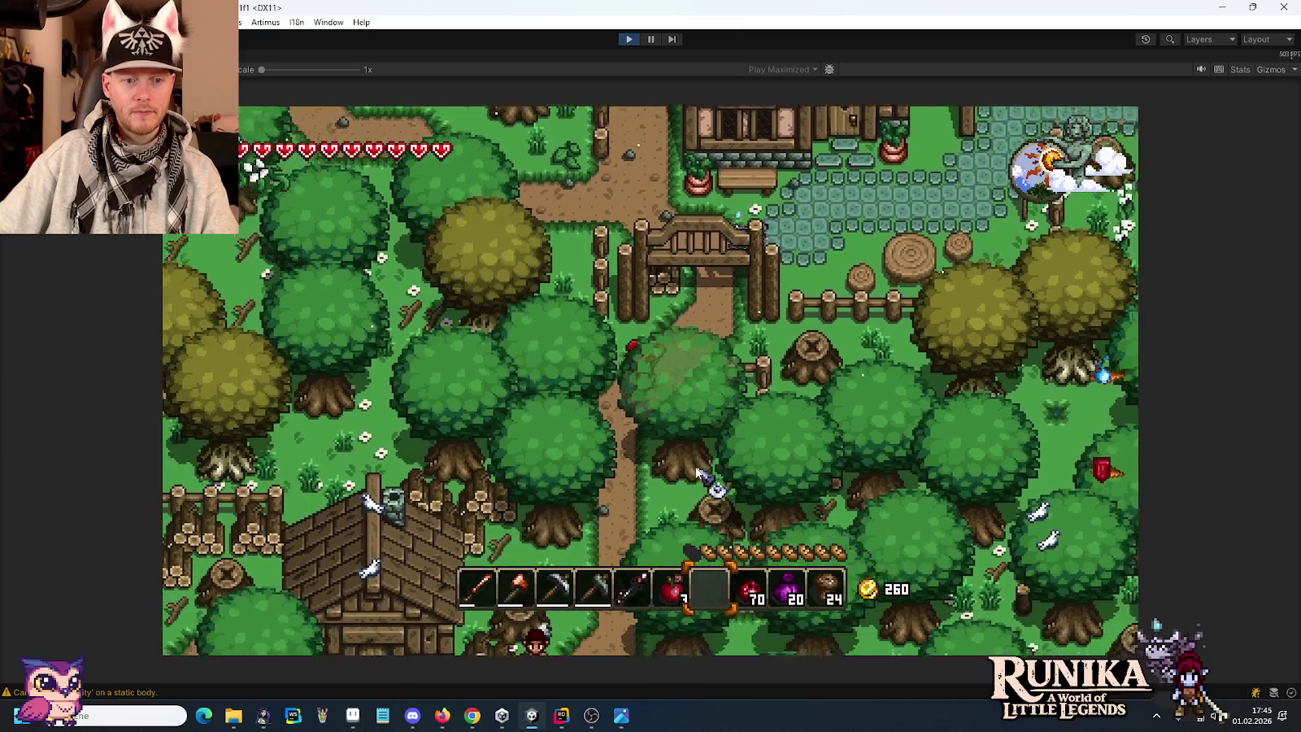
key(s)
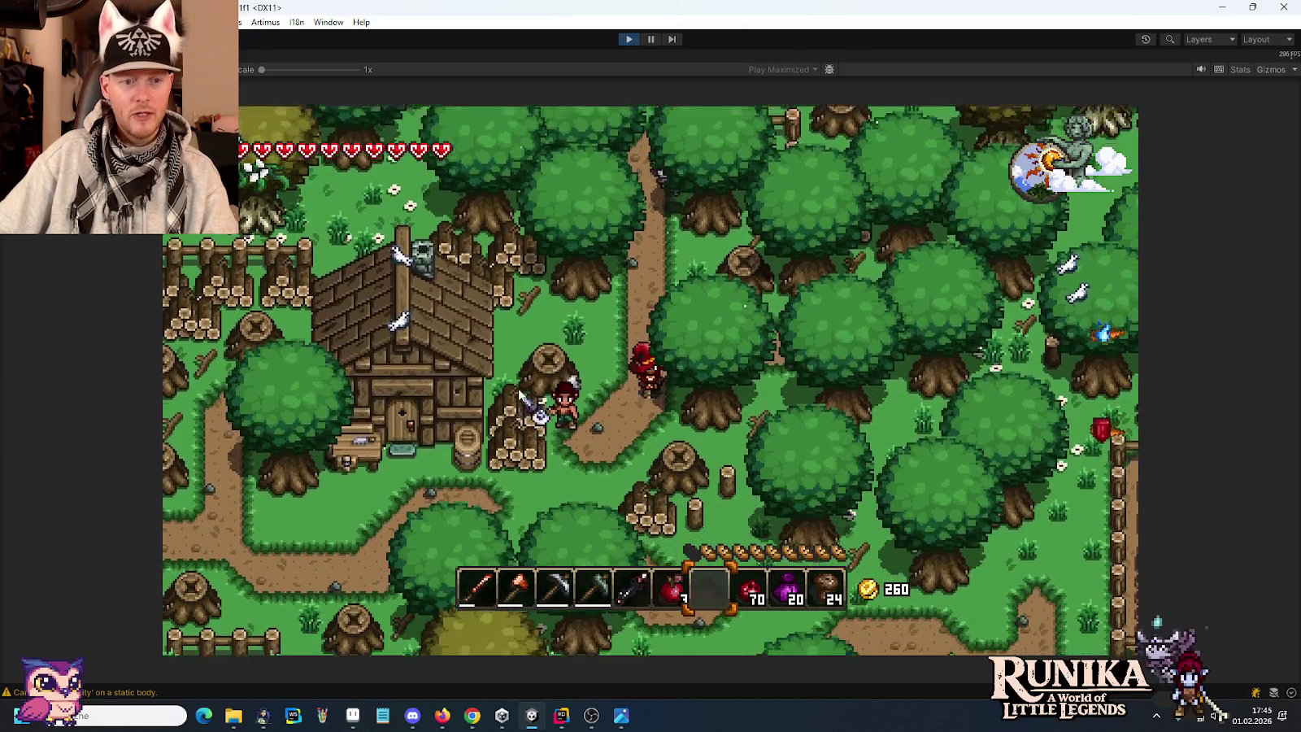
key(a)
key(e)
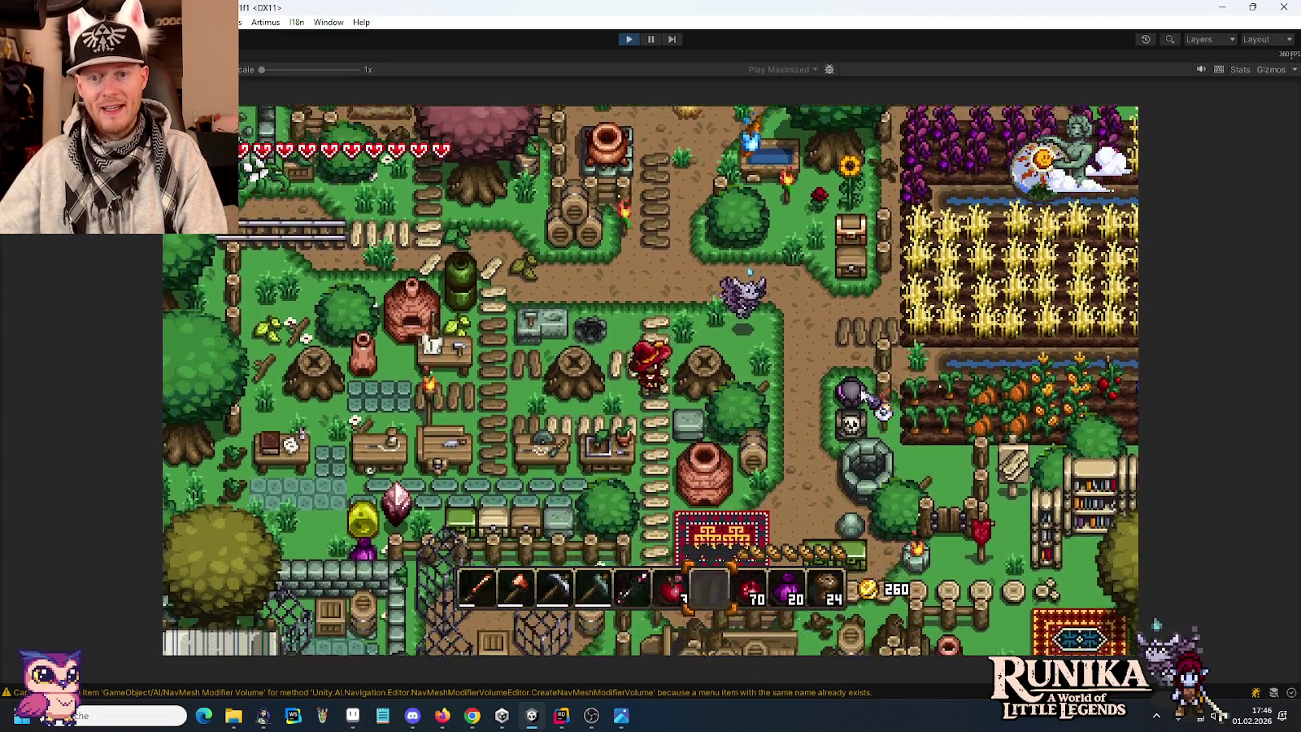
Walk into the wheat field and enter the /a chat command, turning the scene to night.
key(w)
key(d)
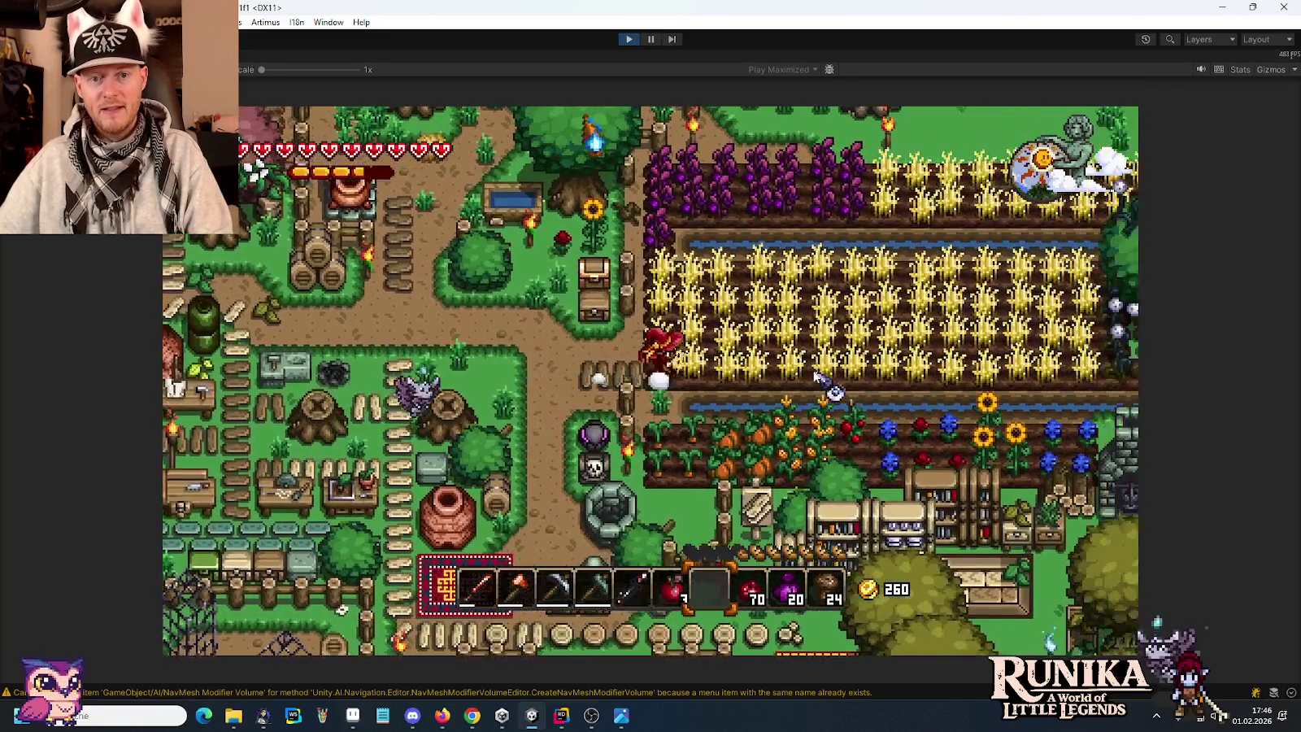
key(d)
key(w)
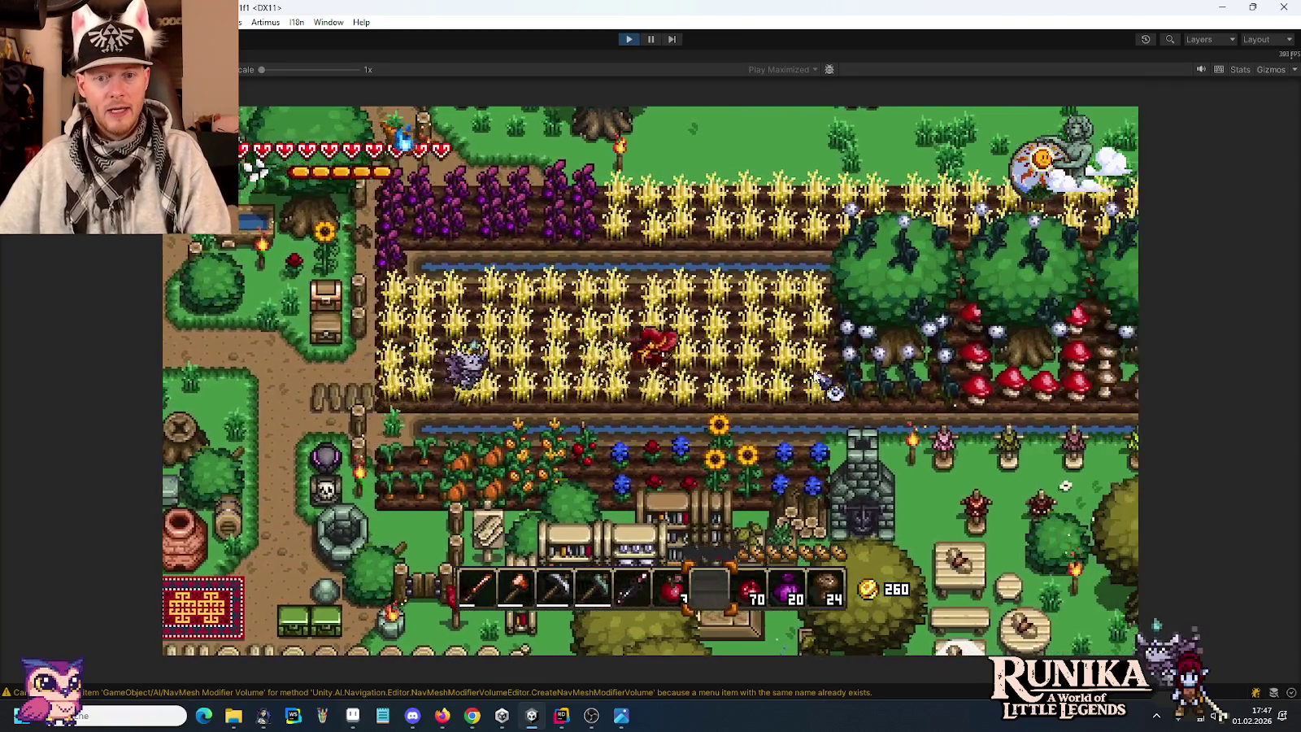
key(d)
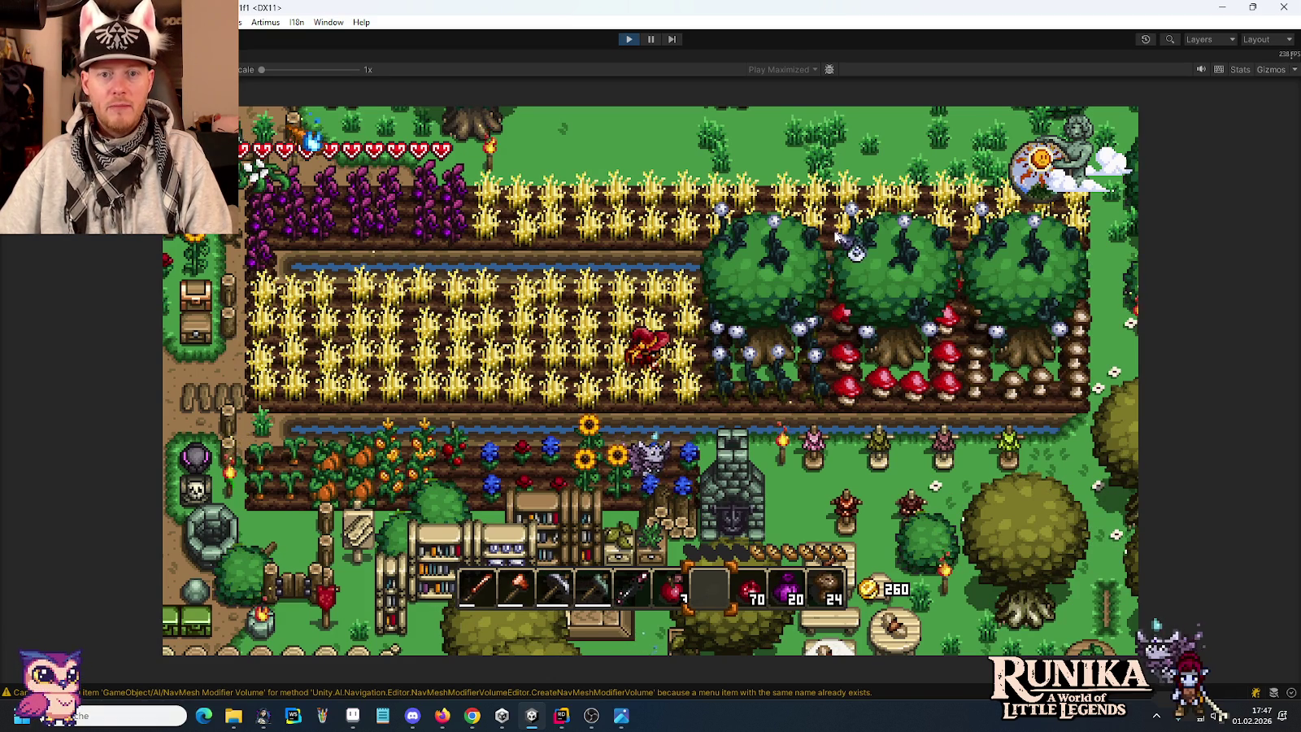
text(/a)
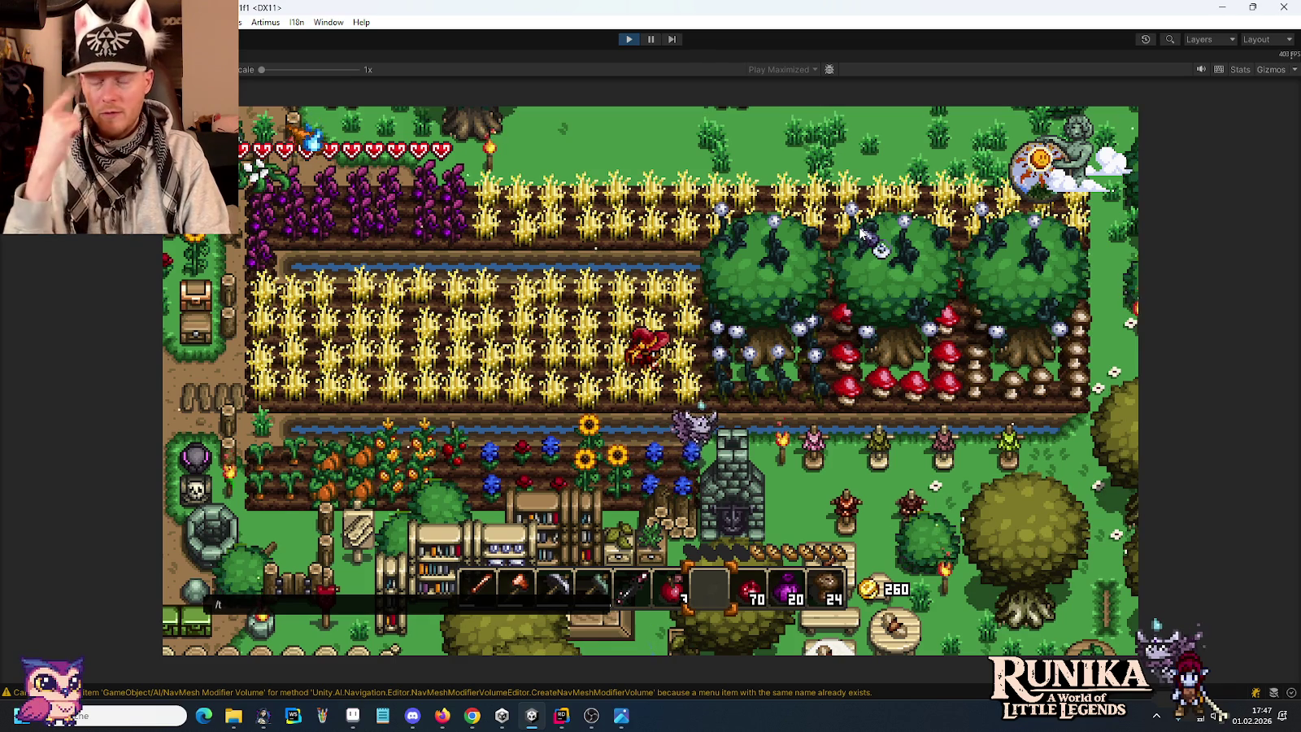
key(Return)
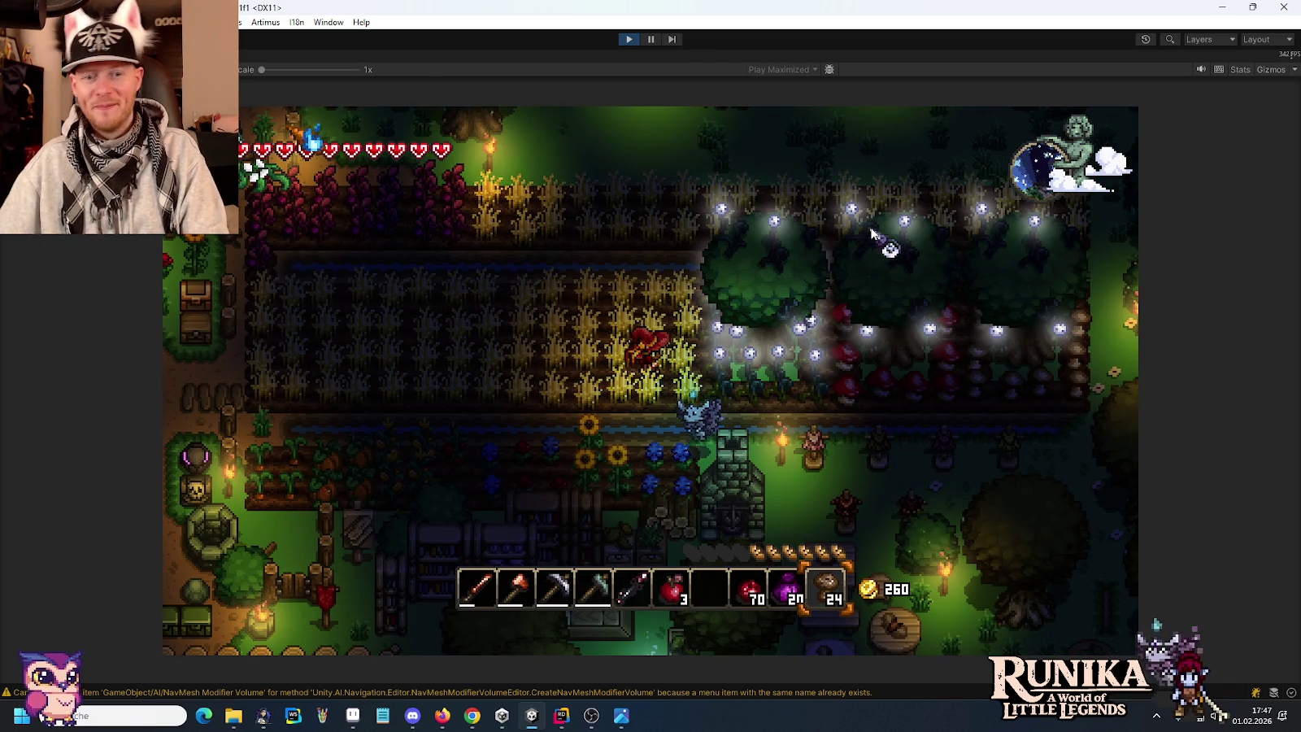
Walk the hero past the mushroom patch and up along the row of trees.
key(d)
key(a)
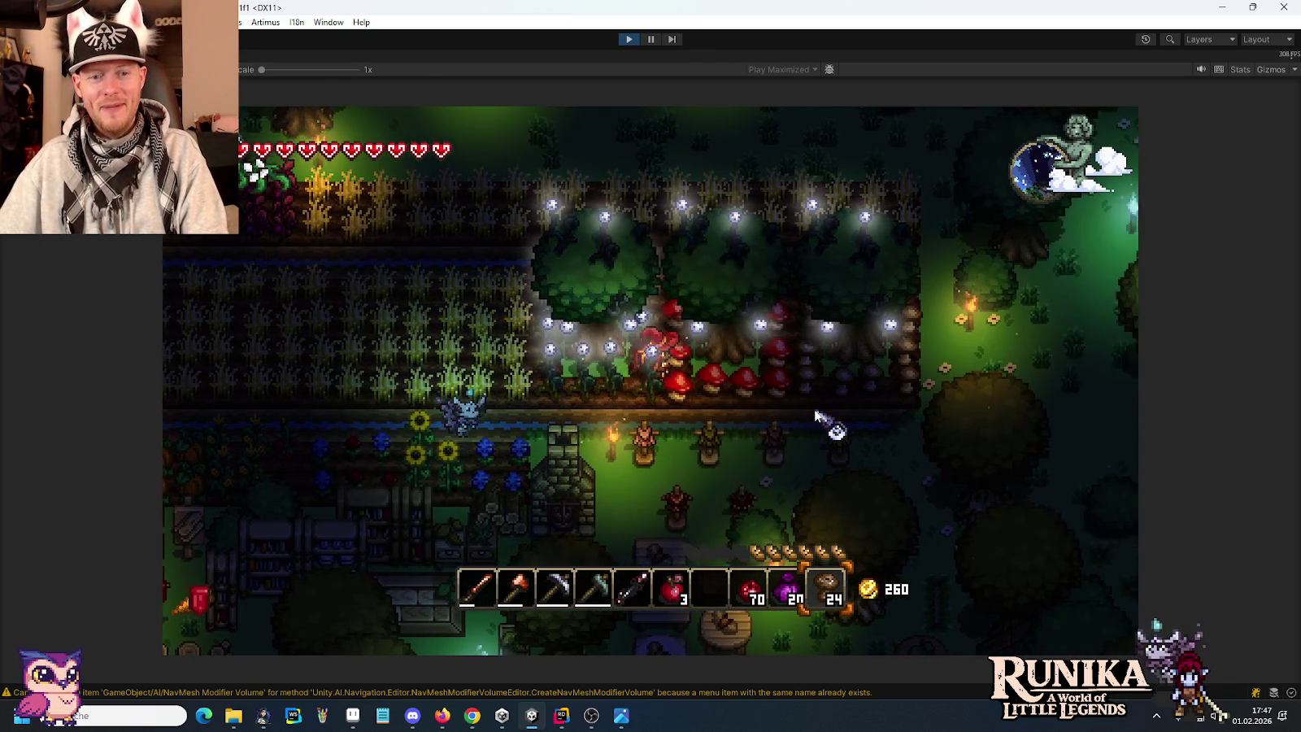
key(d)
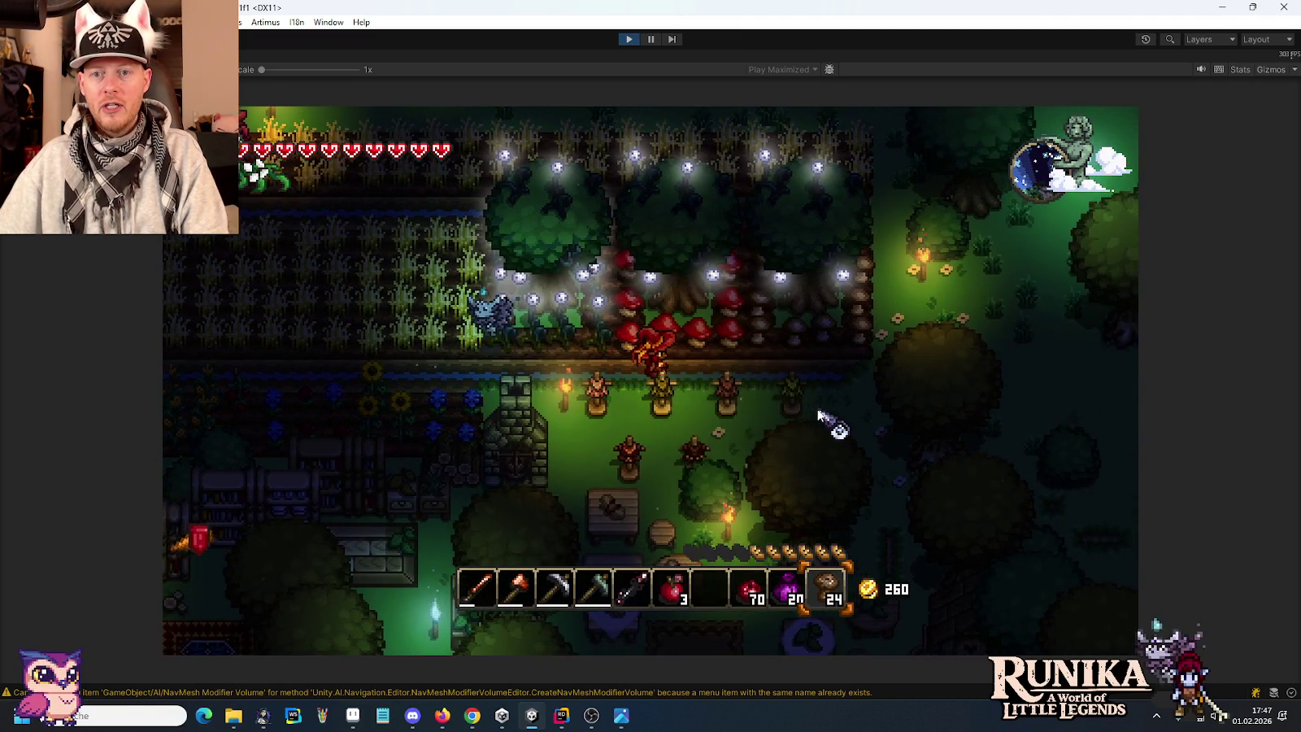
key(d)
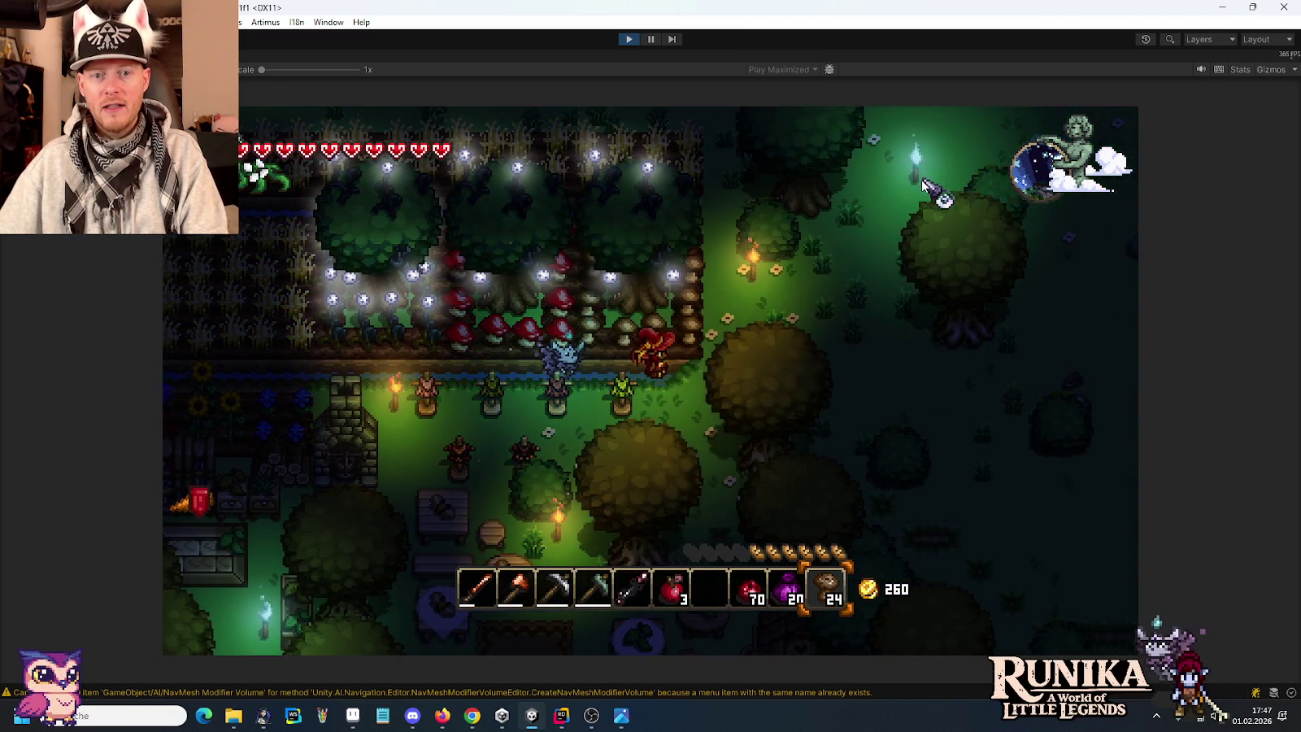
key(w)
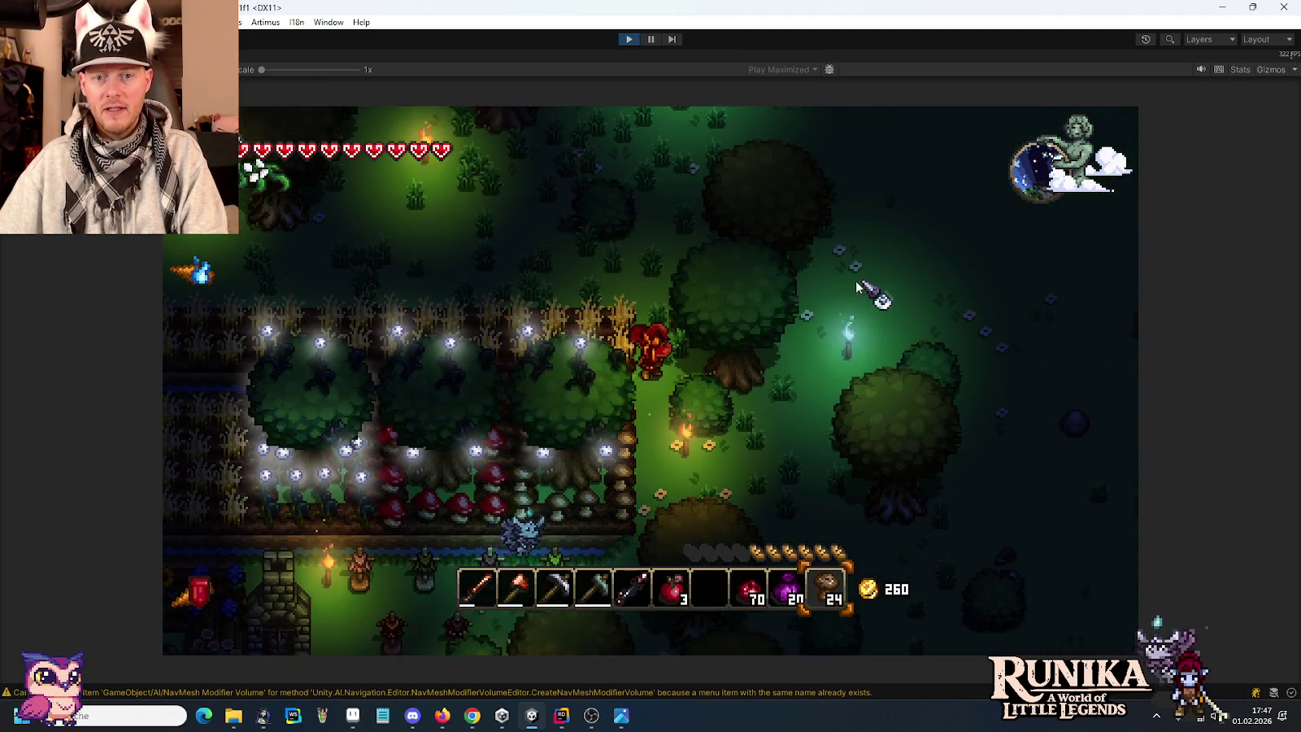
key(w)
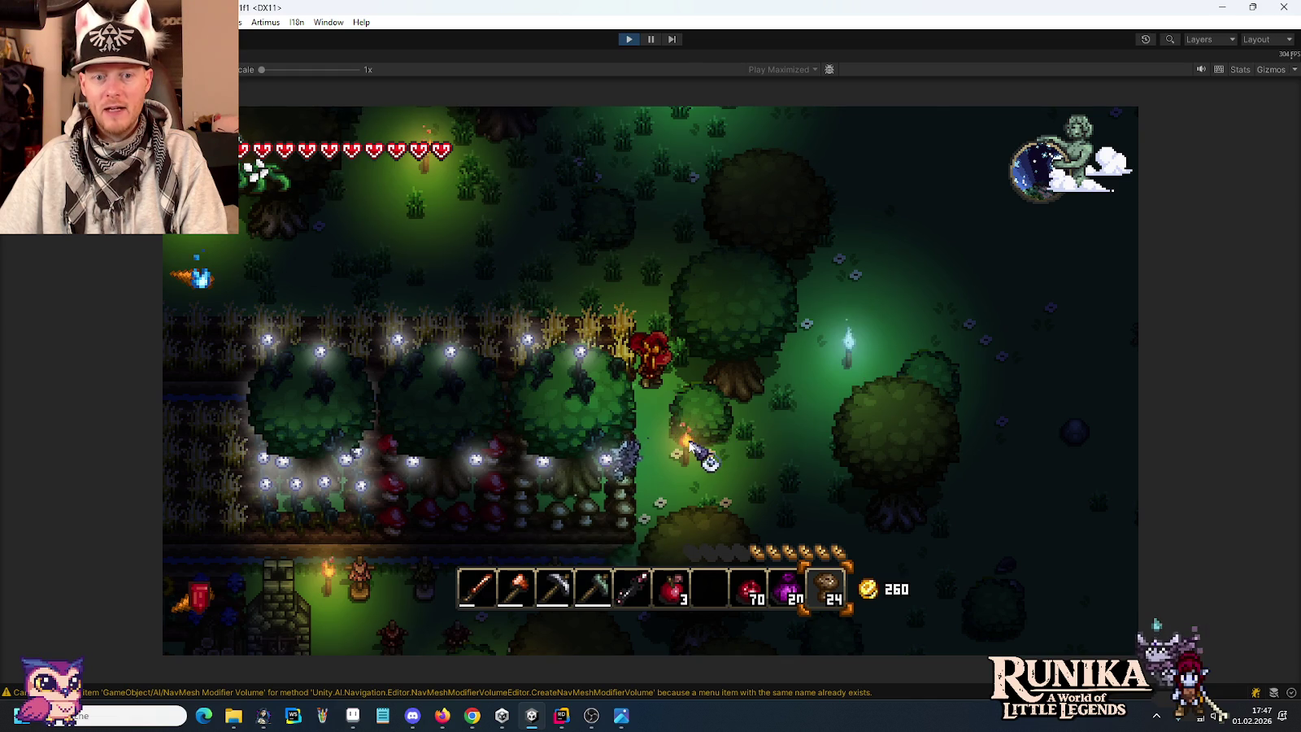
Walk left from the crop fields through the farmyard and town street to the house door.
key(w)
key(a)
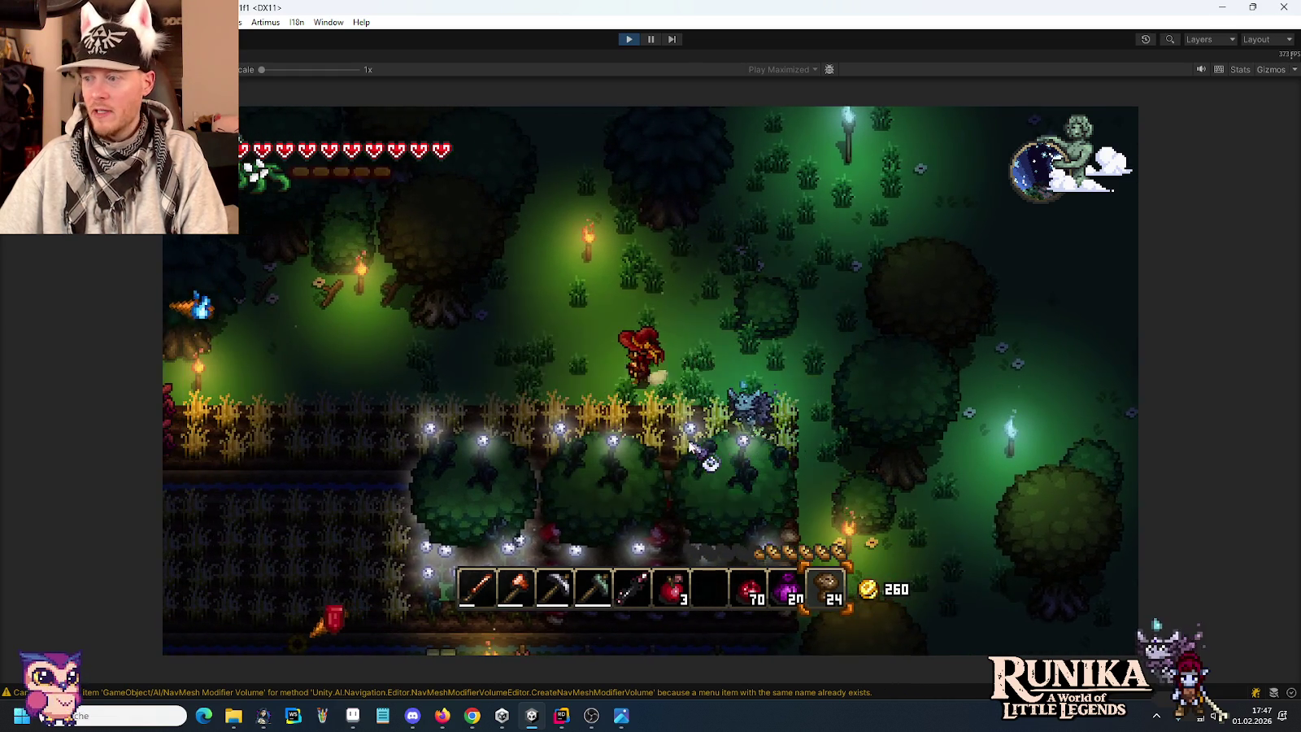
key(a)
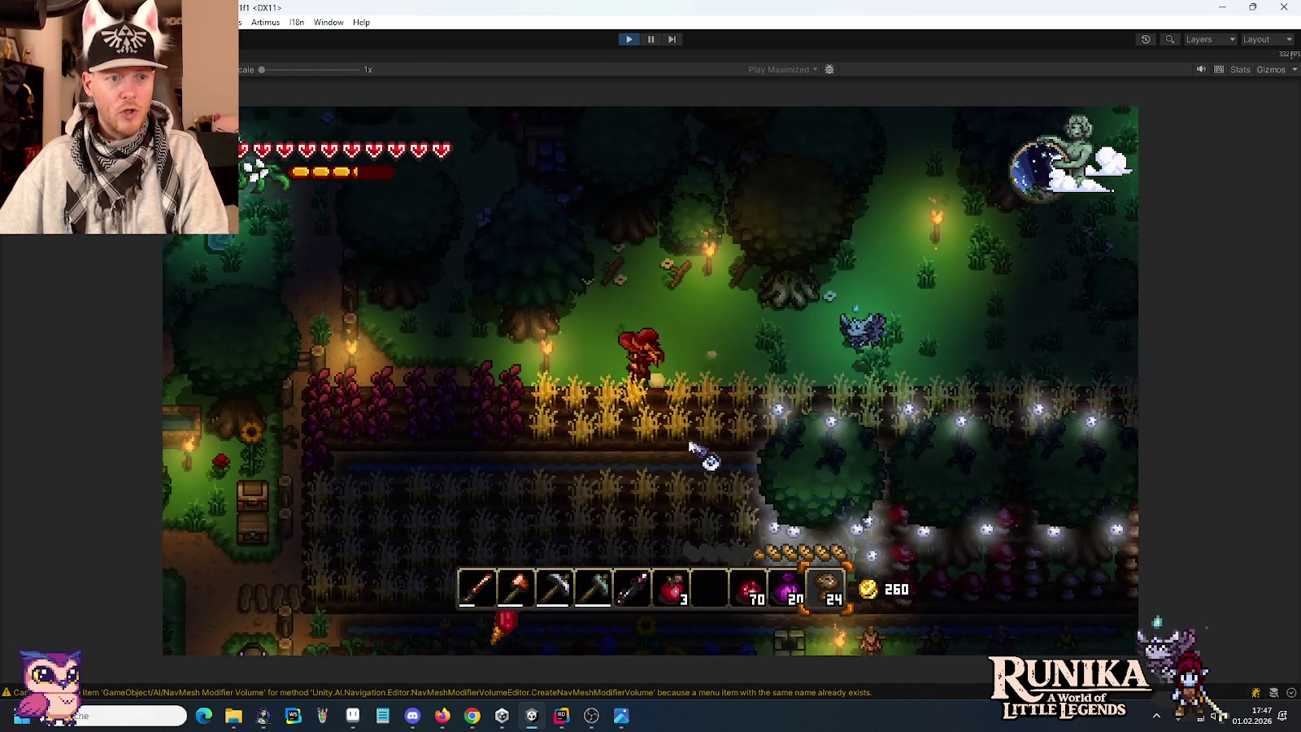
key(a)
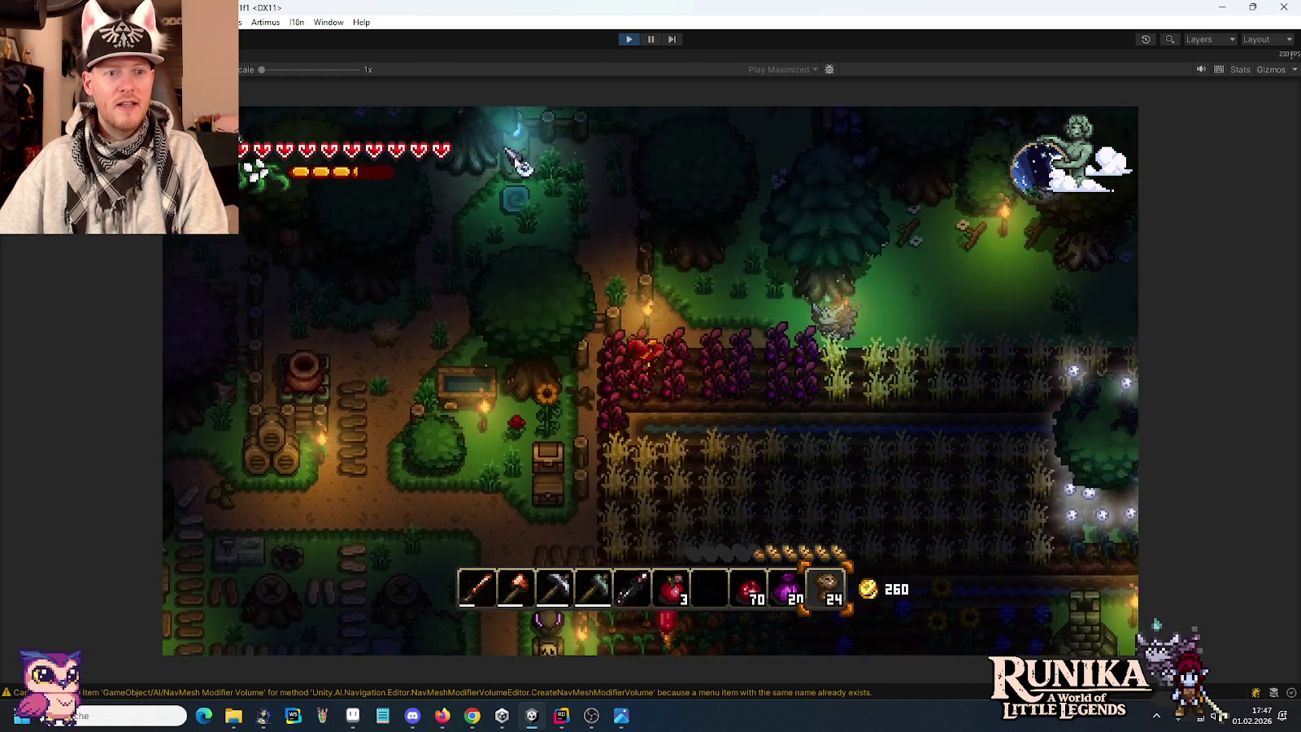
key(a)
key(s)
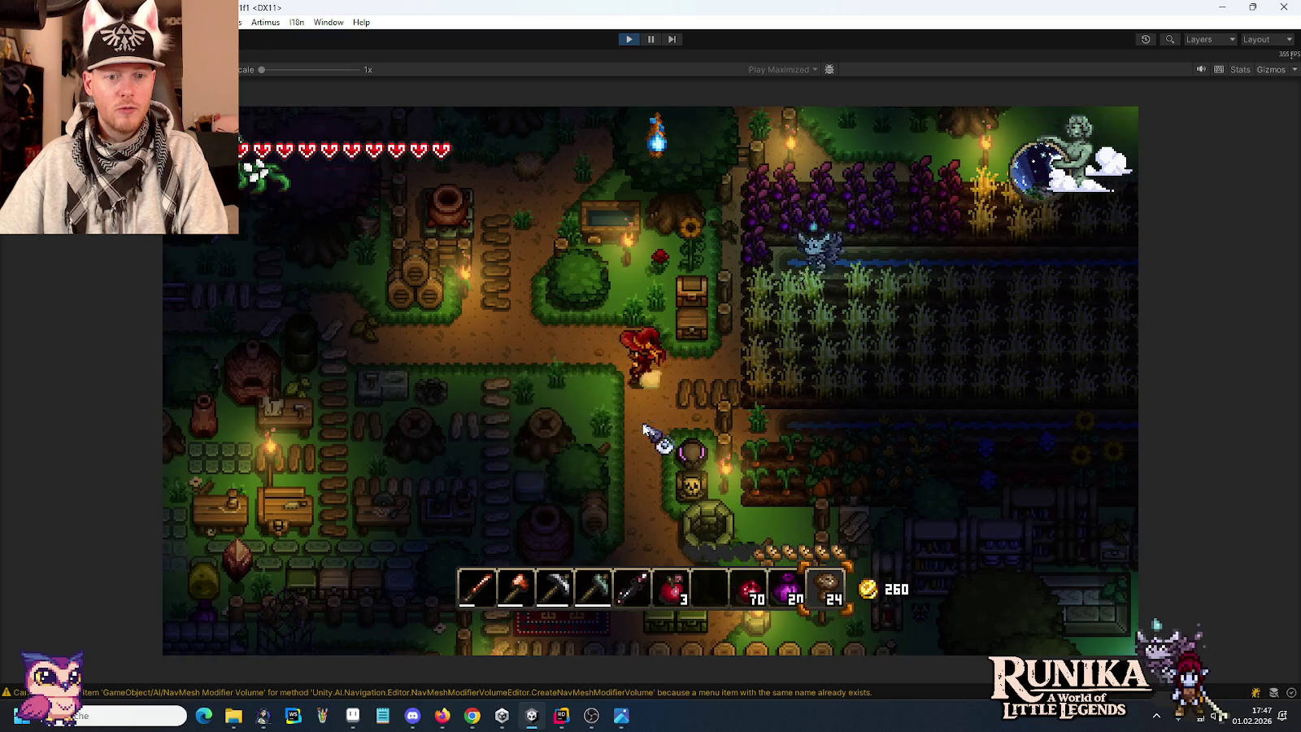
key(a)
key(w)
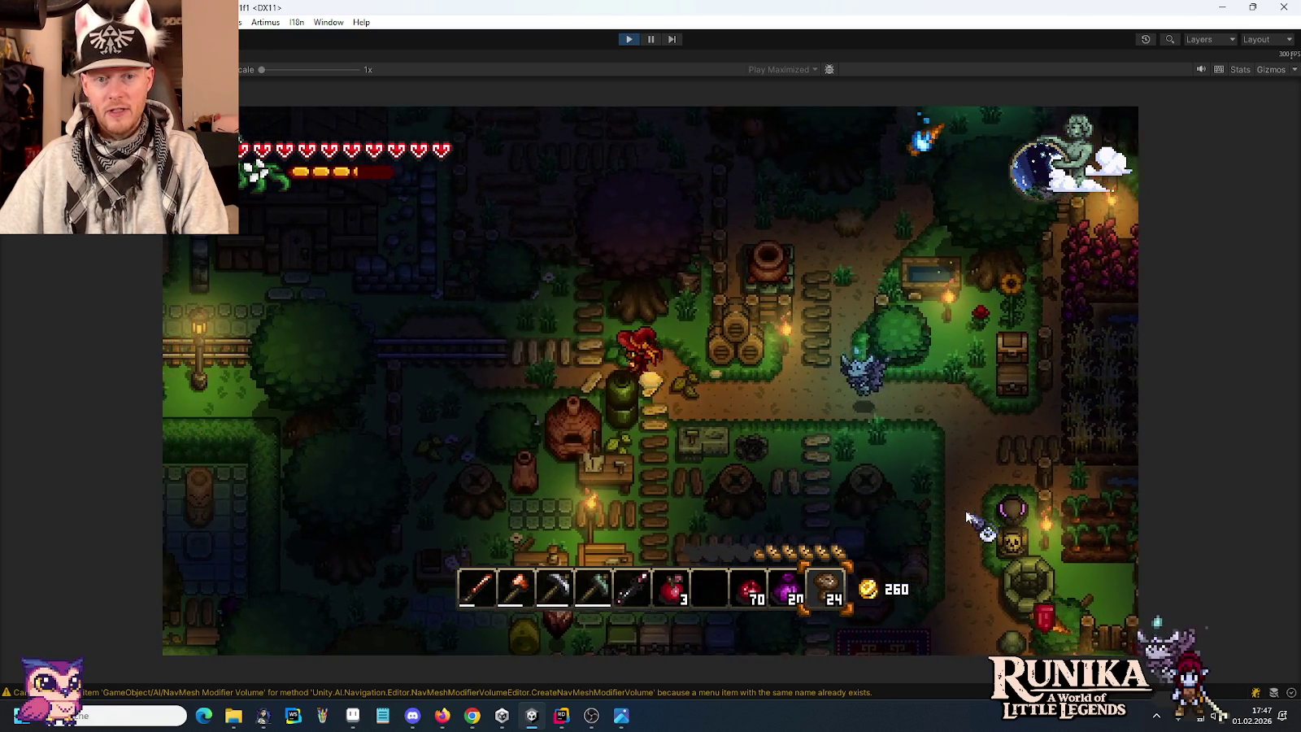
key(a)
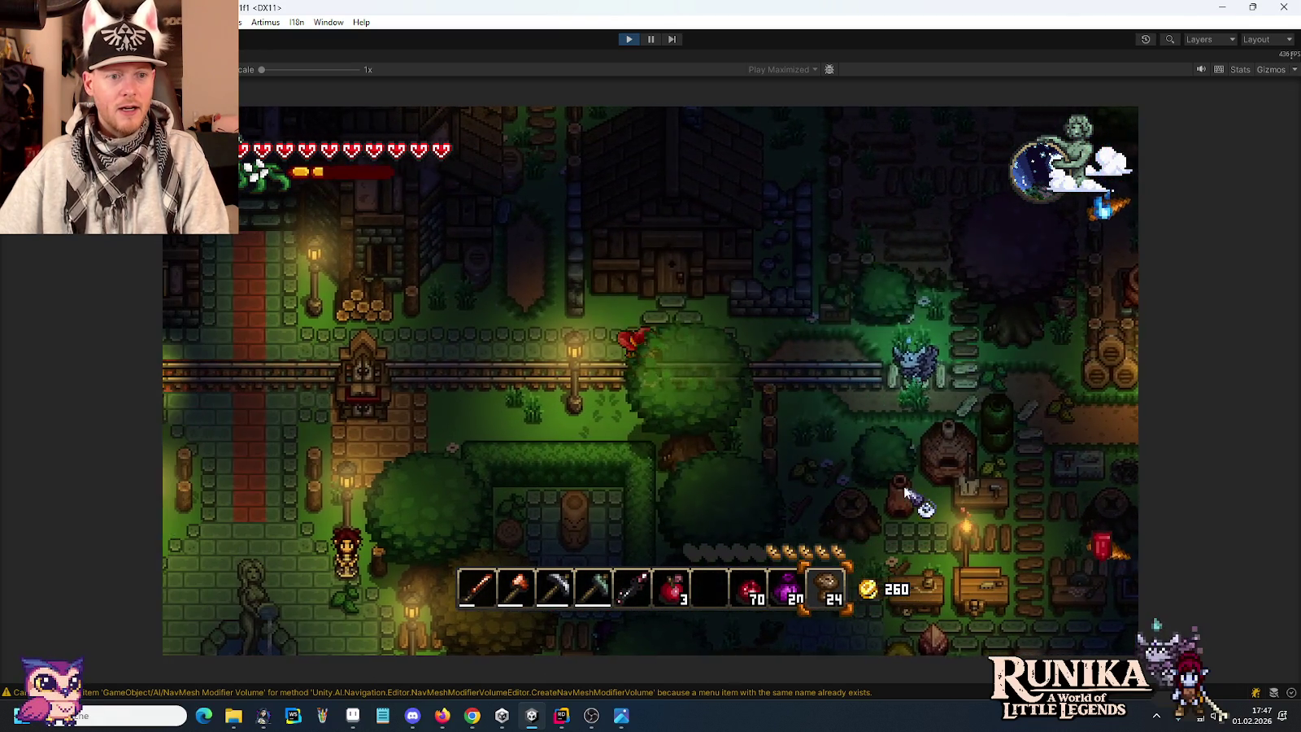
key(a)
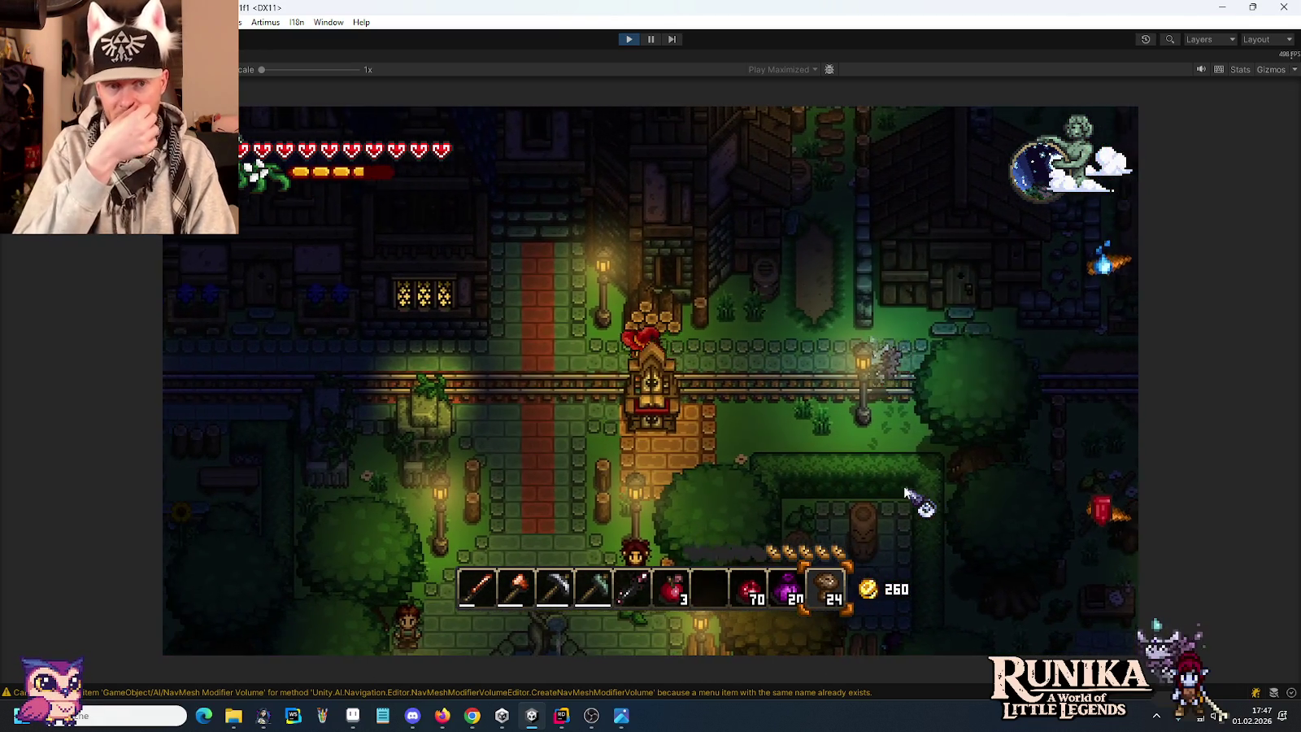
key(a)
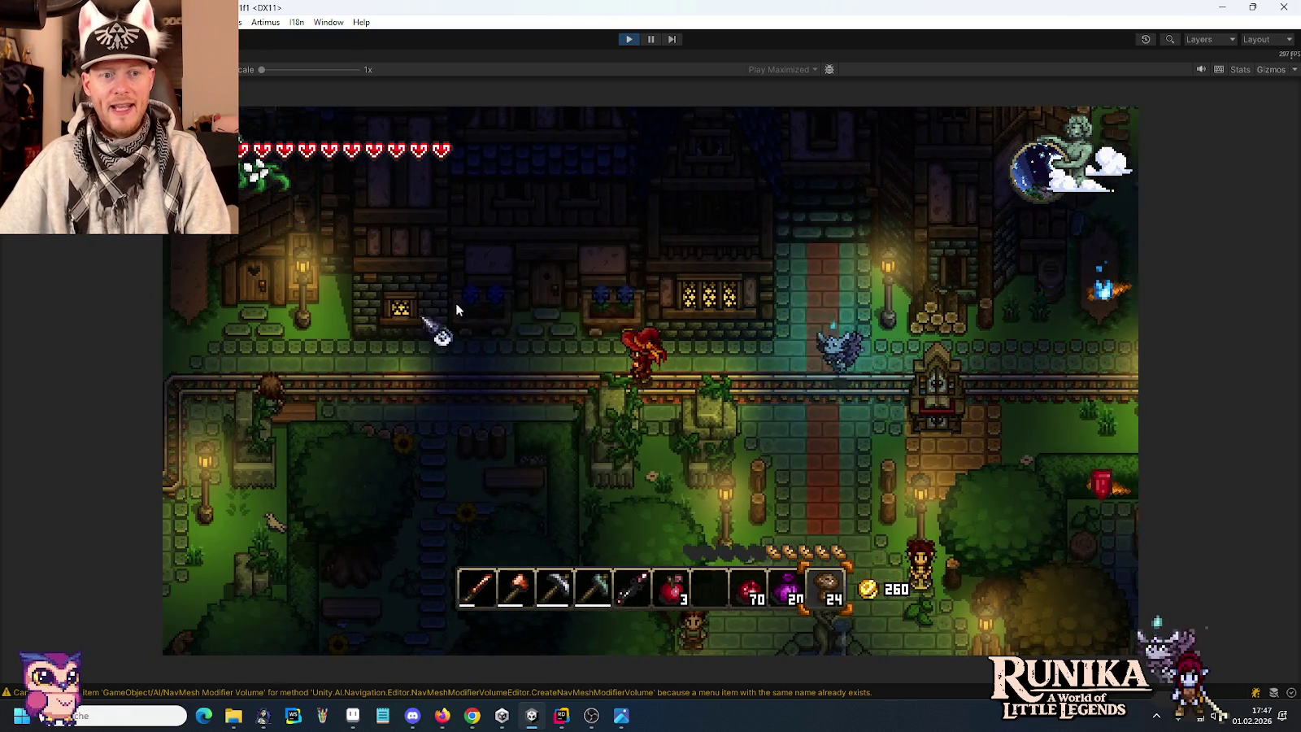
key(a)
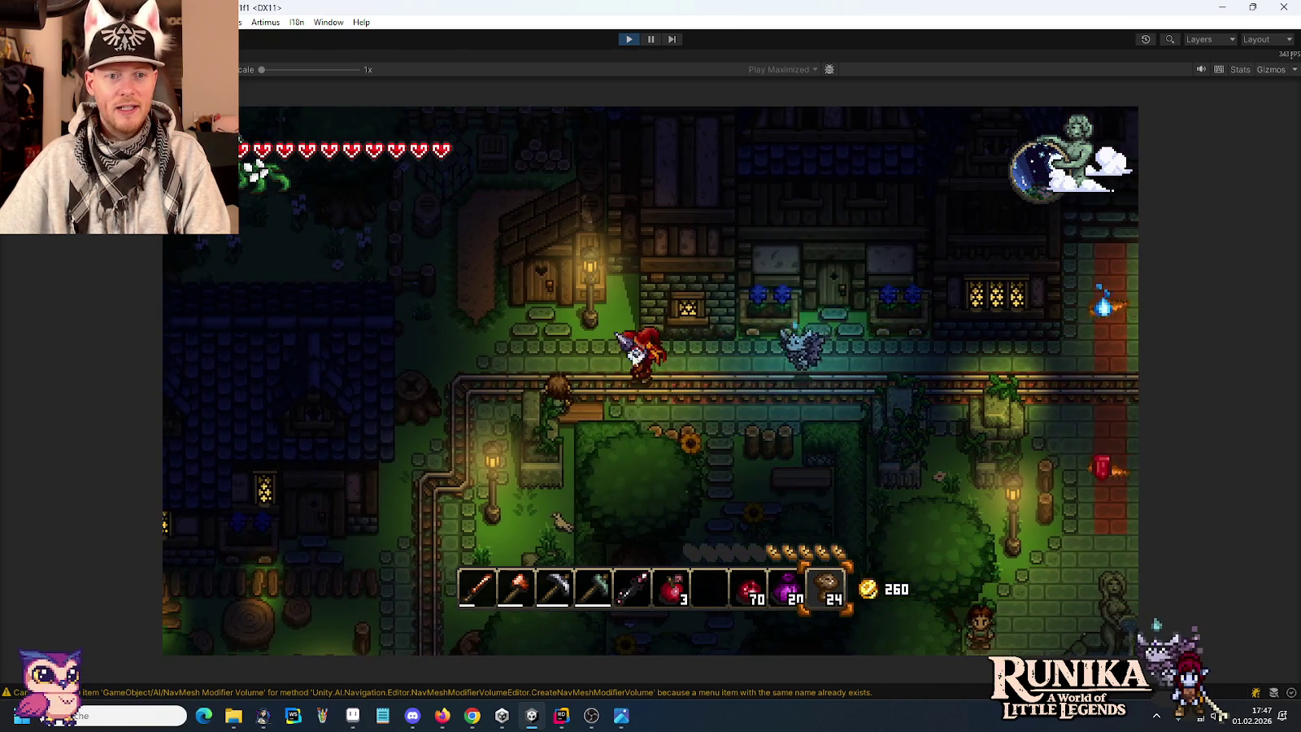
key(s)
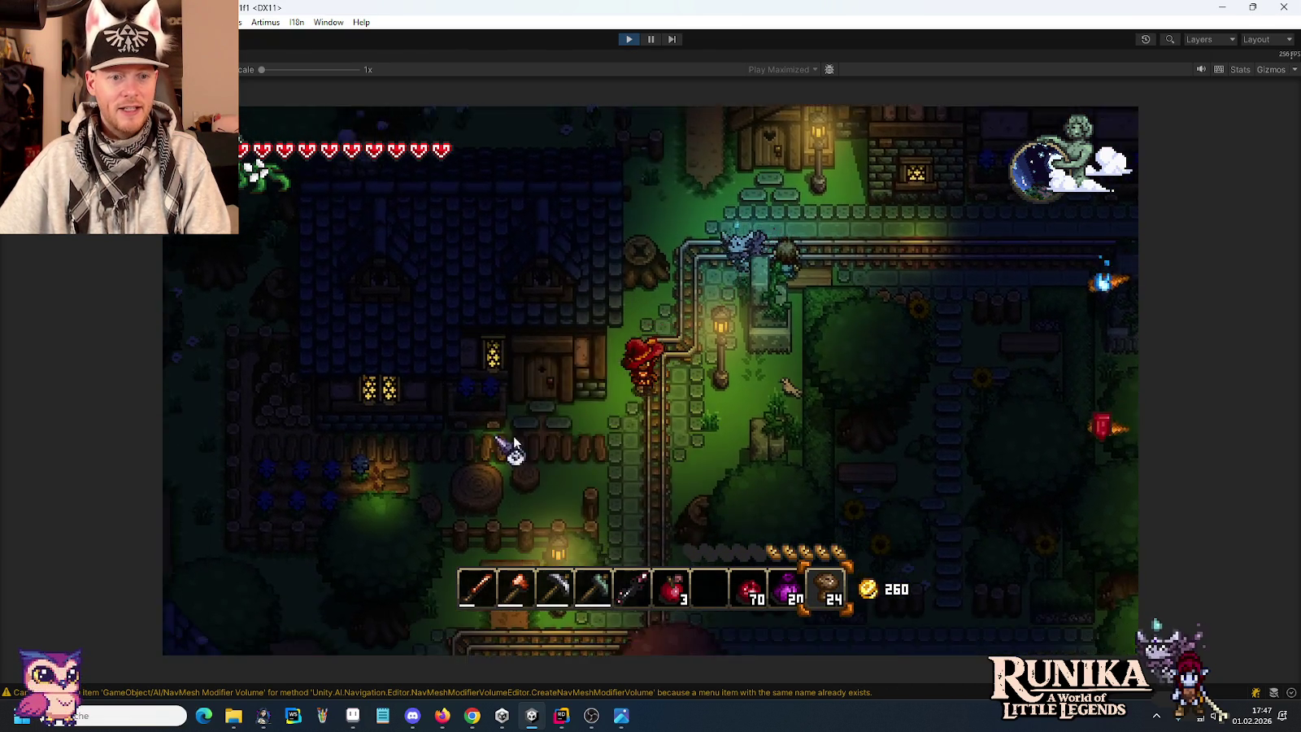
key(a)
Knock on the house door, dismiss the Türe message, and walk to the fountain plaza.
key(e)
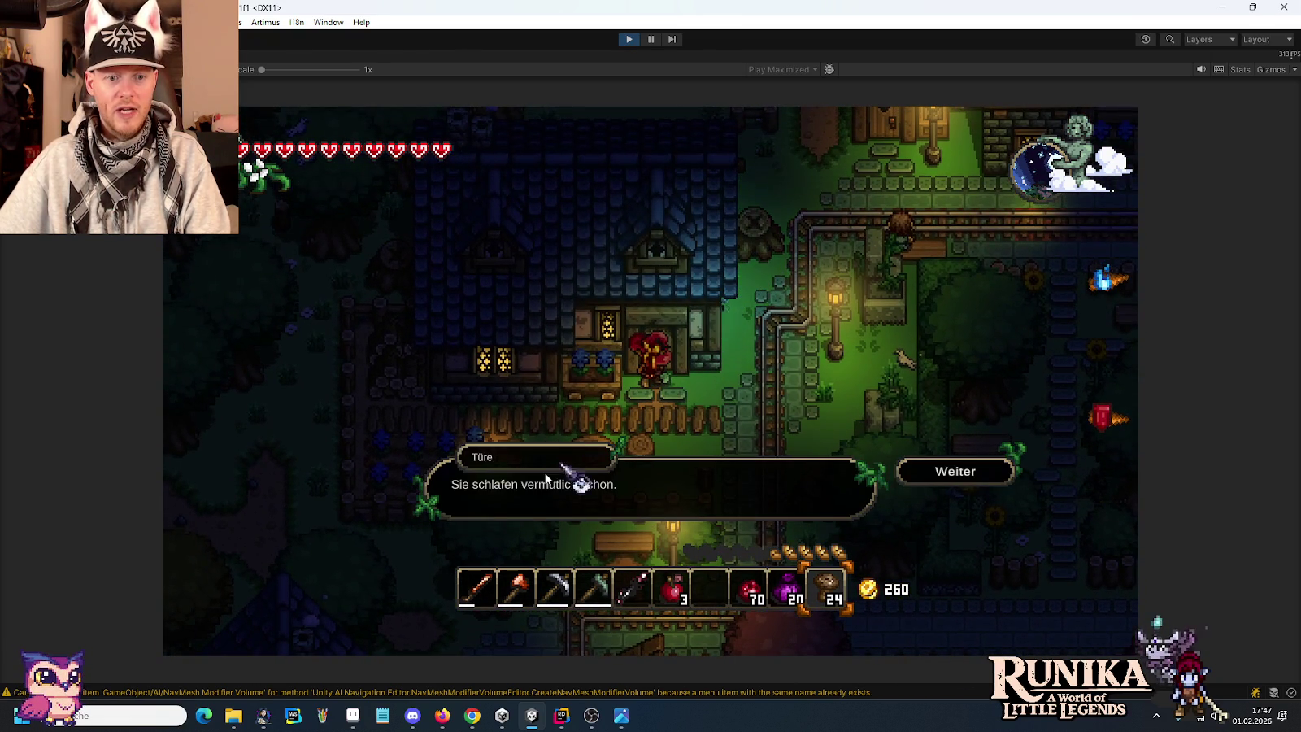
key(s)
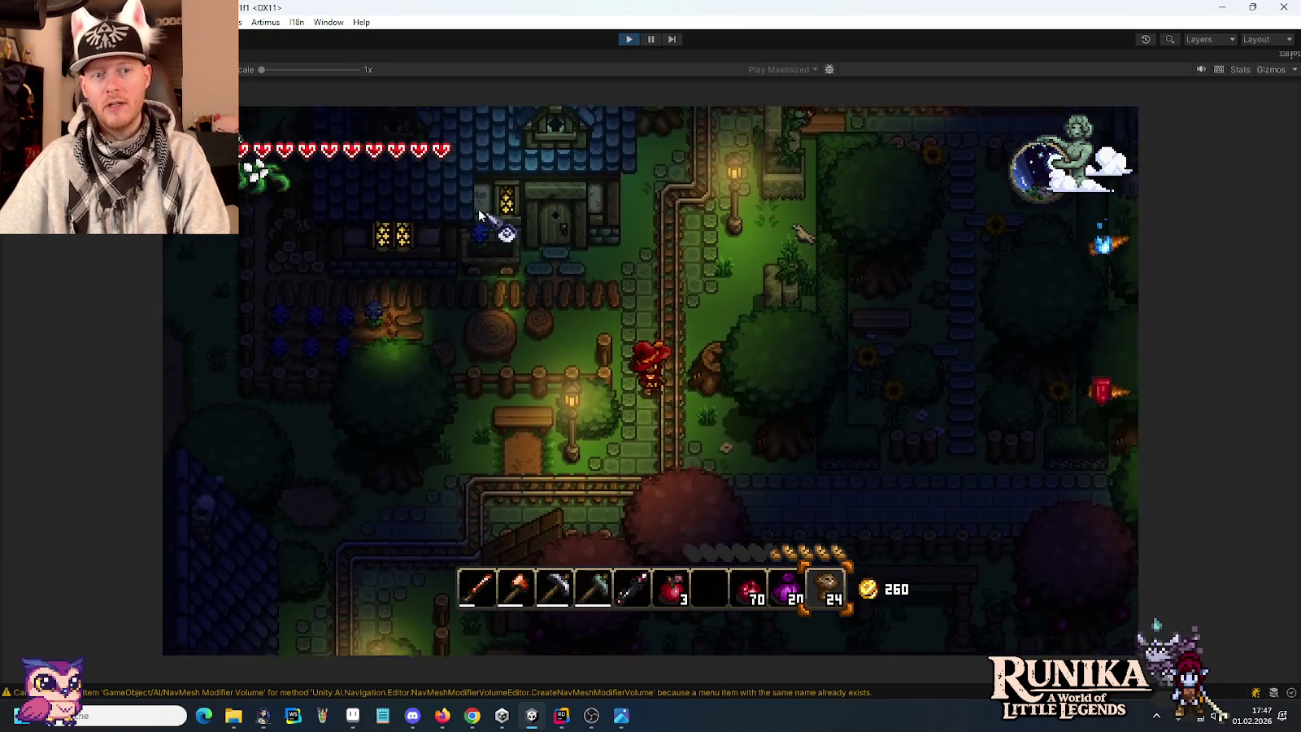
key(s)
key(d)
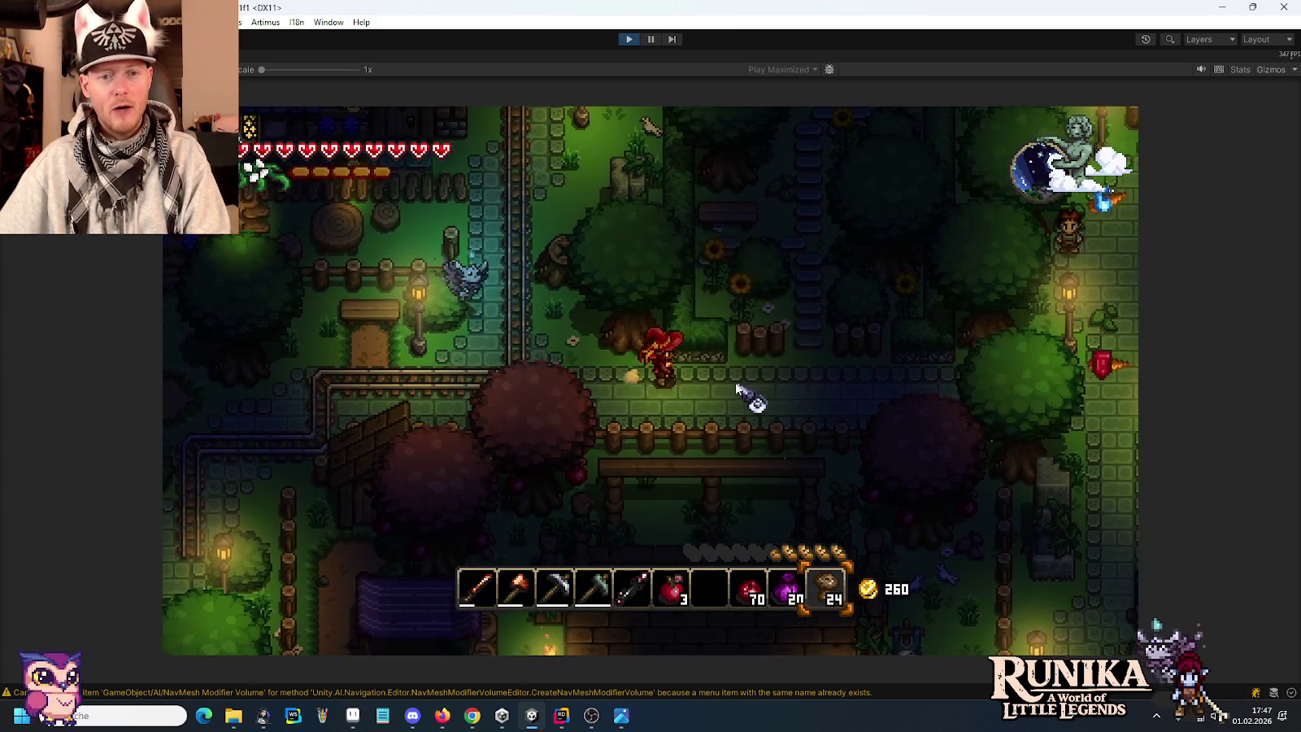
key(d)
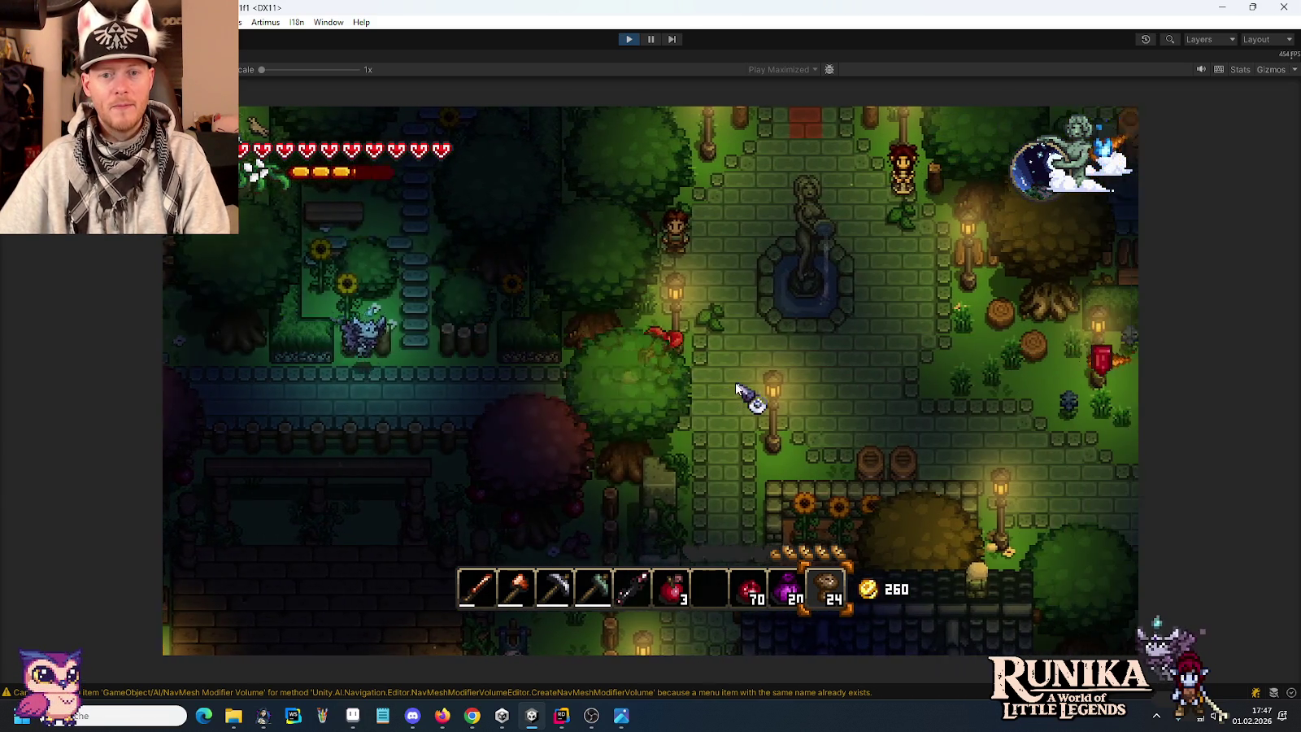
key(d)
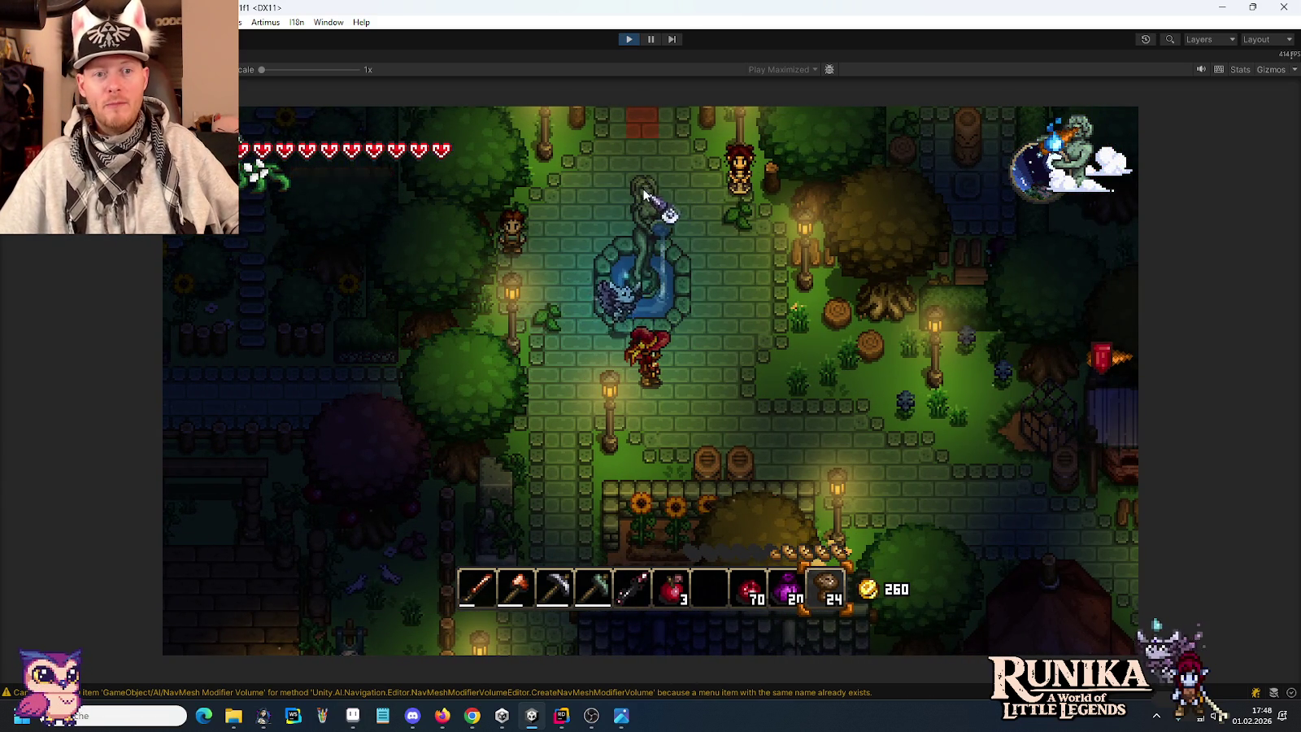
Sprint south and down-left from the fountain into the garden.
key(s)
key(a)
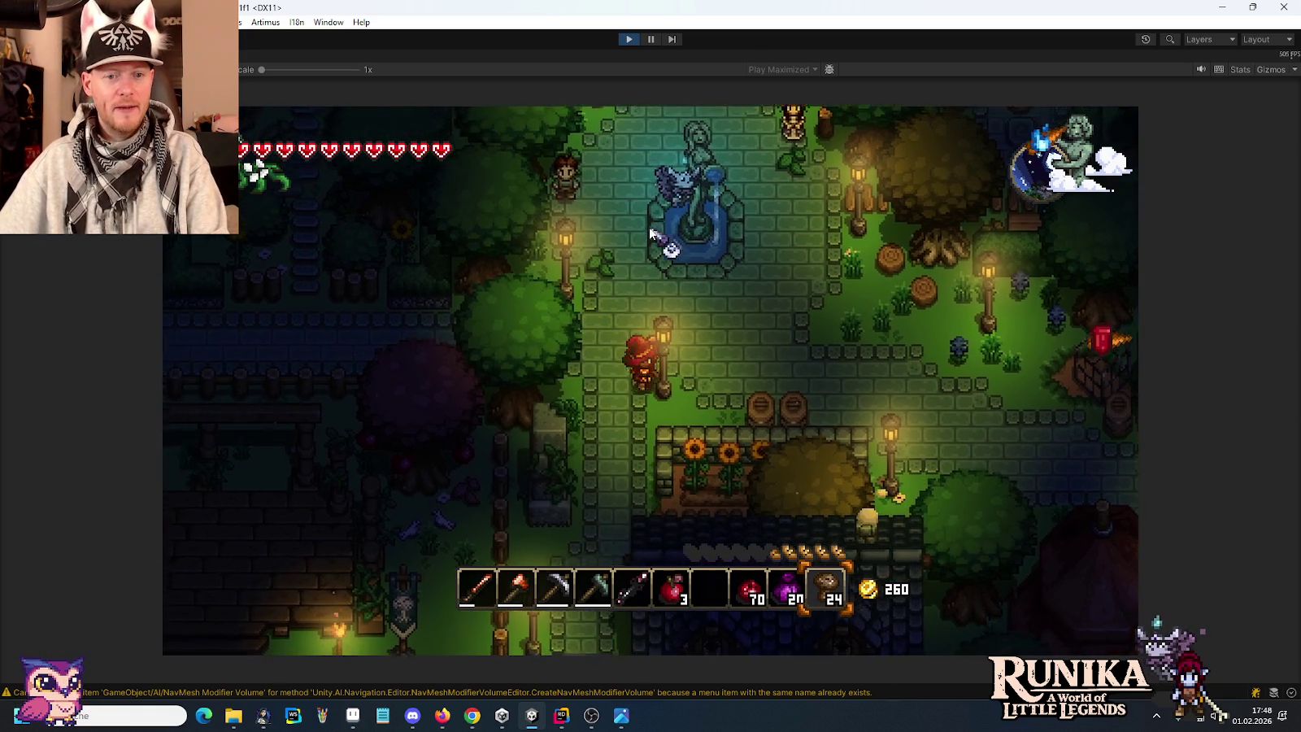
key(s)
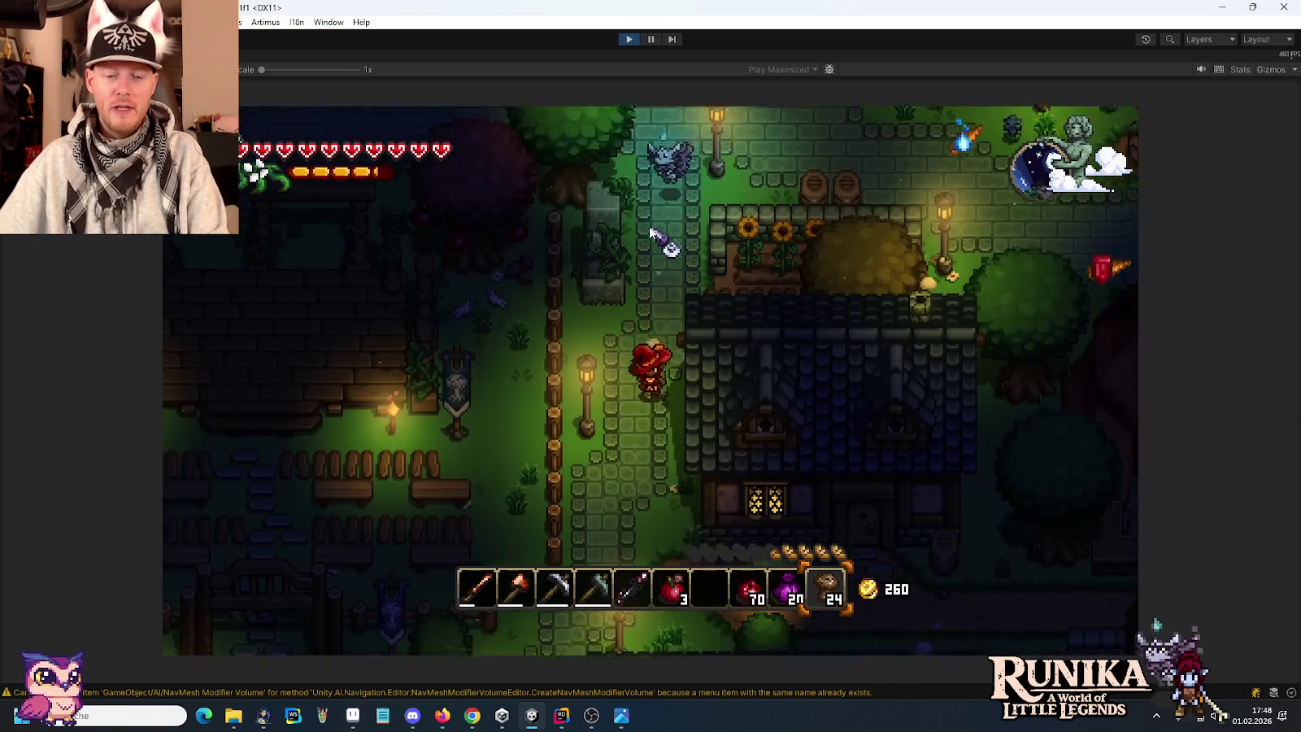
key(s)
key(a)
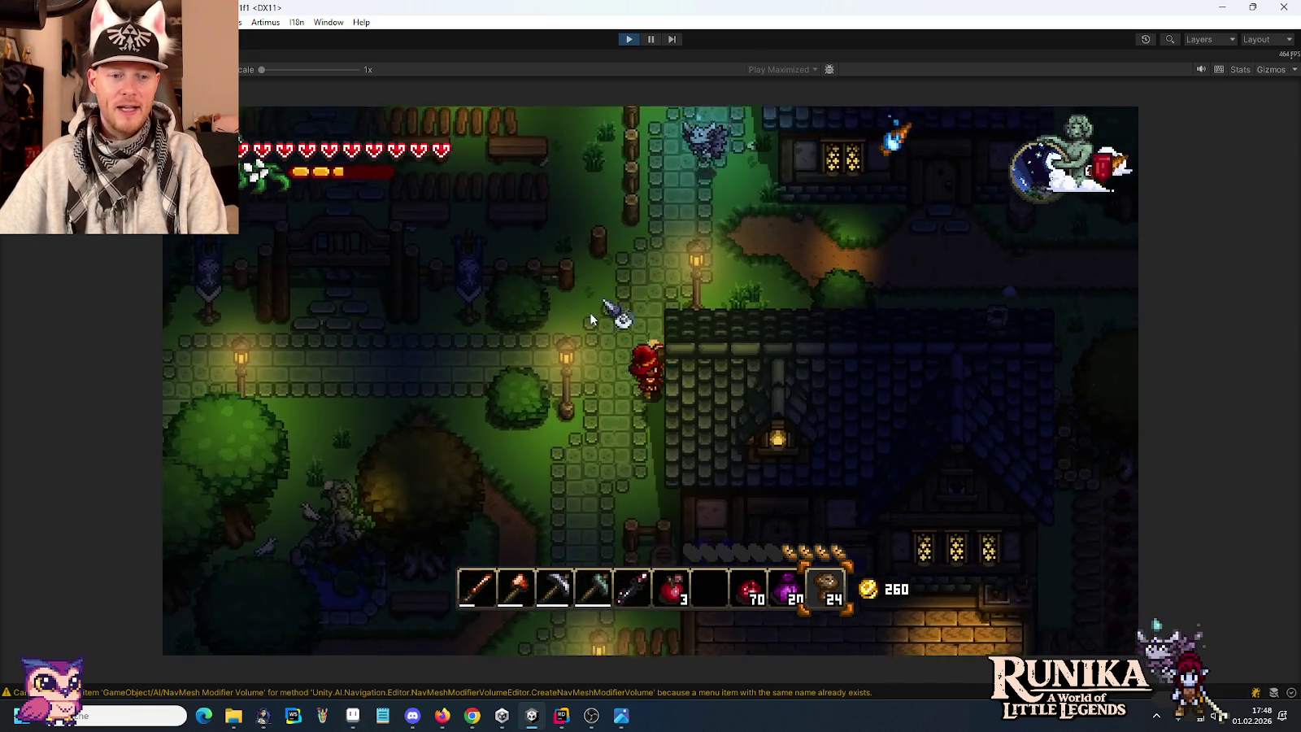
key(s)
key(a)
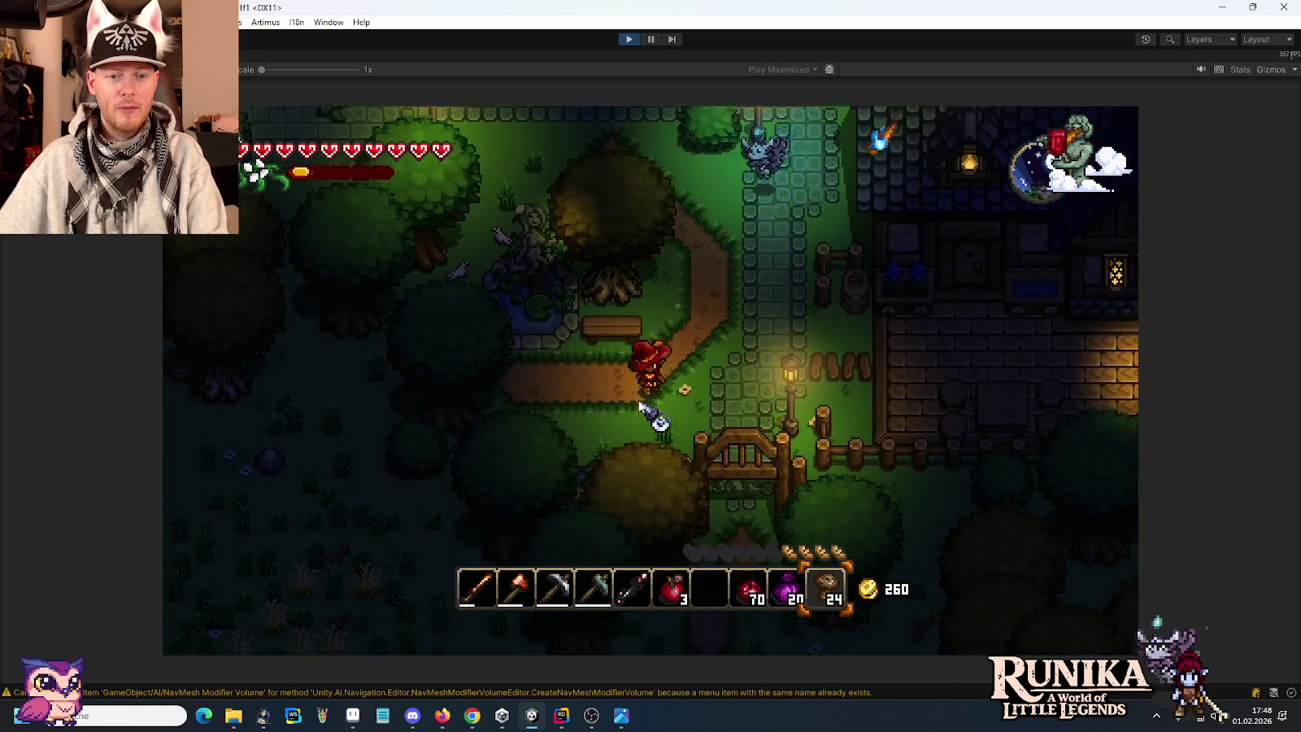
Reach the garden fountain, then open and close the Weldheim storage.
key(w)
key(a)
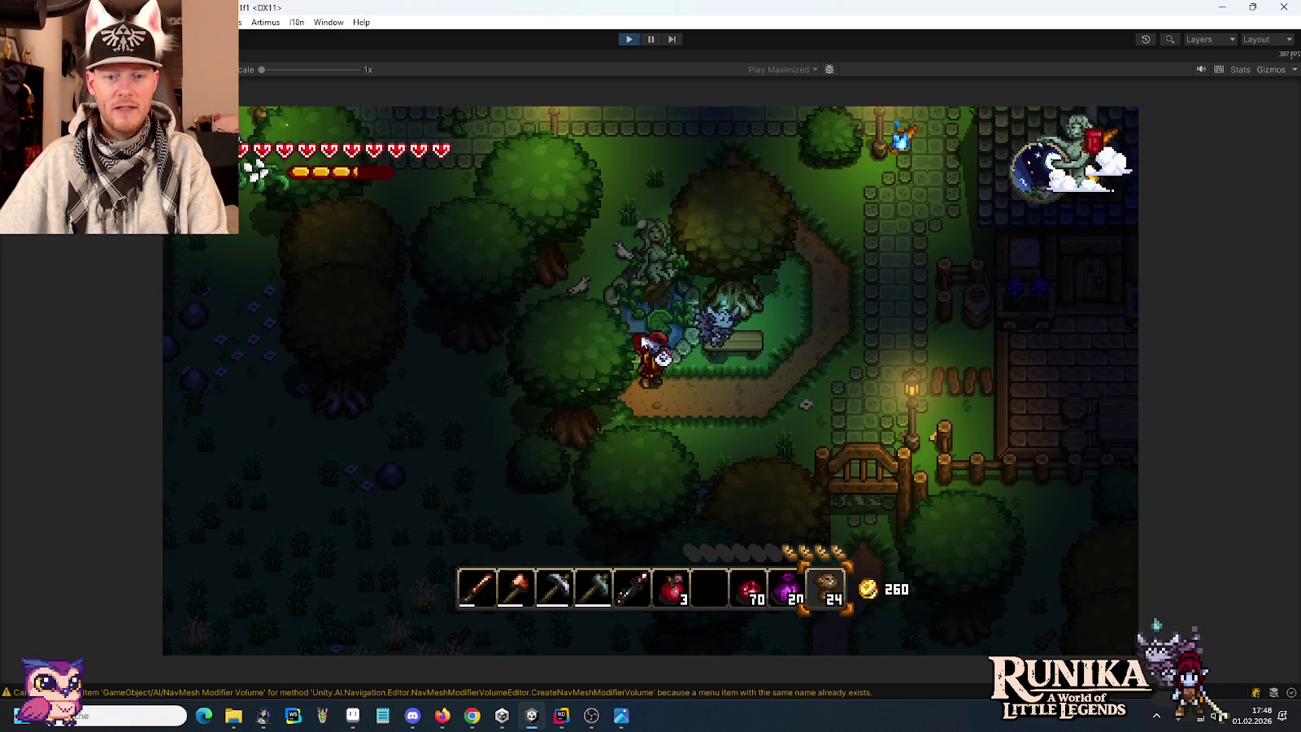
key(e)
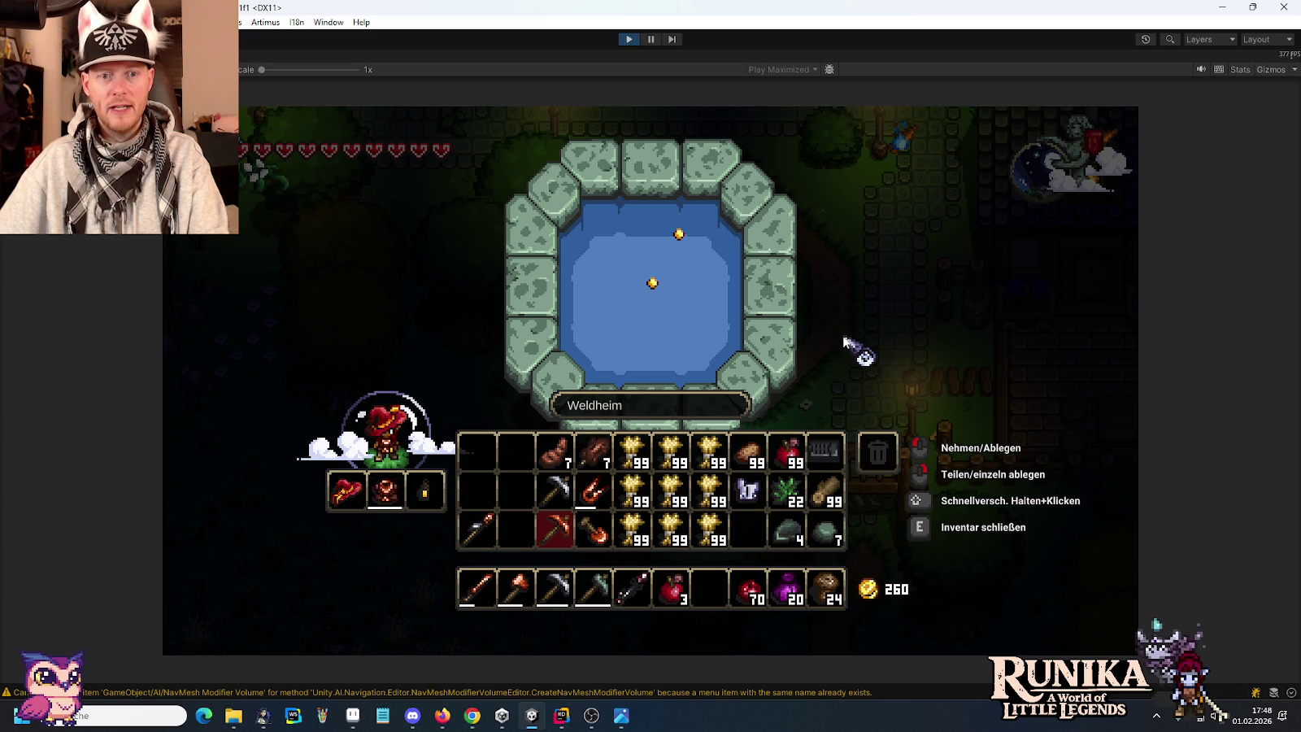
key(e)
Walk north past the fountain plaza and east to the farm's crop fields.
key(d)
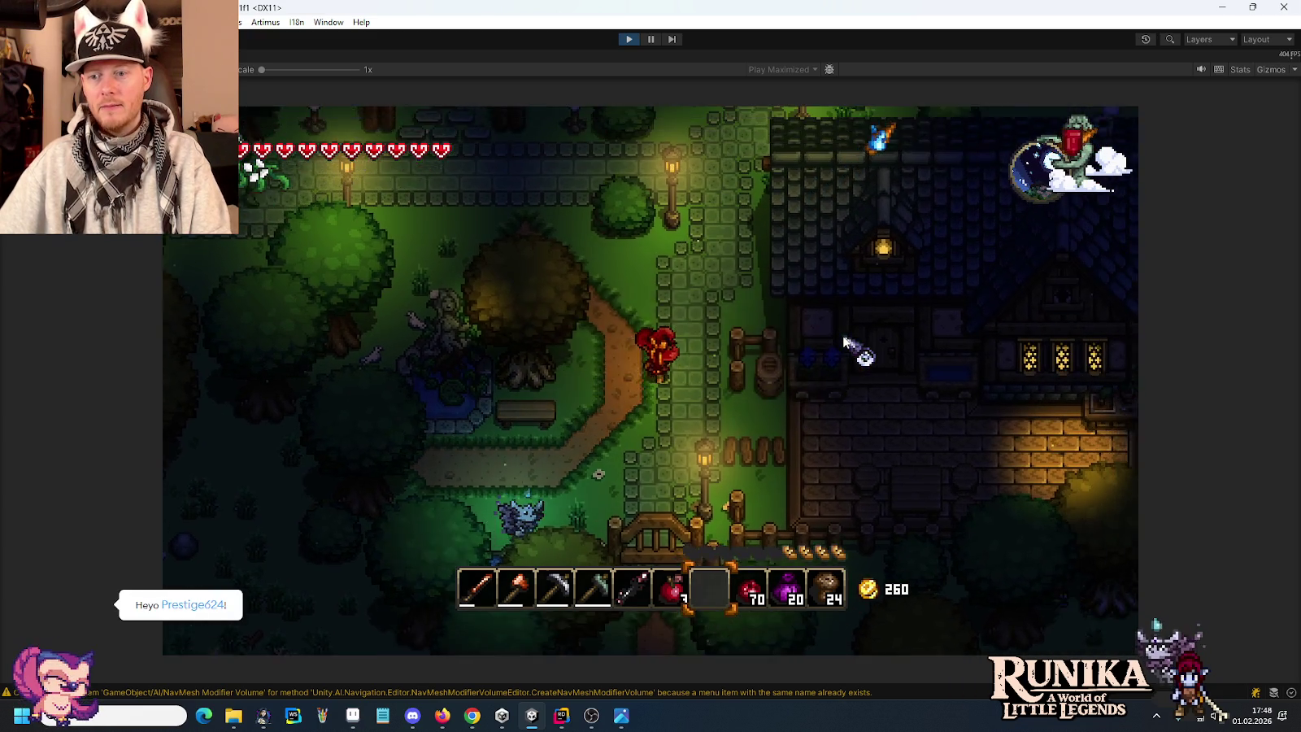
key(w)
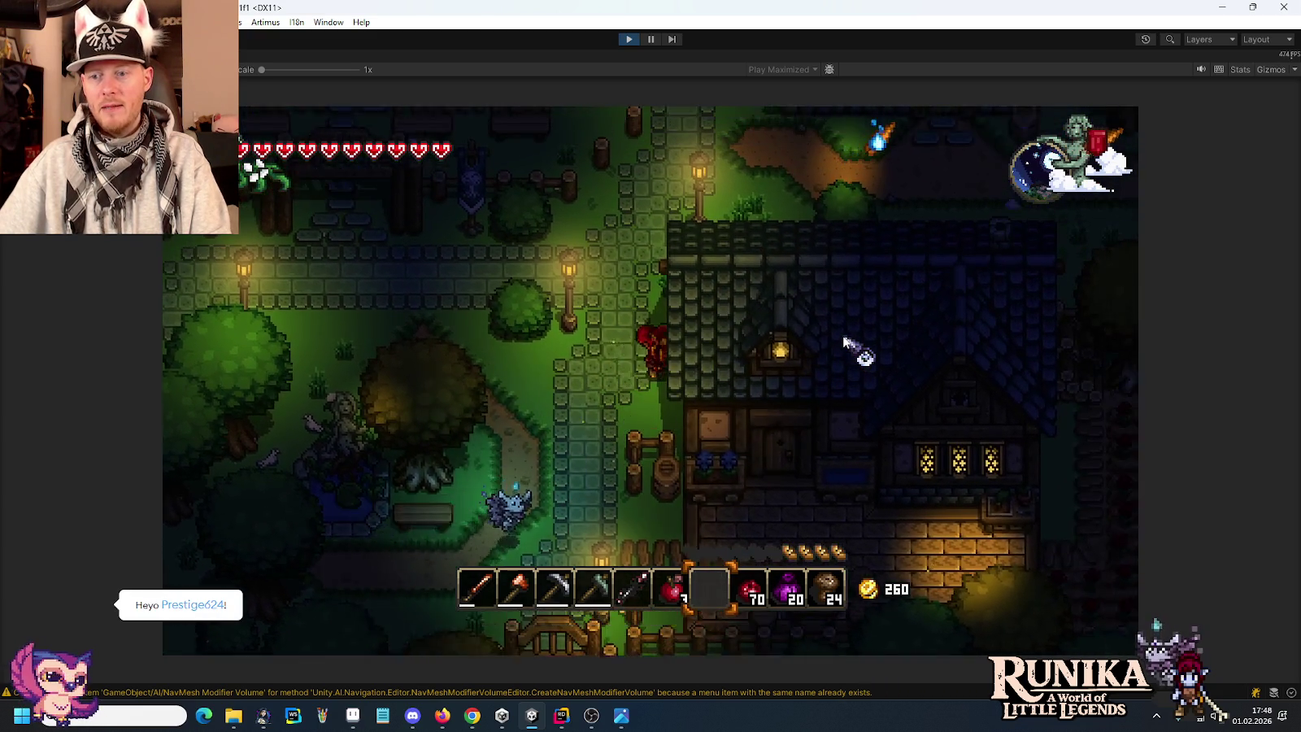
key(w)
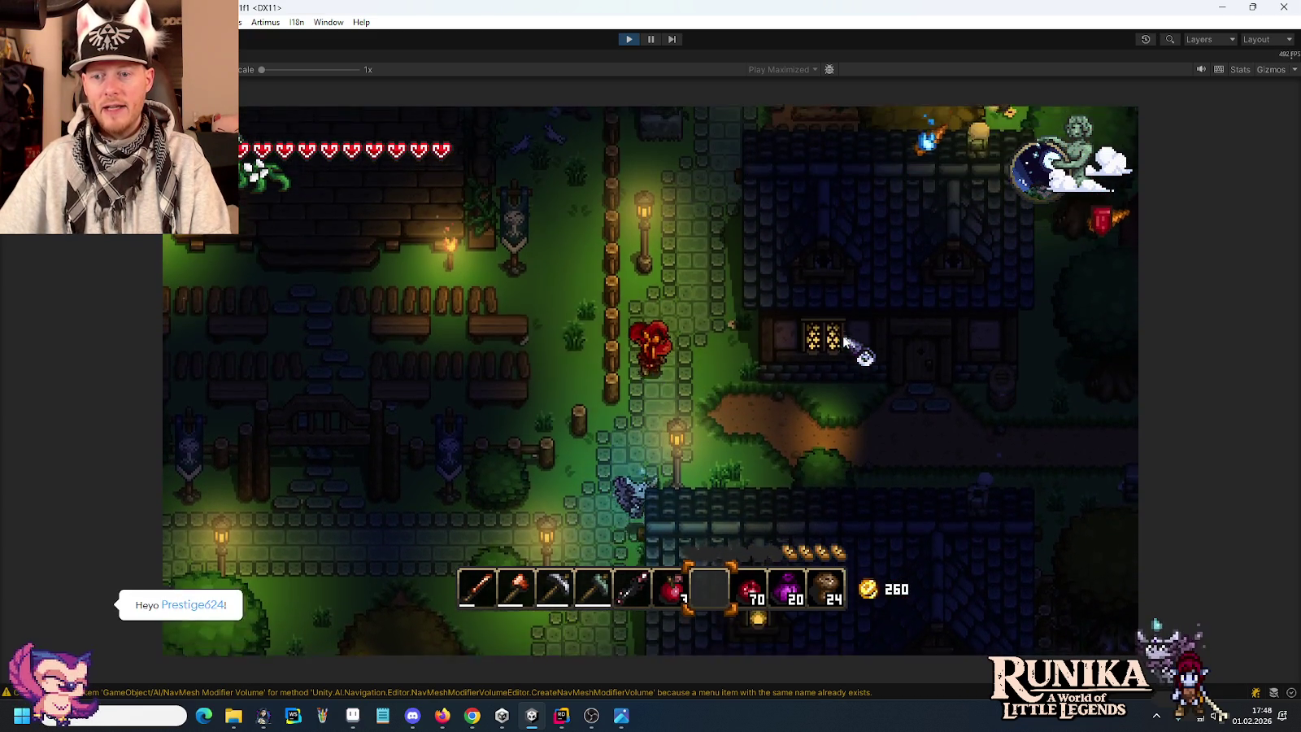
key(w)
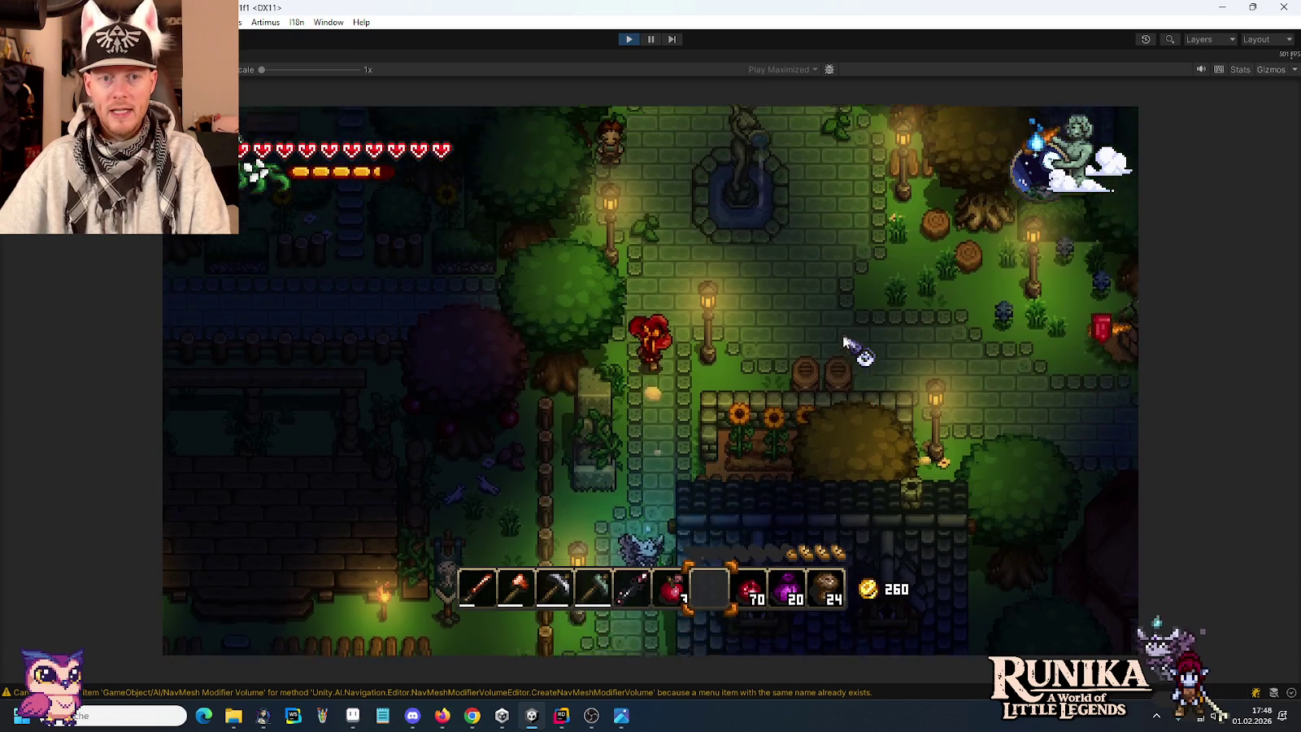
key(w)
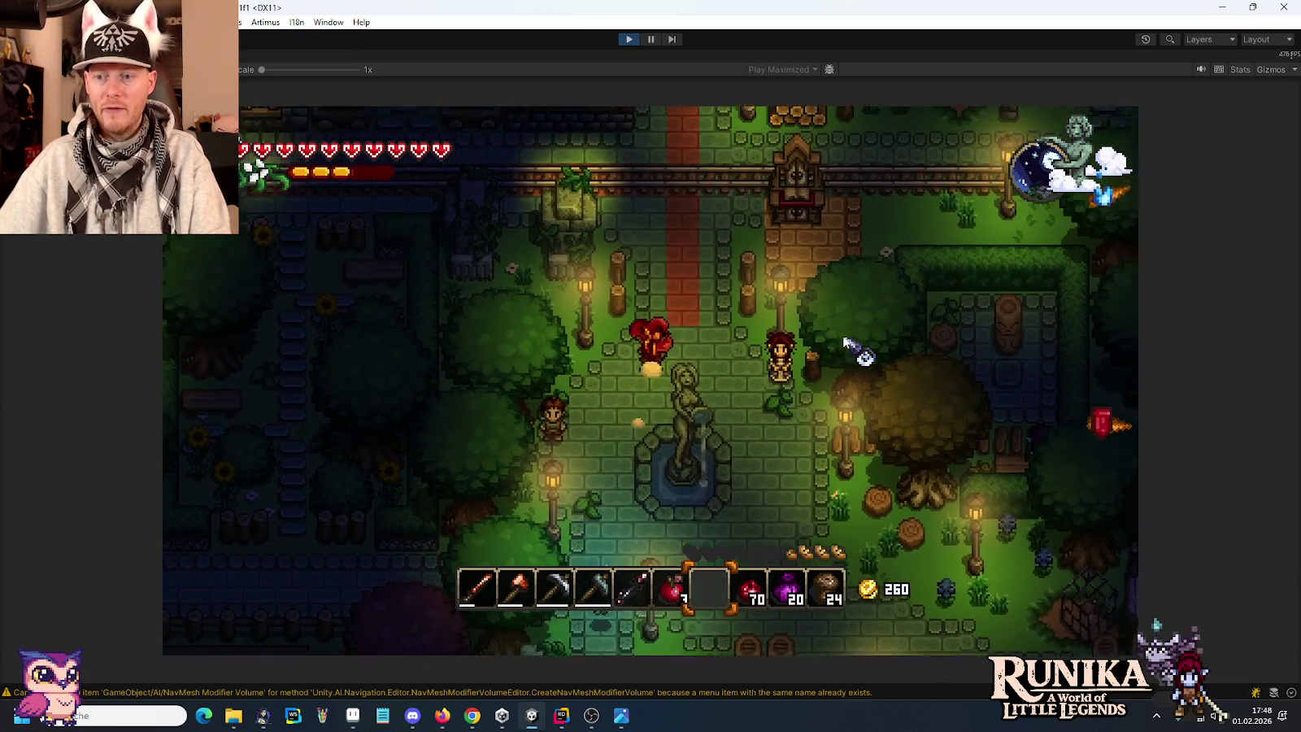
key(d)
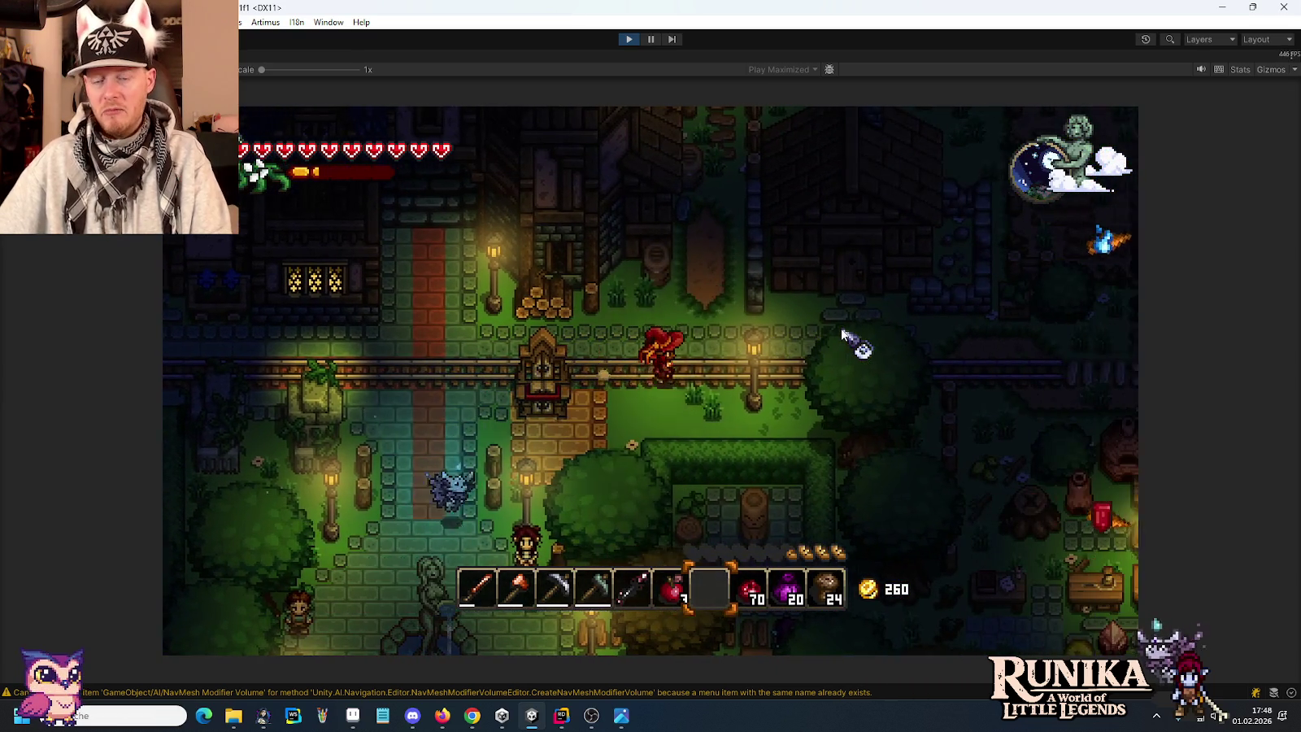
key(d)
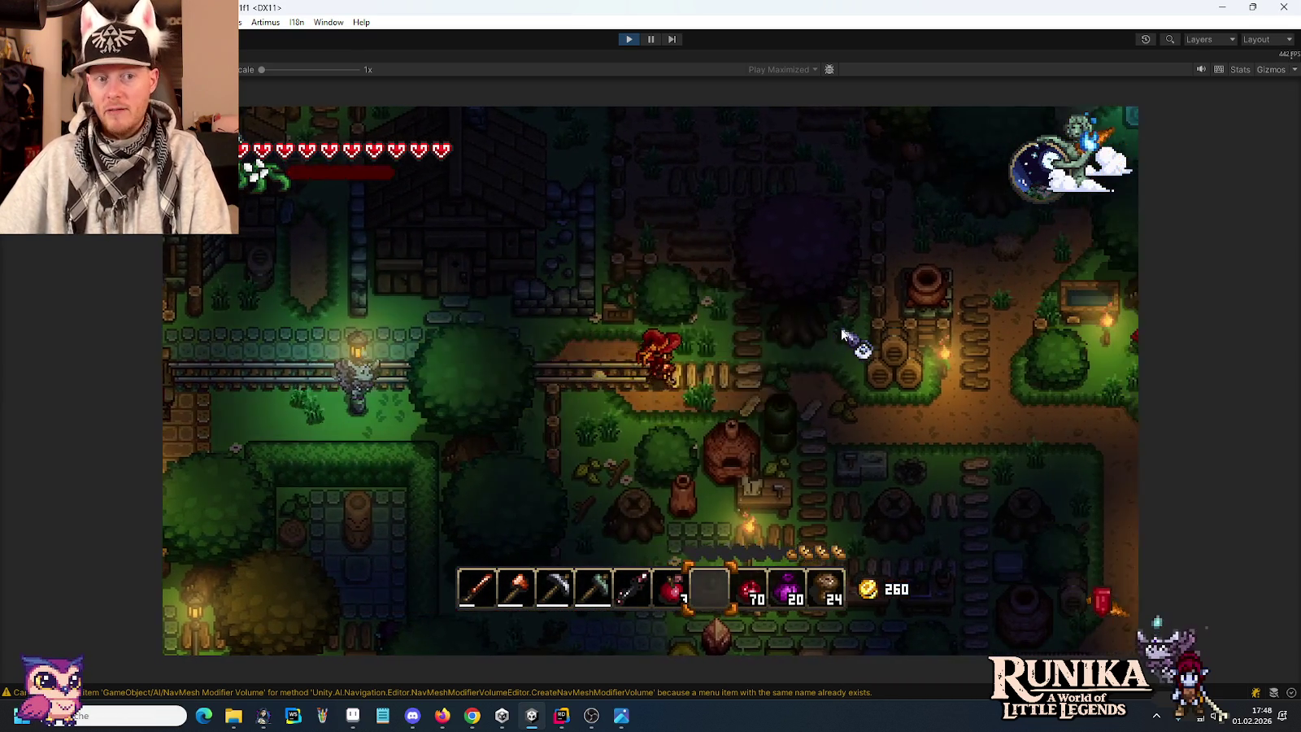
key(d)
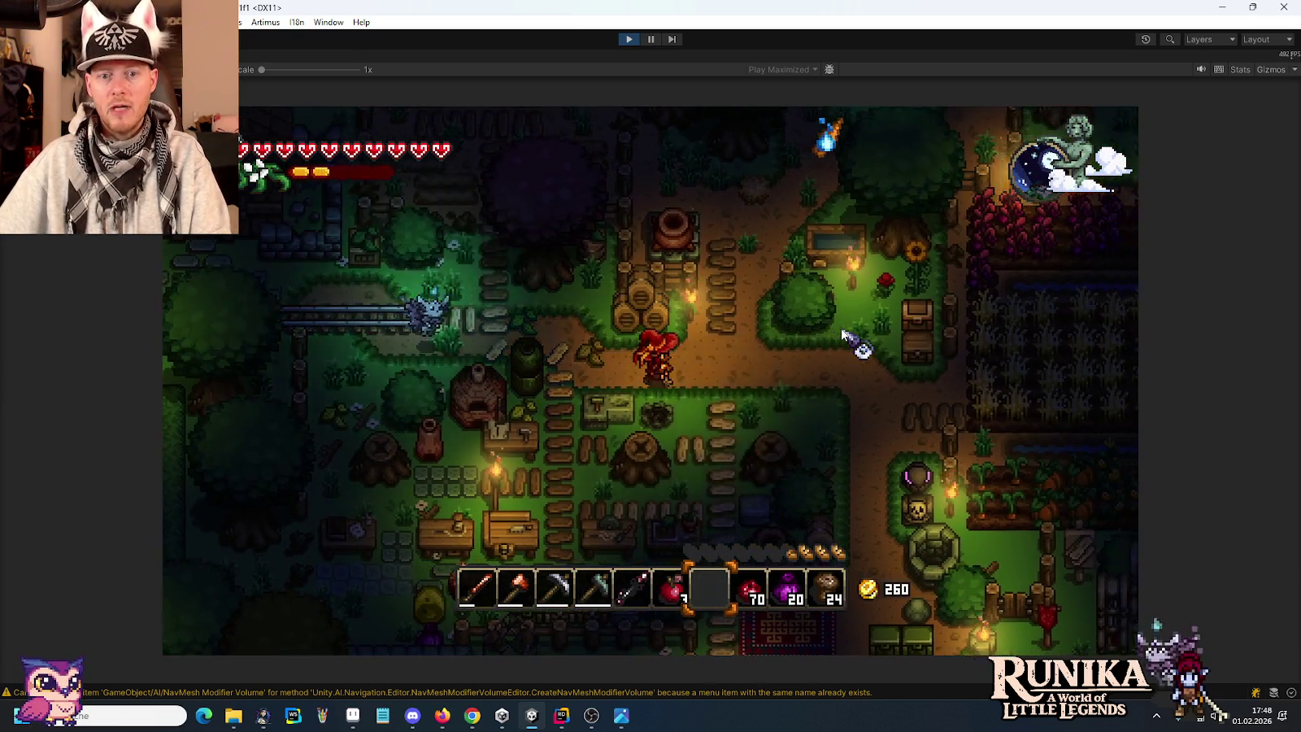
Equip the copper shovel and dig the field for Gras-Saat, Fasern and Erde, then pick up the Erde stack.
key(e)
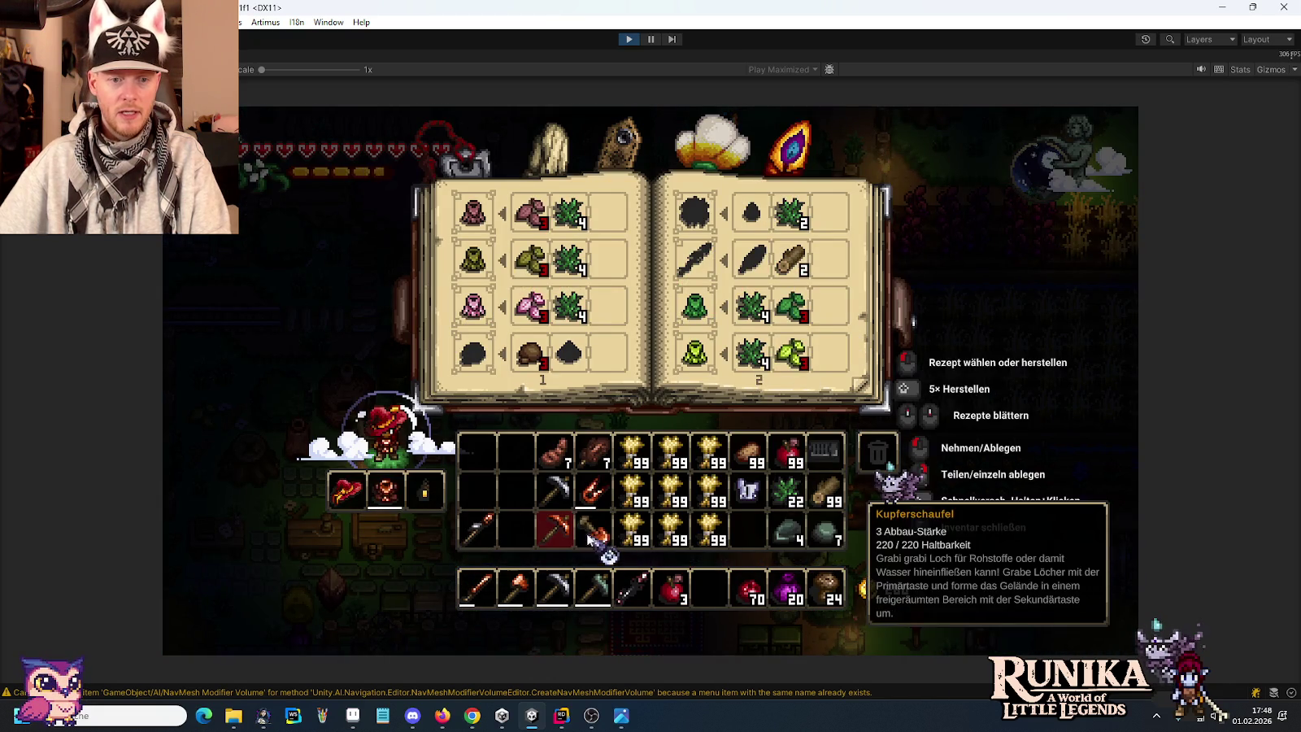
key(e)
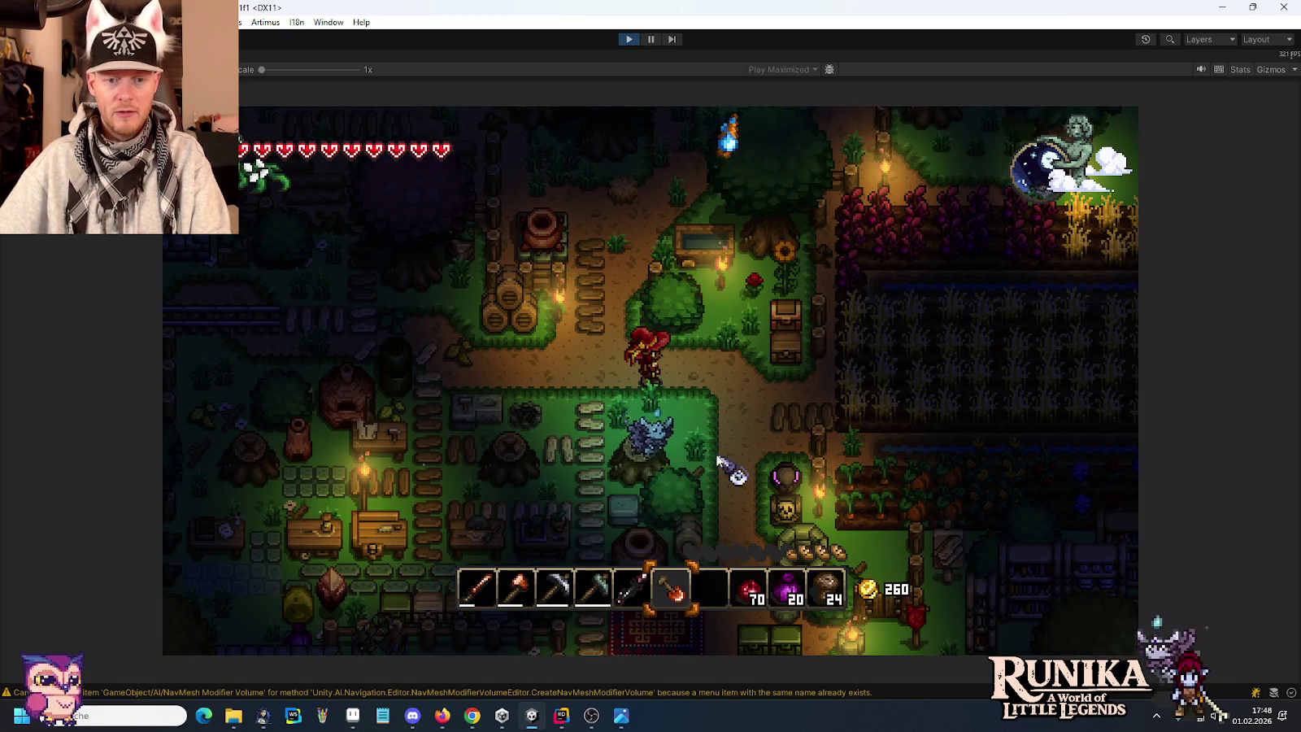
key(d)
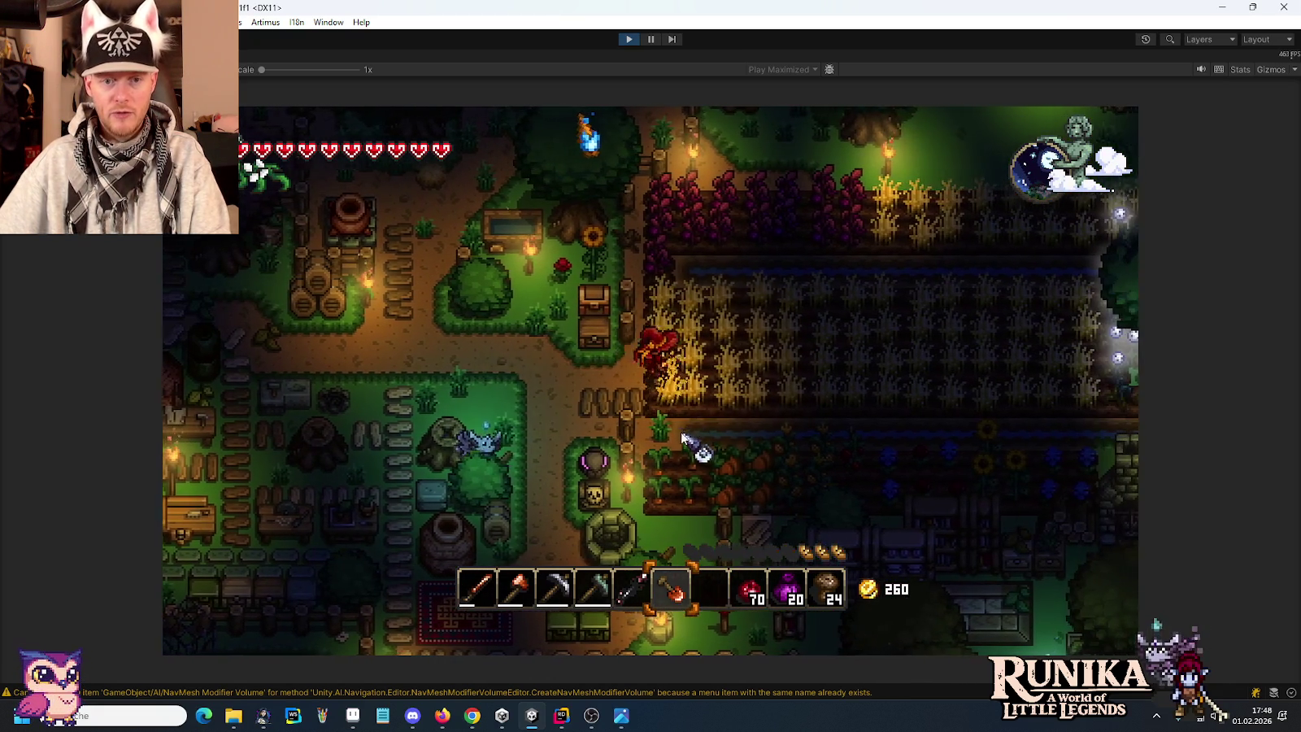
click(647, 414)
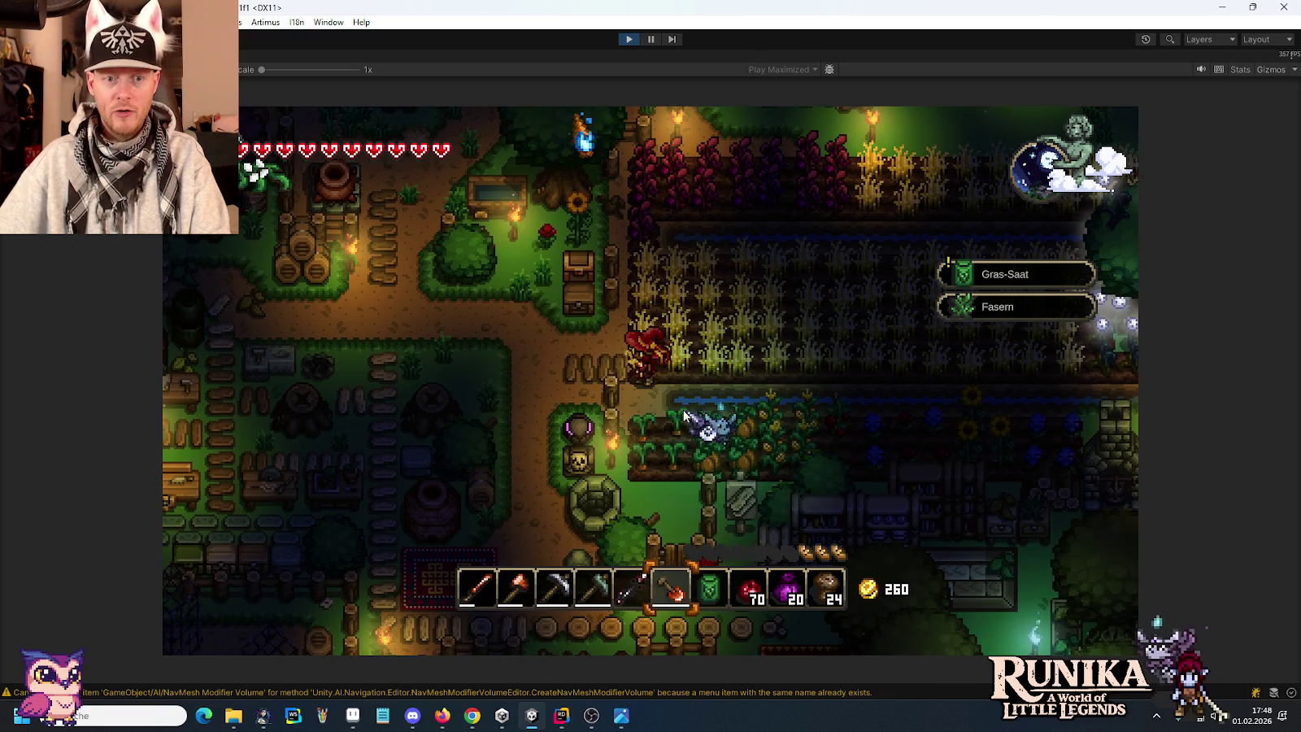
key(a)
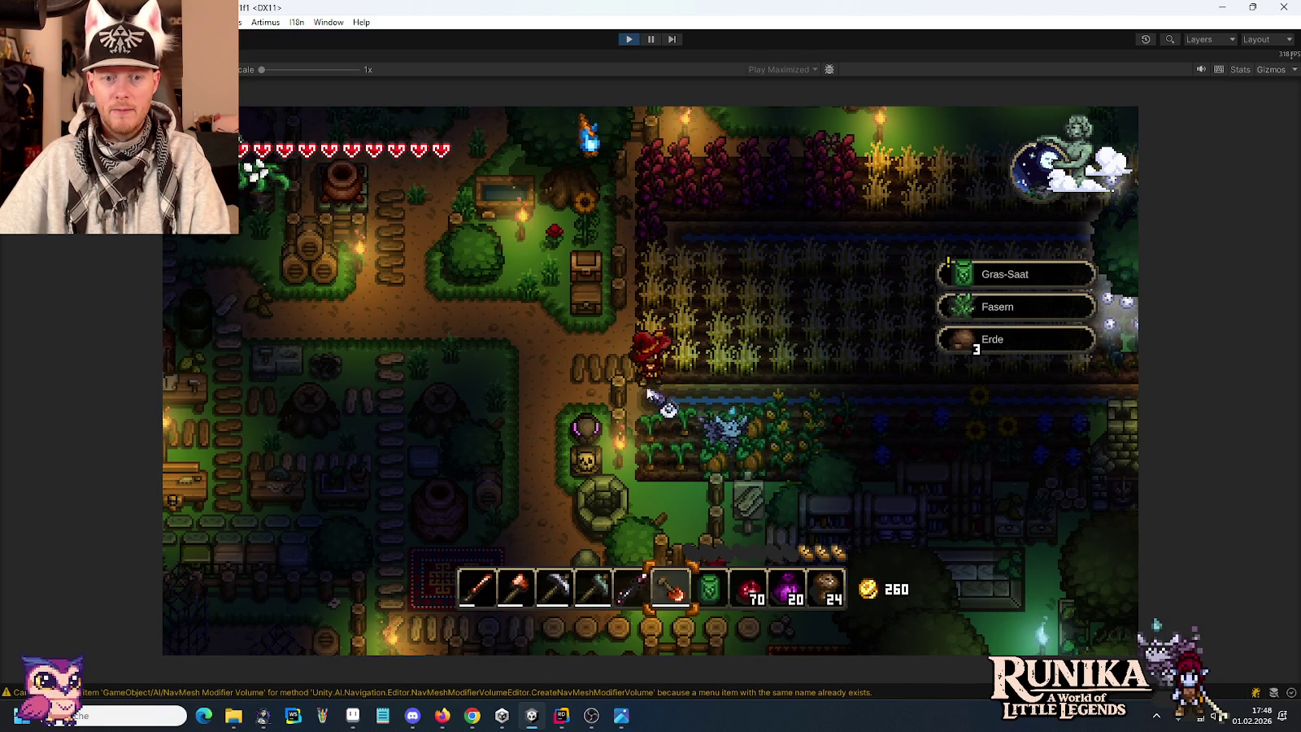
key(i)
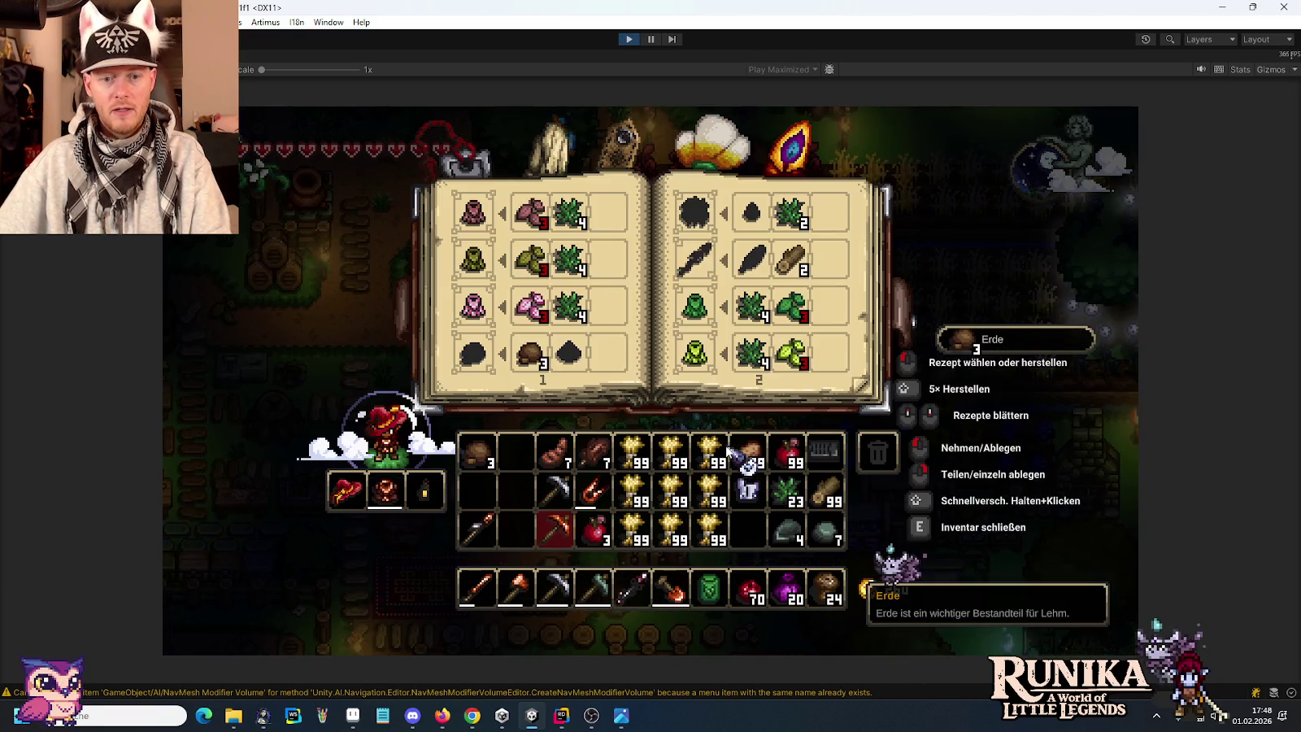
click(491, 453)
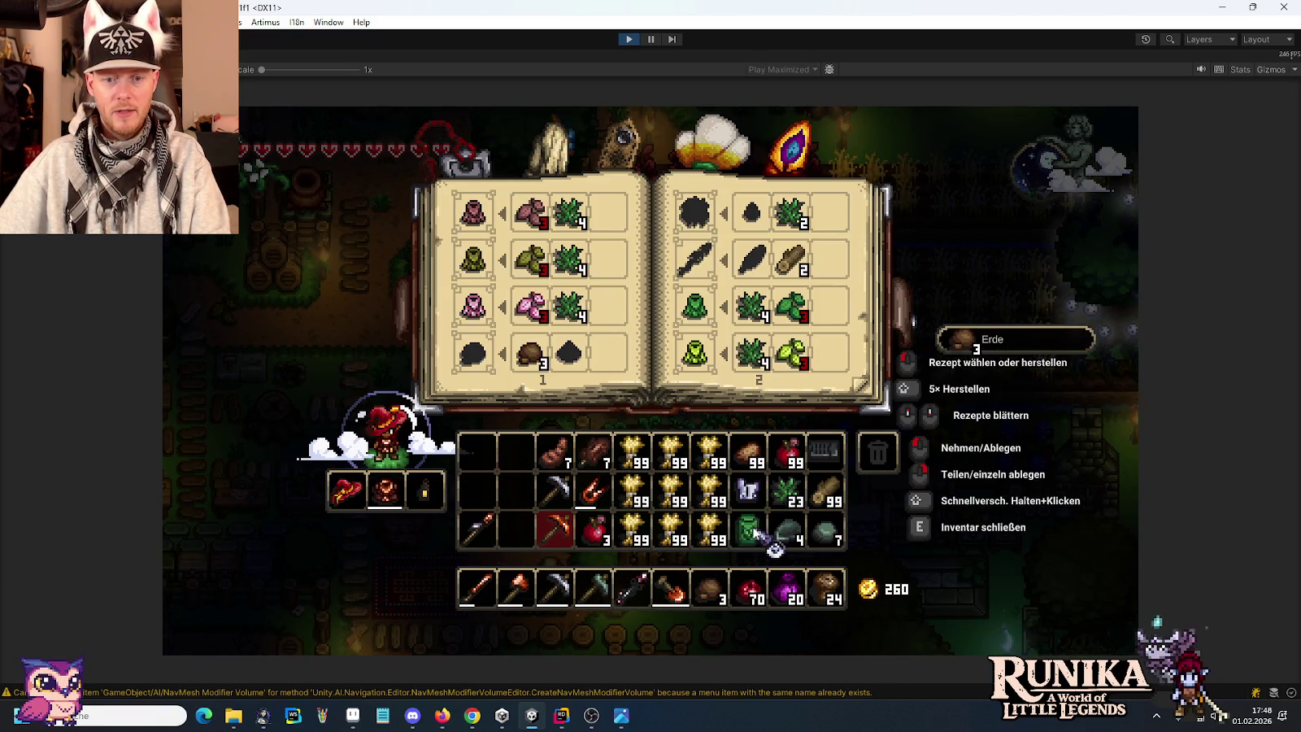
Walk east along the crop field and past the farm into the dark forest clearing.
key(e)
key(d)
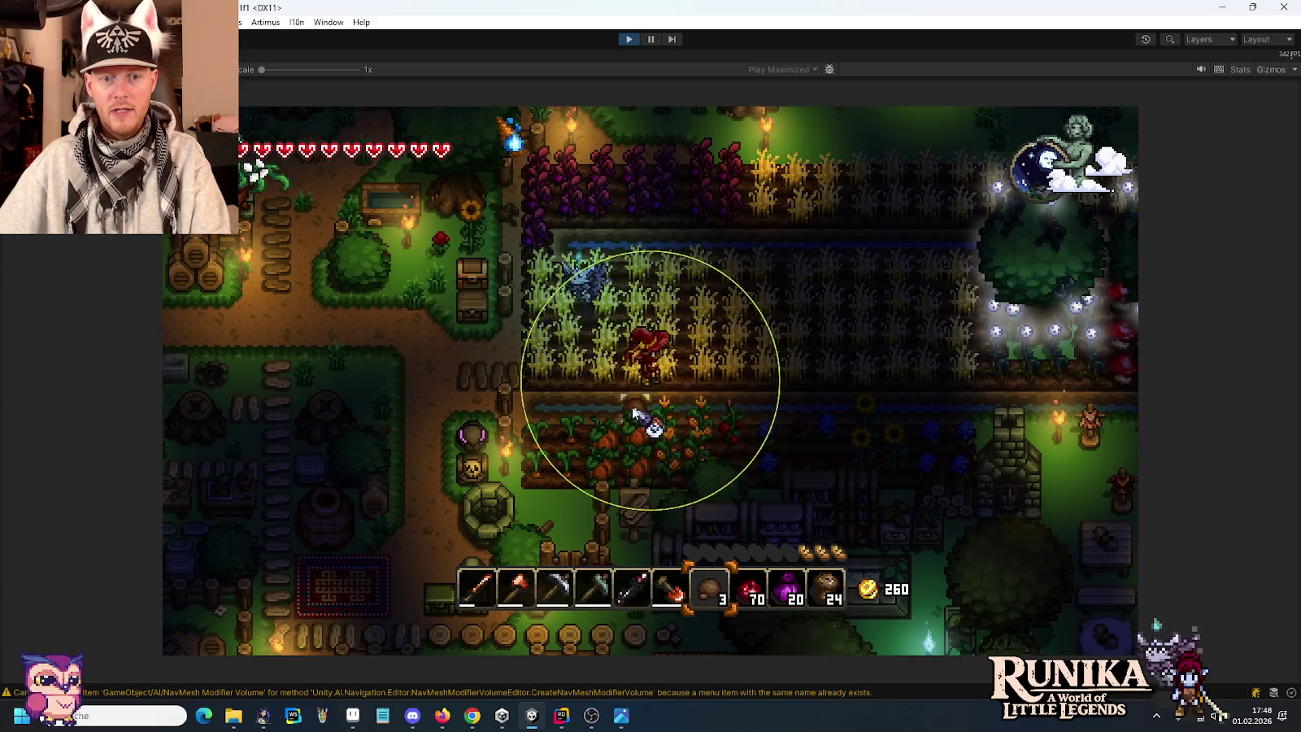
key(d)
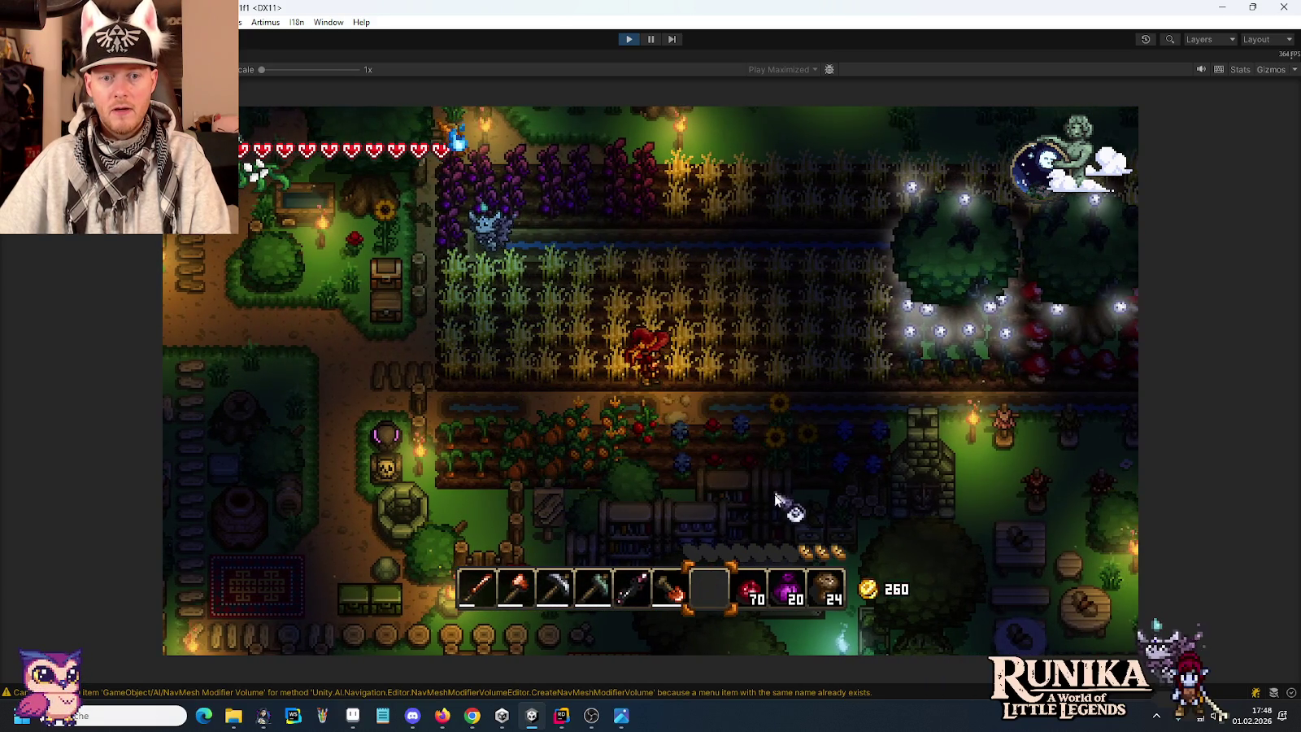
key(d)
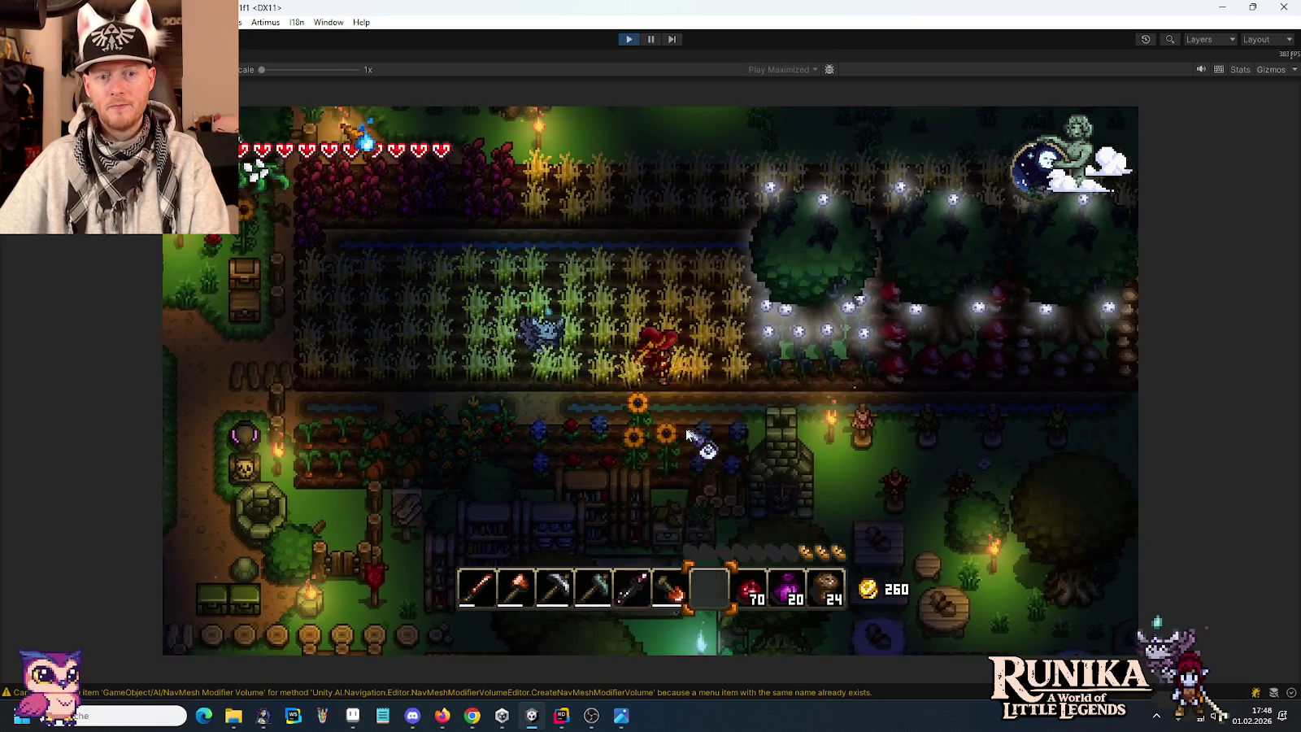
key(d)
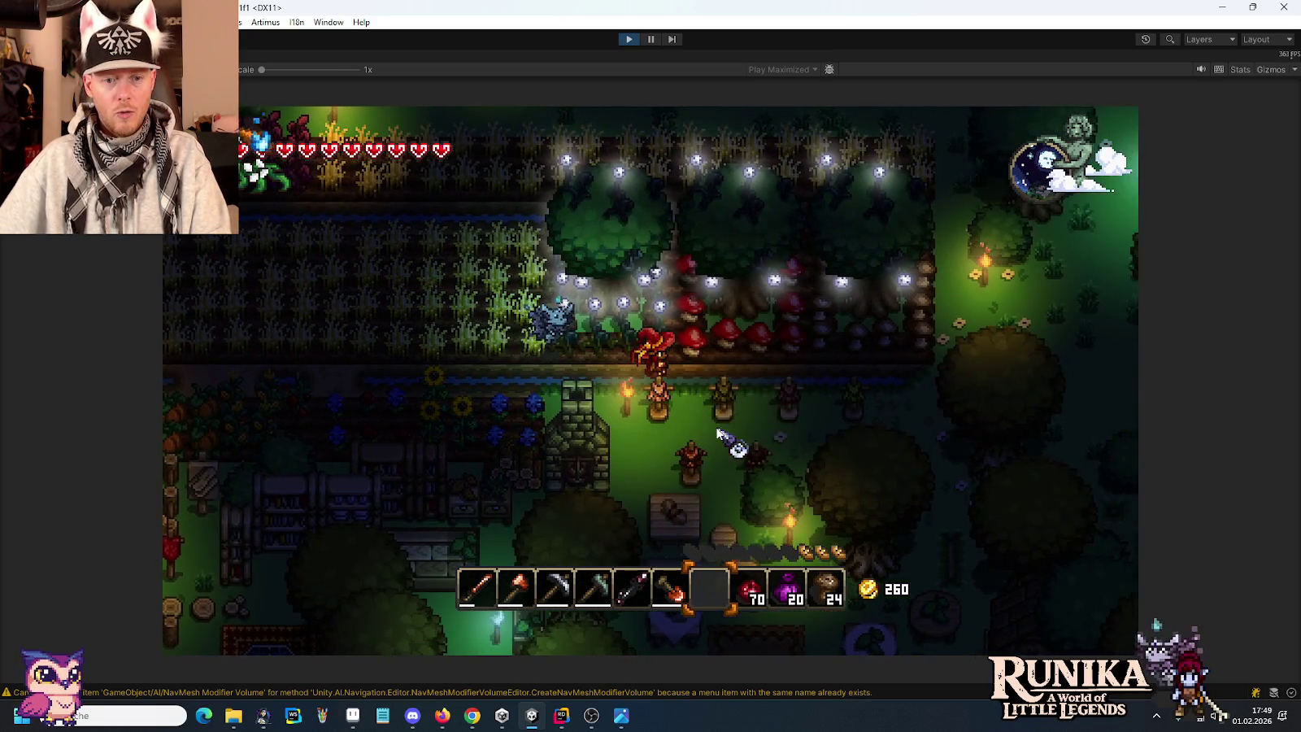
key(d)
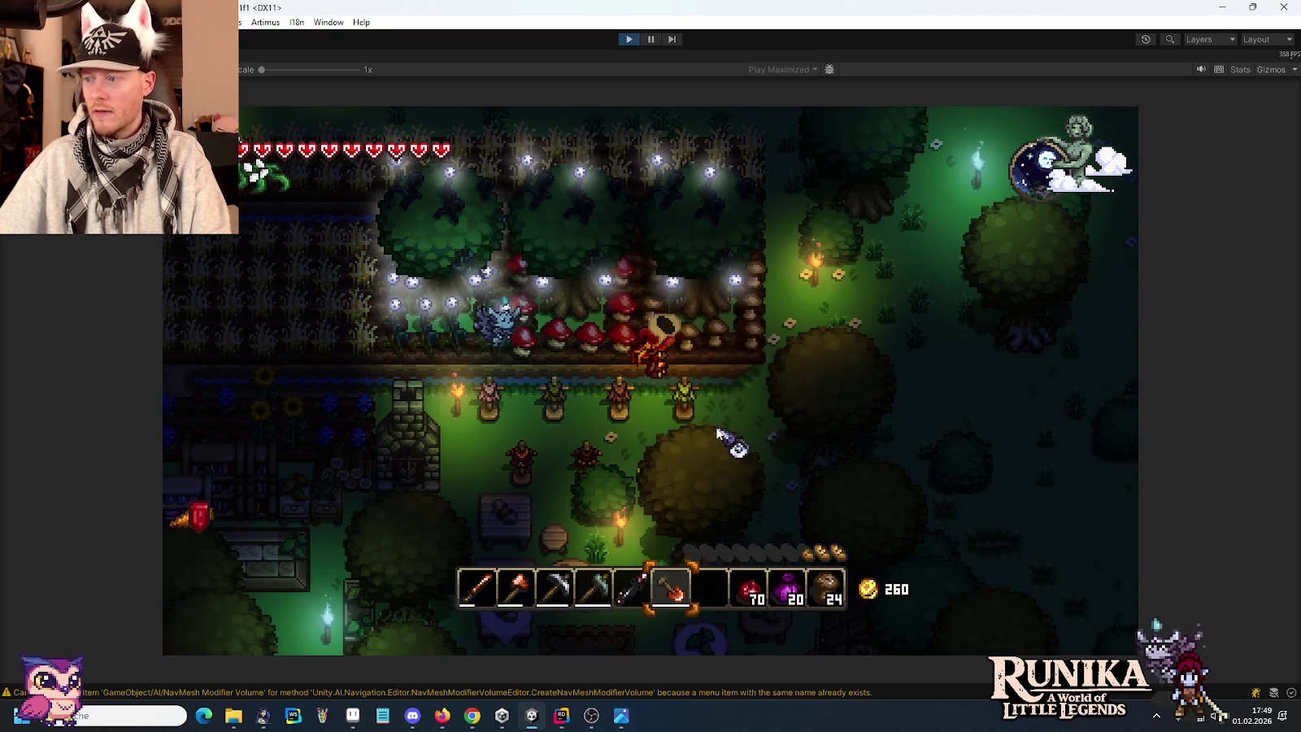
key(d)
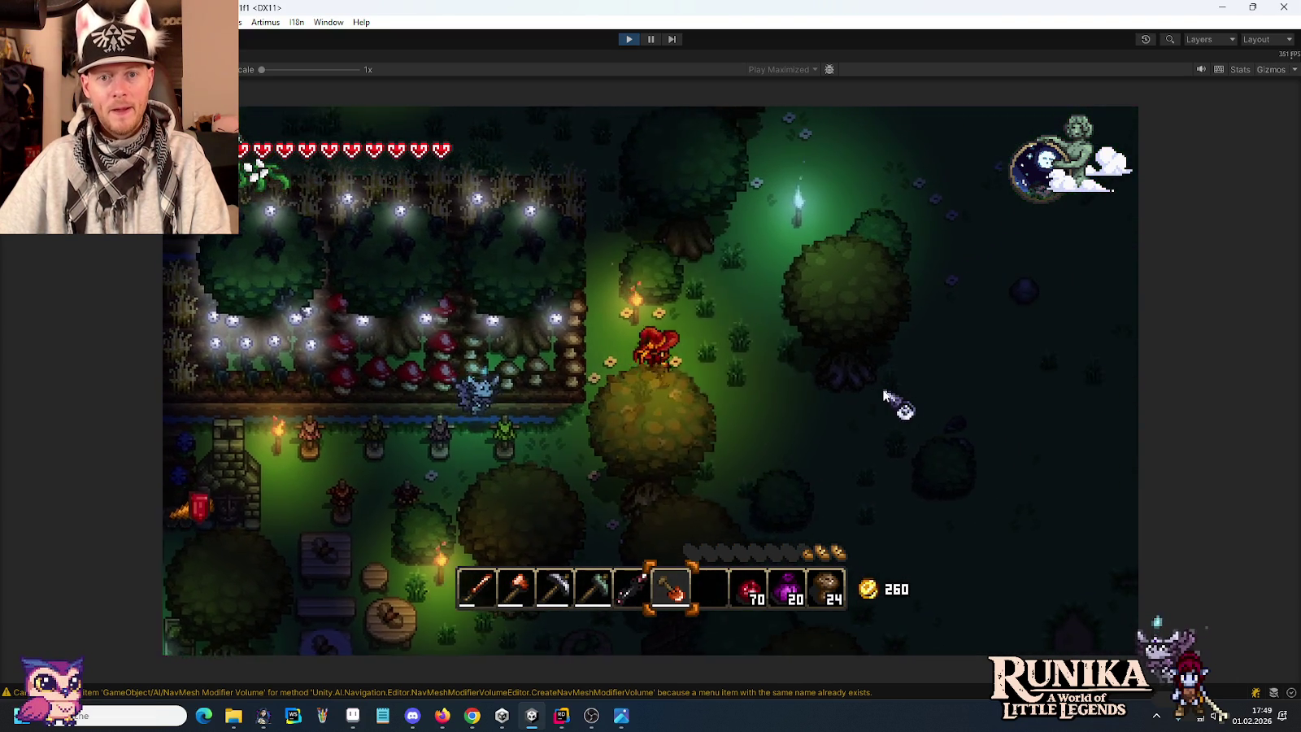
key(w)
key(d)
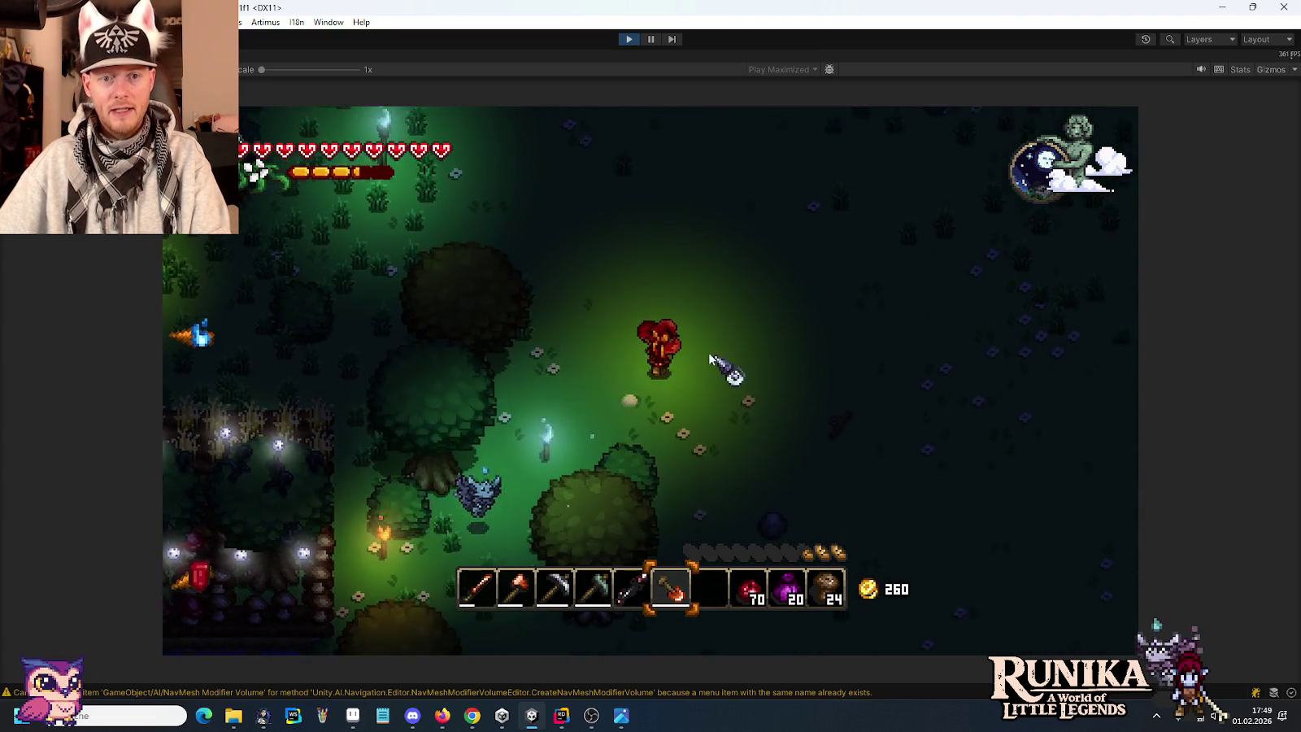
key(w)
key(d)
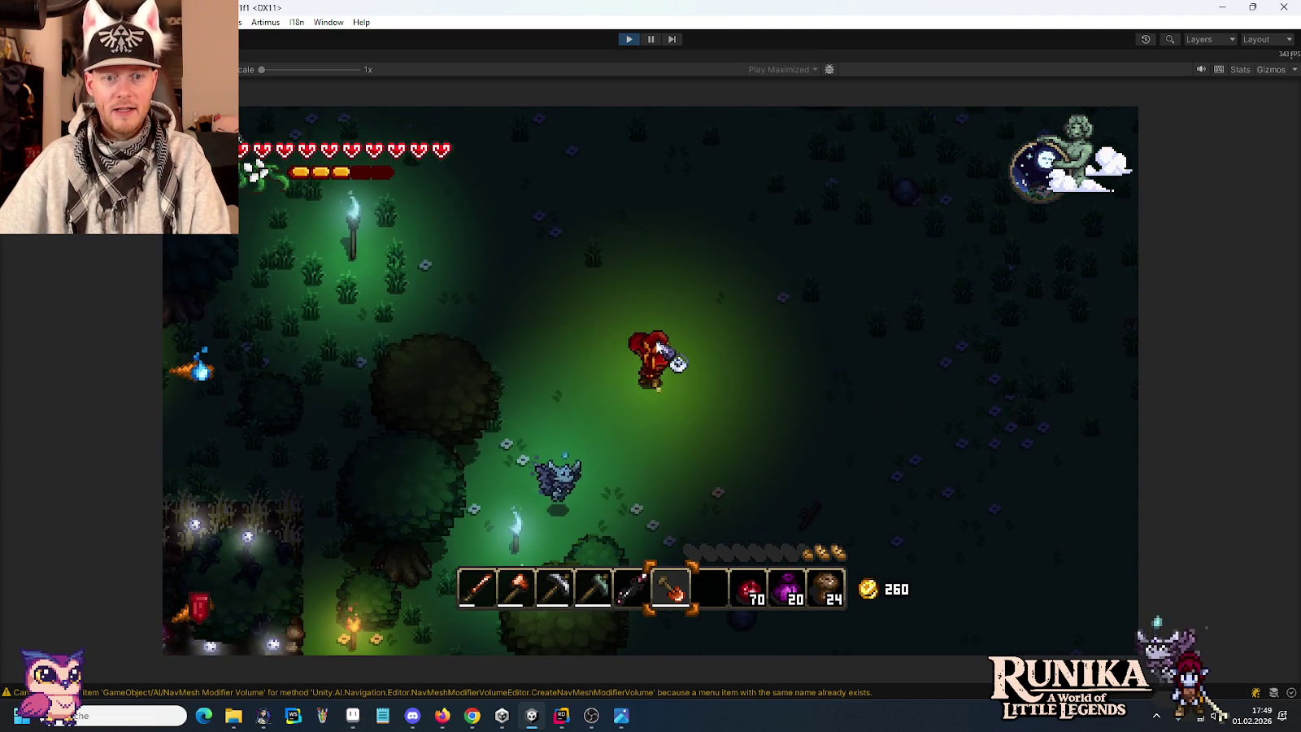
Dig a large pit with the shovel and clear the rubble mound inside it.
click(658, 348)
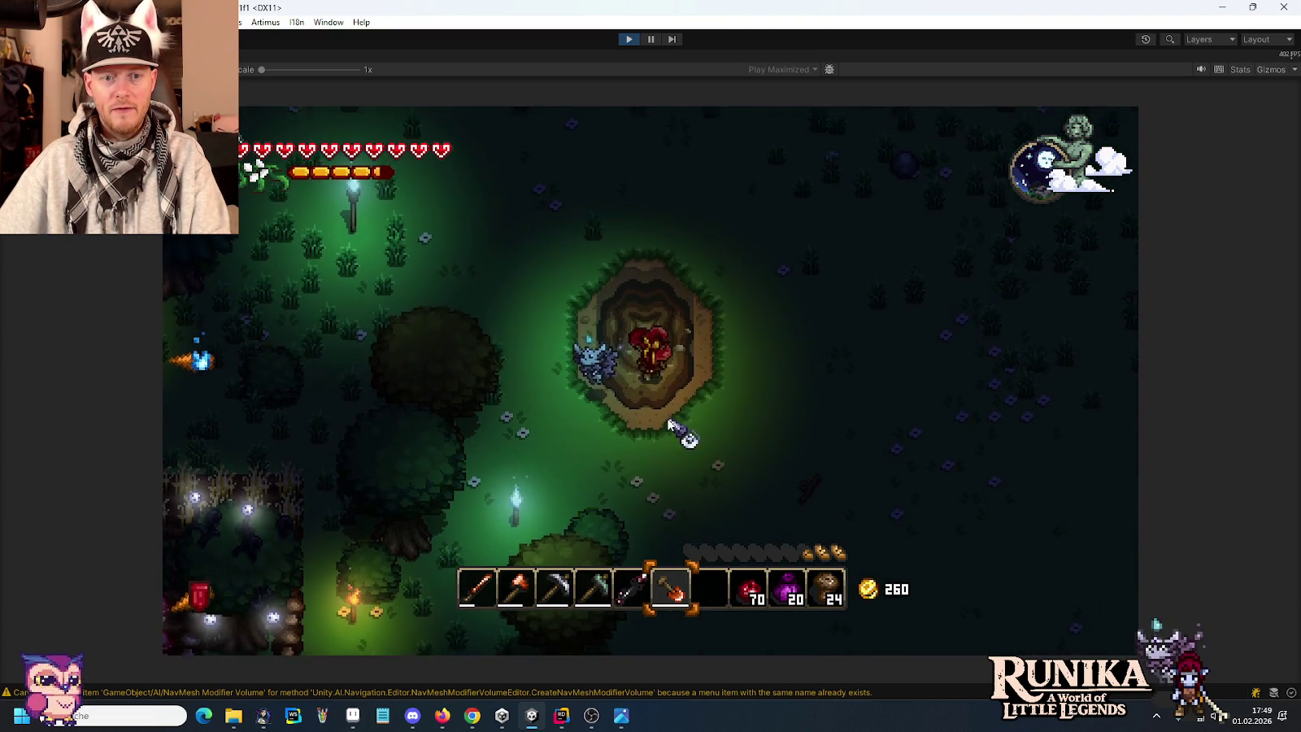
key(w)
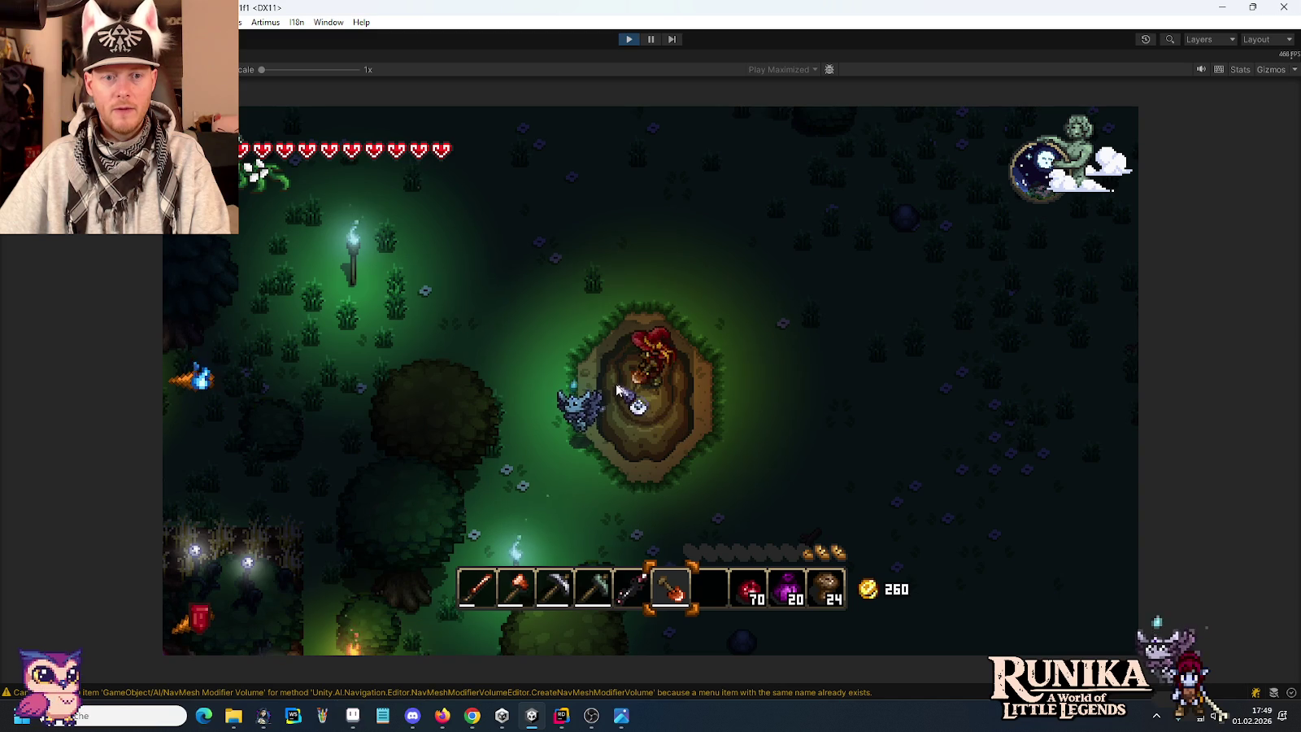
key(a)
key(a)
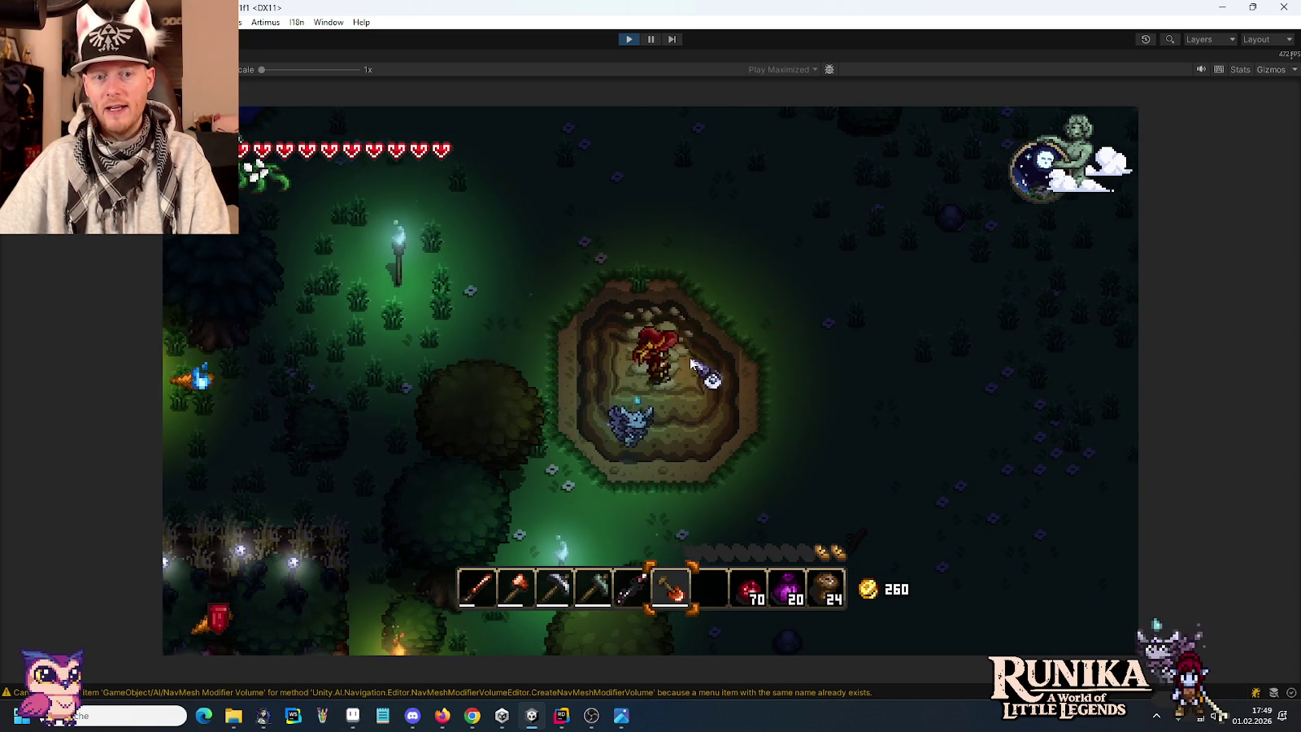
key(d)
key(w)
key(a)
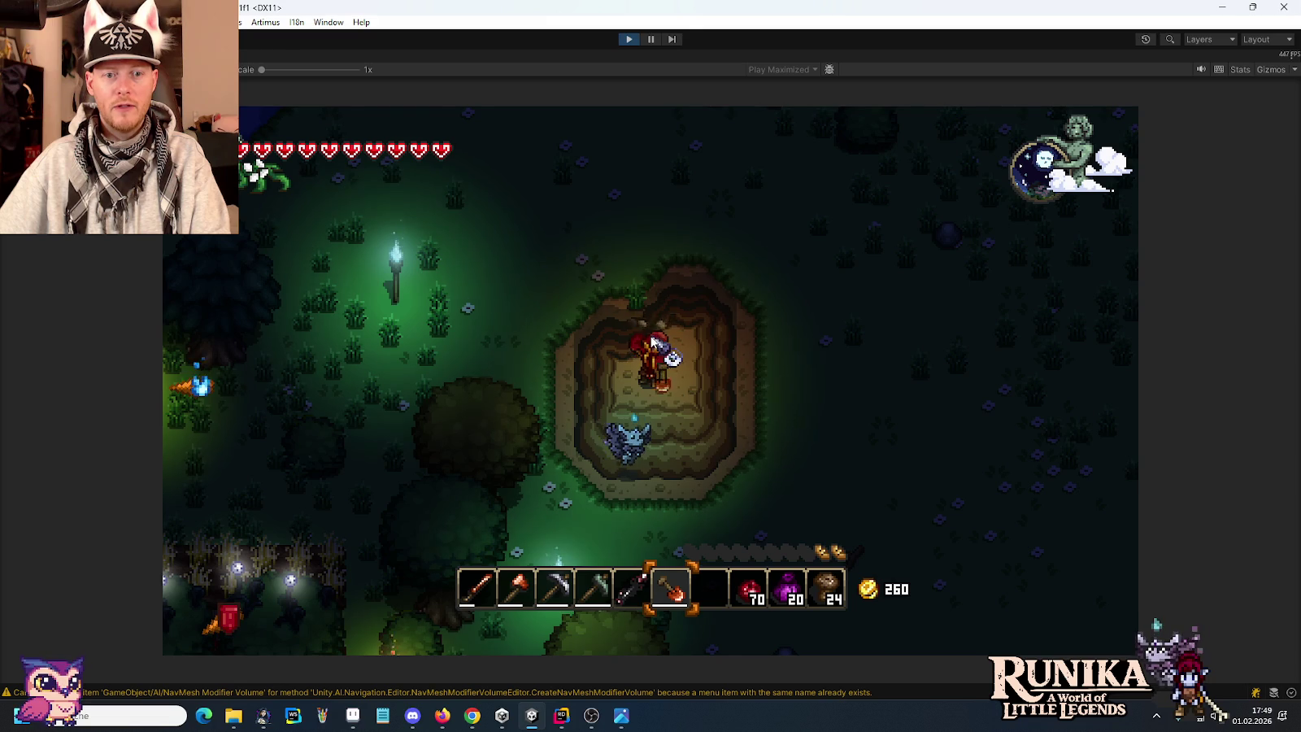
key(a)
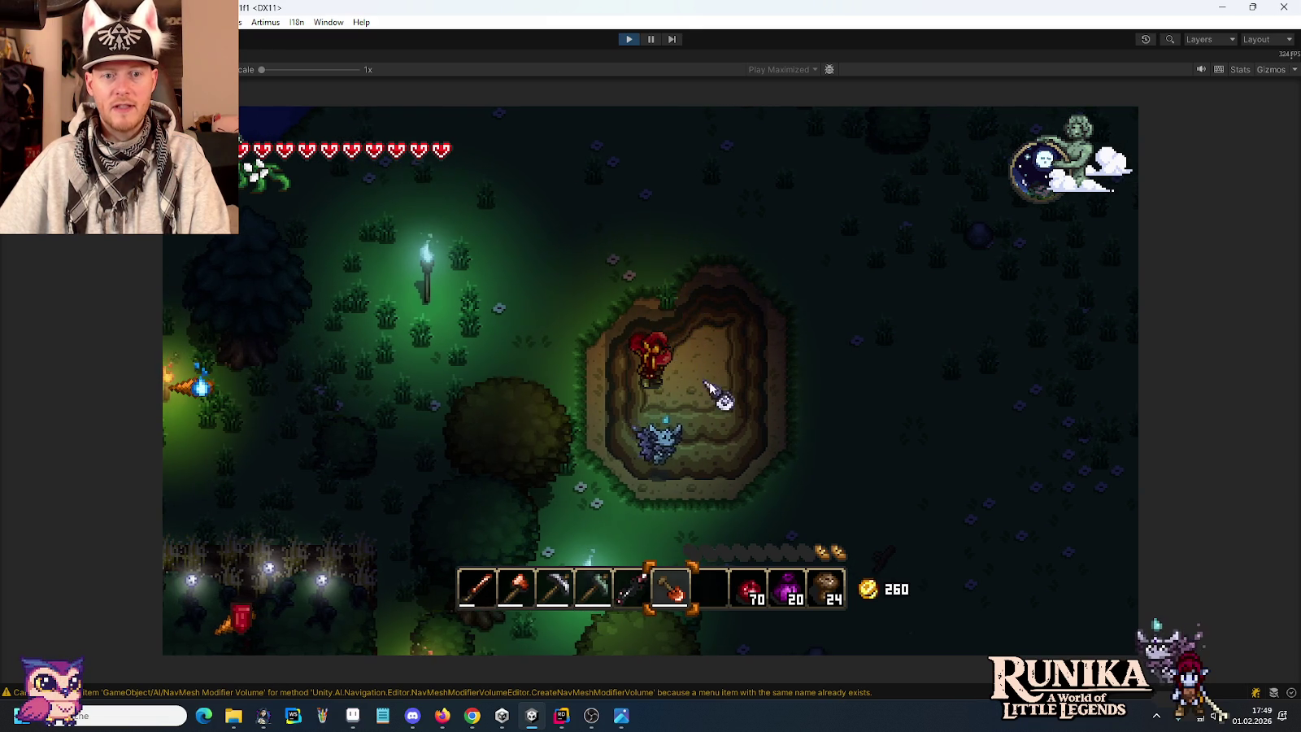
key(d)
key(d)
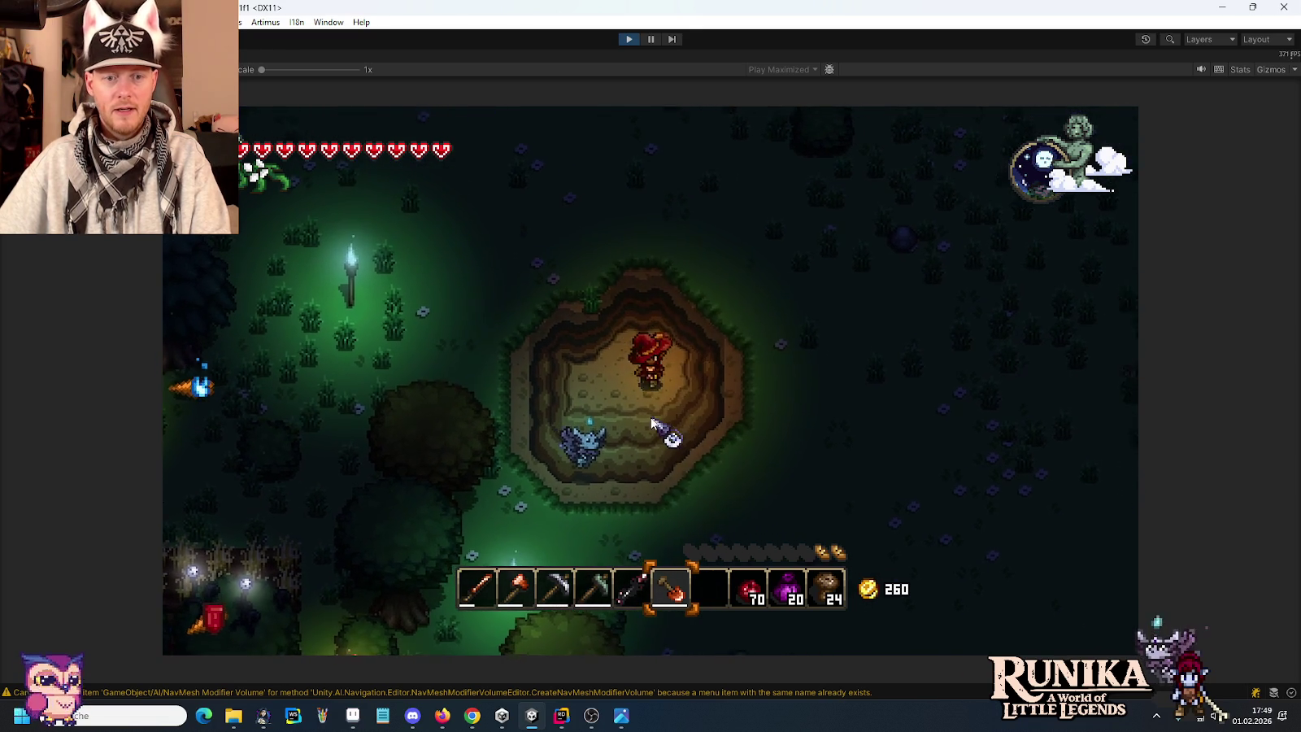
key(s)
key(a)
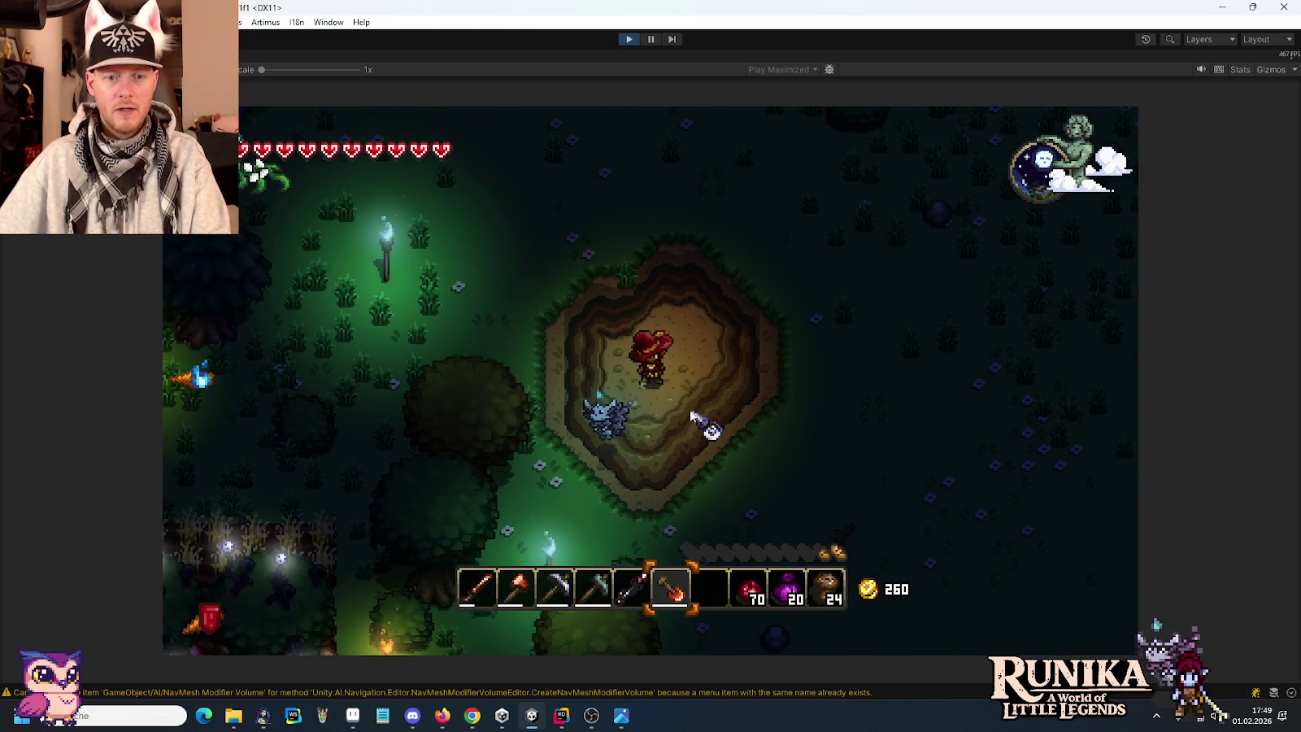
key(d)
click(679, 415)
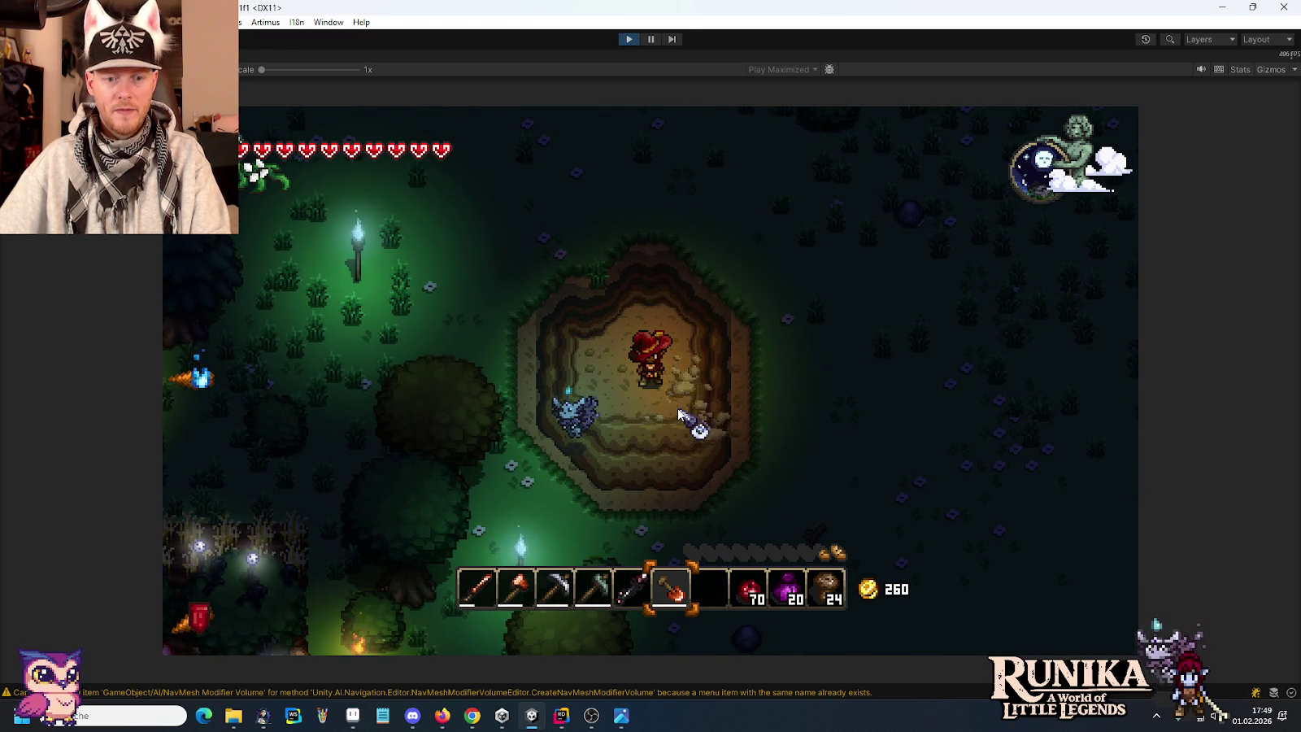
key(e)
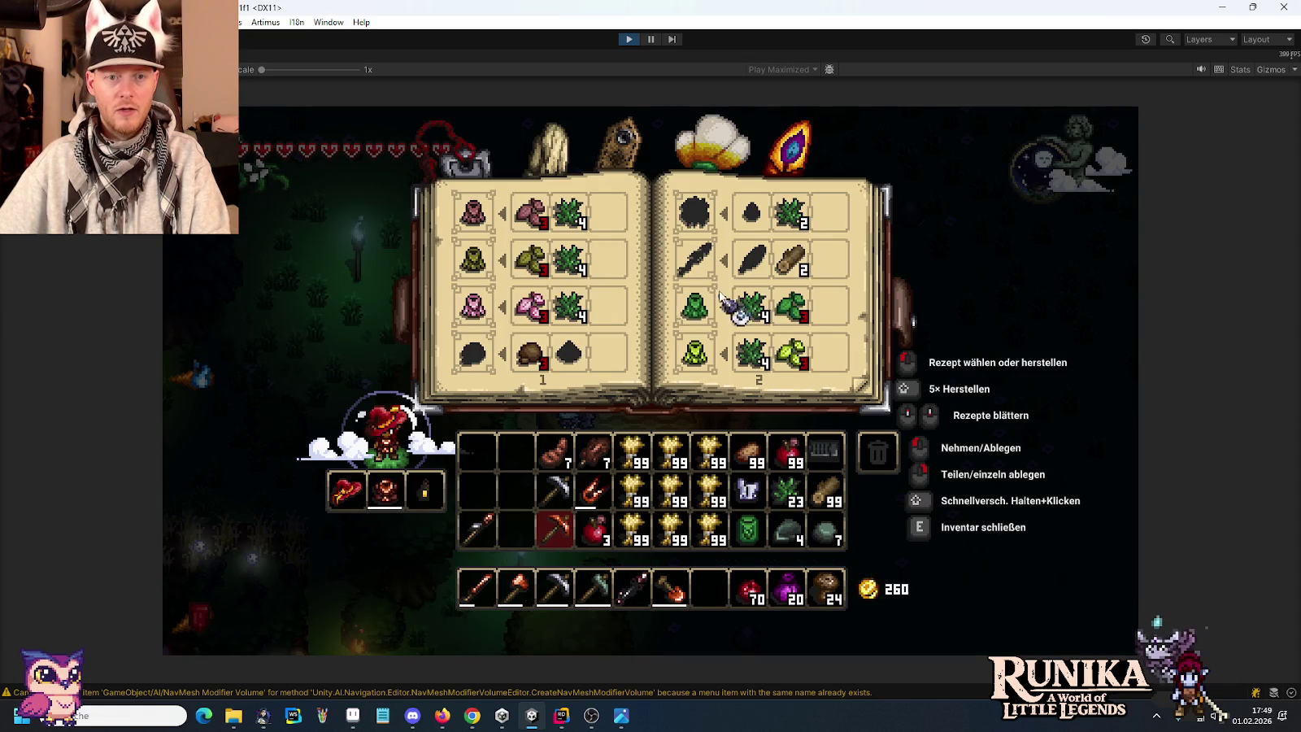
Craft a batch of stone floor tiles and put them in an empty hotbar slot.
scroll(715, 244, down, 1)
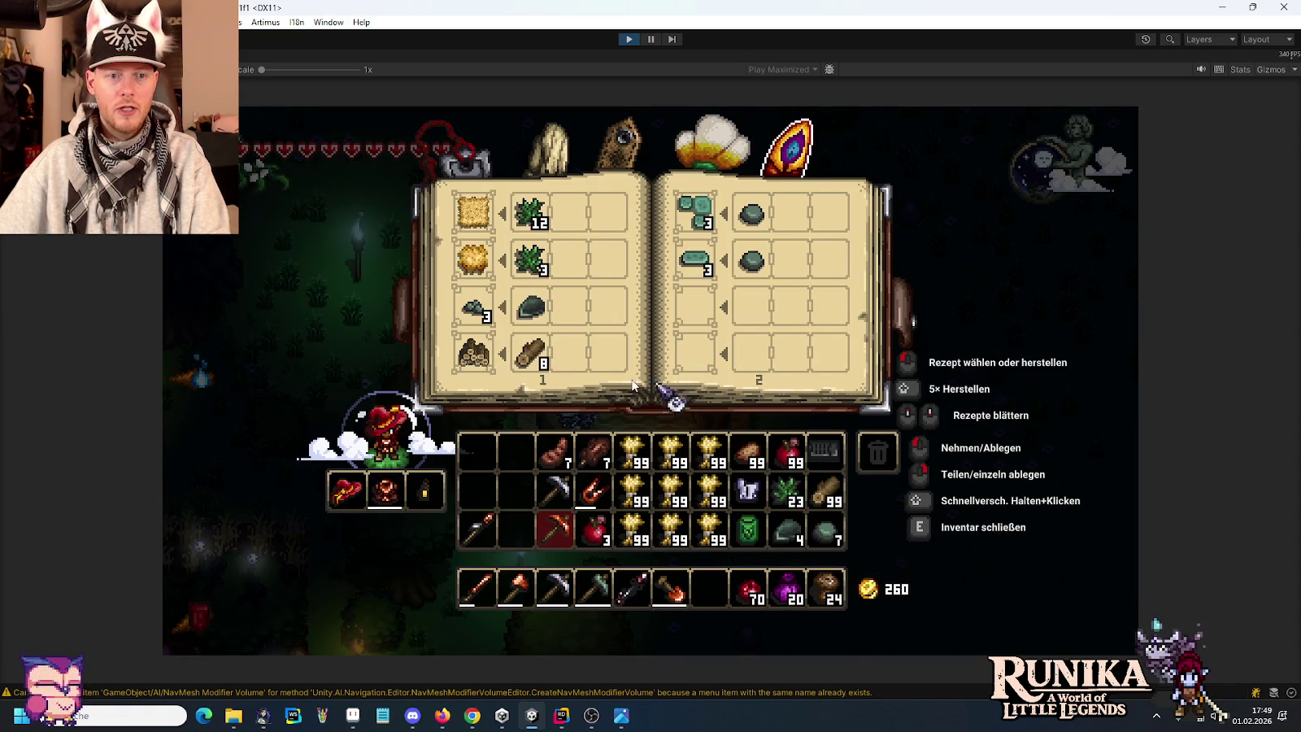
shift+click(700, 221)
shift+click(701, 221)
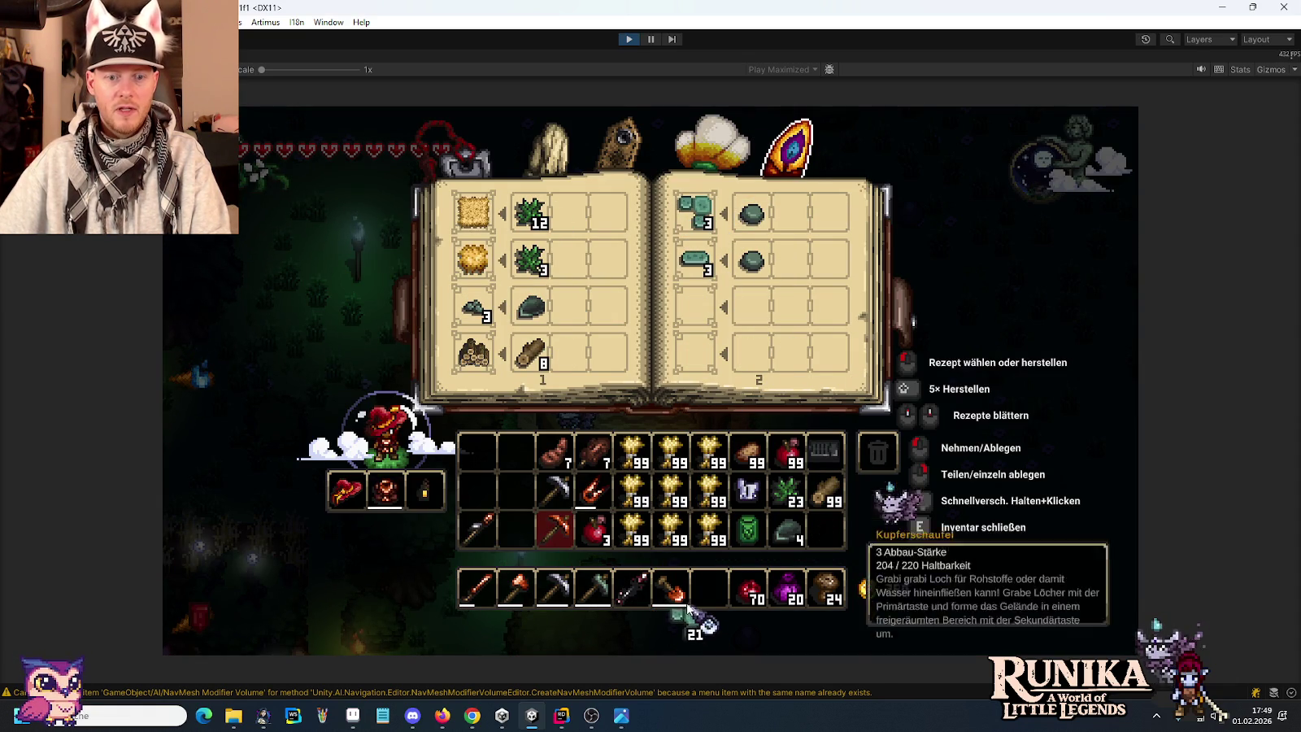
key(e)
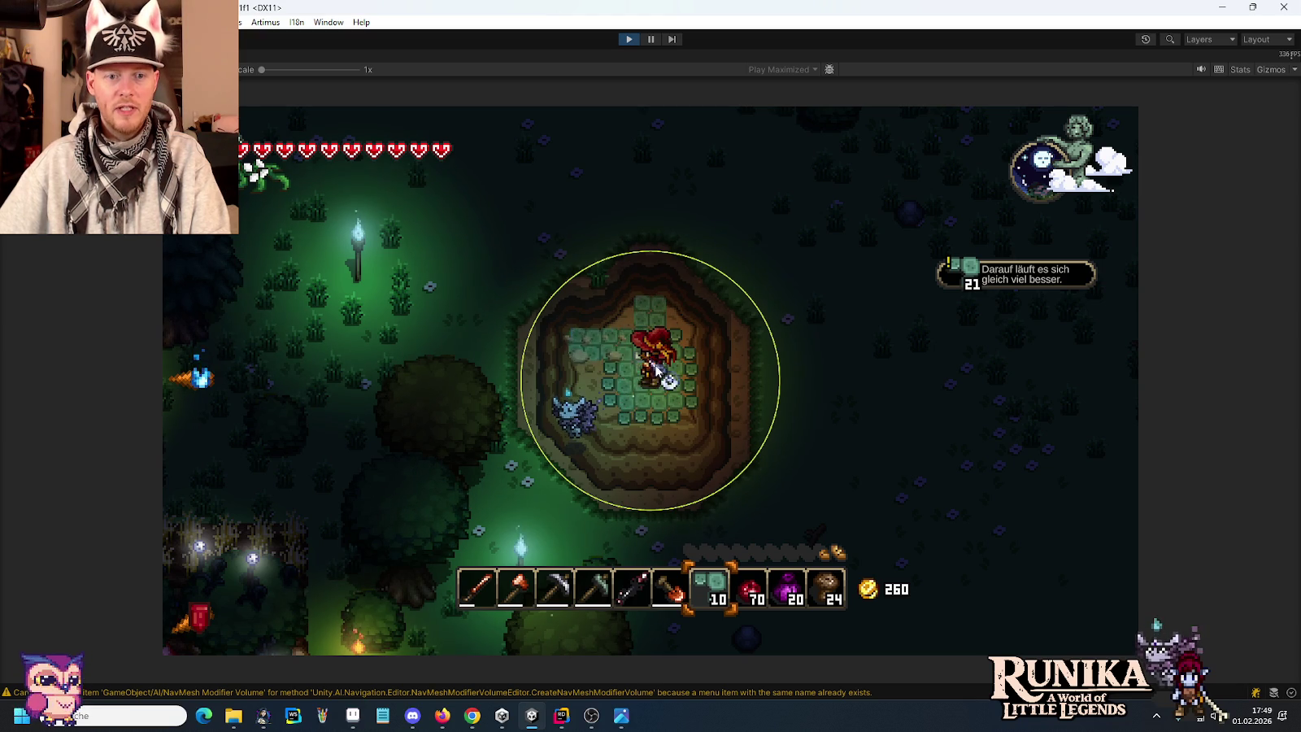
Lay the teal stone tiles across the pit floor, leaving 10 on the hotbar.
scroll(707, 394, up, 1)
scroll(707, 395, up, 2)
key(w)
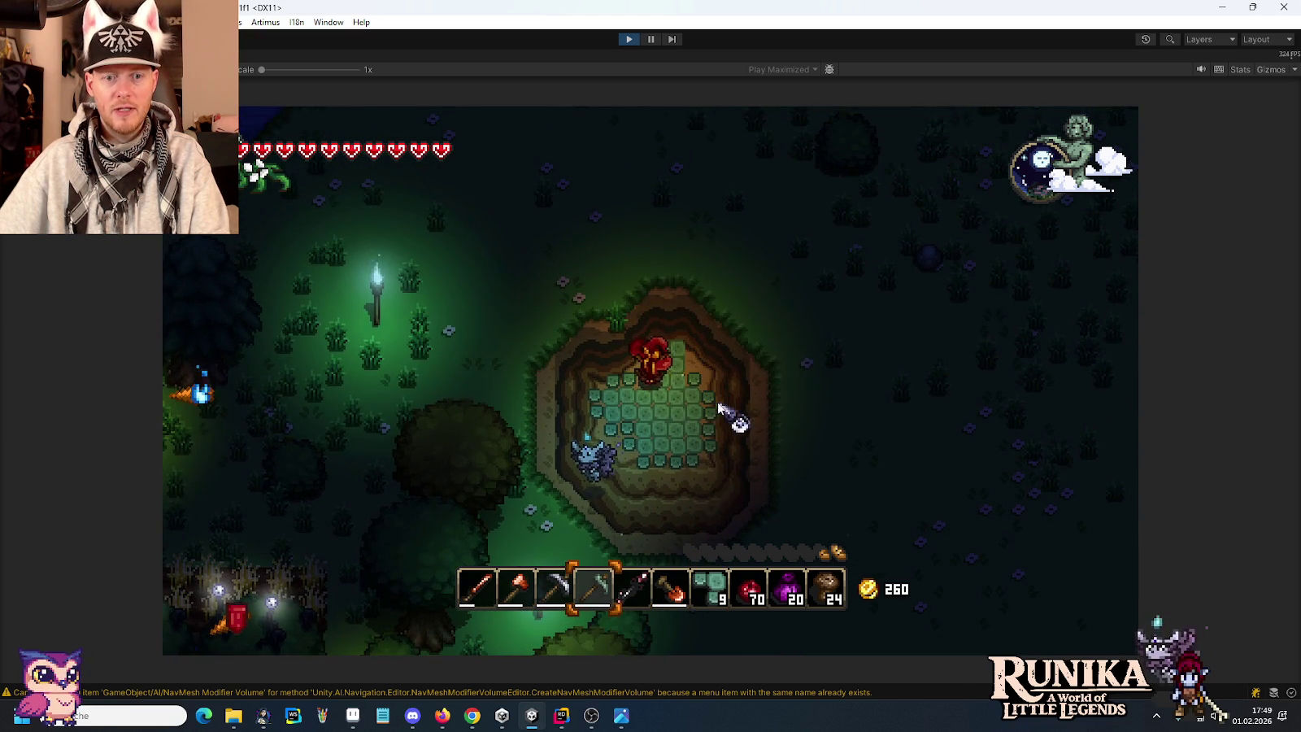
key(s)
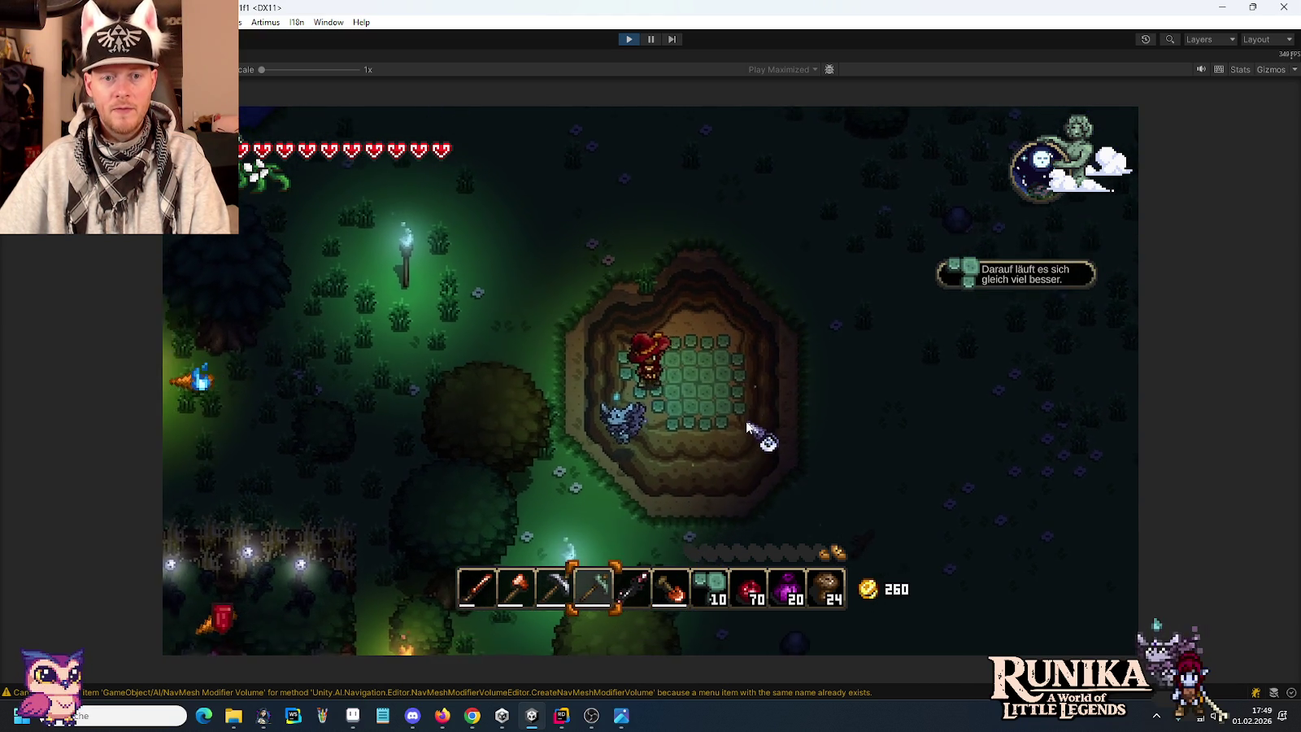
scroll(748, 425, down, 1)
scroll(746, 425, down, 1)
key(d)
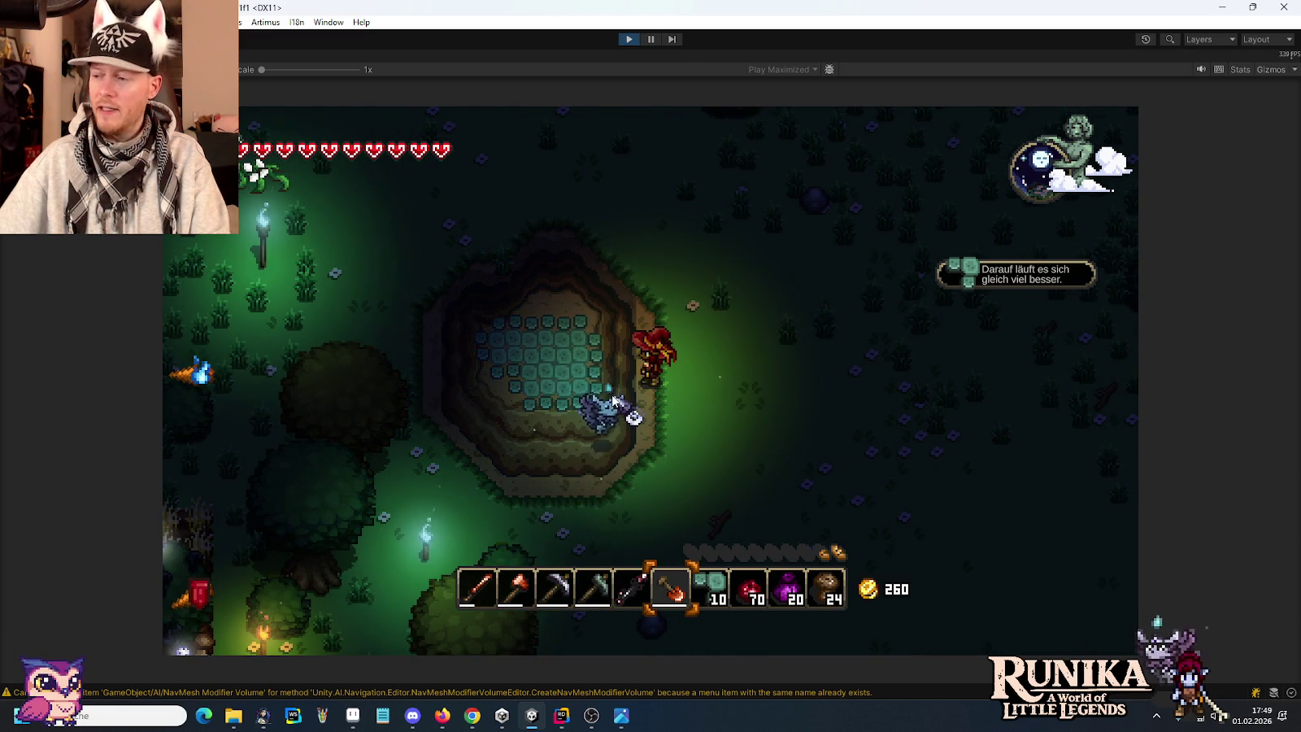
Add Befestigung blocks with the '/add Fortification' chat command.
key(a)
key(a)
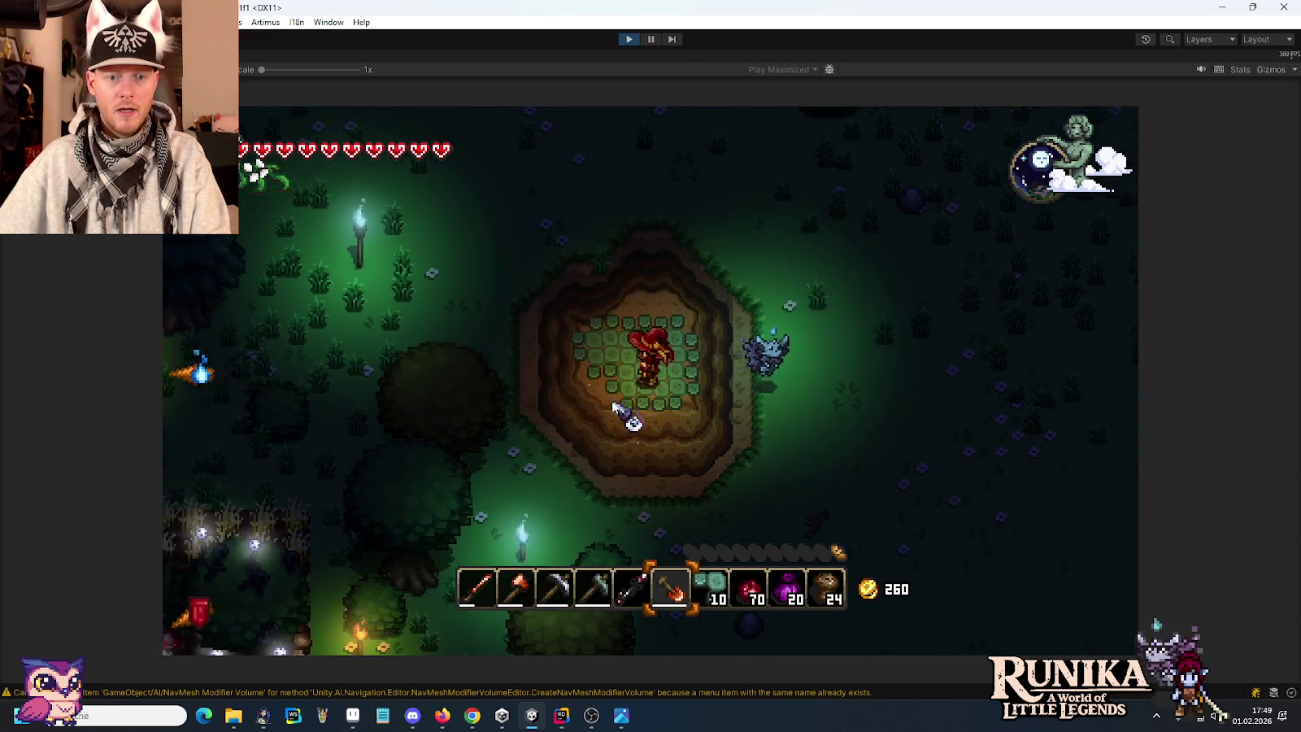
key(e)
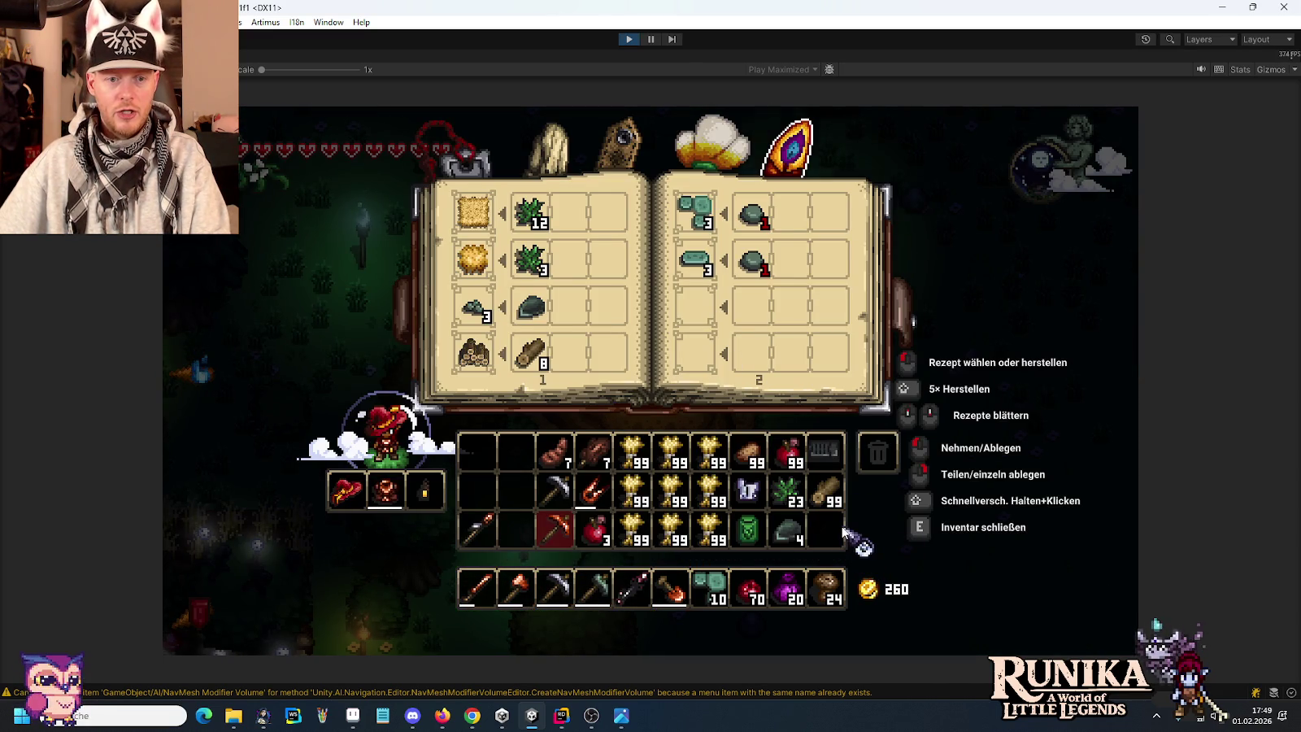
text(e/t)
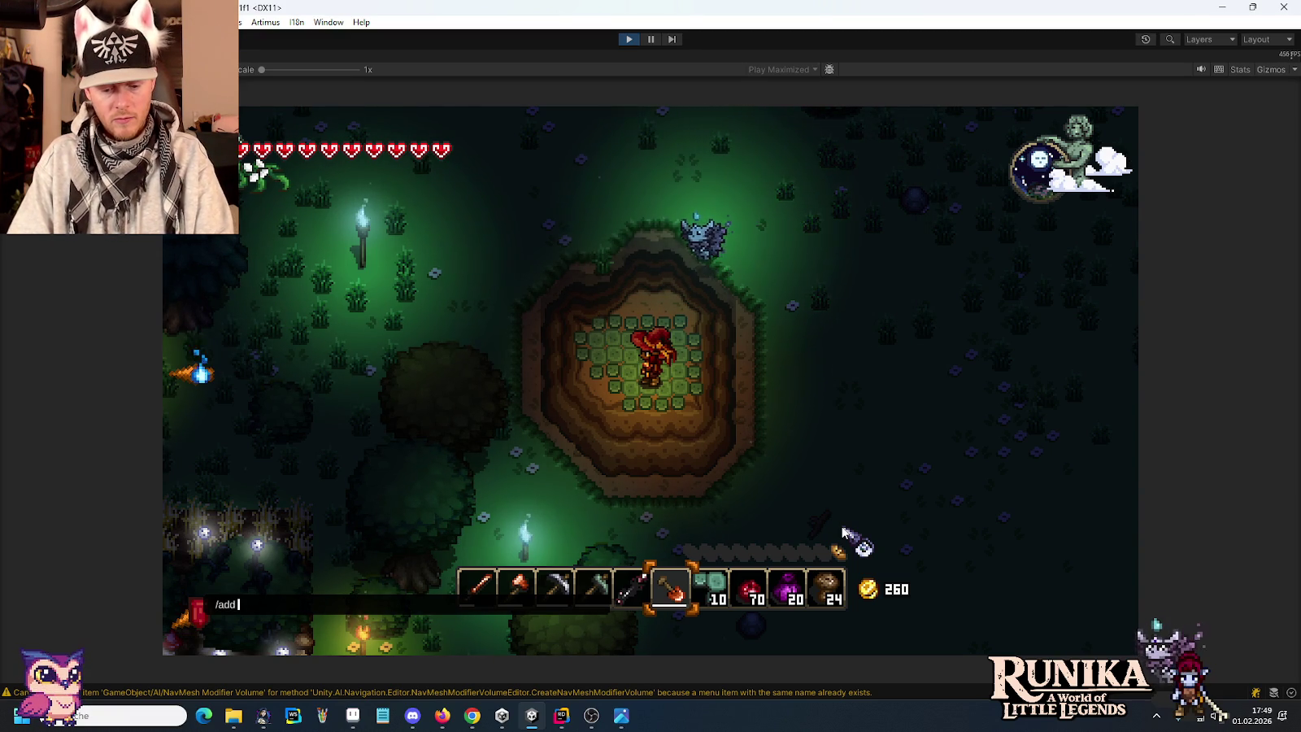
text(Fortification)
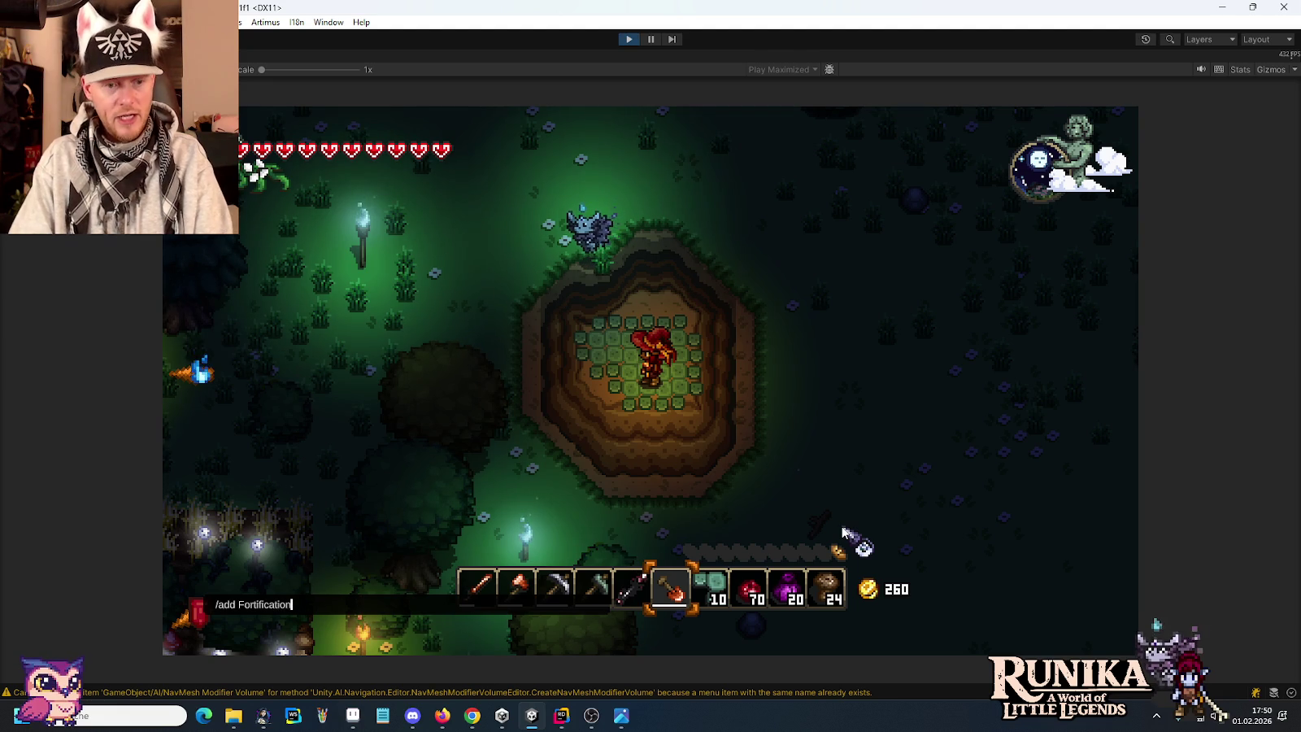
key(Return)
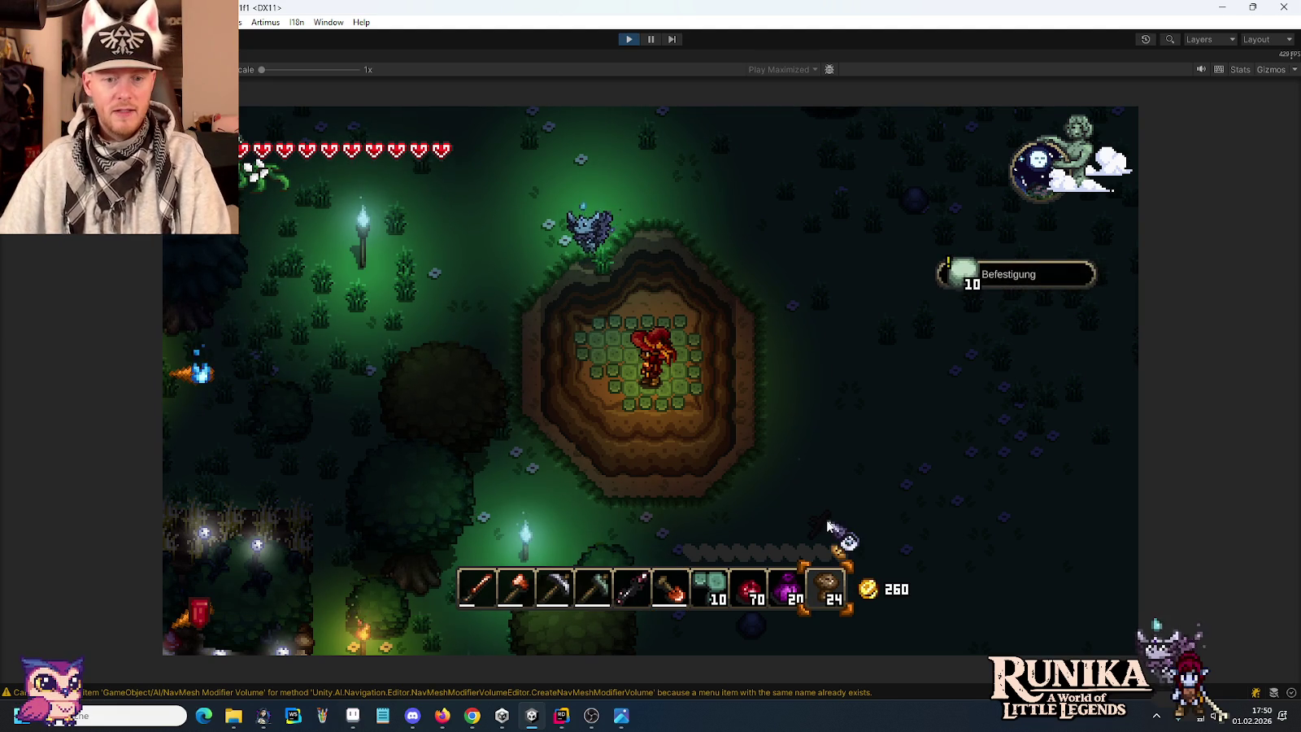
Place seven Befestigung wall blocks along the pit's edges and left side.
key(e)
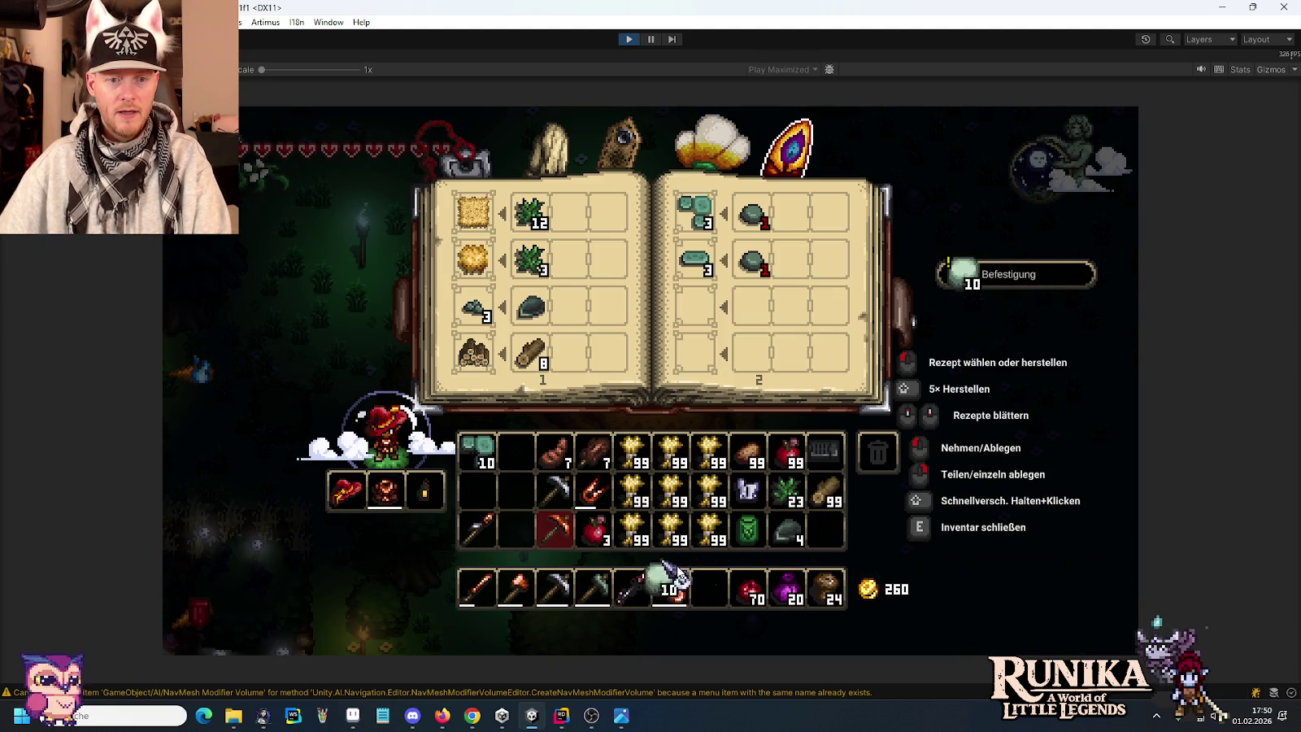
key(e)
key(w)
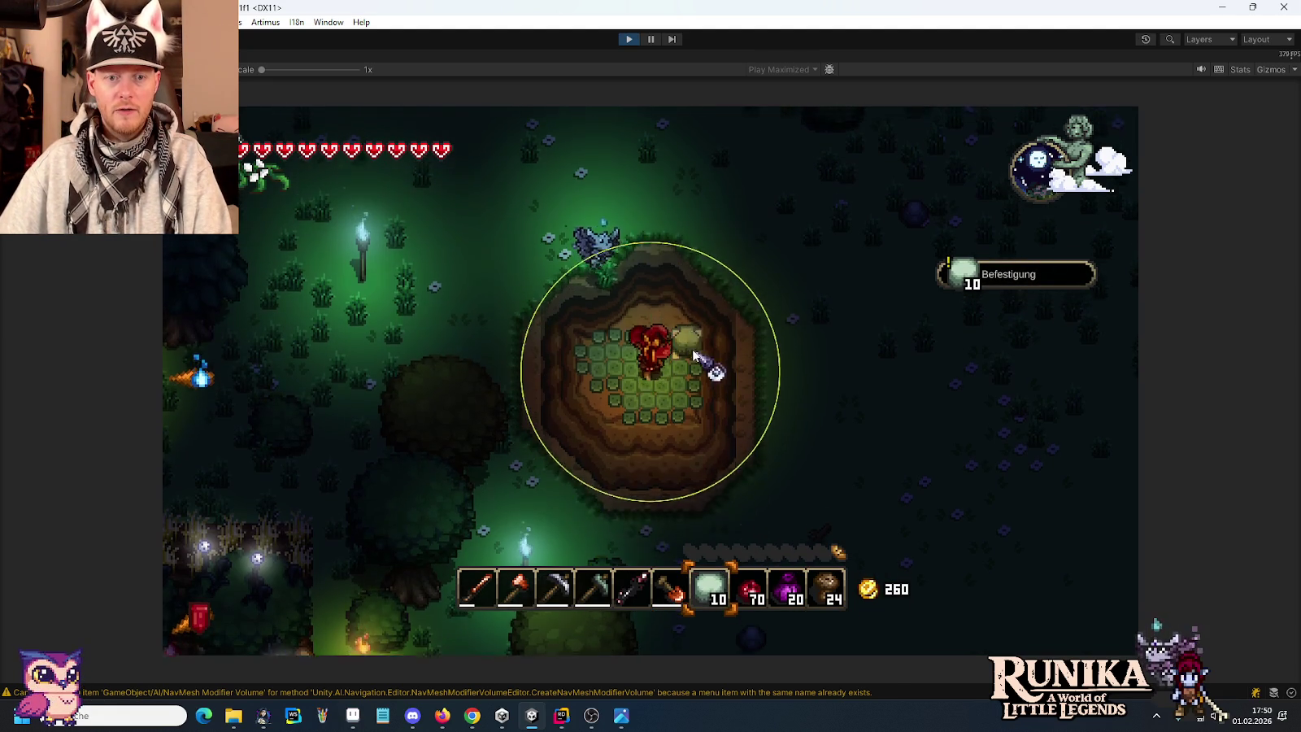
click(687, 378)
click(687, 411)
click(687, 439)
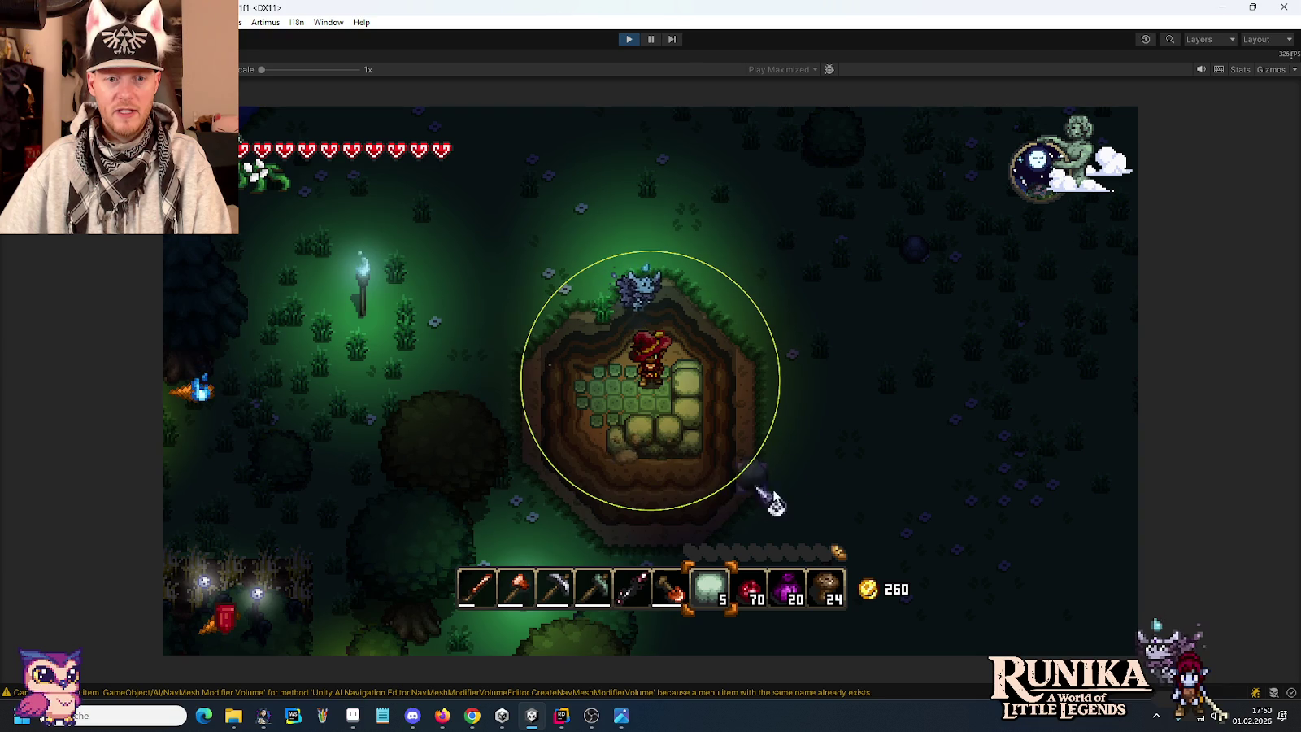
click(667, 431)
click(638, 431)
click(591, 423)
click(597, 398)
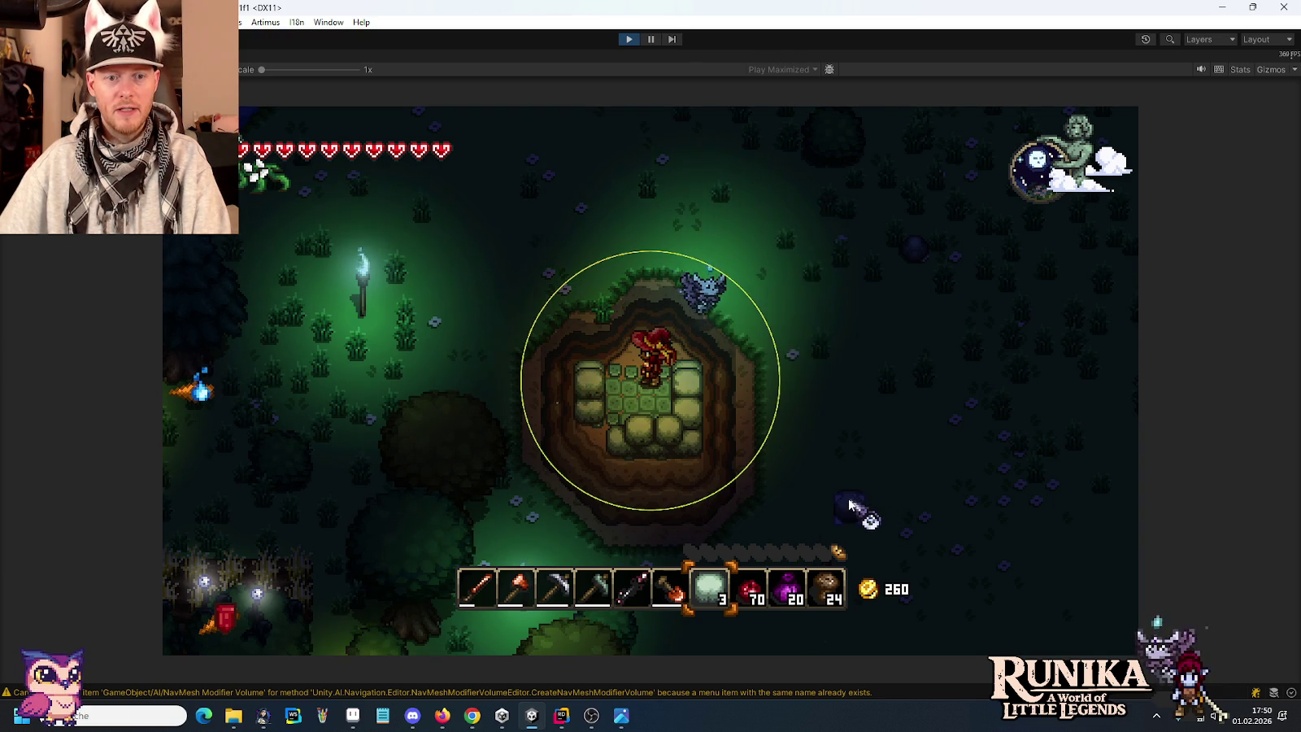
Spawn a Hocker stool, move it to the hotbar, and place it inside the house.
key(e)
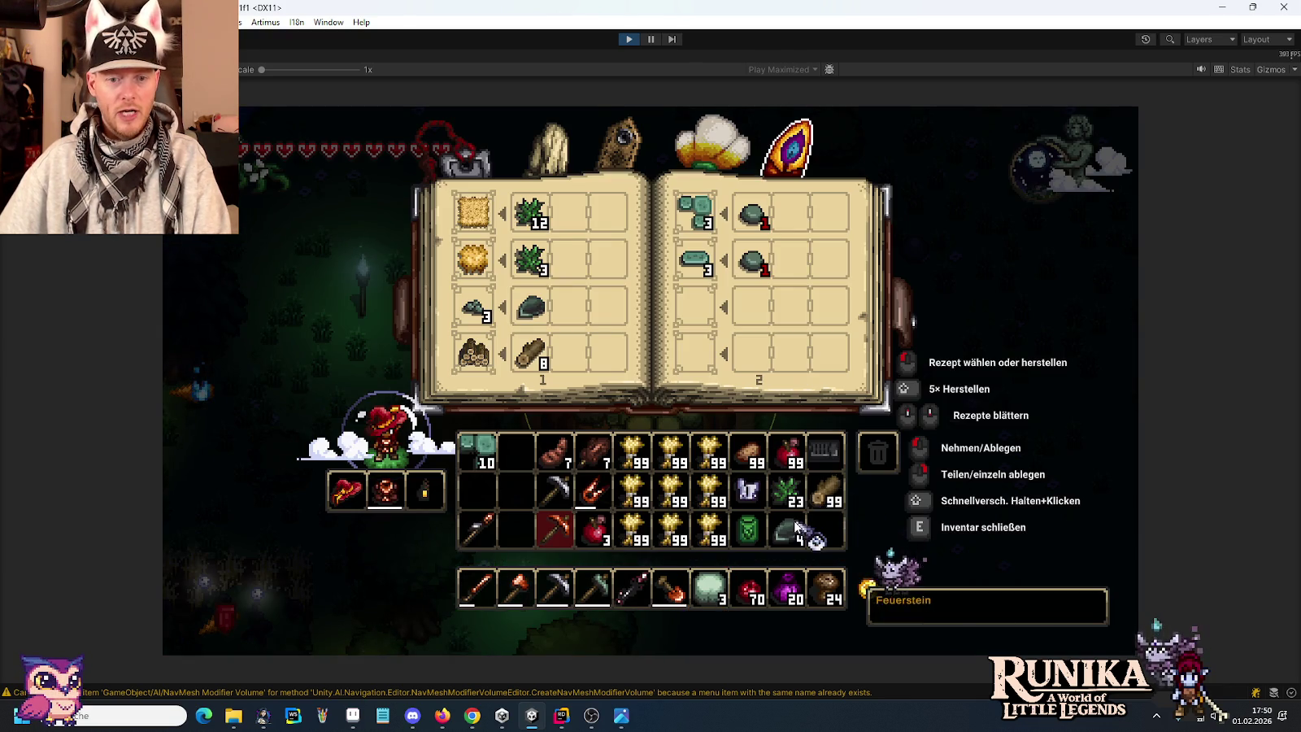
key(e)
text(/add Stoc)
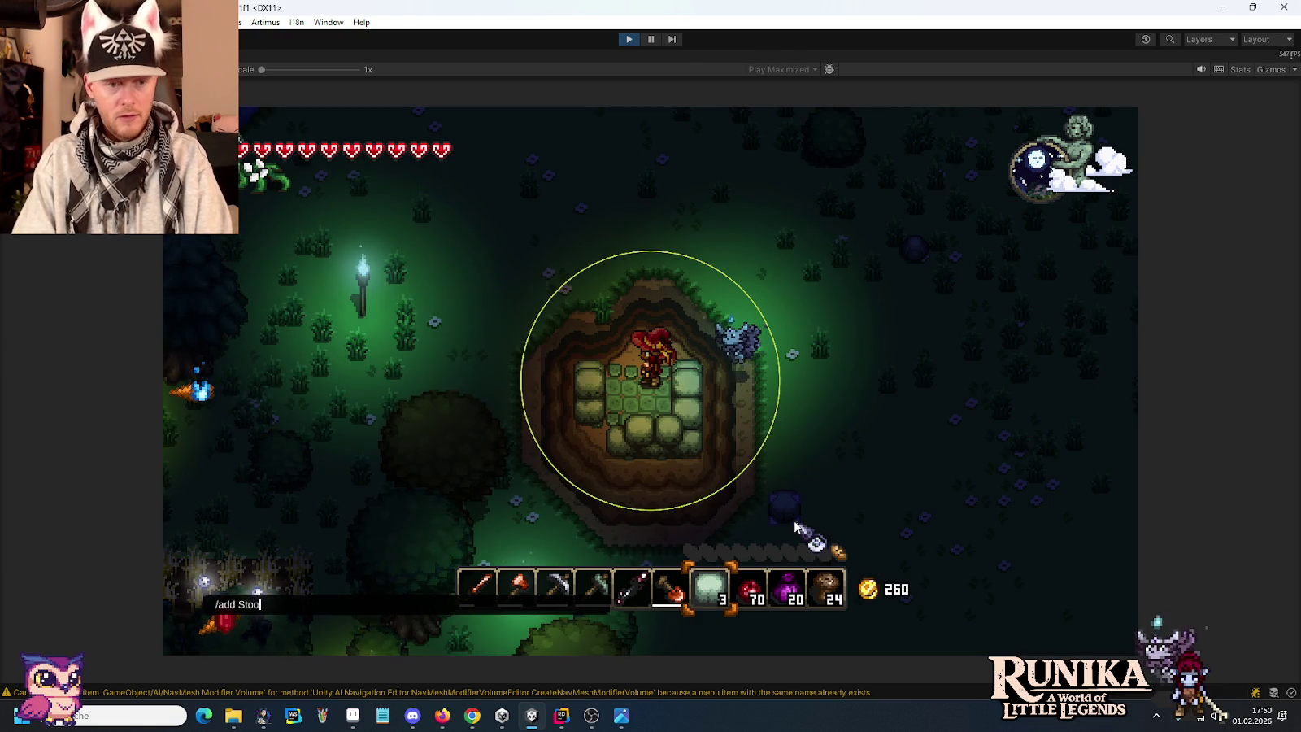
text(l)
key(Return)
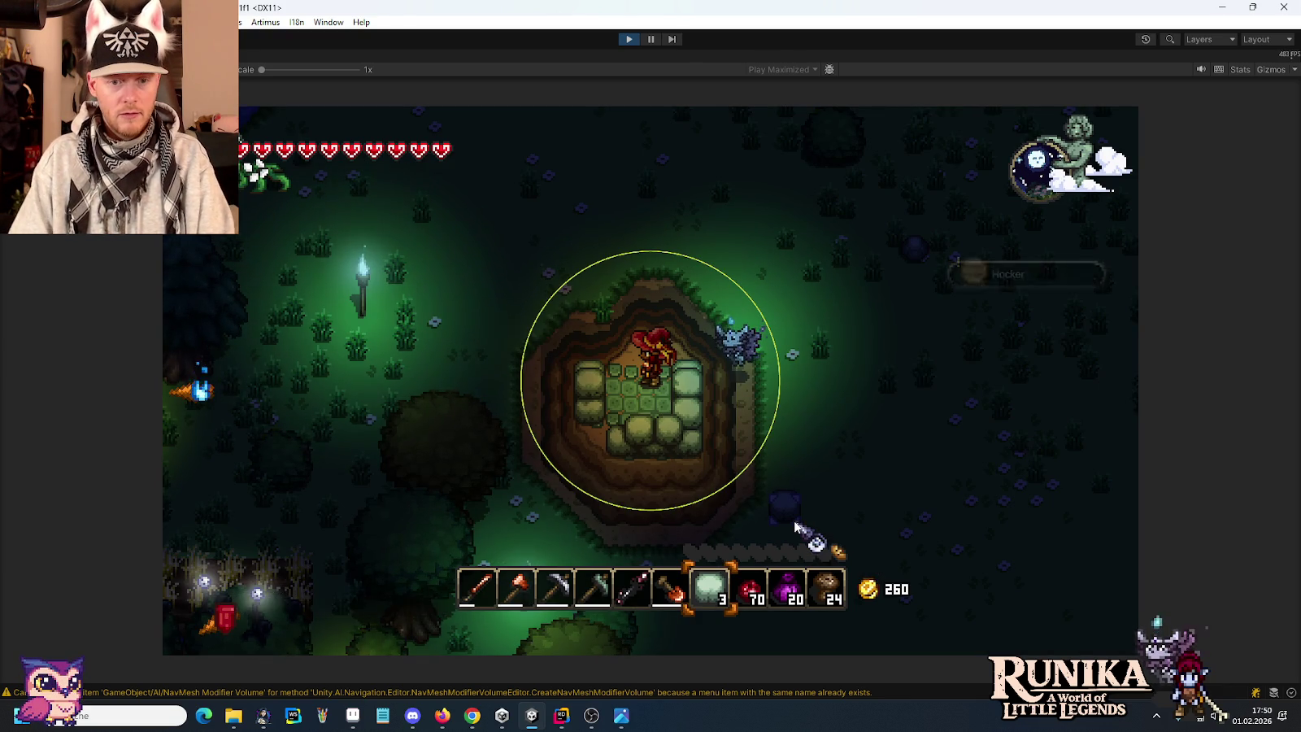
key(e)
shift+click(505, 457)
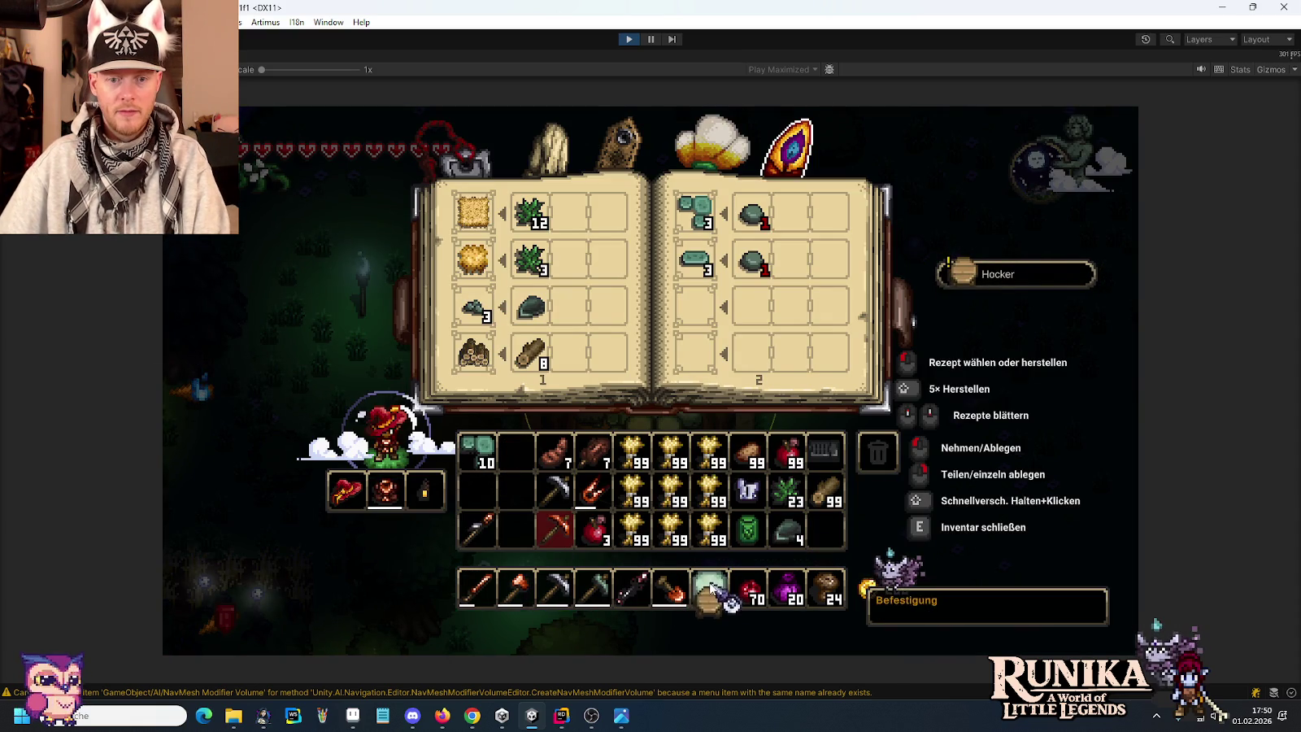
key(e)
click(643, 428)
key(s)
key(a)
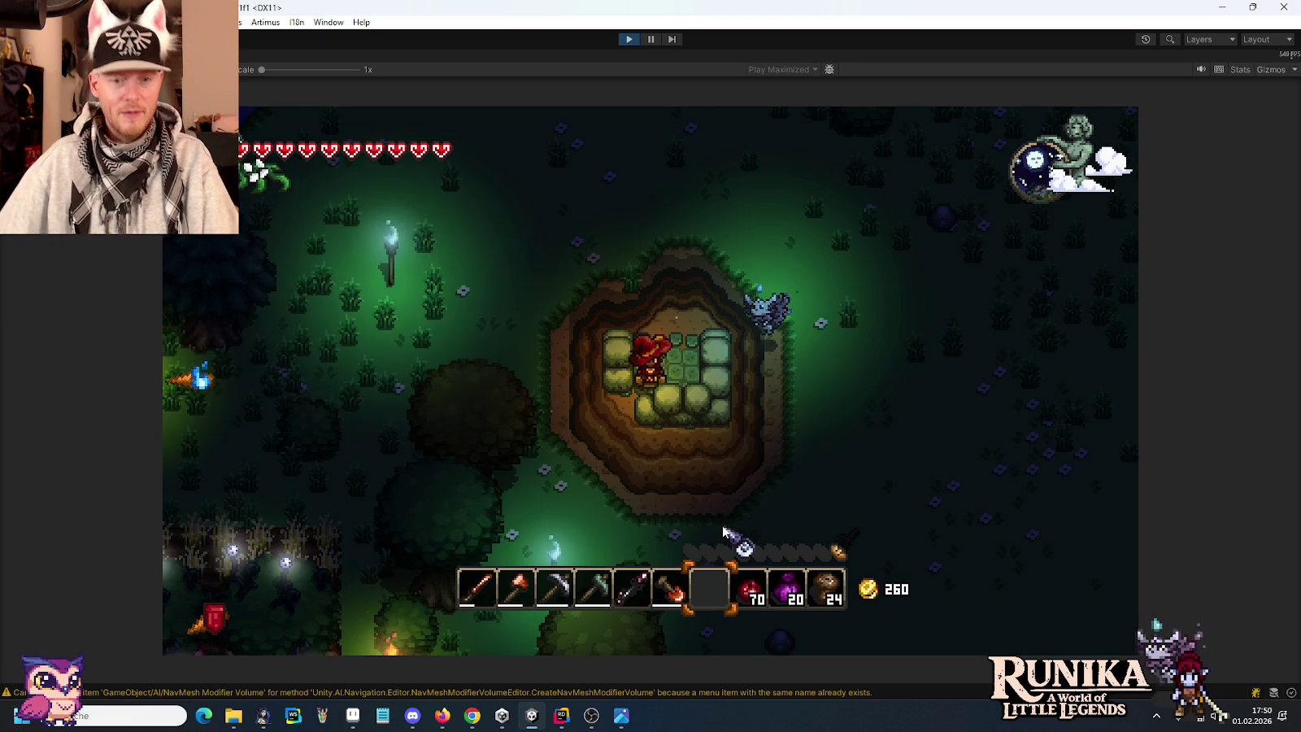
Walk around the house's east side, scrolling the hotbar to the red potion and purple item.
key(w)
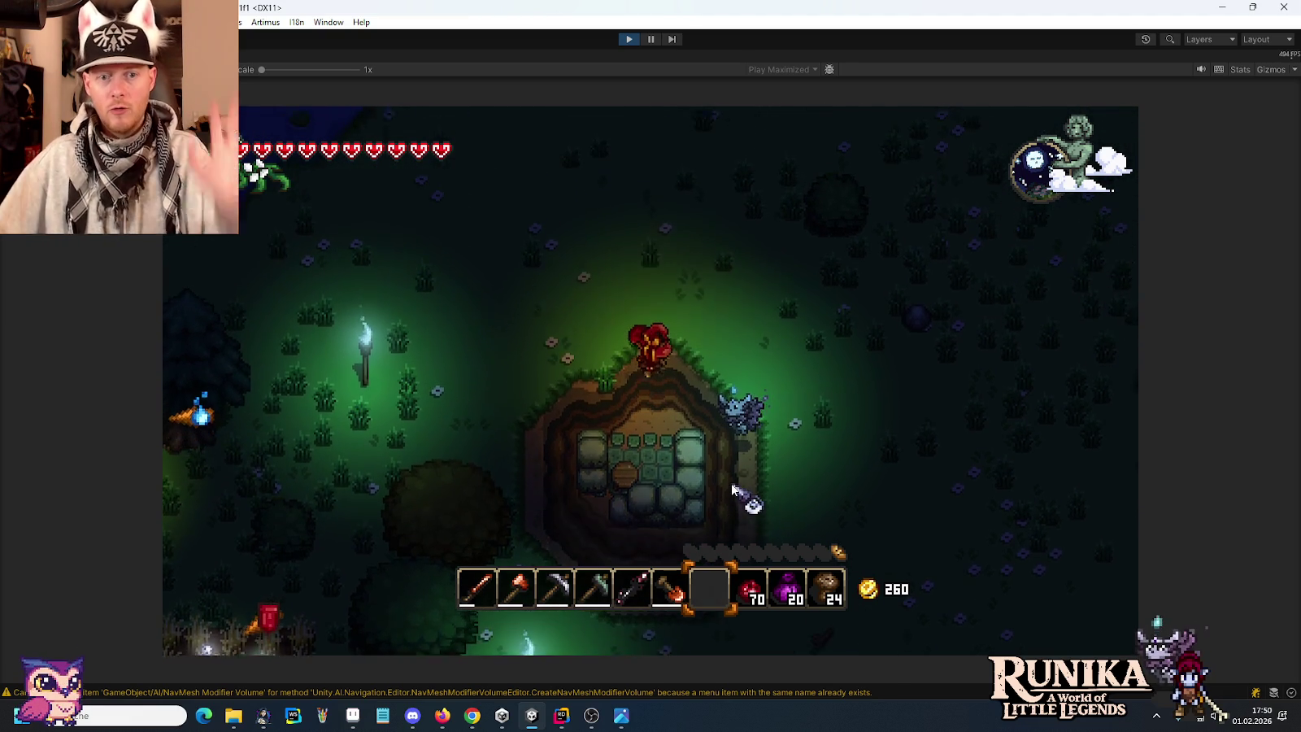
key(d)
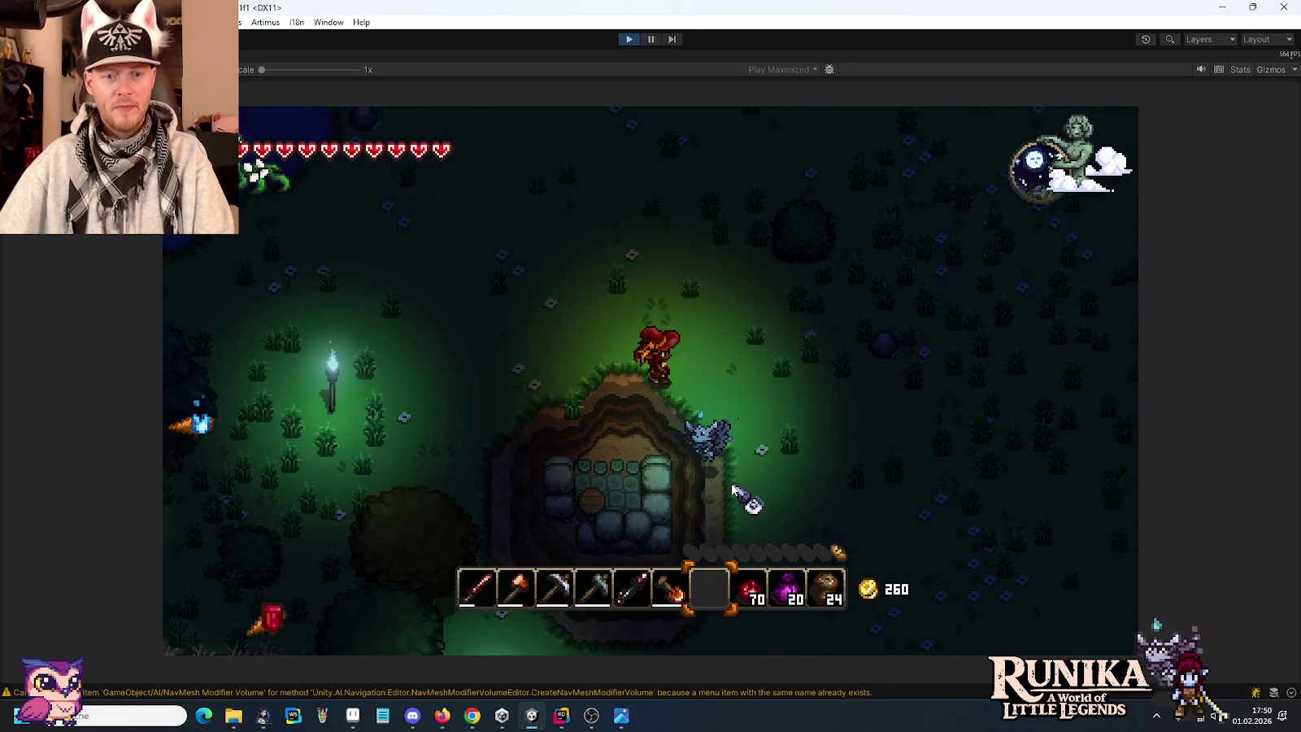
key(s)
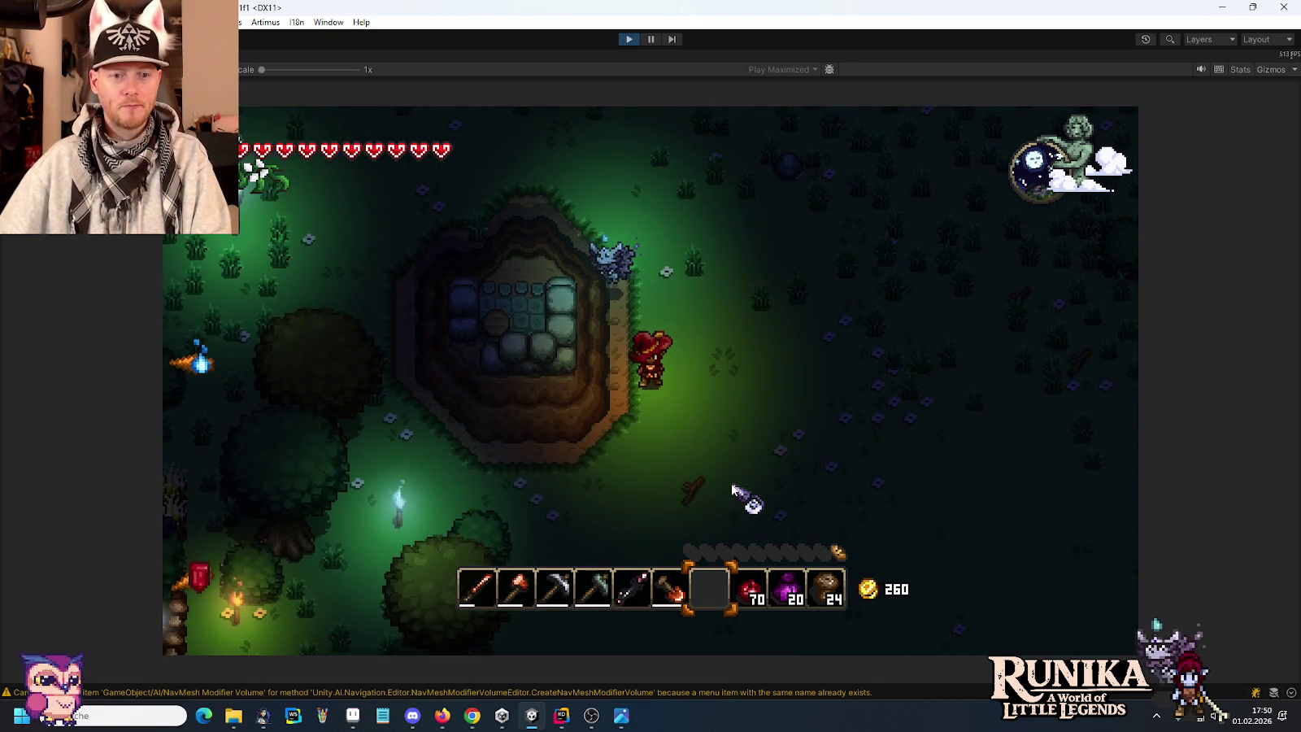
key(w)
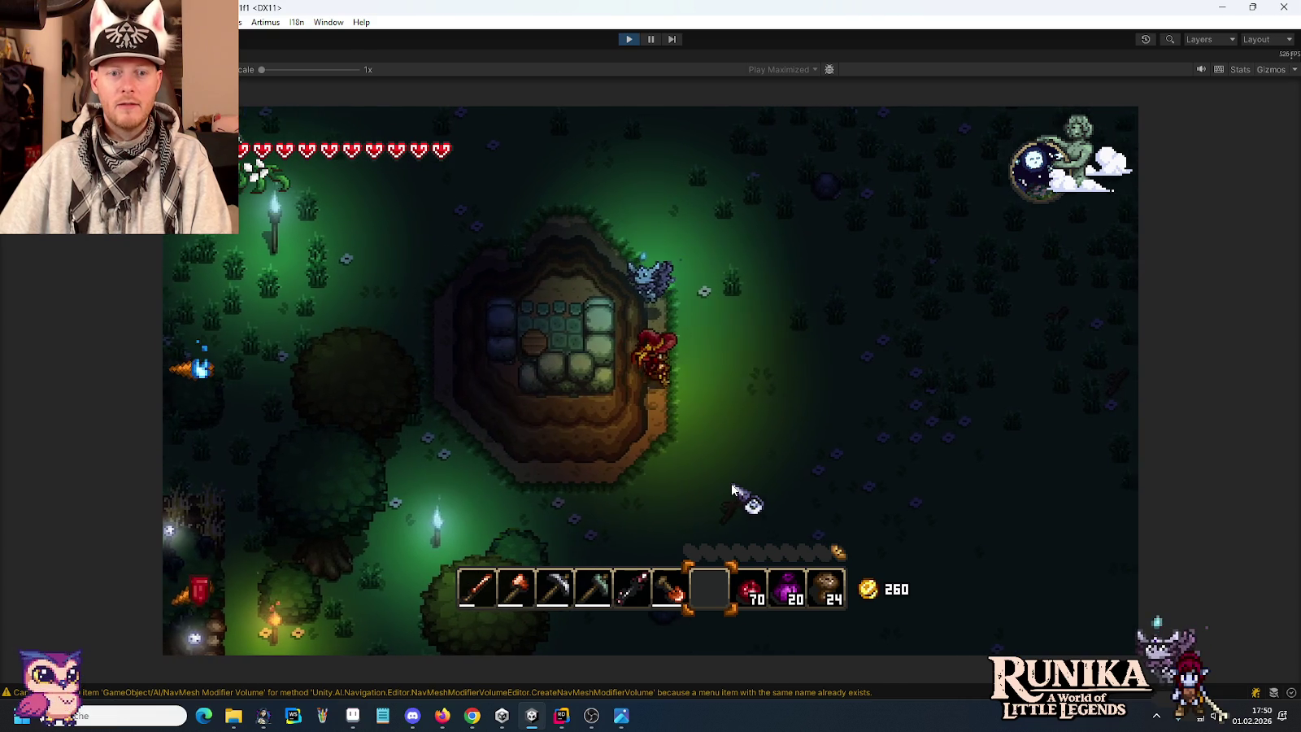
scroll(732, 488, down, 1)
key(d)
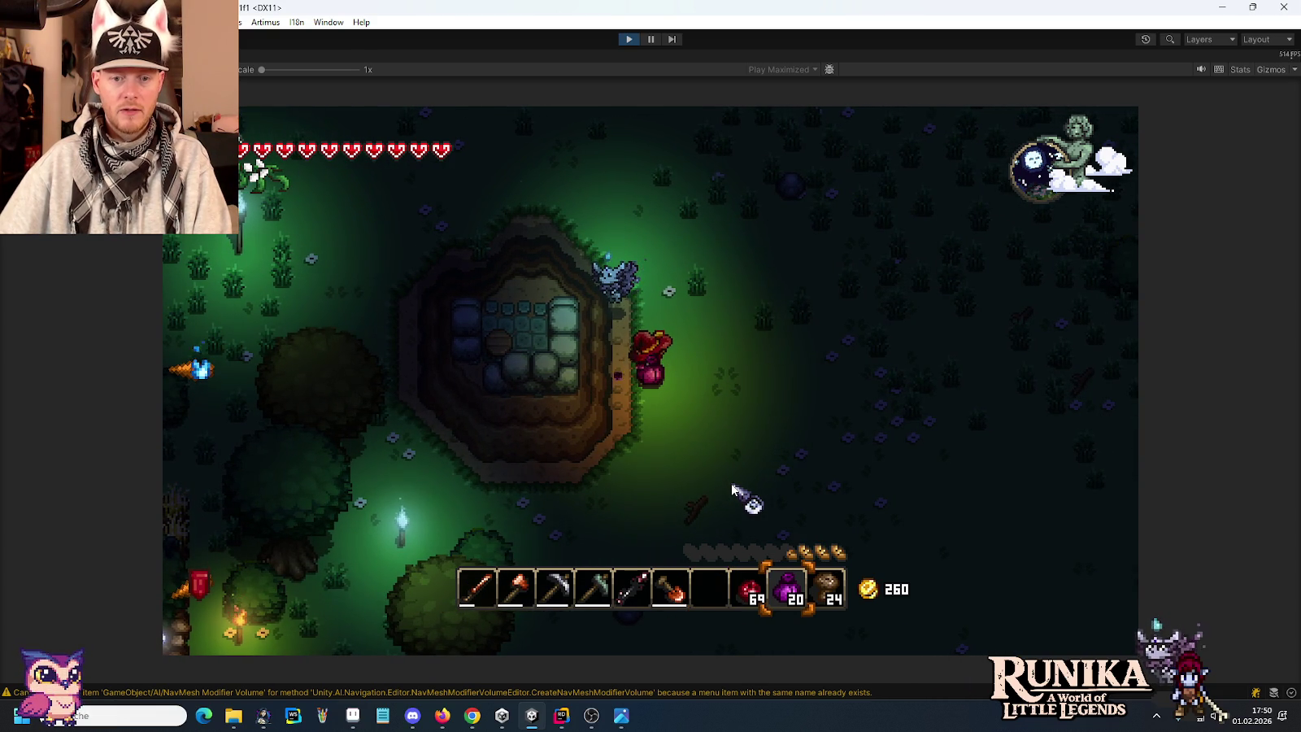
scroll(733, 488, down, 1)
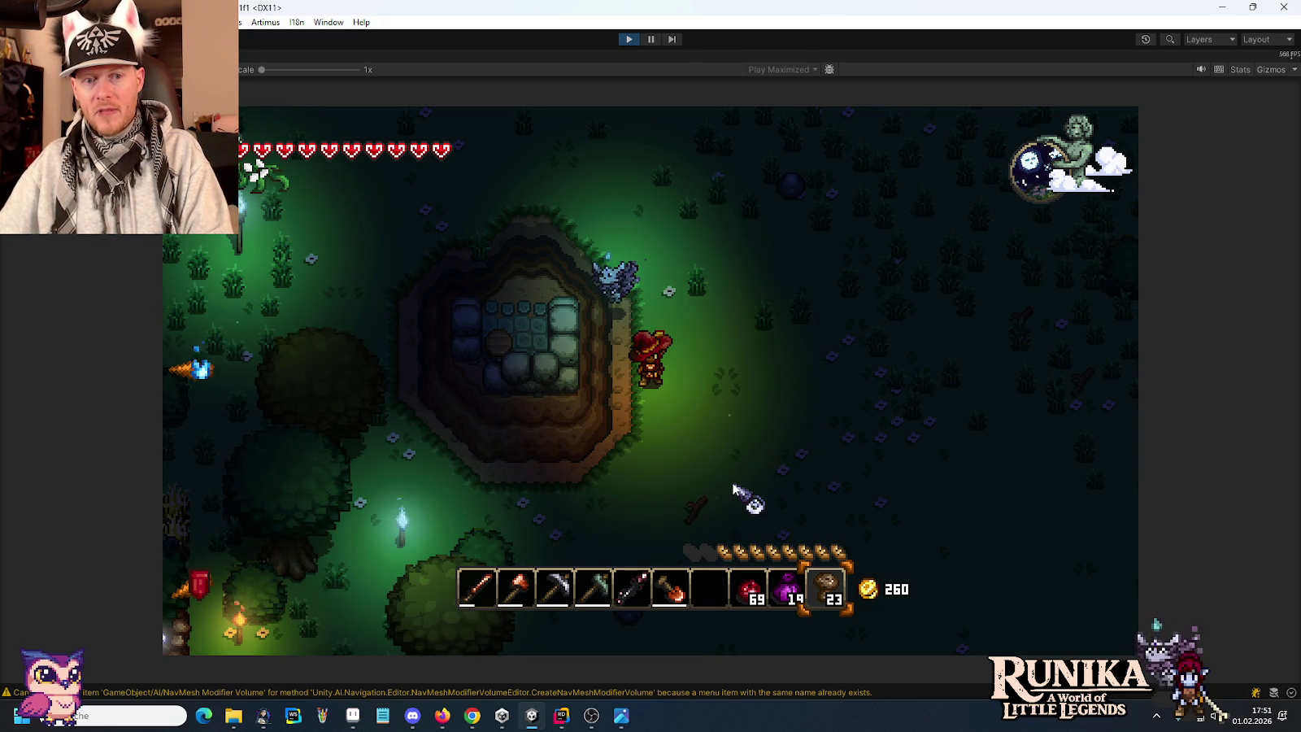
Move the stone block stack to the hotbar and place stone blocks east of the house.
key(e)
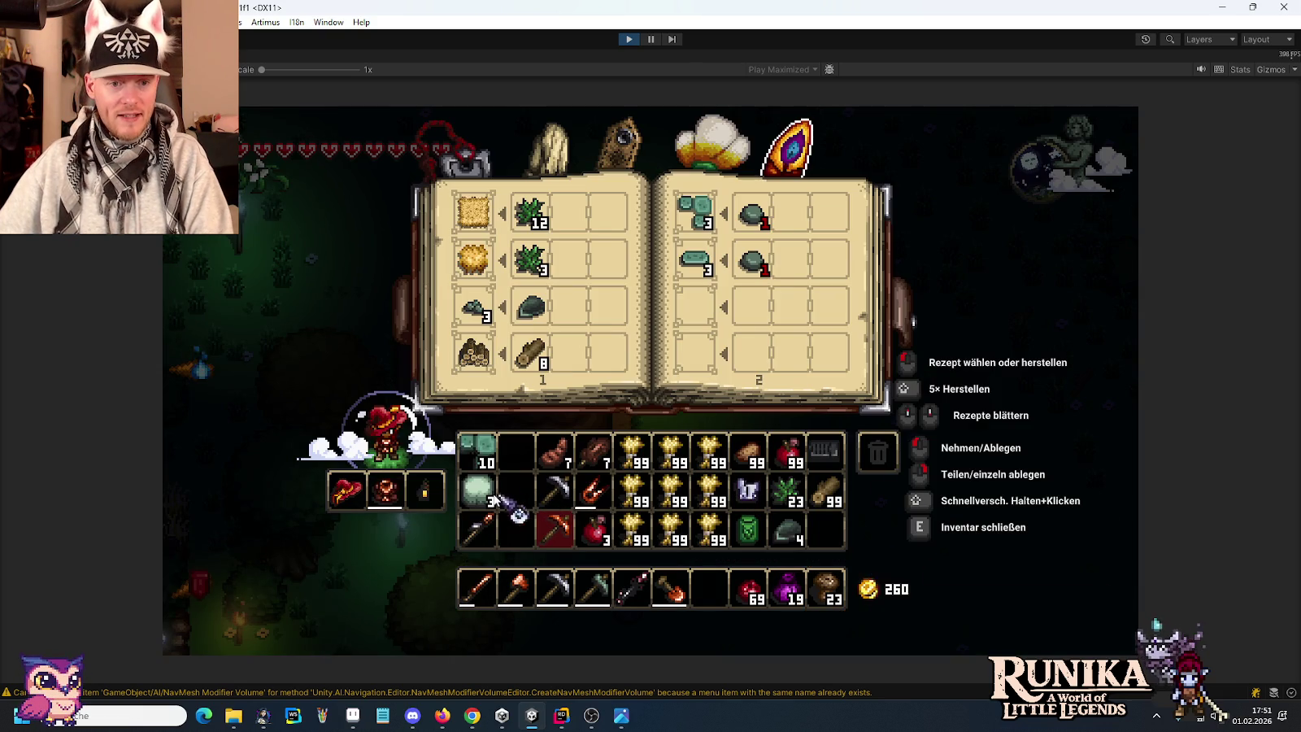
click(719, 589)
key(e)
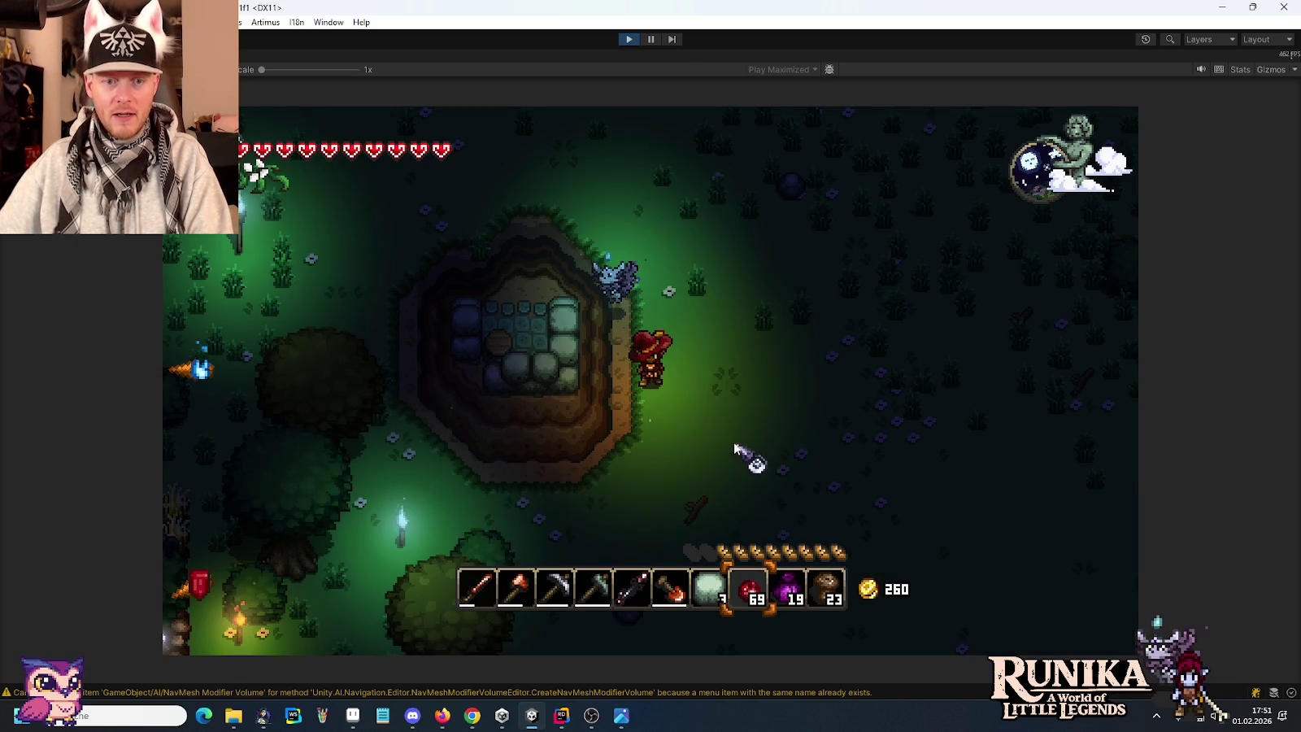
click(707, 421)
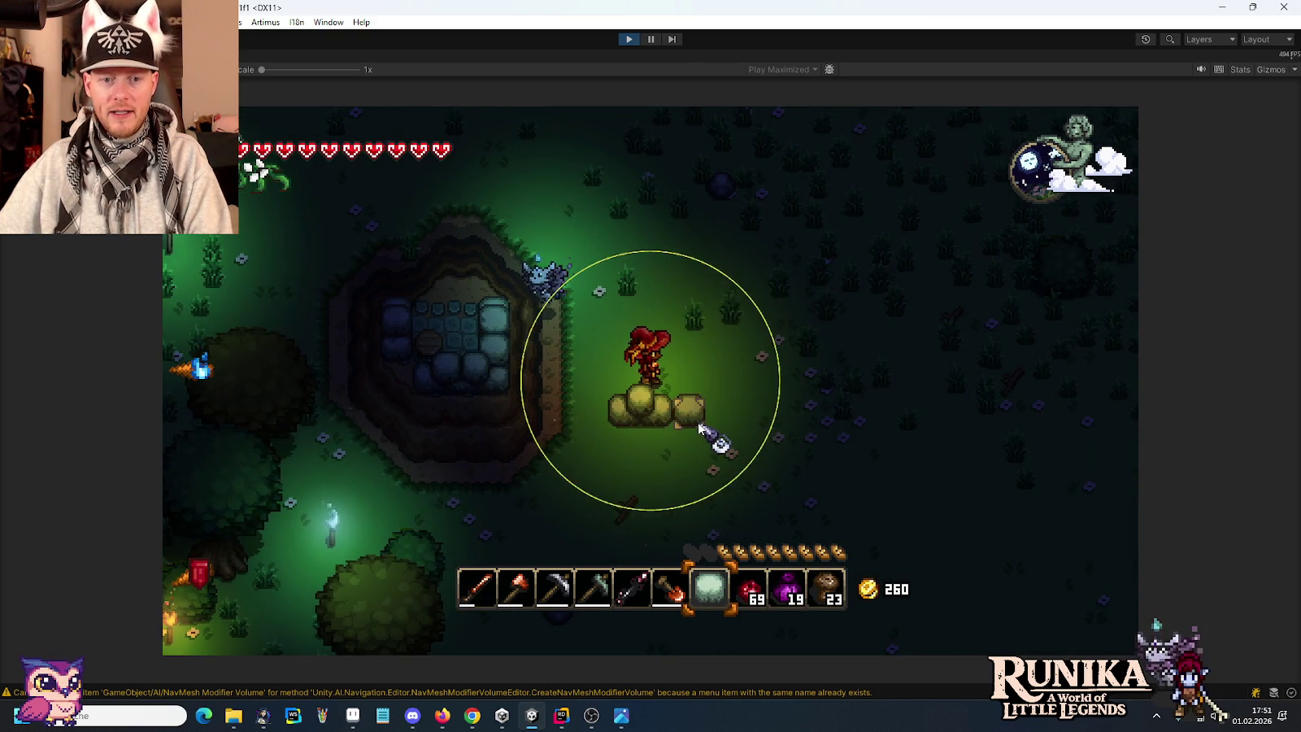
click(714, 416)
Run '/add Fortification' and place Befestigung blocks beside the row and on the left.
text(e)
text(e/add For)
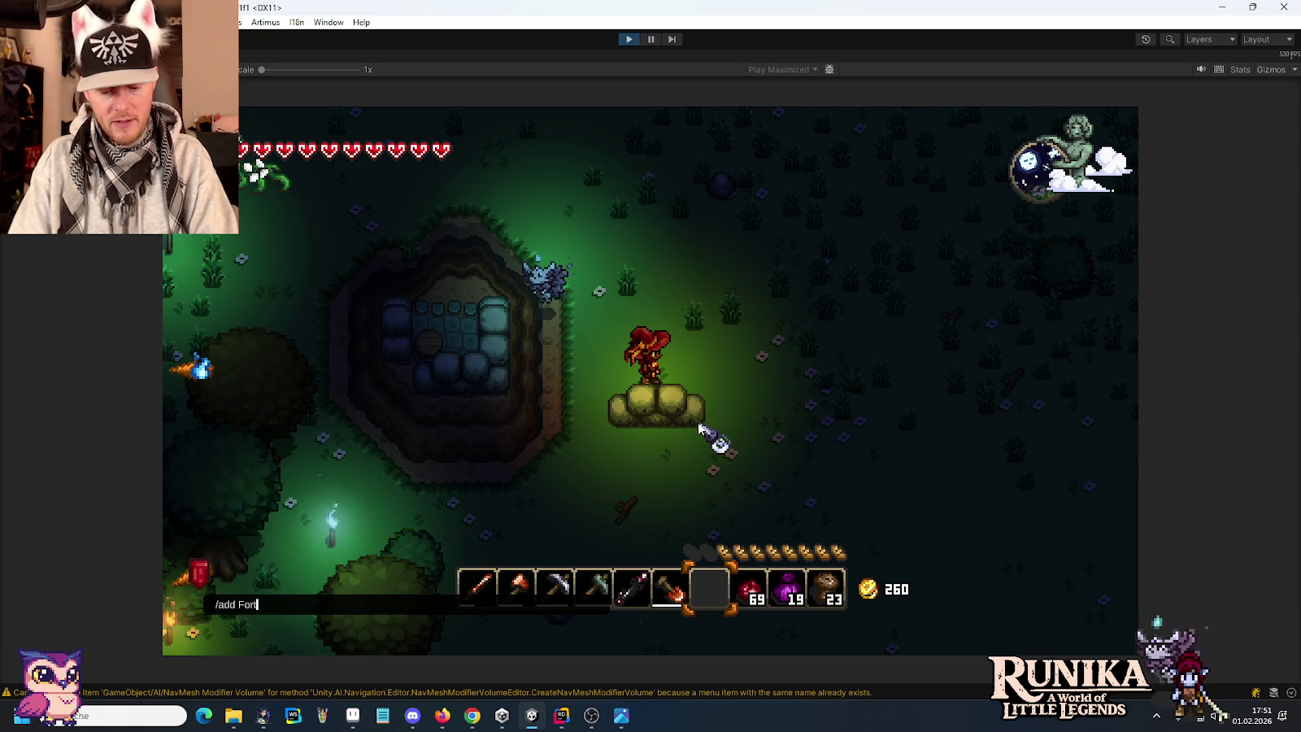
key(Return)
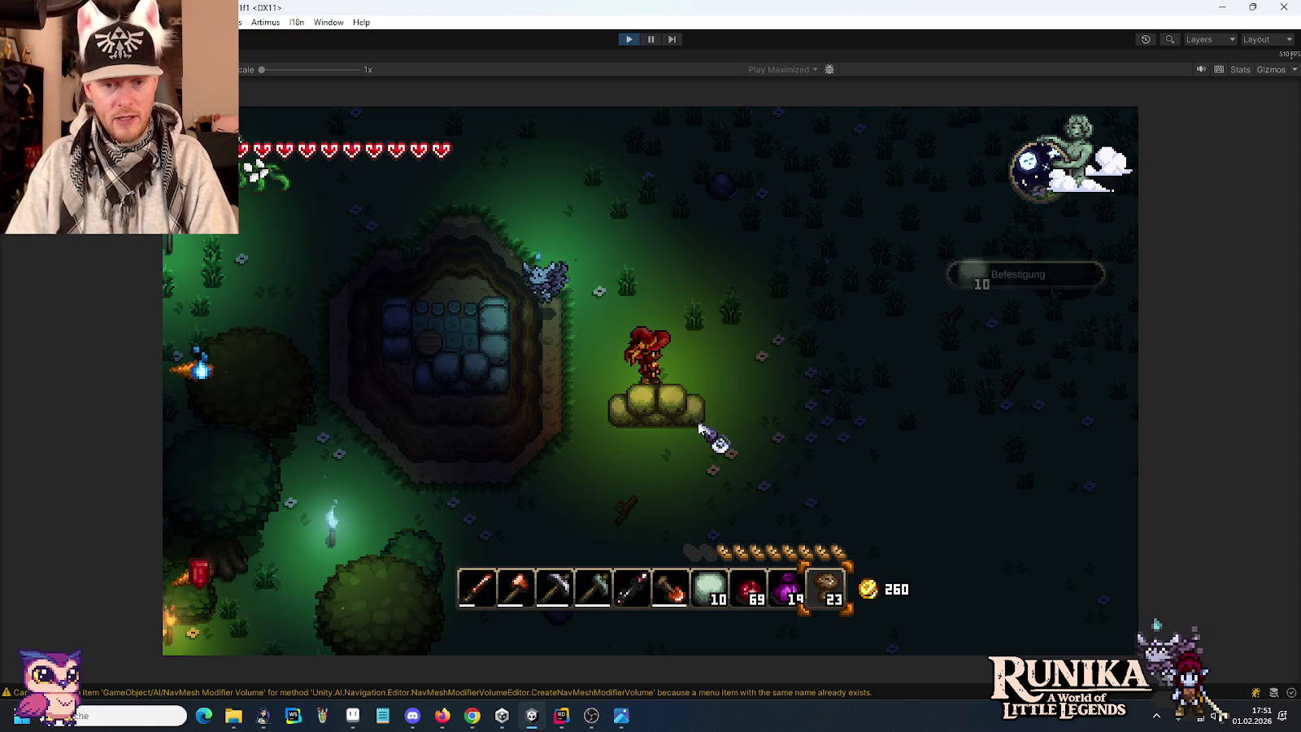
key(e)
key(e)
key(7)
key(d)
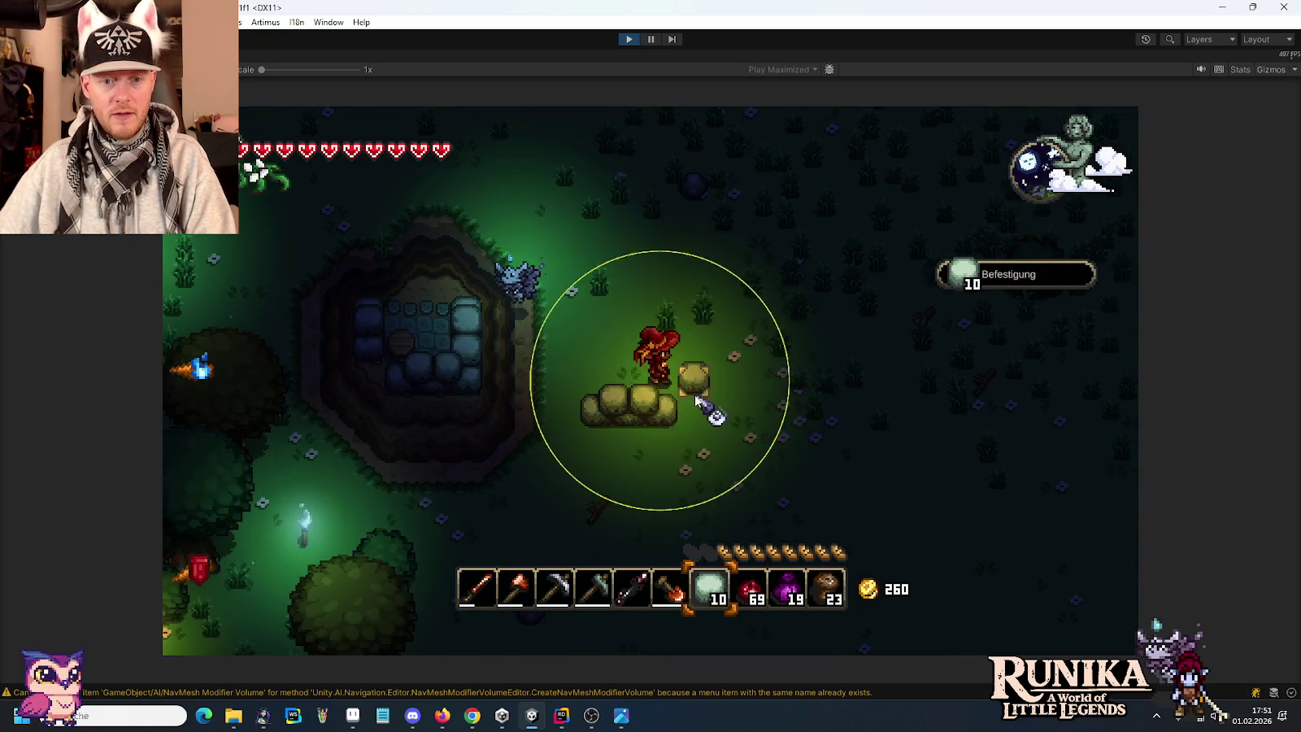
click(701, 424)
click(704, 422)
key(a)
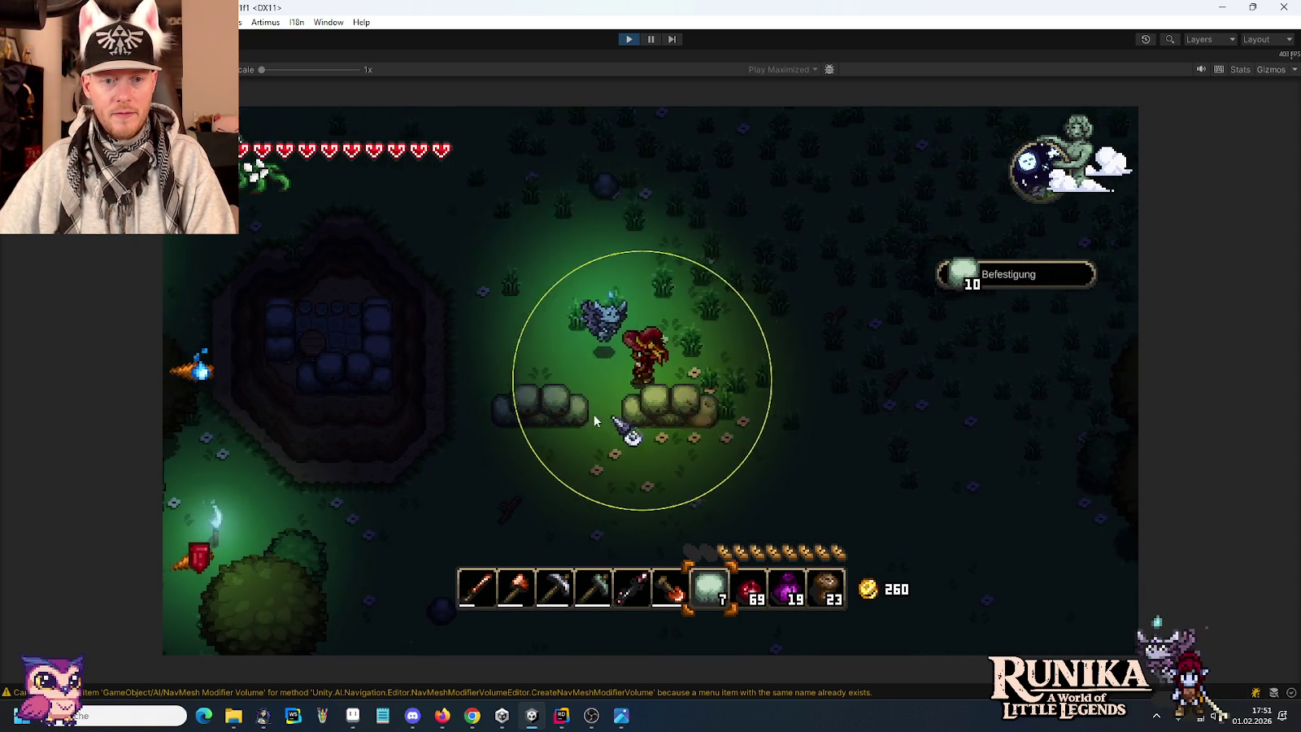
click(595, 429)
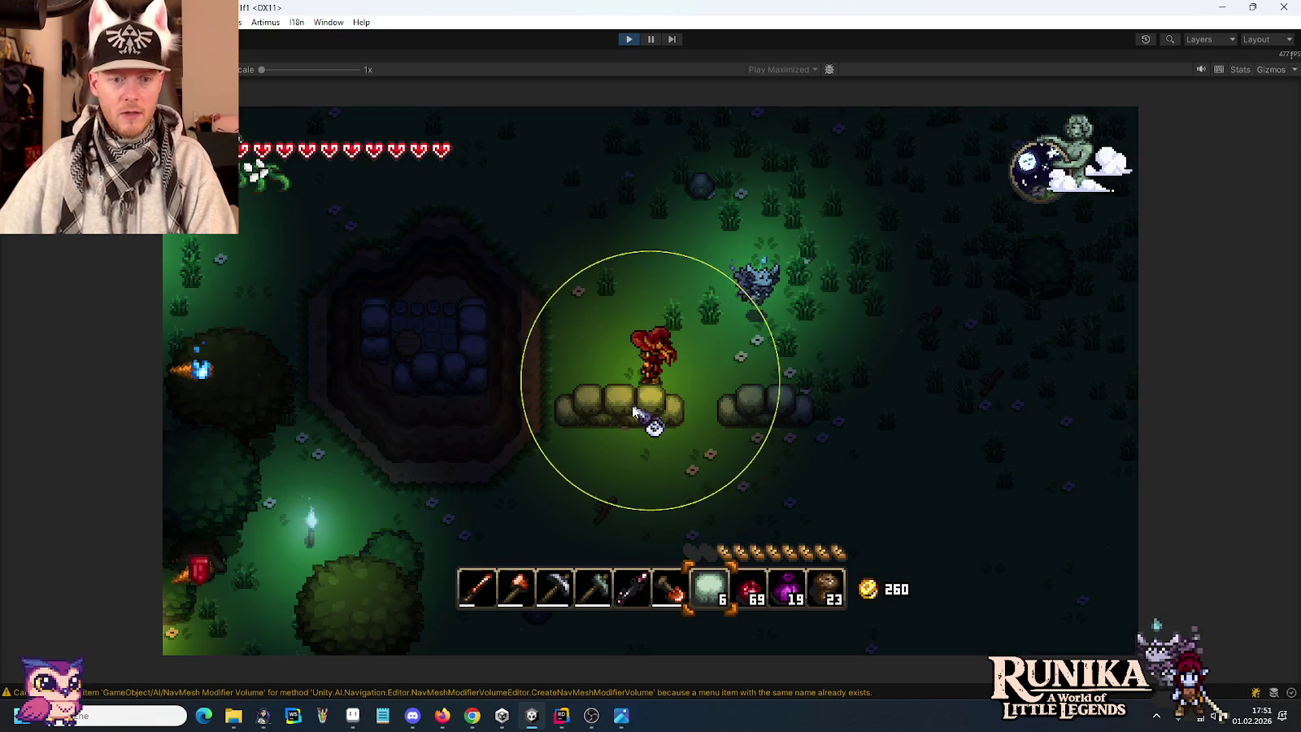
Obtain a Steinhocker with '/add StoneStool' and check it in the inventory.
text(/add StoneStool)
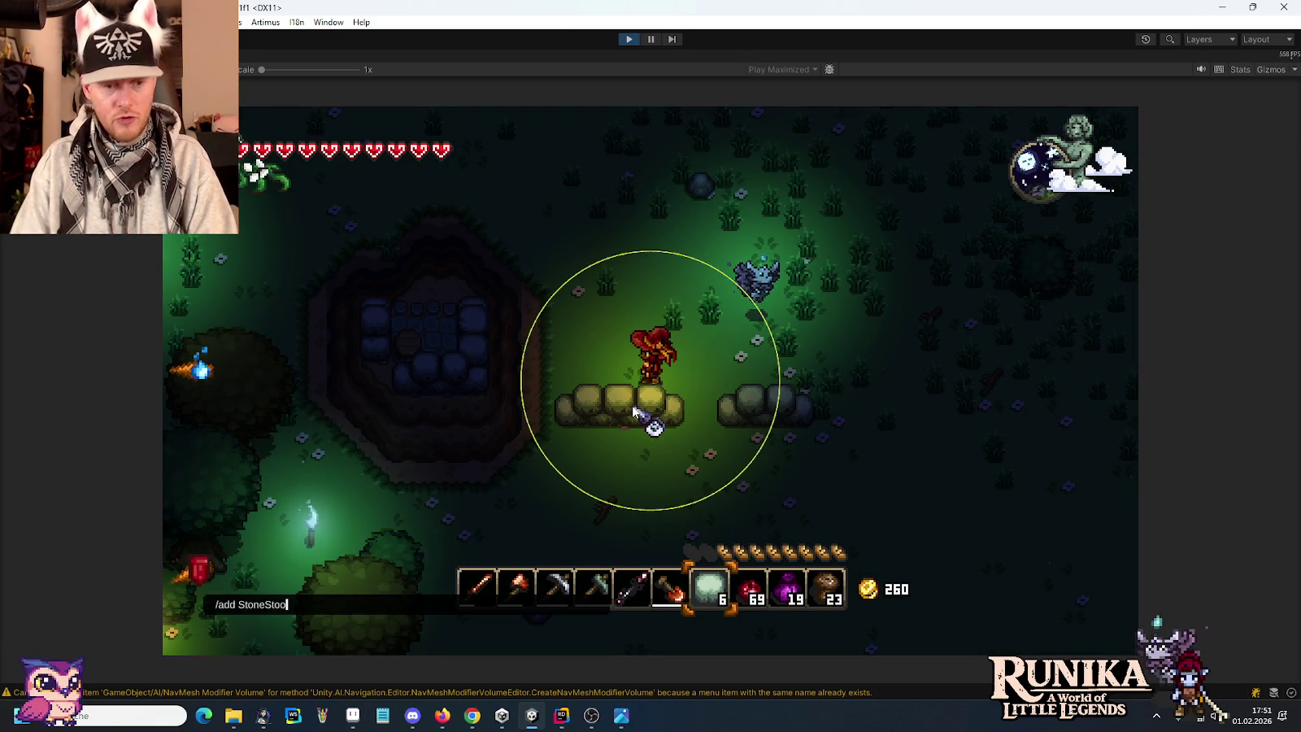
key(Return)
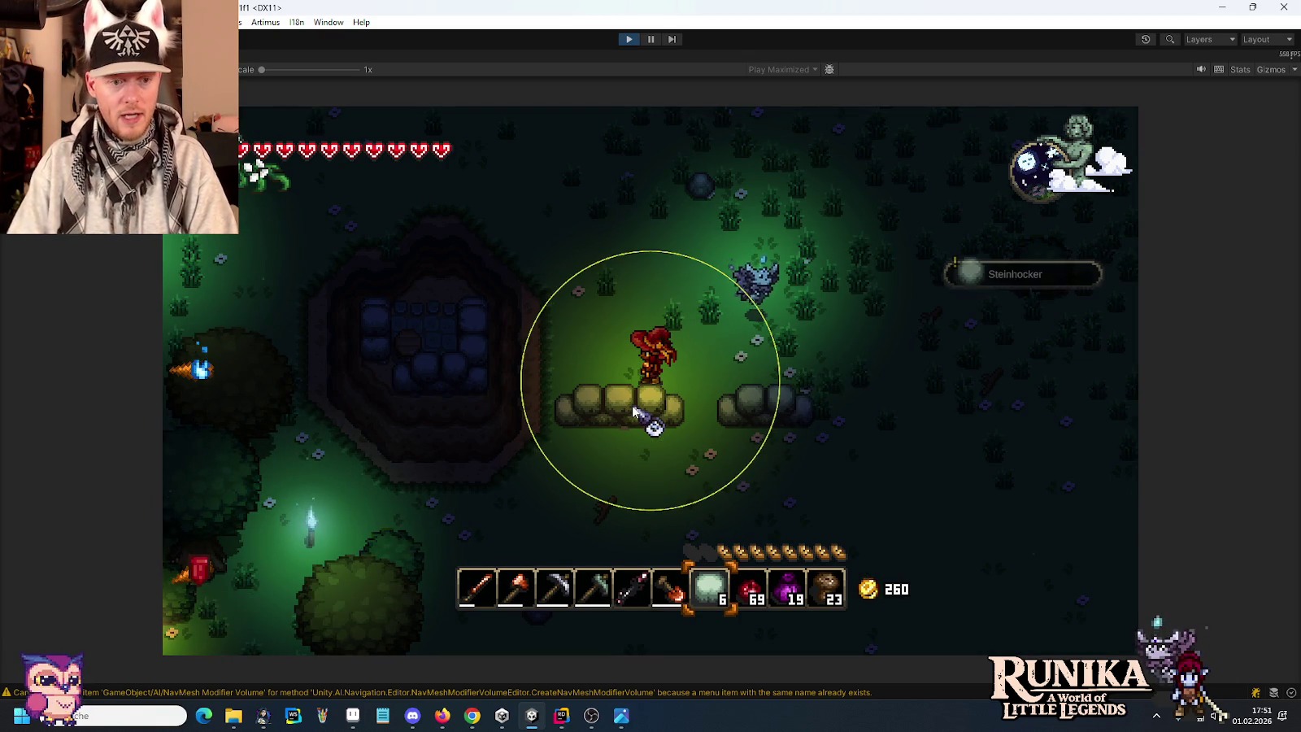
key(e)
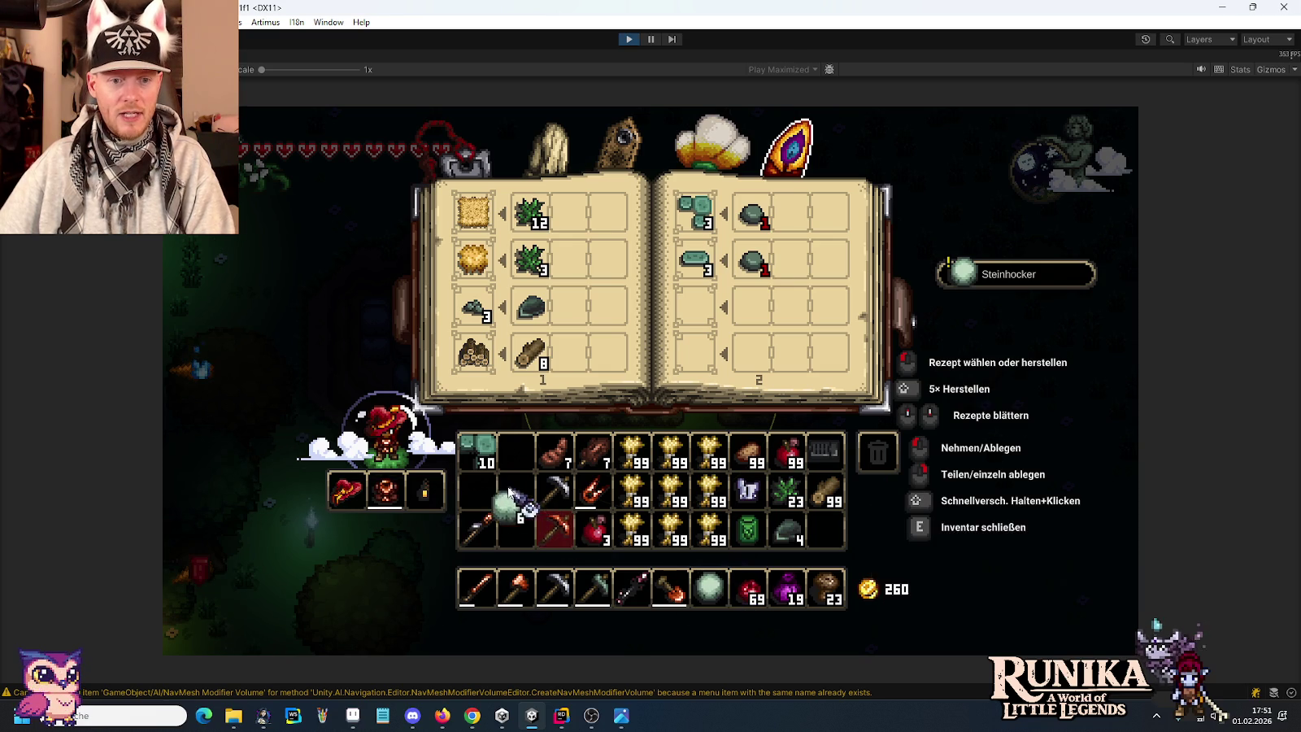
Close the inventory and place the stone stool (Steinhocker) into the wall gap beside the house.
key(e)
right_click(697, 413)
key(d)
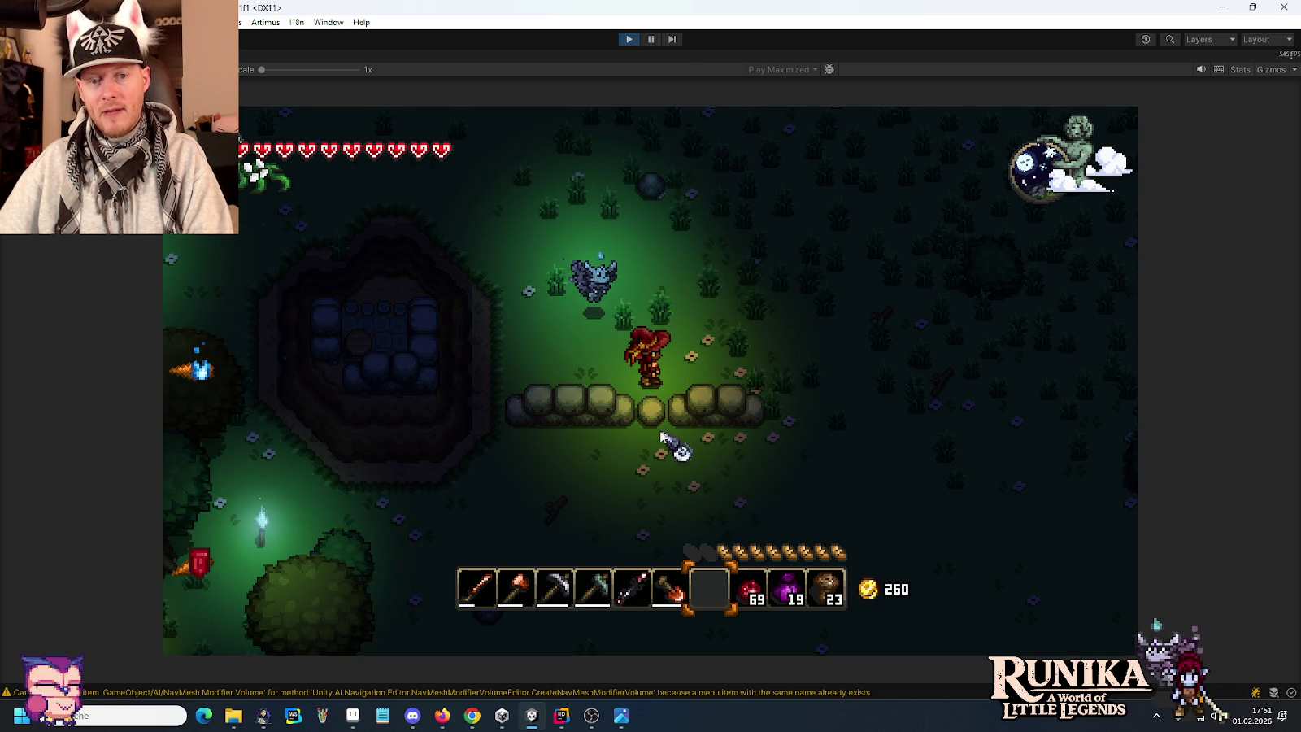
Walk the character along the finished fortification wall to inspect it.
key(d)
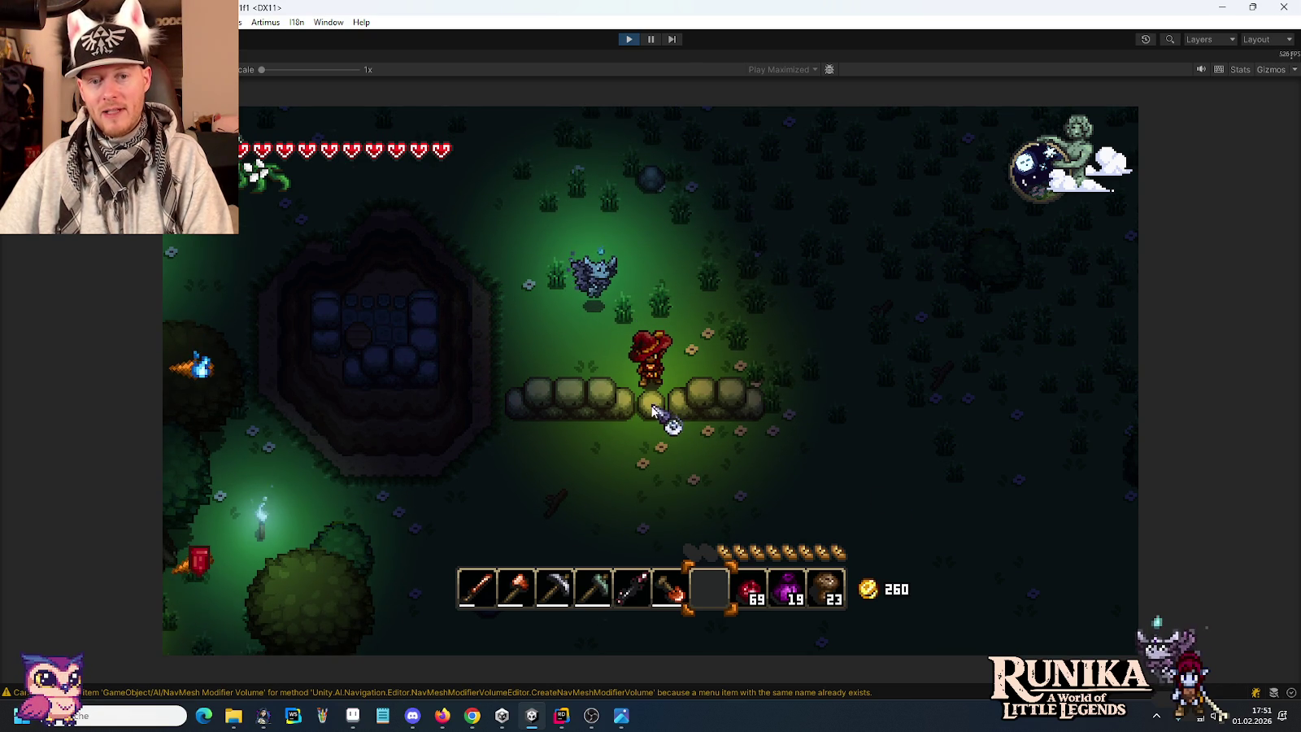
key(s)
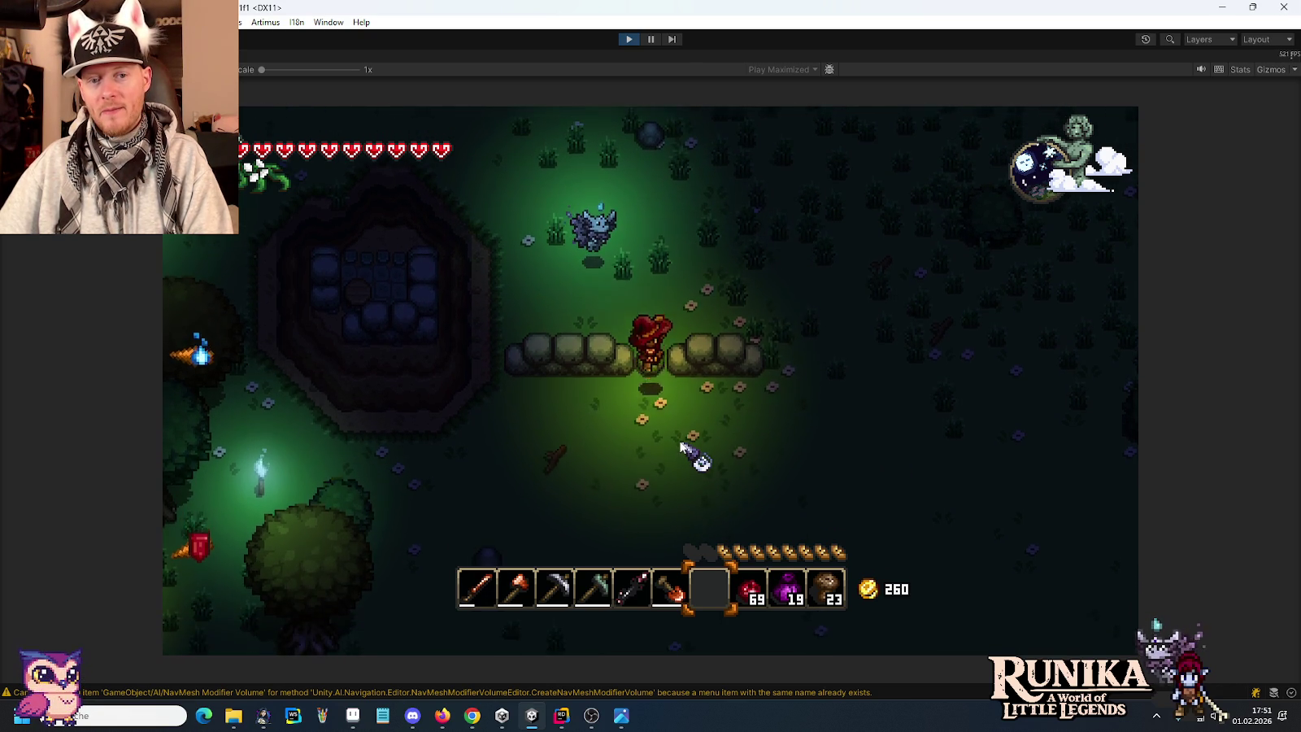
key(a)
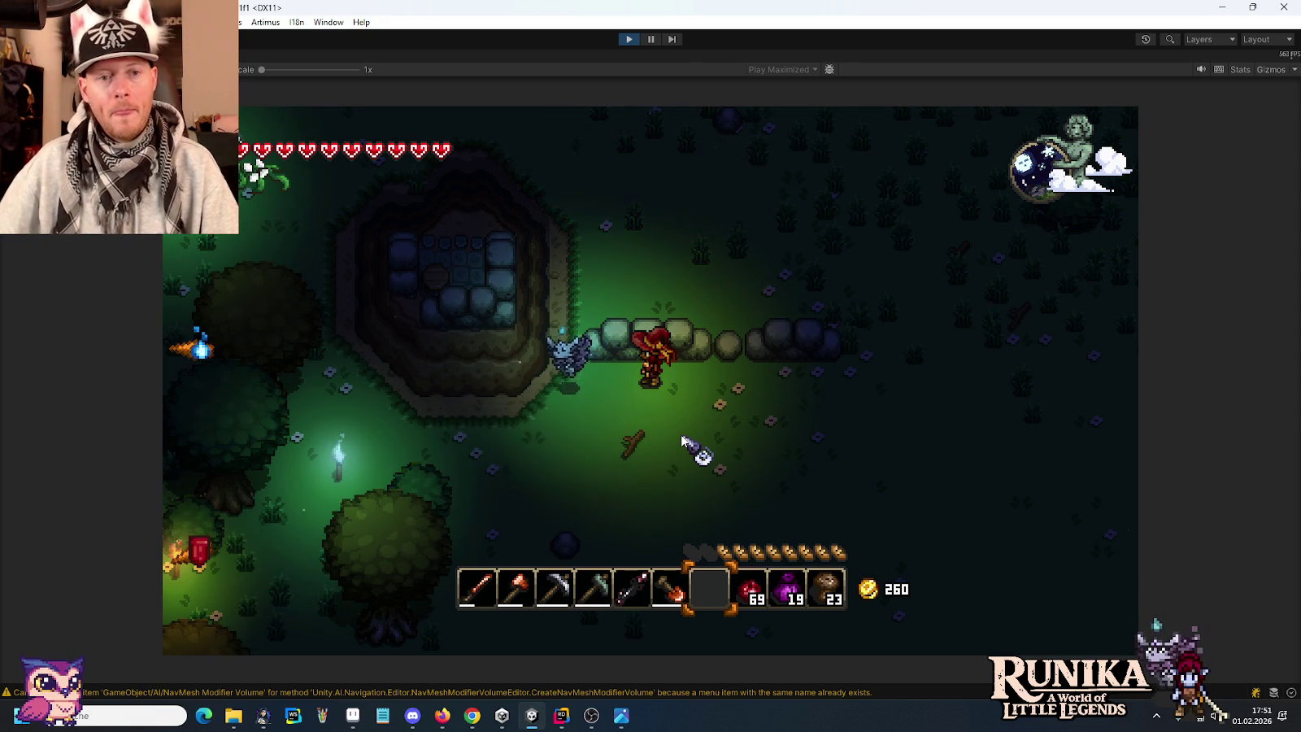
key(a)
key(s)
key(a)
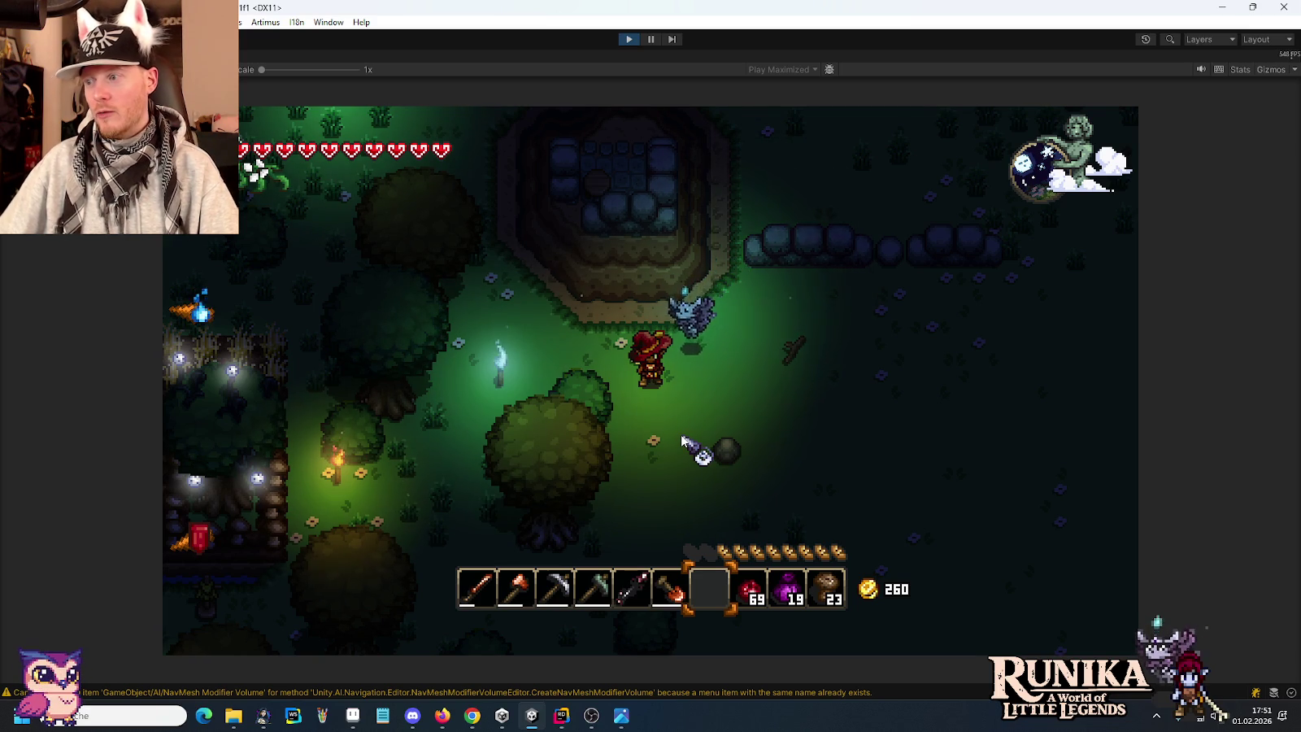
Walk back toward the house and stop the running game.
key(w)
key(d)
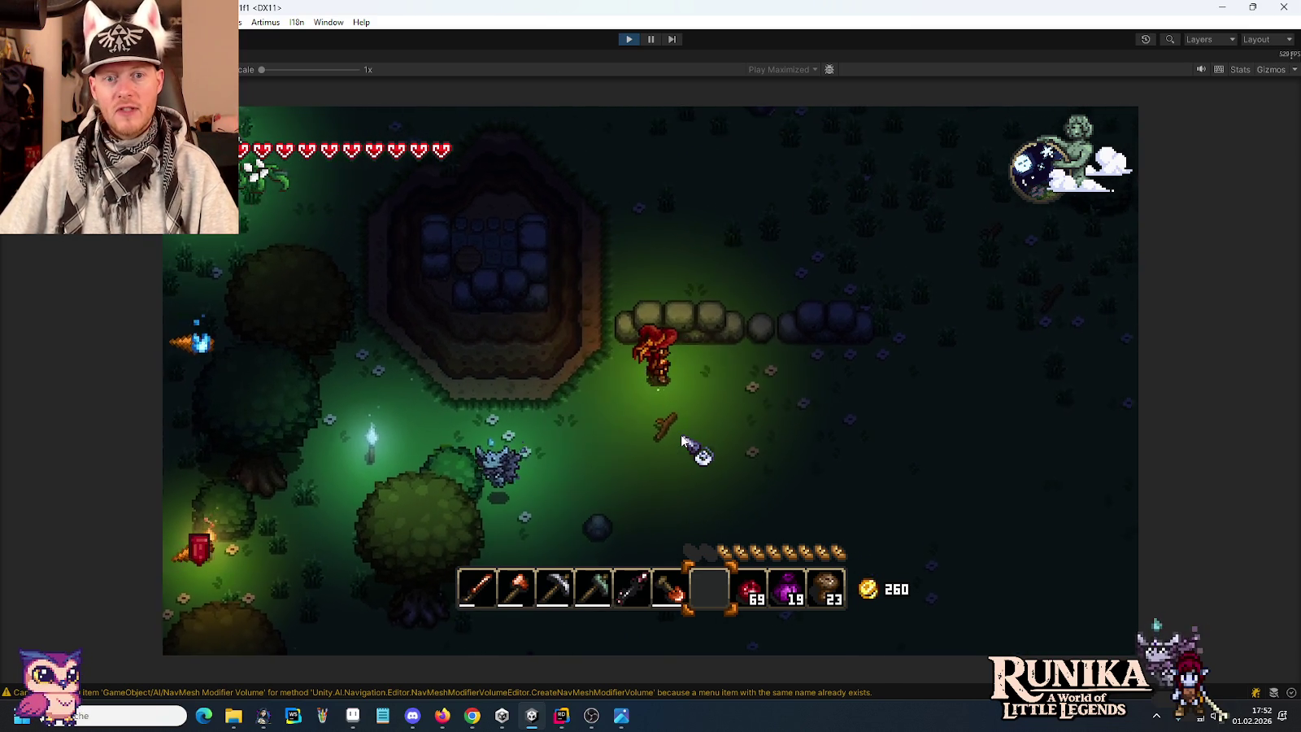
key(a)
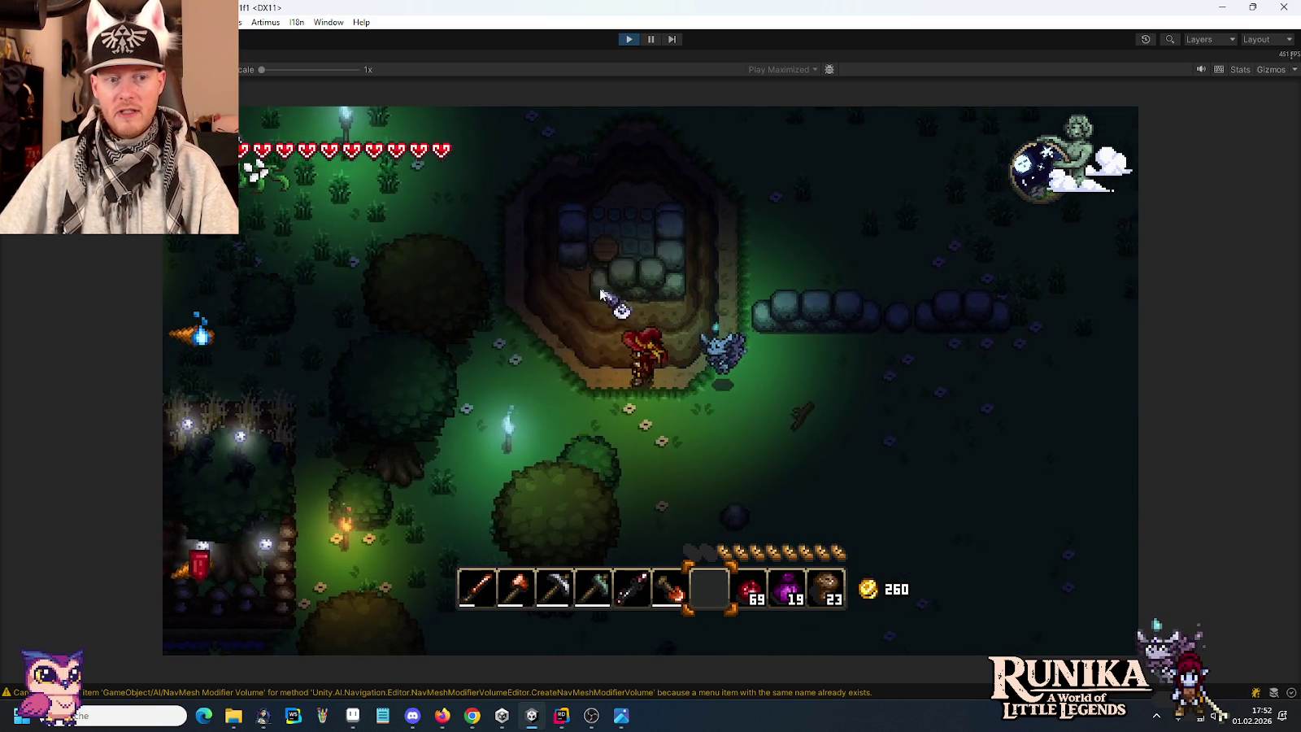
click(630, 40)
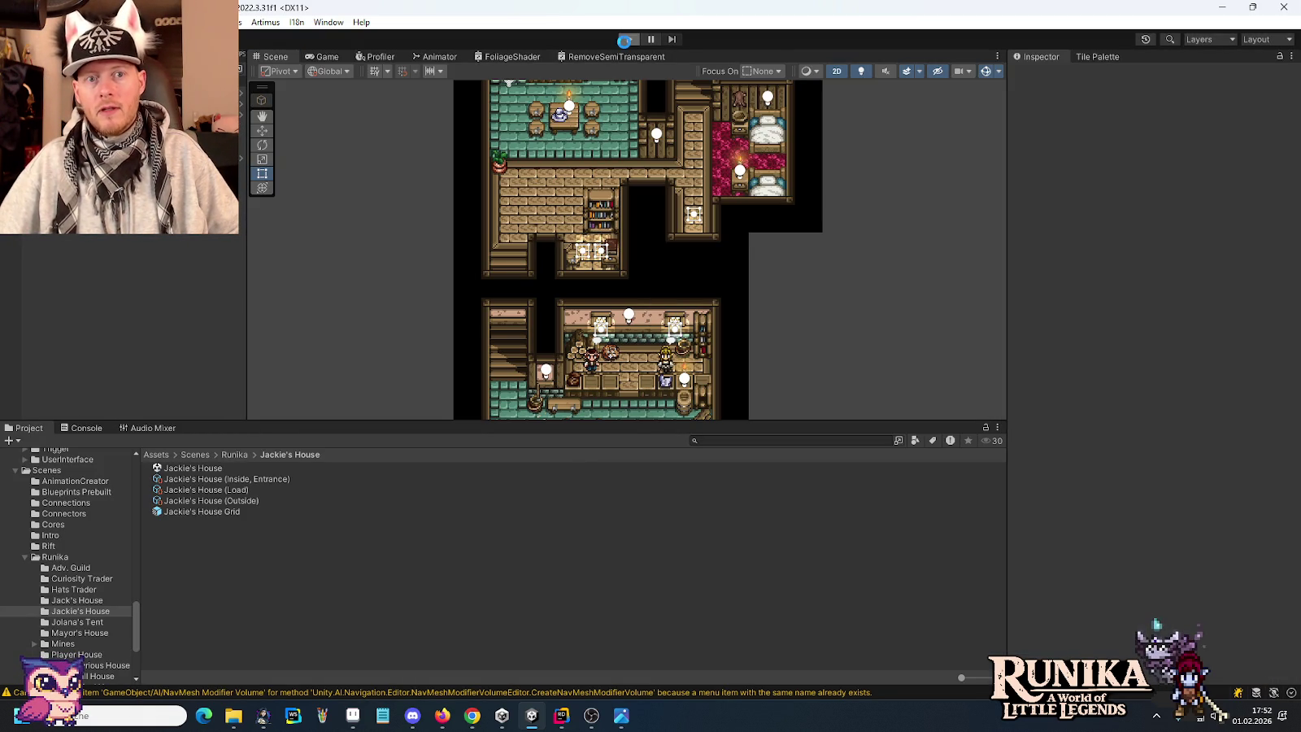
Restart Play mode and load a saved game from the Laden menu.
click(624, 40)
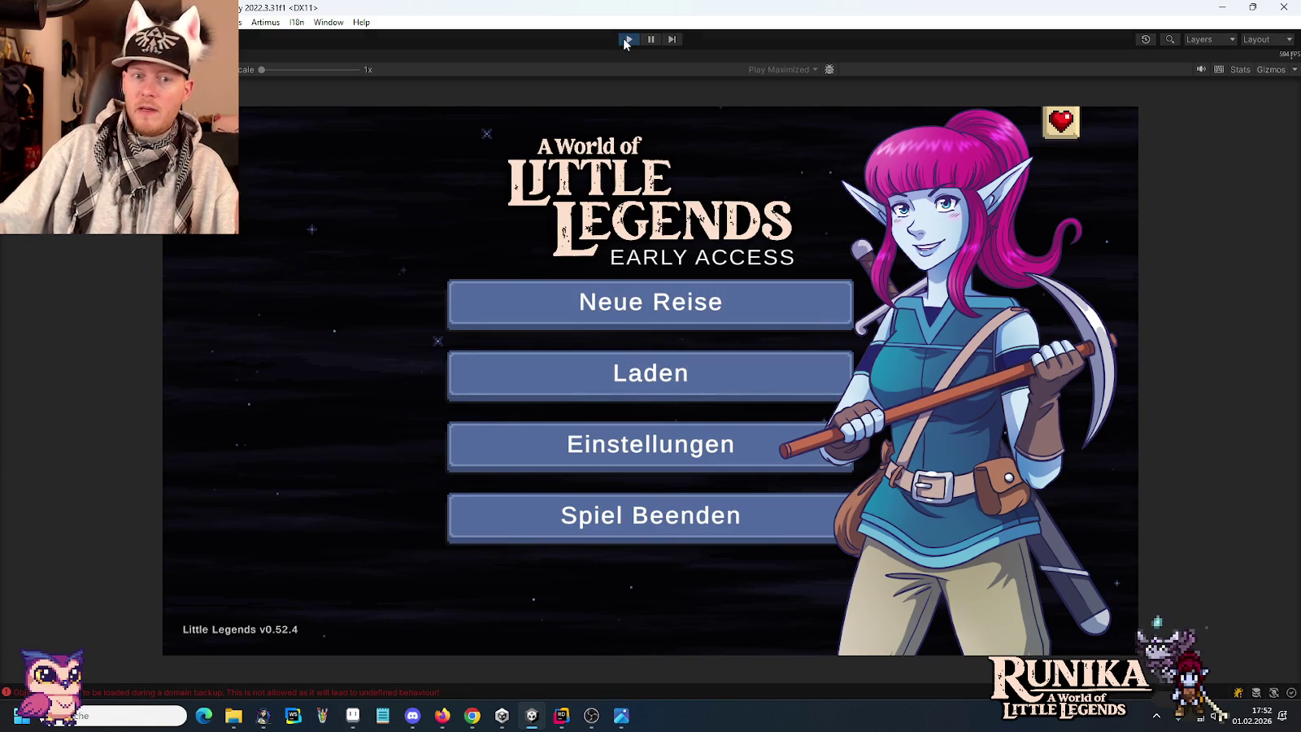
click(613, 374)
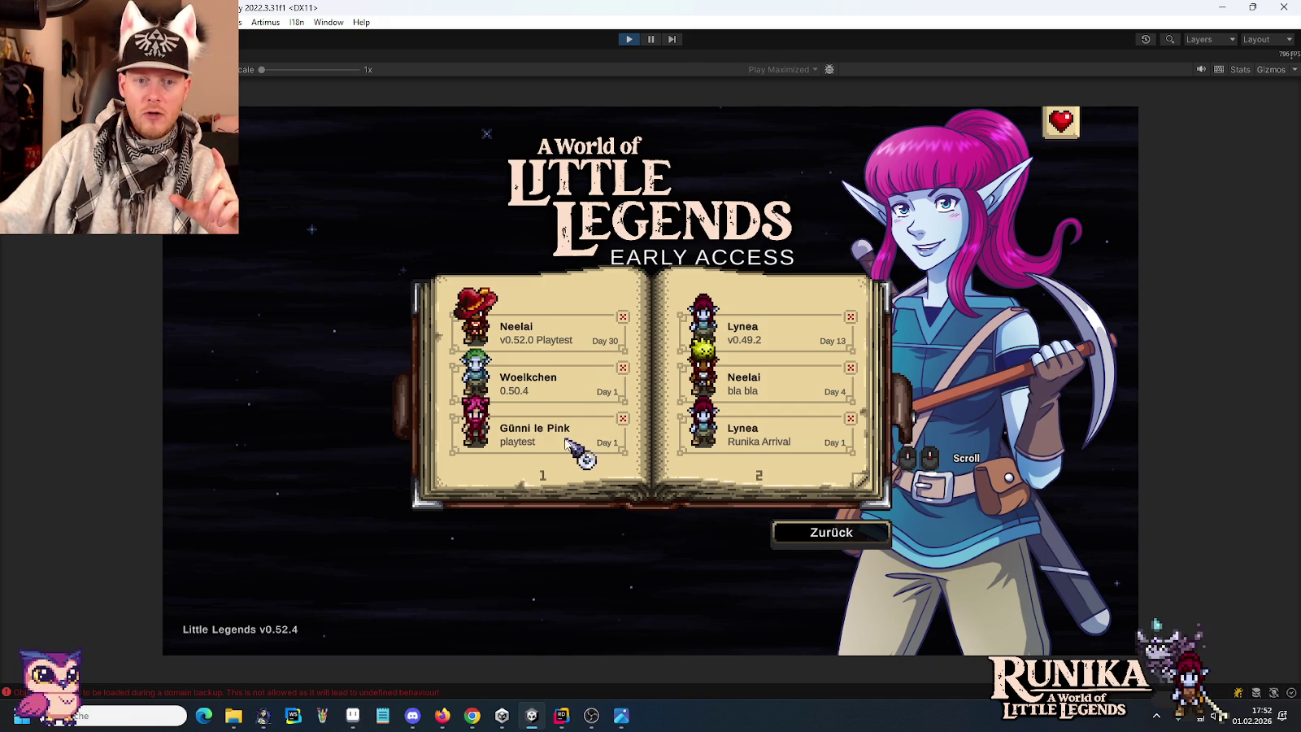
click(757, 333)
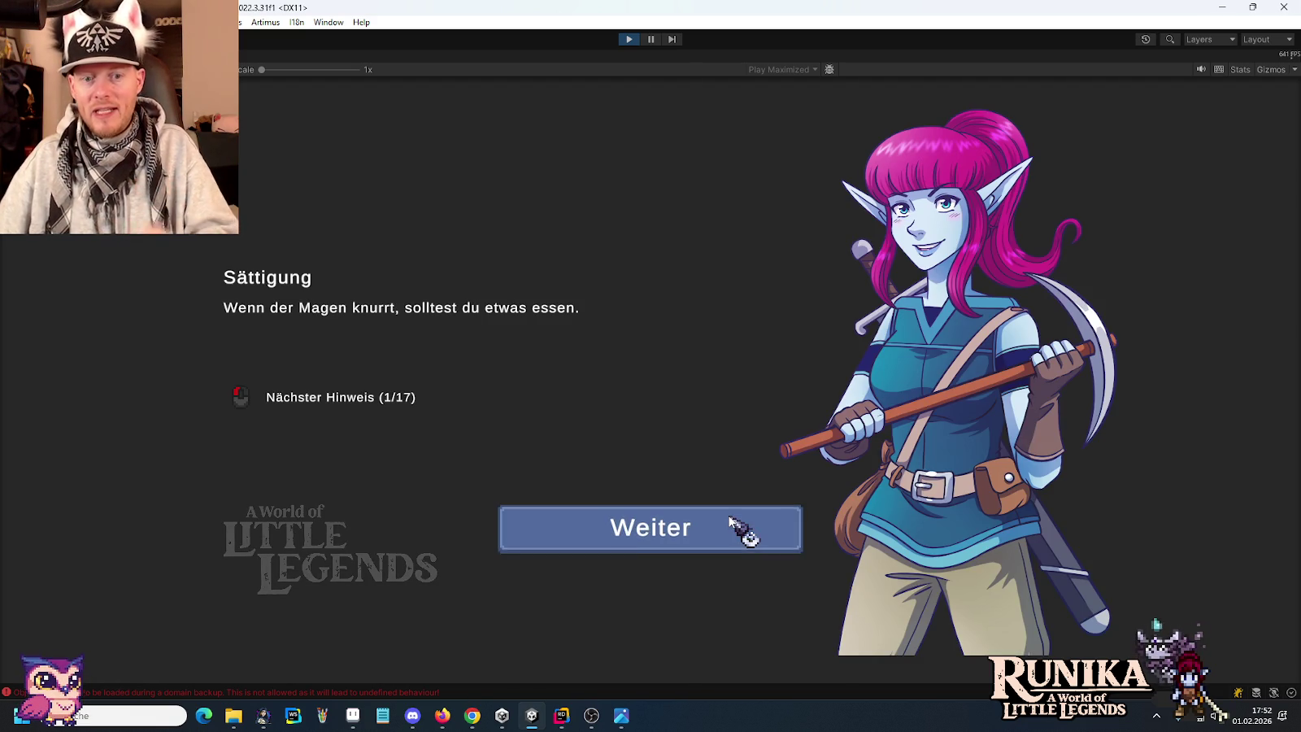
Dismiss the Weiter hint screen and walk through the cornfield rows.
click(735, 527)
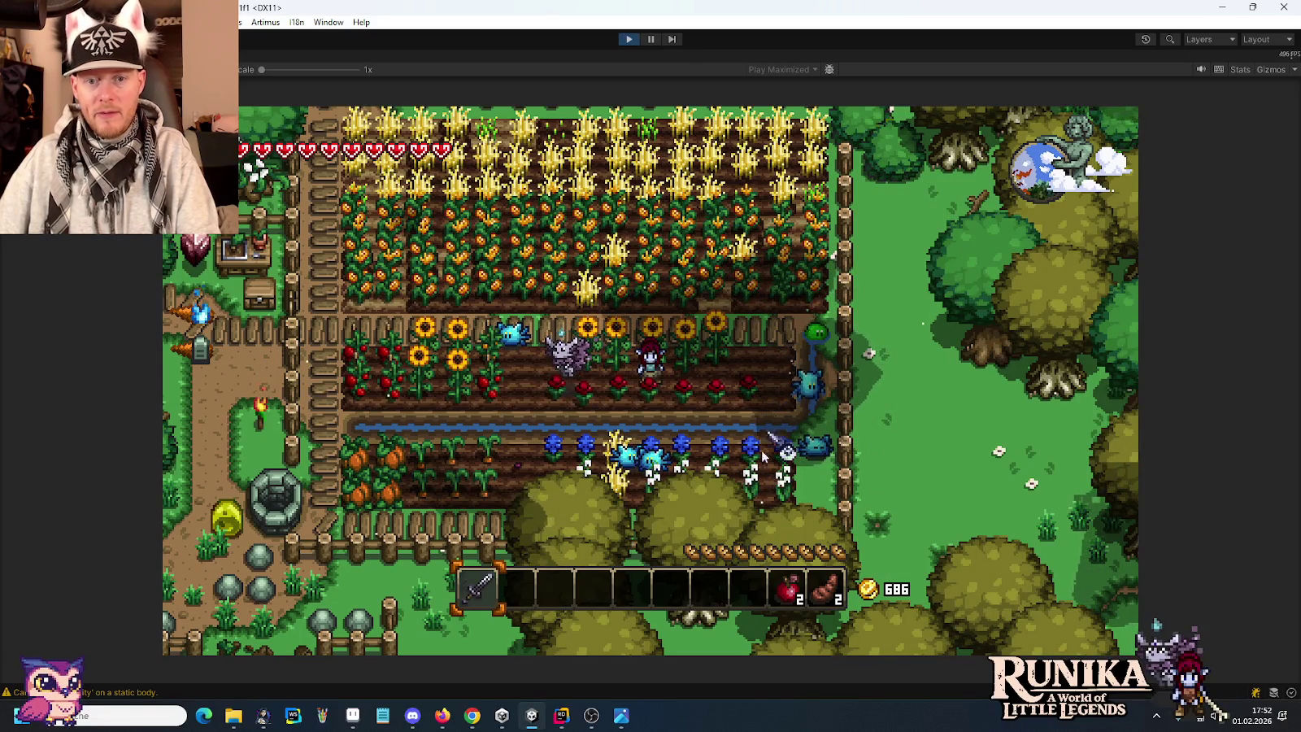
key(w)
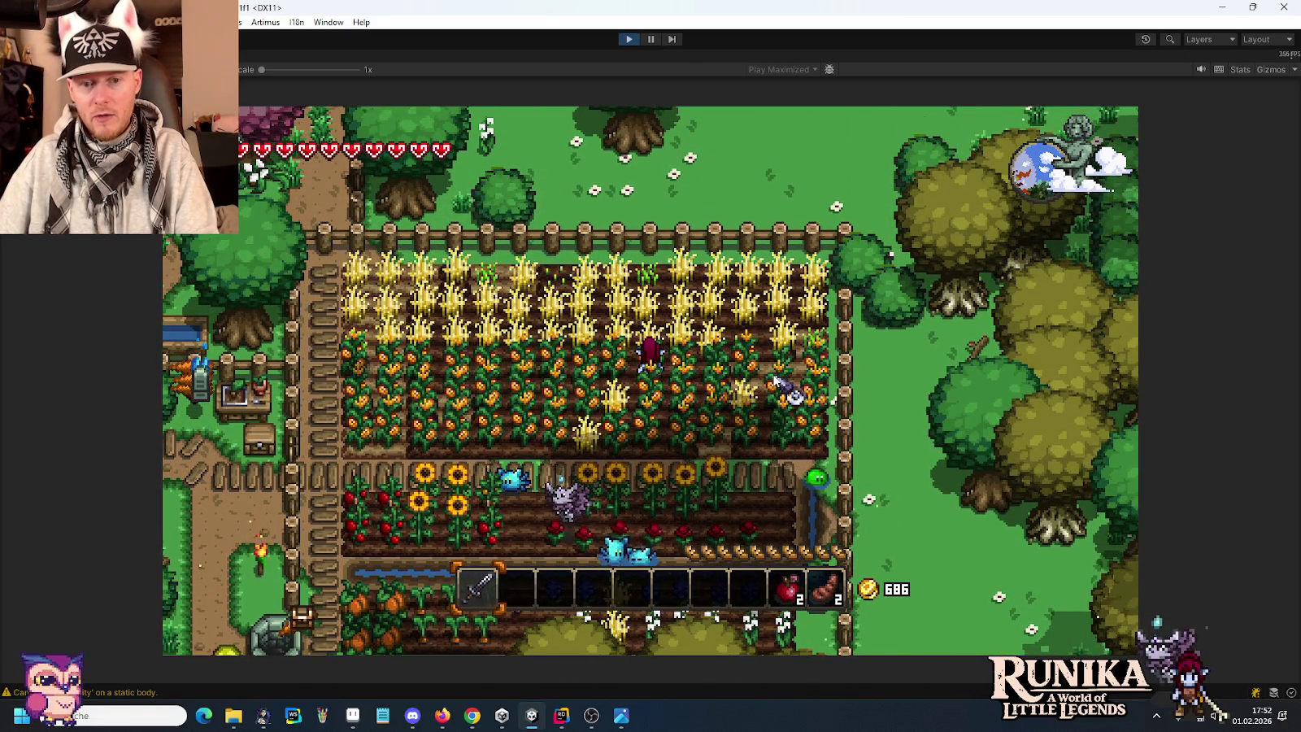
key(a)
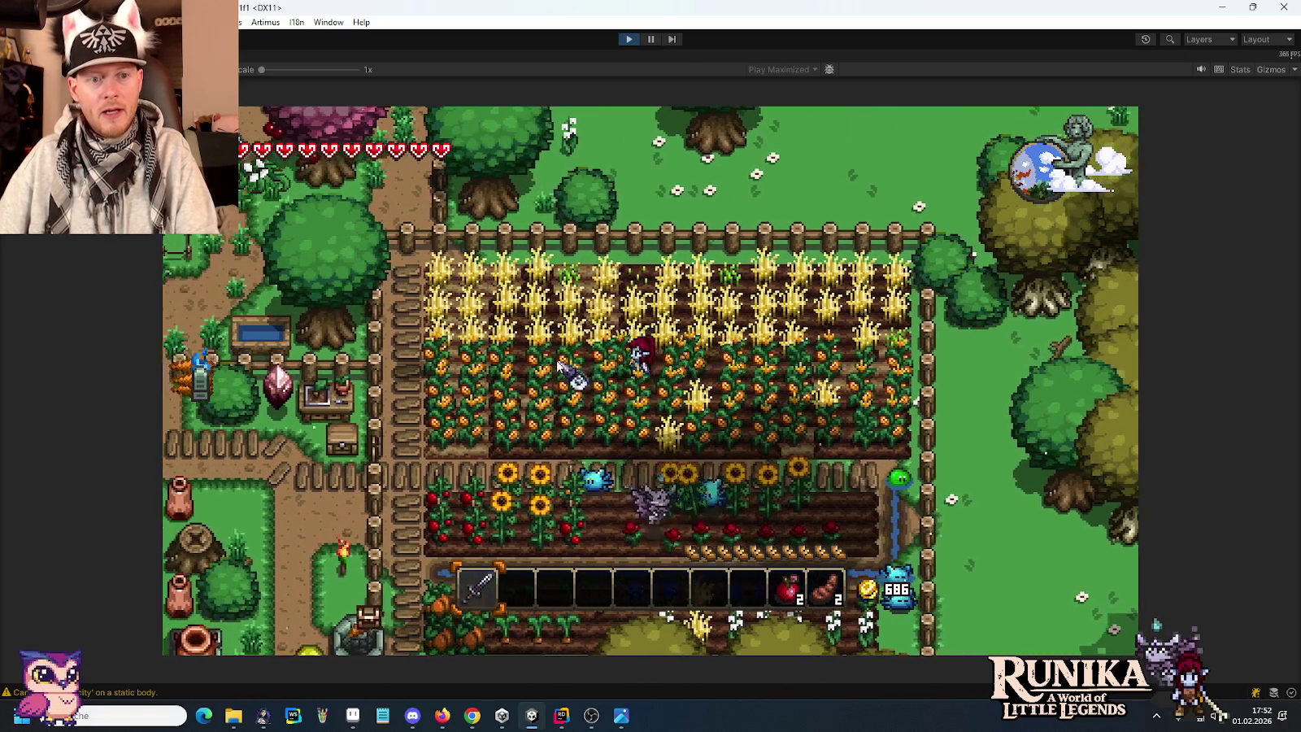
key(w)
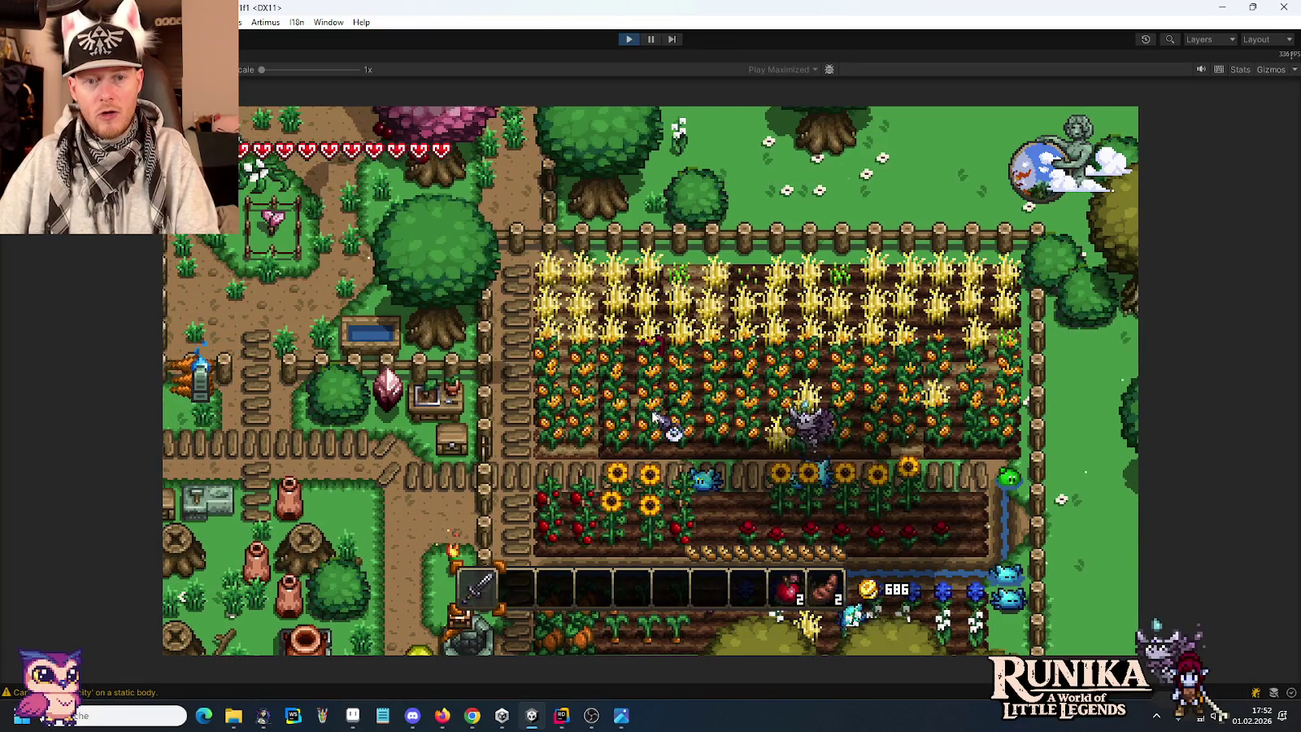
key(a)
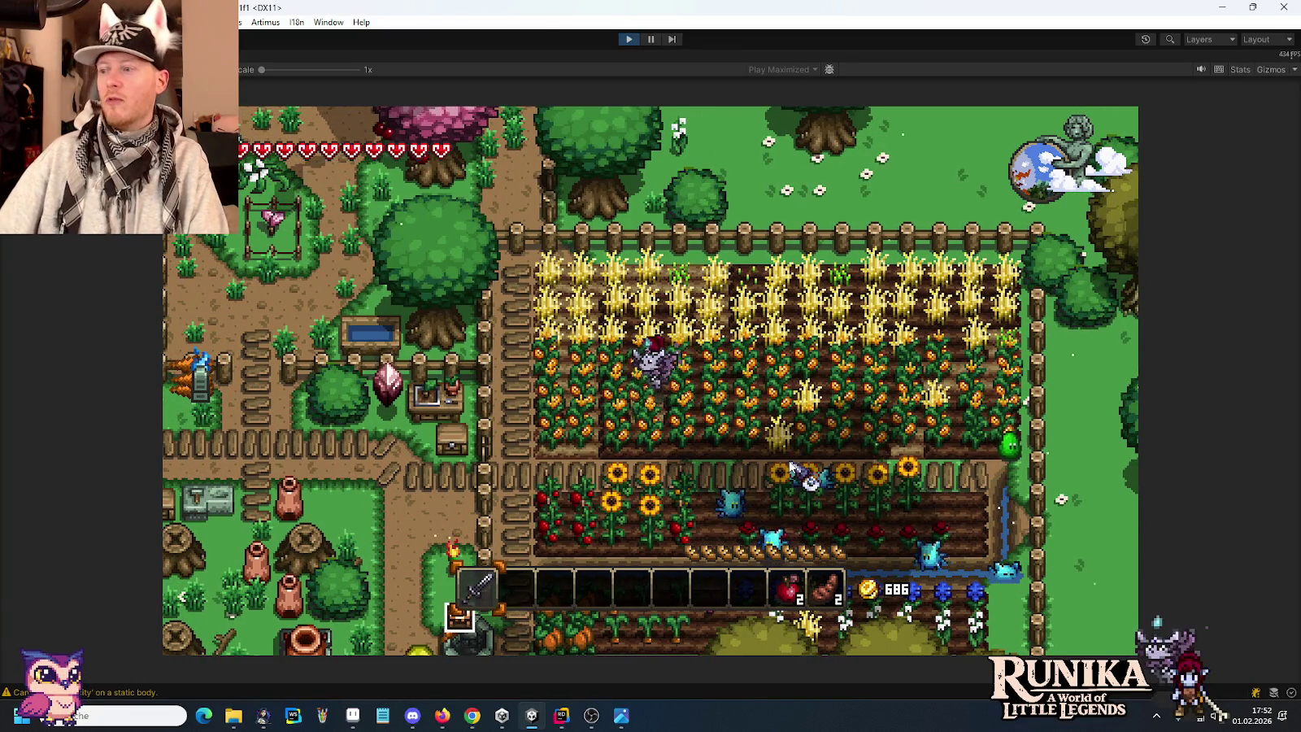
key(a)
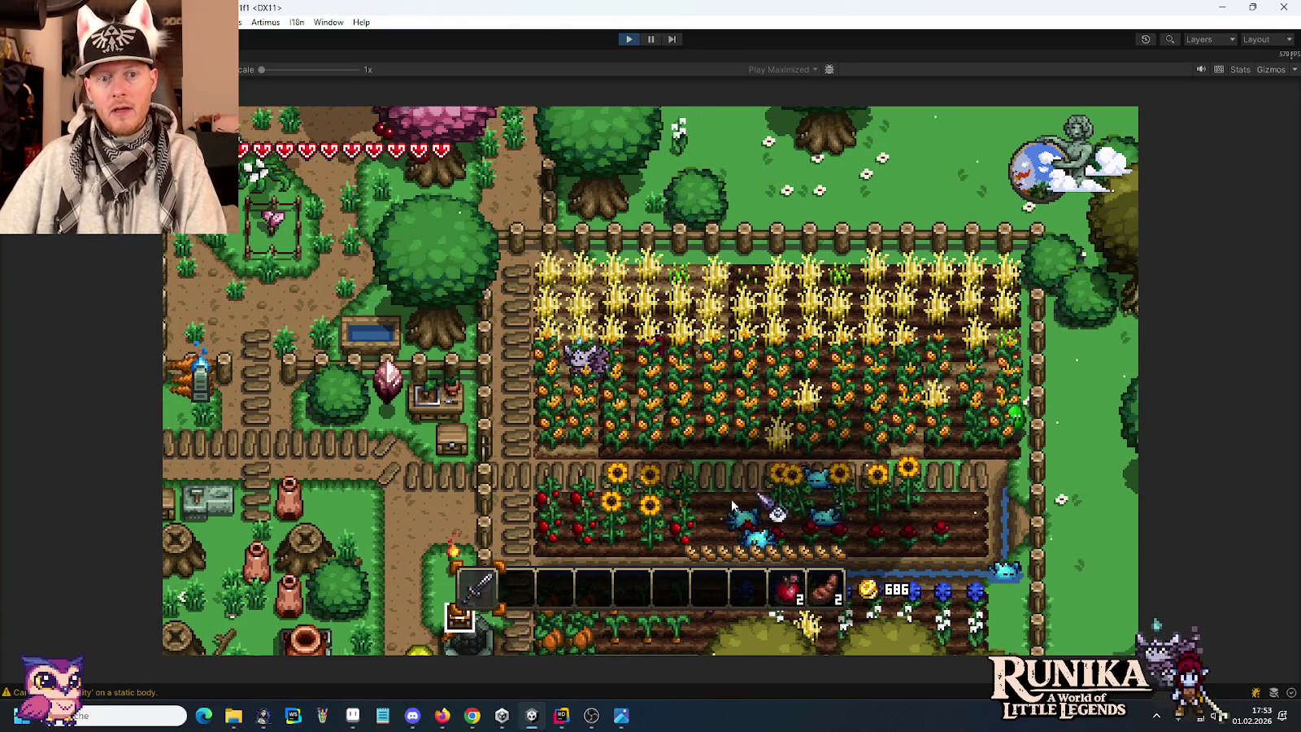
key(s)
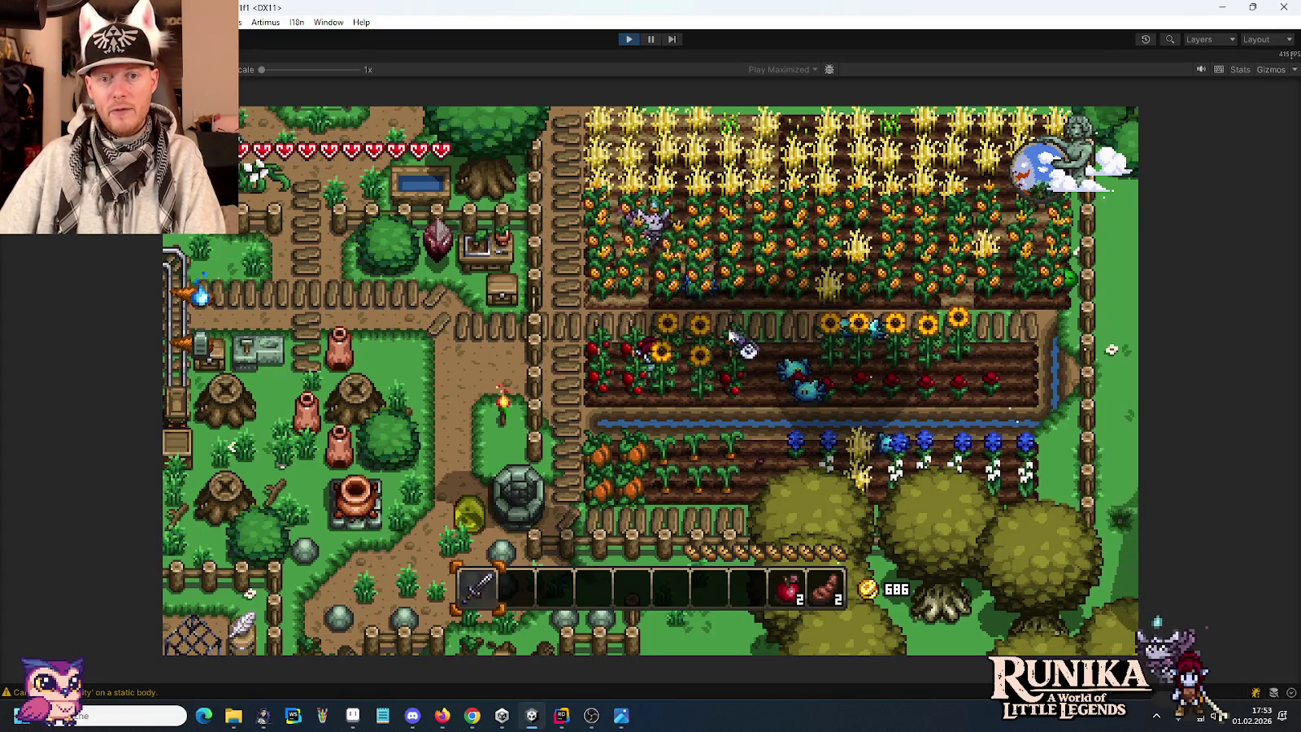
Cross the wheat field and walk along the crop rows, harvesting corn cobs.
key(w+d)
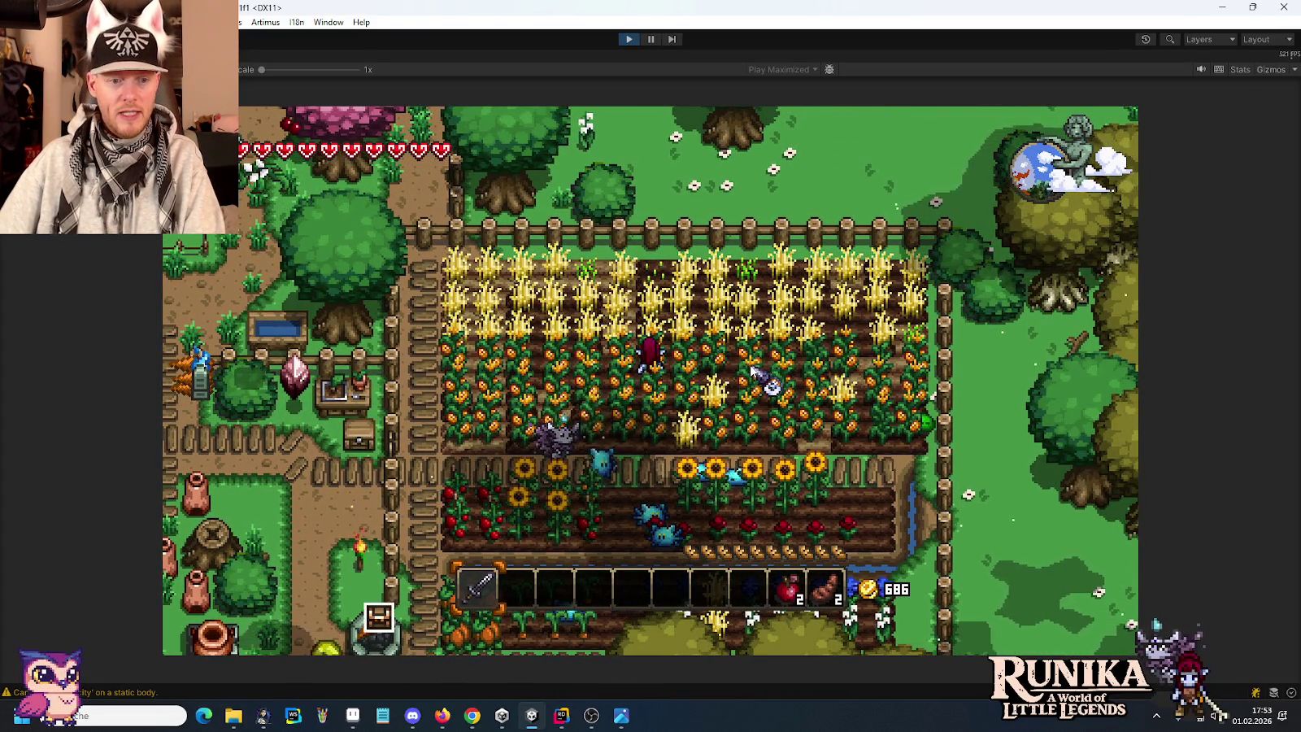
key(w)
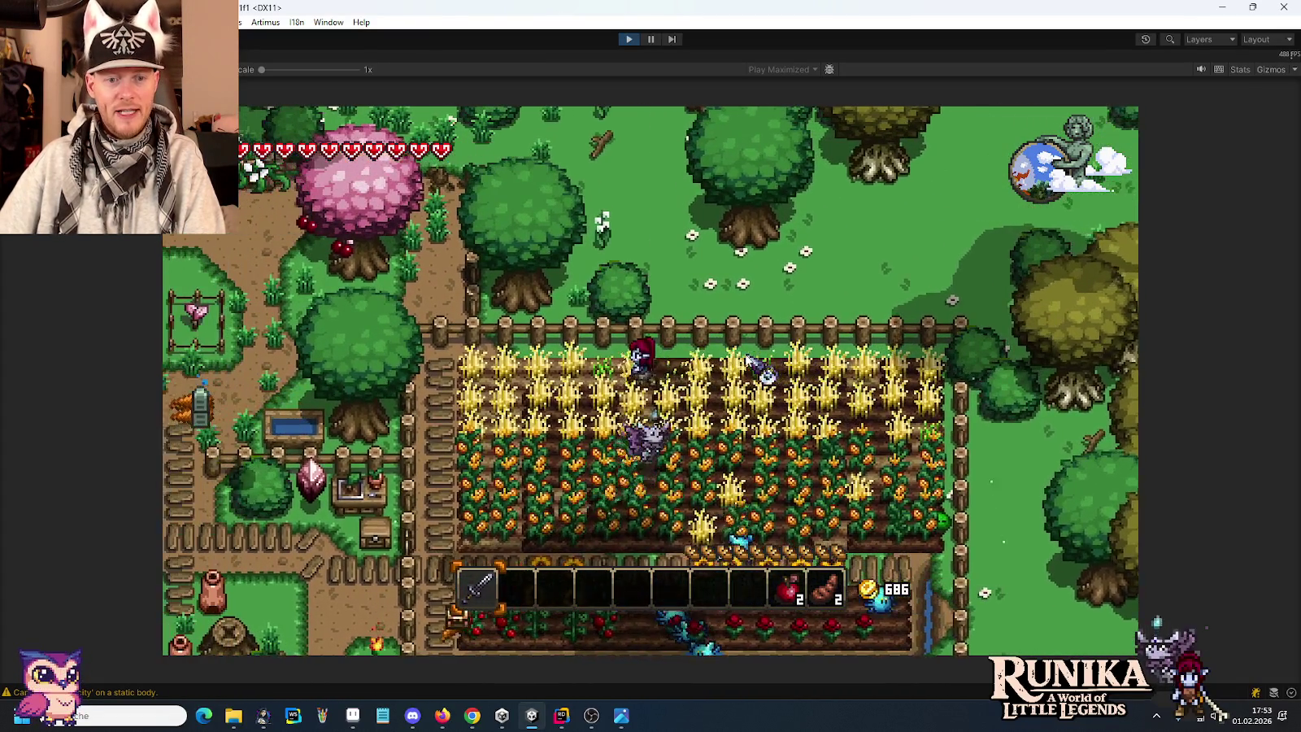
key(s+a)
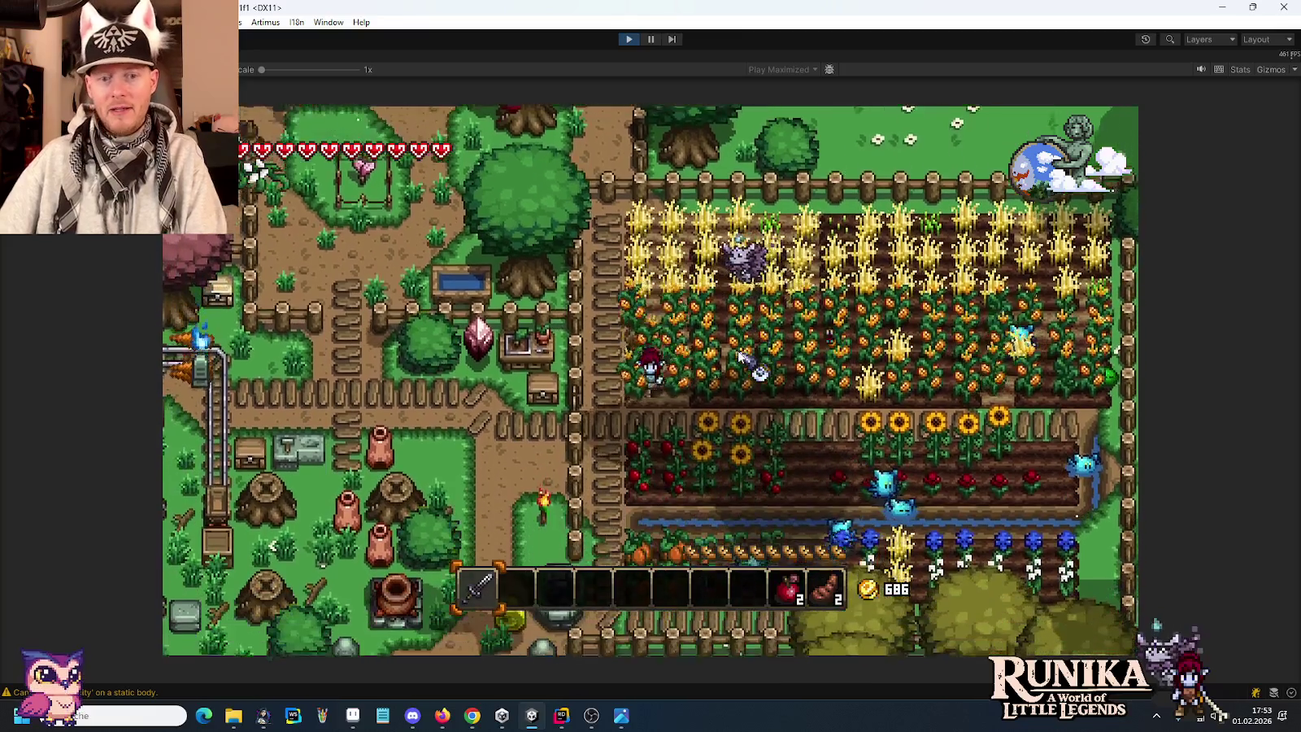
key(s)
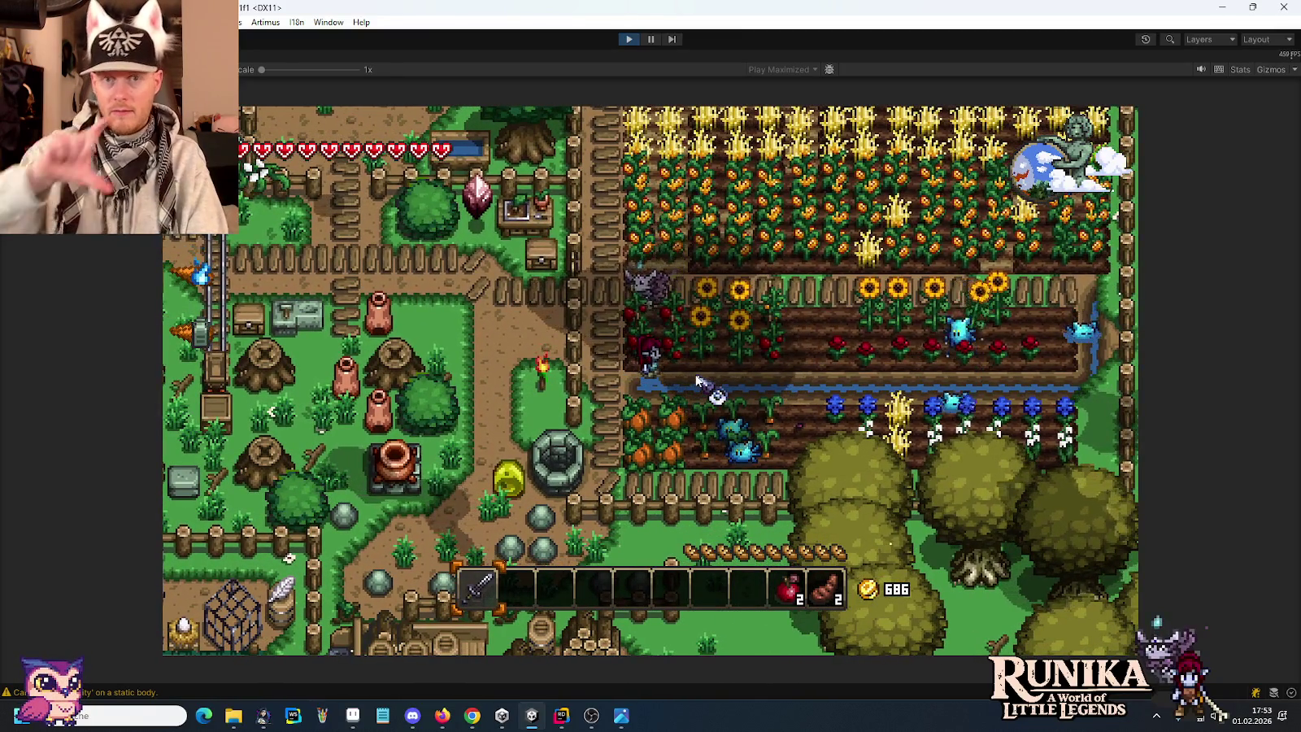
key(d)
key(d)
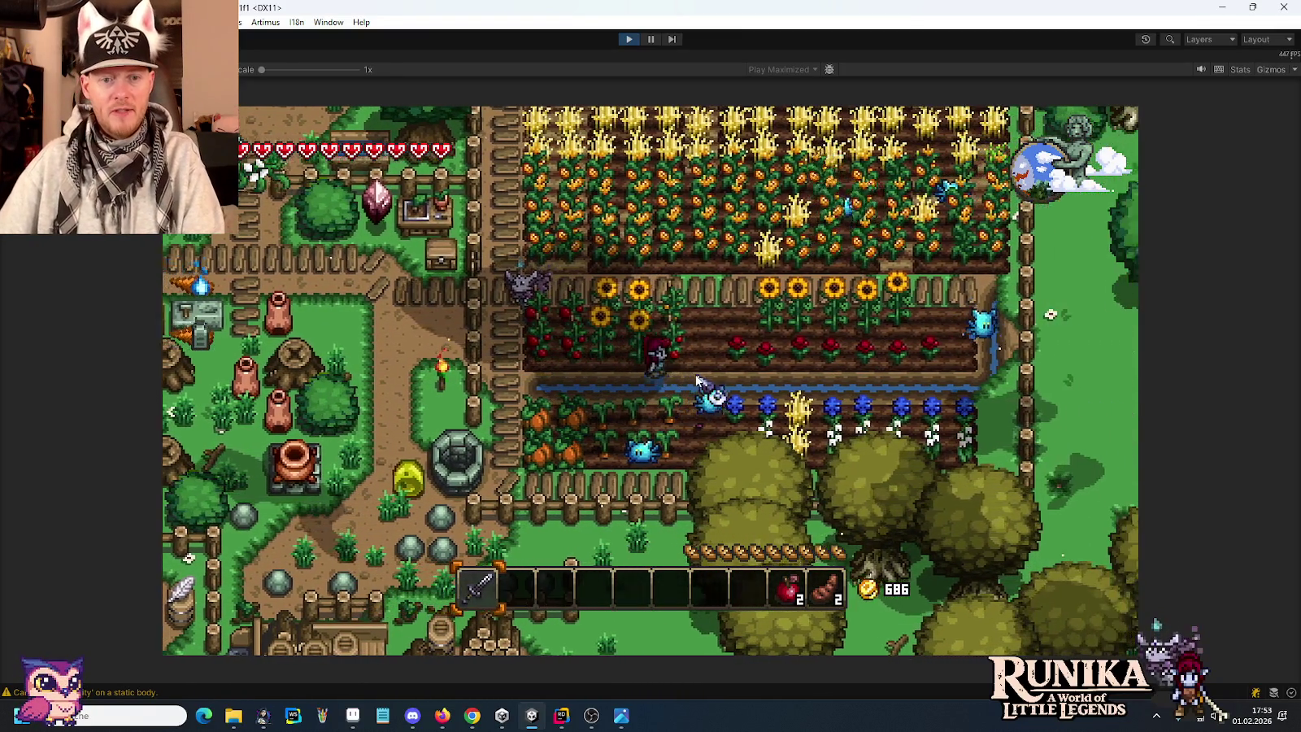
key(d)
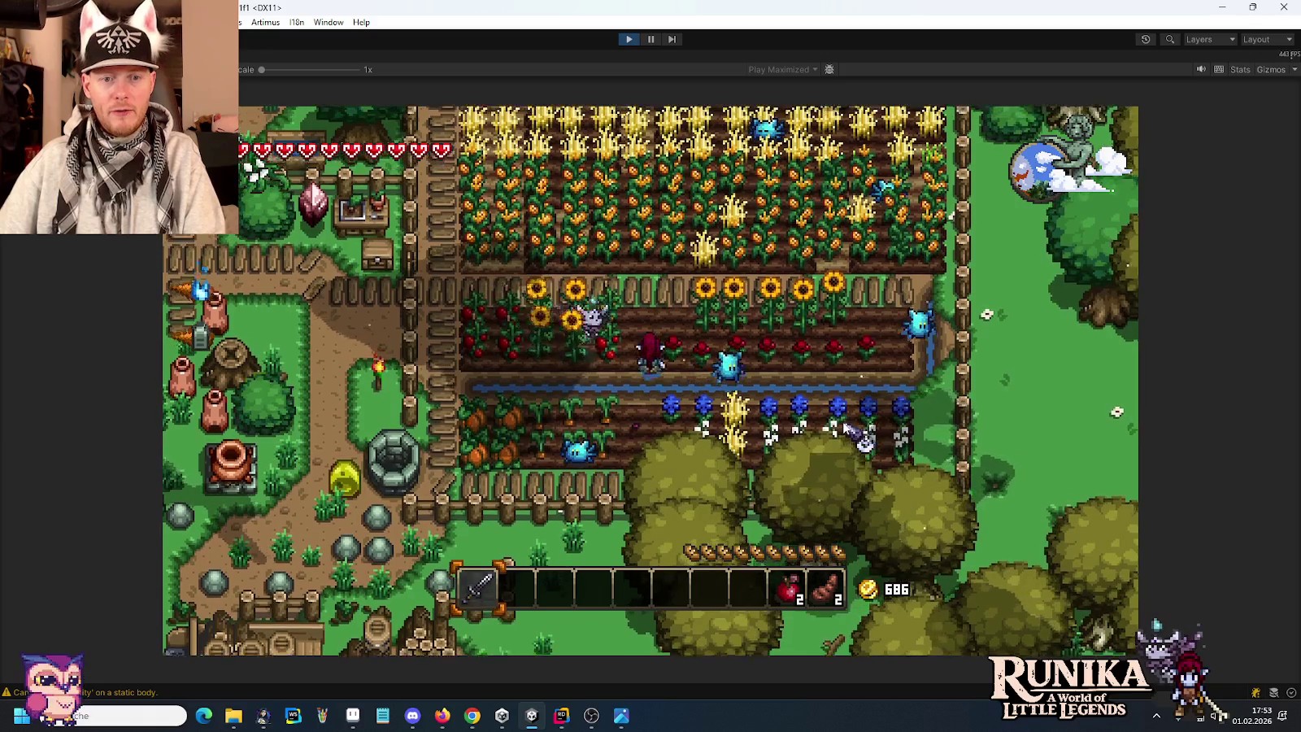
key(w)
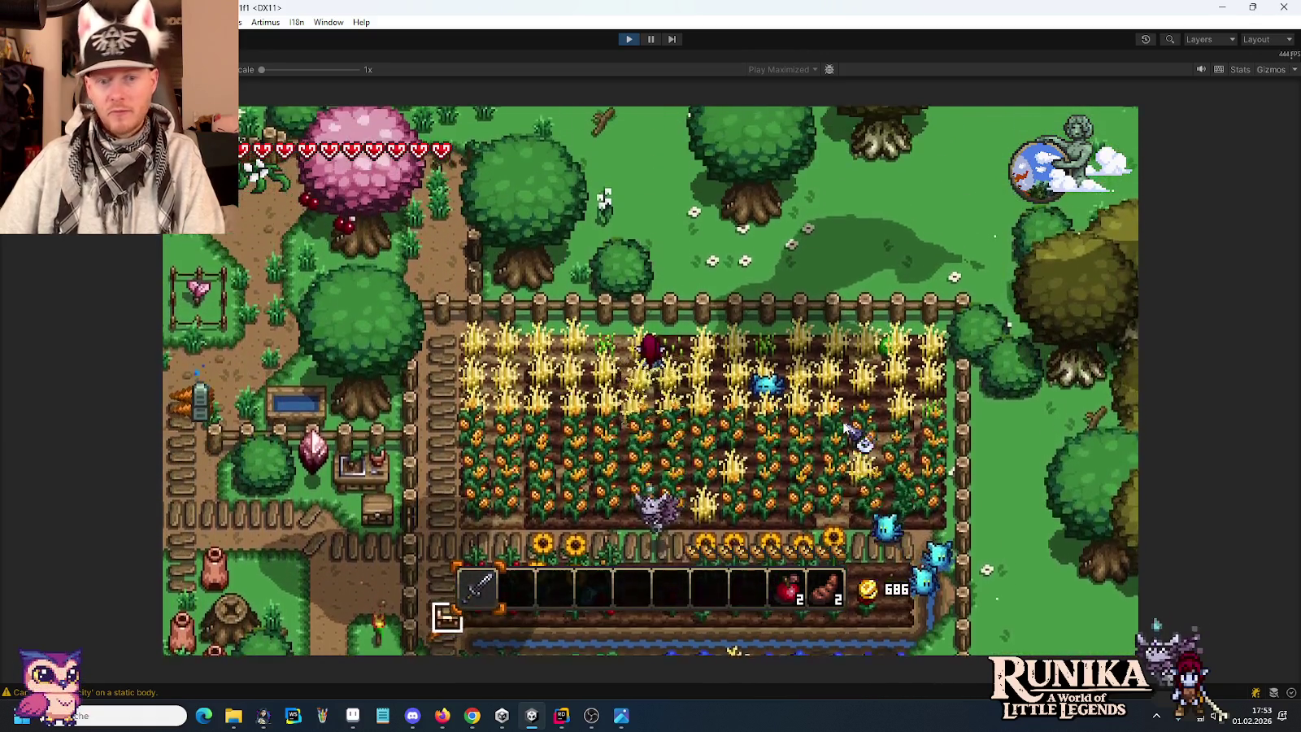
key(s)
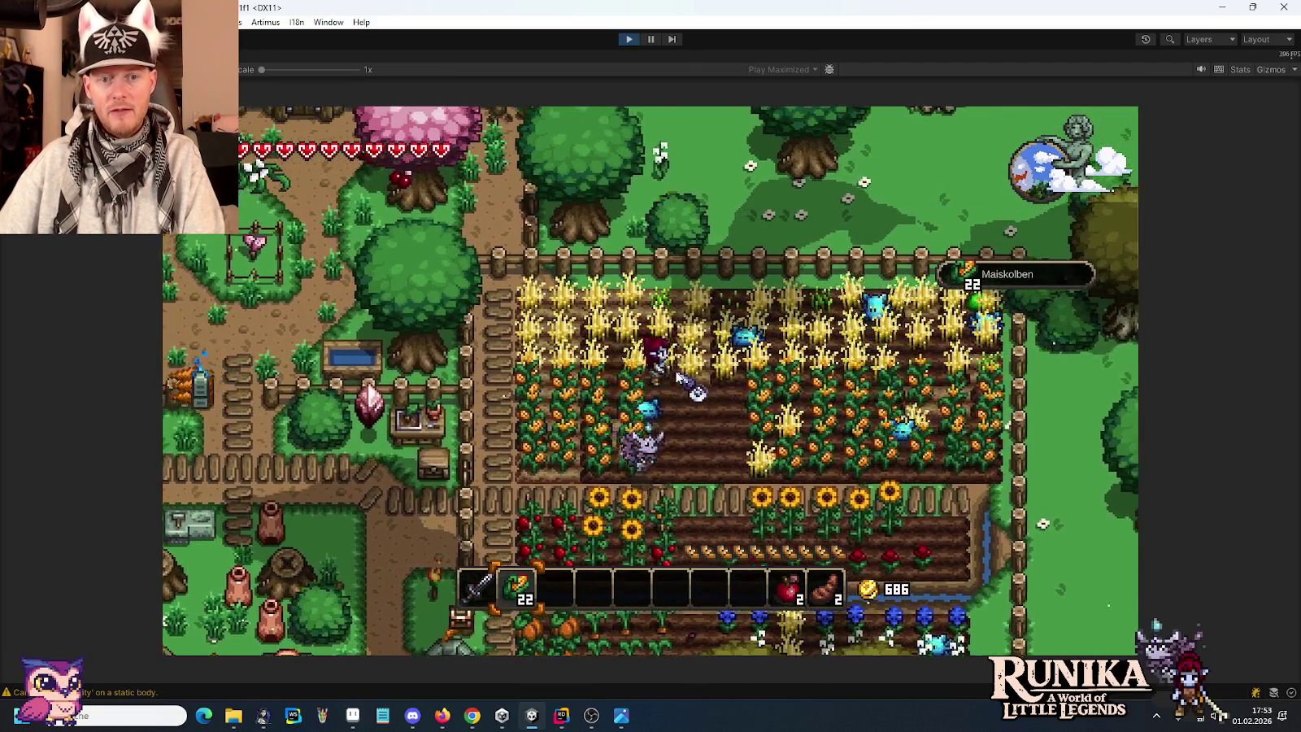
Harvest more corn and wheat, bringing wheat to 9 and collecting wheat seeds.
key(s)
key(d)
key(w)
key(a)
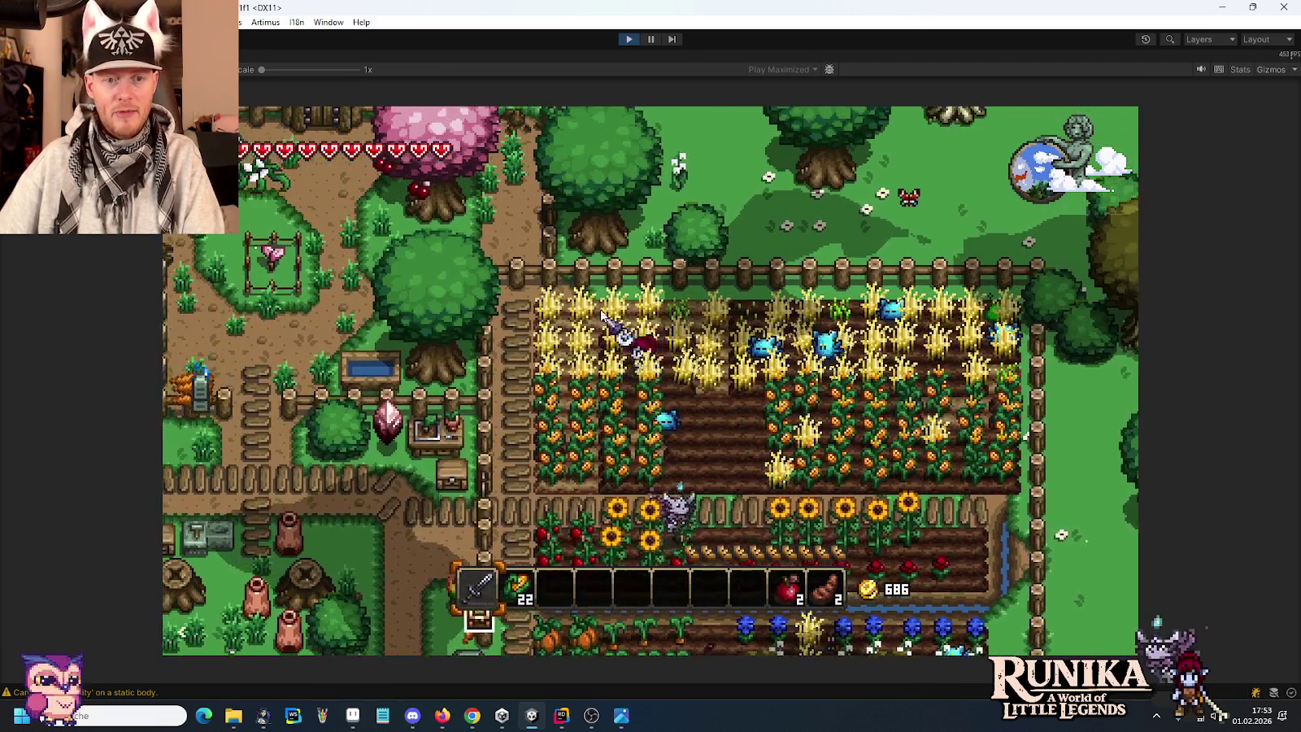
key(a)
key(s)
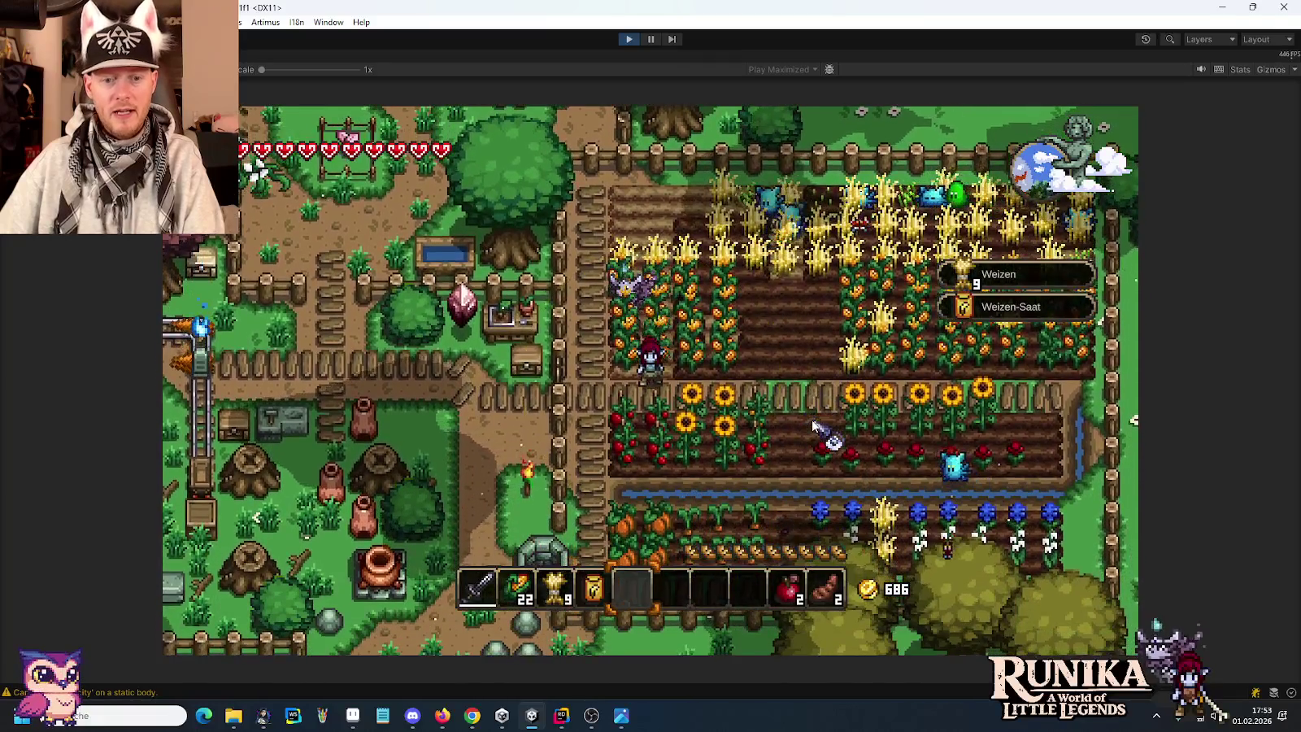
key(d)
key(w)
key(5)
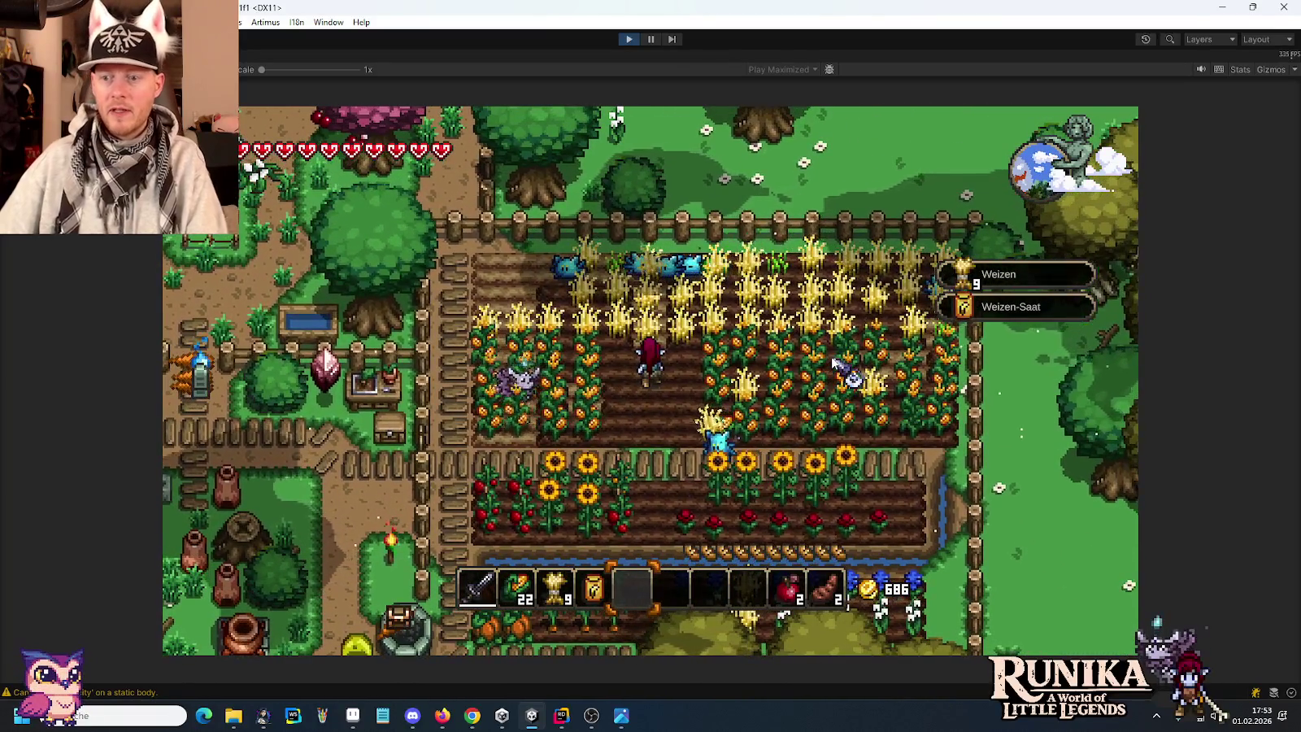
Harvest the remaining ripe crops across the field, then stop the playtest.
key(w)
key(a)
key(w)
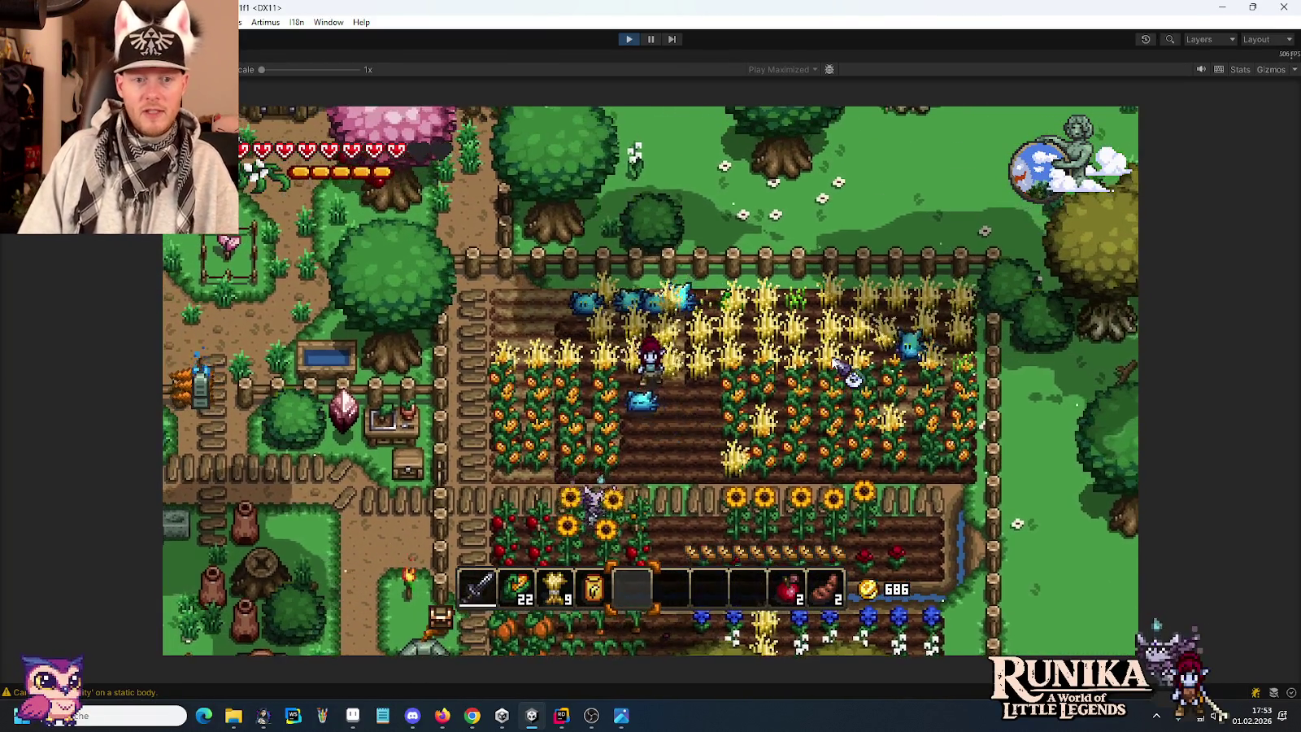
key(s)
key(a)
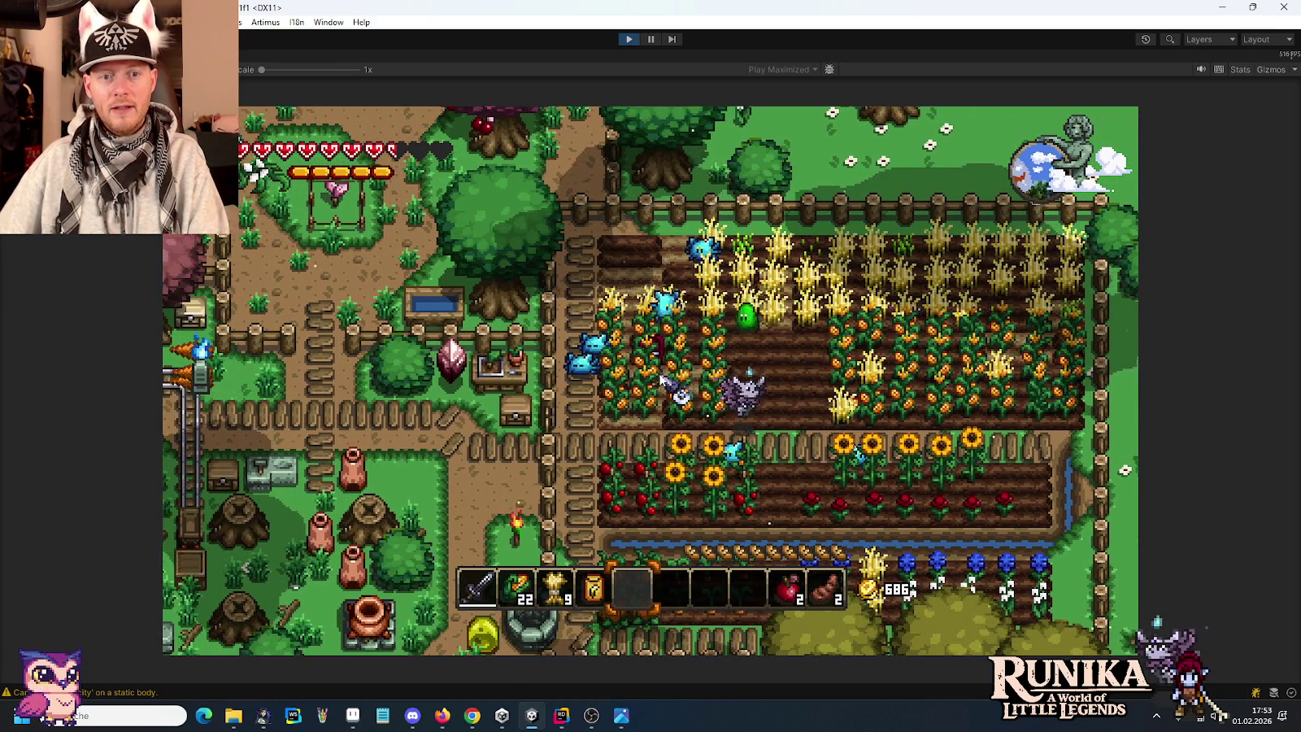
key(w)
key(d)
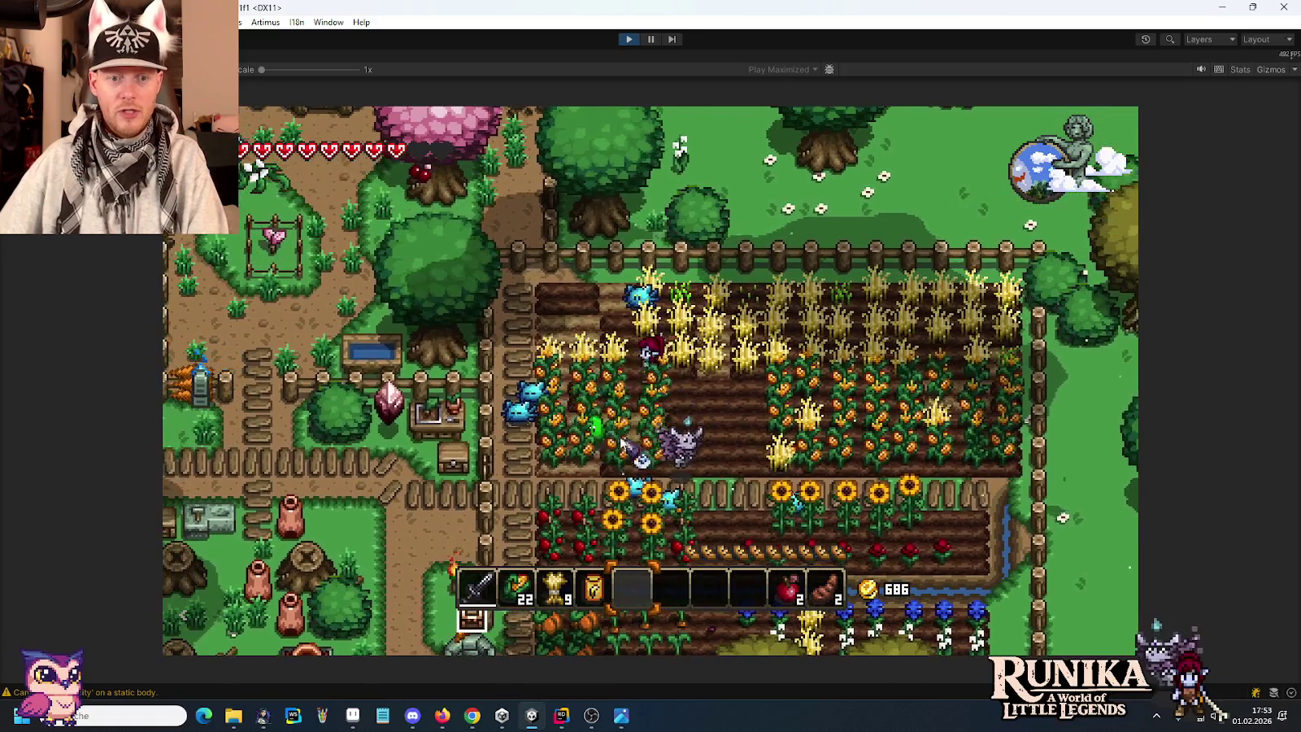
key(a)
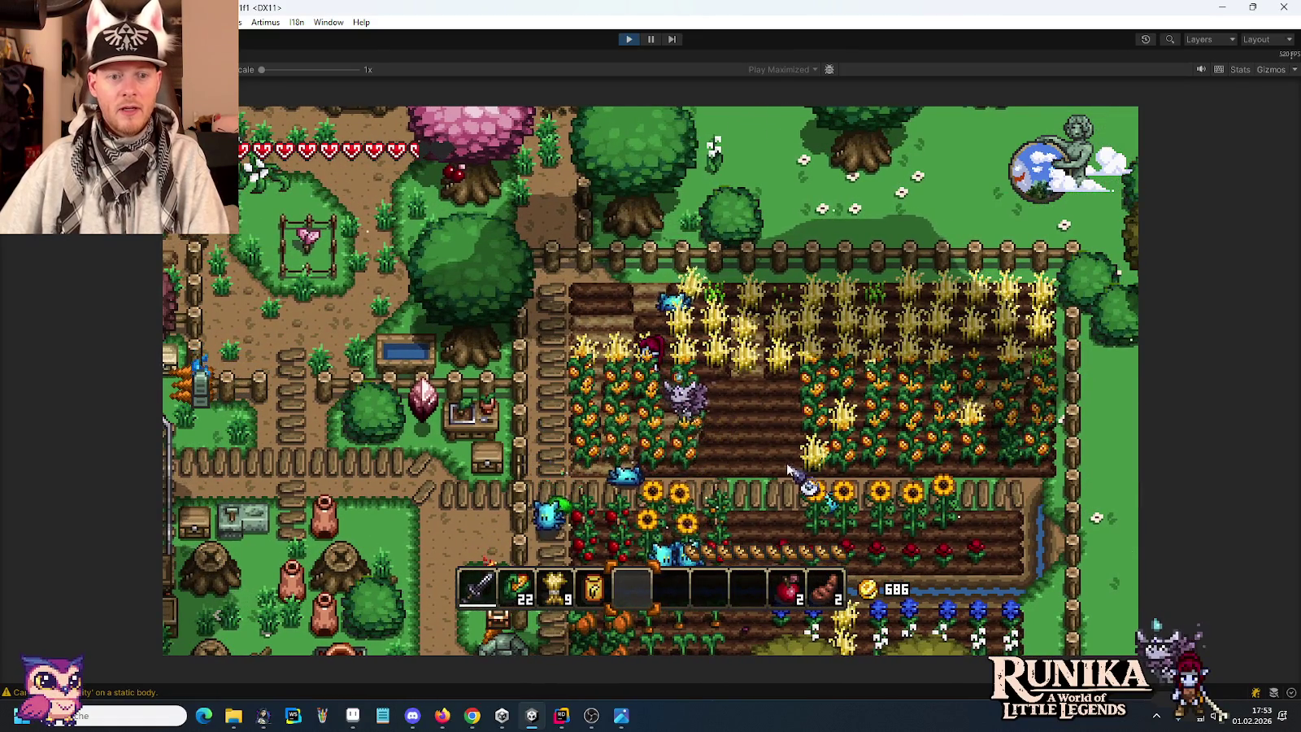
key(a)
key(d)
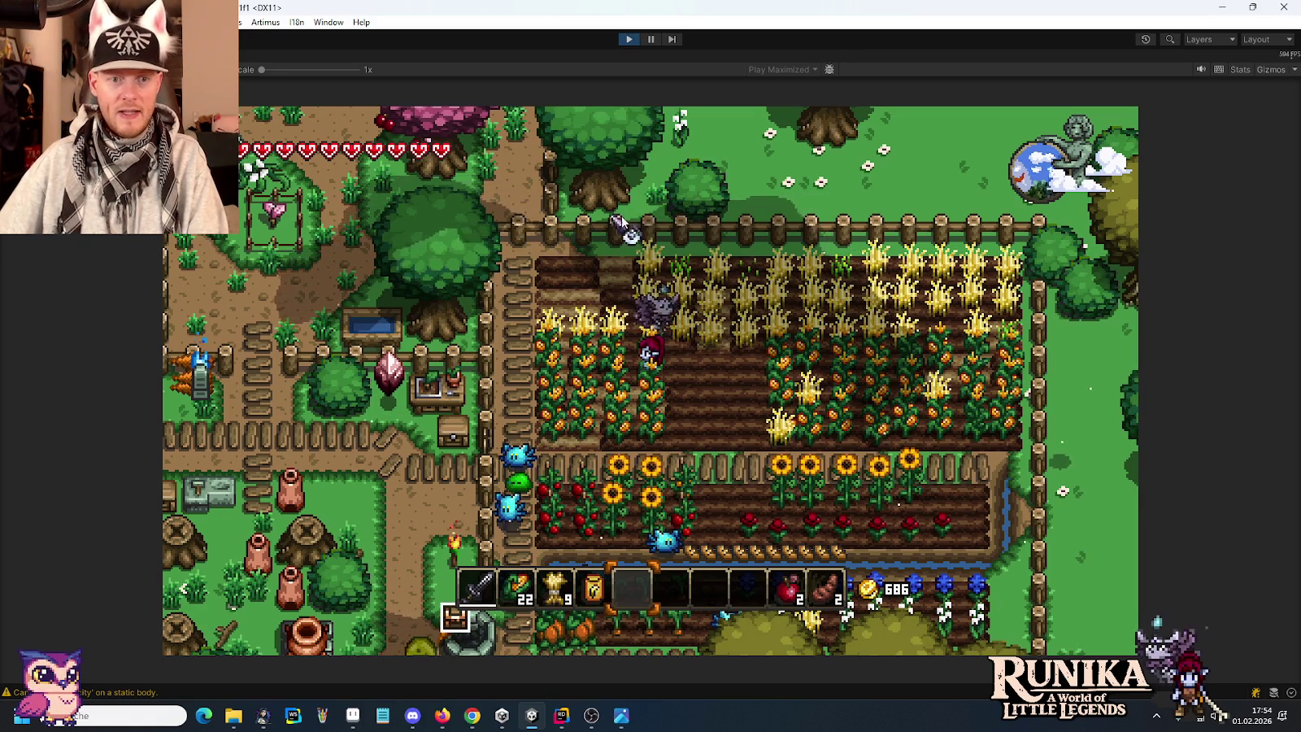
key(d)
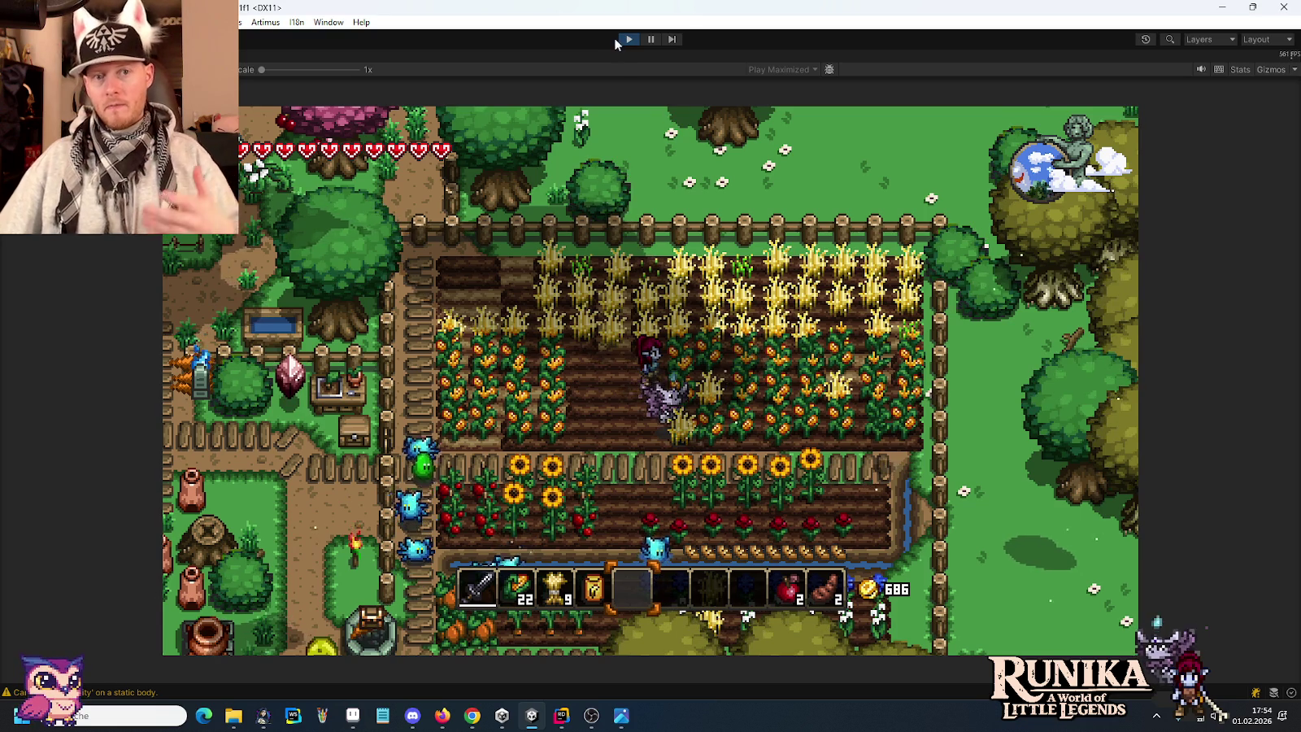
click(629, 39)
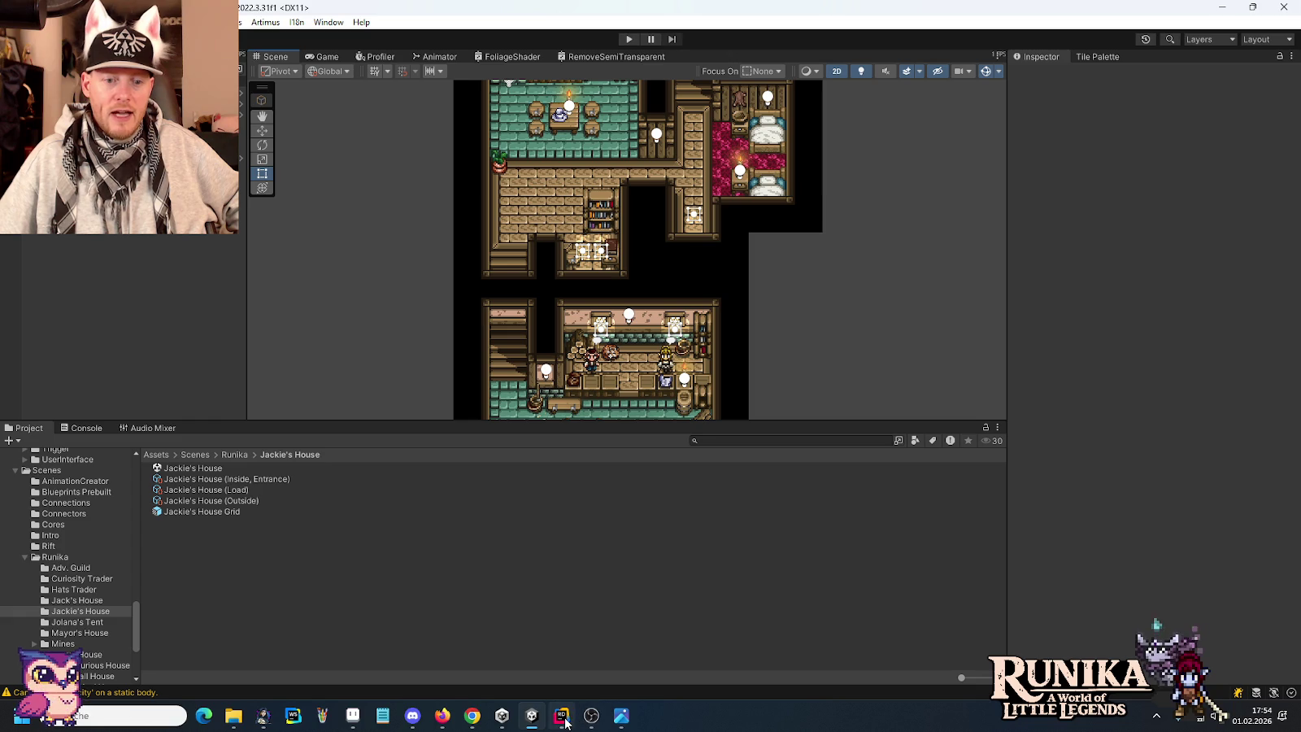
Bring the medieval house concept image to the front in the image viewer.
click(620, 716)
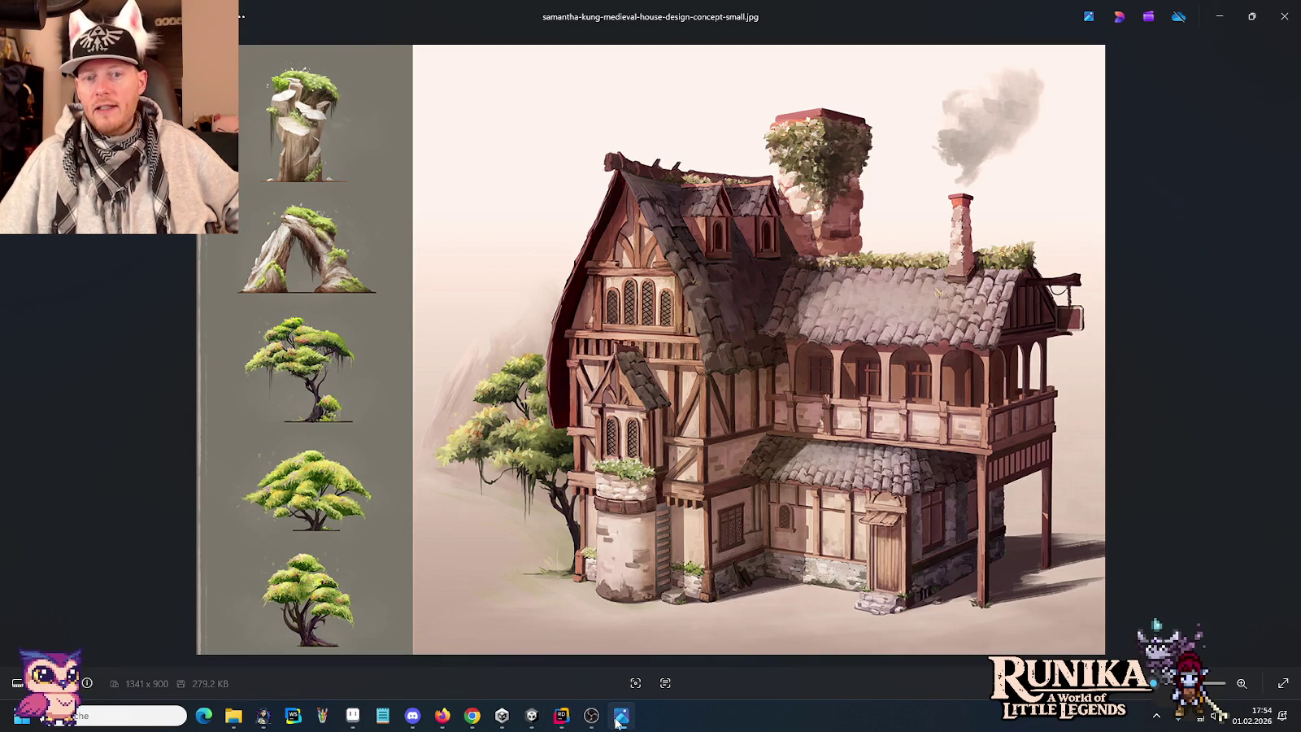
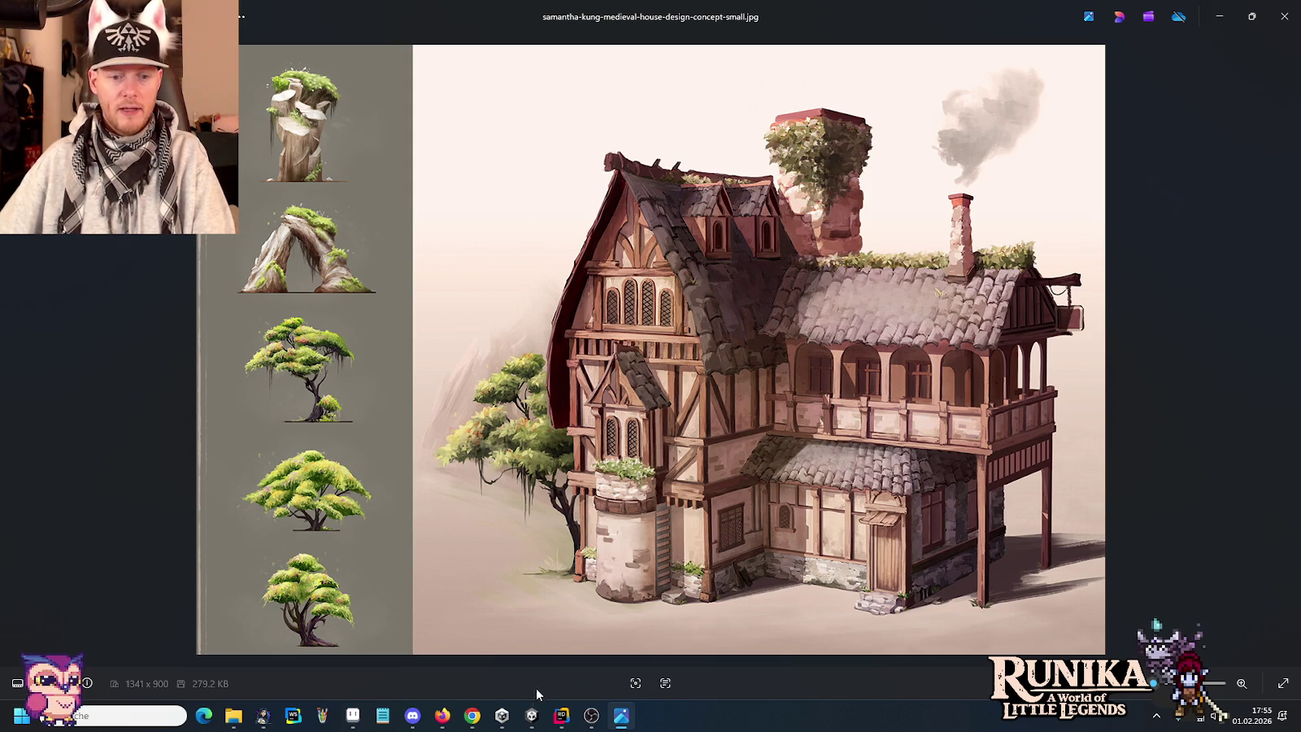
Switch back to Aseprite and close the tents.png sheet.
click(560, 719)
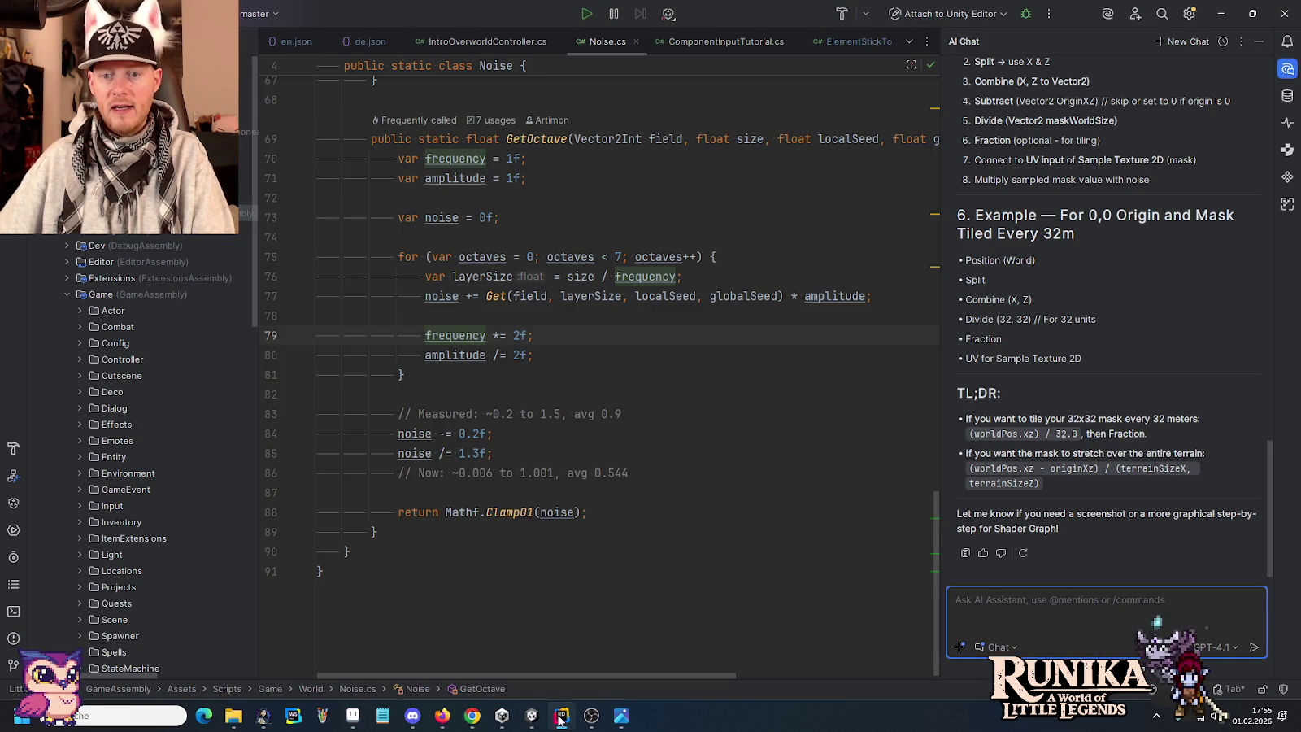
click(532, 717)
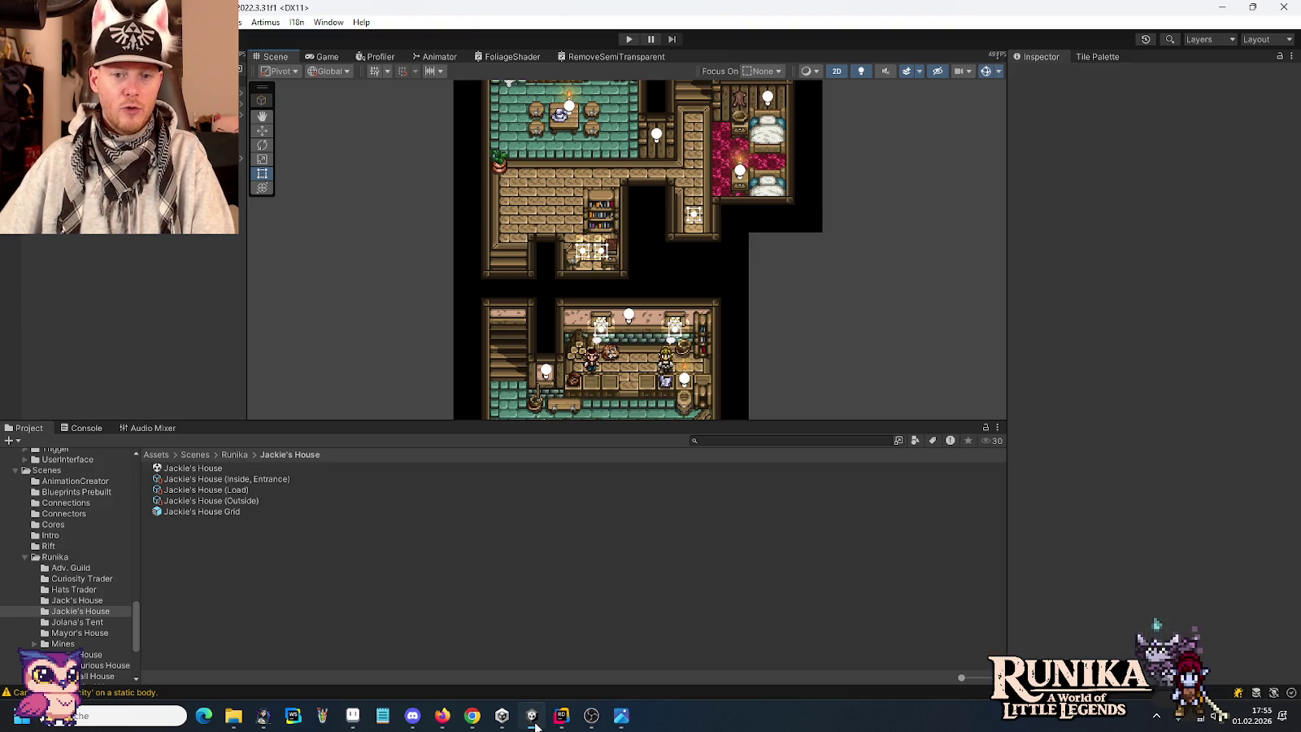
click(353, 715)
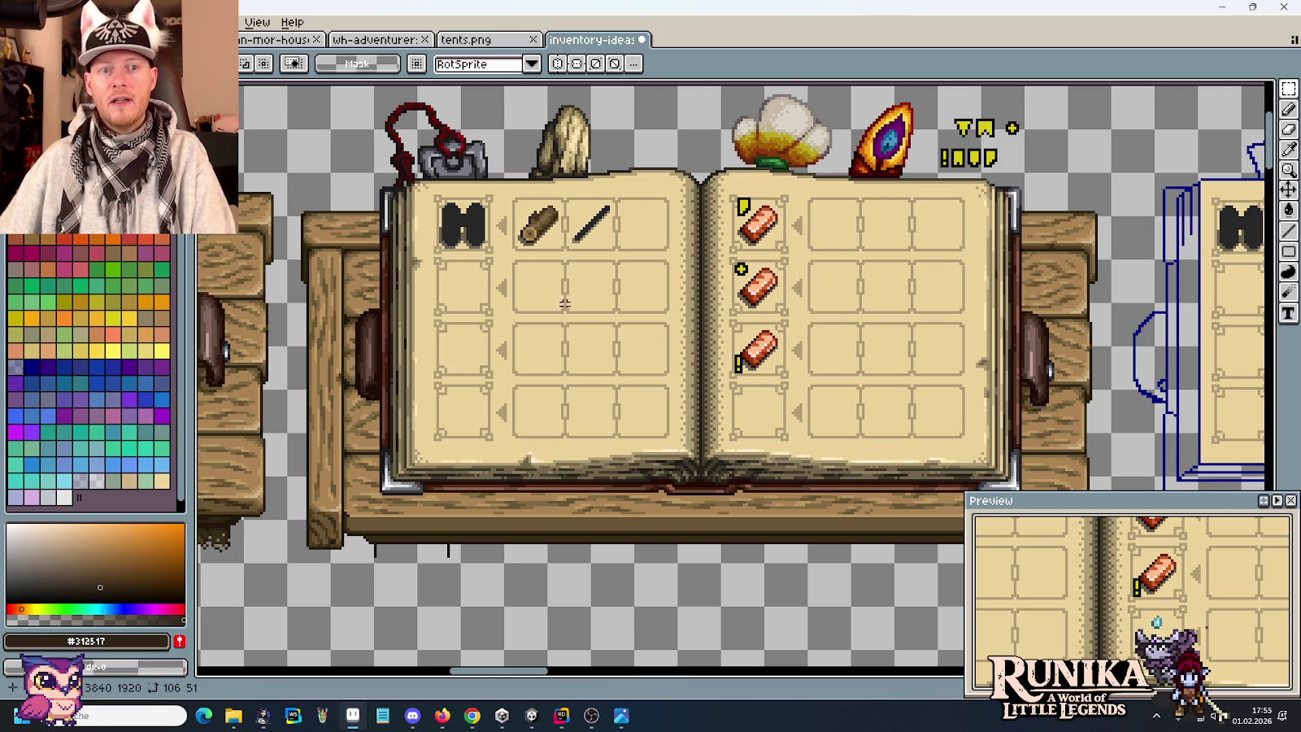
scroll(560, 290, down, 1)
click(479, 39)
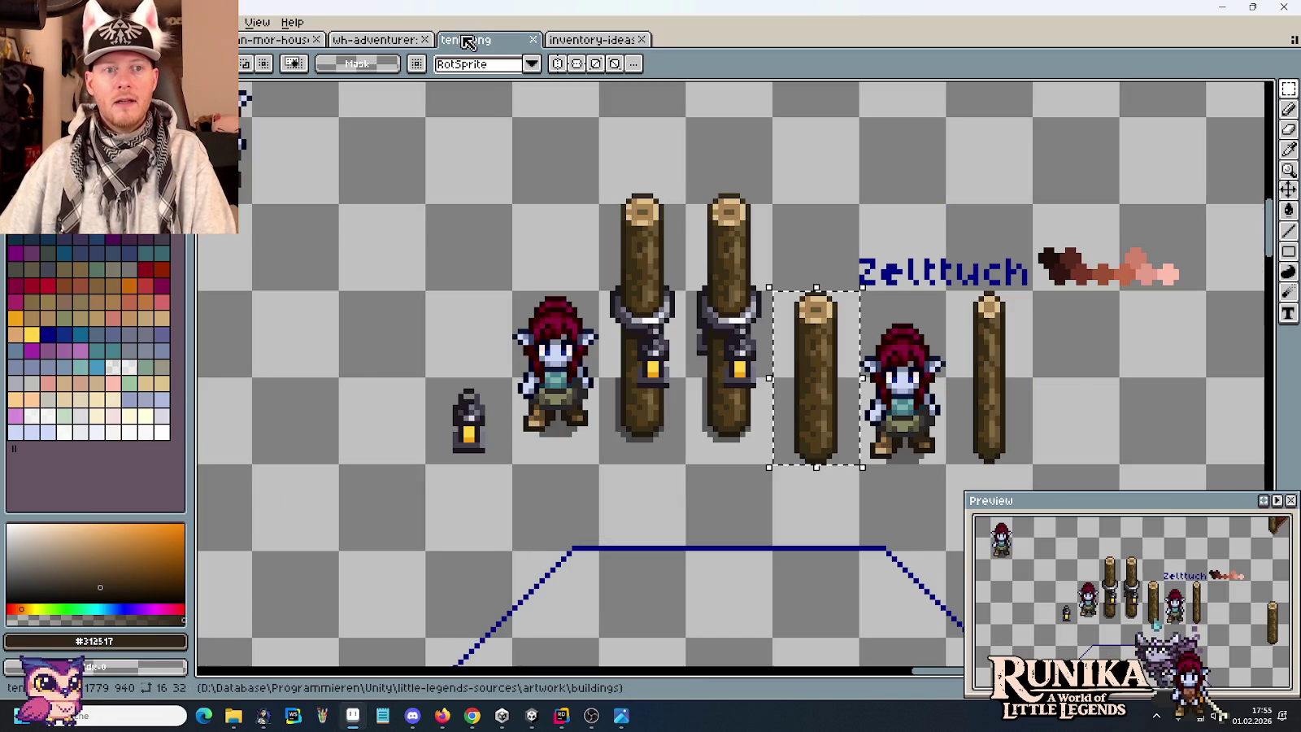
click(532, 40)
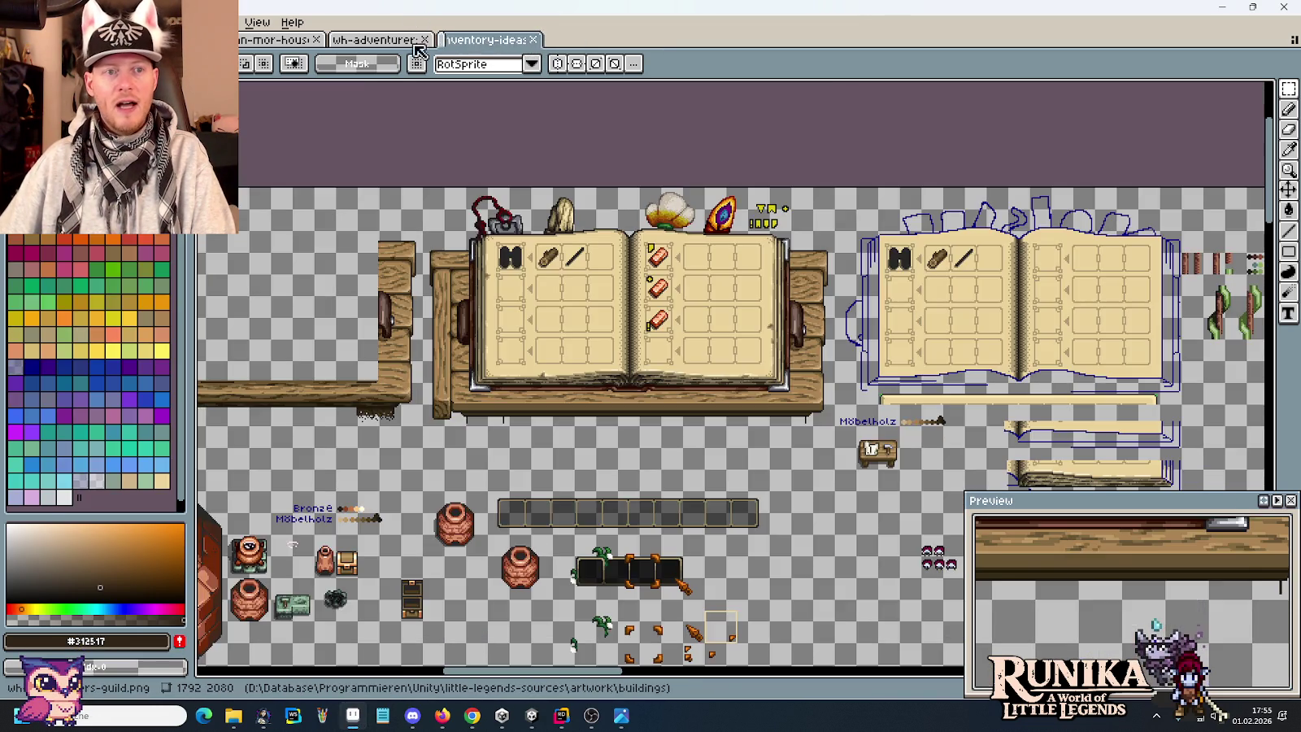
Bring up the blue-roofed house tileset and open the artwork folder in File Explorer.
click(384, 42)
scroll(460, 192, down, 2)
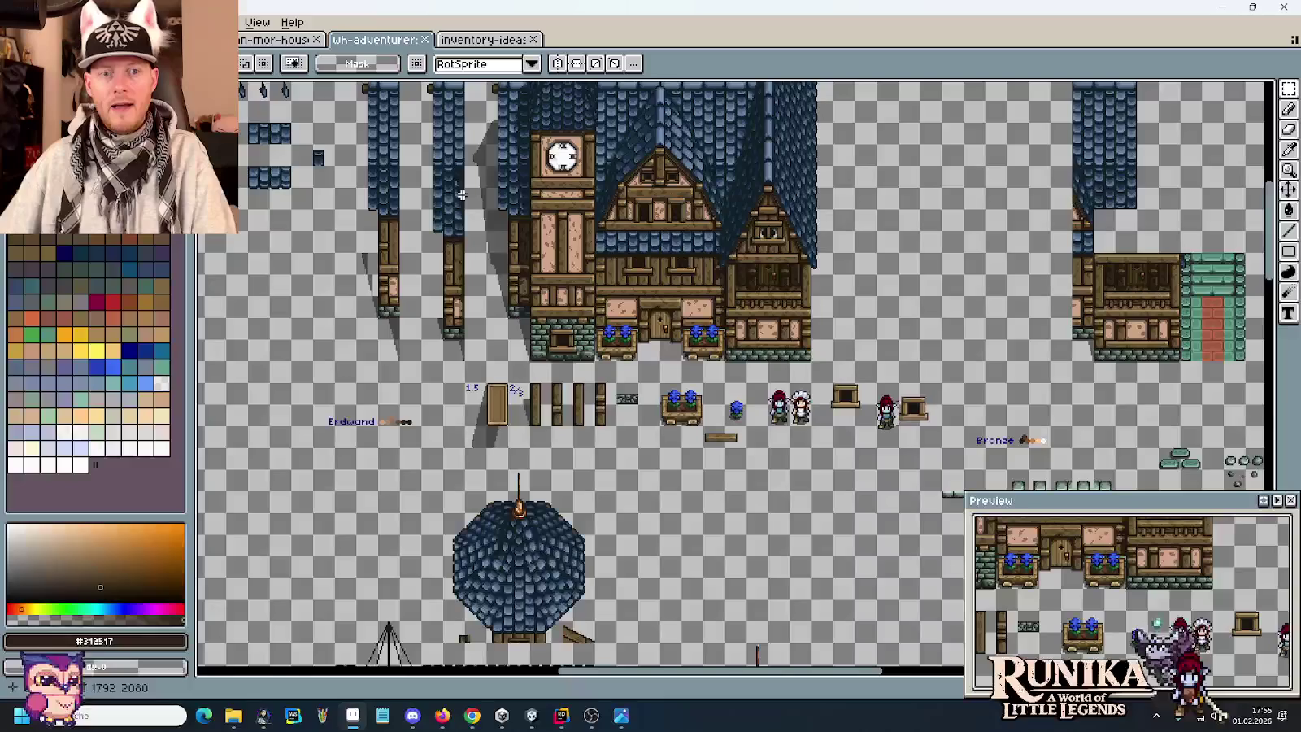
click(276, 40)
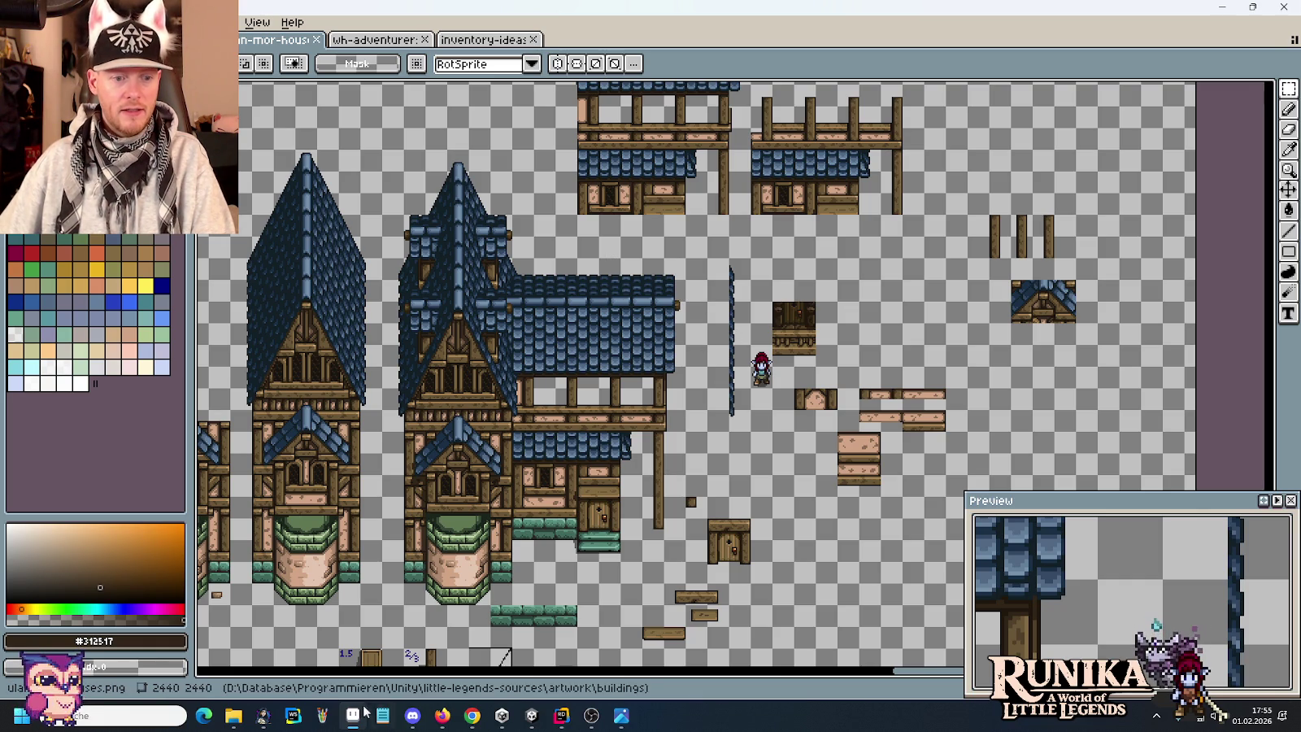
mouse_move(233, 715)
click(170, 639)
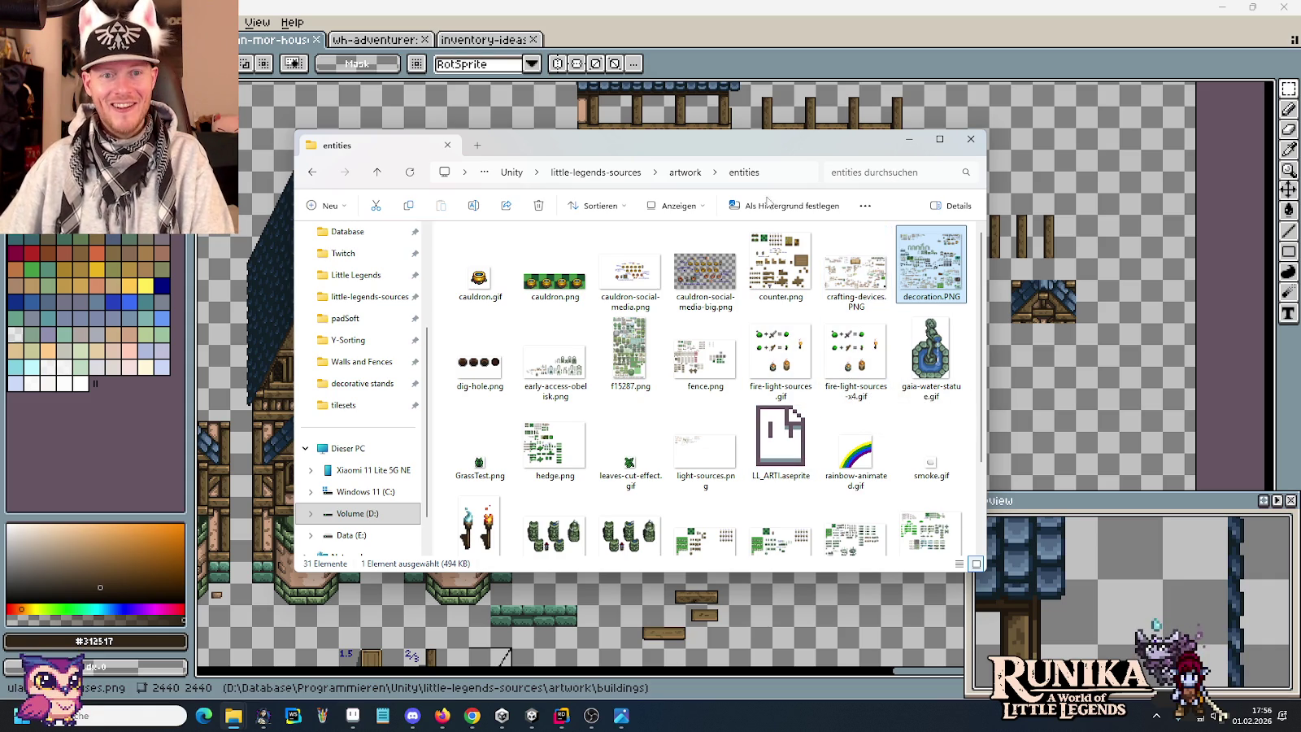
click(685, 172)
From the tilesets folder, drag tiles-dirt-mine.png into Aseprite as a new sheet.
scroll(873, 420, down, 3)
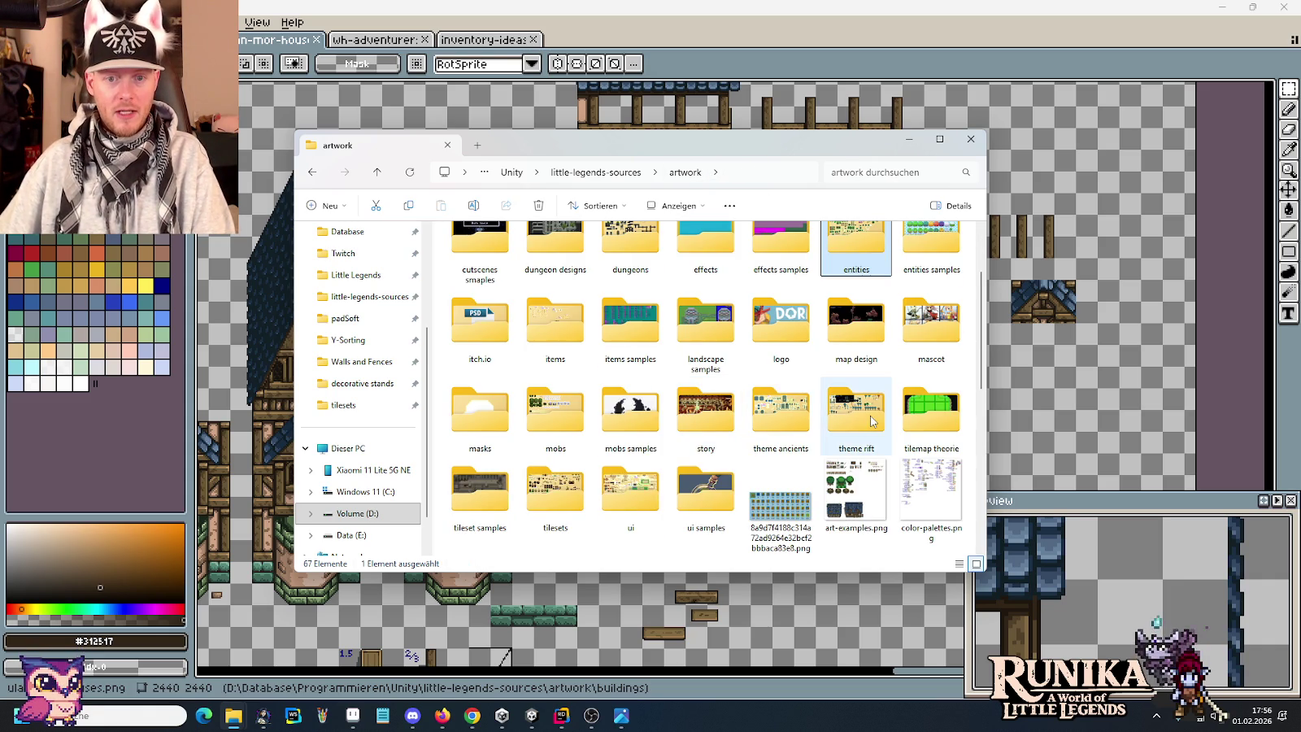
double_click(555, 491)
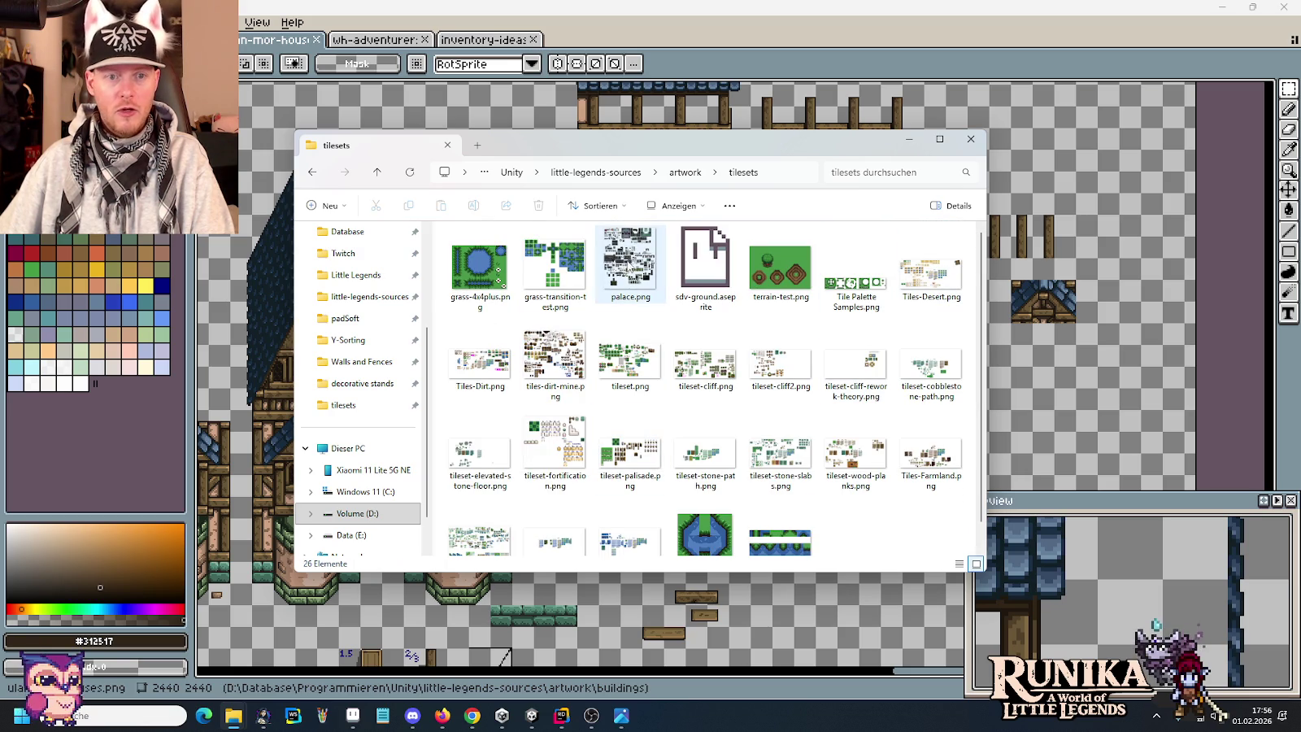
drag(555, 358, 1046, 195)
scroll(650, 340, up, 2)
scroll(767, 416, down, 1)
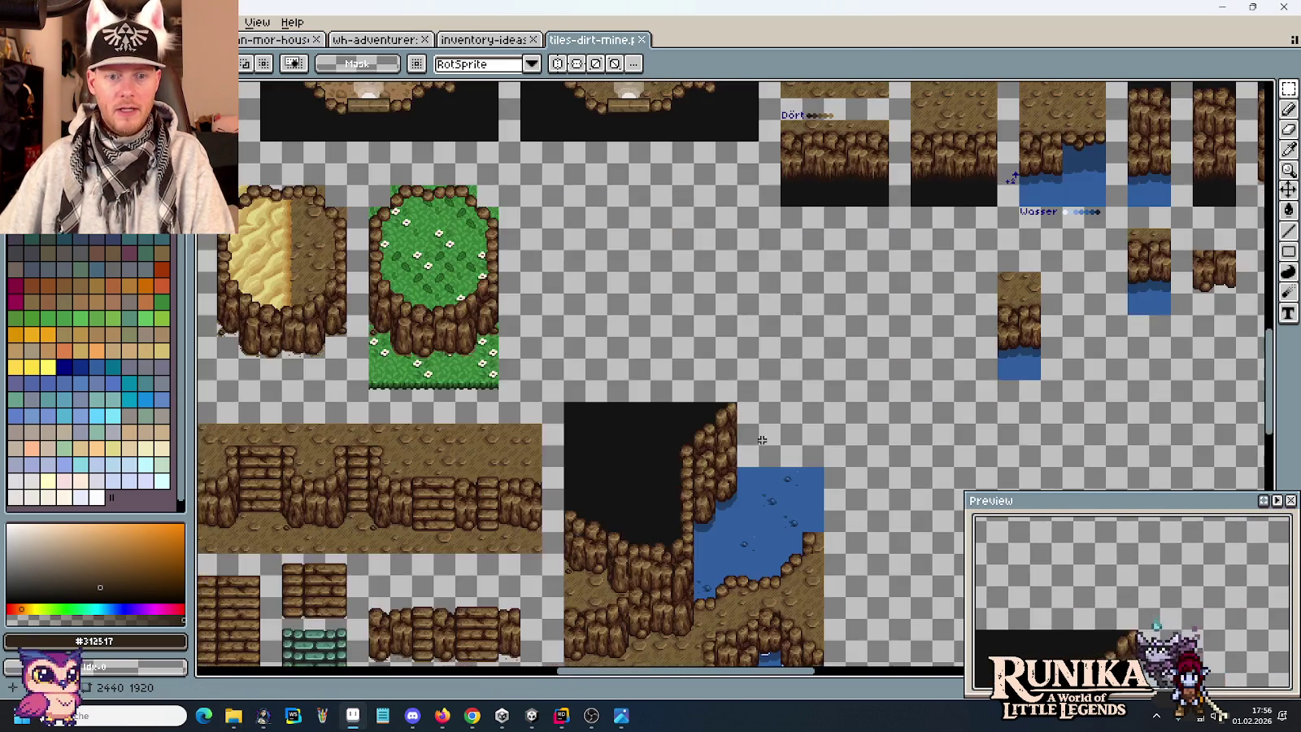
Select the diagonal plank brace corner in tiles-dirt-mine.png and return to the house sheet.
scroll(773, 366, down, 3)
scroll(776, 325, down, 1)
scroll(783, 275, up, 1)
scroll(784, 275, up, 1)
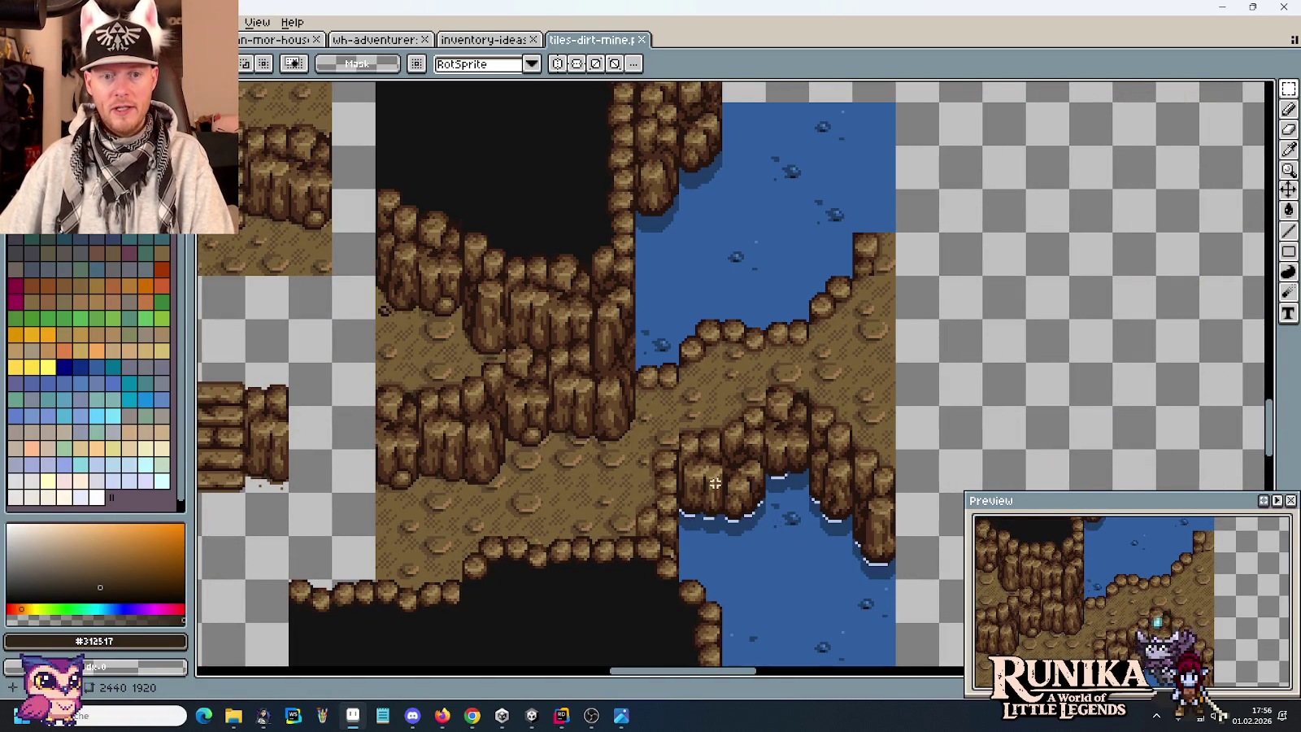
scroll(711, 472, down, 1)
drag(512, 195, 783, 552)
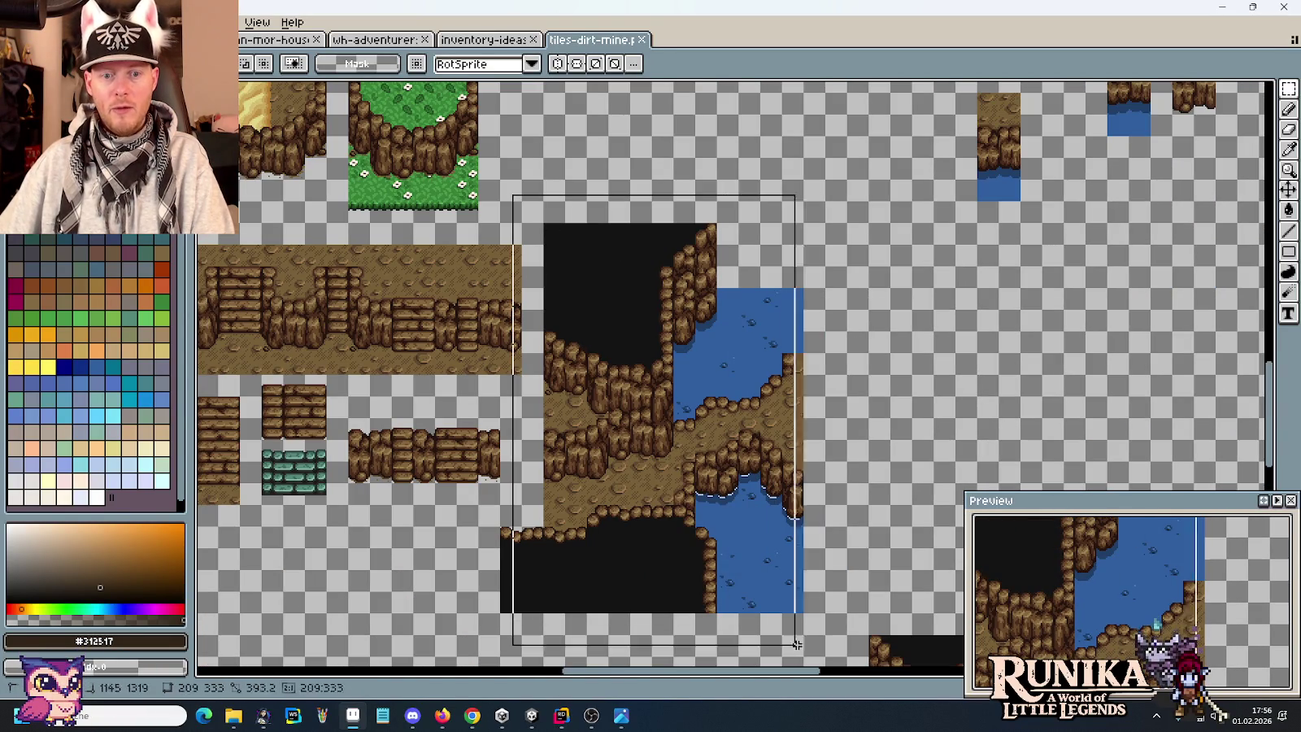
click(764, 525)
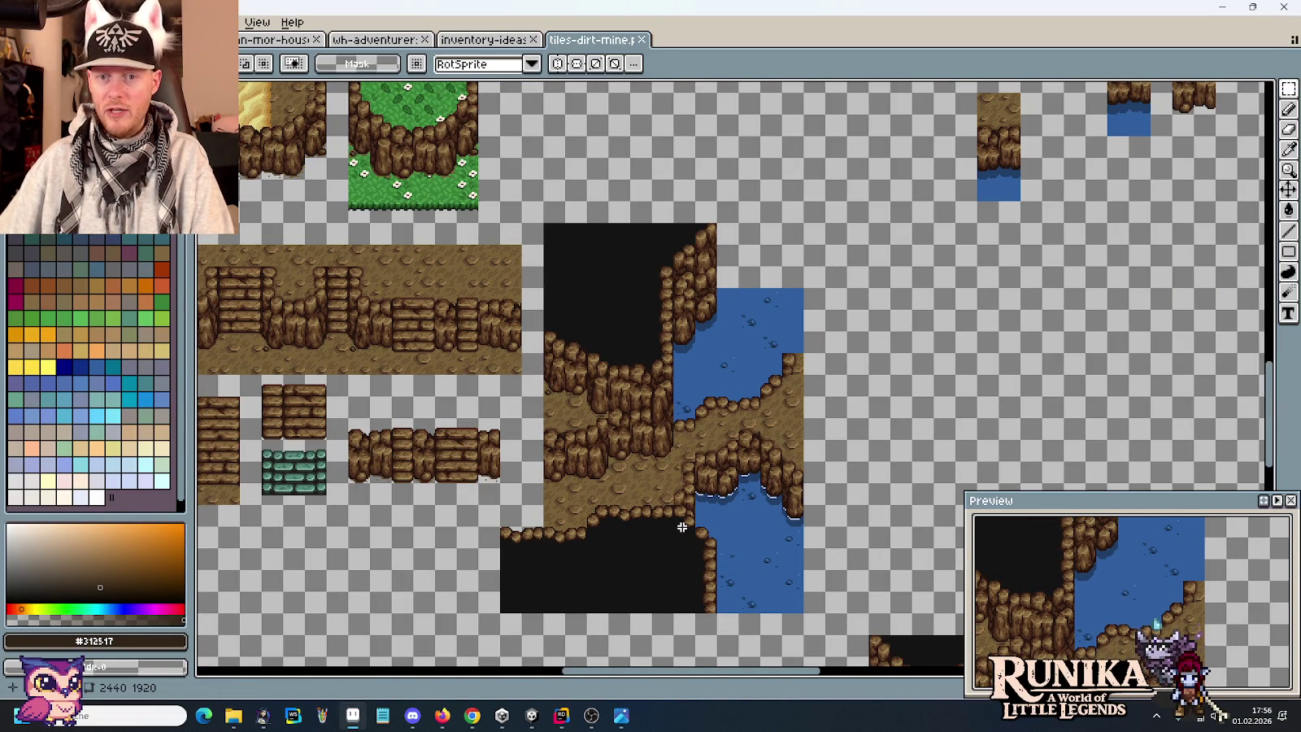
scroll(682, 527, down, 3)
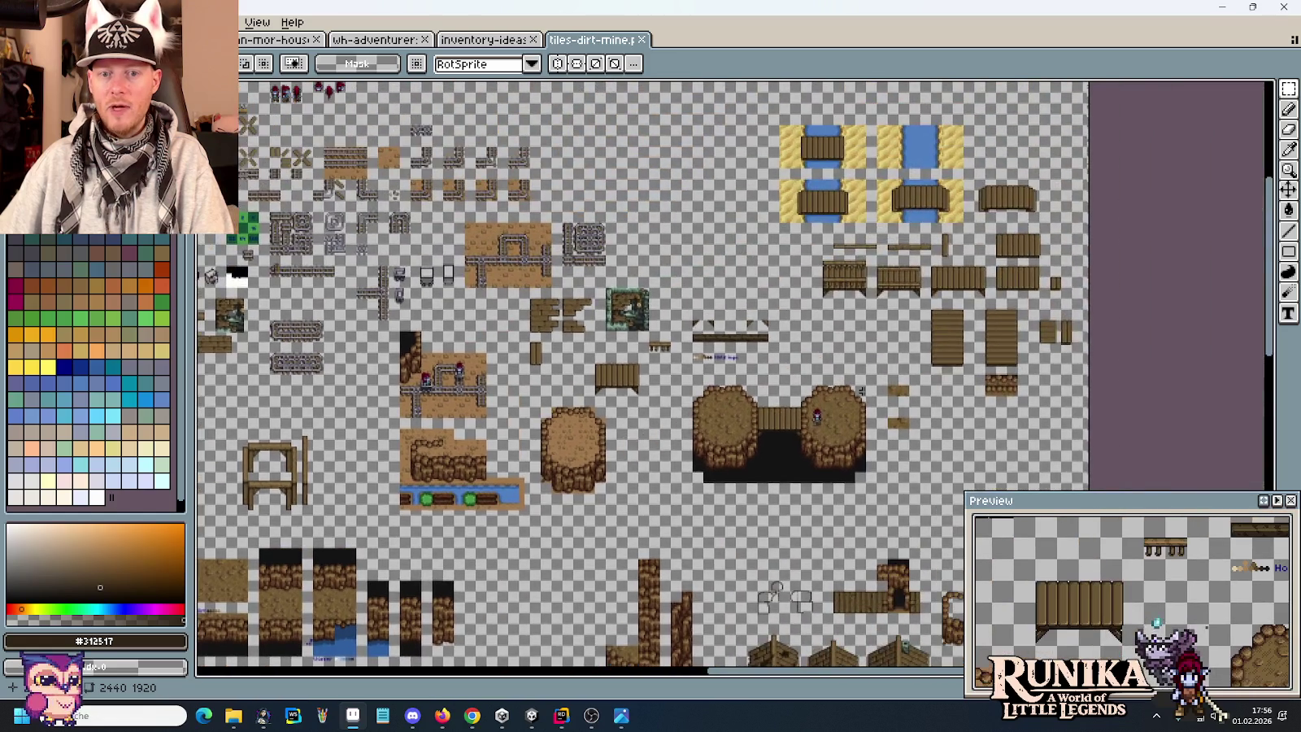
scroll(910, 401, up, 2)
scroll(880, 351, up, 2)
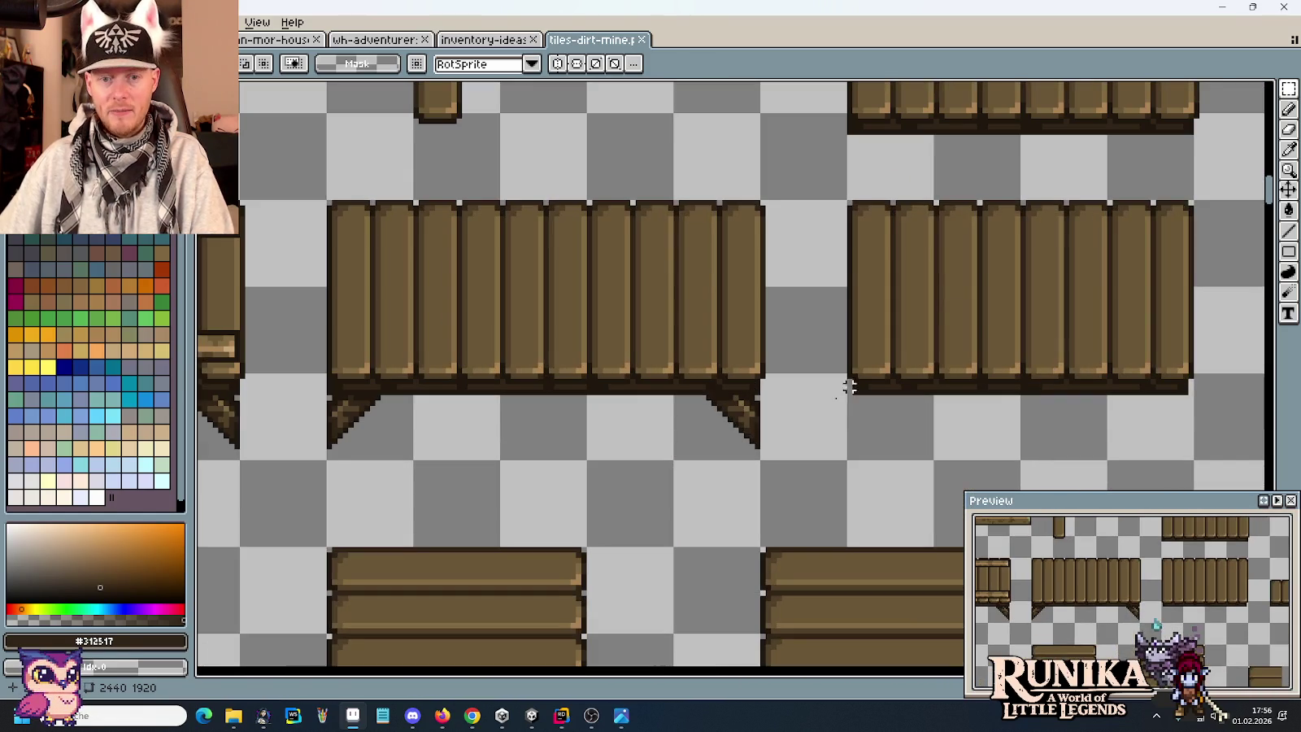
click(719, 440)
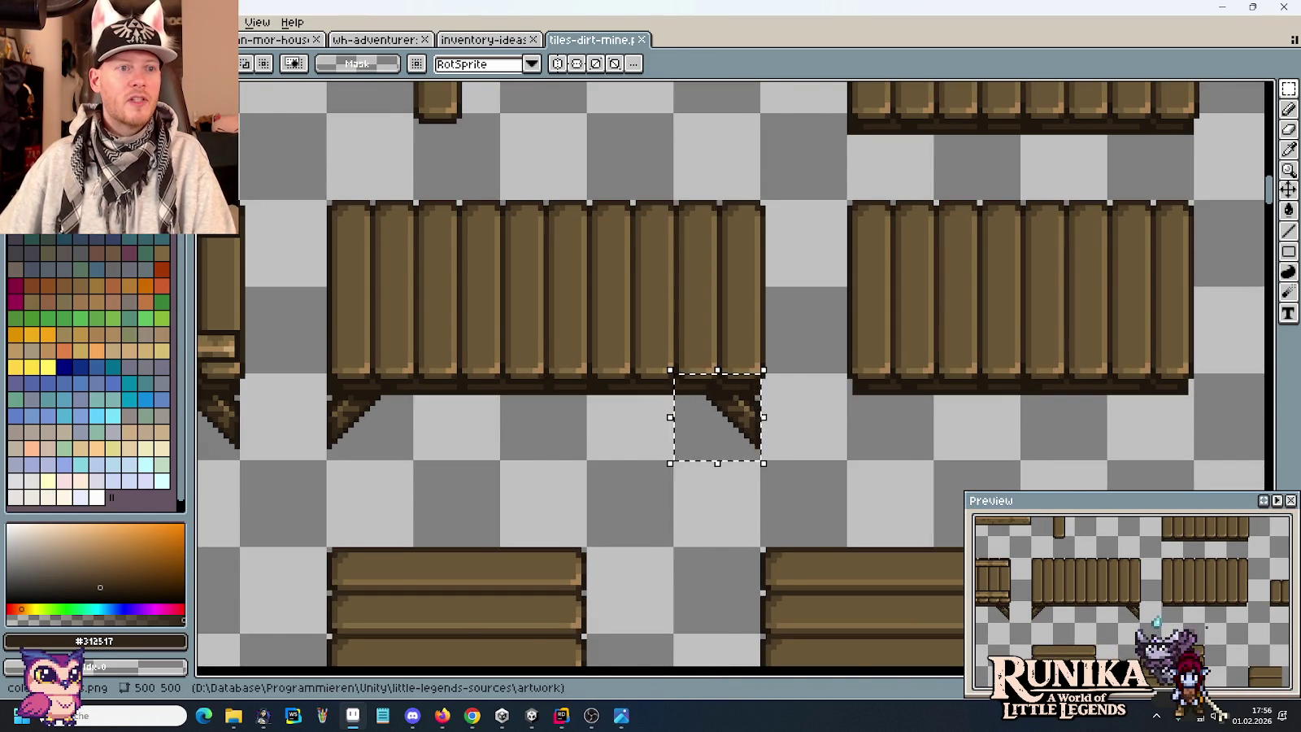
click(276, 39)
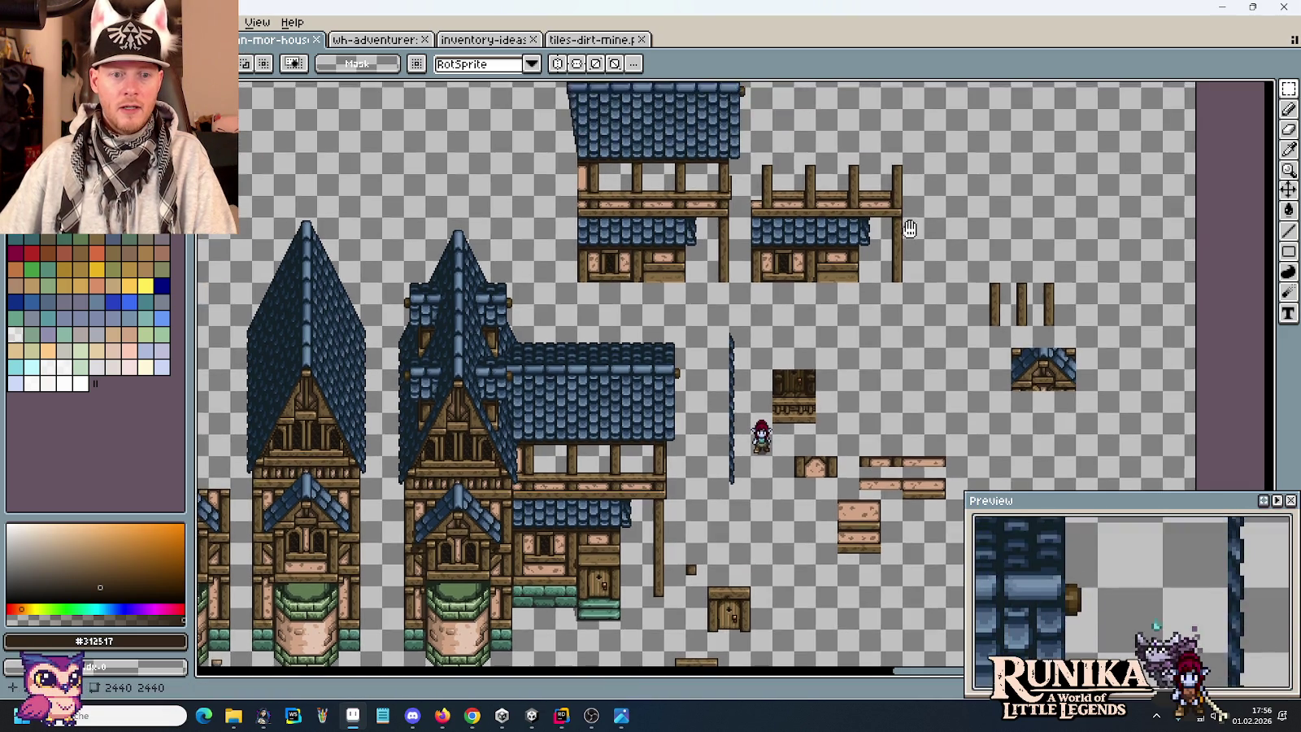
Paste the brace beside the house post and erase the leftover beam strip.
scroll(688, 223, up, 3)
scroll(794, 315, up, 1)
key(ctrl+v)
drag(763, 352, 740, 610)
drag(609, 506, 794, 560)
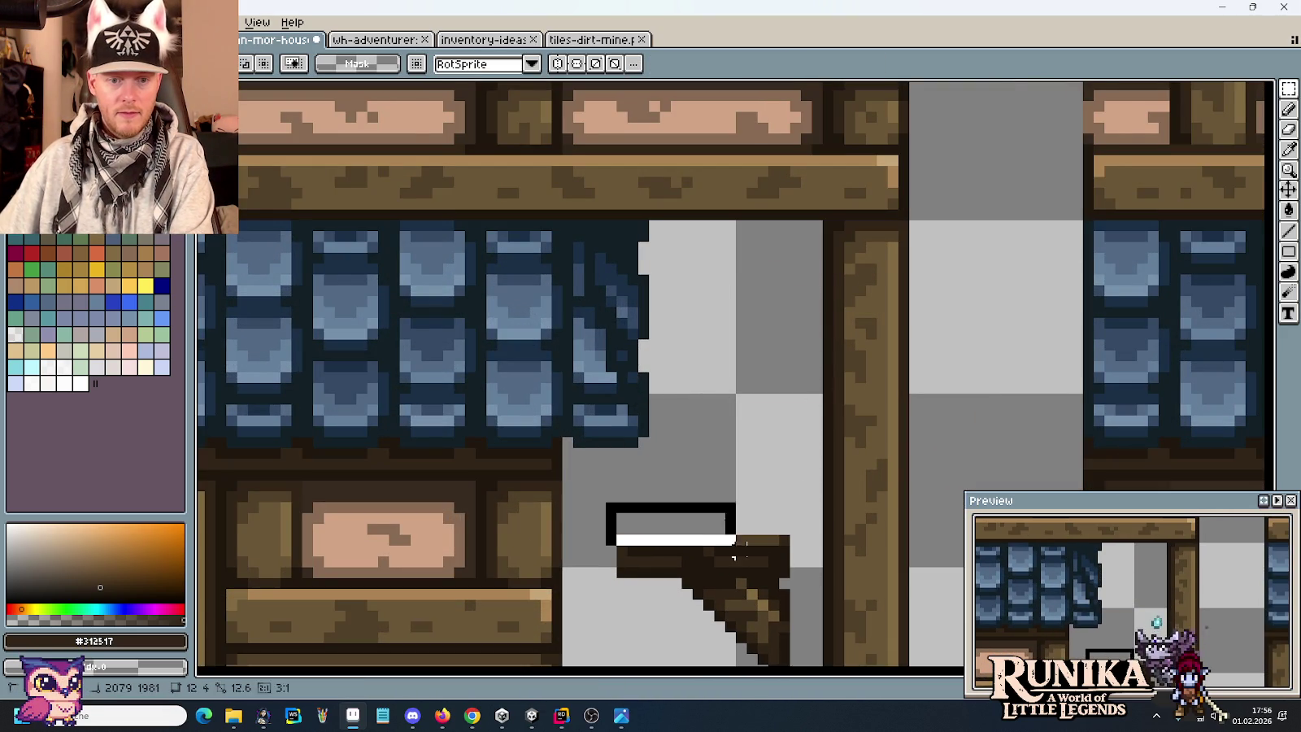
key(Delete)
mouse_move(662, 531)
mouse_down()
mouse_move(811, 663)
mouse_move(802, 268)
mouse_up()
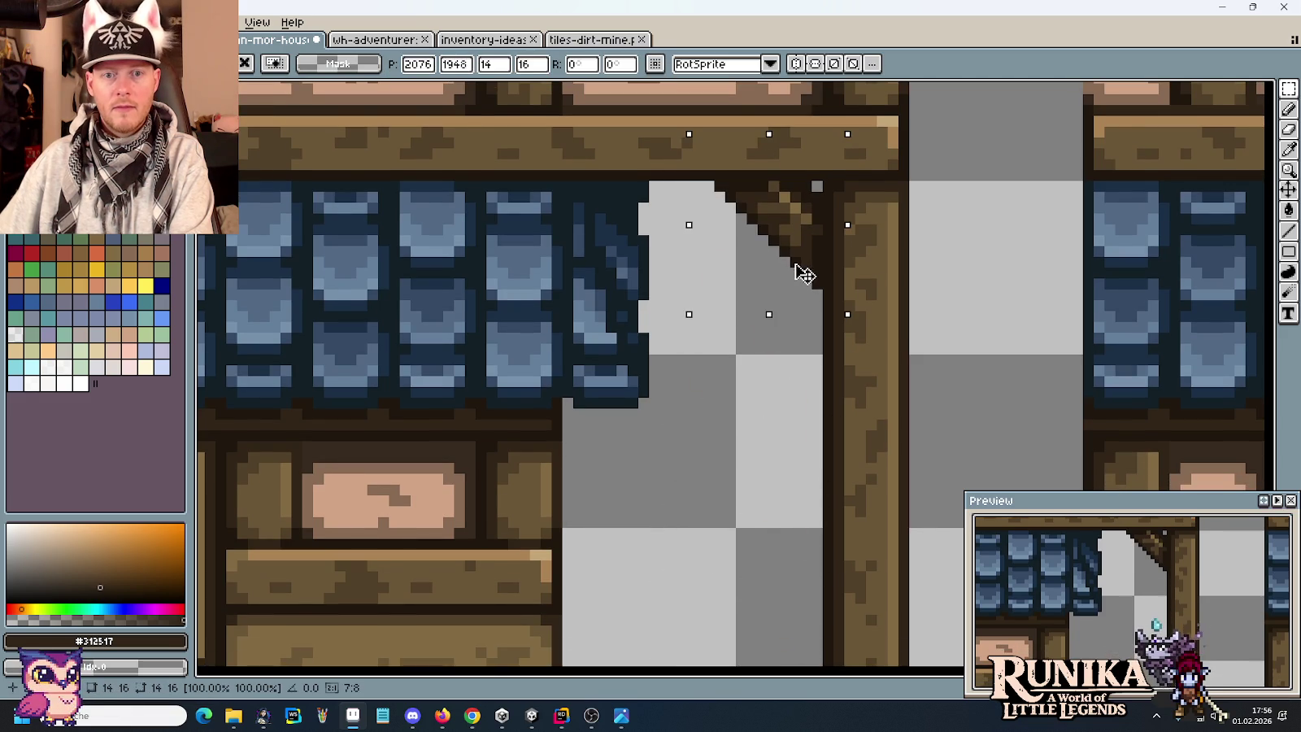
key(ctrl+d)
Repaint several brace pixels in the mid-brown wood colour with the Pencil.
scroll(849, 445, down, 1)
scroll(849, 445, down, 2)
scroll(848, 446, down, 1)
scroll(848, 446, down, 1)
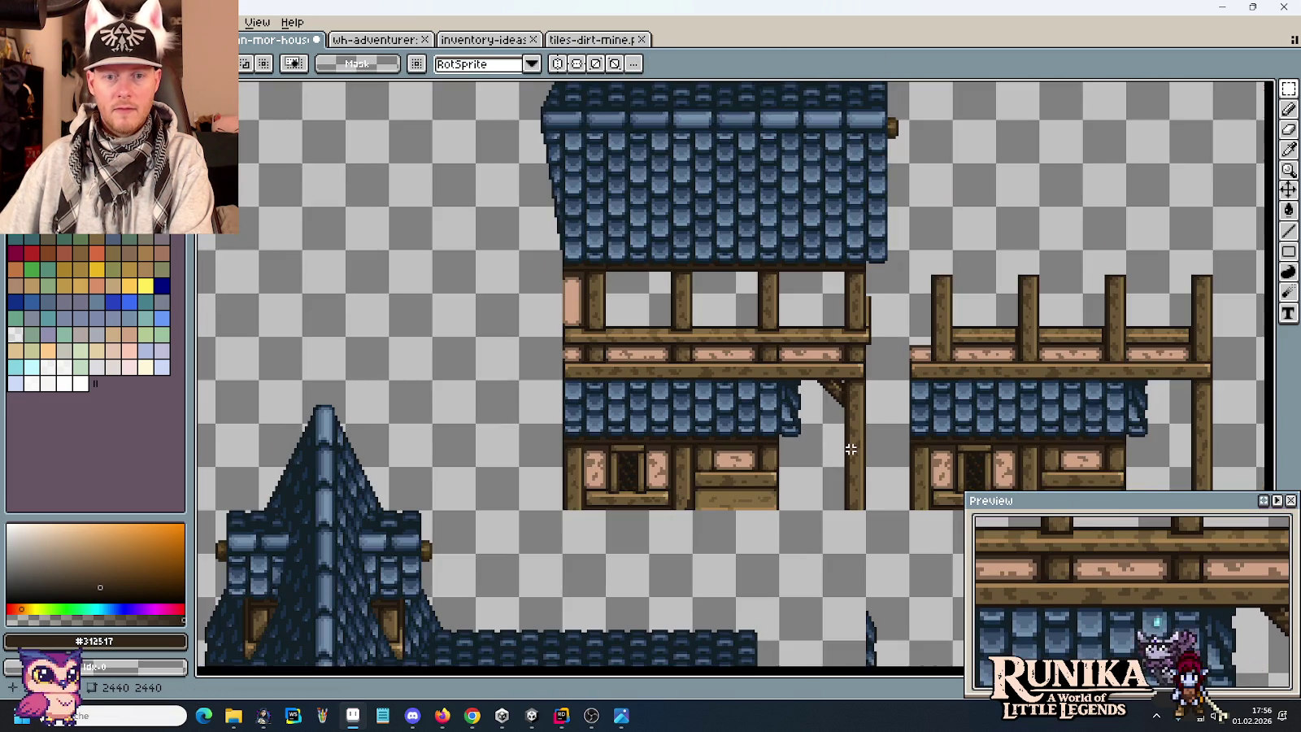
scroll(821, 341, up, 1)
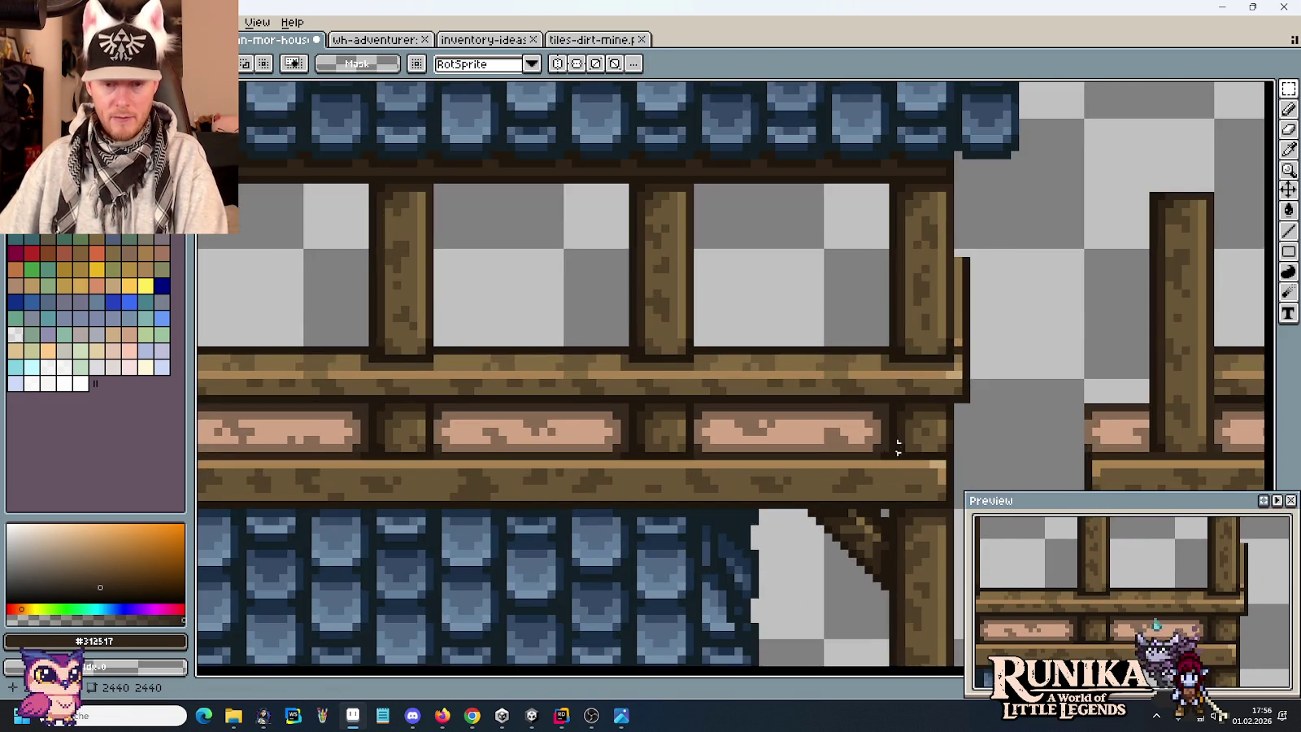
scroll(897, 444, up, 2)
scroll(857, 313, up, 1)
key(b)
alt+click(1044, 371)
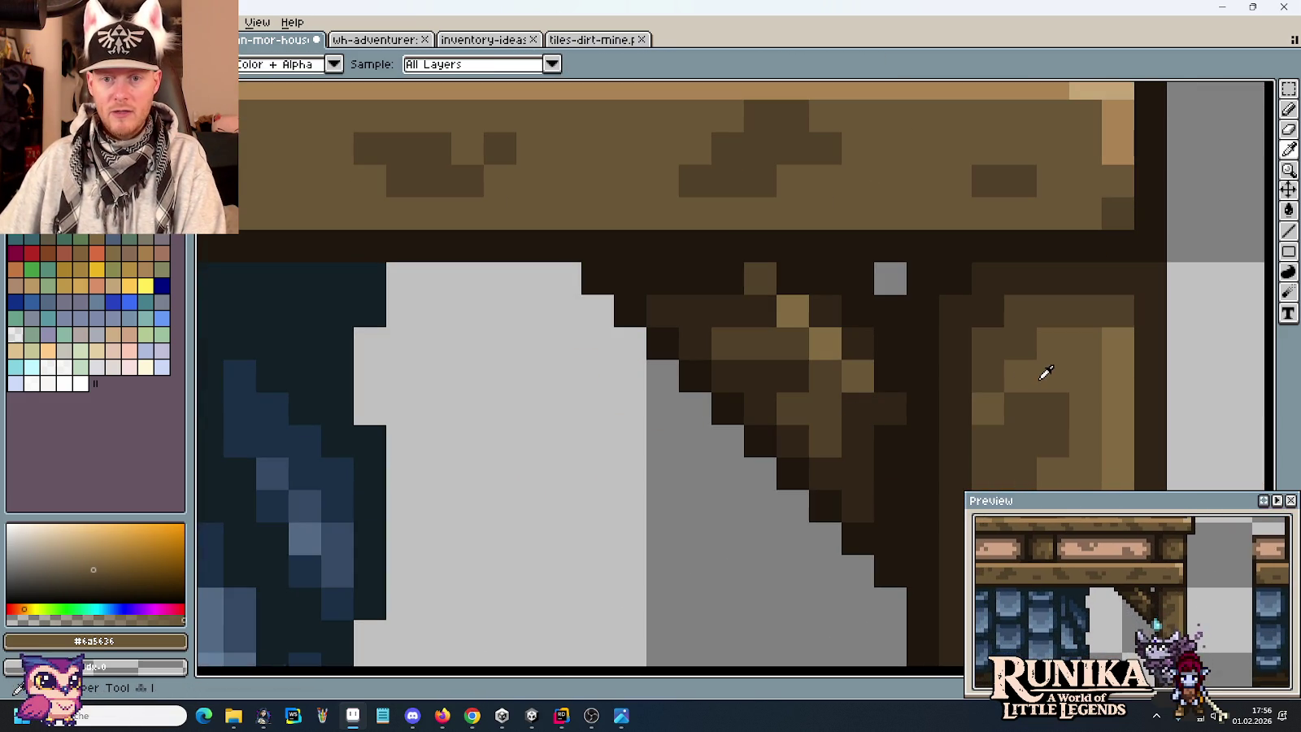
click(857, 440)
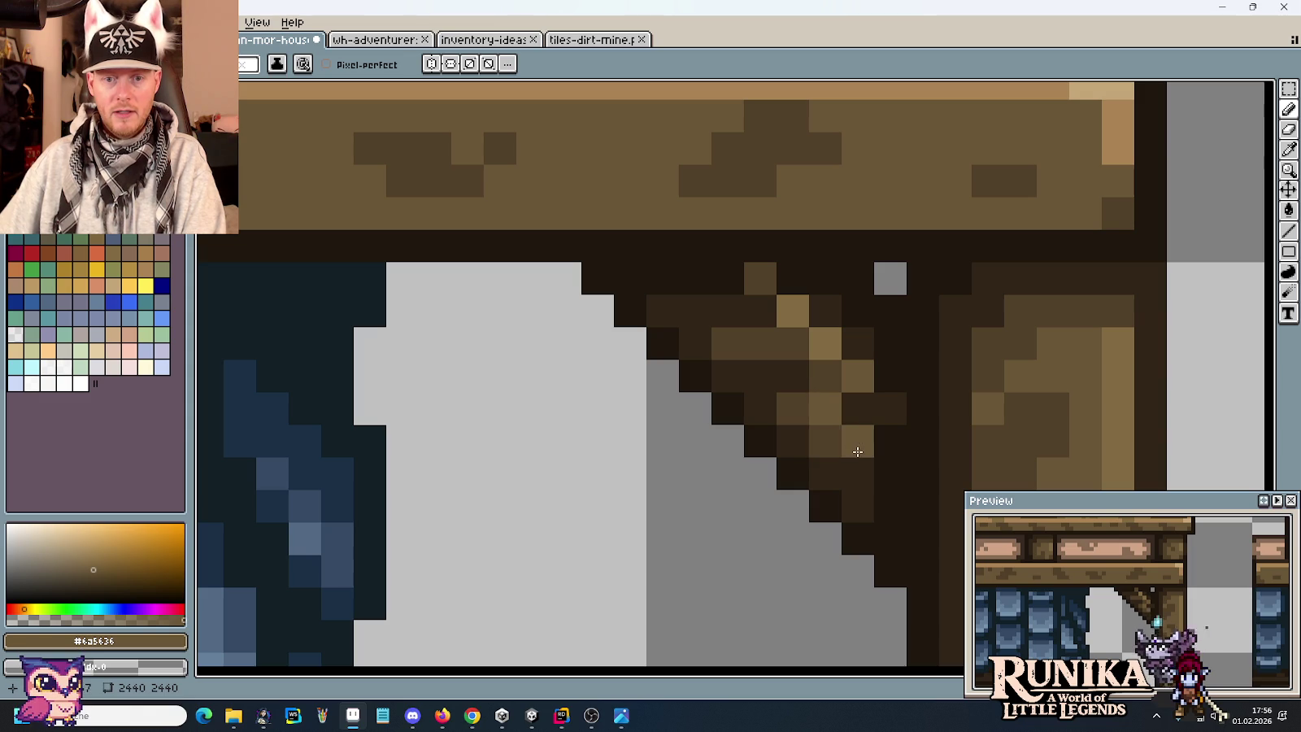
scroll(856, 444, down, 2)
scroll(876, 437, up, 3)
click(842, 435)
scroll(837, 435, down, 3)
scroll(834, 438, down, 2)
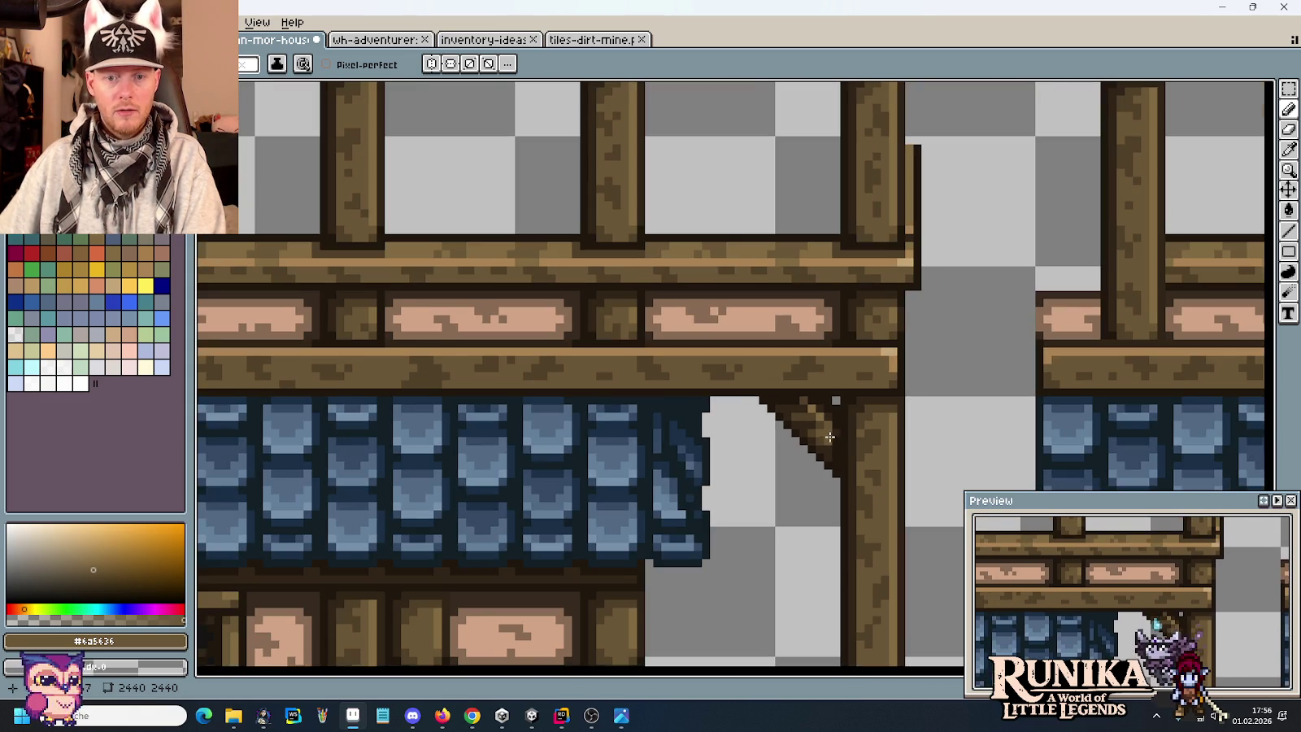
scroll(829, 438, up, 3)
click(754, 400)
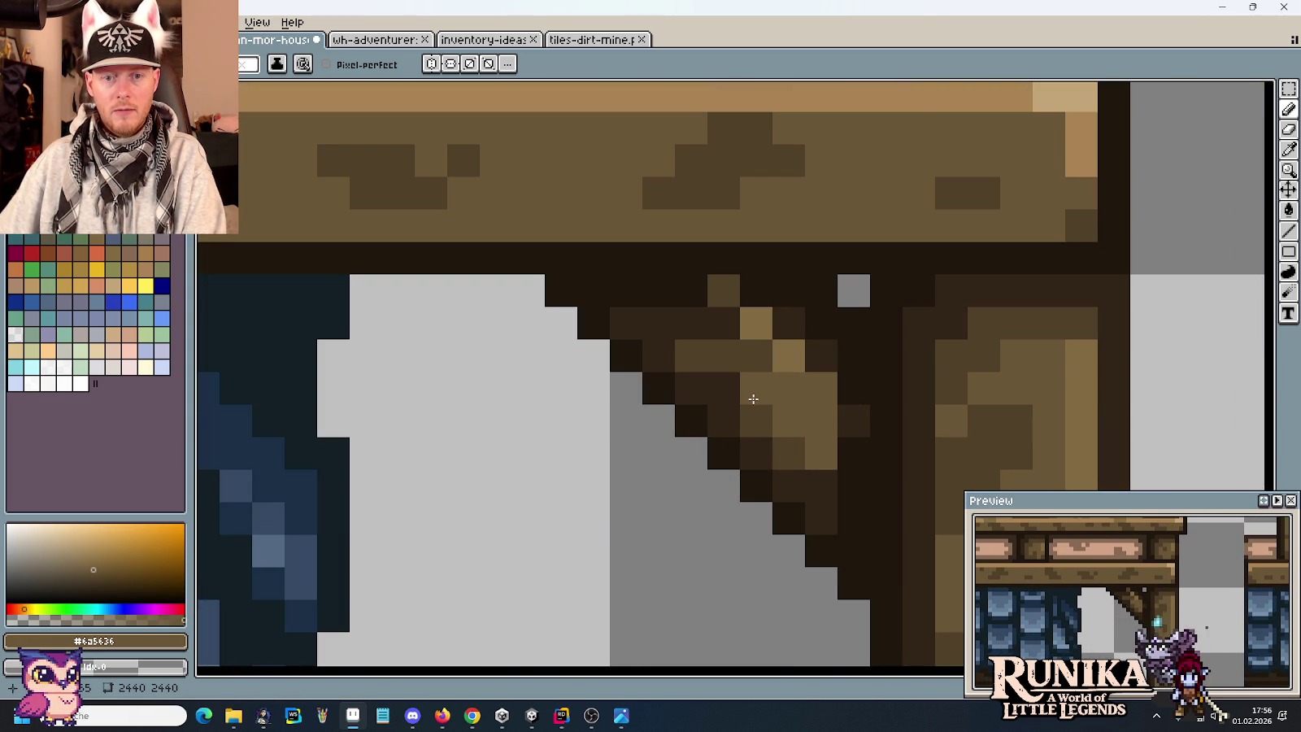
click(753, 361)
Add light tan highlights and mid-brown pixels along the brace.
alt+click(1057, 96)
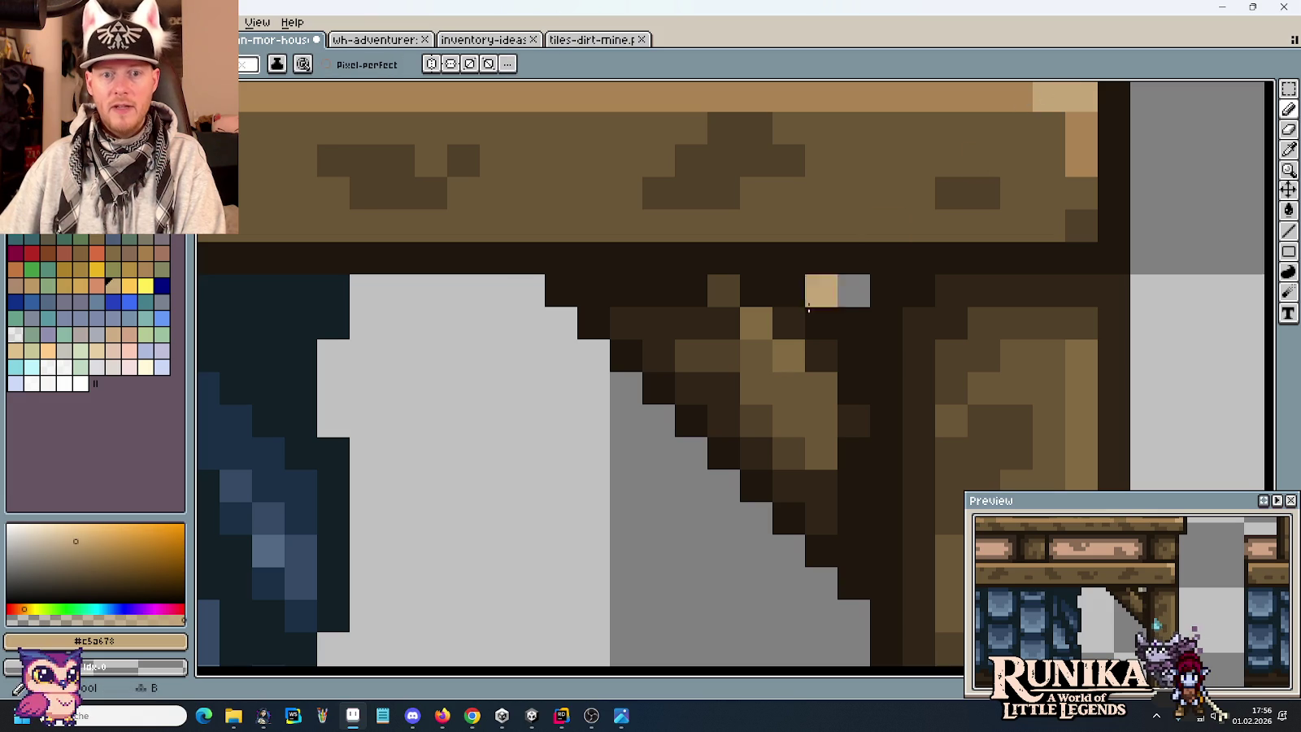
click(755, 323)
click(789, 355)
alt+click(1000, 100)
click(821, 388)
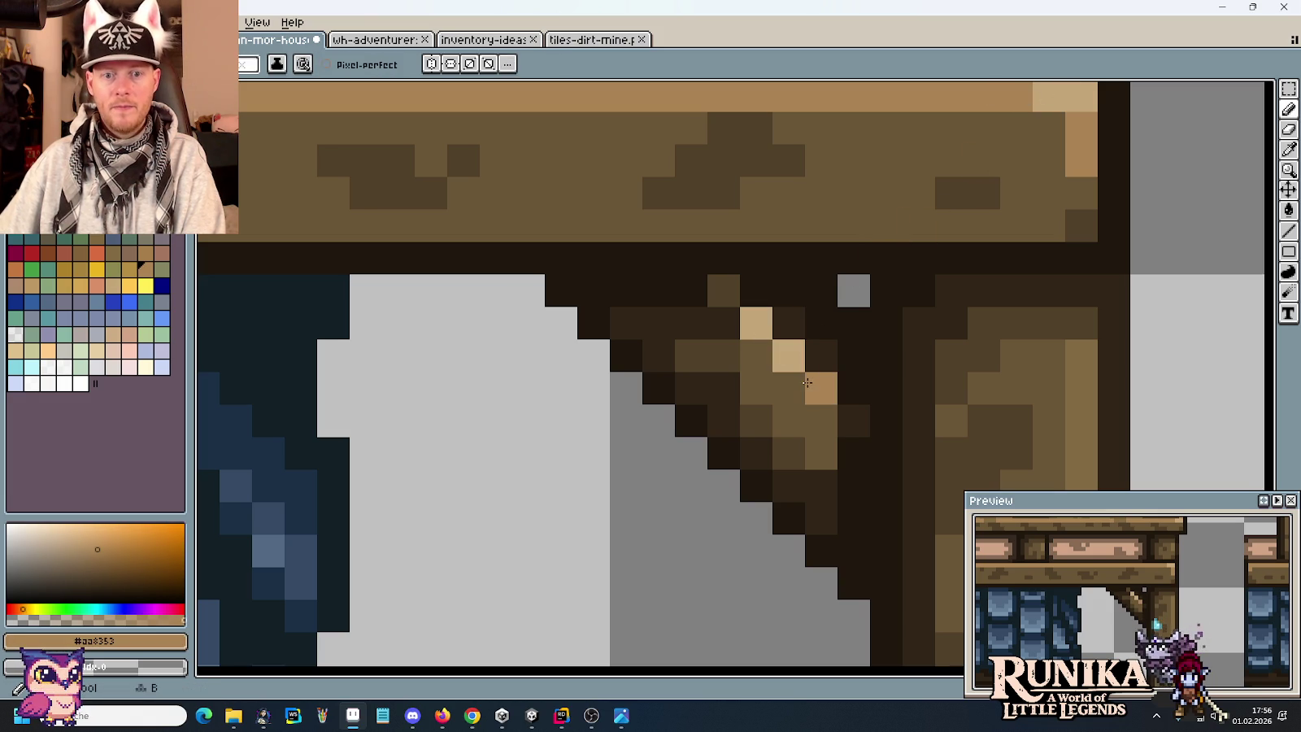
alt+click(806, 425)
click(722, 356)
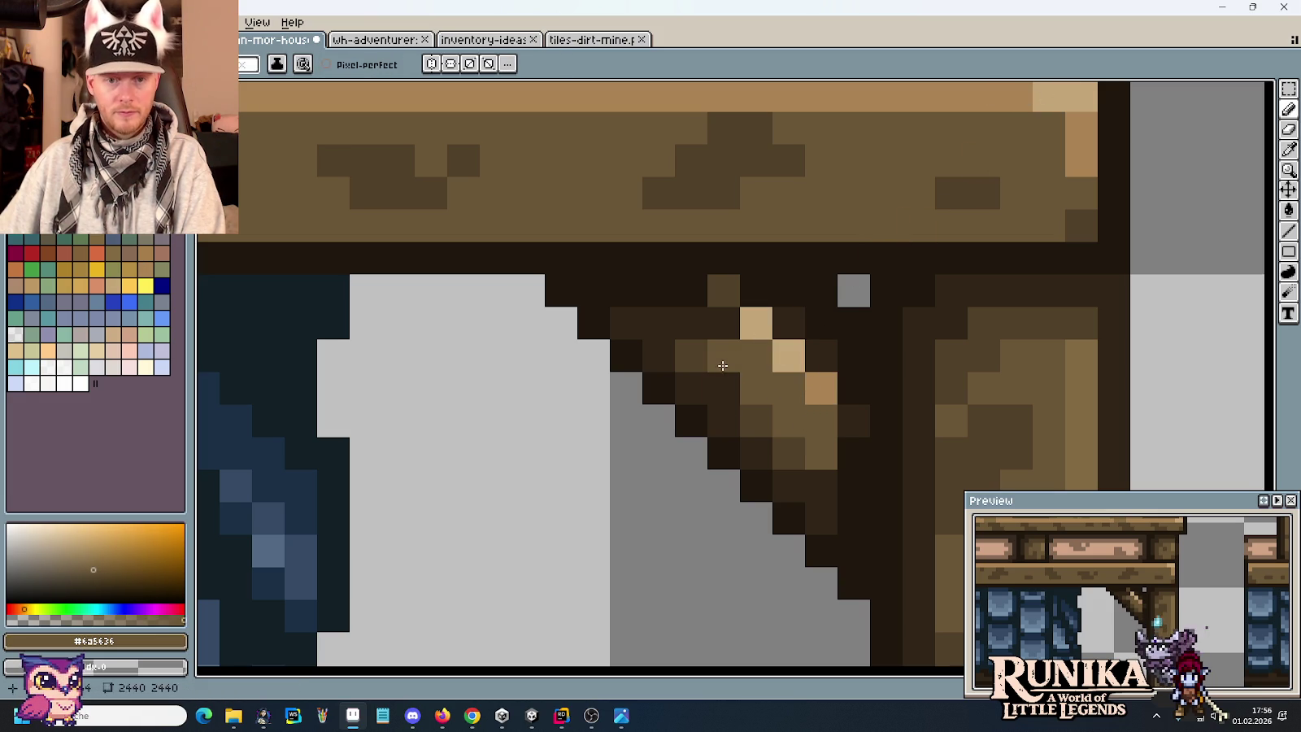
click(723, 389)
click(743, 412)
Shade the brace's diagonal edge and columns in darker brown #514028.
alt+click(790, 452)
click(723, 422)
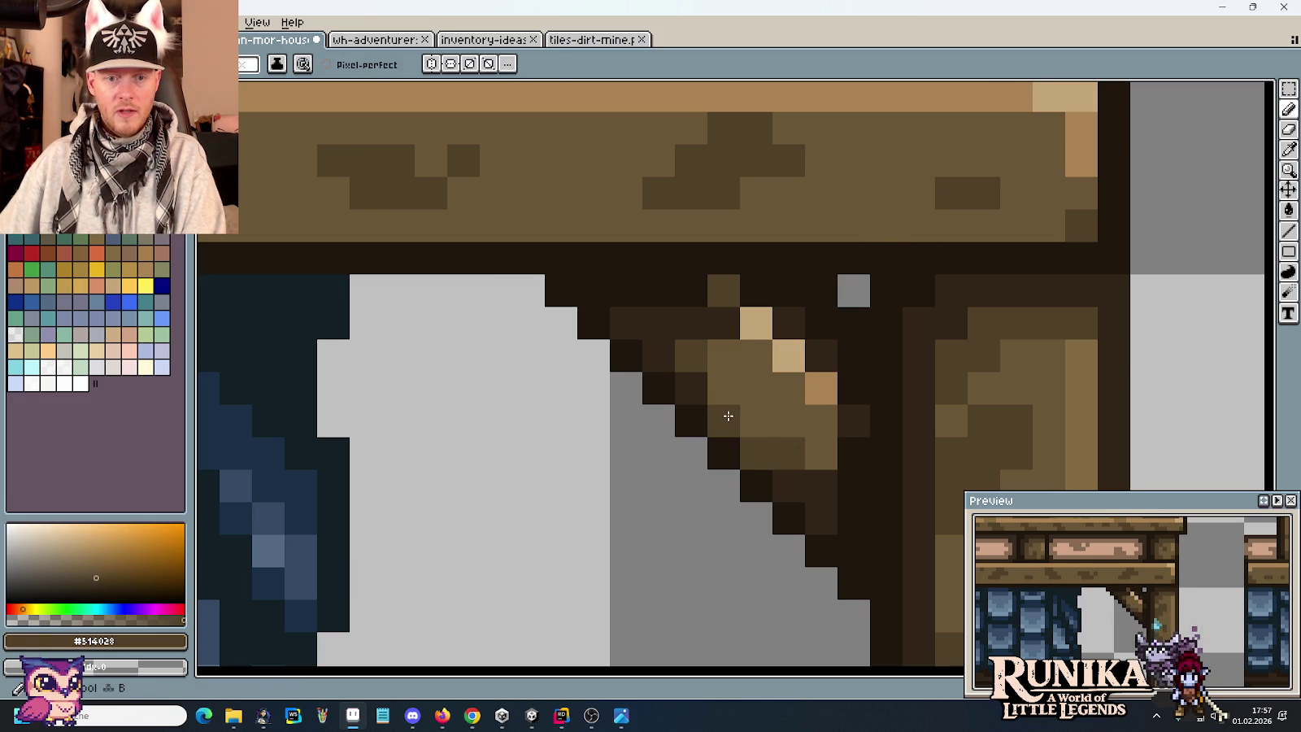
click(723, 389)
click(659, 356)
click(691, 325)
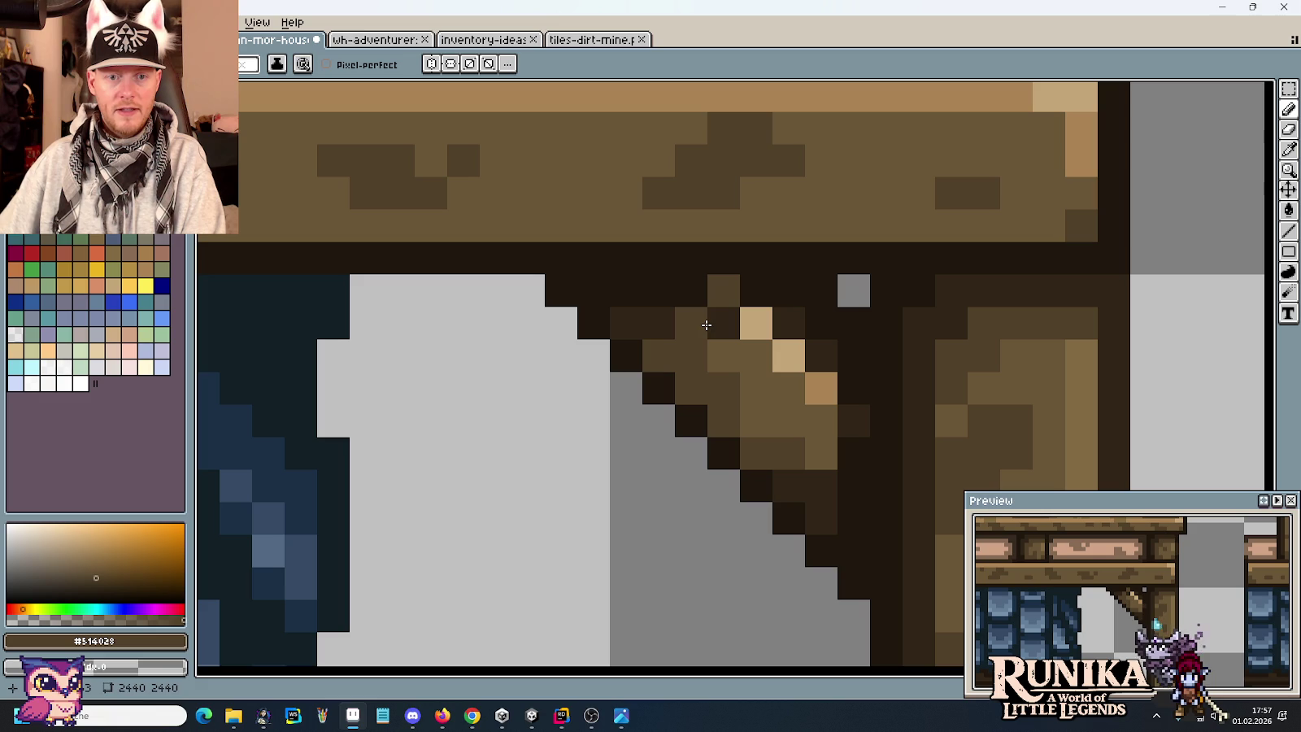
click(723, 323)
click(659, 324)
click(821, 518)
click(821, 486)
click(788, 486)
click(821, 519)
click(854, 454)
click(854, 487)
click(854, 519)
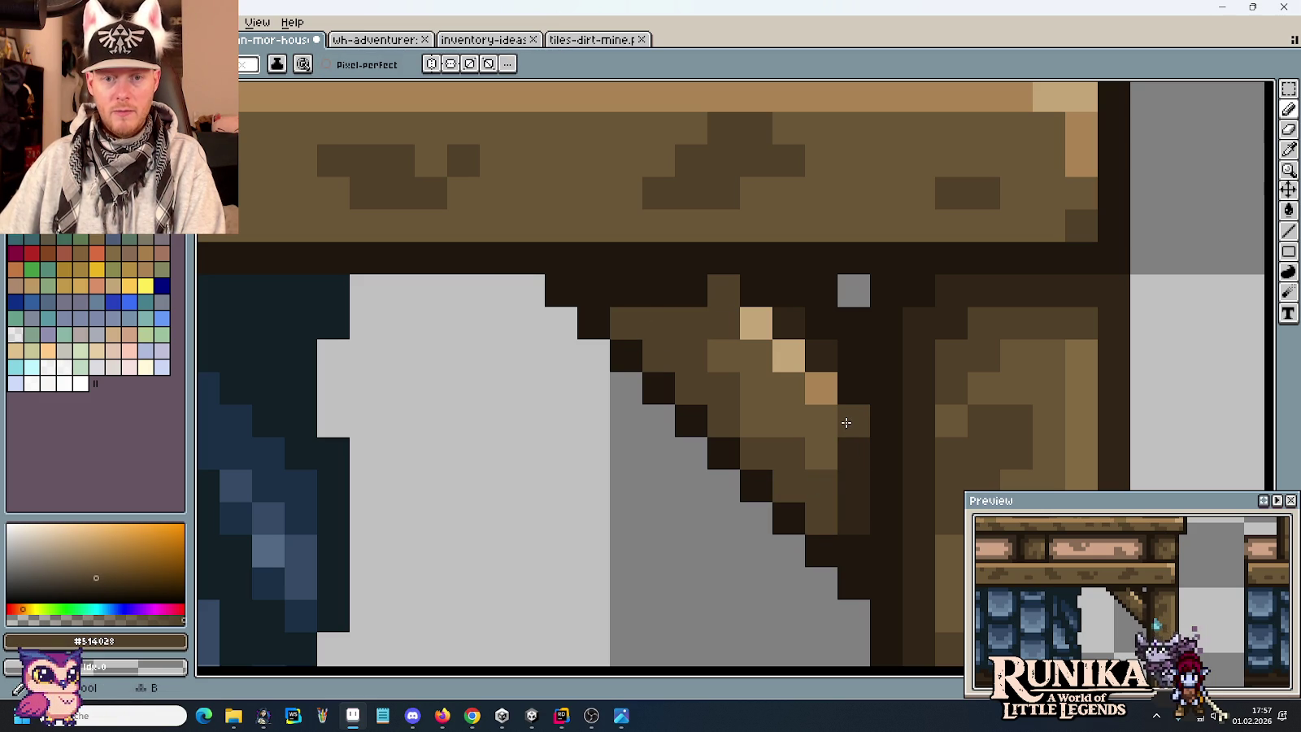
click(821, 356)
click(788, 324)
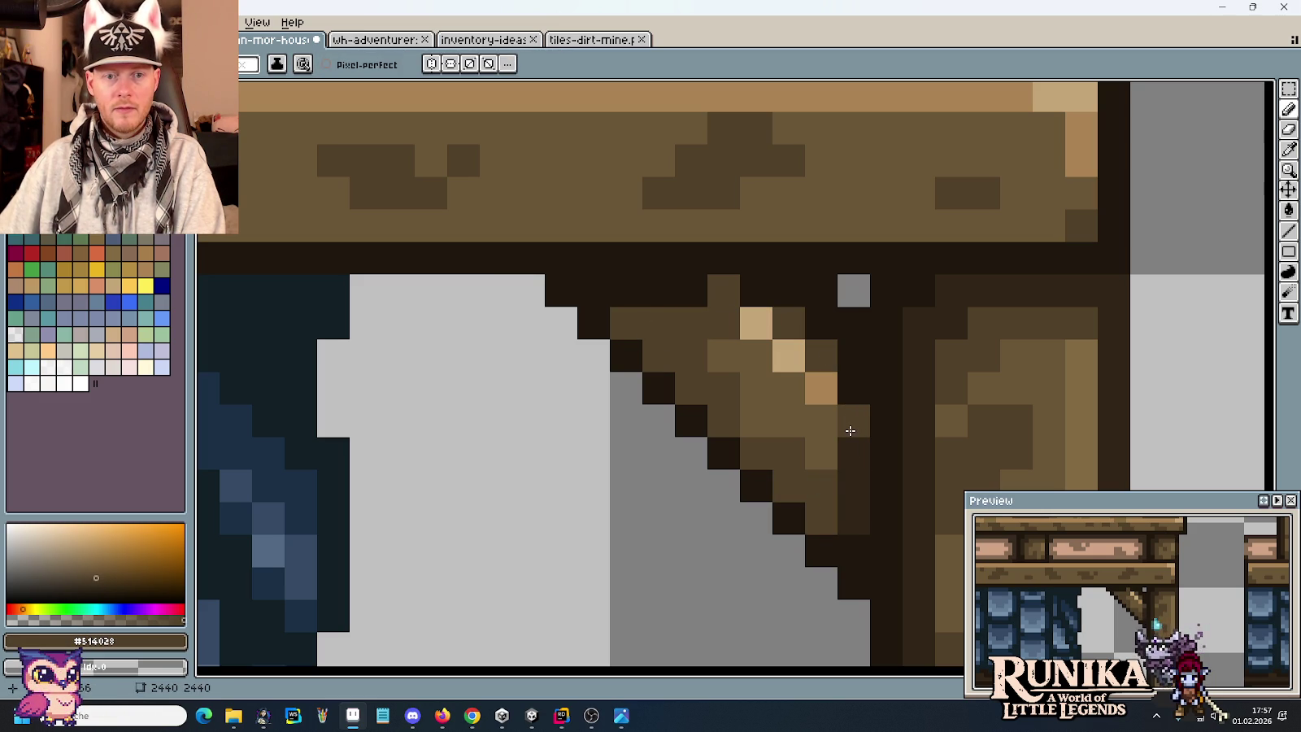
Add #312517 shadow pixels and darken the row along the beam's underside.
alt+click(850, 494)
click(768, 429)
scroll(769, 430, down, 3)
scroll(769, 429, up, 3)
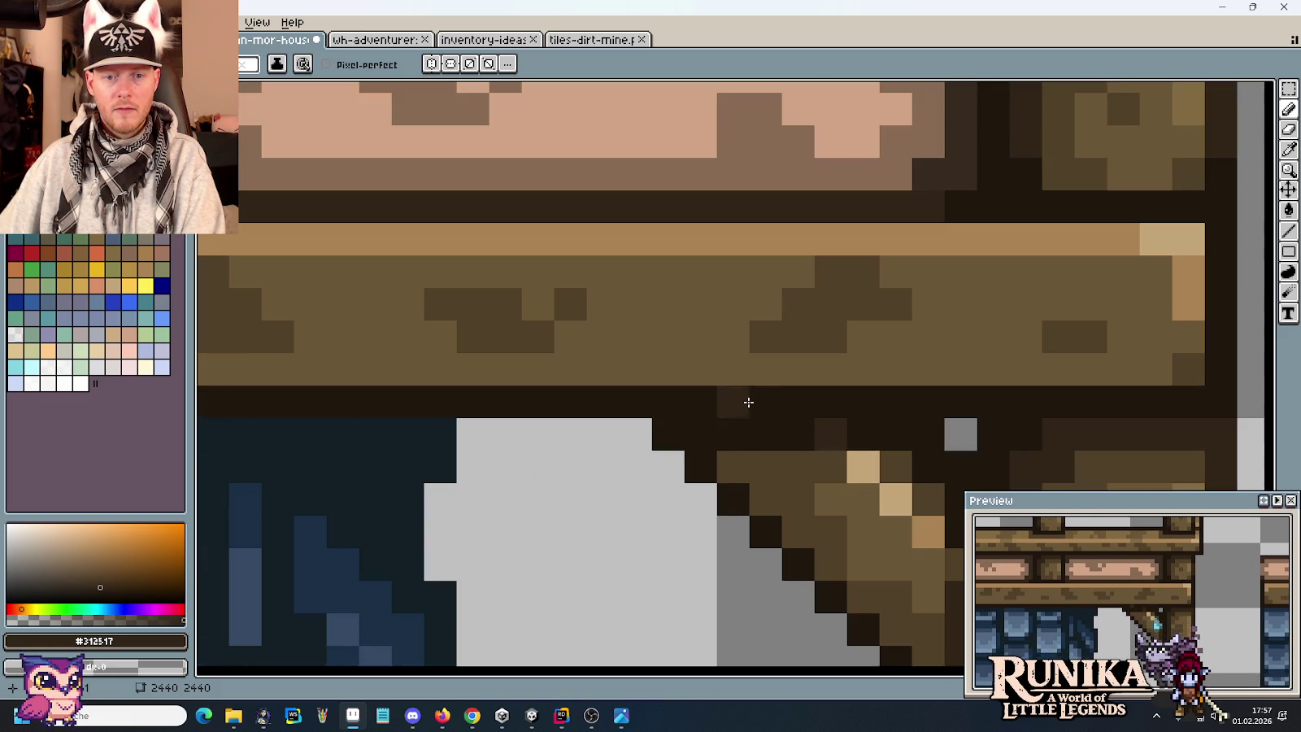
drag(717, 433, 906, 432)
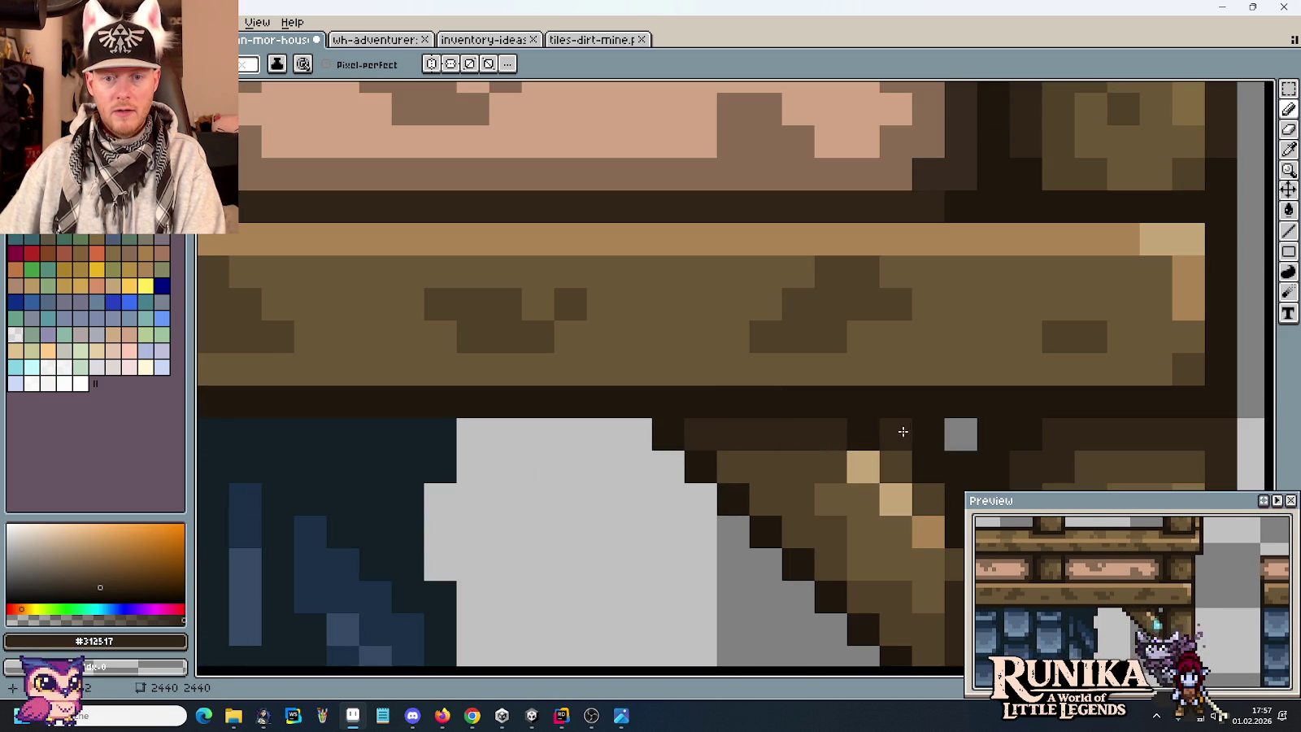
scroll(884, 438, down, 5)
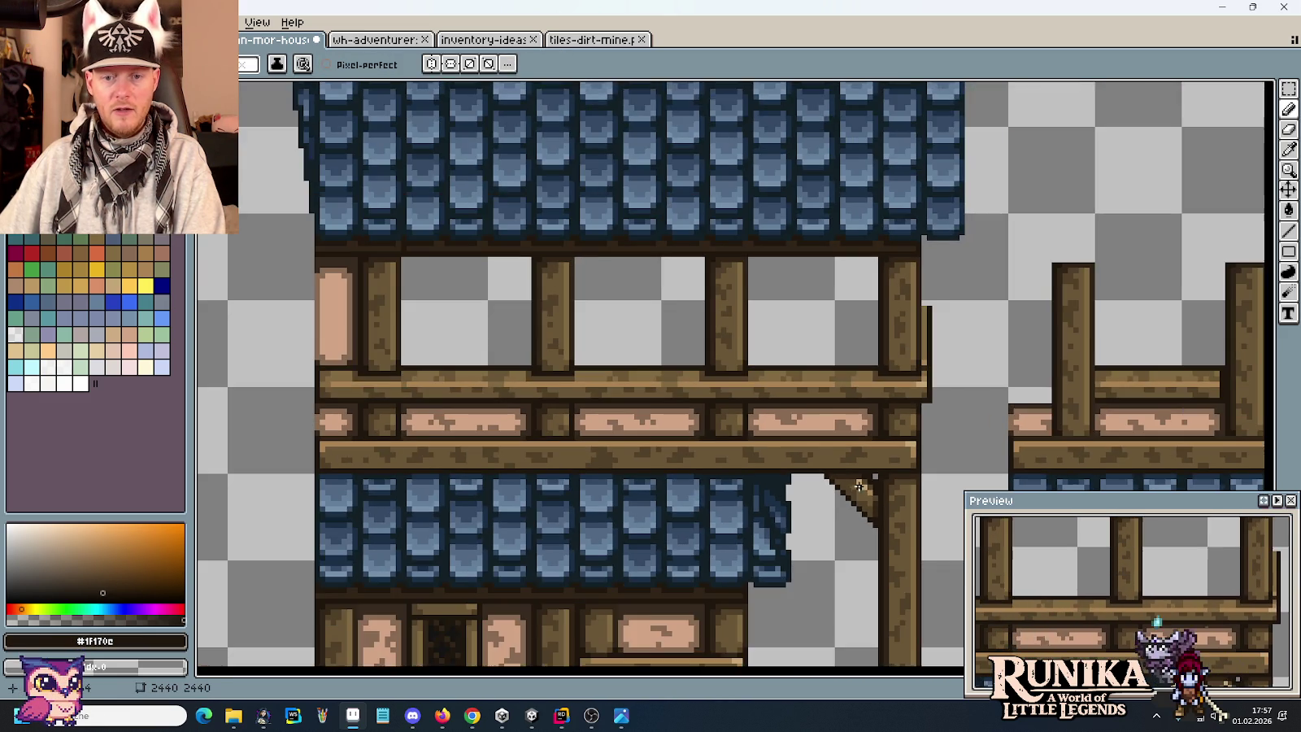
scroll(847, 369, up, 2)
drag(847, 369, 812, 334)
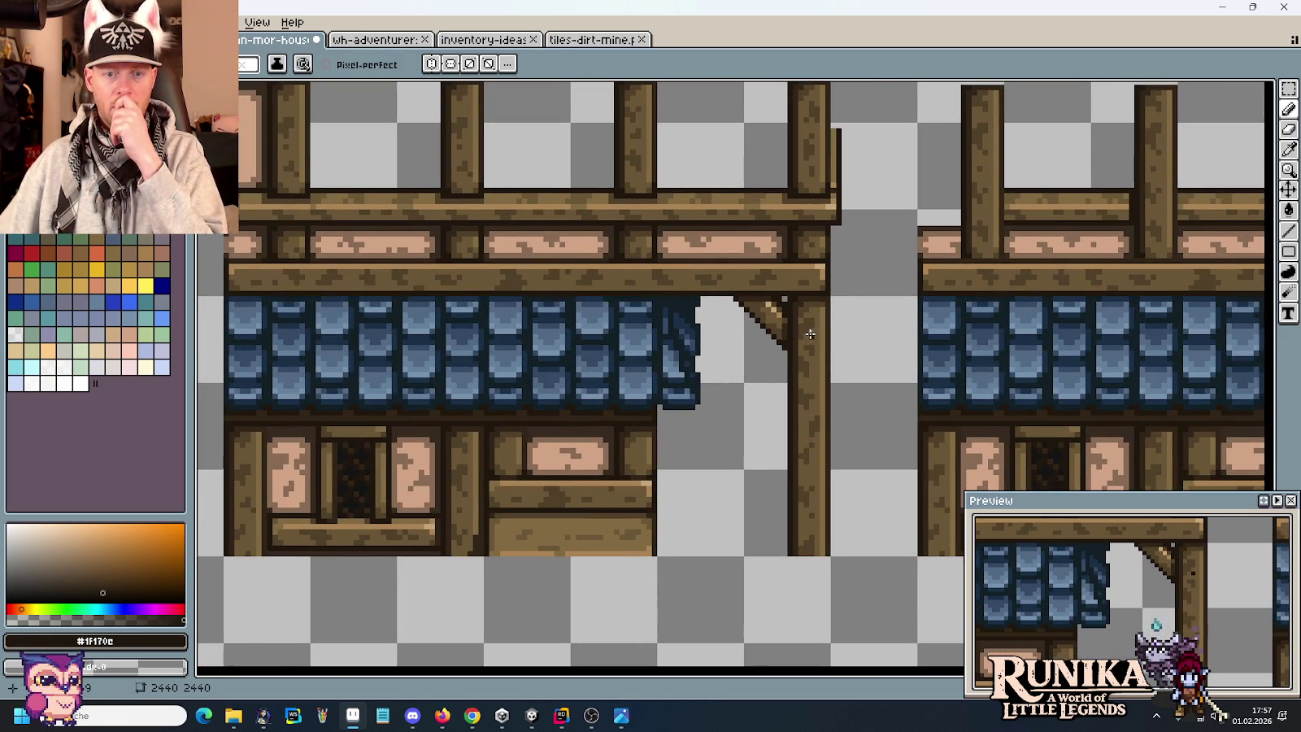
key(m)
scroll(810, 334, down, 2)
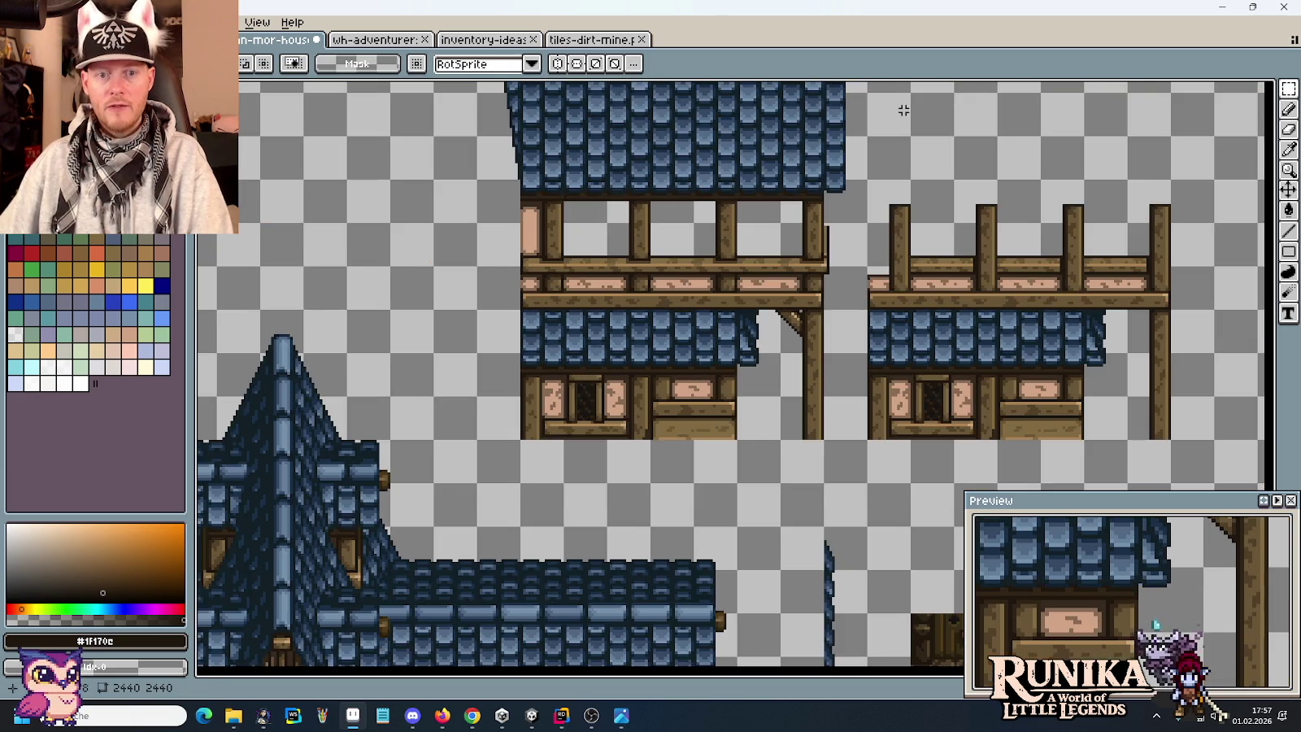
drag(903, 111, 691, 403)
scroll(692, 403, down, 1)
drag(946, 556, 784, 231)
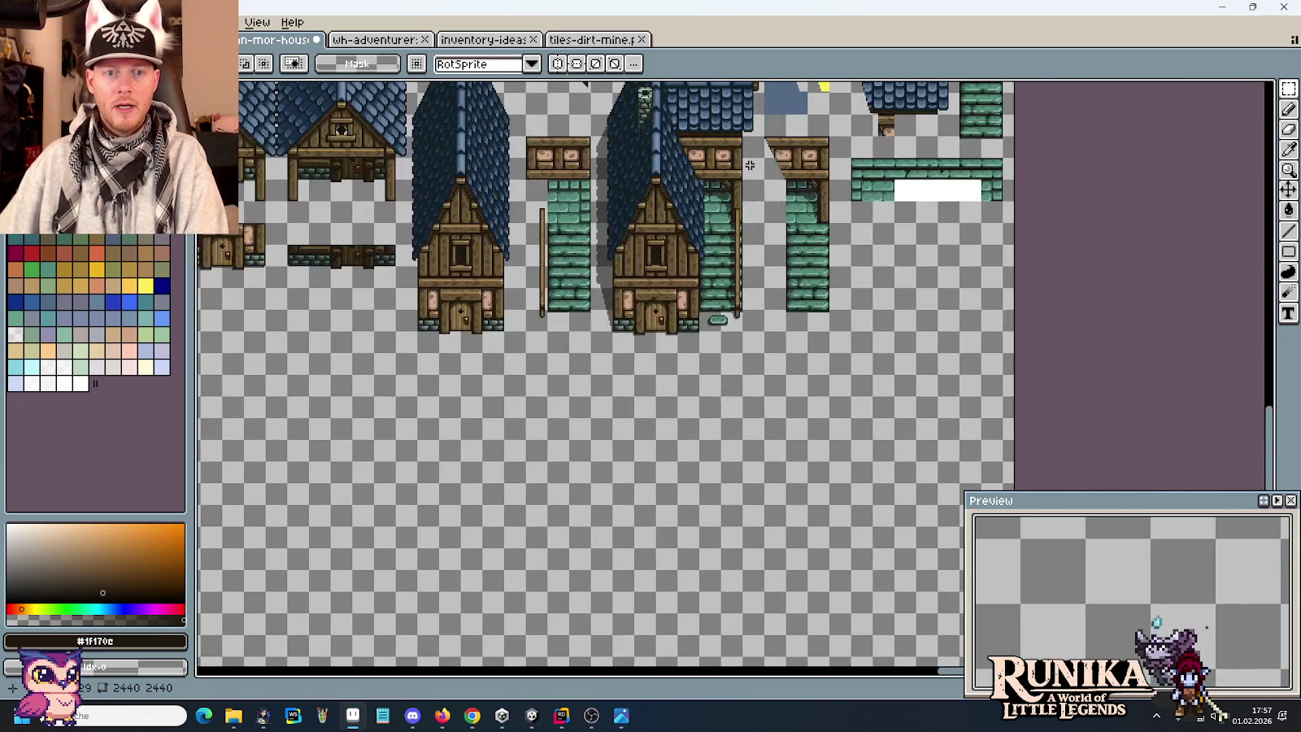
scroll(750, 165, up, 5)
drag(1123, 299, 1054, 326)
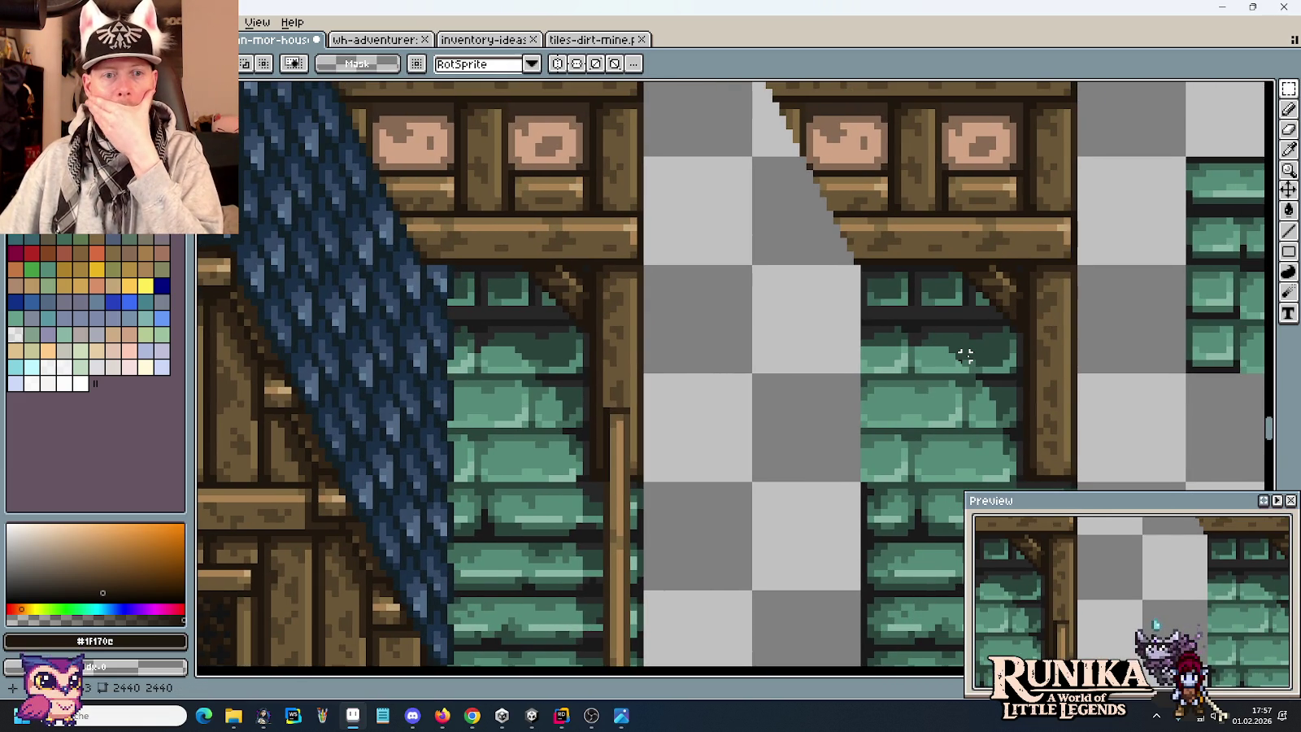
scroll(965, 355, down, 1)
scroll(978, 327, down, 1)
scroll(980, 342, down, 1)
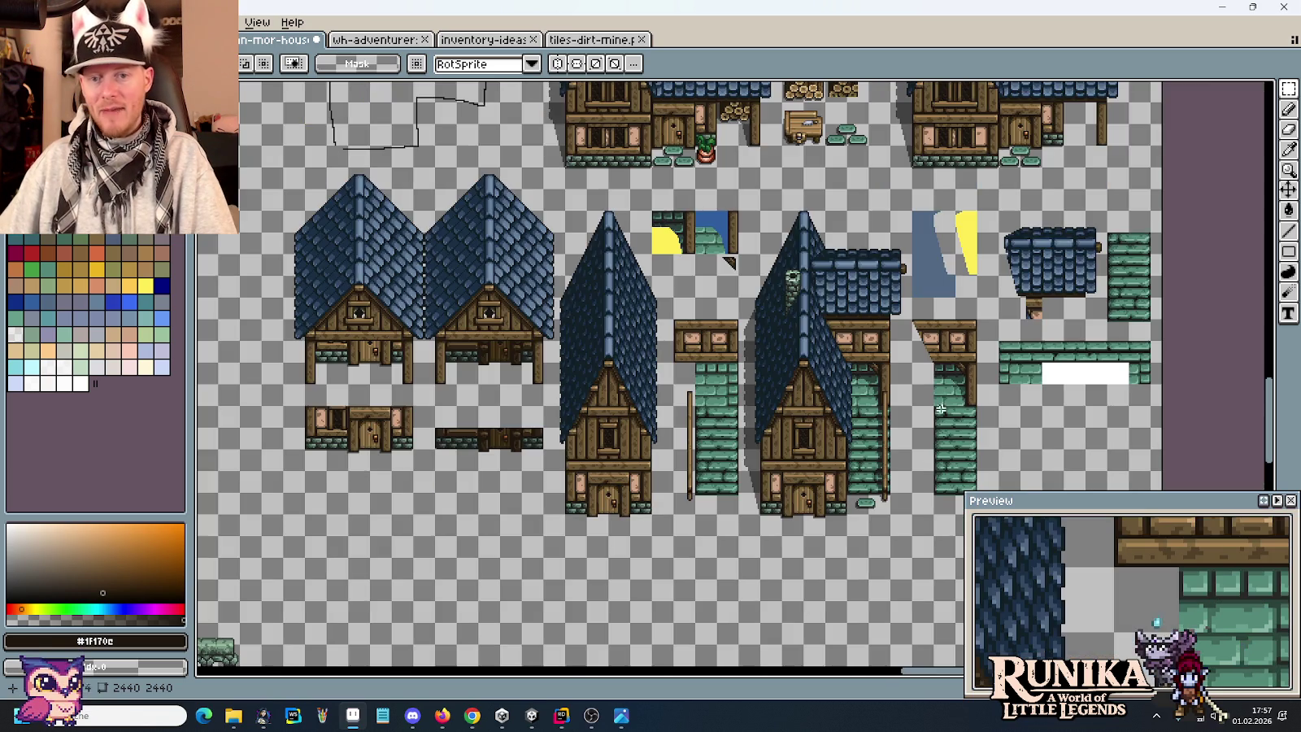
scroll(793, 468, down, 2)
scroll(801, 419, down, 3)
scroll(865, 328, up, 3)
scroll(904, 432, up, 1)
scroll(903, 432, up, 1)
scroll(829, 386, up, 2)
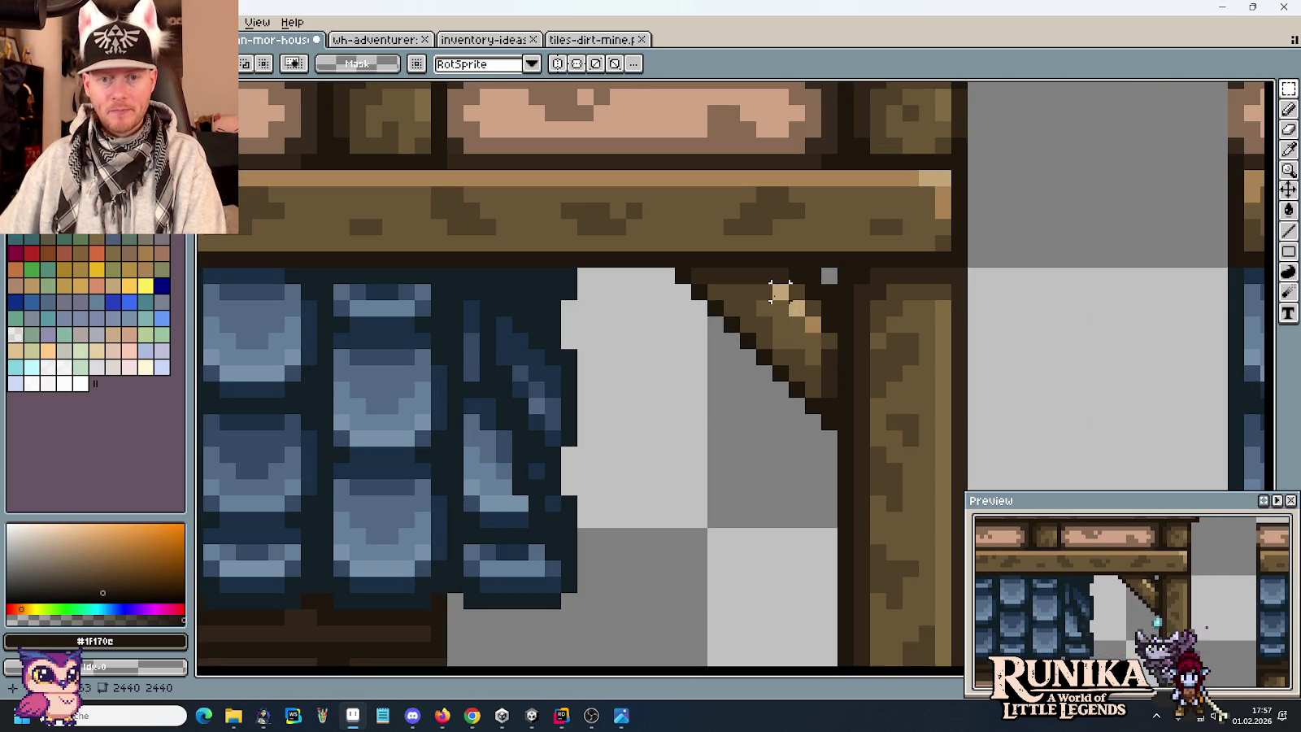
Sample the beam's lighter mid-brown as the Pencil colour.
key(i)
click(811, 323)
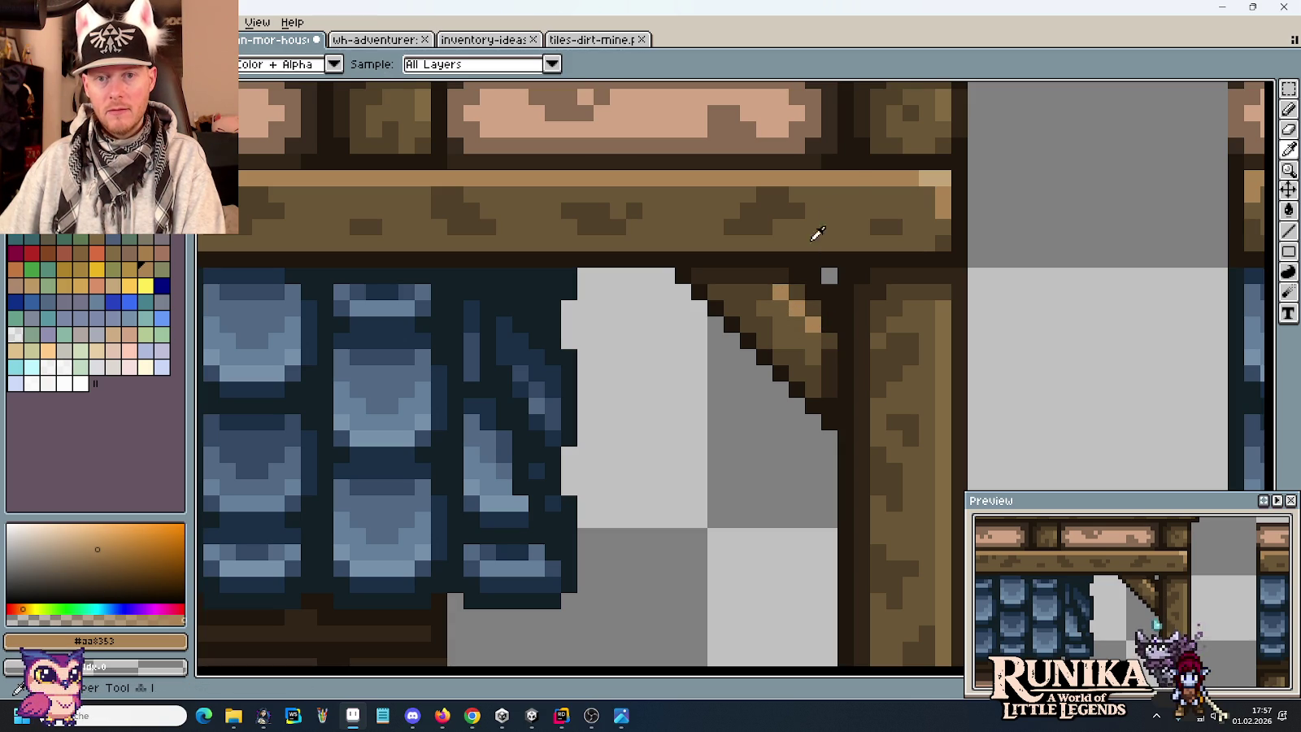
click(915, 195)
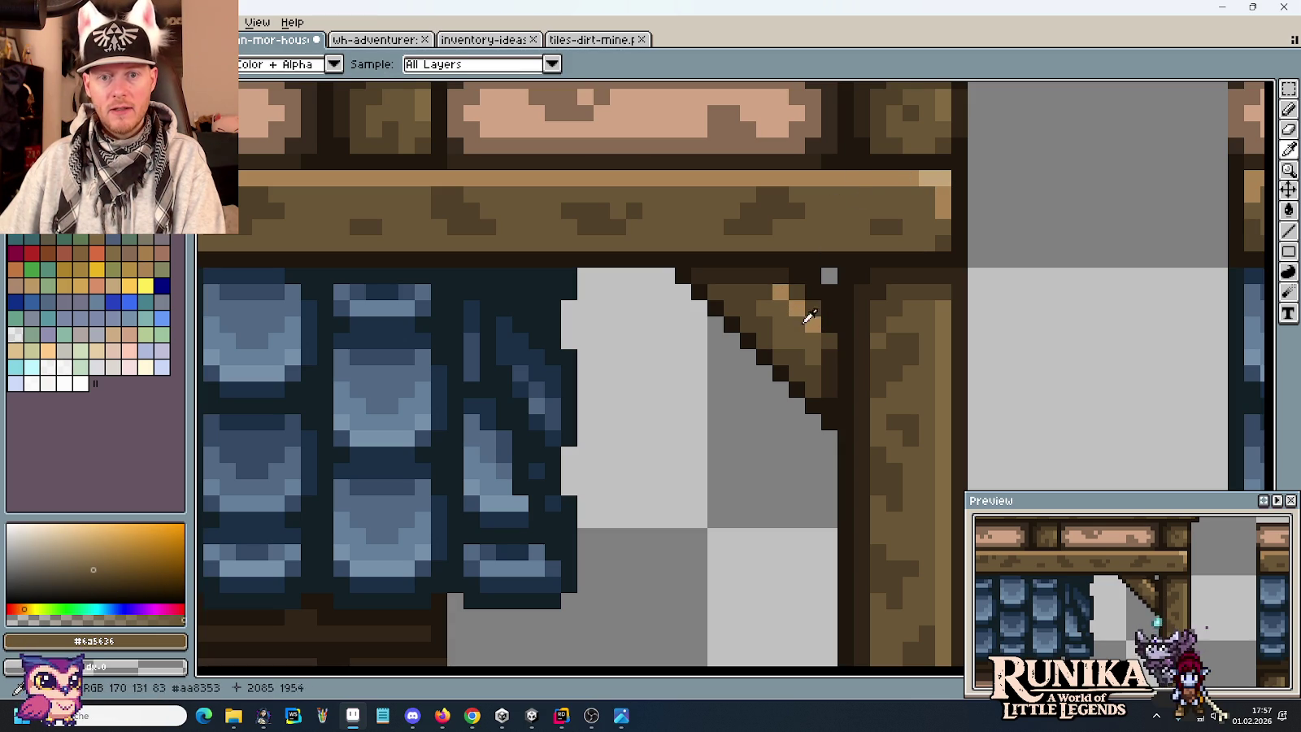
key(b)
key(i)
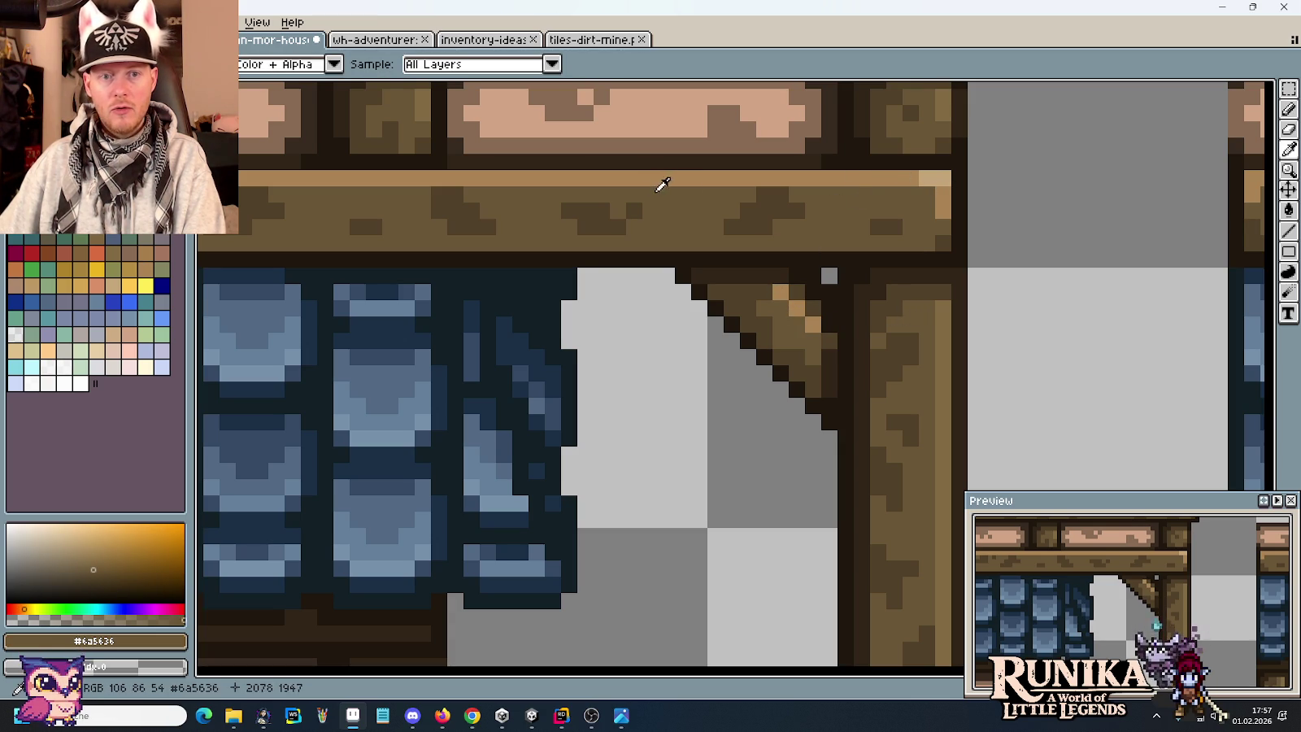
drag(685, 189, 703, 530)
click(722, 304)
key(b)
Zoom out to view the whole house section with the fitted brace.
scroll(735, 342, down, 3)
scroll(812, 466, down, 3)
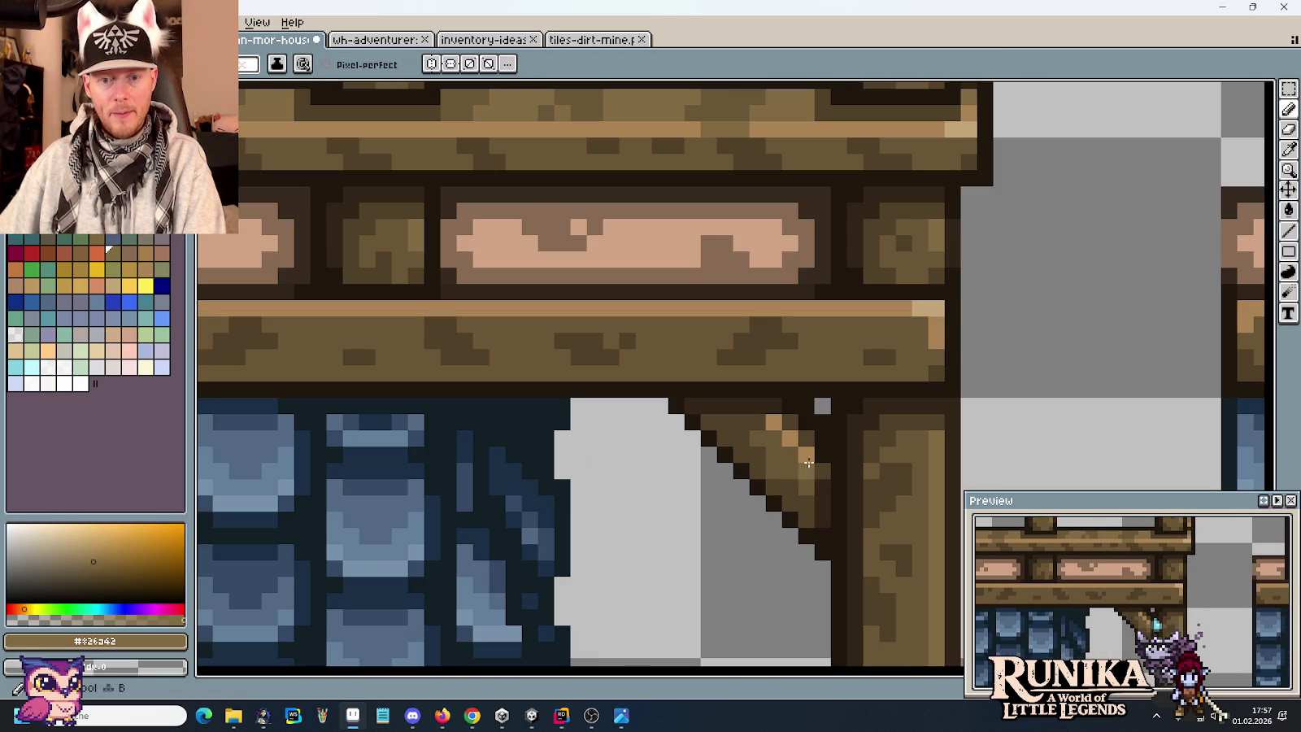
scroll(819, 495, down, 4)
drag(836, 554, 794, 417)
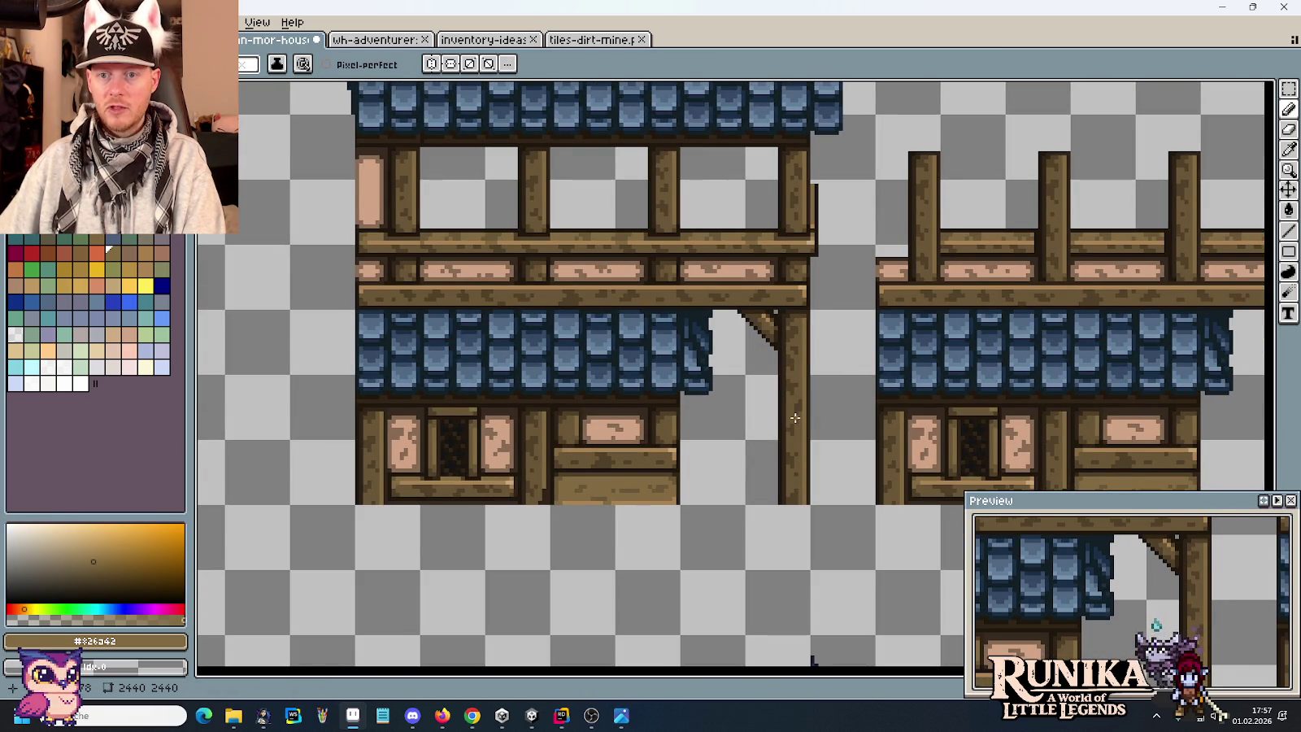
key(m)
scroll(764, 427, down, 1)
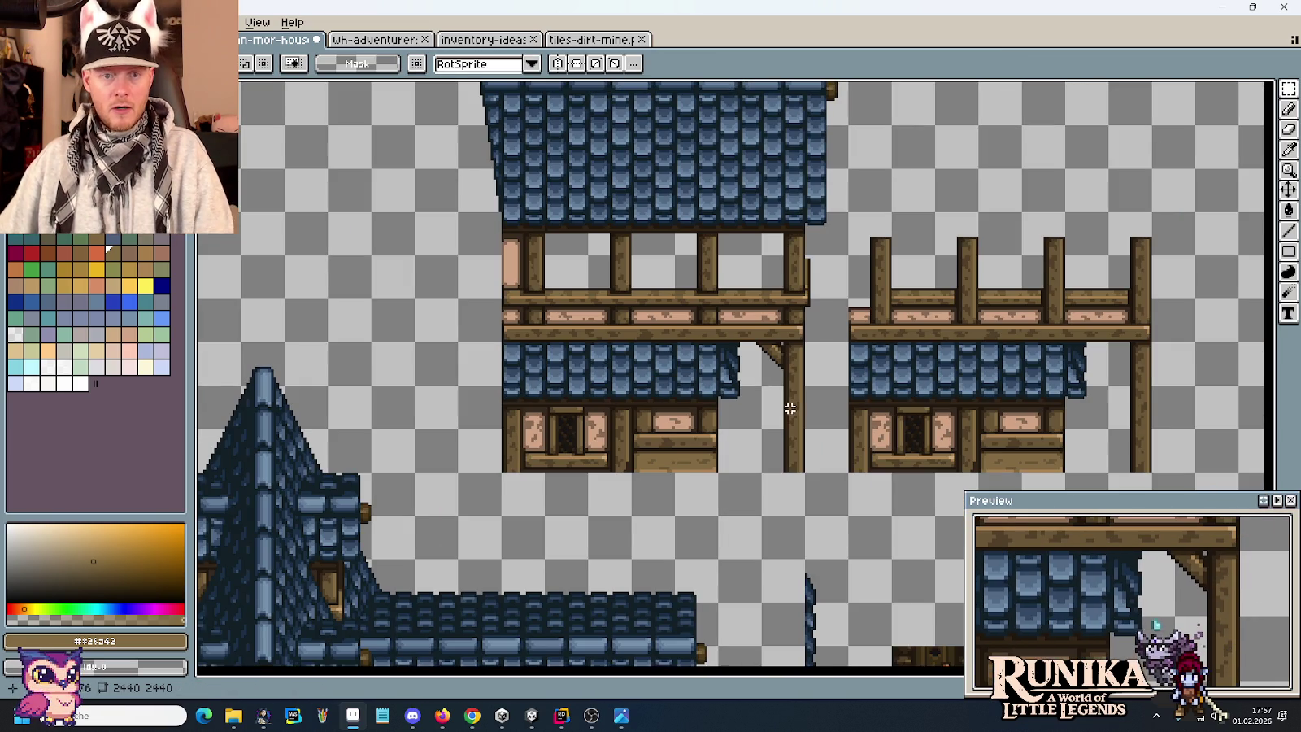
scroll(742, 447, down, 1)
scroll(741, 450, up, 1)
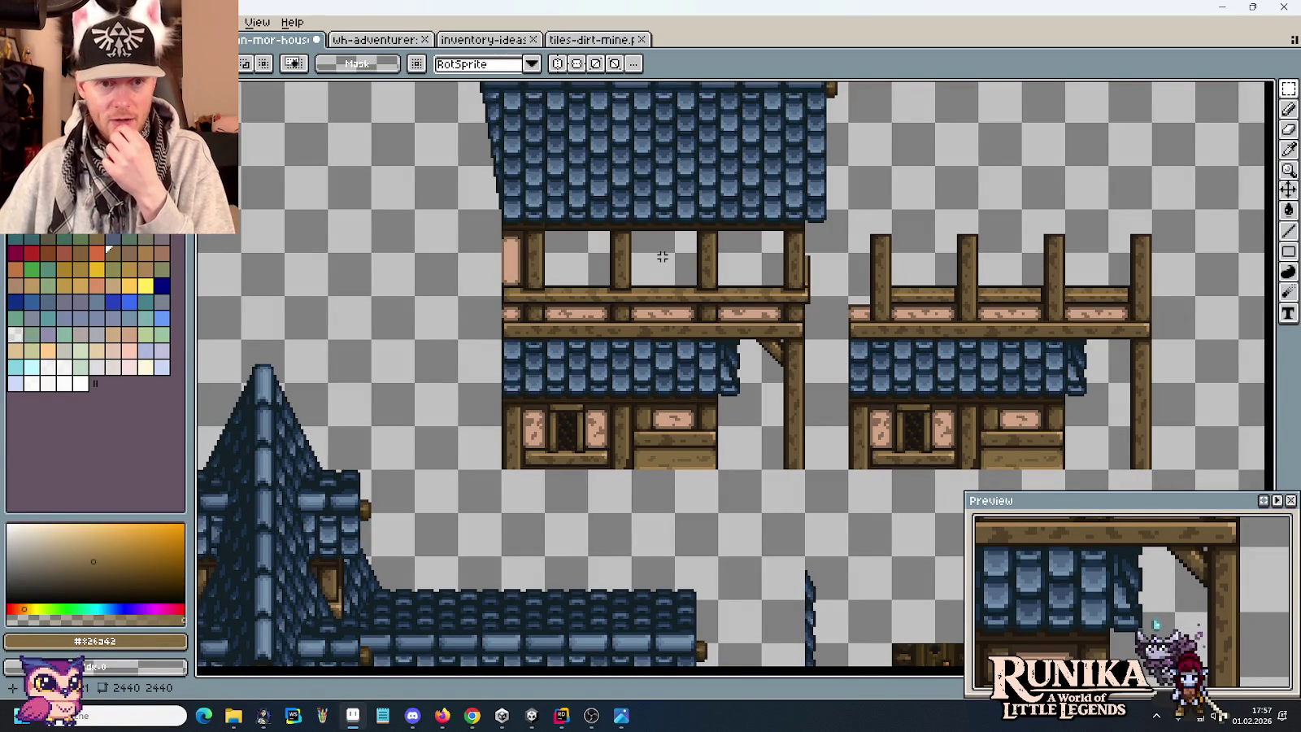
Draw a dark outline brown pixel on the upper wall.
scroll(639, 290, up, 1)
scroll(756, 269, up, 1)
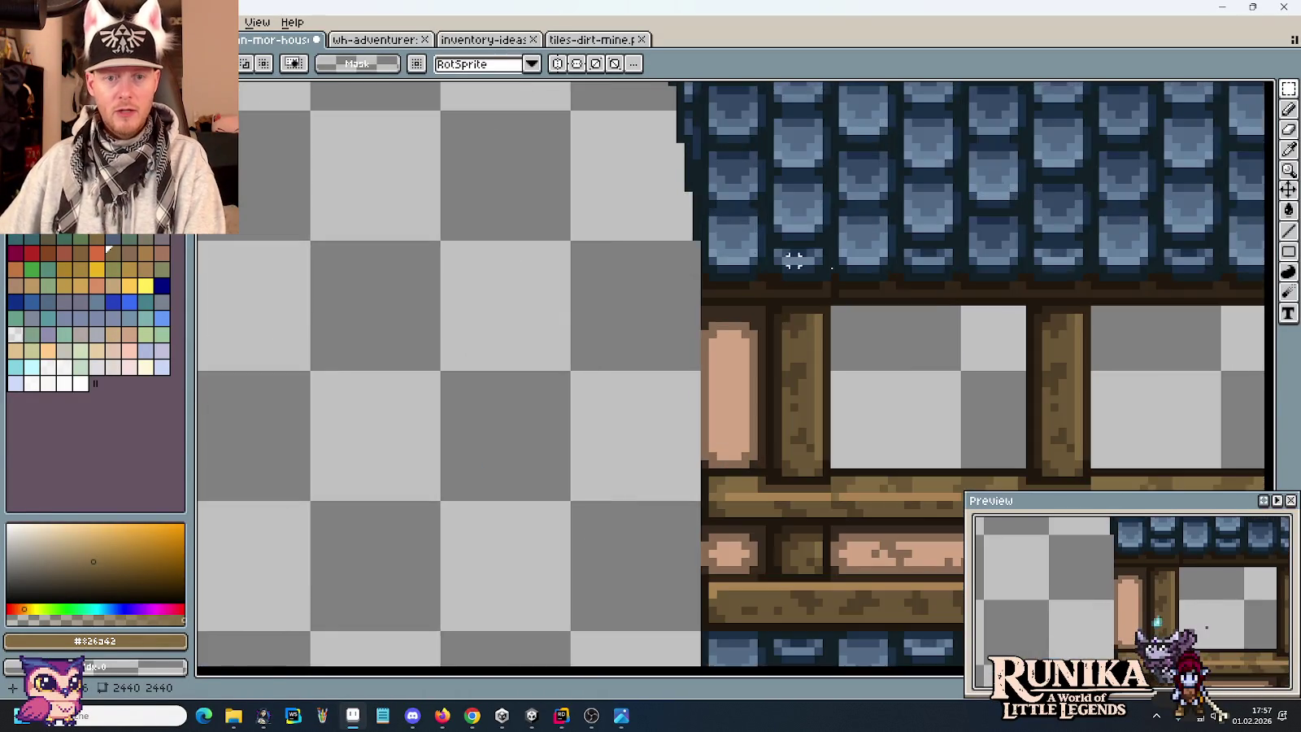
scroll(764, 264, up, 1)
key(i)
click(764, 264)
key(b)
click(784, 351)
Sample the plaster panel's shading colour and save the house tileset.
scroll(754, 367, down, 3)
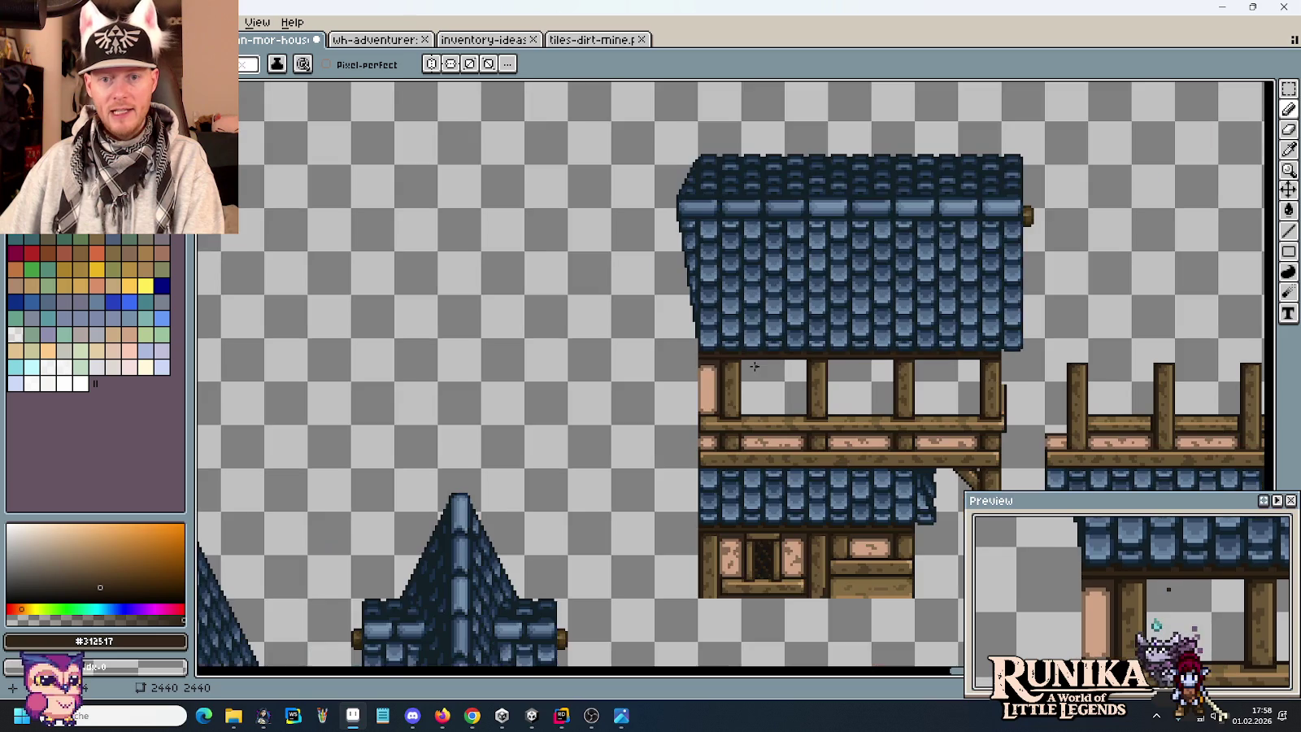
scroll(755, 365, down, 1)
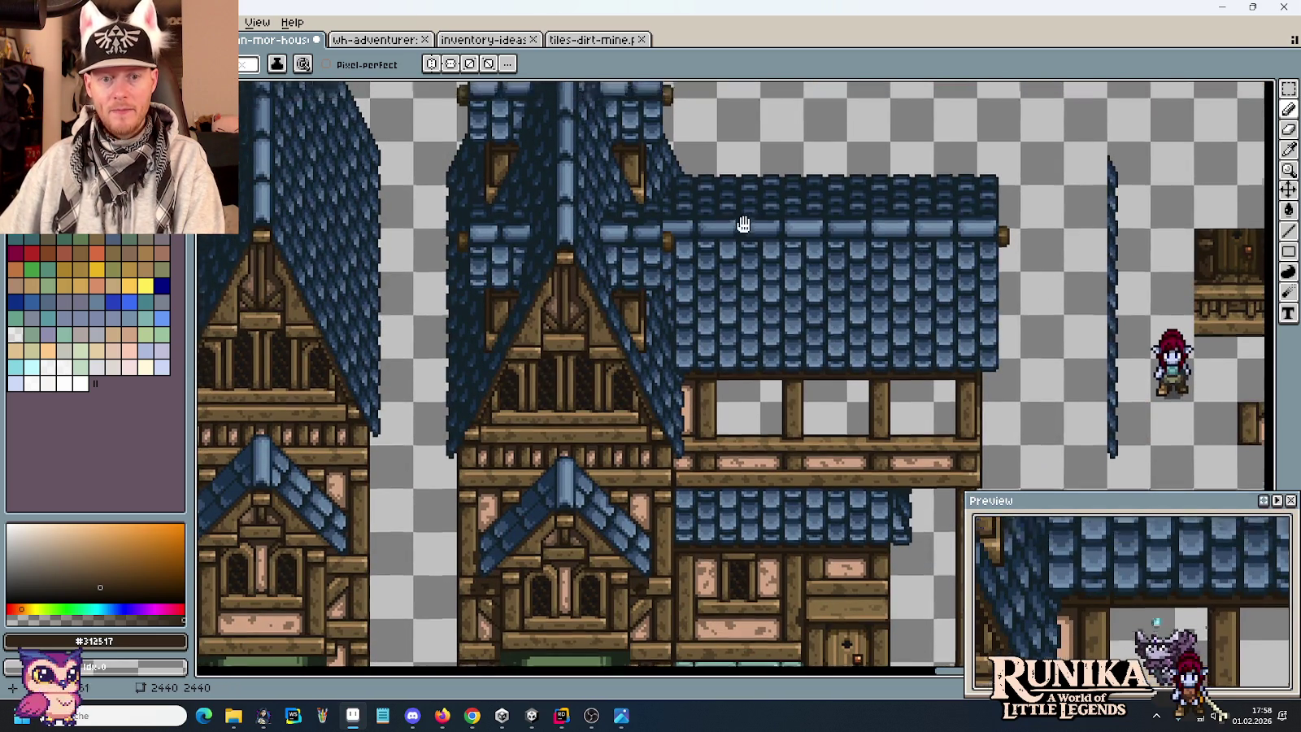
scroll(743, 212, down, 2)
scroll(720, 229, up, 2)
key(i)
click(689, 222)
key(b)
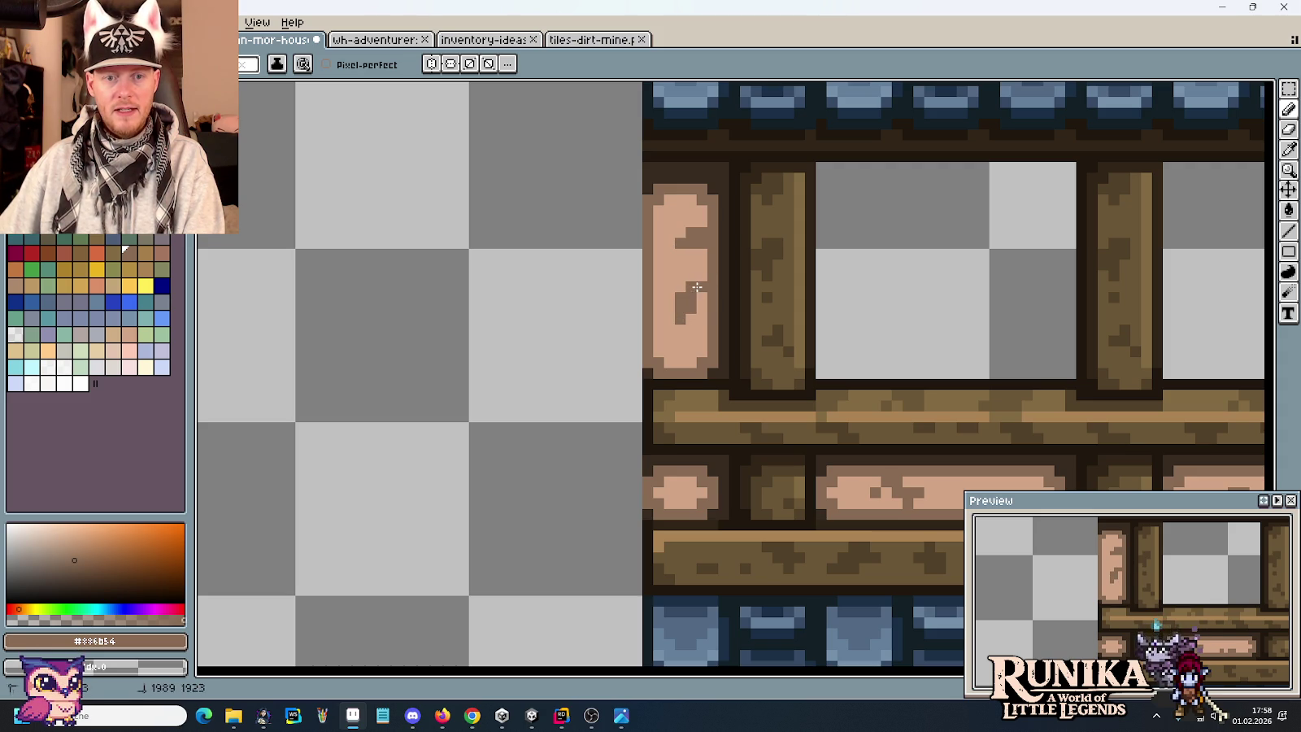
scroll(682, 339, down, 1)
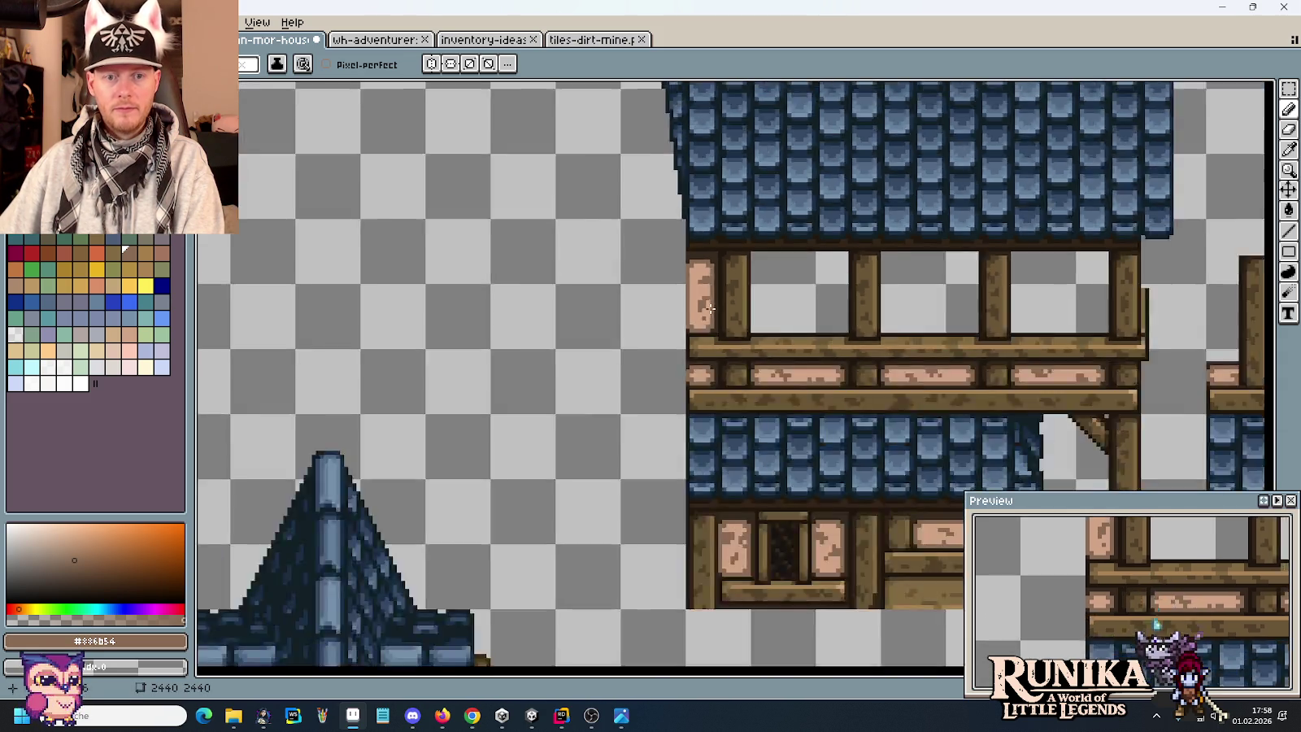
scroll(707, 321, down, 1)
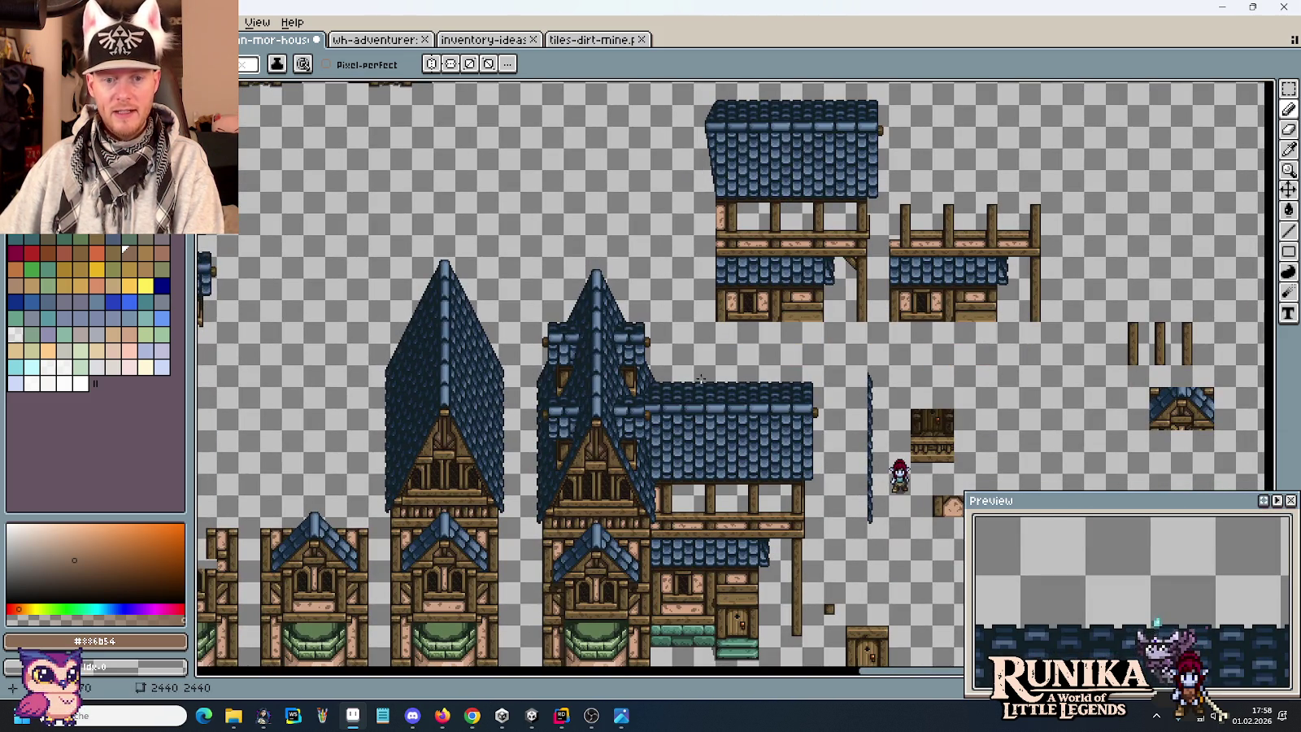
key(ctrl+s)
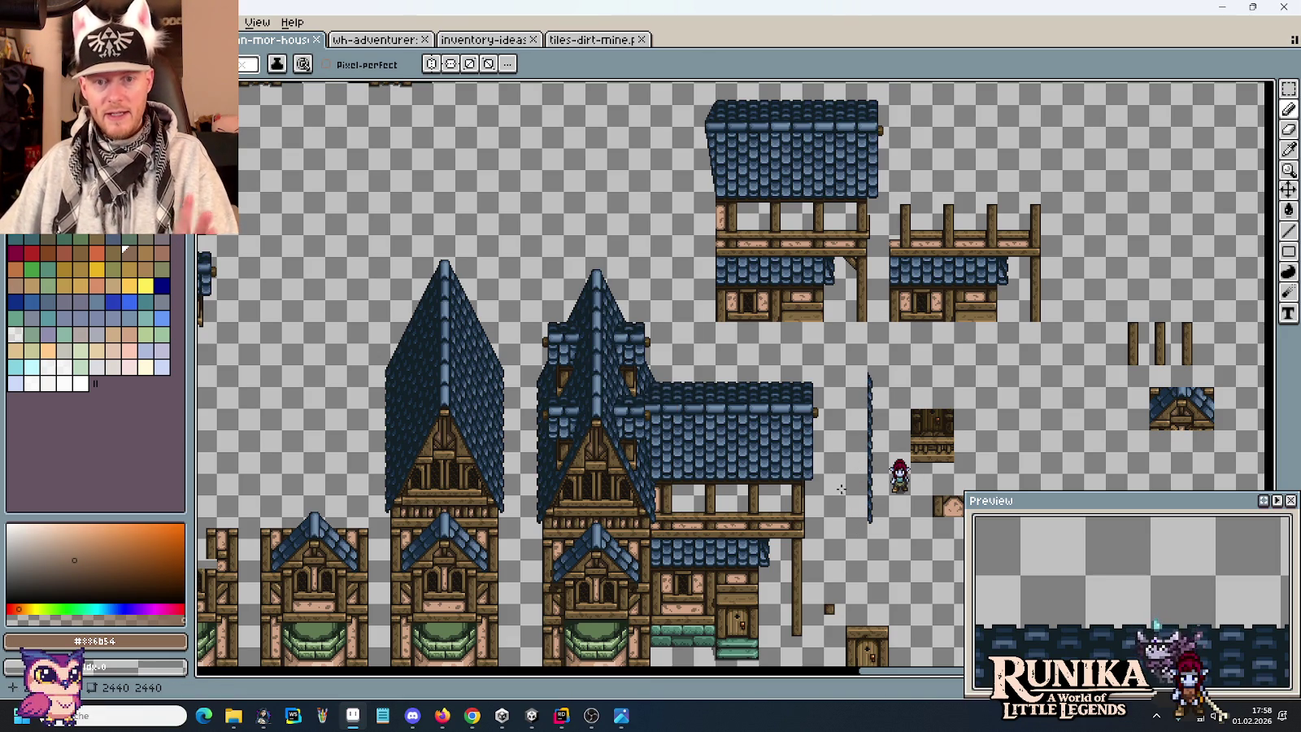
Pan across the sheet to inspect the house's wall, door and roof tiles.
key(m)
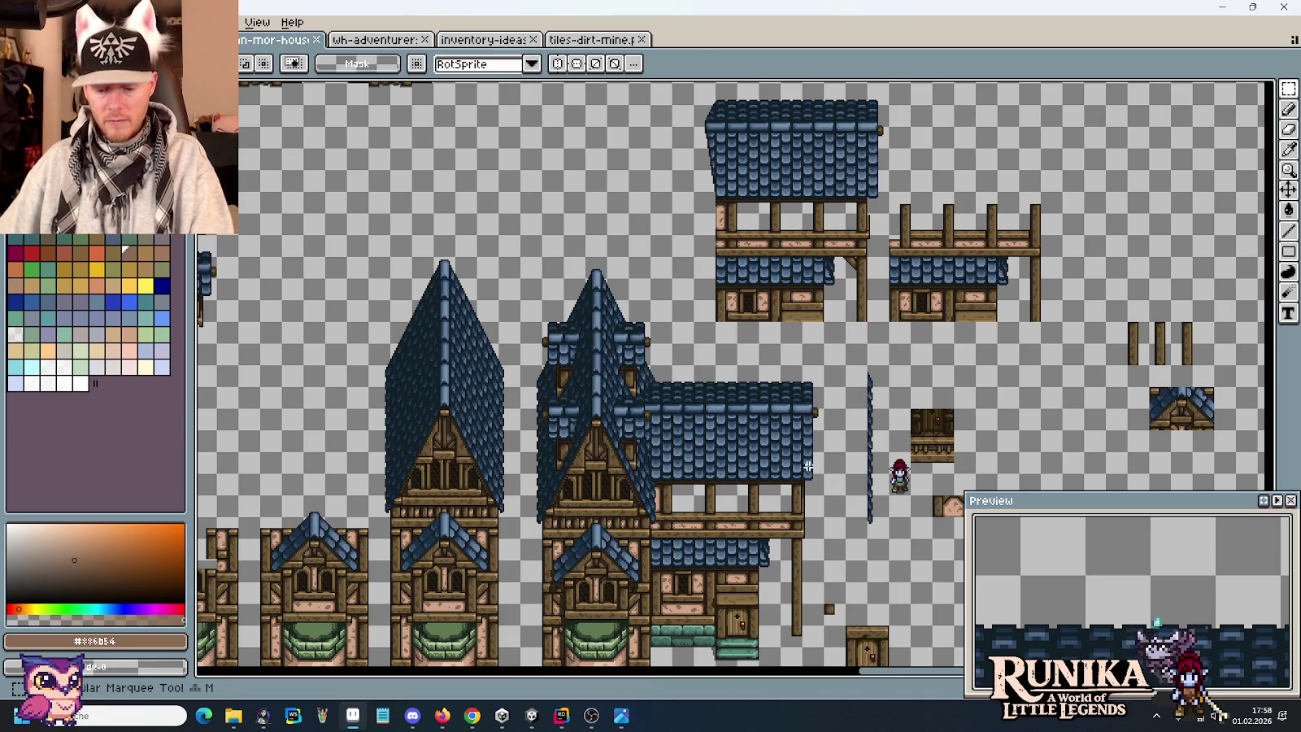
scroll(390, 263, up, 5)
scroll(390, 263, left, 5)
scroll(391, 263, up, 5)
scroll(335, 279, left, 5)
scroll(505, 313, down, 5)
scroll(663, 394, down, 3)
scroll(662, 394, left, 2)
scroll(660, 398, up, 1)
scroll(657, 404, up, 1)
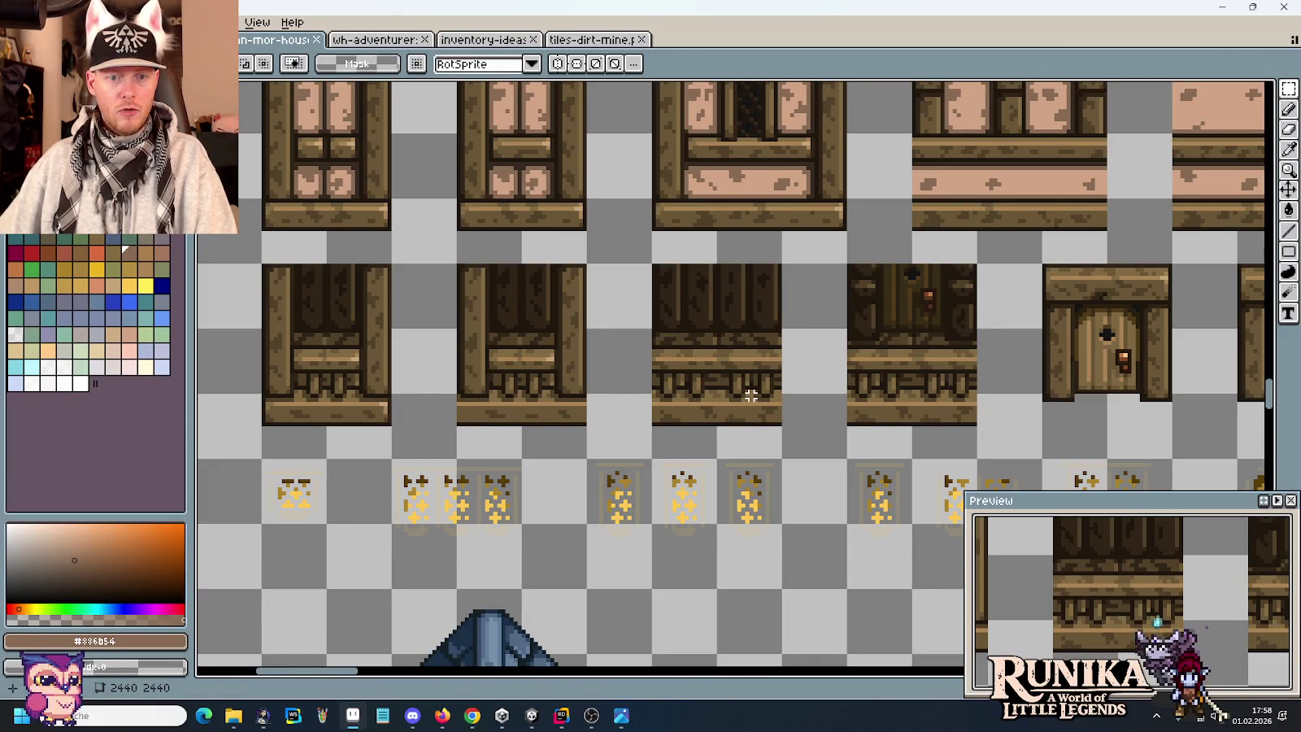
Marquee-select the dark plank wall tile with its window.
drag(763, 412, 674, 296)
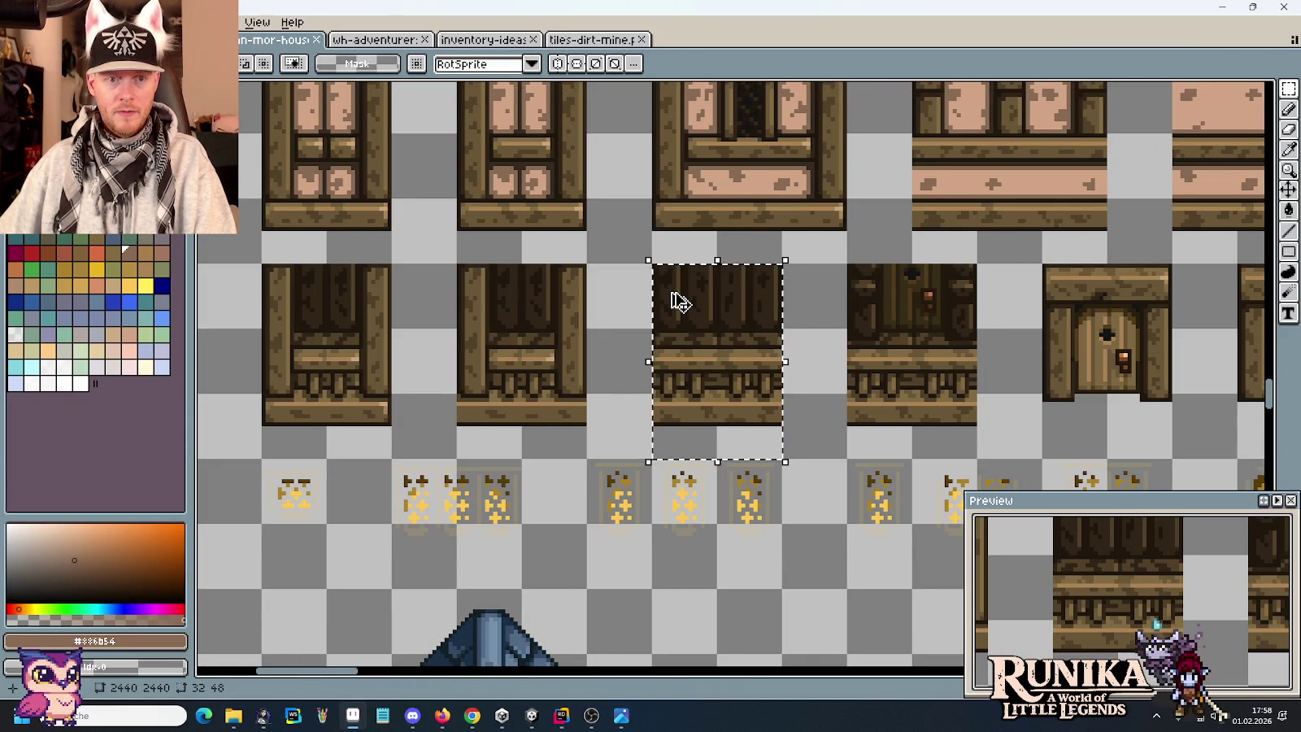
scroll(680, 302, down, 1)
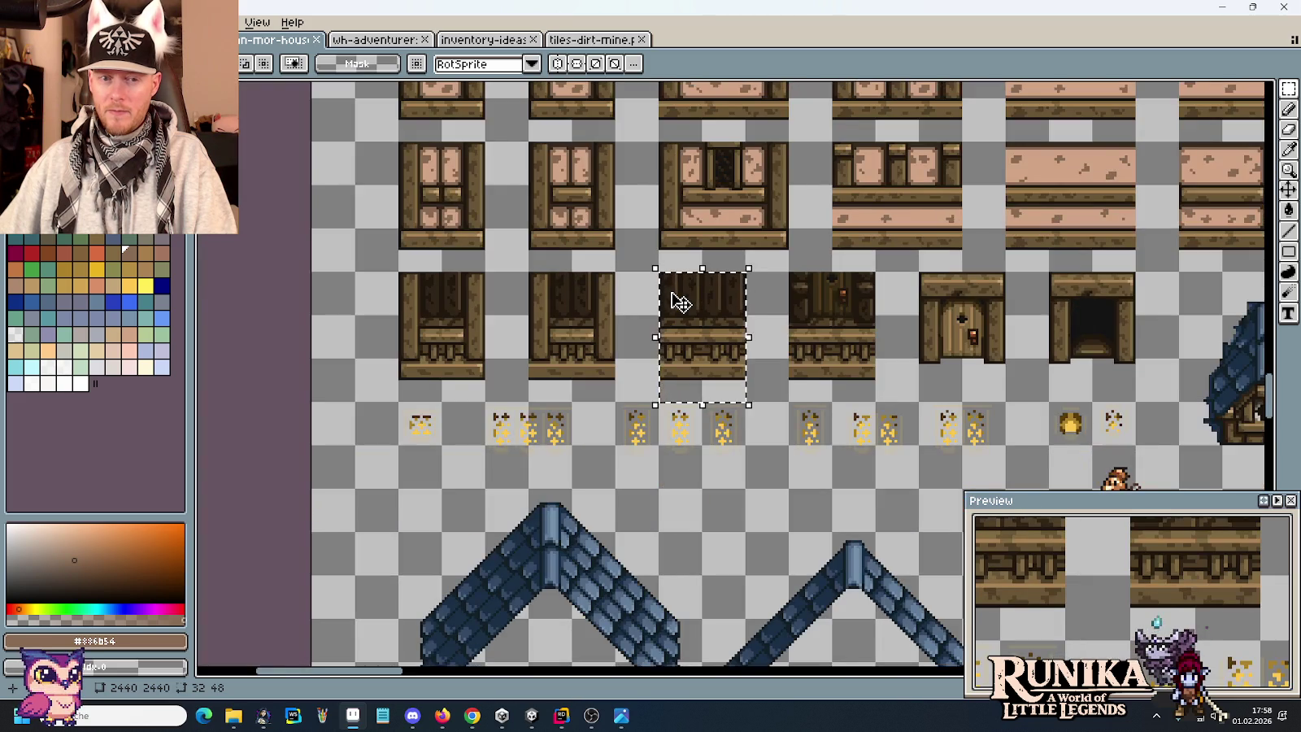
scroll(680, 303, down, 1)
scroll(569, 325, down, 5)
scroll(488, 244, down, 5)
scroll(413, 199, up, 1)
scroll(569, 260, down, 3)
scroll(569, 260, right, 5)
scroll(727, 255, down, 2)
scroll(726, 255, right, 4)
scroll(727, 255, up, 1)
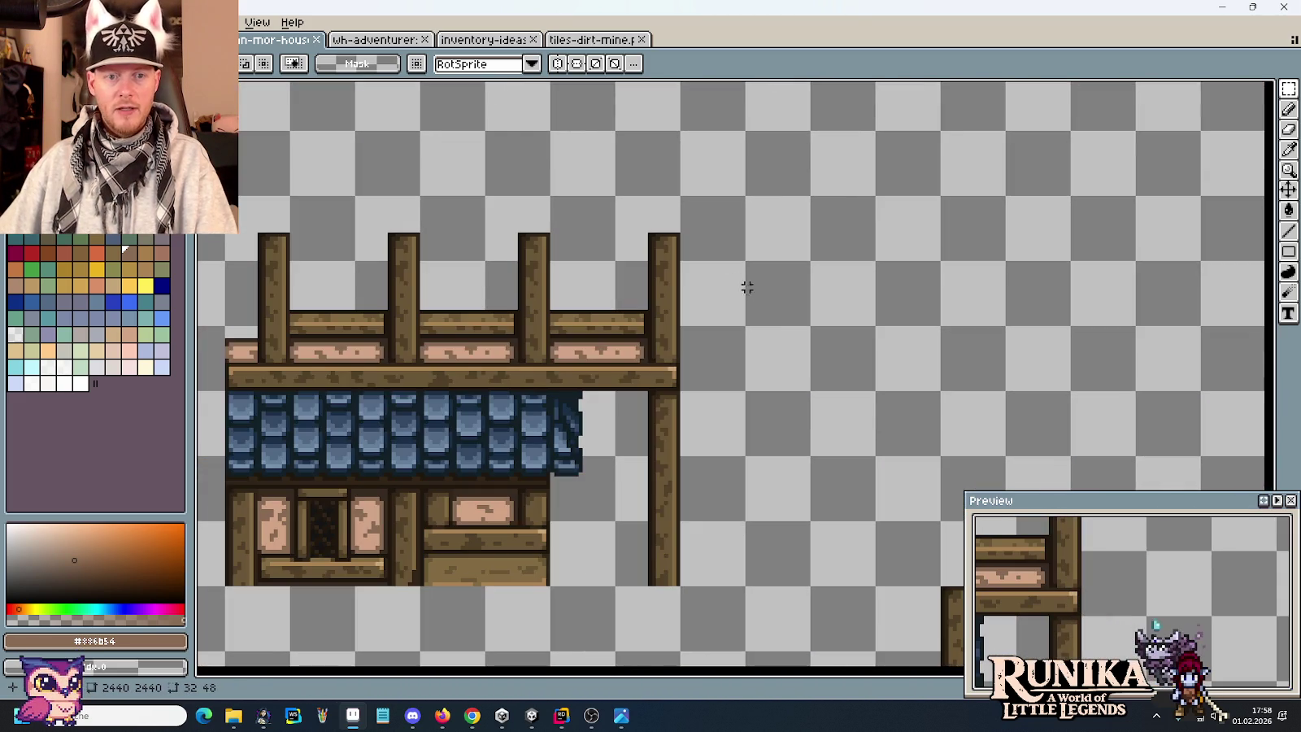
Paste the wall tile, move it up into place, commit it, then bring up the house concept art.
key(ctrl+v)
mouse_move(804, 238)
mouse_down()
mouse_move(822, 174)
mouse_move(707, 229)
mouse_up()
scroll(1106, 151, up, 2)
key(Return)
scroll(665, 308, up, 4)
scroll(665, 307, up, 1)
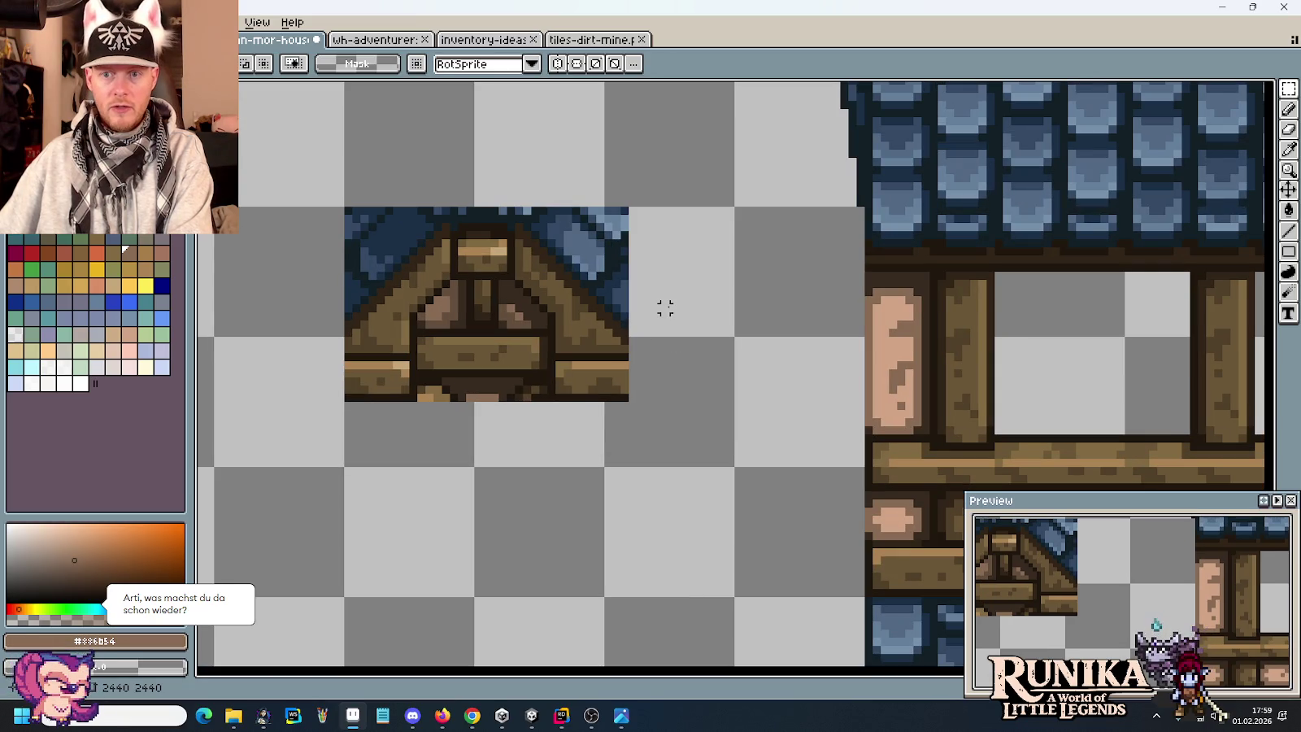
key(alt+Tab)
key(alt+Tab)
key(alt+Tab)
key(alt+Tab)
key(alt)
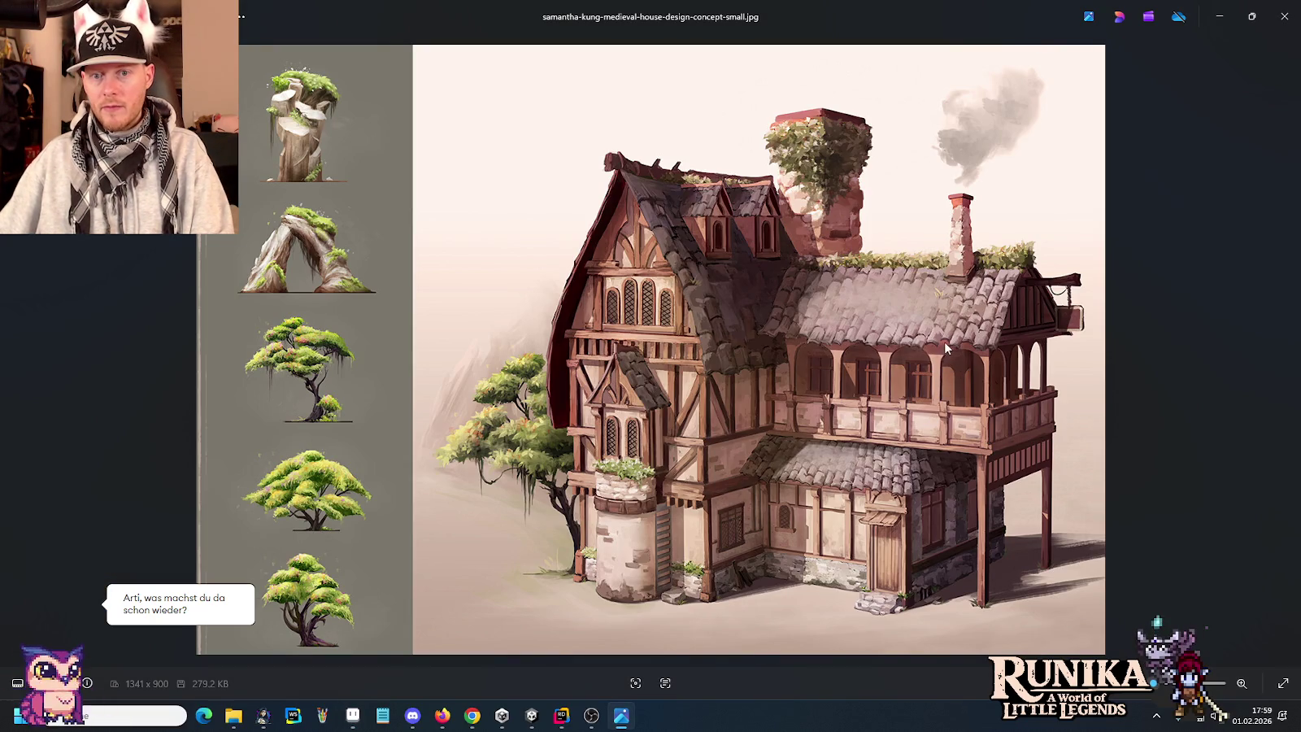
Leave the concept art in Photos and return to the house tile sheet in Aseprite.
key(alt+Tab)
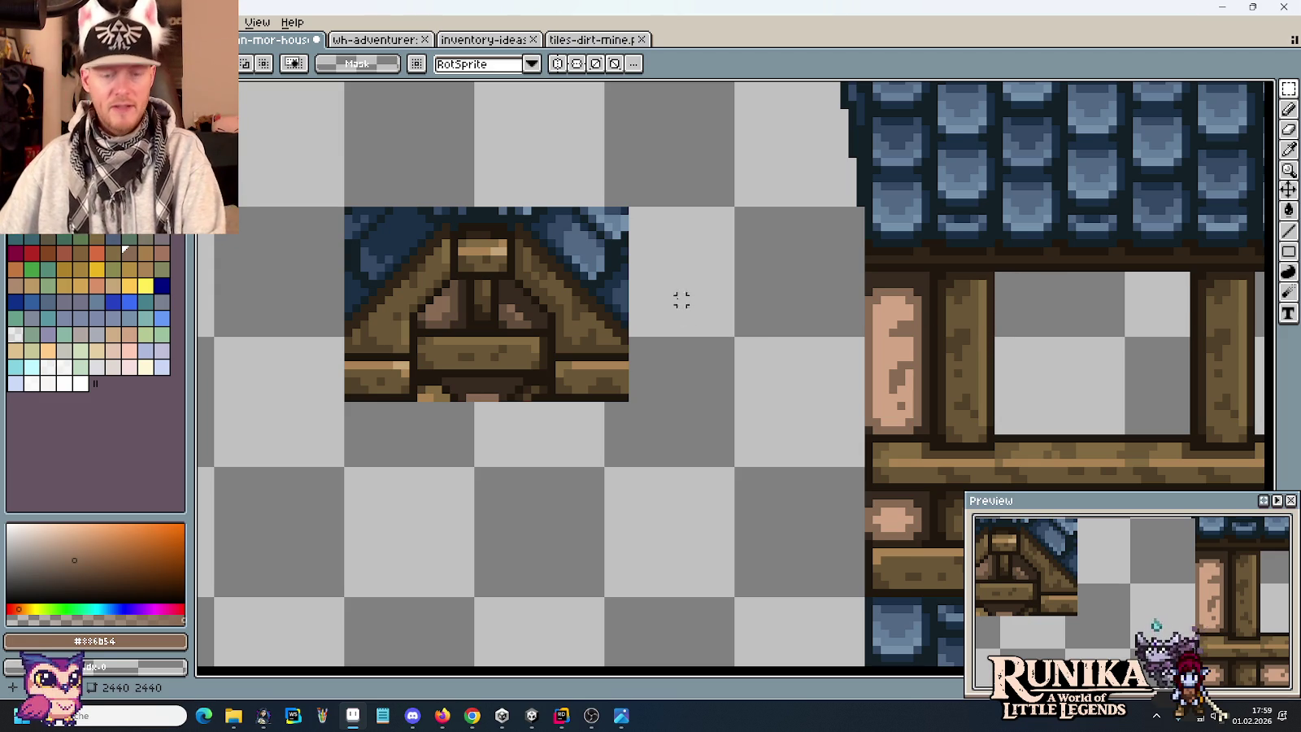
Trim the pasted gable tile to two posts by deleting its right, lower, left, middle and top areas.
drag(683, 186, 559, 454)
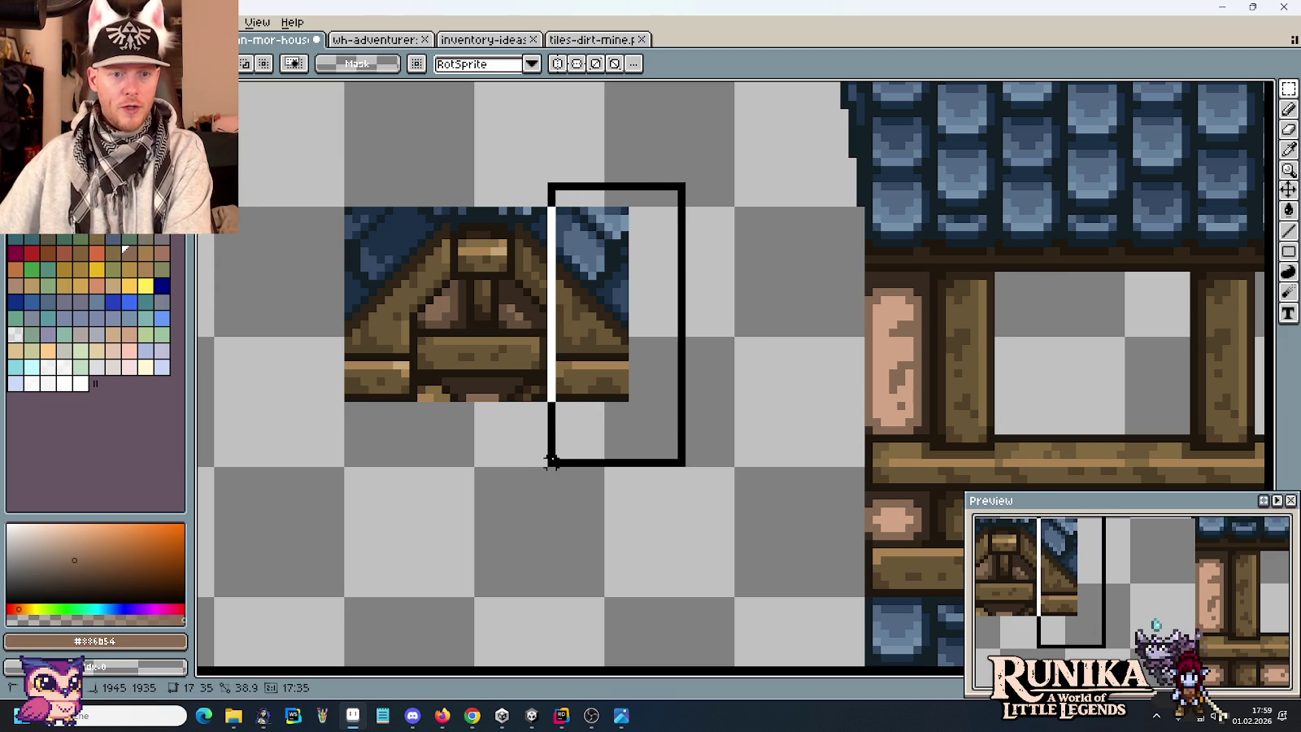
key(Delete)
drag(695, 467, 270, 319)
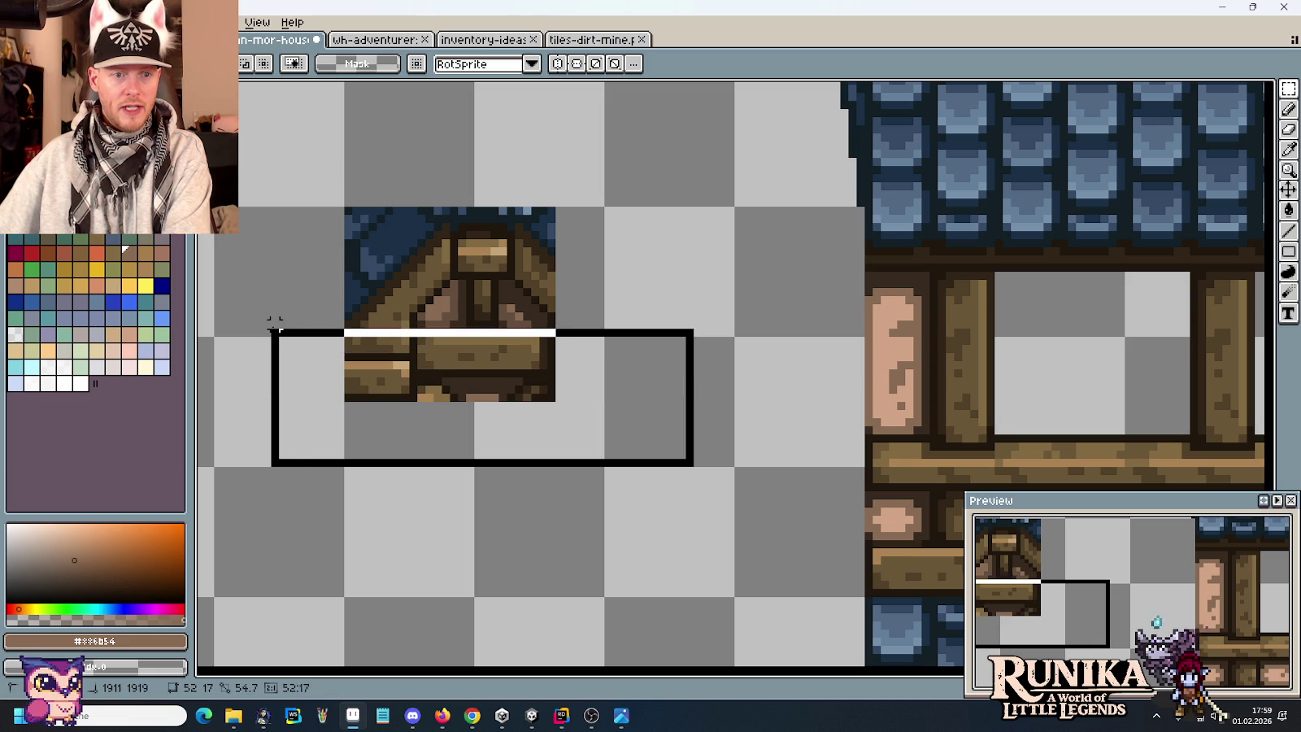
key(Delete)
drag(266, 186, 409, 378)
key(Delete)
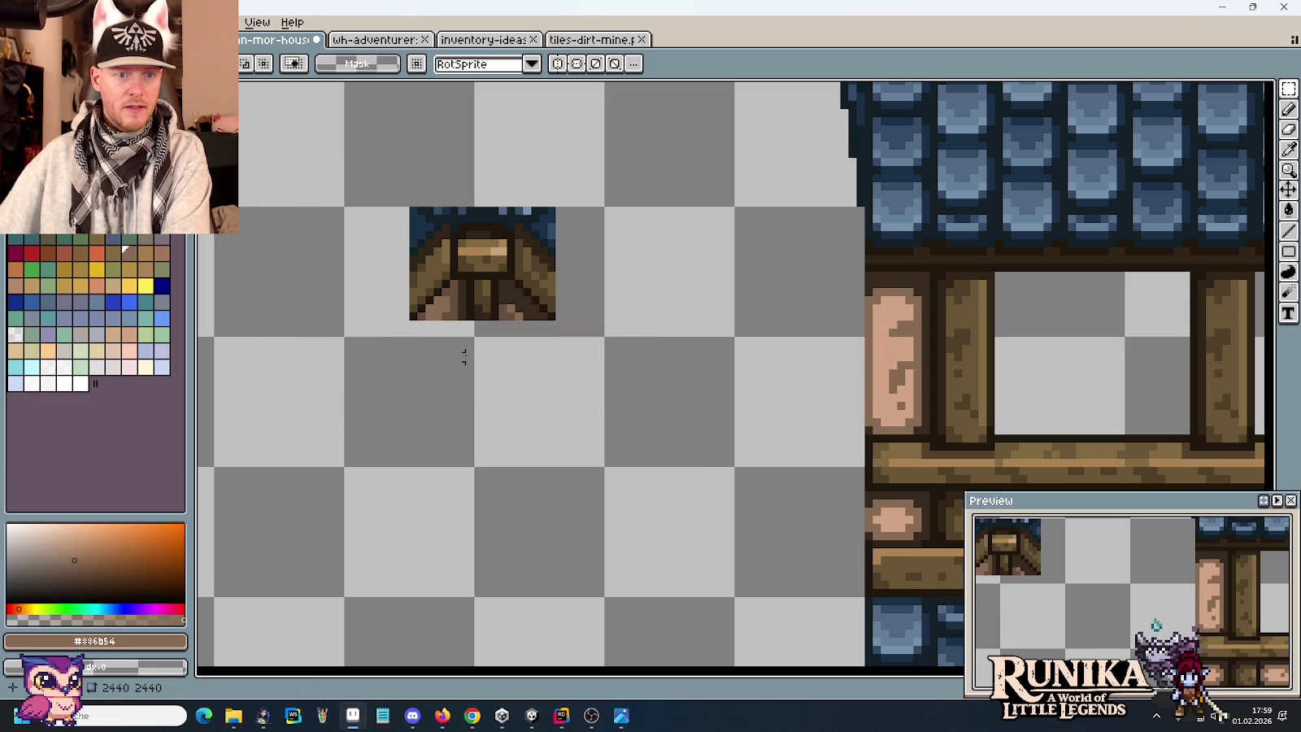
drag(516, 337, 448, 156)
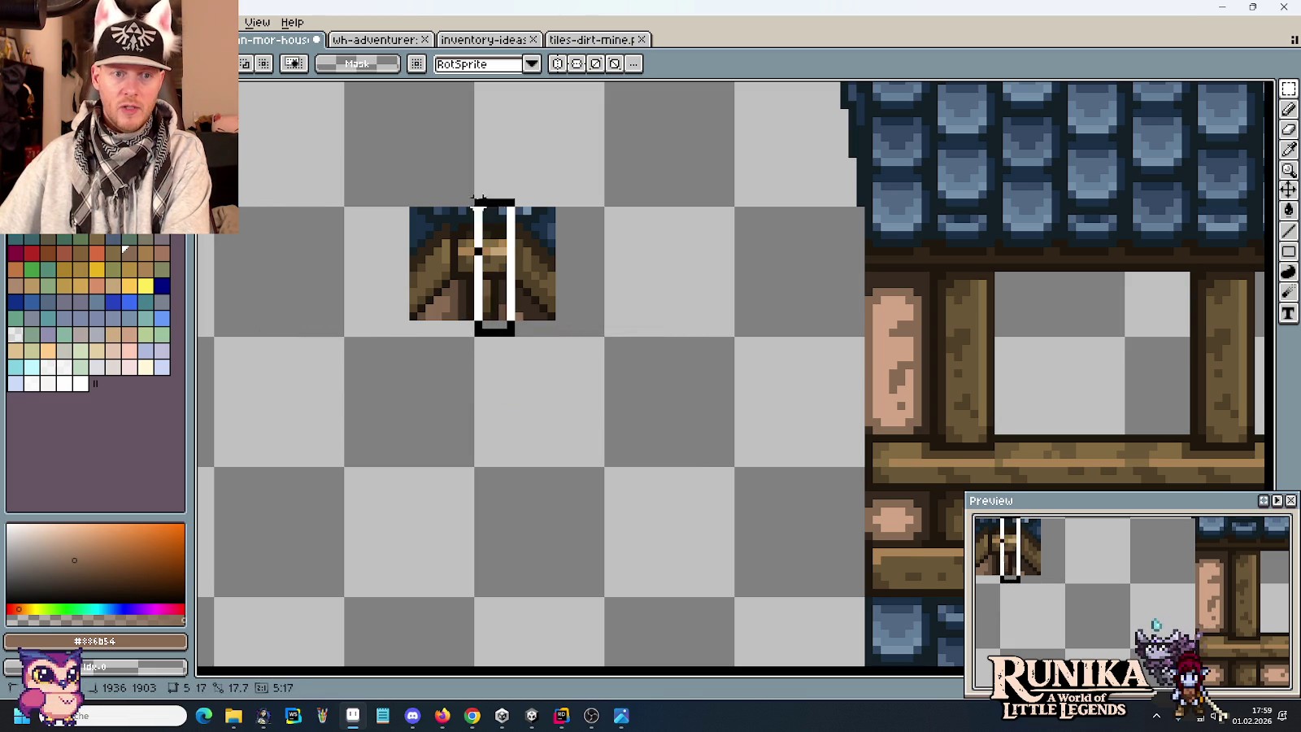
key(Delete)
key(u)
drag(354, 175, 609, 240)
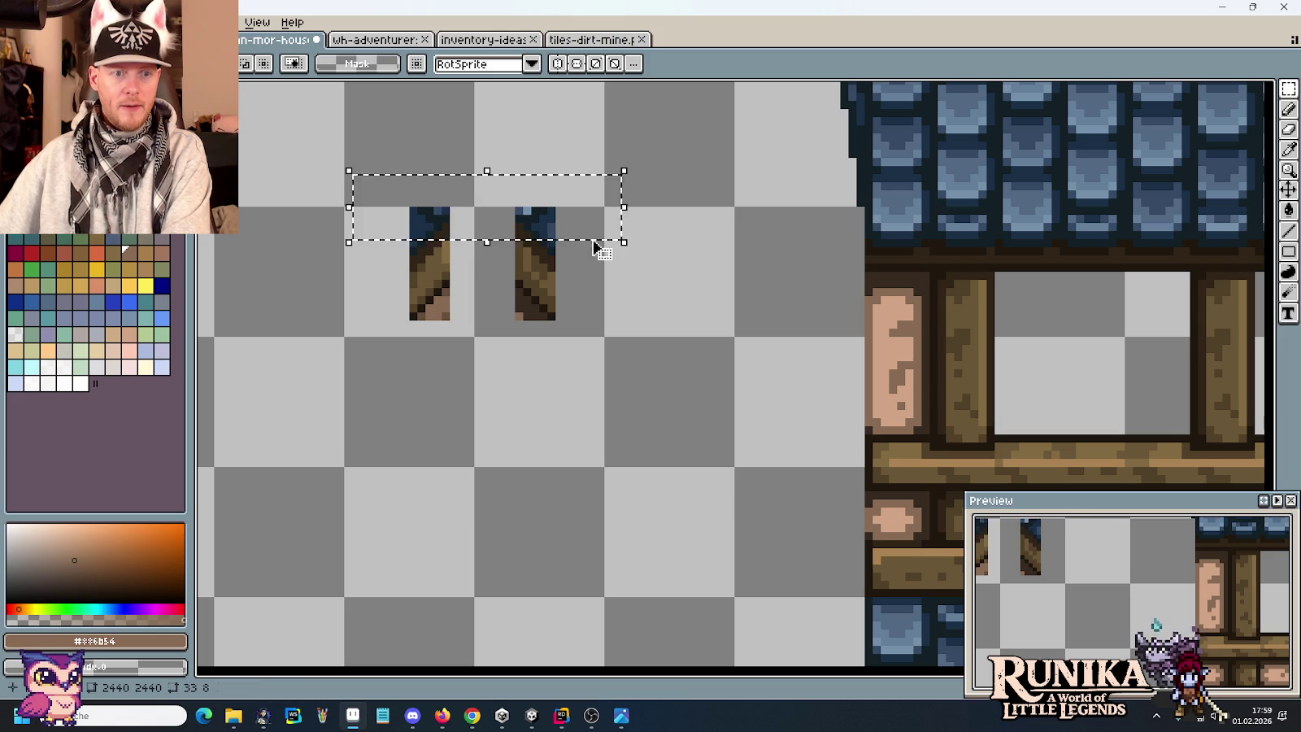
key(Delete)
scroll(459, 327, up, 1)
Bucket-fill leftover patches on both posts to transparent, then select both braces and move them.
key(g)
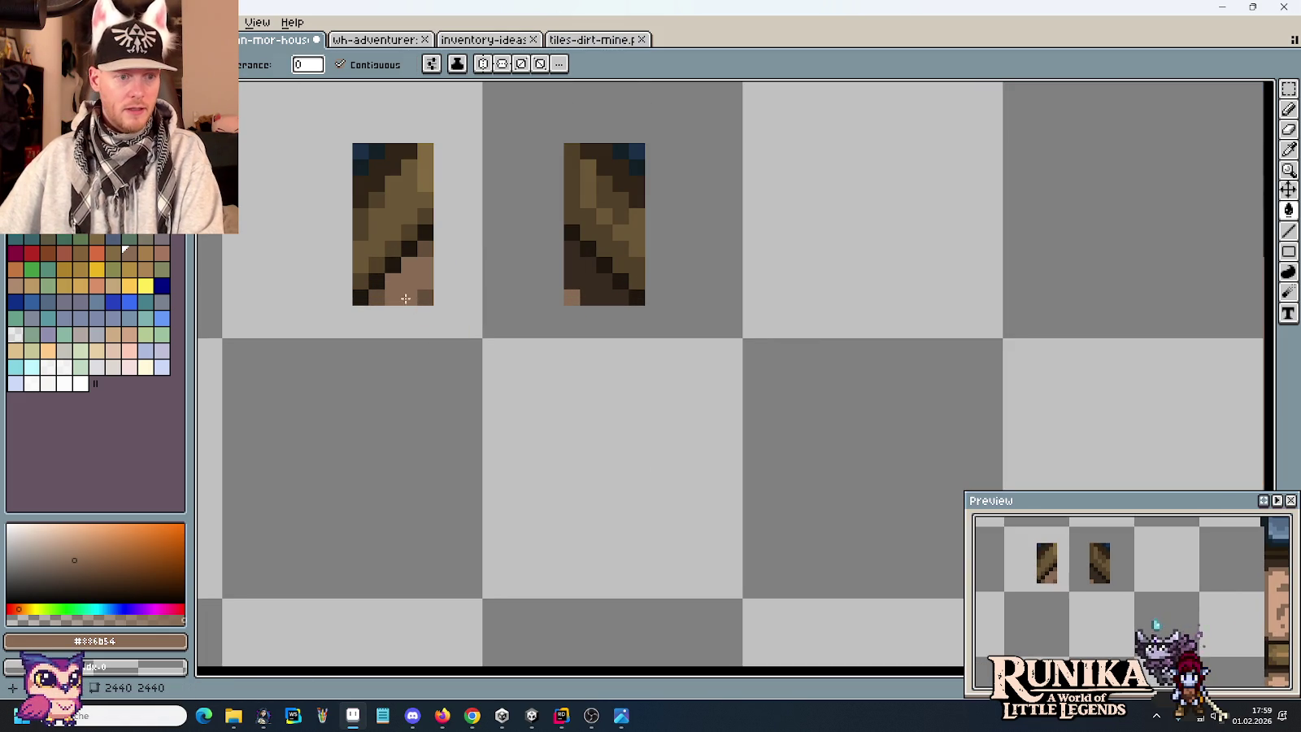
click(382, 295)
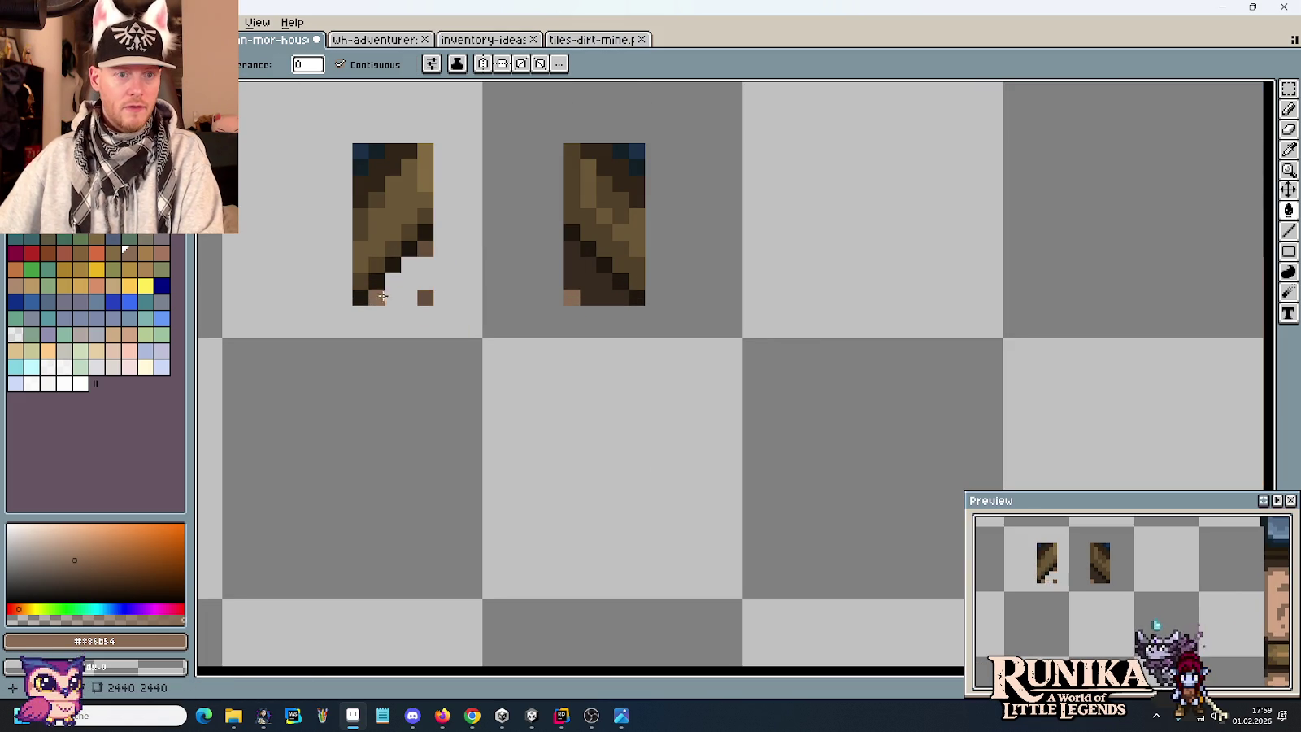
click(583, 291)
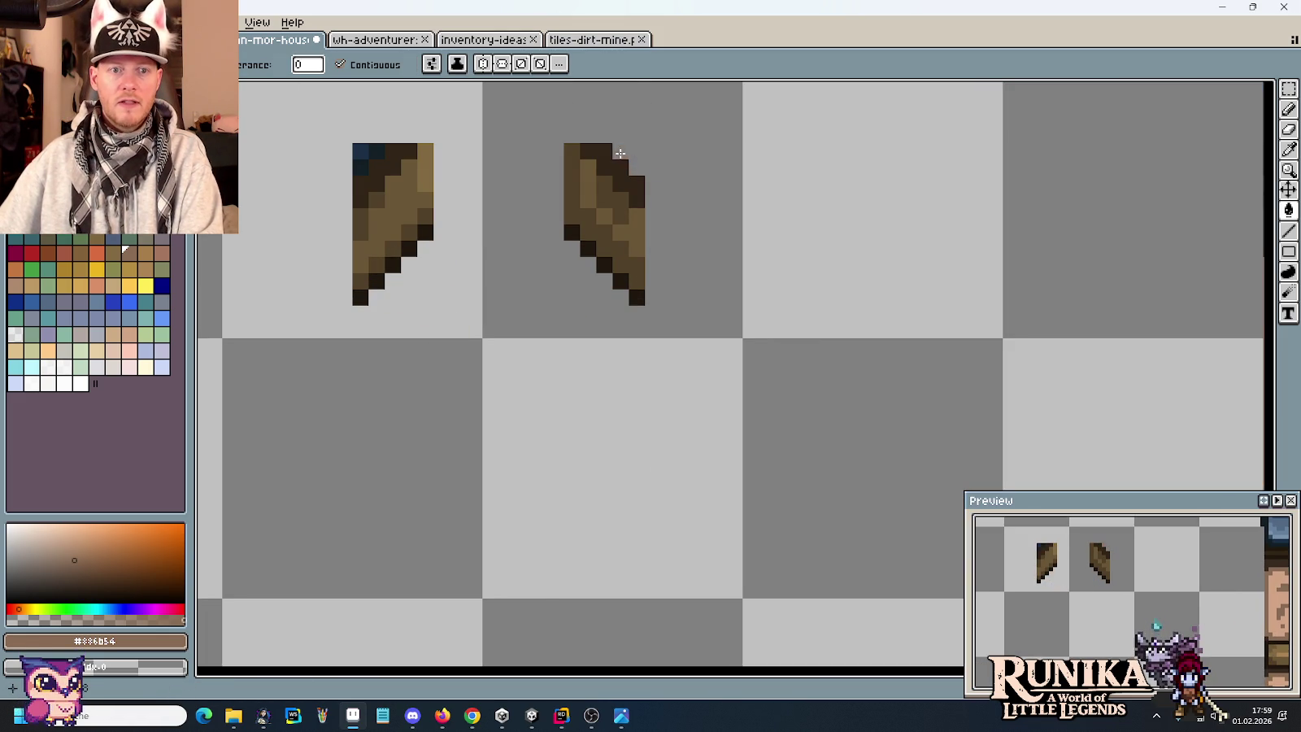
click(621, 171)
click(395, 160)
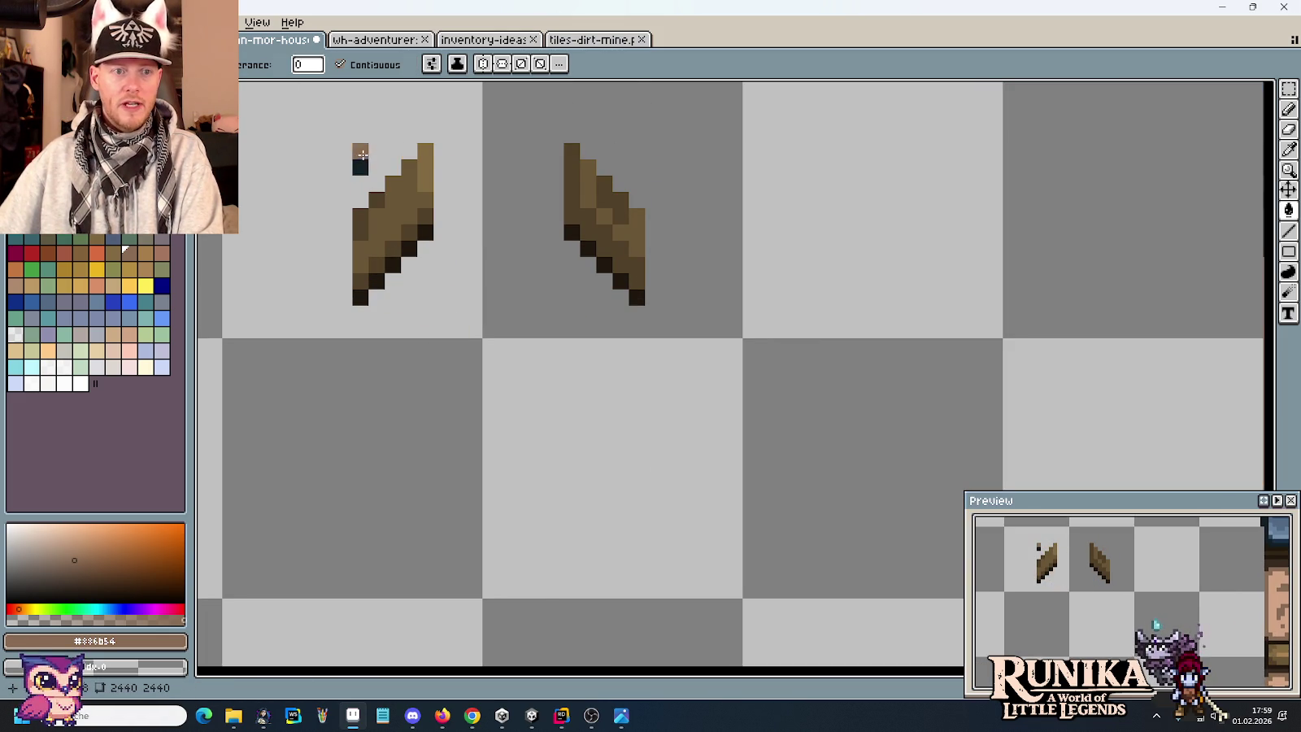
scroll(356, 166, down, 2)
scroll(355, 166, down, 1)
key(m)
mouse_move(293, 143)
mouse_down()
mouse_move(512, 268)
mouse_move(859, 263)
mouse_up()
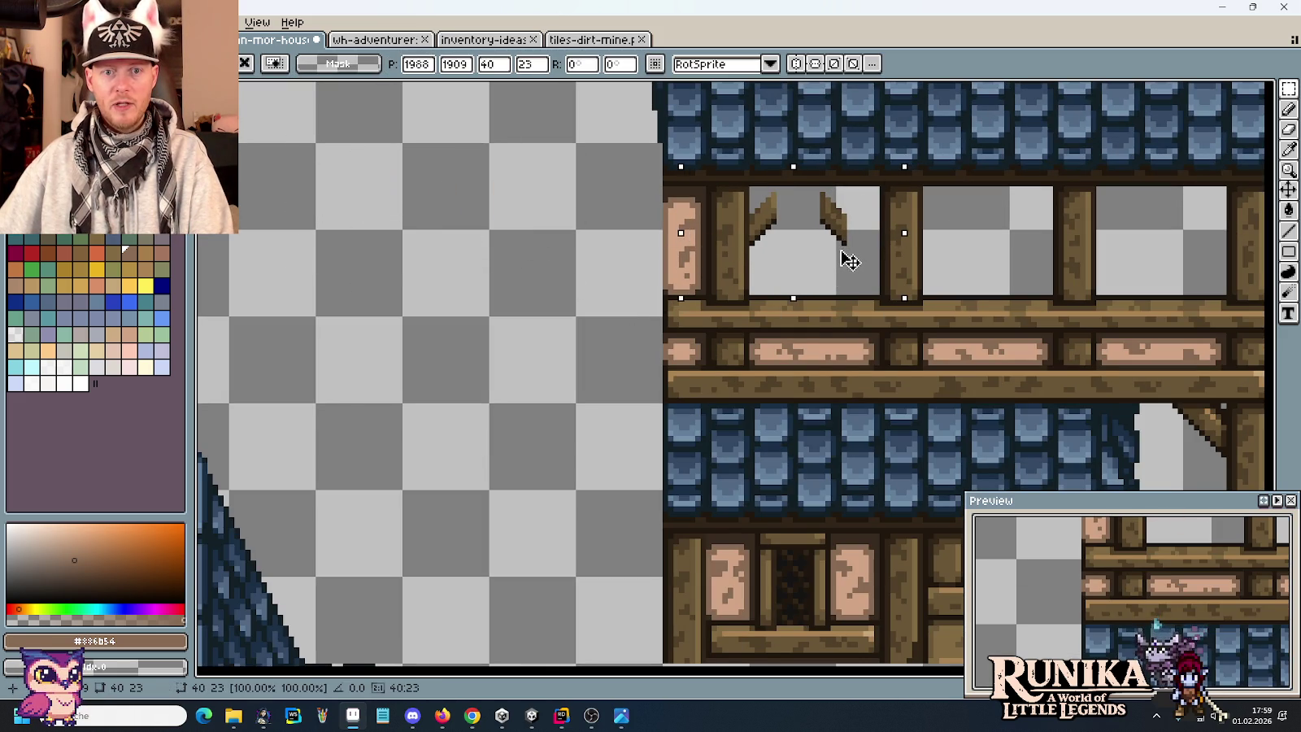
Drop the braces into the window and shift the right brace into the opening's corner.
key(Return)
scroll(950, 233, up, 1)
scroll(804, 212, up, 1)
mouse_move(726, 264)
mouse_down()
mouse_move(811, 382)
mouse_move(874, 374)
mouse_up()
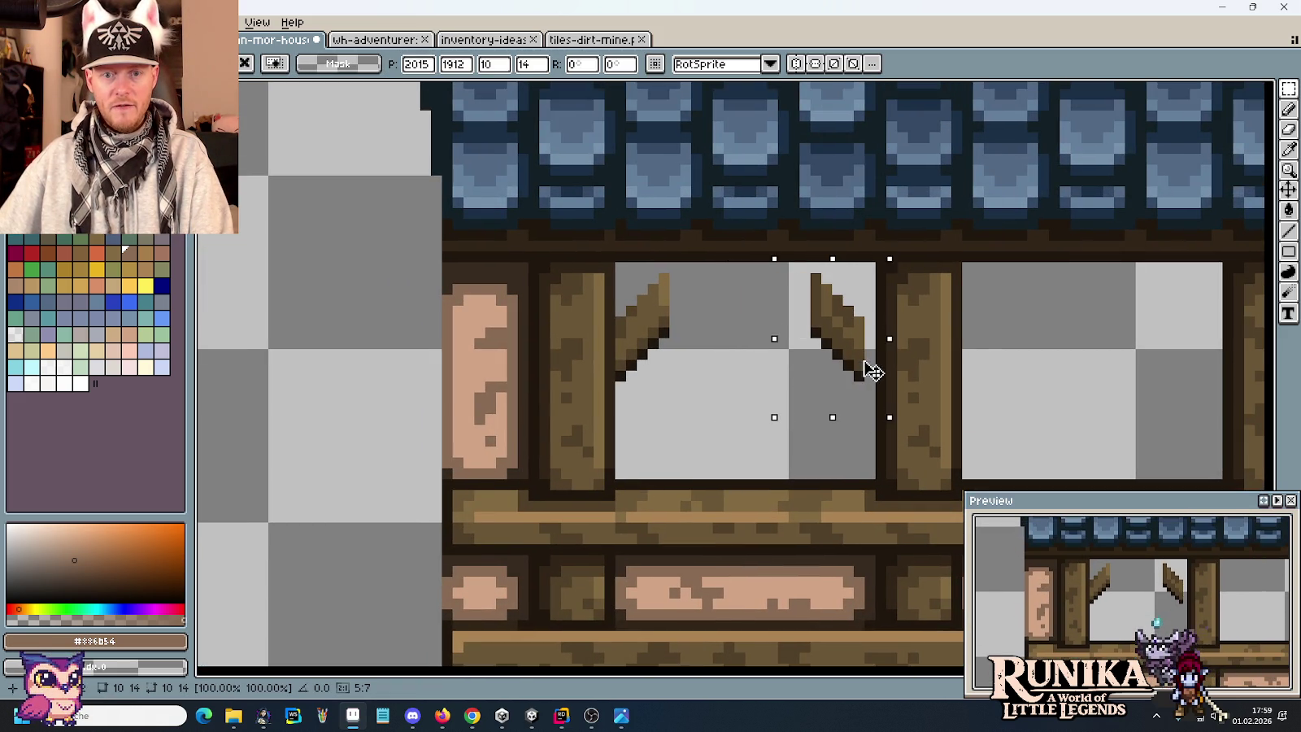
key(Return)
Pan and zoom to review the buildings and the upper storey beneath the roof.
scroll(986, 350, down, 3)
drag(986, 350, 798, 297)
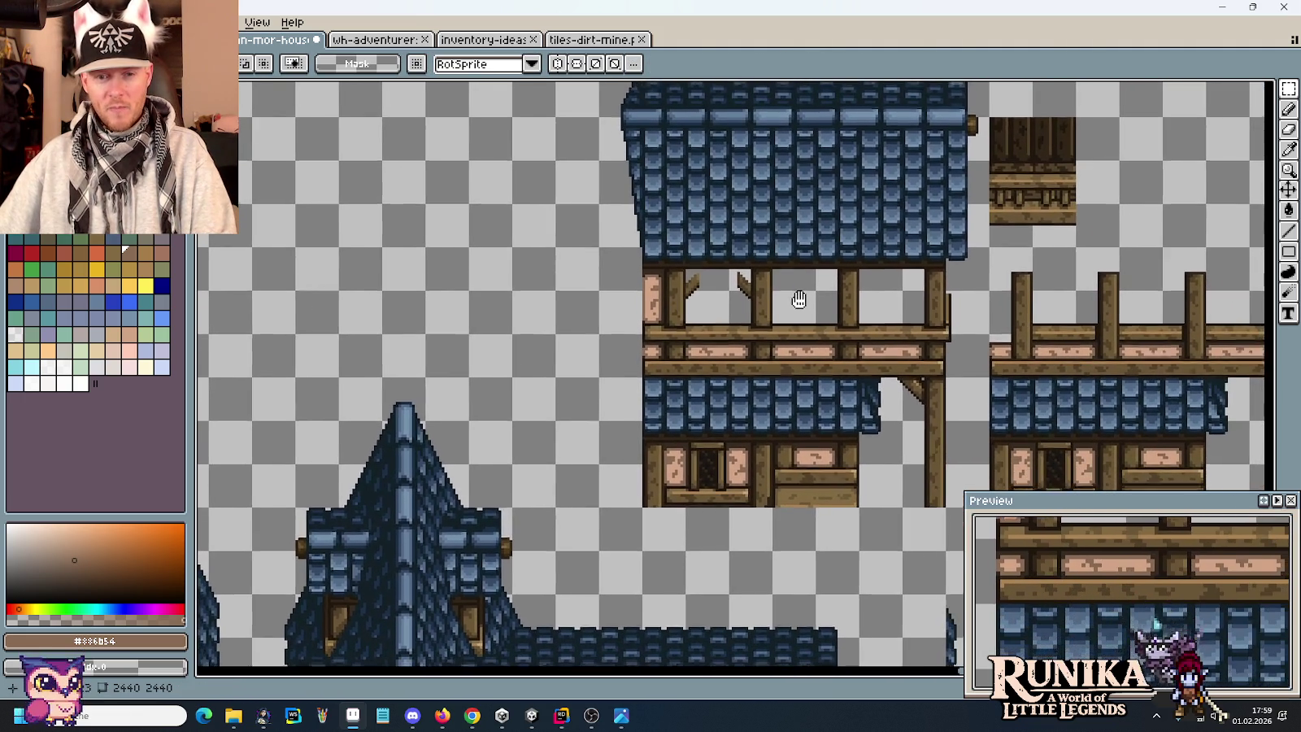
scroll(798, 291, down, 2)
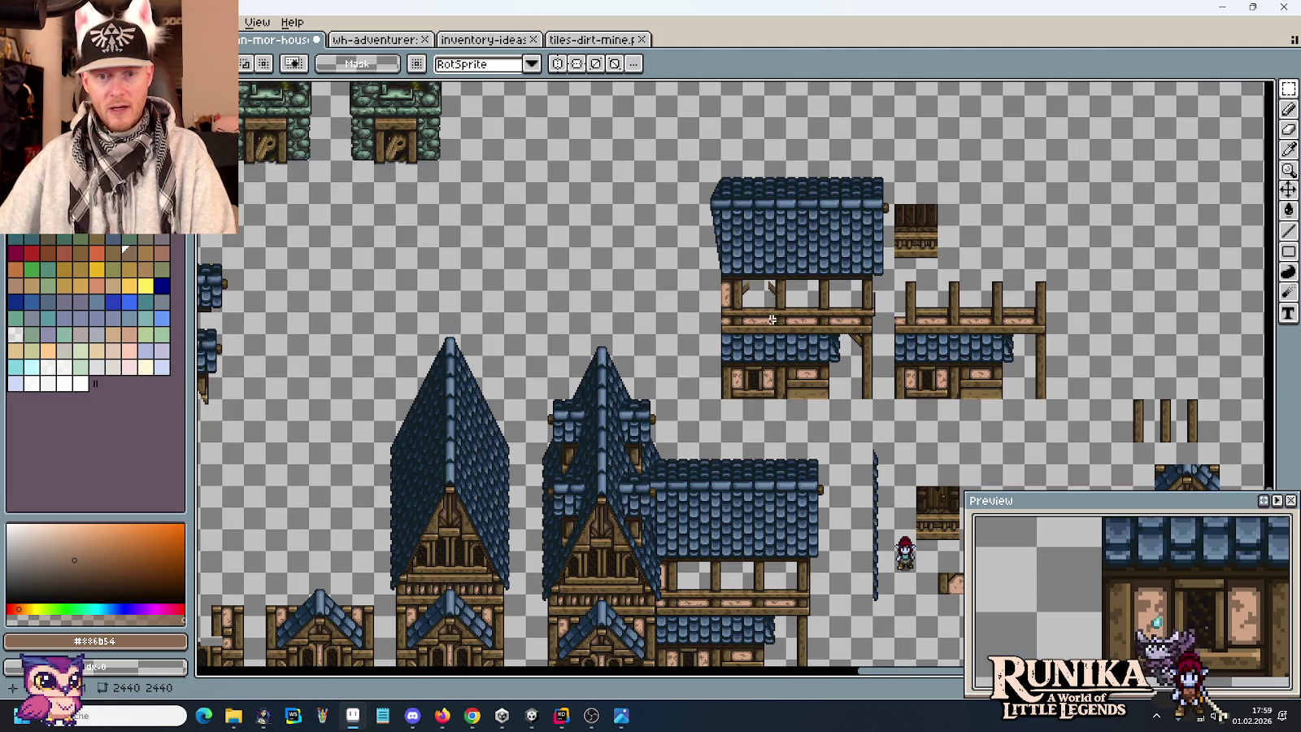
scroll(629, 371, up, 2)
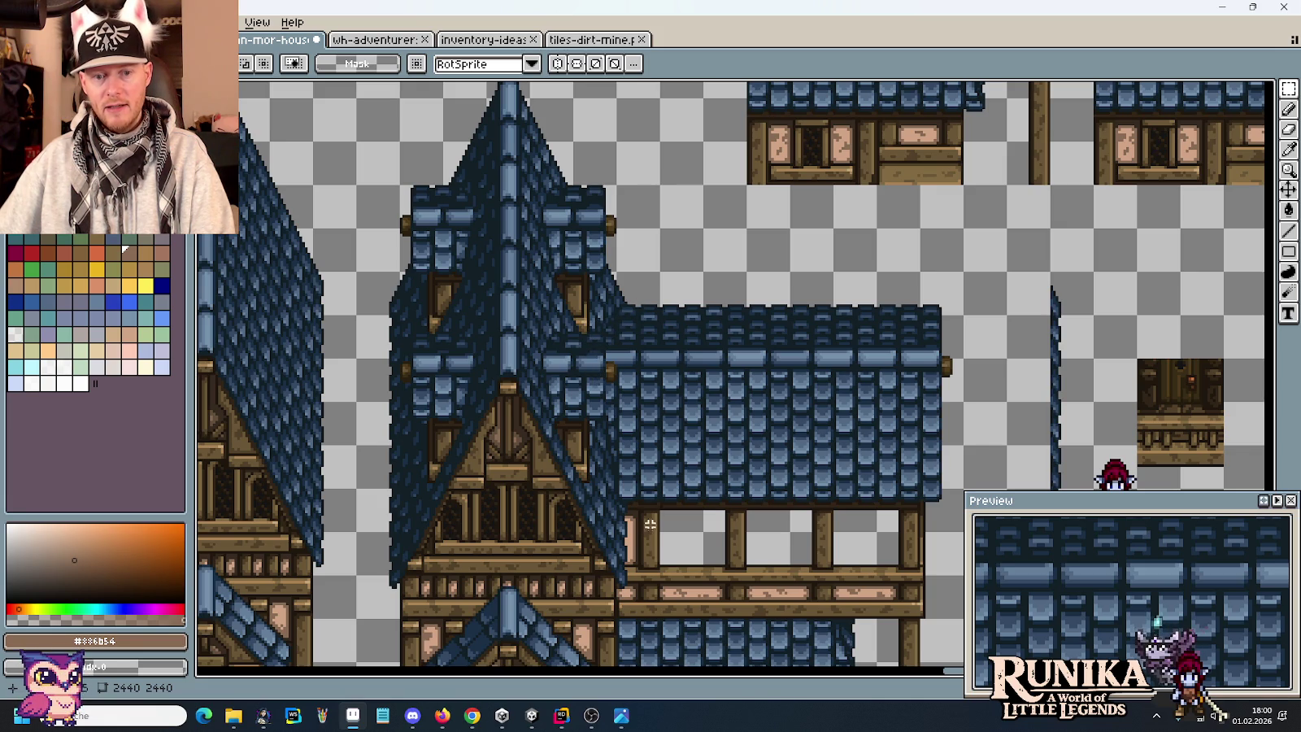
drag(668, 309, 639, 456)
scroll(726, 203, up, 2)
scroll(653, 386, up, 2)
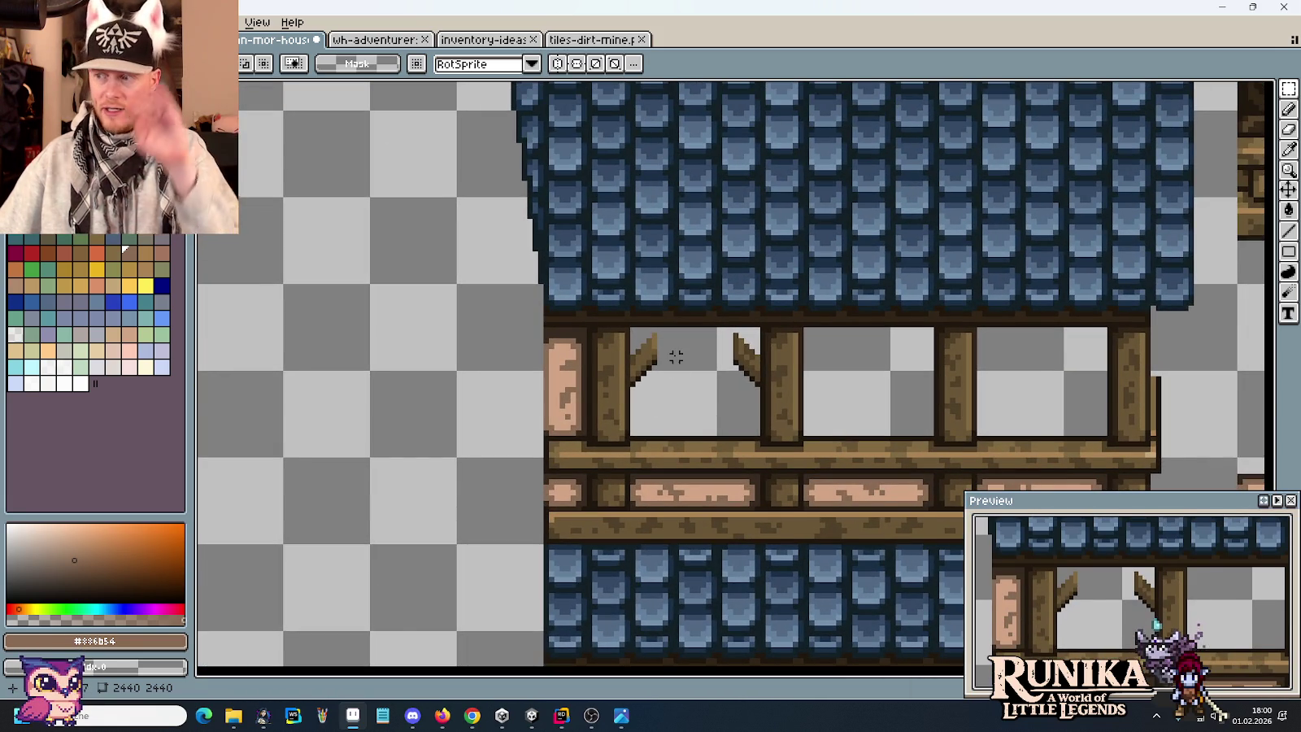
Raise the braces 2 px and draw dark #1F170C diagonal edges along both braces.
scroll(676, 362, up, 1)
scroll(670, 370, up, 2)
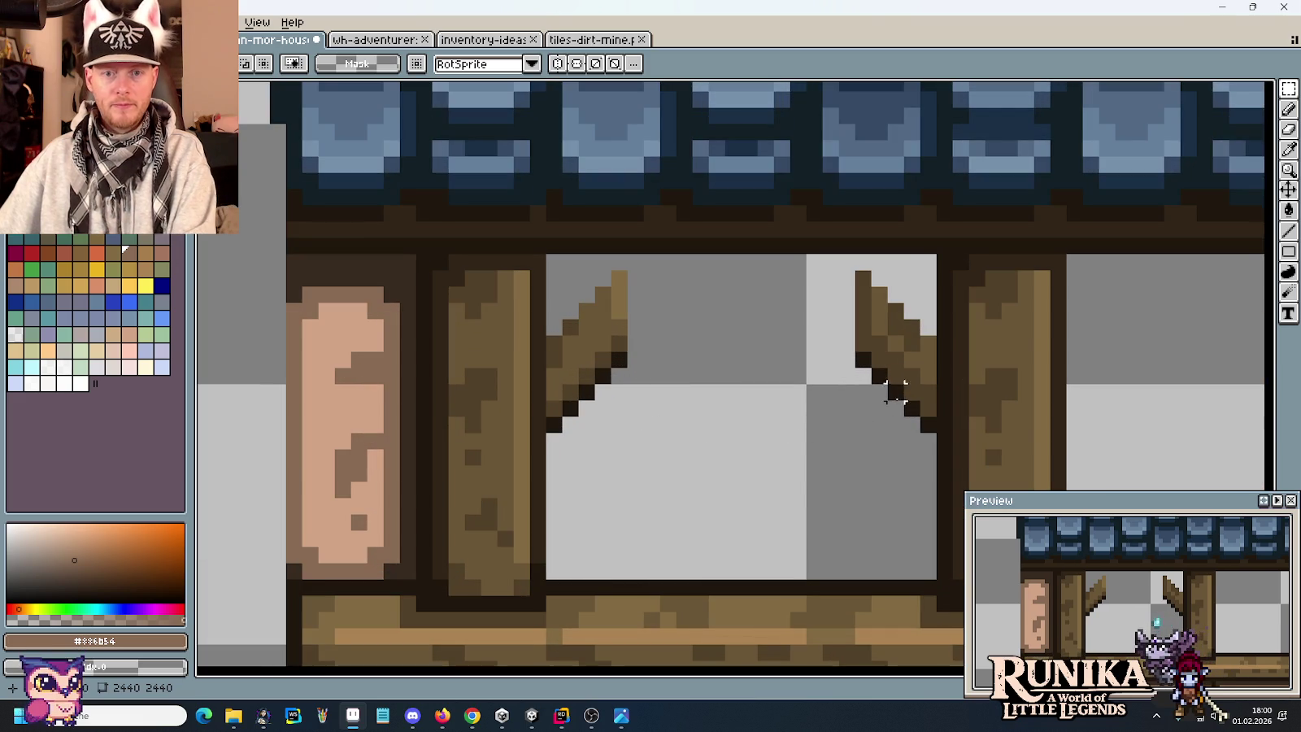
drag(926, 294, 554, 481)
key(Up)
key(Up)
key(b)
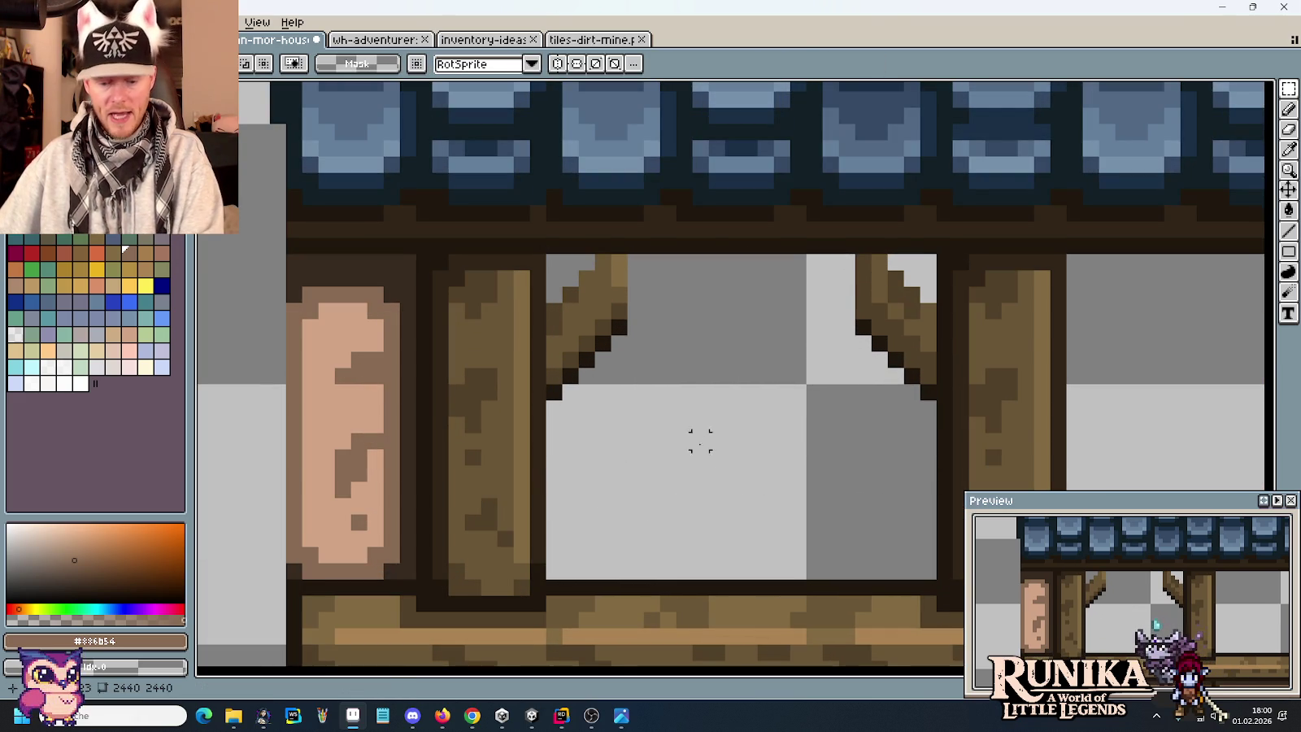
alt+click(627, 322)
drag(637, 311, 684, 260)
drag(843, 309, 797, 260)
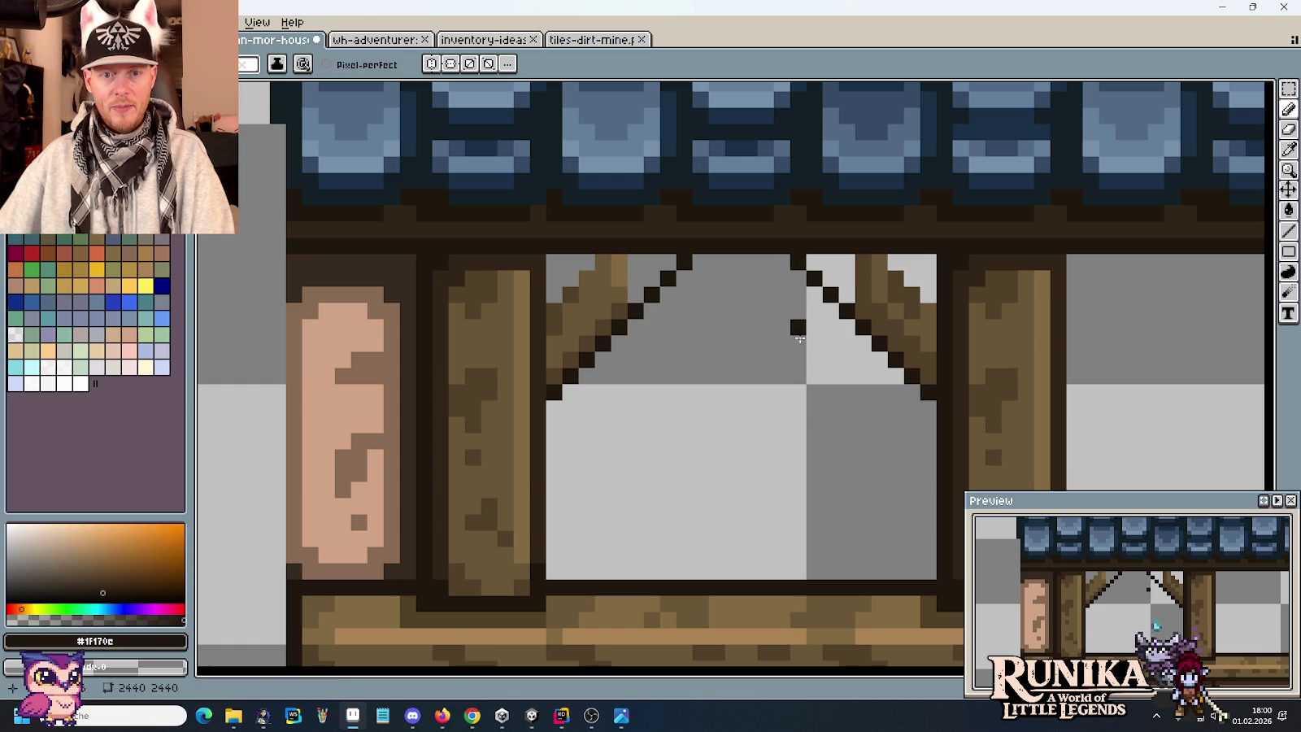
Marquee-select the upper window opening, then deselect it and return to the pencil.
scroll(793, 411, down, 5)
scroll(794, 412, down, 2)
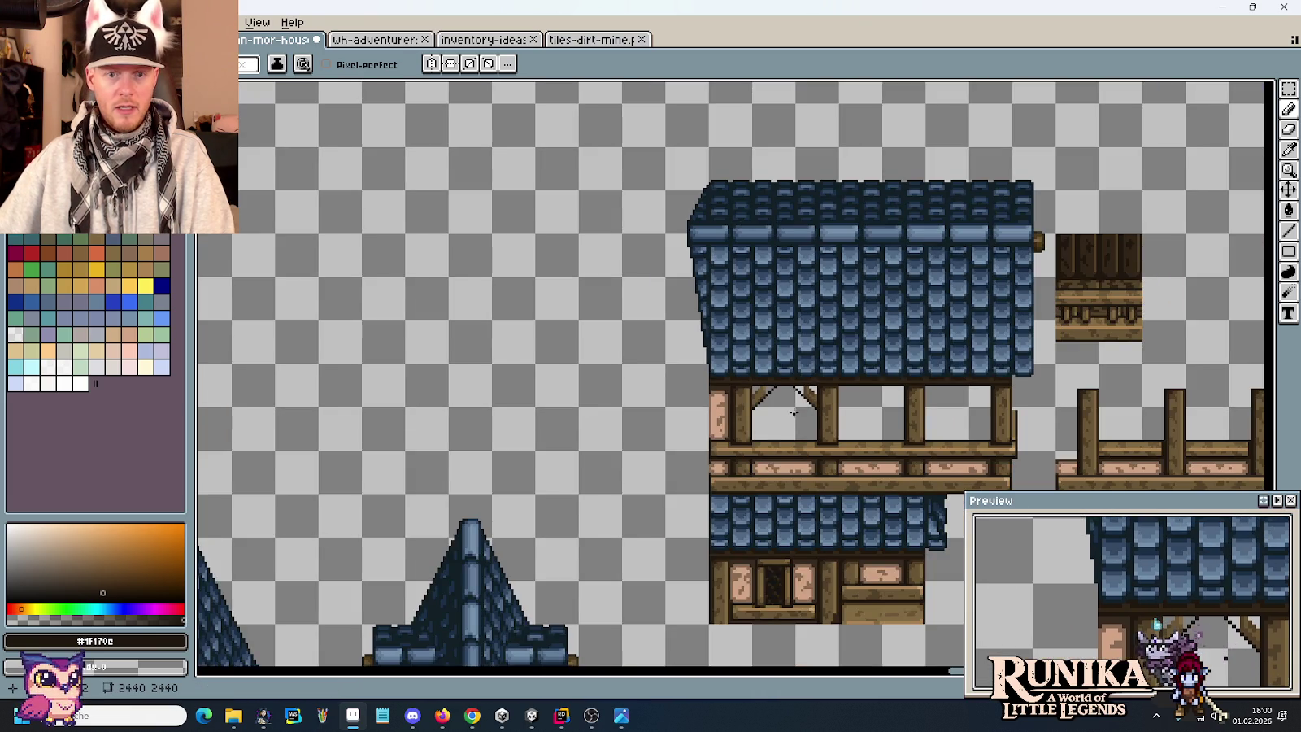
scroll(793, 412, up, 3)
scroll(797, 410, up, 1)
key(m)
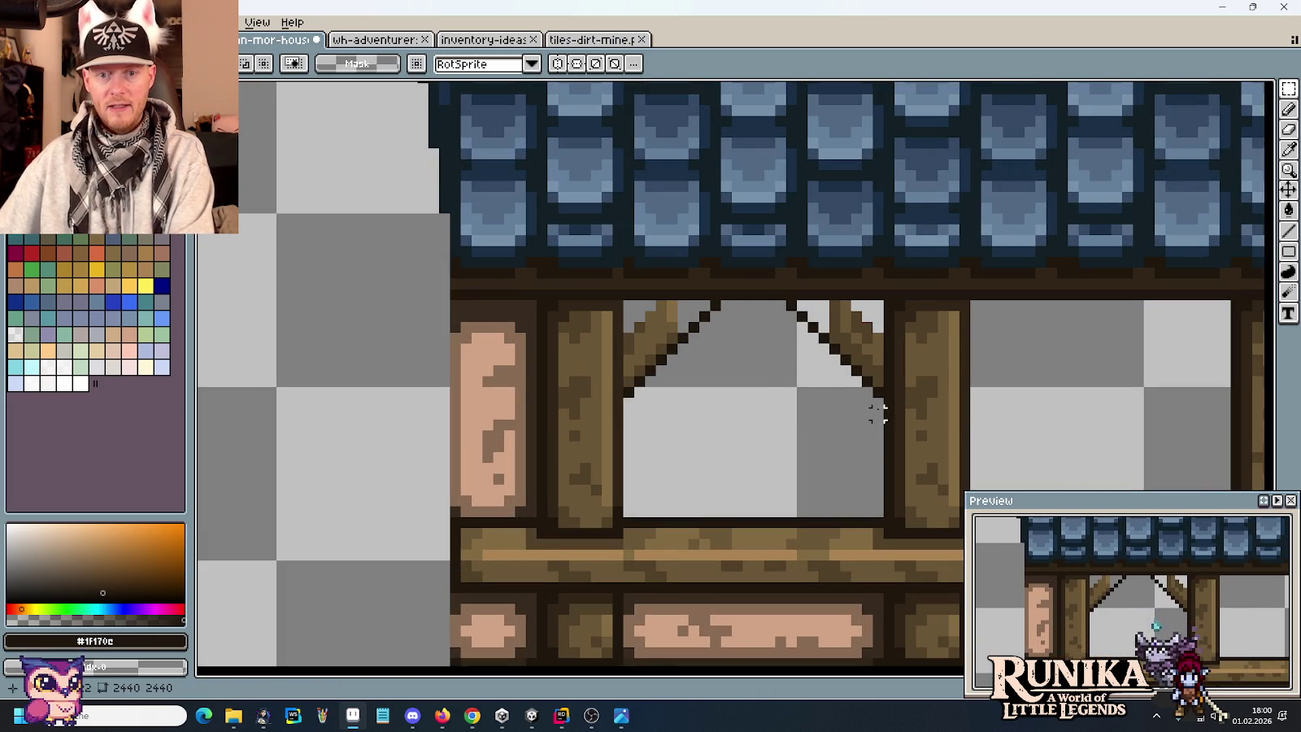
drag(882, 412, 622, 300)
key(ctrl+d)
key(b)
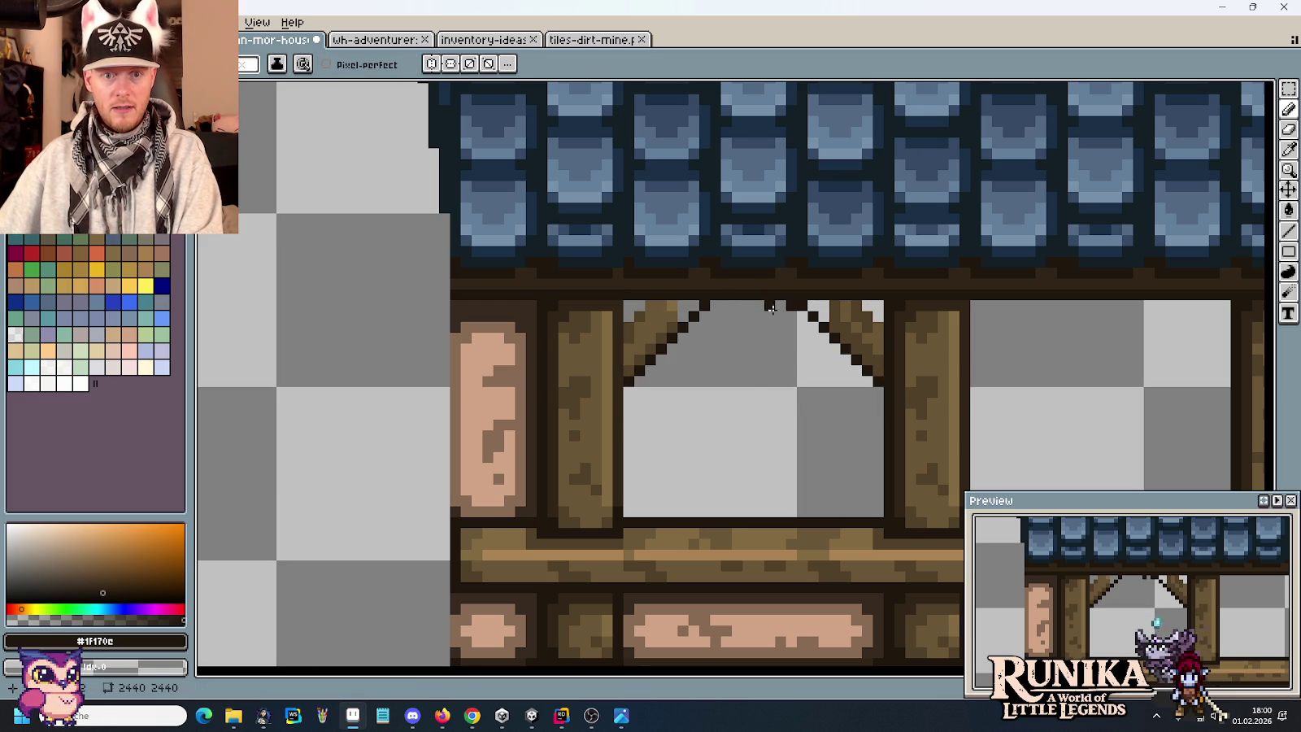
scroll(787, 323, down, 2)
scroll(788, 391, down, 1)
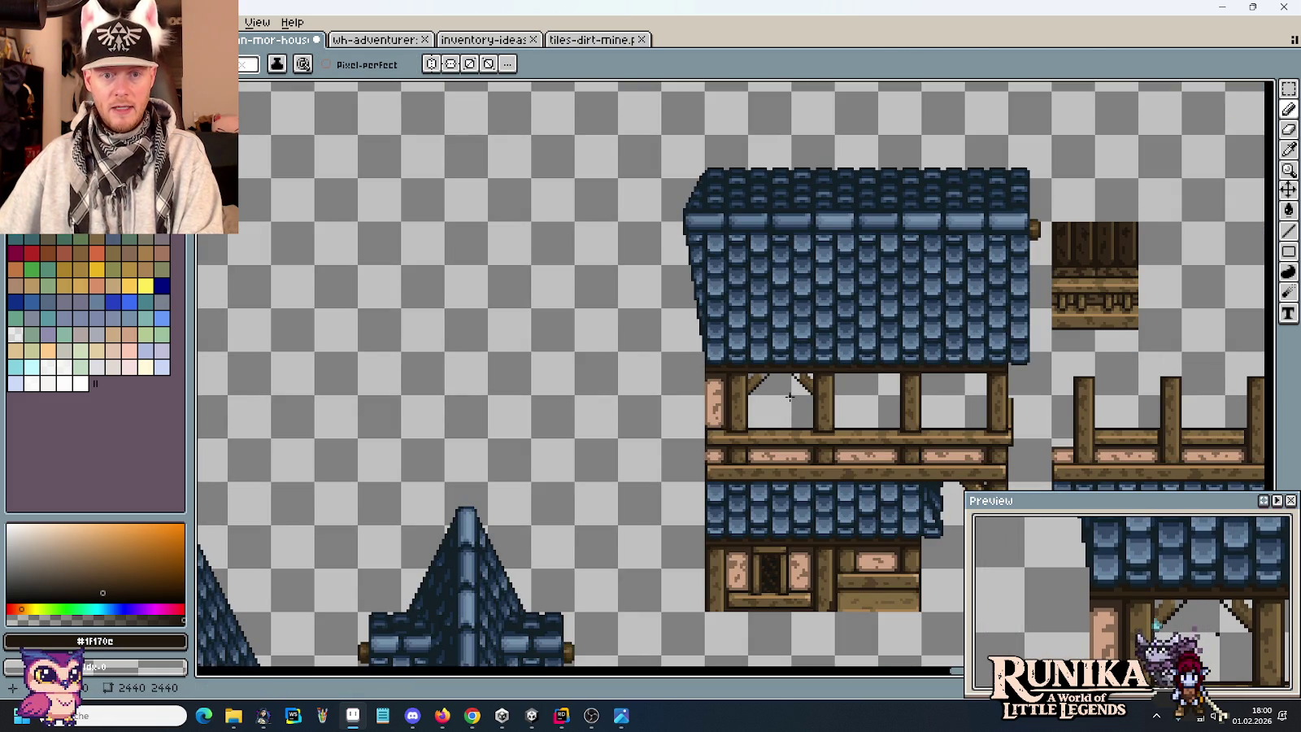
scroll(789, 396, up, 2)
scroll(788, 390, up, 1)
Draw a dark brown #312517 edge across the window top, then sample the brace browns.
key(i)
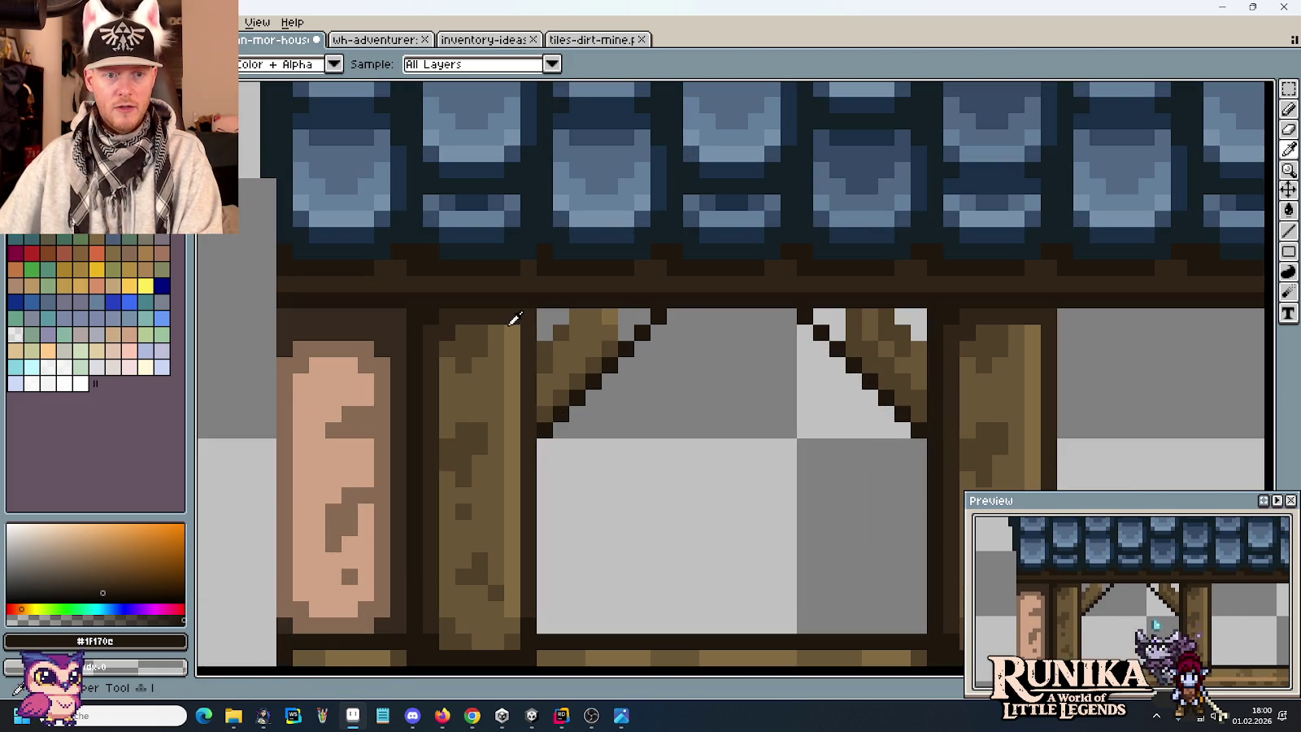
key(b)
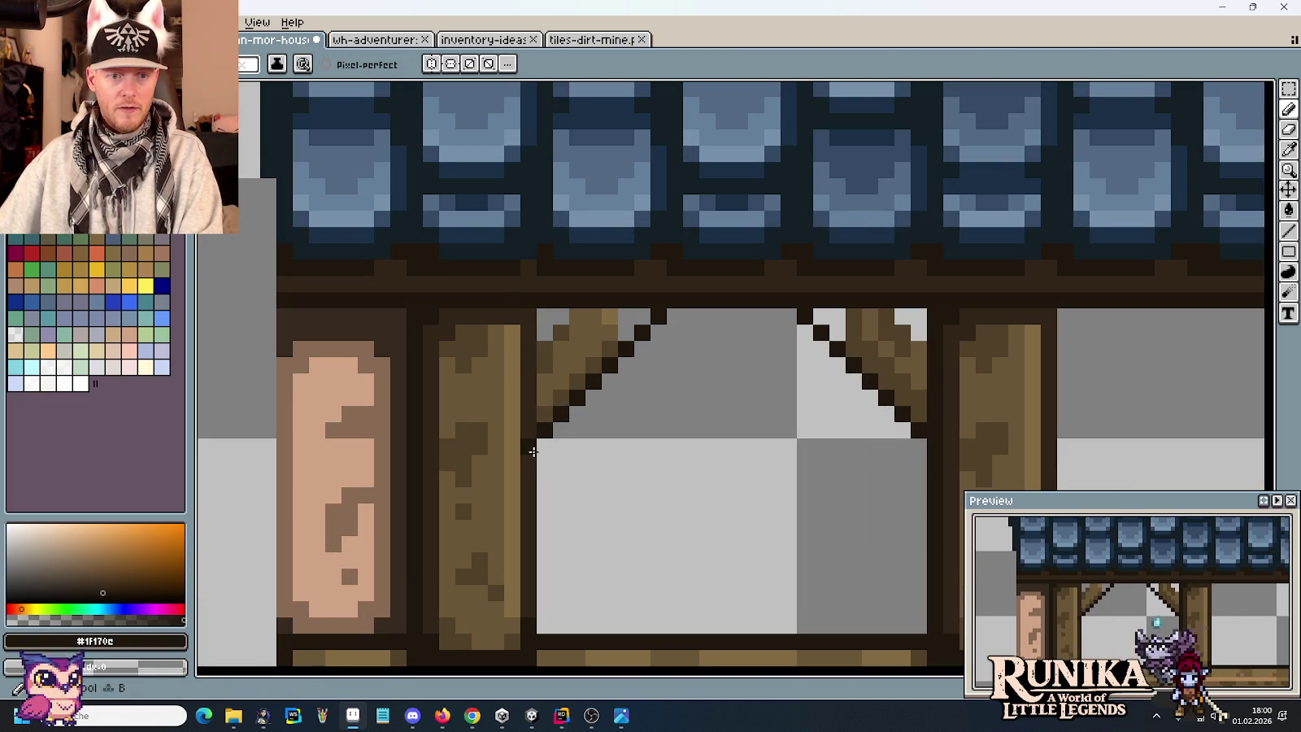
alt+click(530, 319)
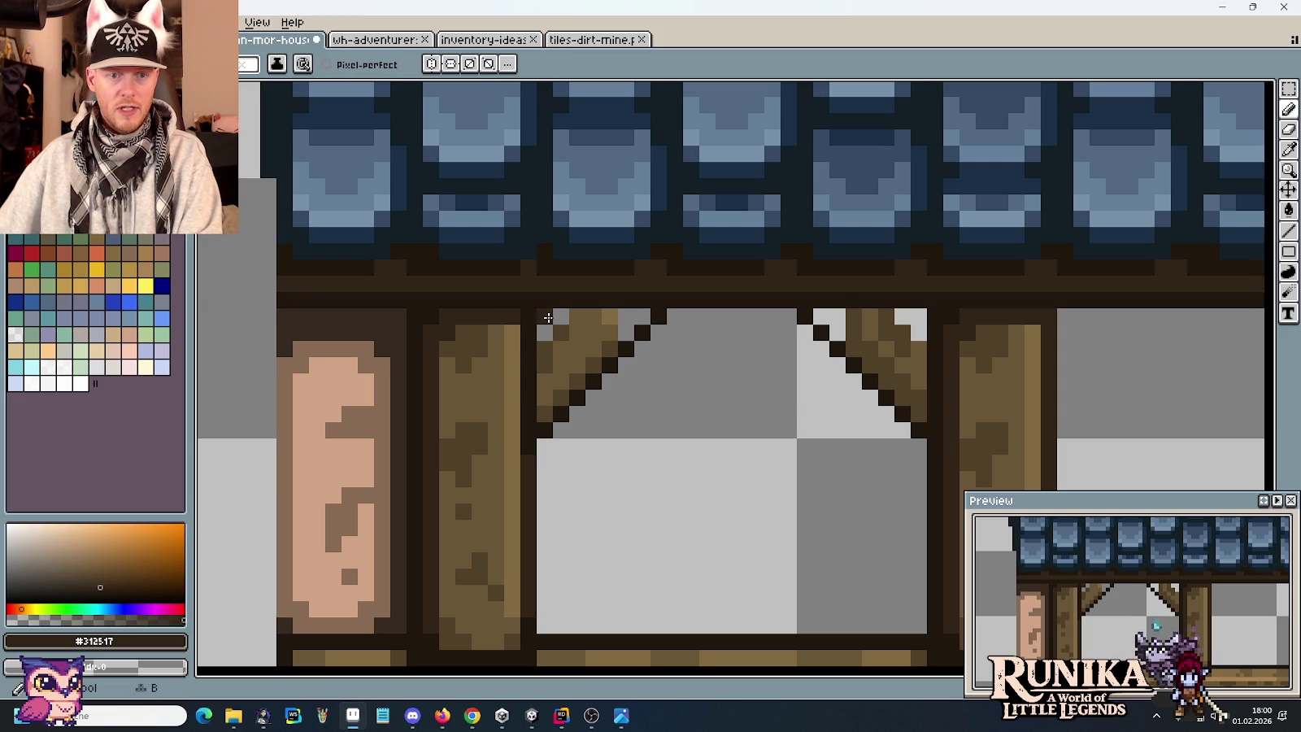
drag(545, 317, 595, 315)
drag(821, 323, 875, 317)
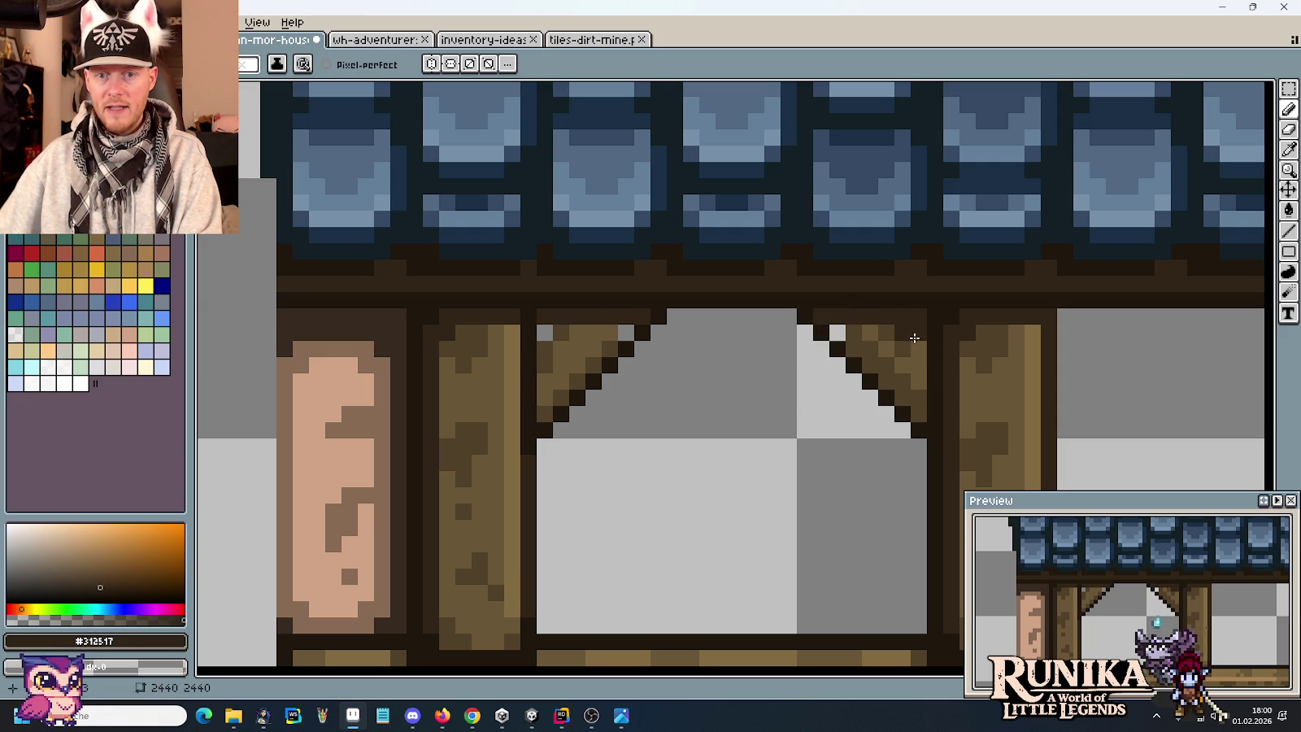
alt+click(934, 307)
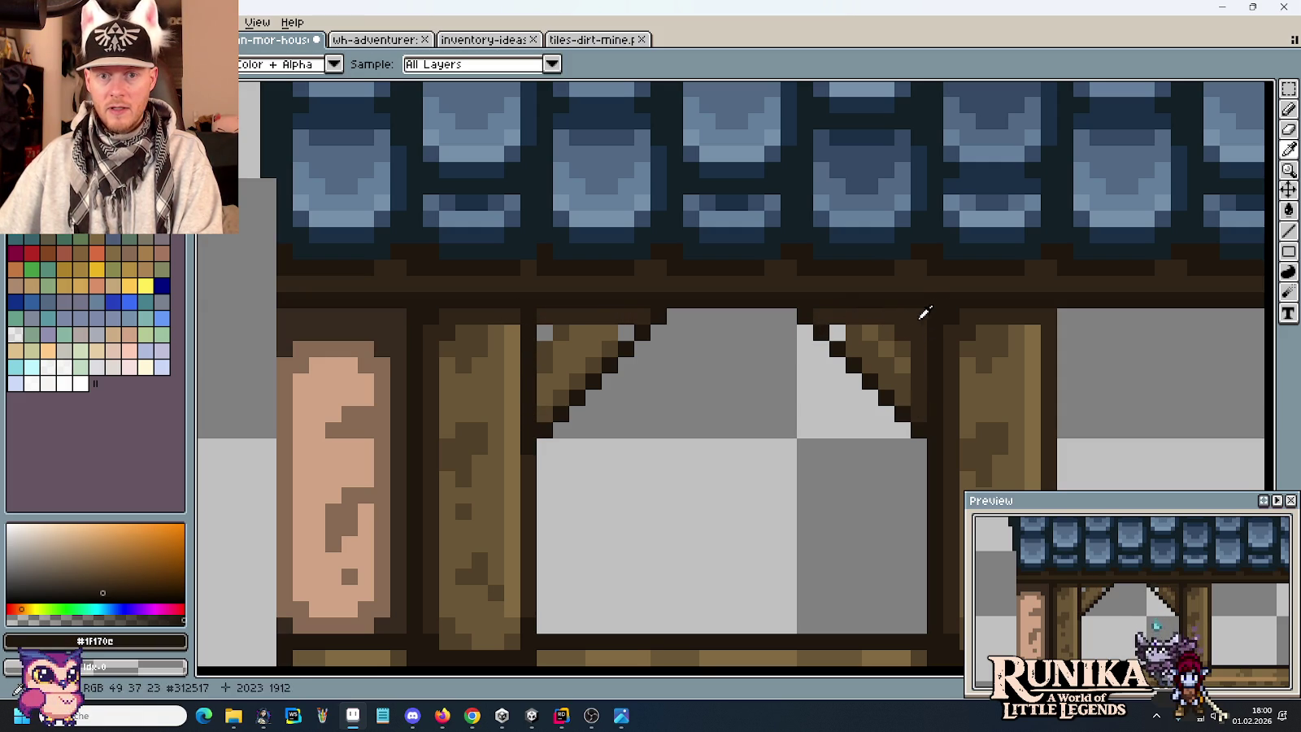
alt+click(902, 355)
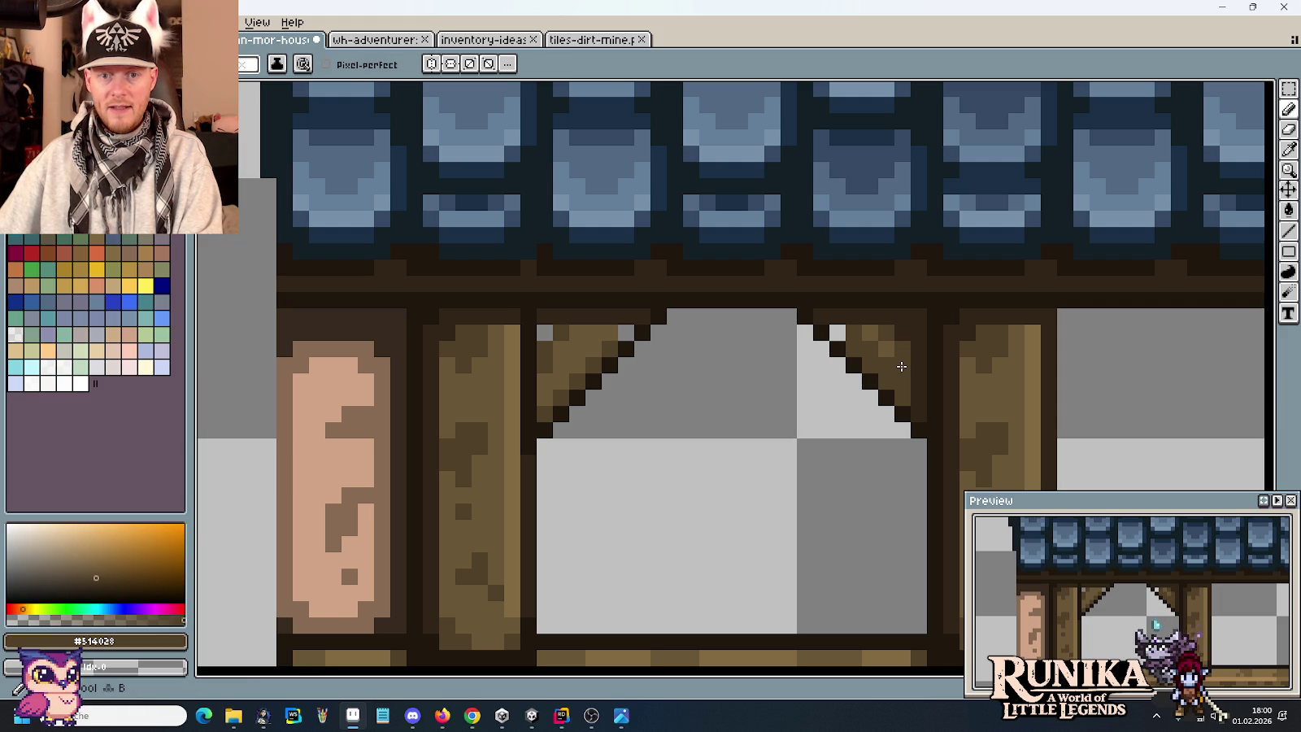
alt+click(892, 343)
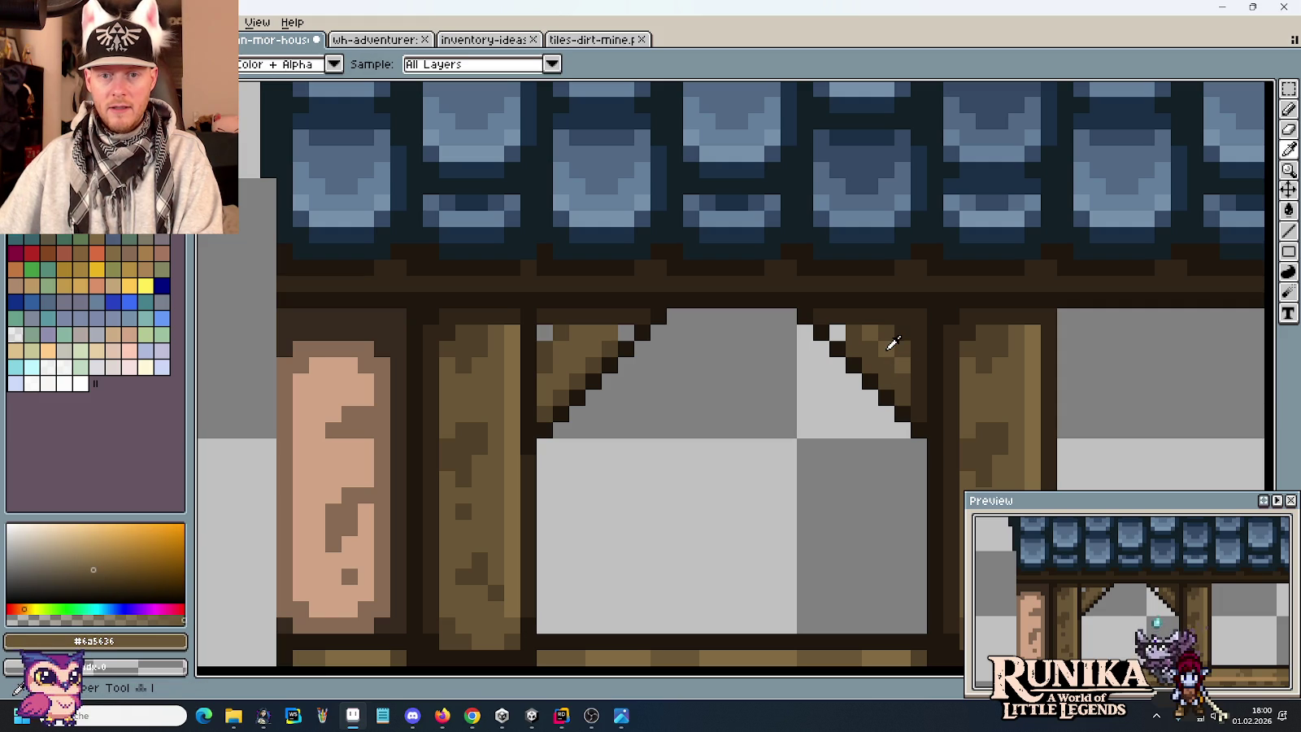
scroll(895, 345, down, 3)
scroll(626, 522, up, 1)
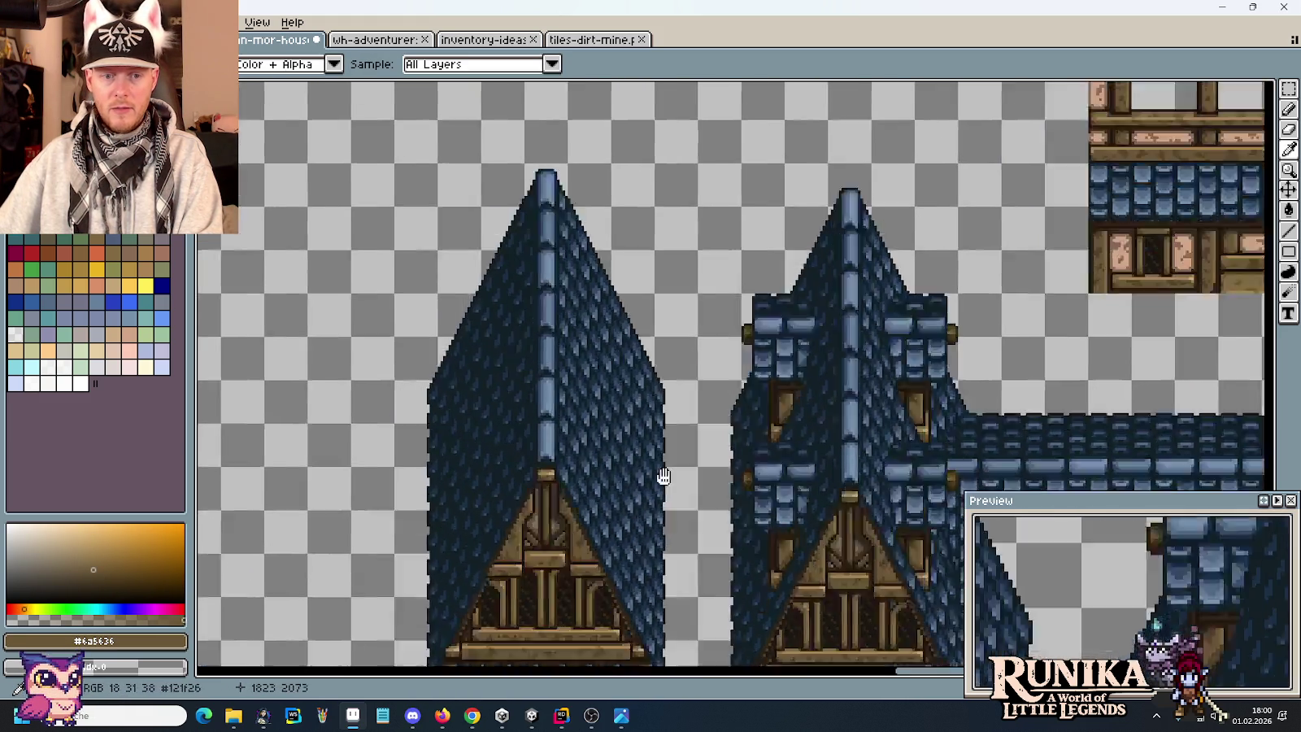
scroll(667, 450, up, 2)
scroll(621, 256, up, 2)
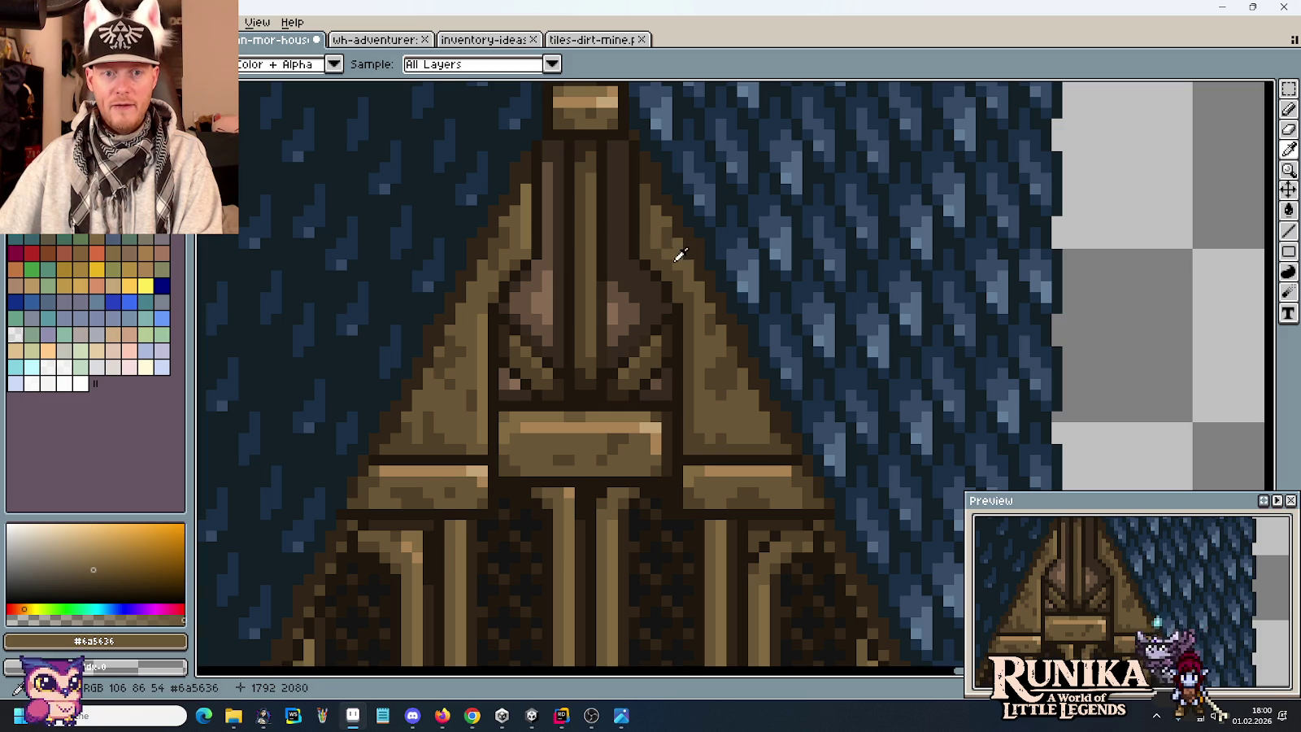
scroll(532, 227, down, 2)
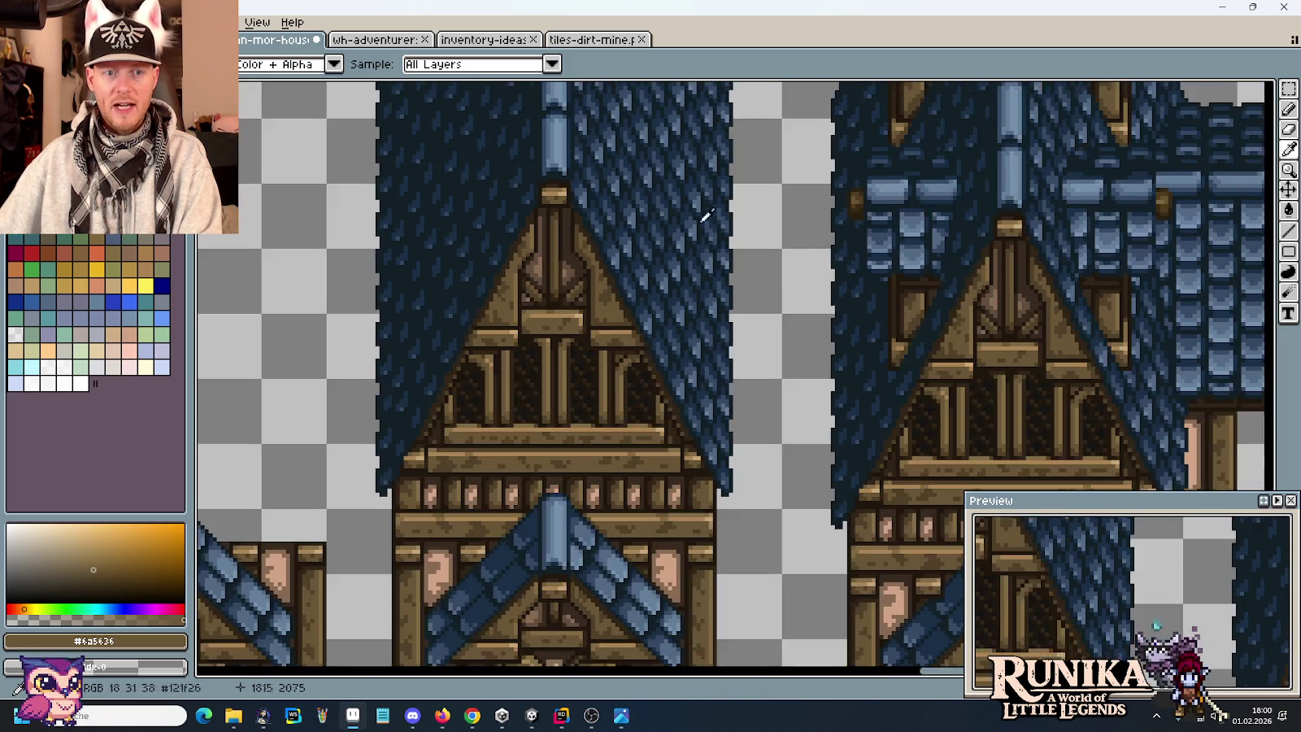
scroll(909, 246, up, 2)
scroll(908, 247, down, 3)
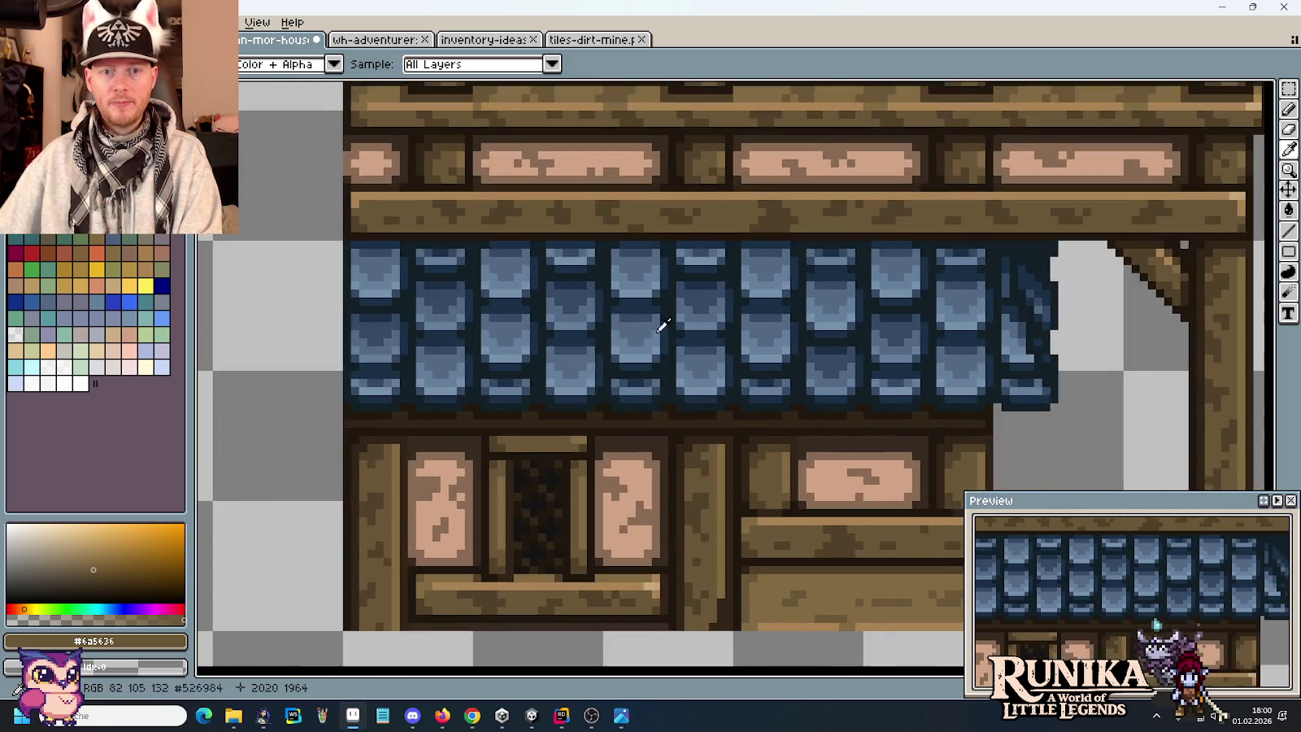
Recolour individual pixels on the left and right corner braces, filling the grey gap.
scroll(580, 372, down, 2)
scroll(735, 256, up, 2)
scroll(734, 257, up, 3)
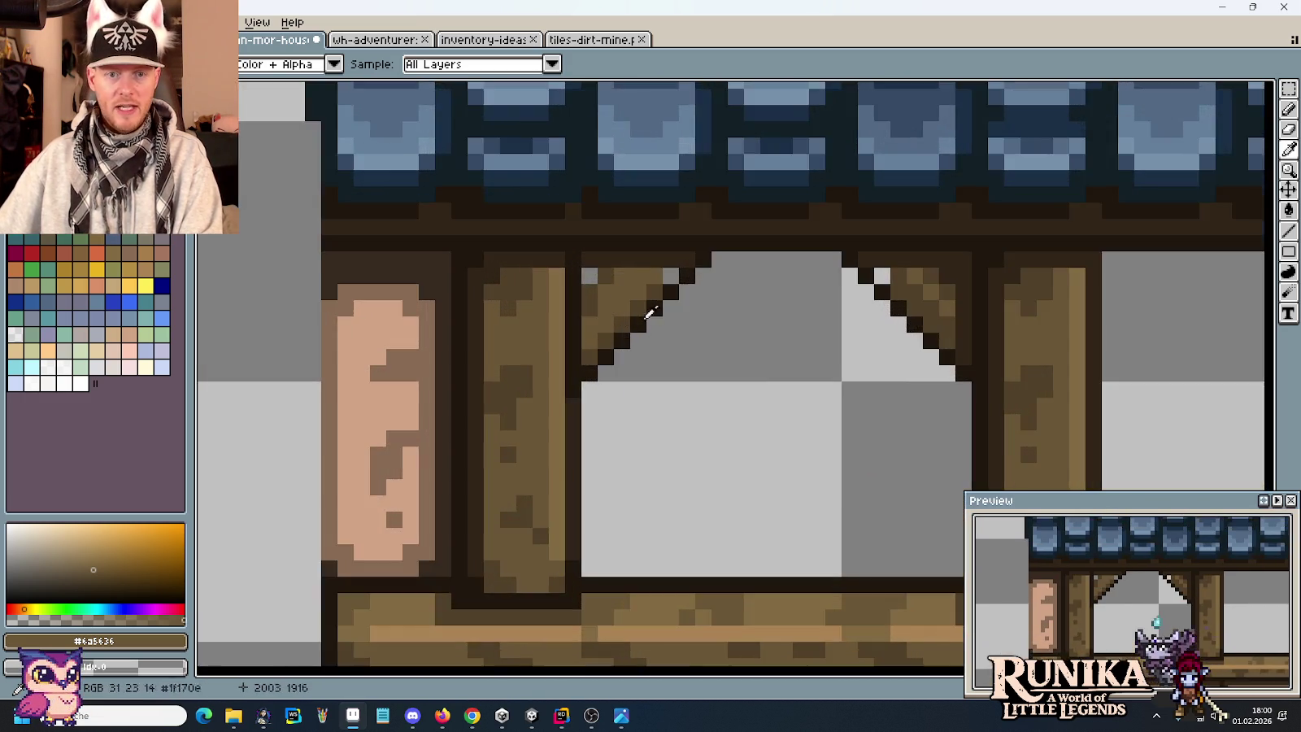
scroll(952, 282, up, 1)
key(b)
click(1001, 262)
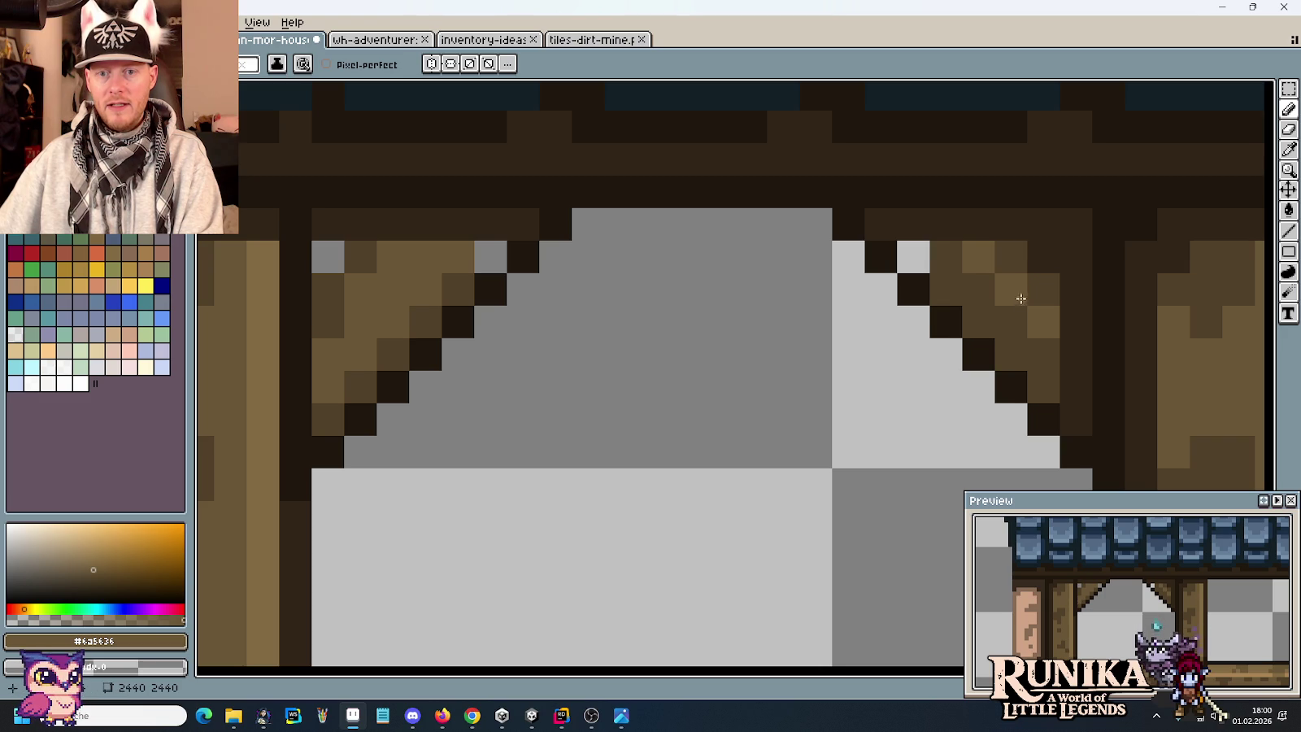
click(912, 257)
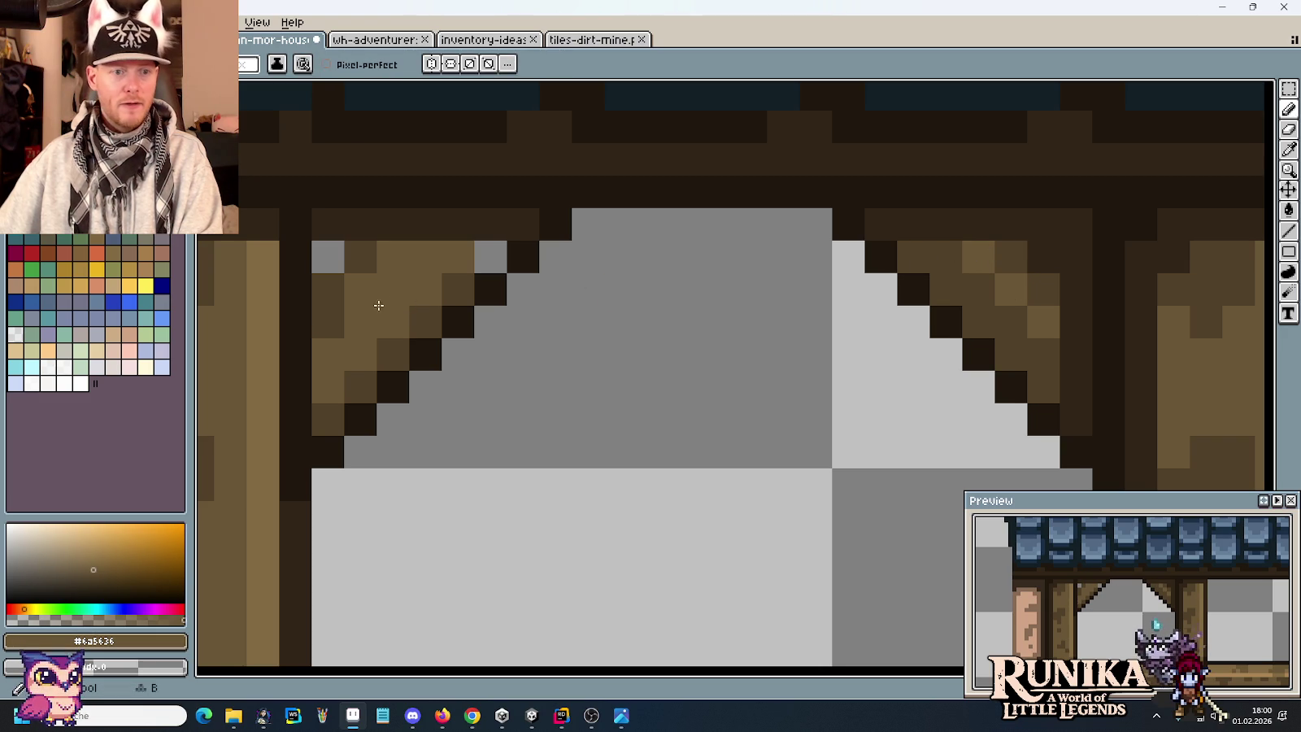
click(336, 322)
click(342, 249)
Sample the wood browns #514028 and #6a5636 and bring the first window's braces into view.
key(alt)
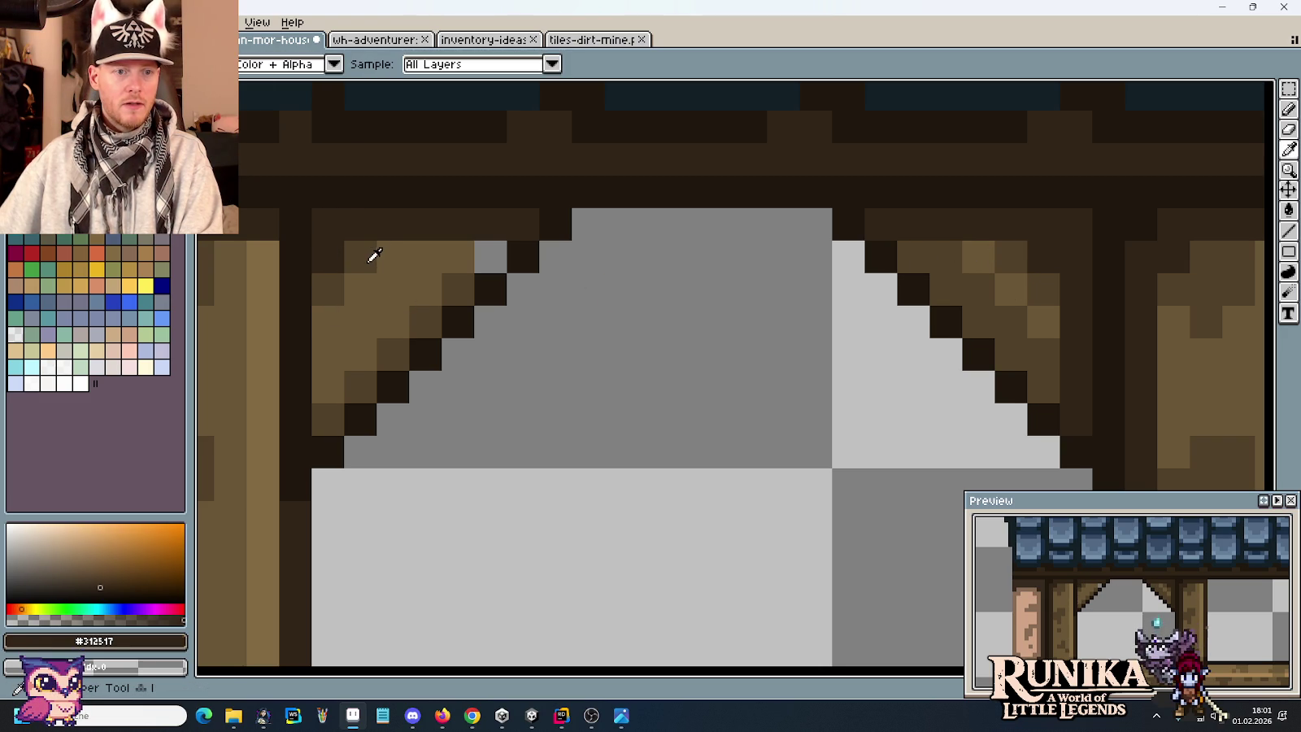
click(470, 269)
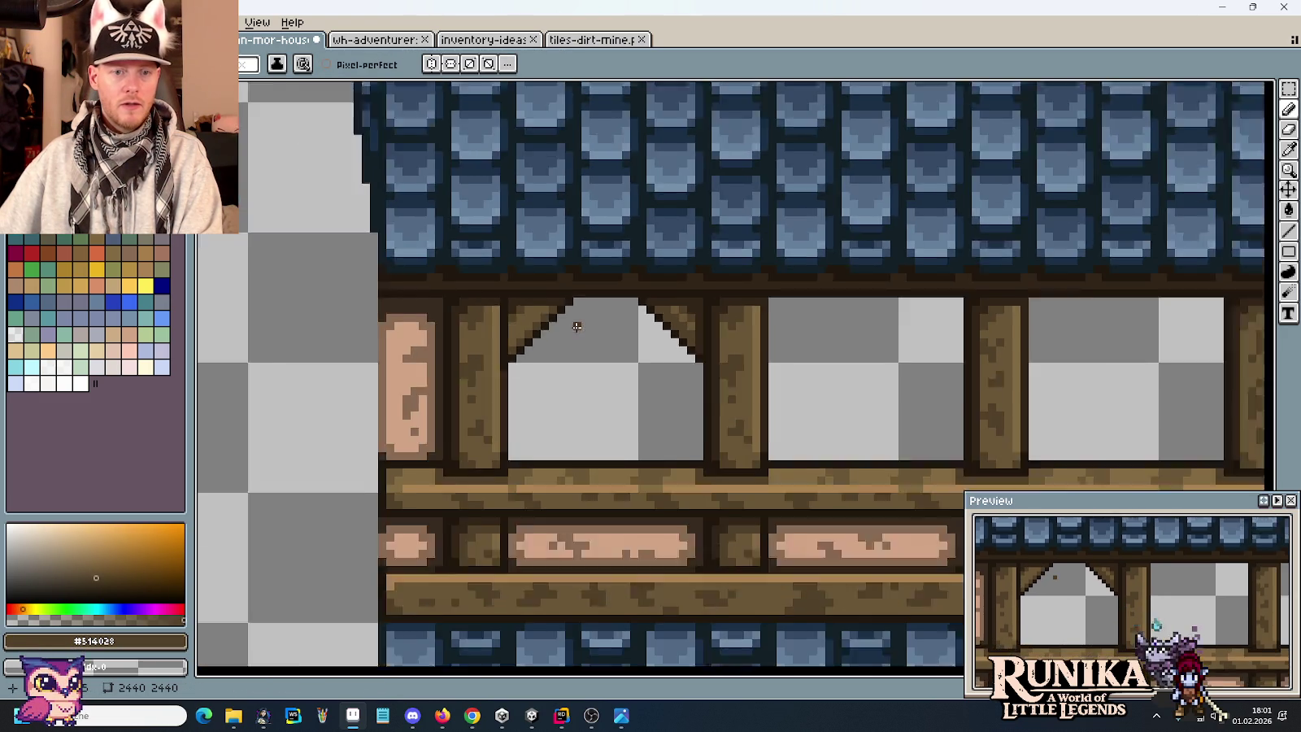
scroll(578, 331, down, 5)
scroll(654, 319, up, 3)
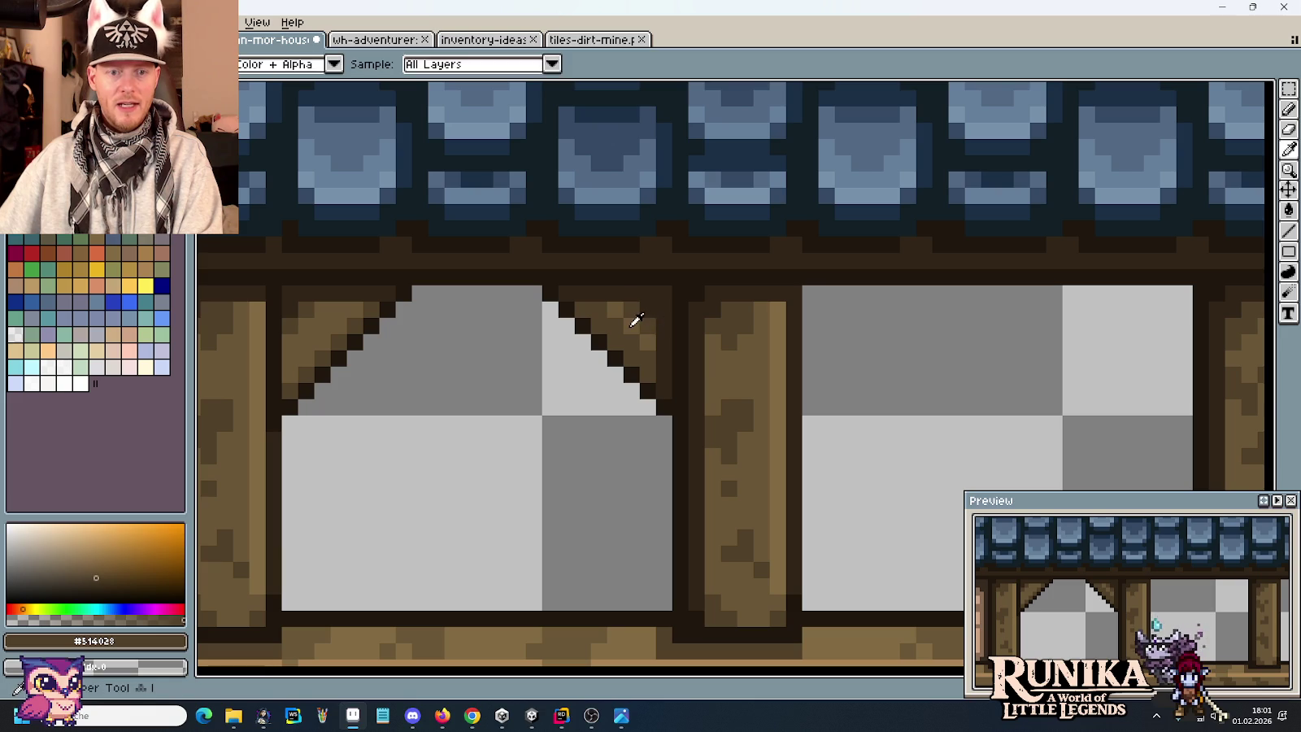
alt+click(647, 325)
scroll(695, 376, down, 5)
scroll(752, 409, down, 1)
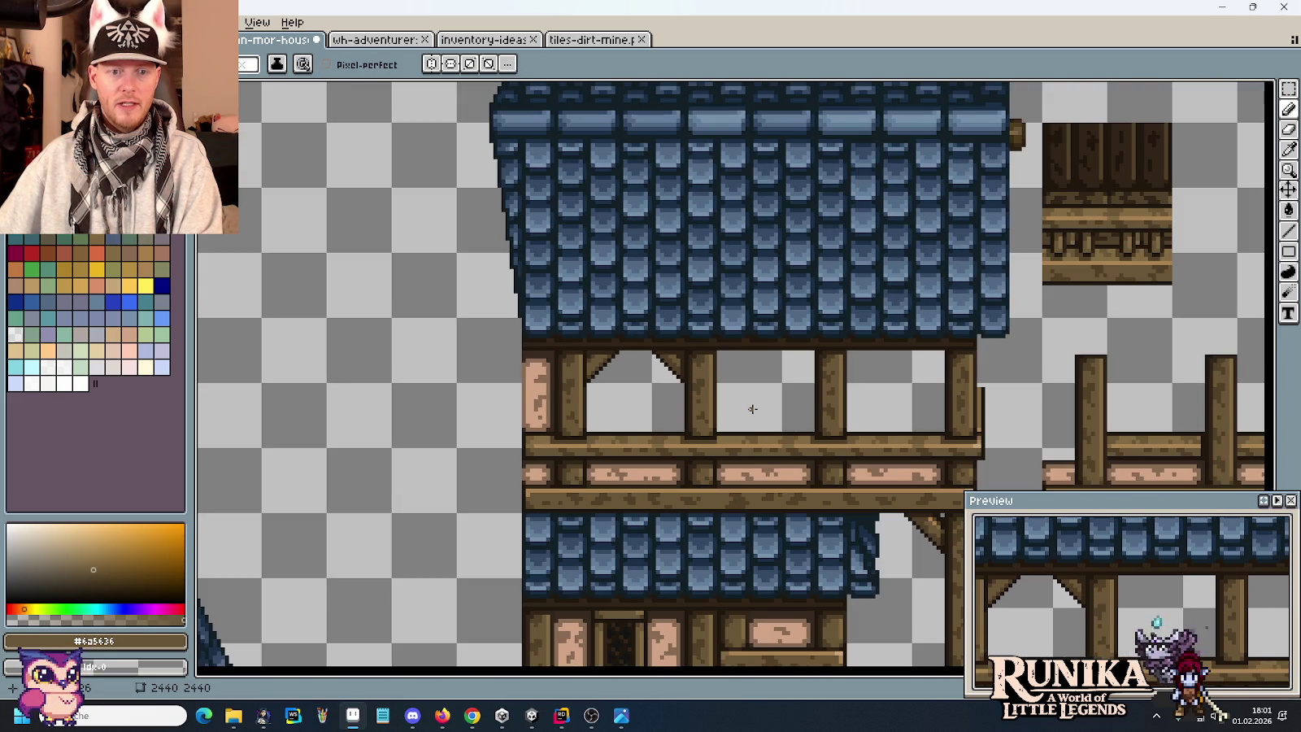
scroll(752, 409, up, 1)
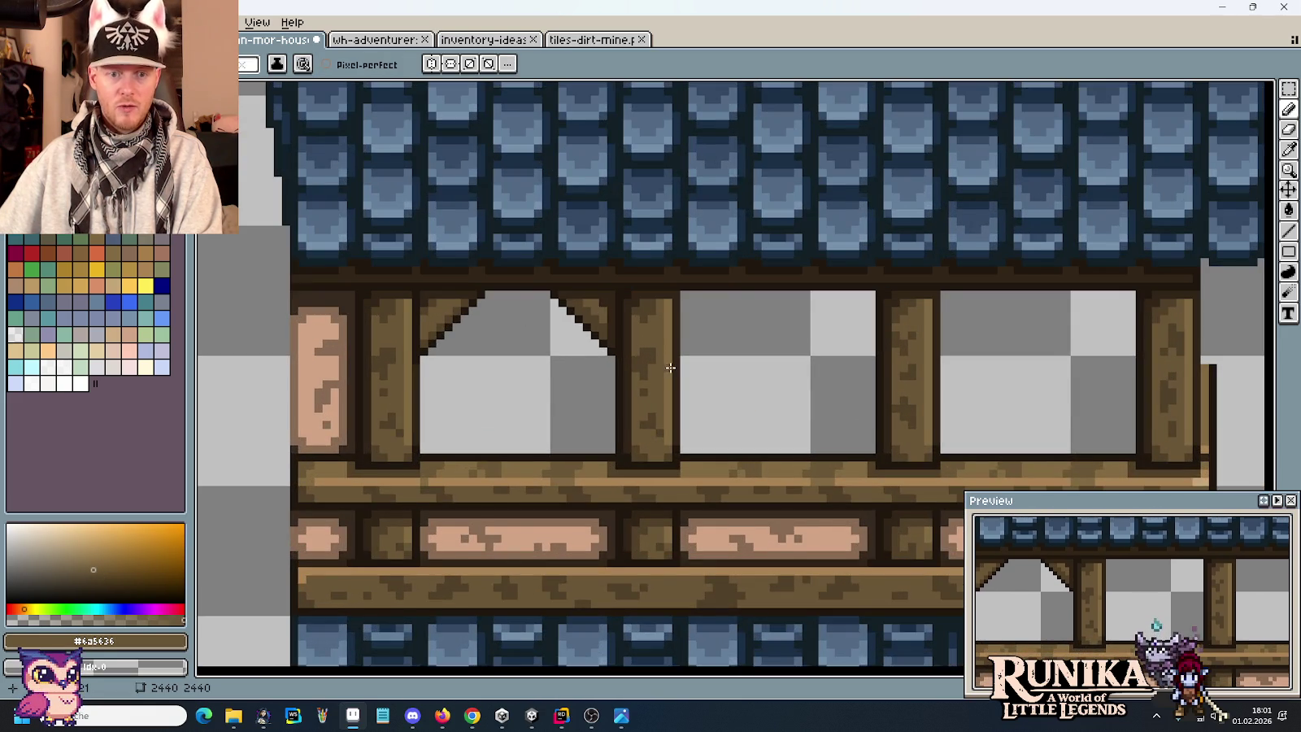
drag(670, 368, 415, 351)
drag(900, 319, 717, 269)
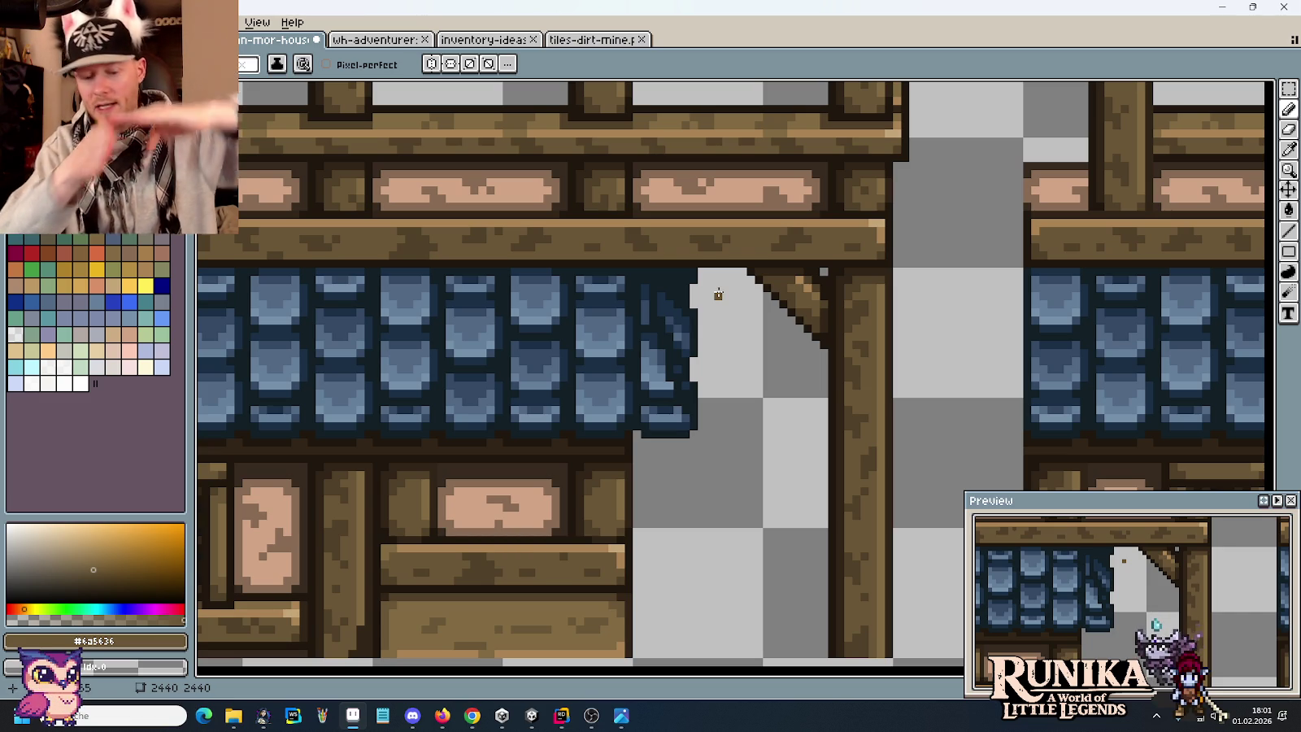
Inspect the first window's braces up close and undo the last pixel edit.
scroll(869, 450, down, 3)
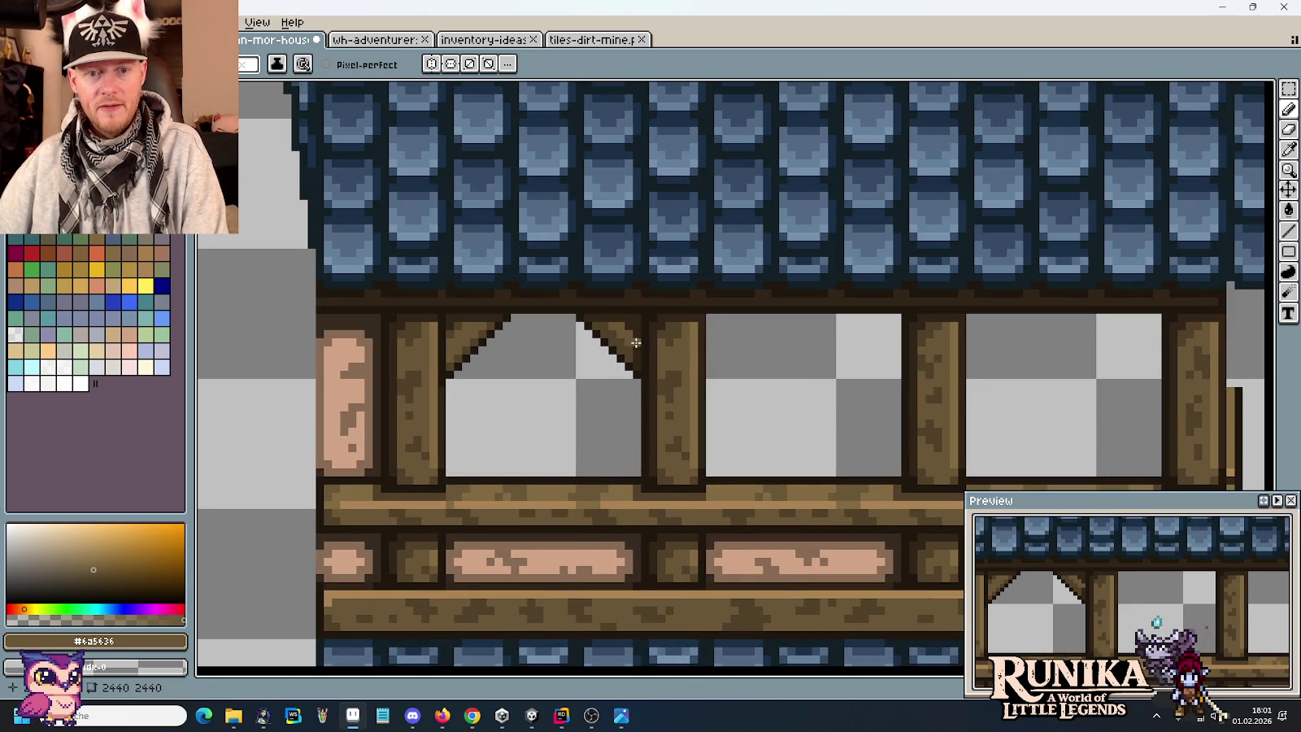
scroll(636, 336, up, 3)
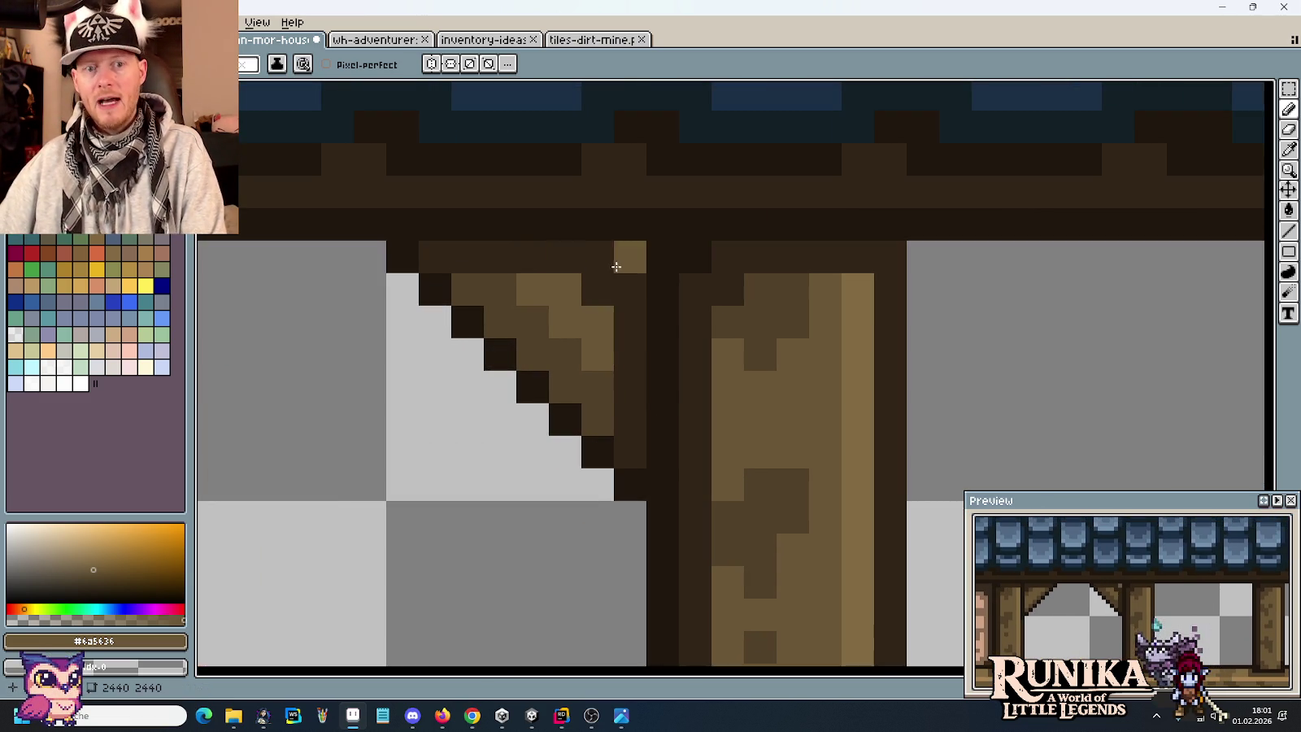
scroll(589, 358, down, 3)
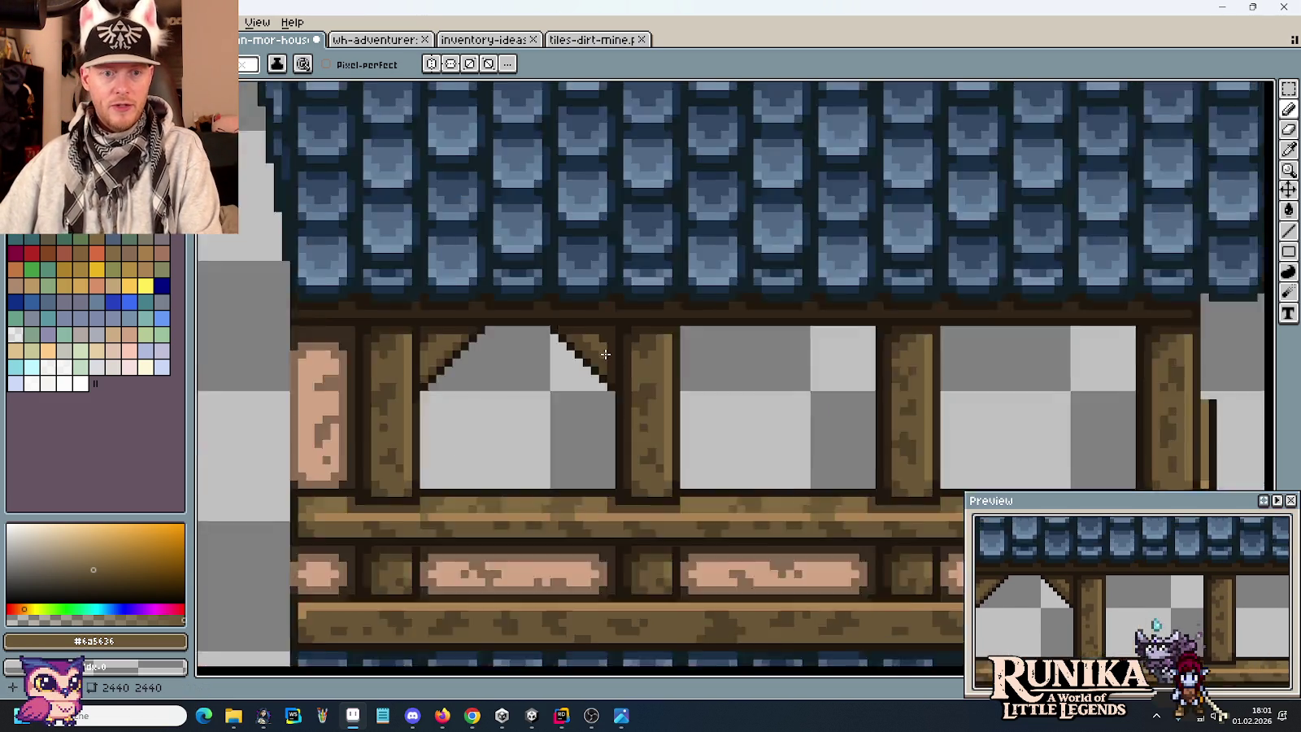
scroll(628, 344, up, 3)
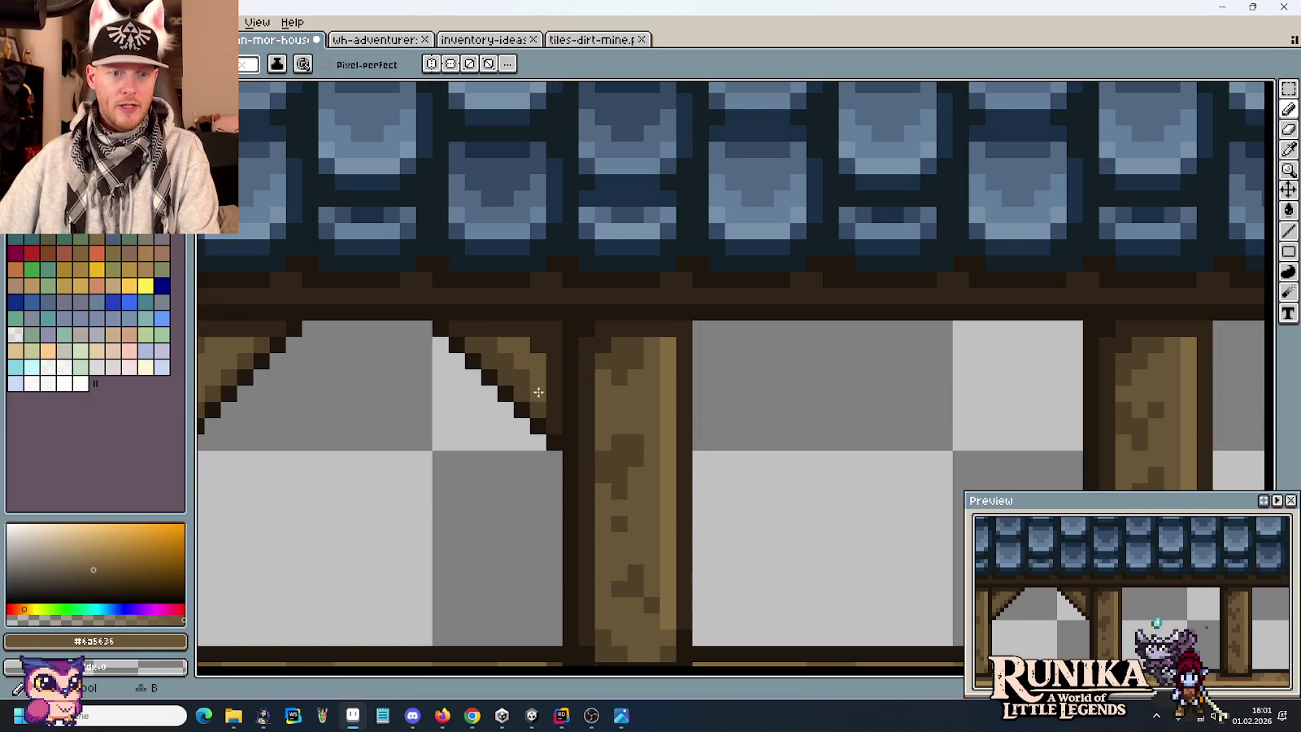
scroll(482, 344, down, 3)
scroll(695, 426, up, 1)
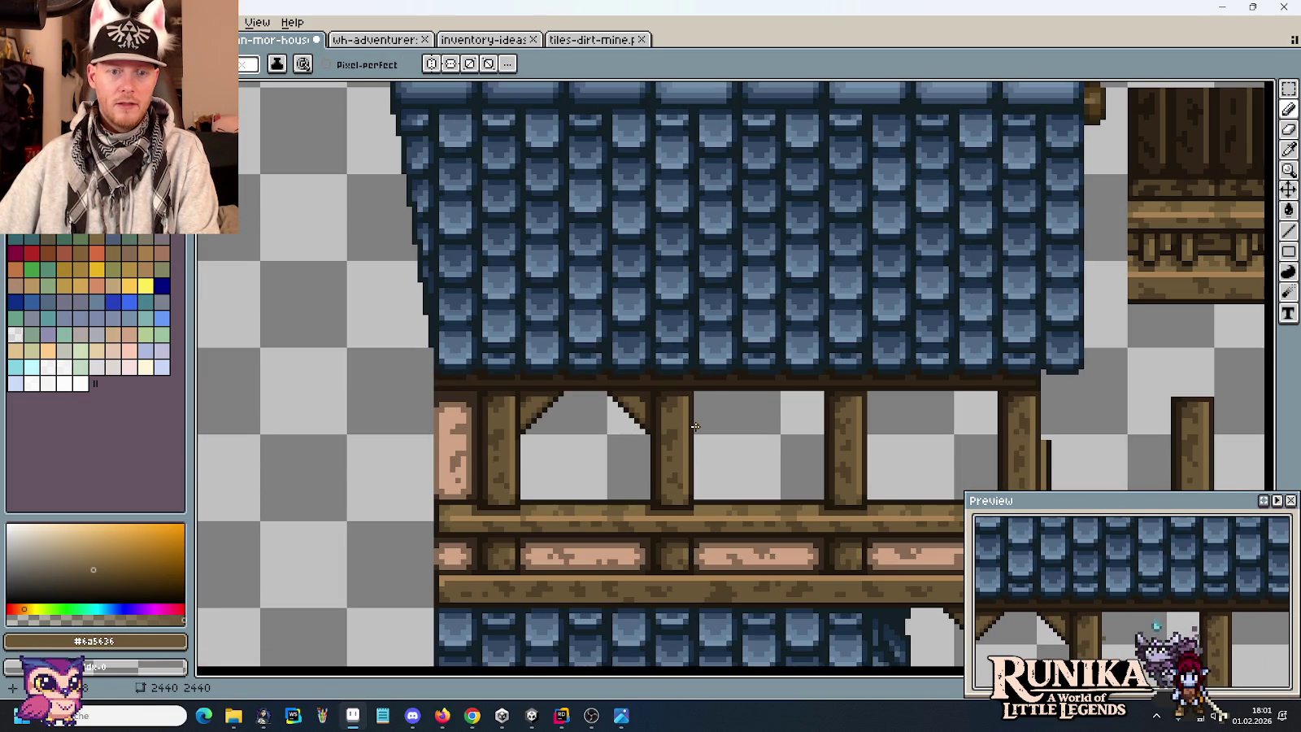
key(ctrl+z)
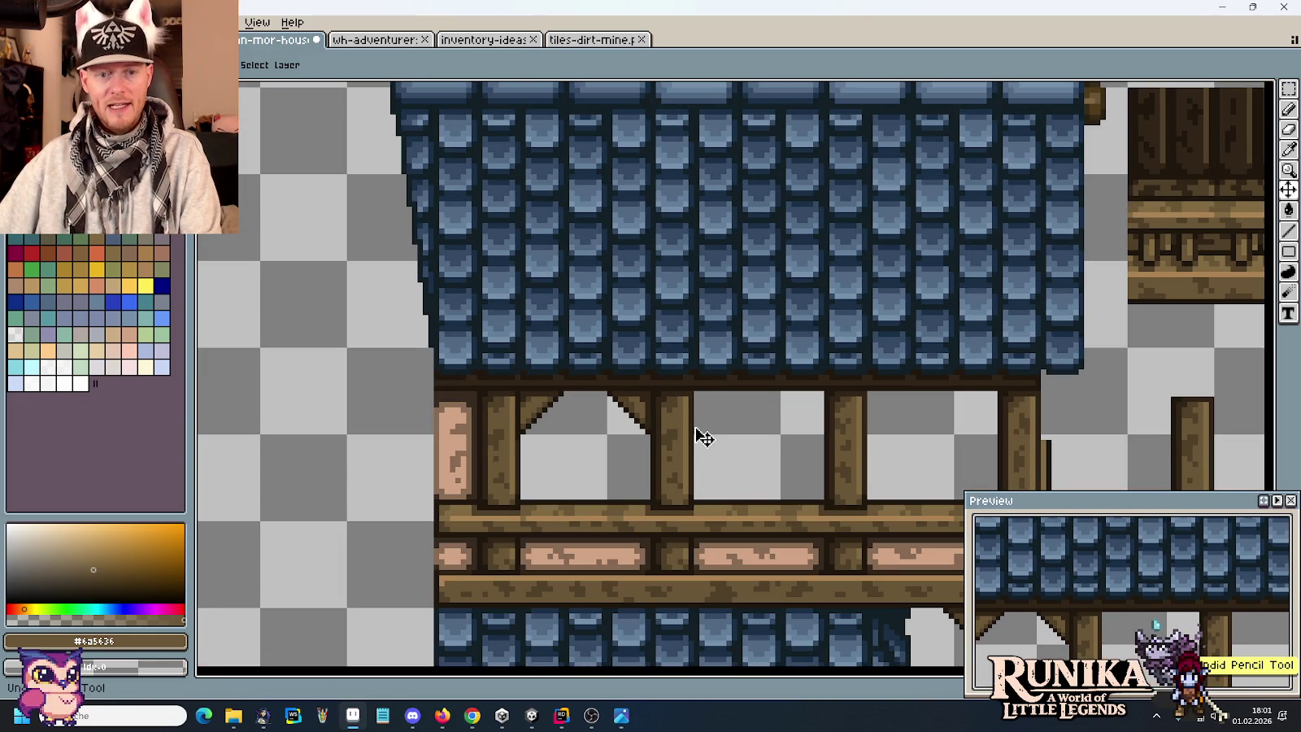
drag(666, 417, 793, 366)
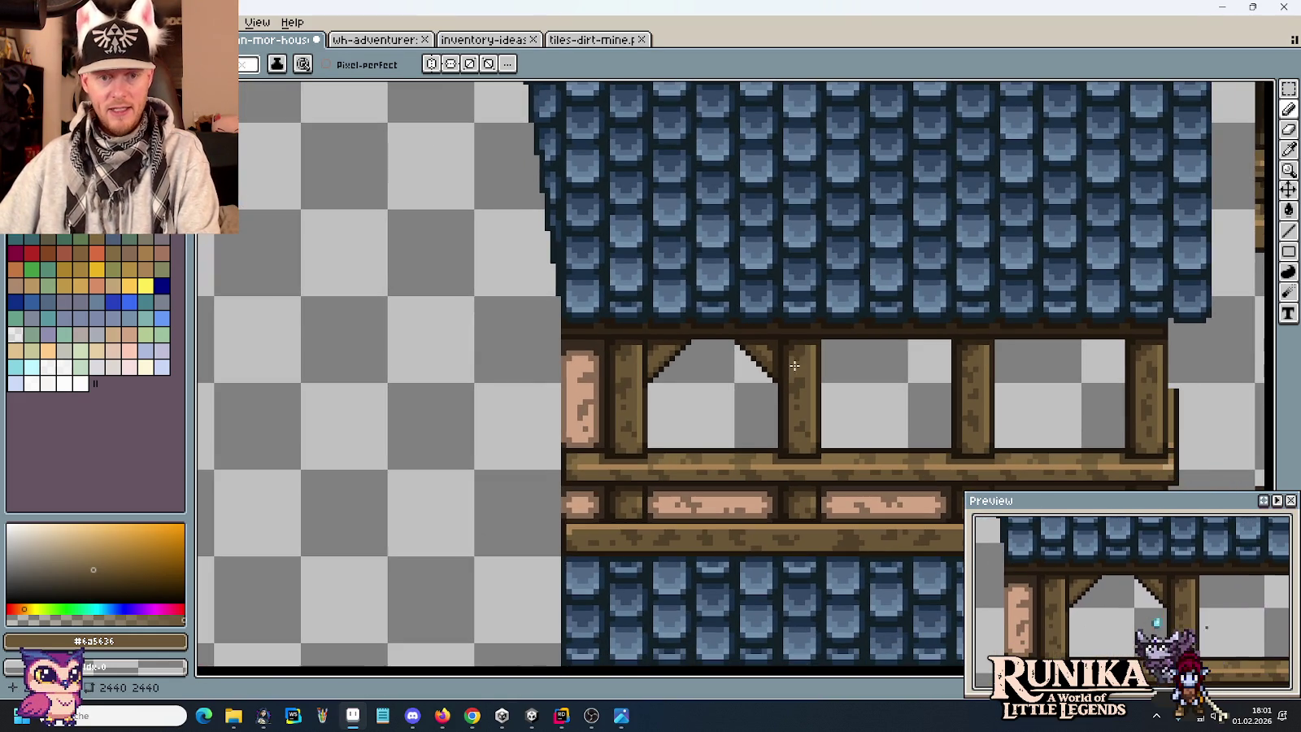
scroll(702, 374, down, 1)
scroll(702, 370, down, 1)
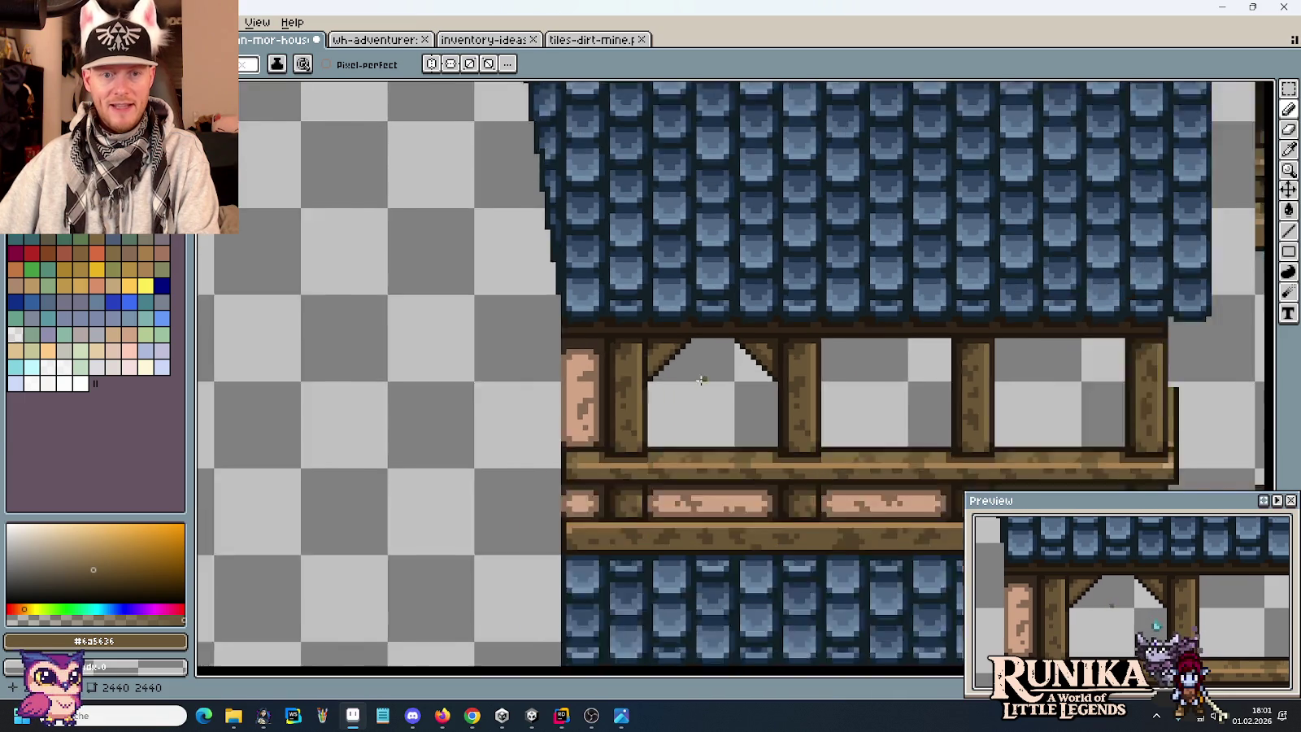
scroll(703, 358, down, 2)
scroll(703, 331, down, 3)
scroll(703, 331, up, 2)
scroll(768, 537, up, 2)
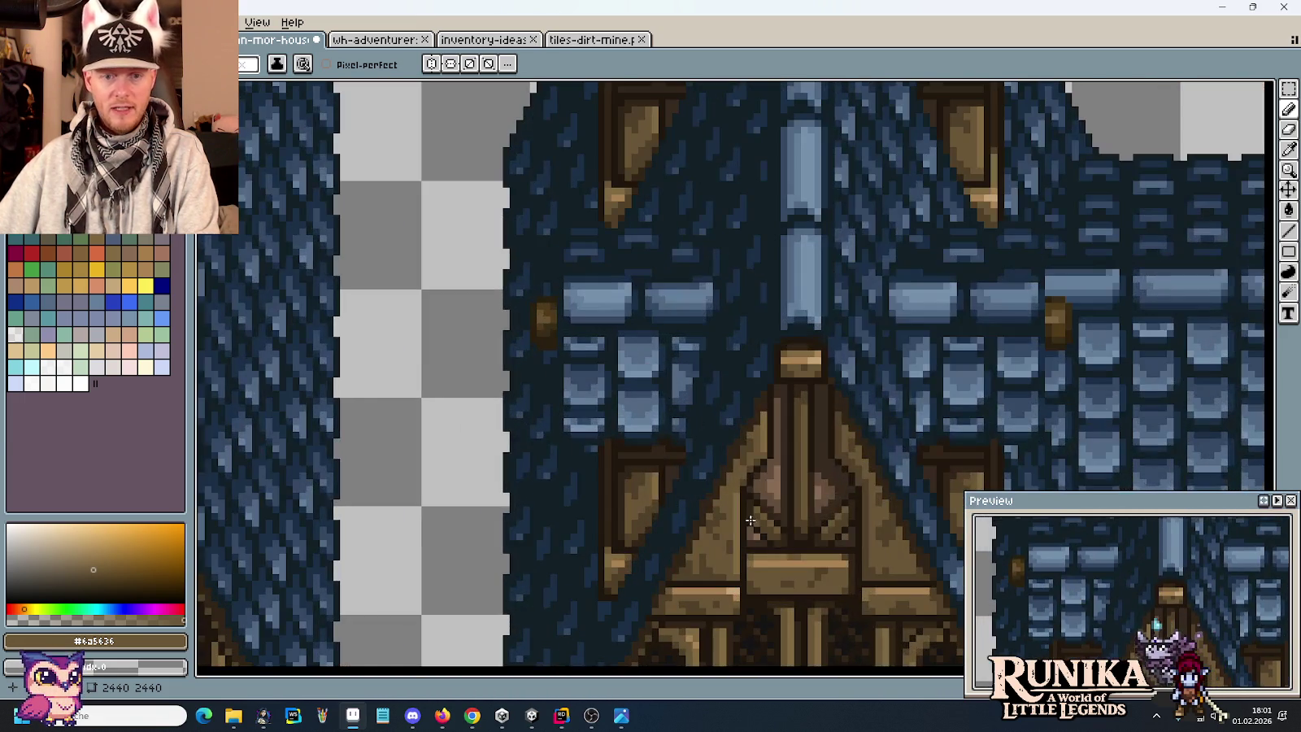
scroll(749, 472, down, 1)
drag(330, 465, 425, 176)
scroll(456, 462, down, 1)
drag(813, 89, 784, 137)
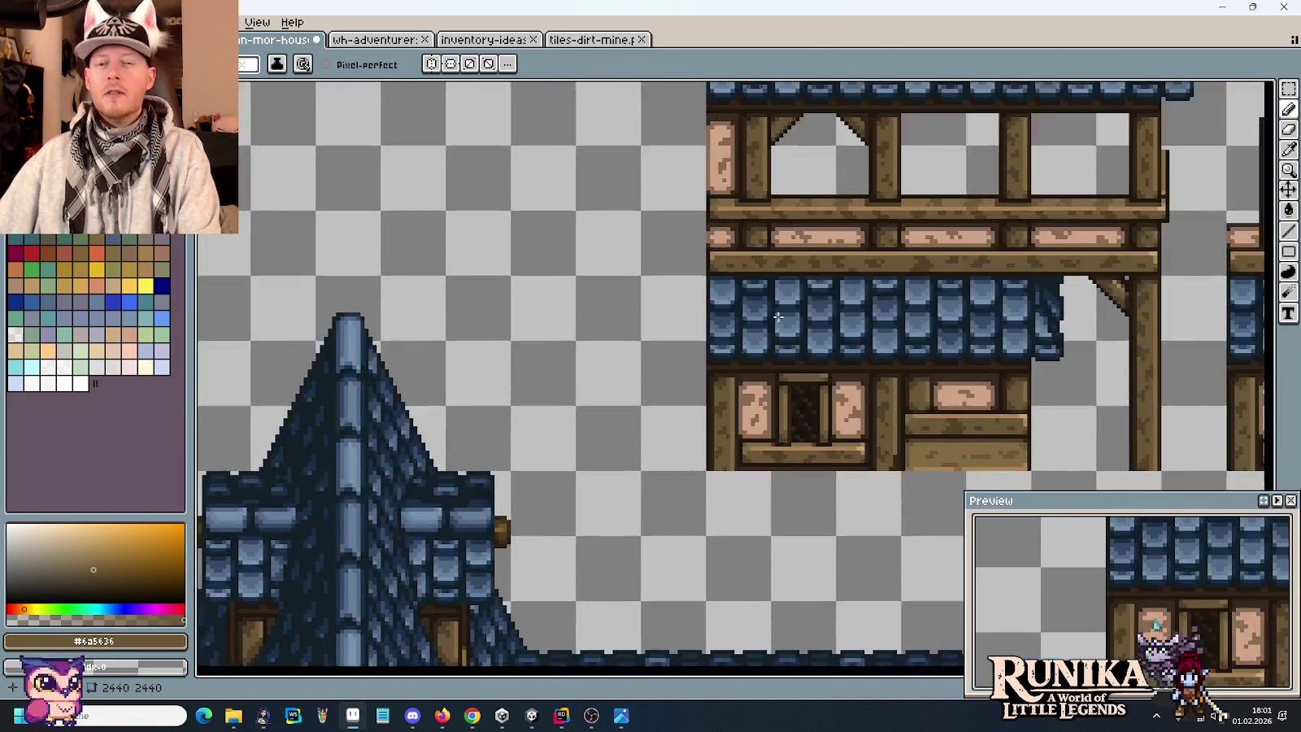
scroll(733, 236, up, 3)
scroll(736, 280, up, 1)
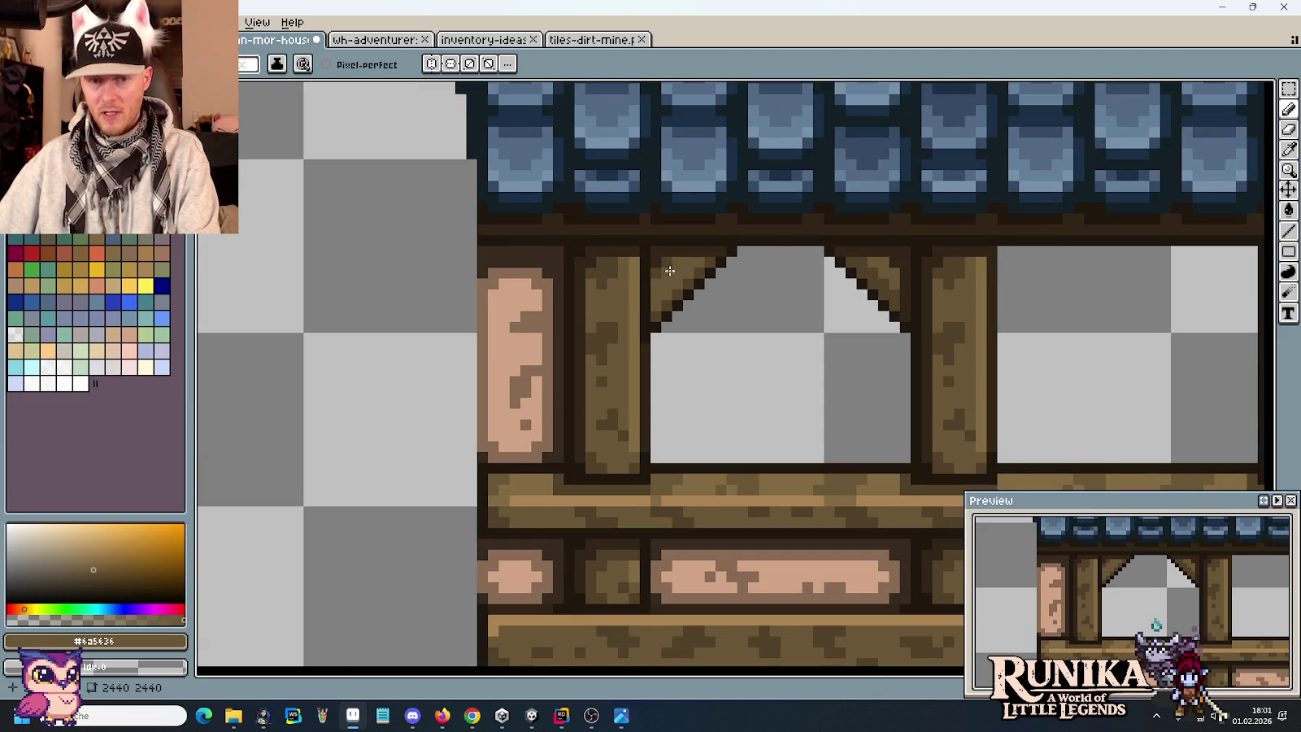
key(b)
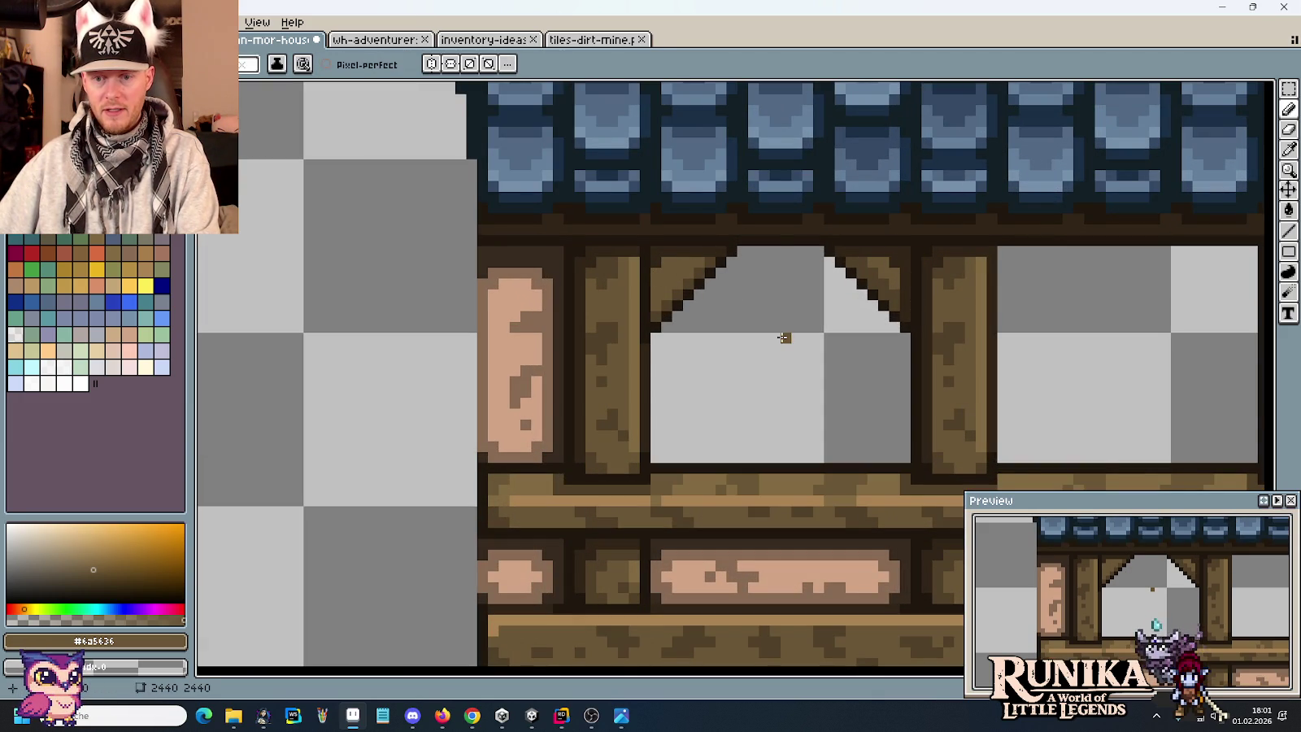
key(b)
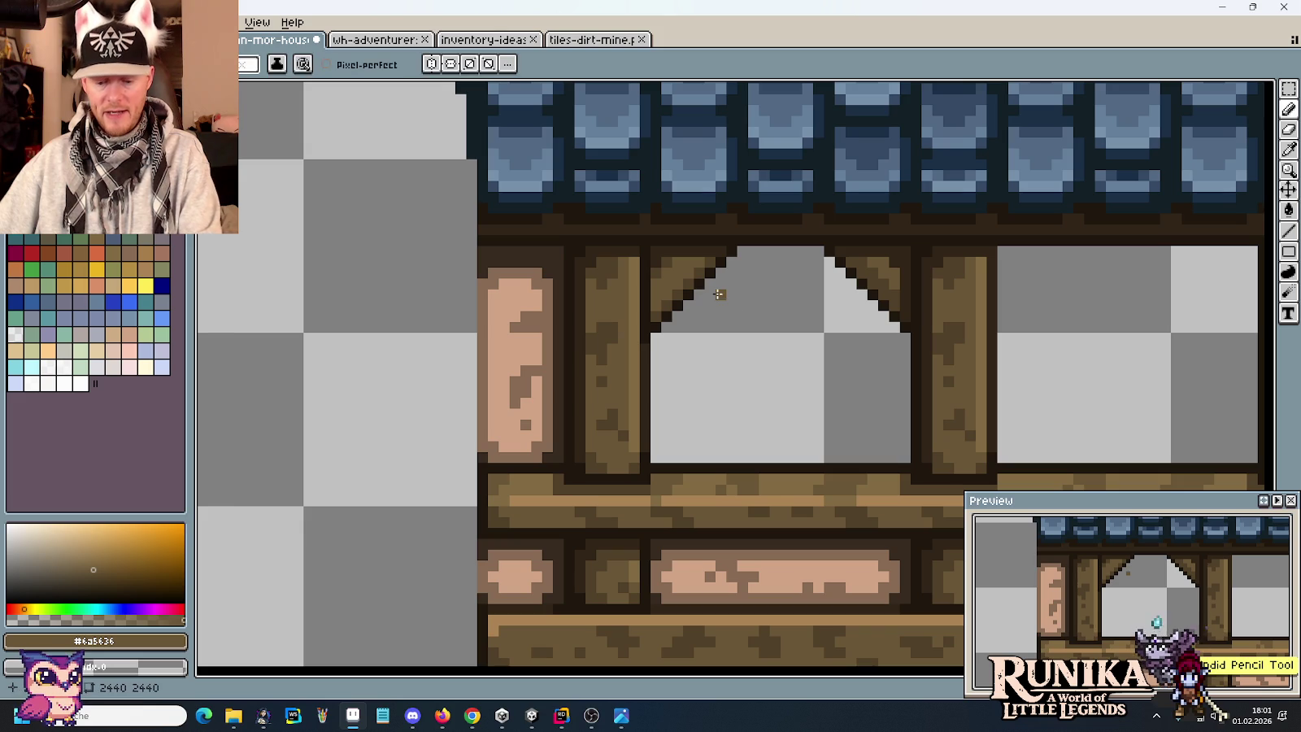
alt+click(656, 278)
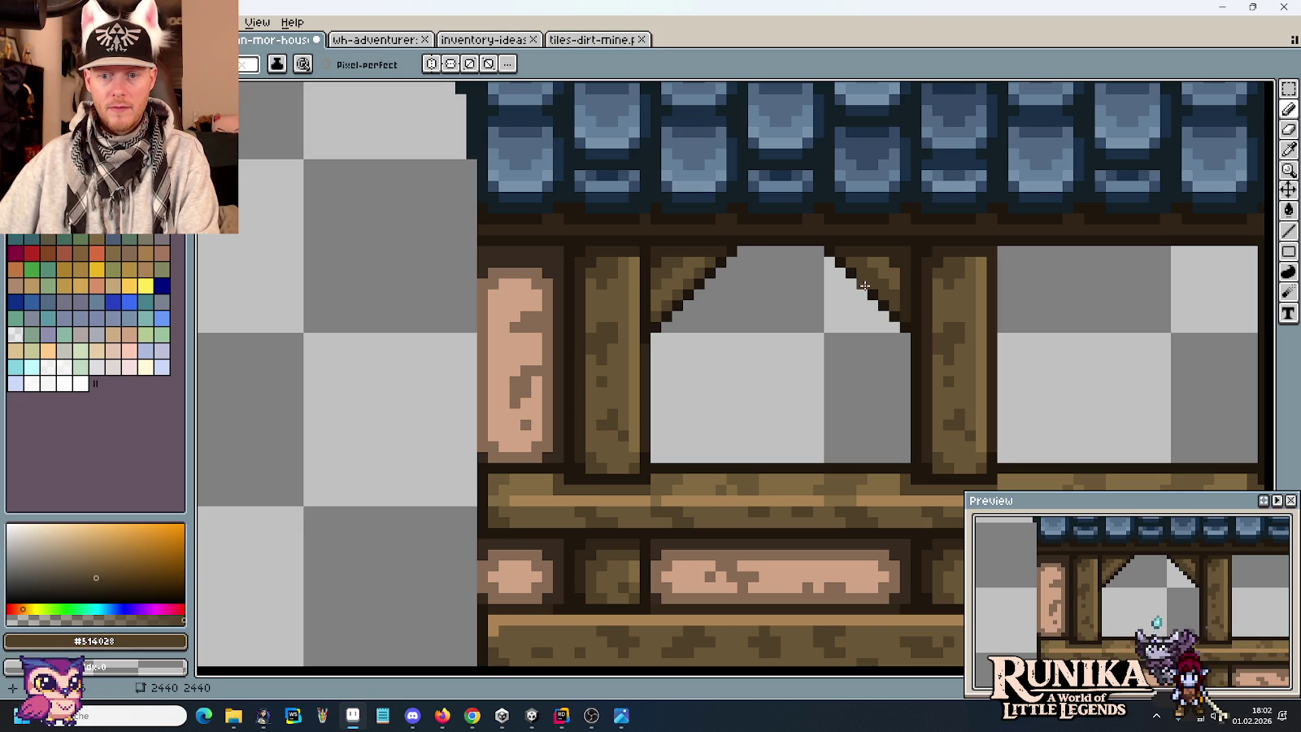
scroll(864, 285, down, 3)
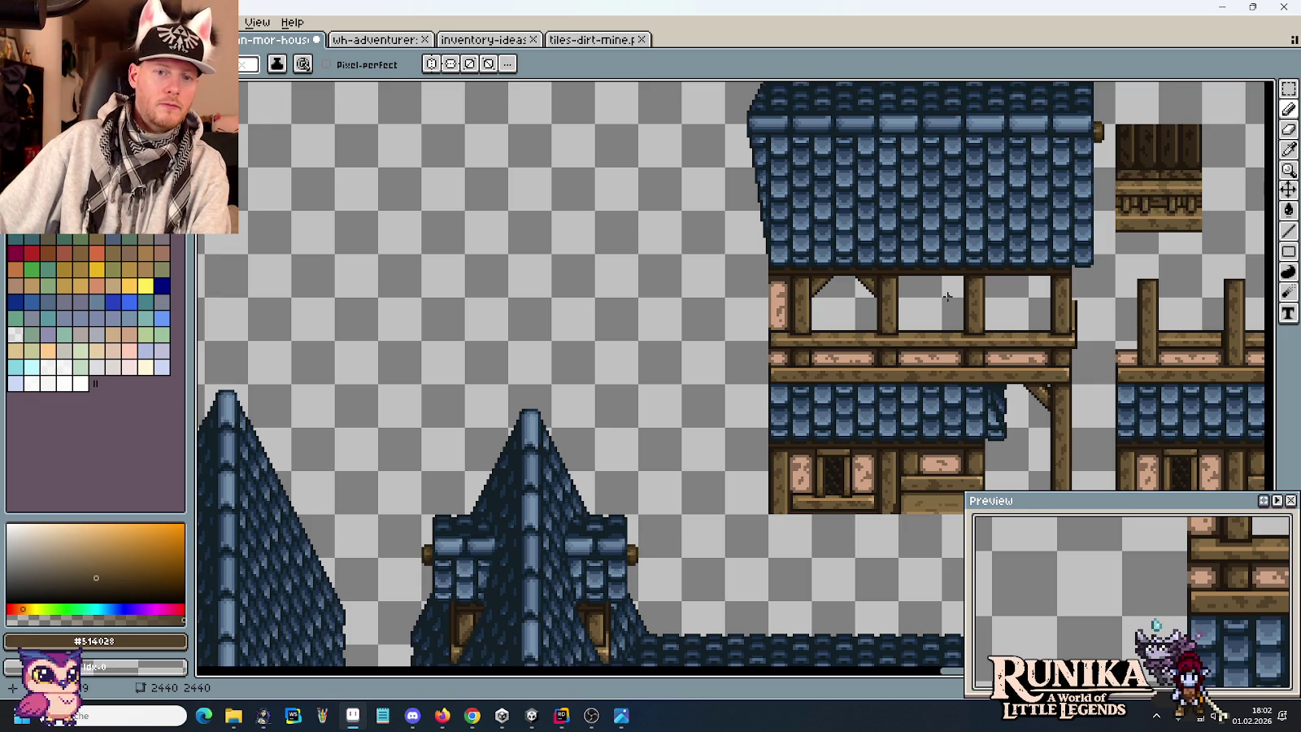
scroll(947, 296, up, 3)
key(m)
Copy the first window's brace pair and place a horizontally flipped copy into an empty window.
mouse_move(730, 313)
mouse_down()
mouse_move(660, 271)
mouse_move(538, 235)
mouse_up()
key(ctrl+c)
key(ctrl+v)
mouse_move(662, 301)
mouse_down()
mouse_move(878, 301)
mouse_move(645, 294)
mouse_move(876, 296)
mouse_move(860, 296)
mouse_up()
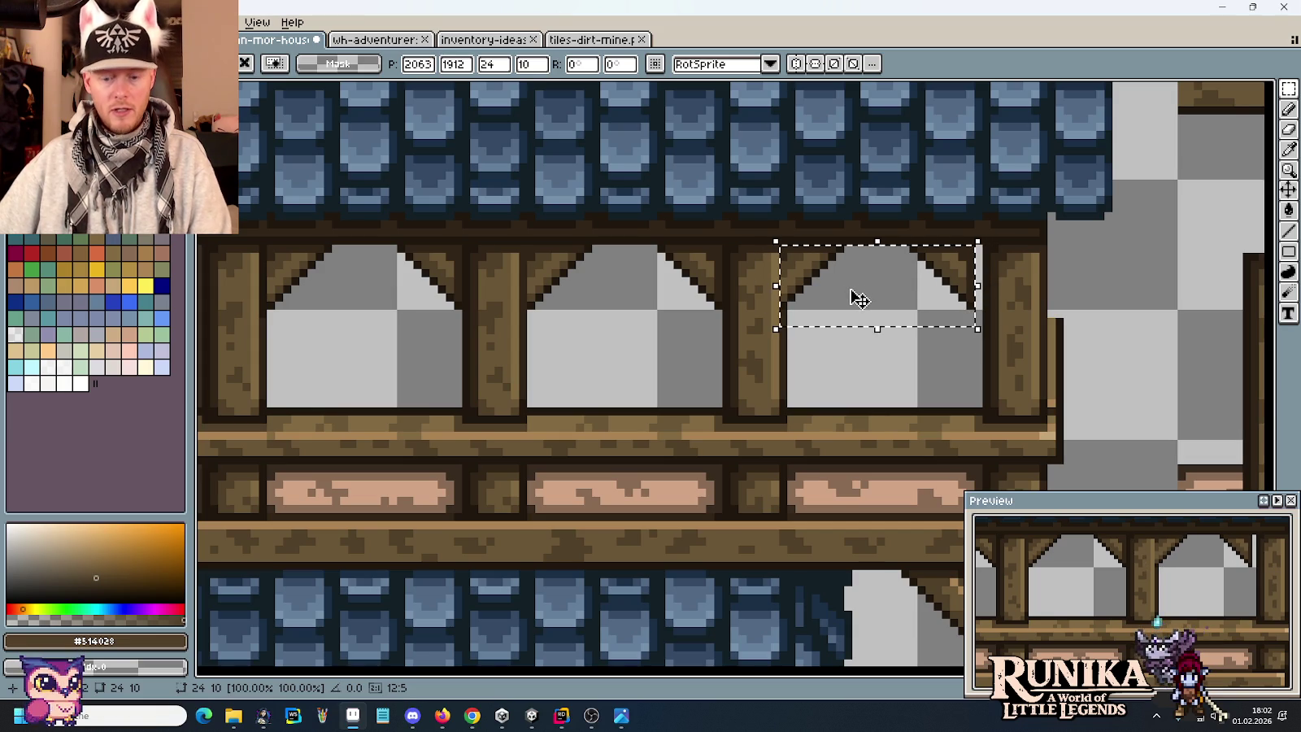
key(ctrl+z)
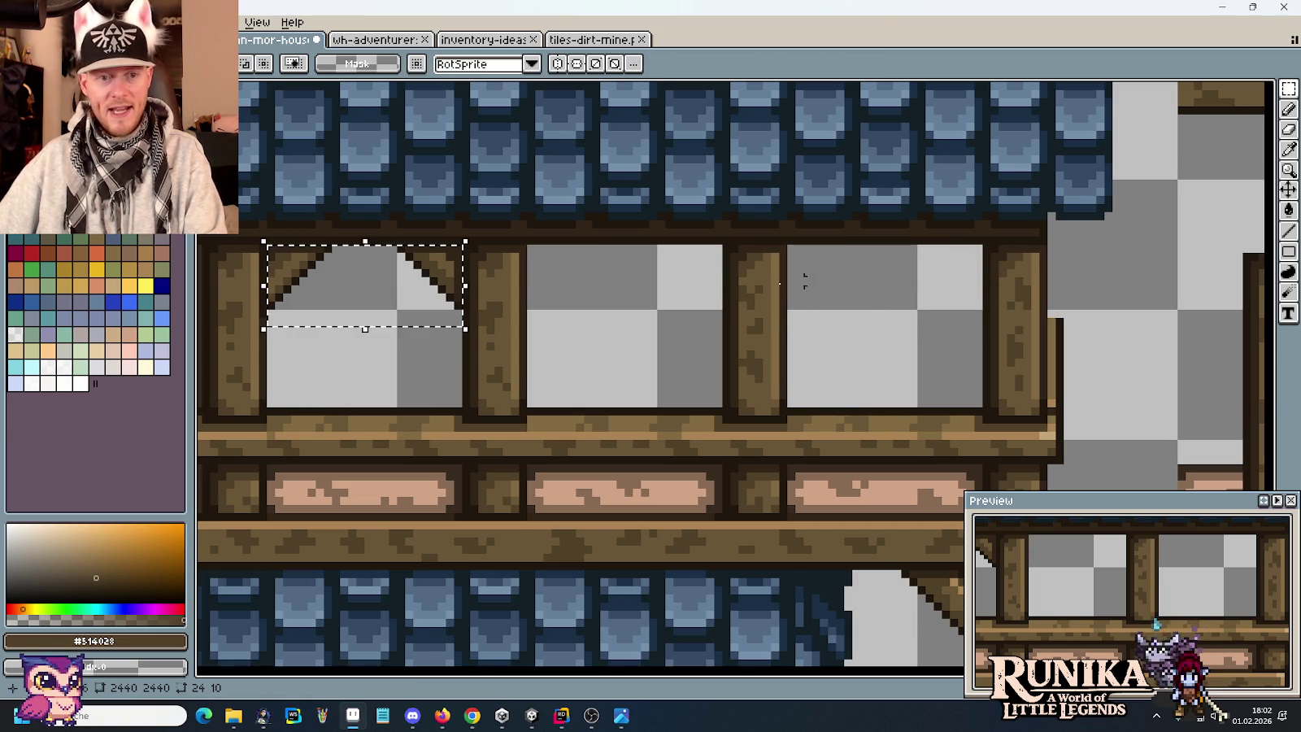
key(ctrl+v)
drag(365, 286, 905, 294)
key(shift+h)
key(ctrl+d)
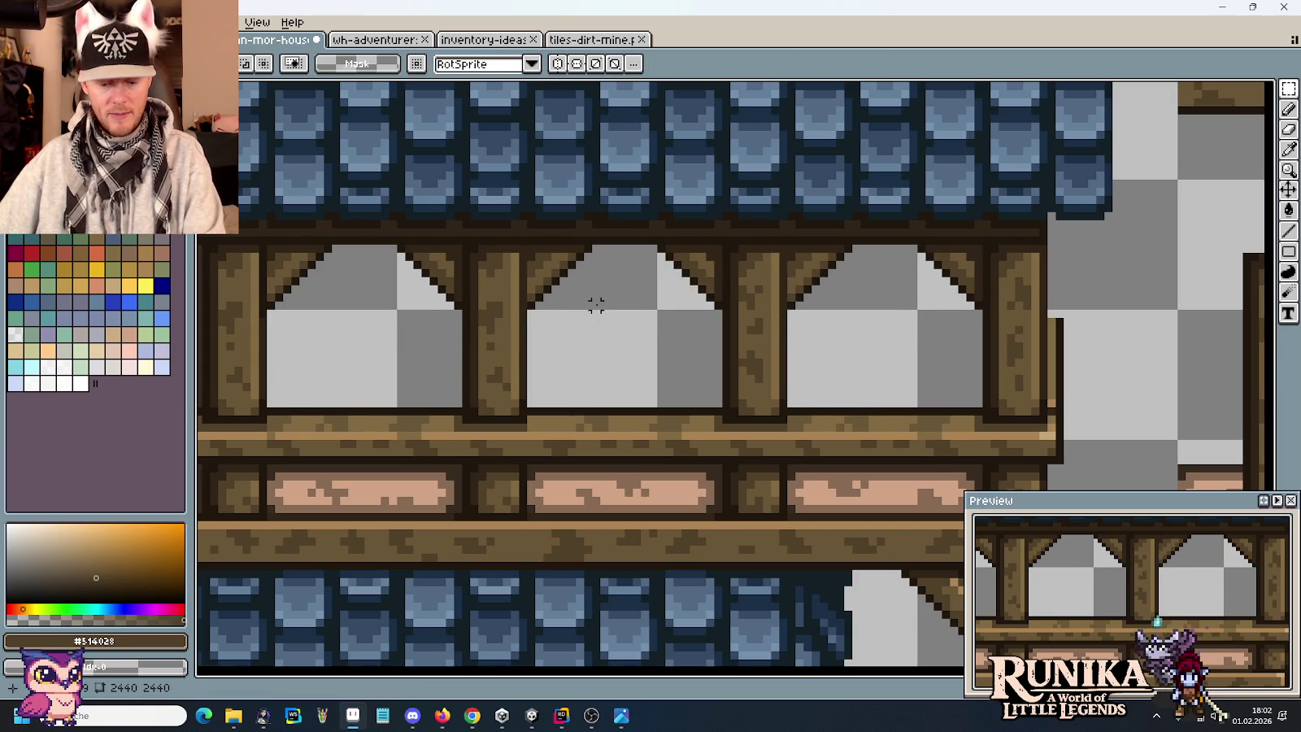
scroll(595, 301, up, 2)
Add dark #1F170C outline pixels beside the brace diagonals, undoing a stray post stroke, then pan to check.
key(b)
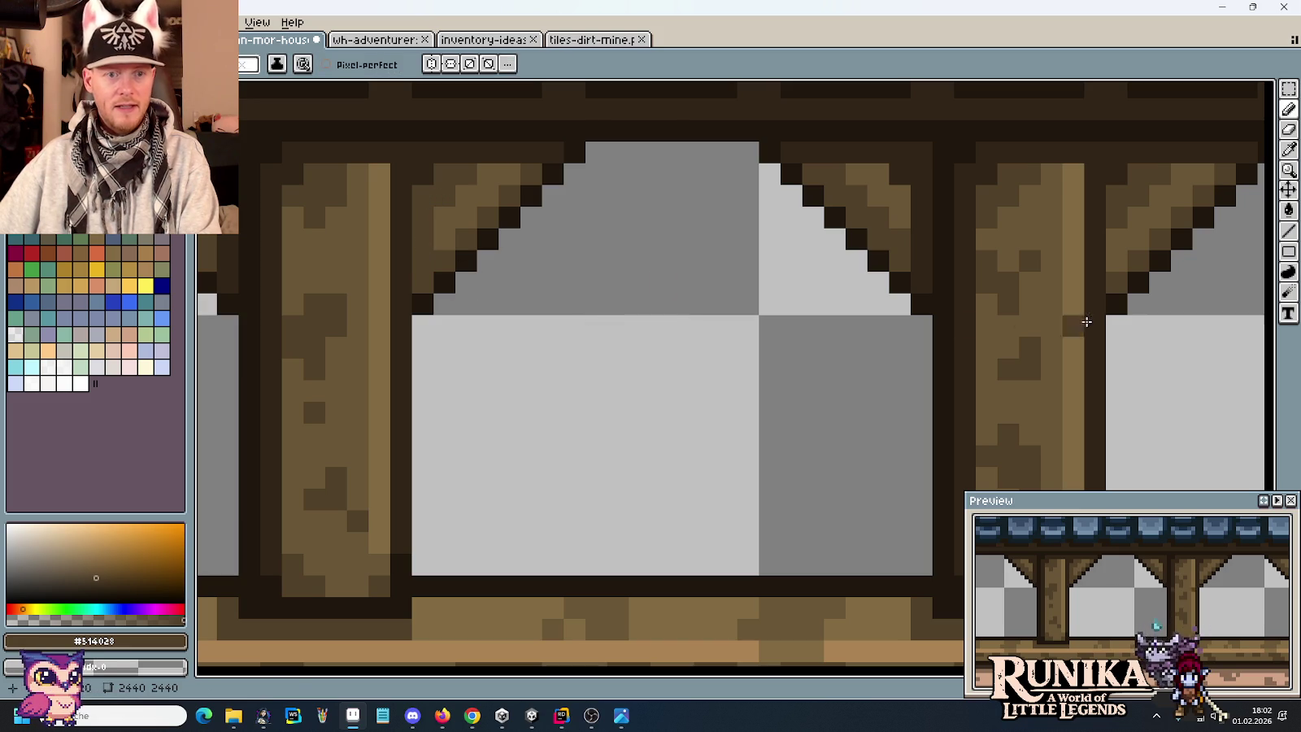
scroll(1120, 254, right, 3)
scroll(364, 294, left, 2)
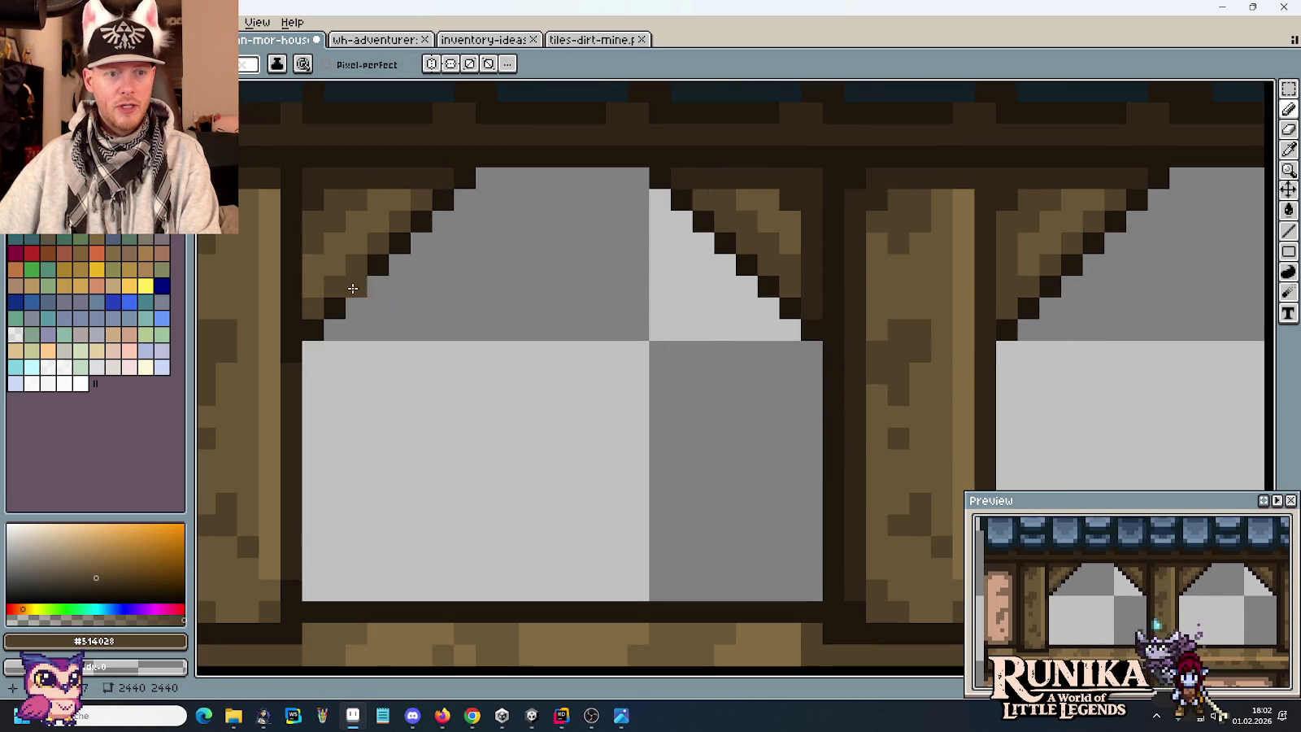
alt+click(297, 296)
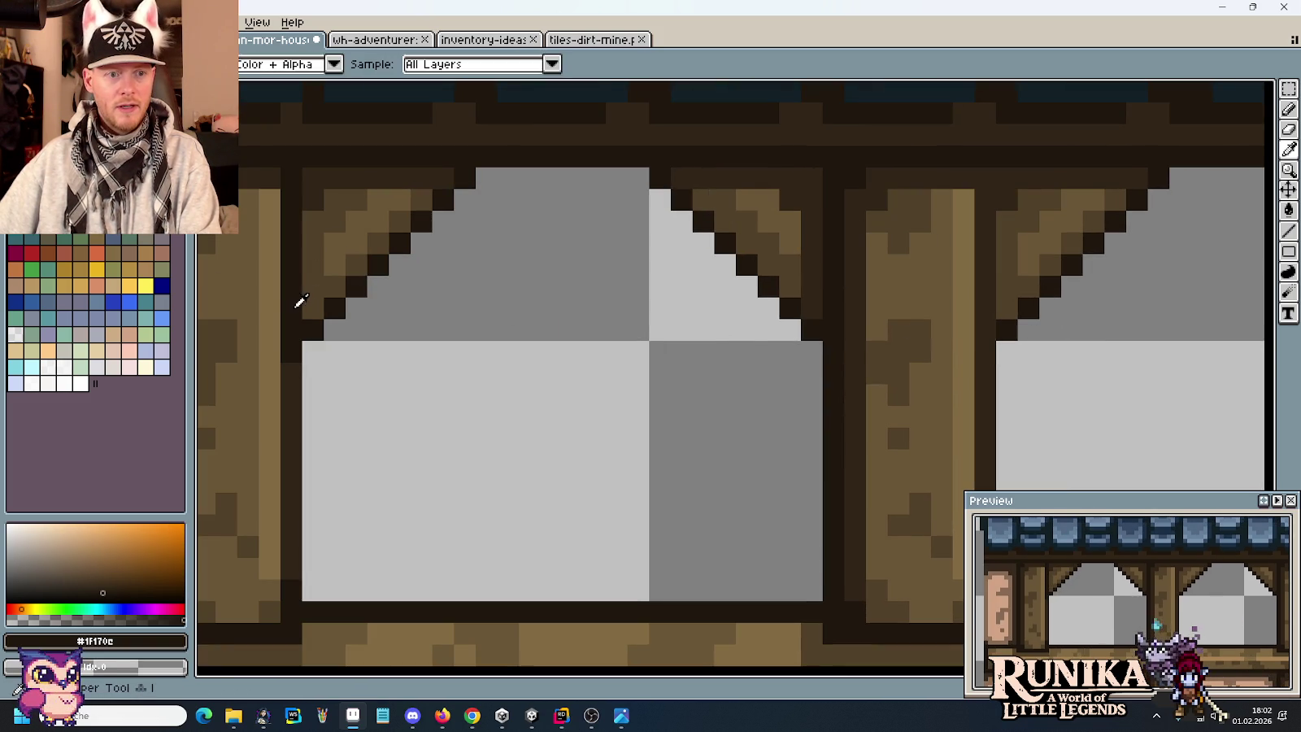
click(986, 349)
shift+click(972, 181)
key(ctrl+z)
scroll(781, 334, up, 1)
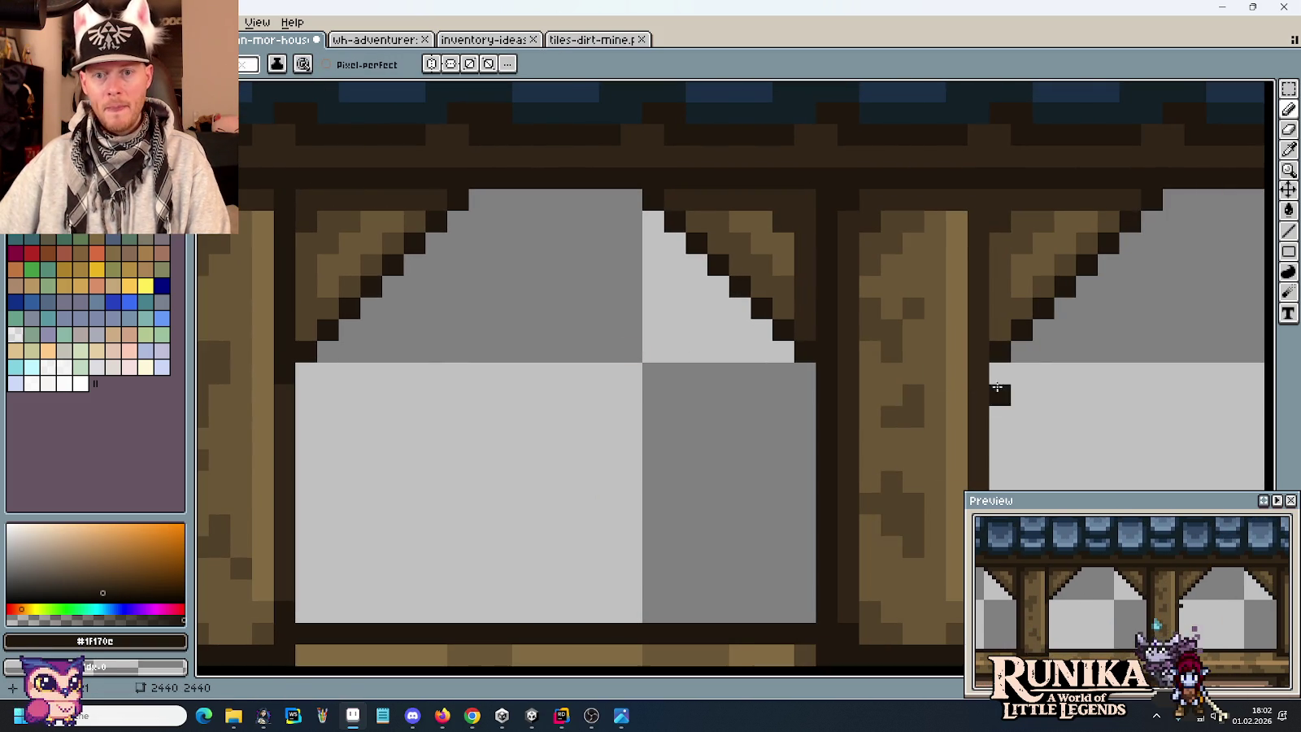
click(1040, 350)
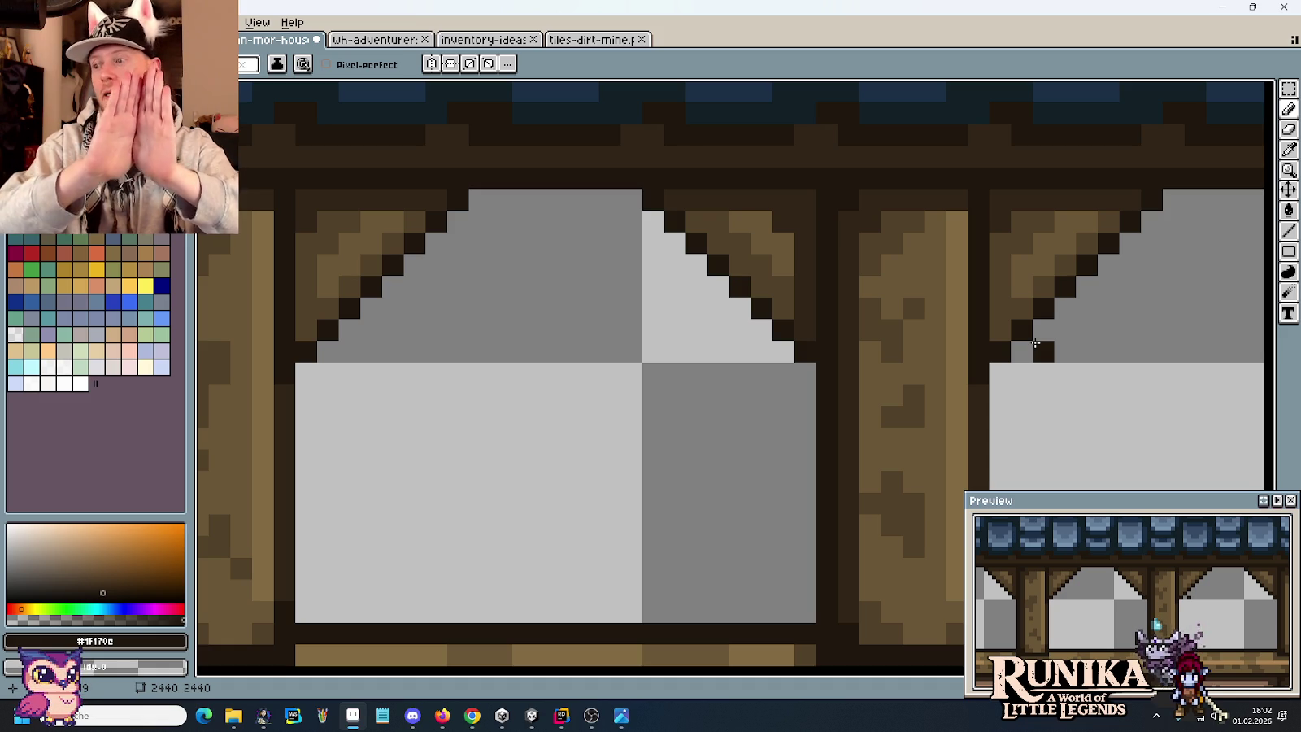
scroll(1034, 343, down, 2)
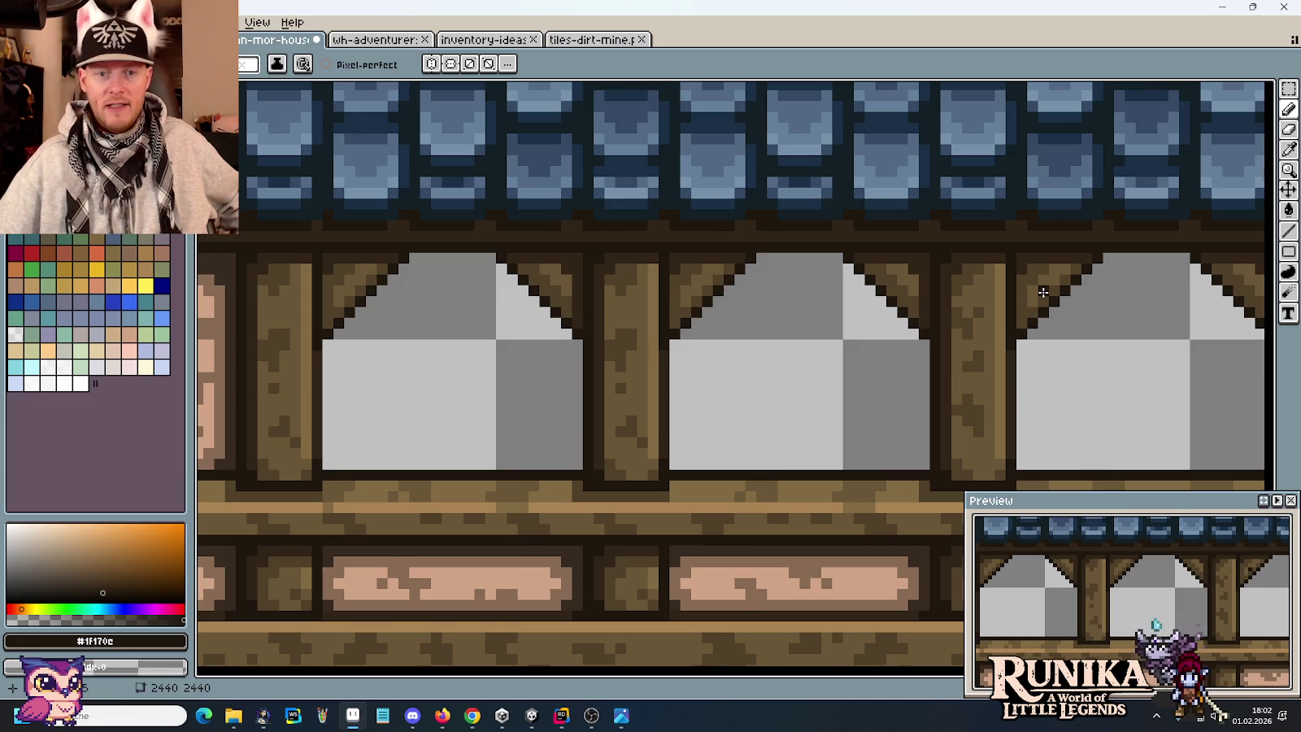
scroll(1043, 292, down, 1)
drag(1084, 346, 952, 249)
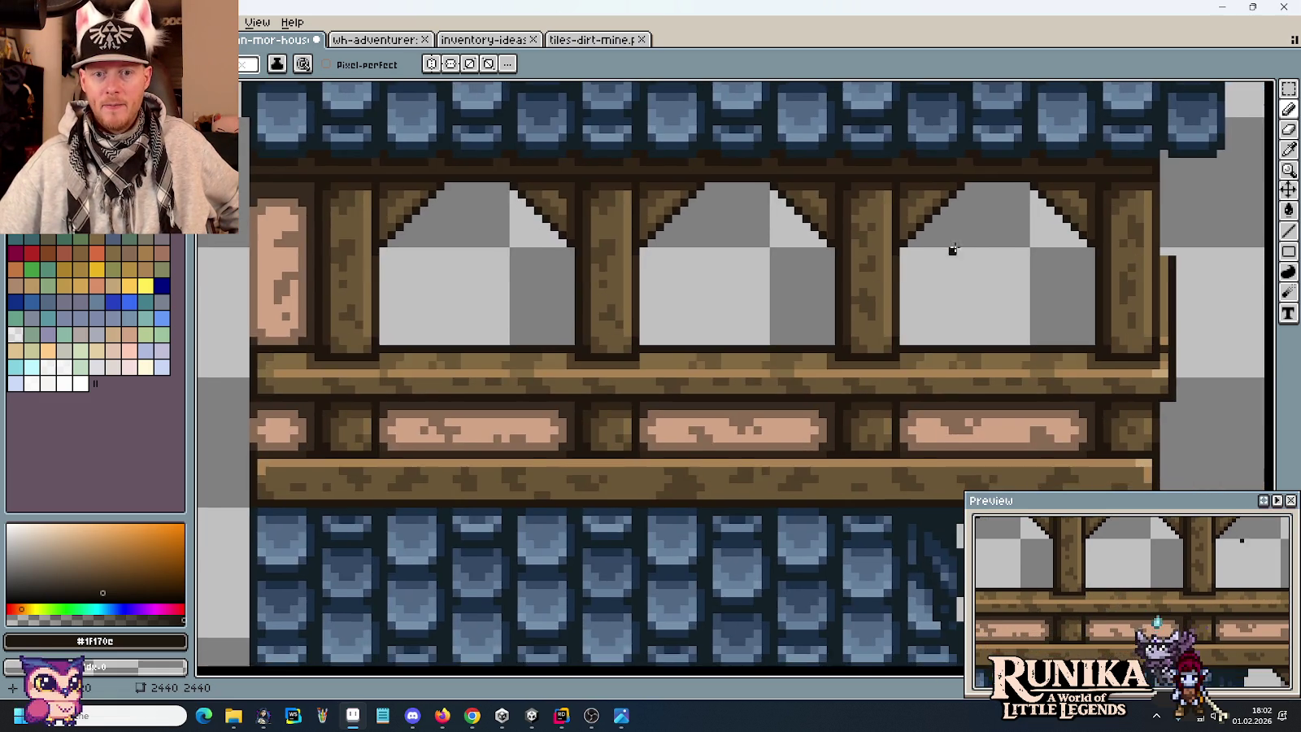
Marquee-select the spare wooden wall tile and nudge it upward.
scroll(966, 250, down, 1)
scroll(965, 257, down, 2)
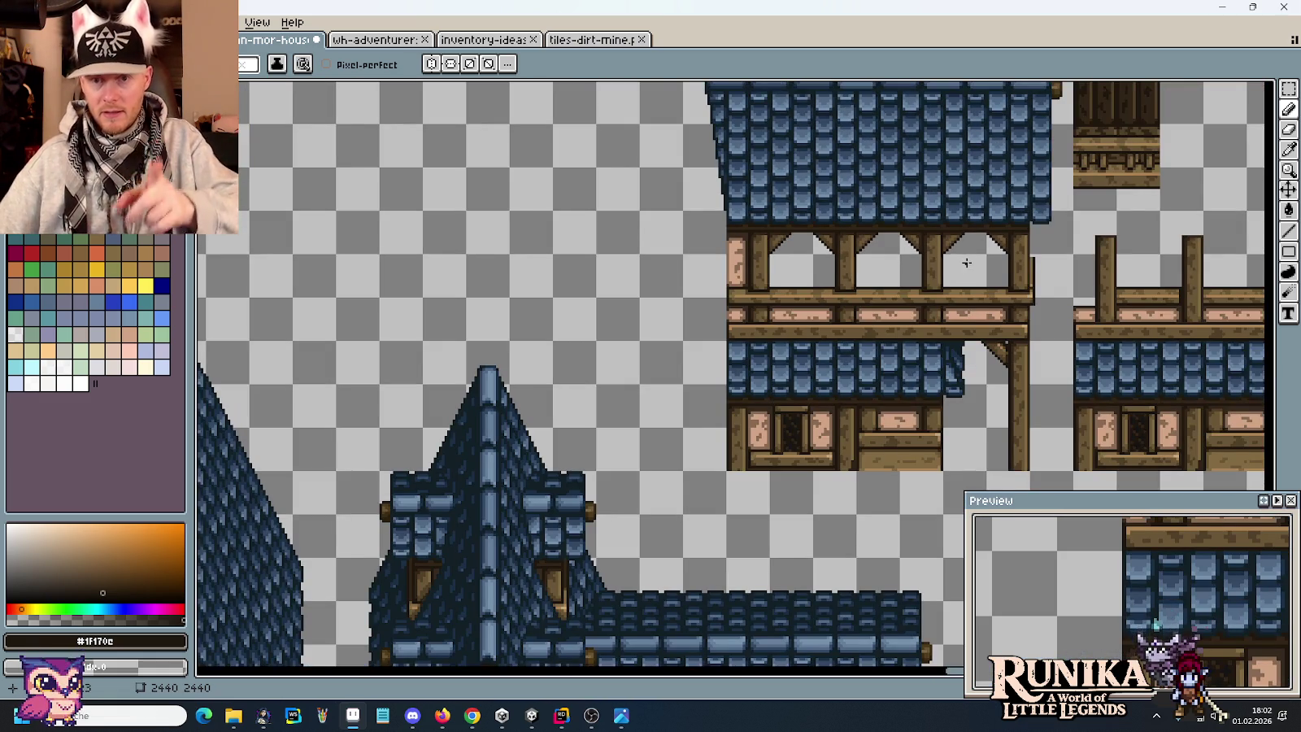
mouse_move(1152, 169)
mouse_down()
mouse_move(762, 174)
mouse_move(818, 222)
mouse_move(806, 357)
mouse_up()
scroll(758, 203, up, 2)
scroll(752, 236, up, 1)
key(m)
drag(733, 512, 554, 244)
key(Up)
key(Up)
key(Up)
key(Up)
key(Up)
key(Up)
key(Up)
key(Up)
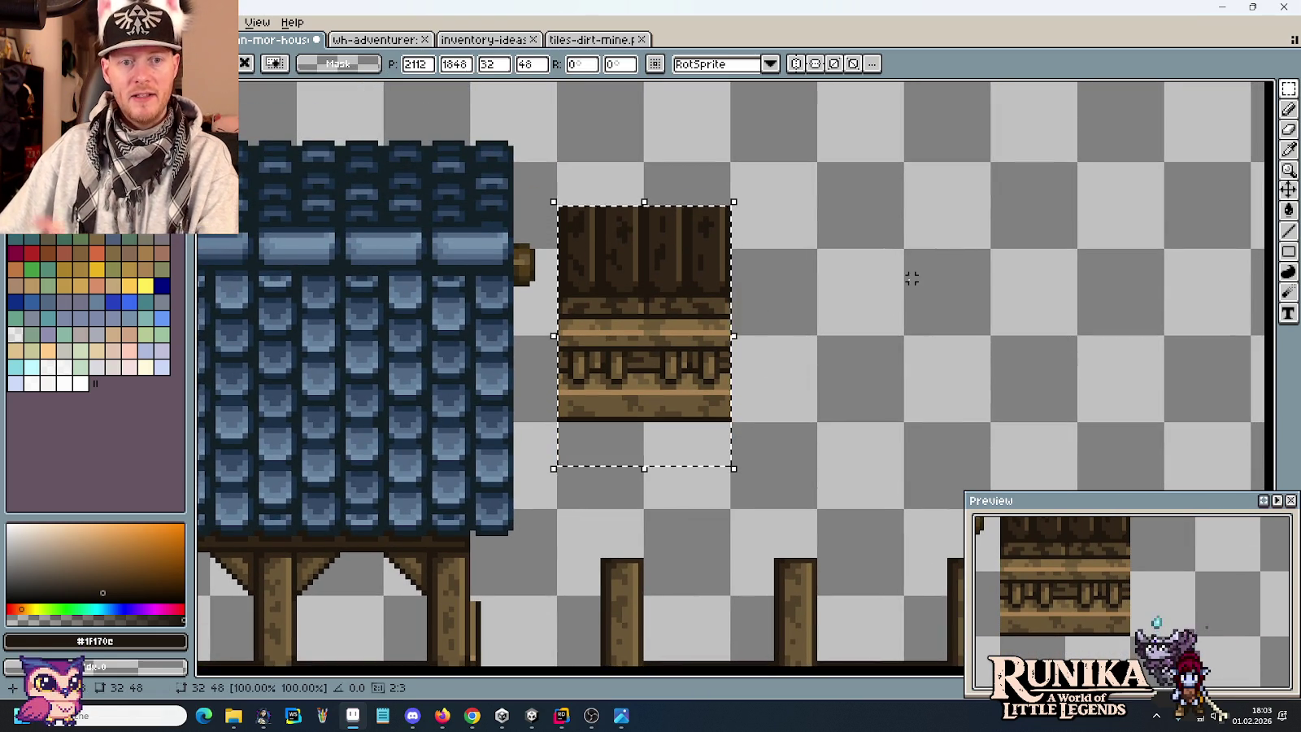
click(829, 408)
Delete the wooden beam beneath the planks, leaving only the dark plank strip.
drag(737, 376, 912, 225)
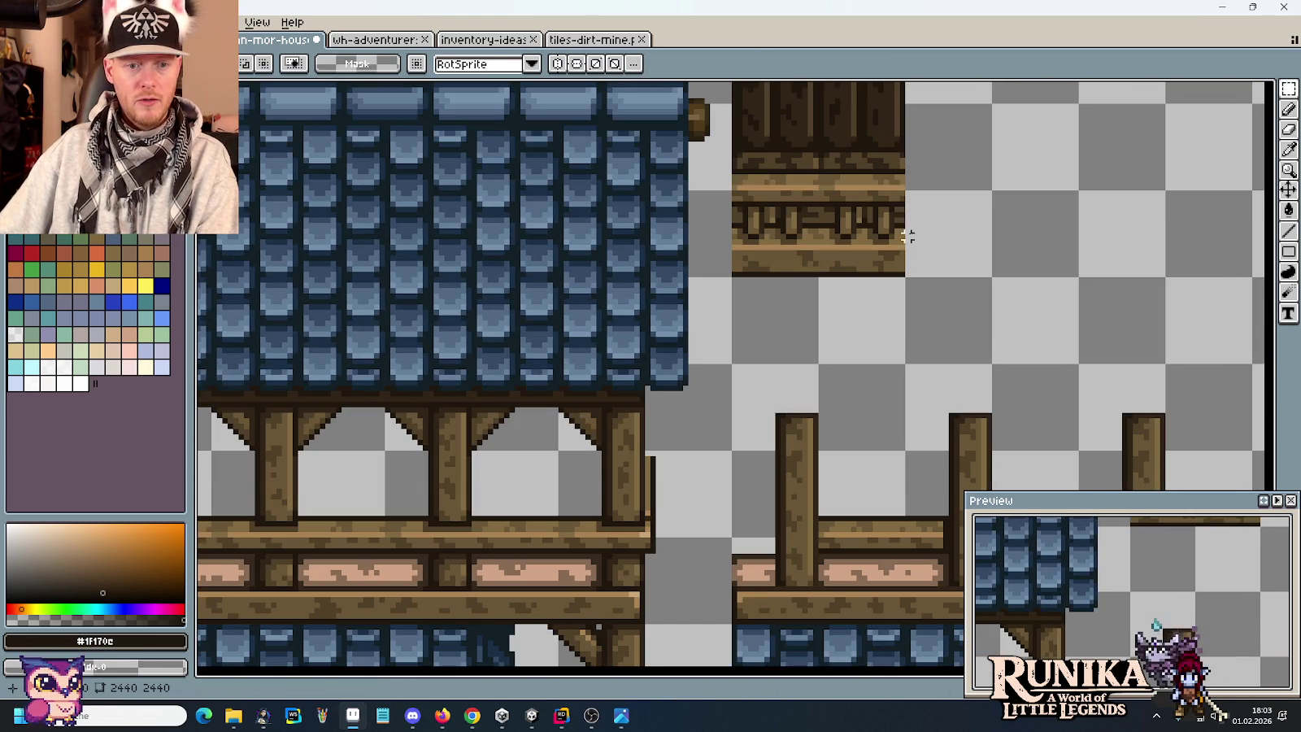
drag(945, 296, 728, 171)
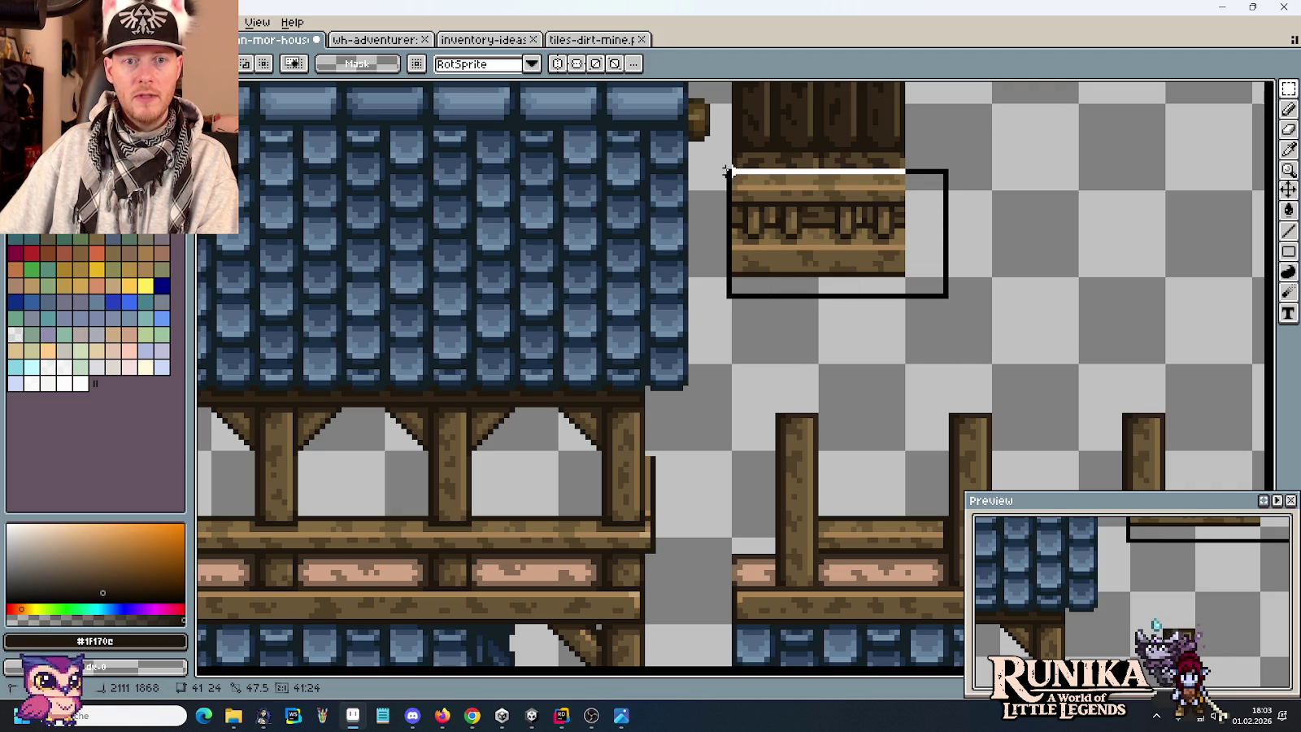
key(Delete)
scroll(933, 273, down, 2)
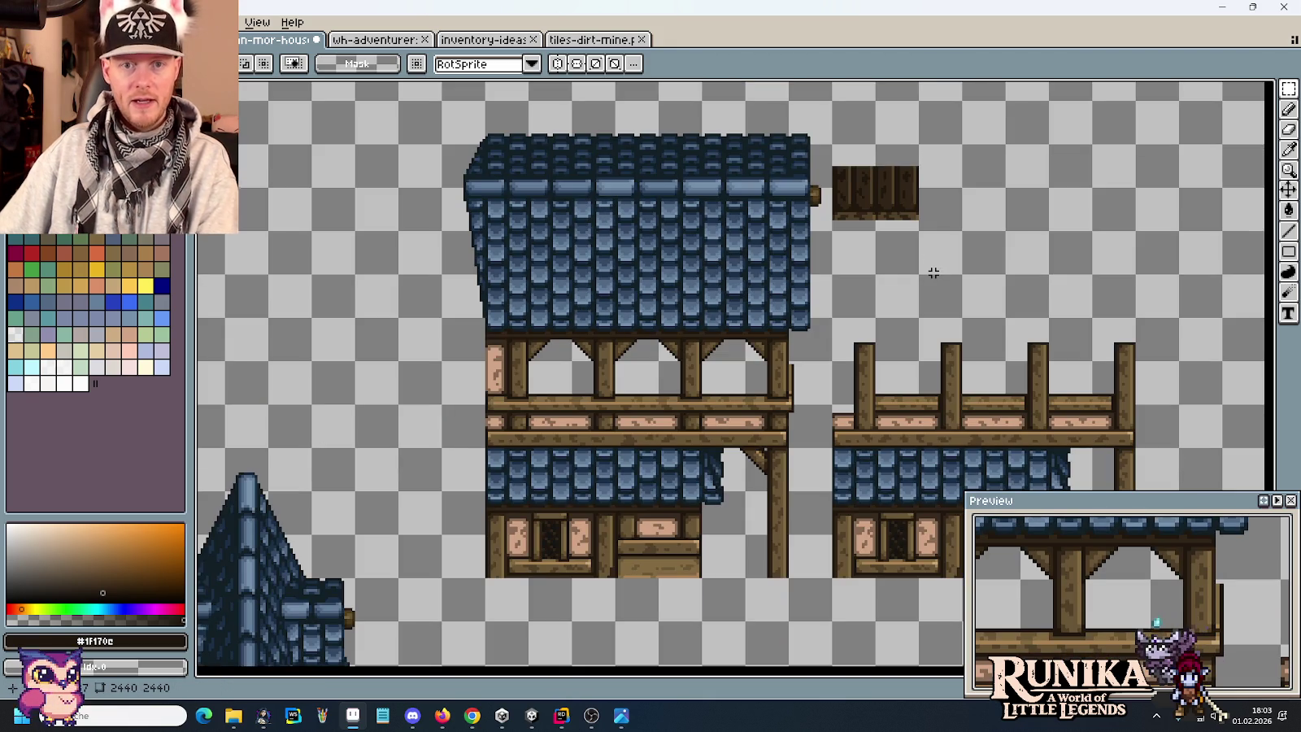
mouse_move(828, 141)
mouse_down()
mouse_move(921, 235)
mouse_move(784, 365)
mouse_up()
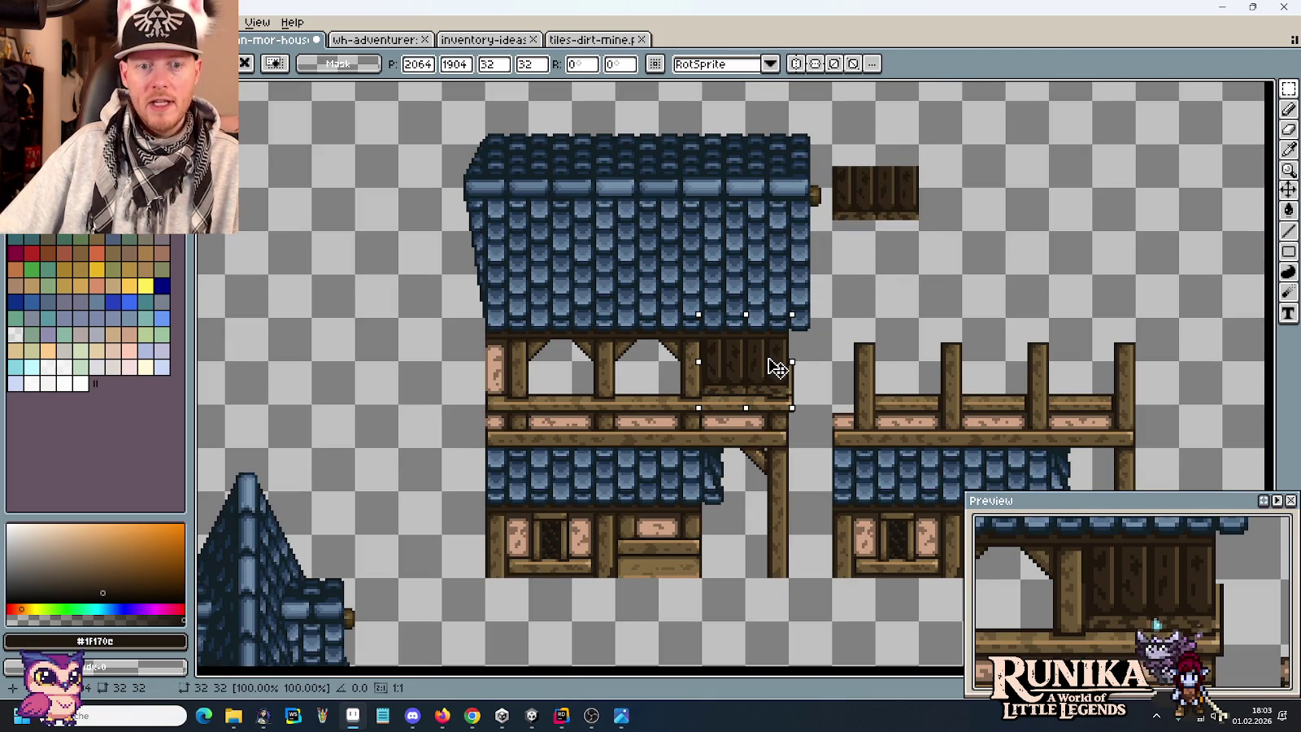
Move the plank copy left and stamp repeated copies into a long plank strip.
drag(775, 367, 446, 371)
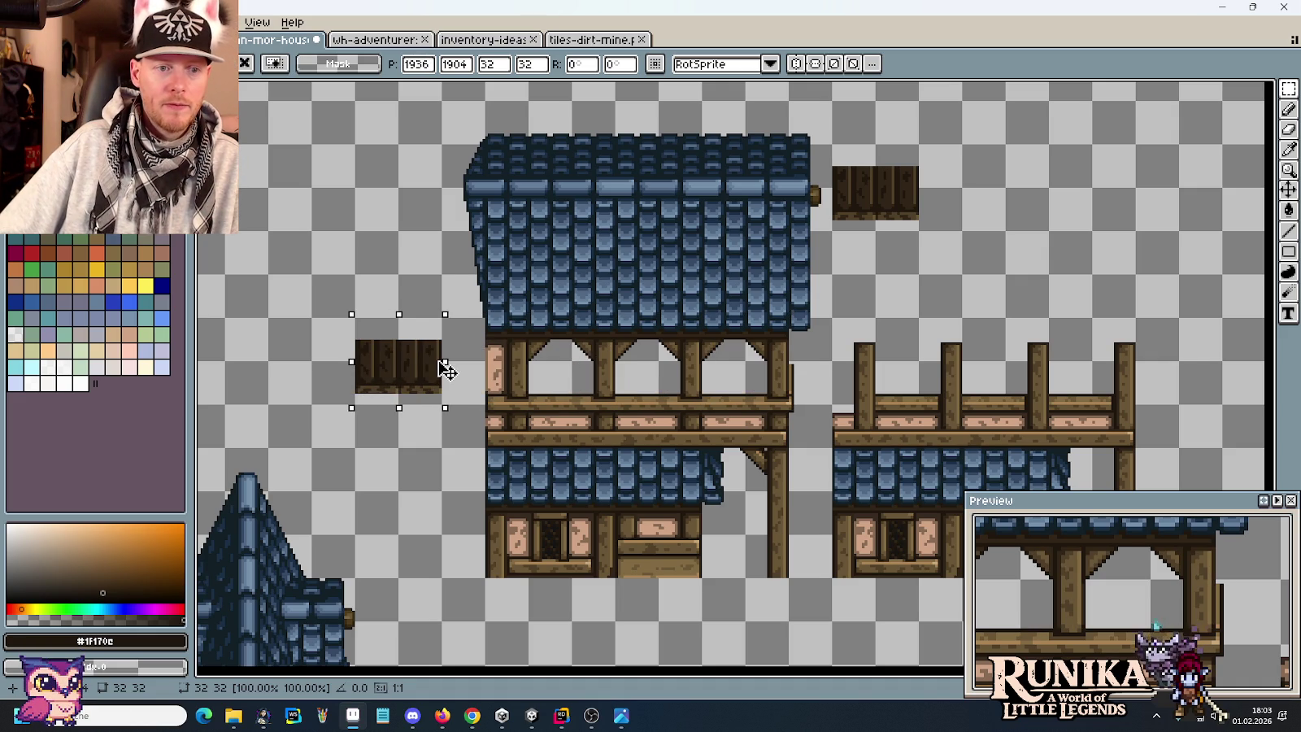
drag(606, 383, 814, 354)
drag(634, 349, 443, 350)
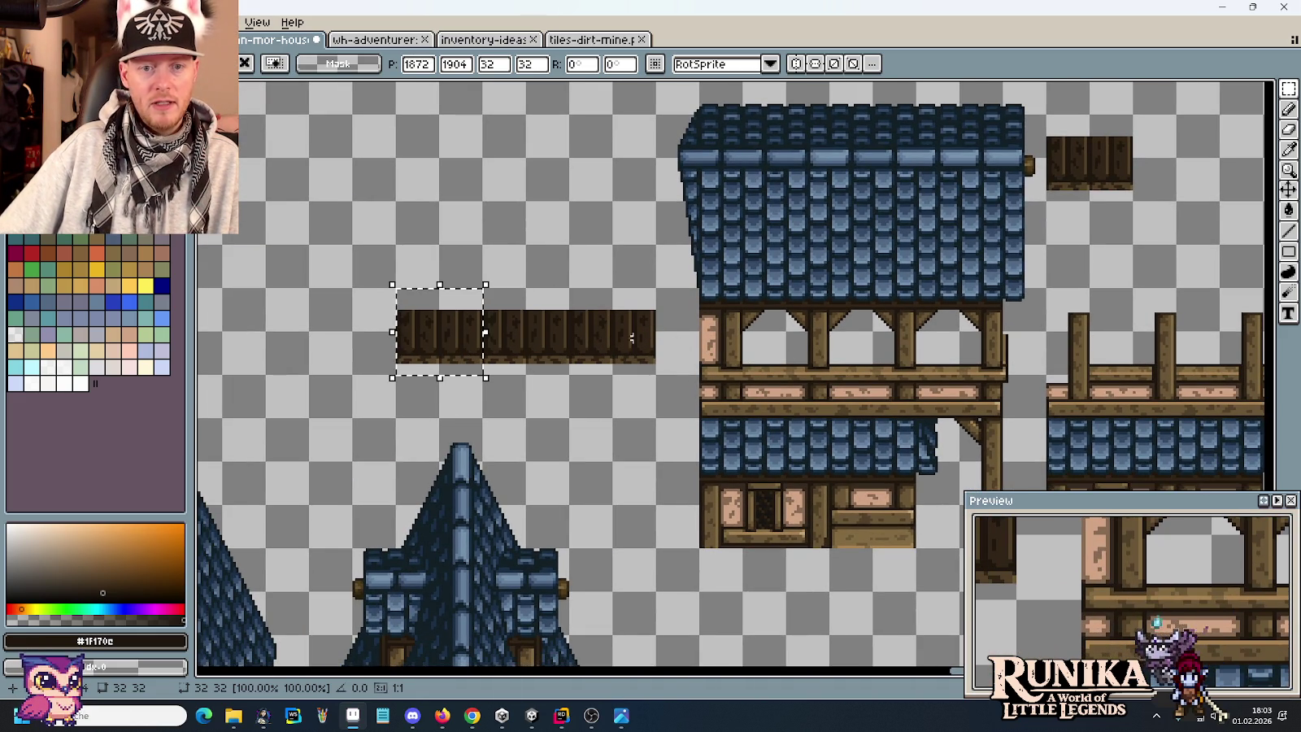
Try moving the roof and upper storey over the strip, undo it, and reselect the house block.
mouse_move(1022, 346)
mouse_down()
mouse_move(959, 155)
mouse_move(681, 108)
mouse_up()
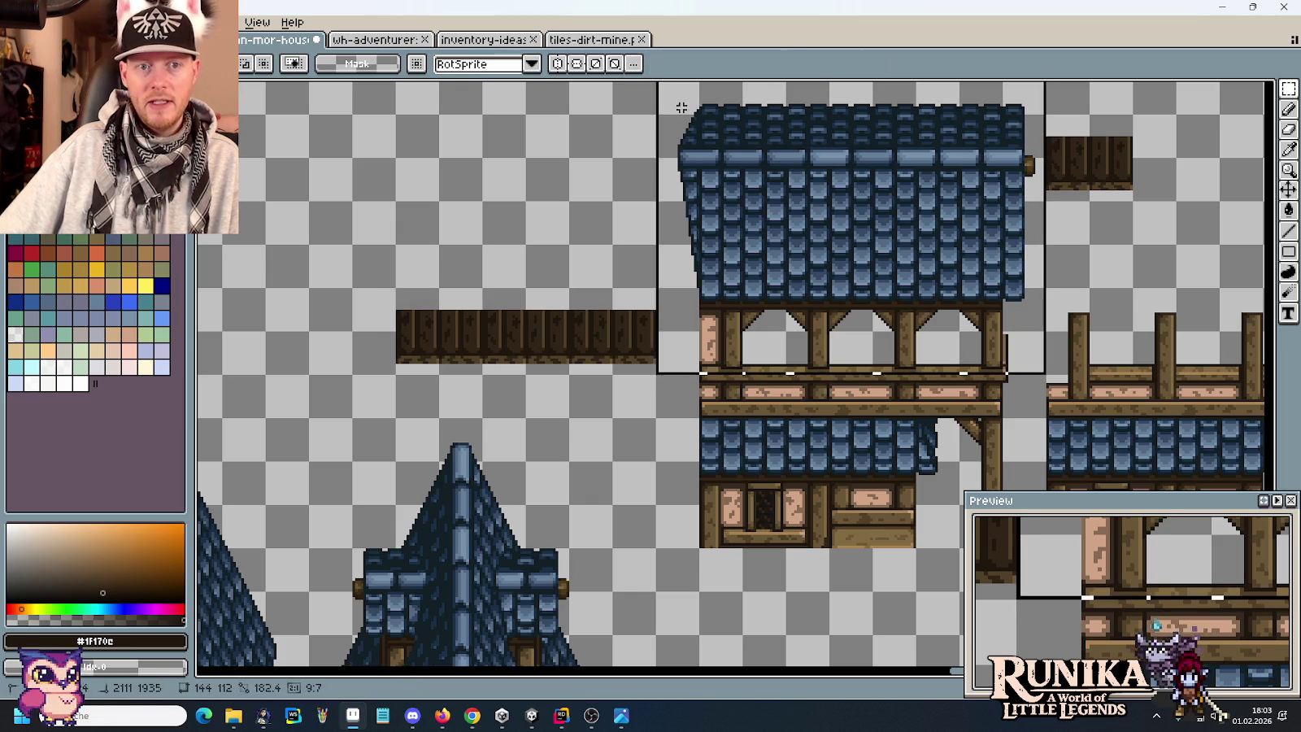
drag(865, 199, 520, 203)
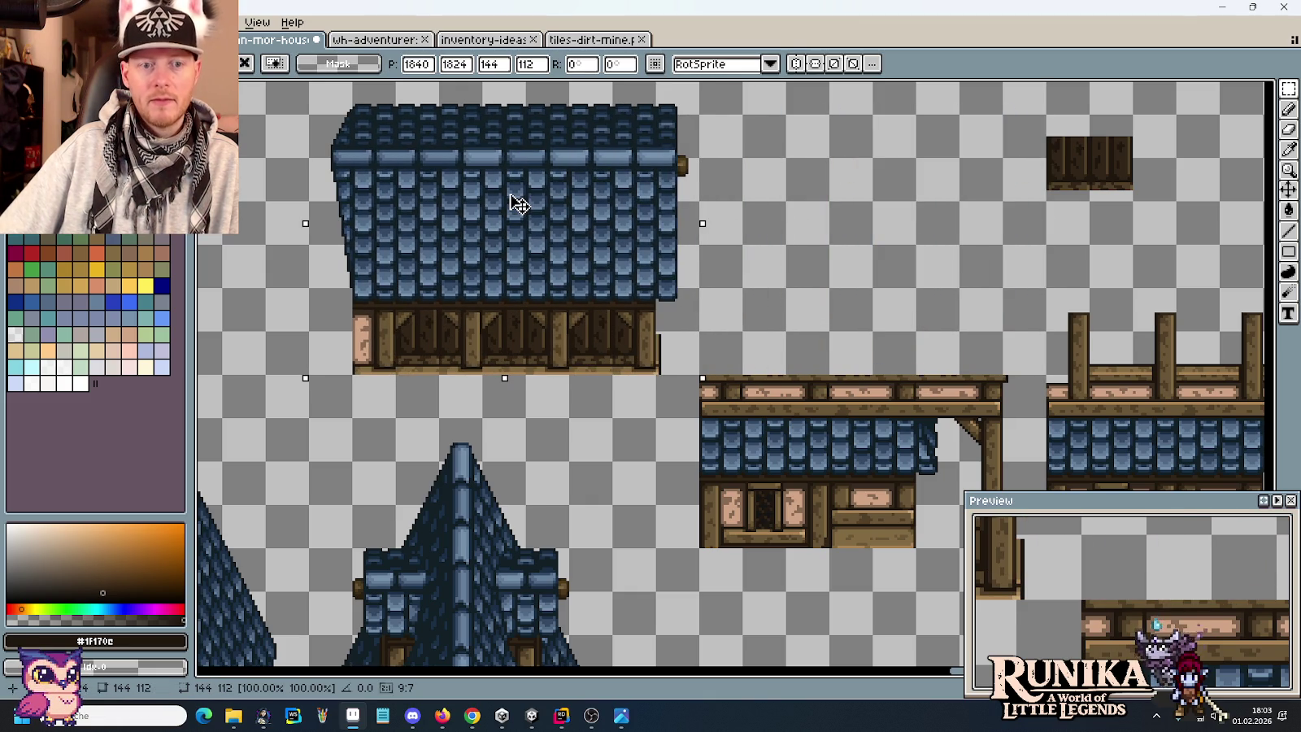
click(712, 289)
mouse_move(697, 374)
mouse_down()
mouse_move(567, 145)
mouse_move(308, 81)
mouse_up()
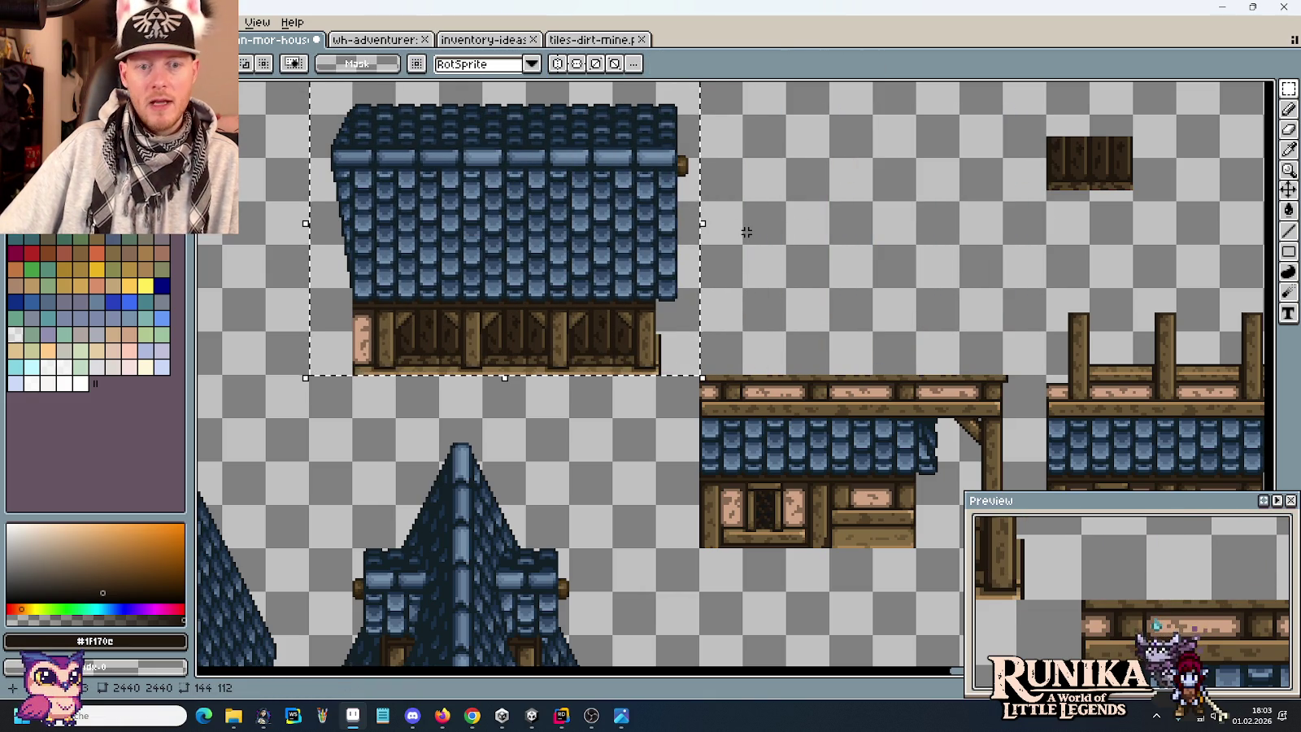
key(ctrl+z)
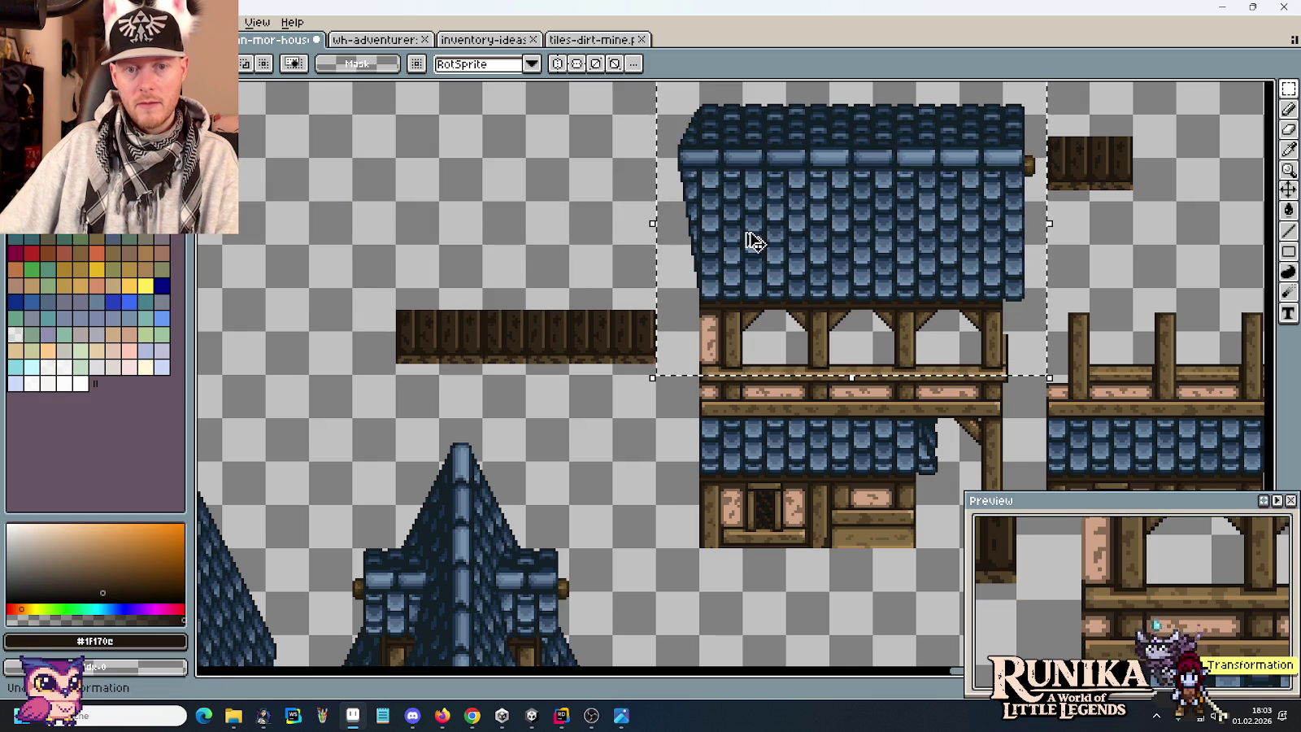
scroll(878, 241, right, 5)
scroll(878, 242, down, 1)
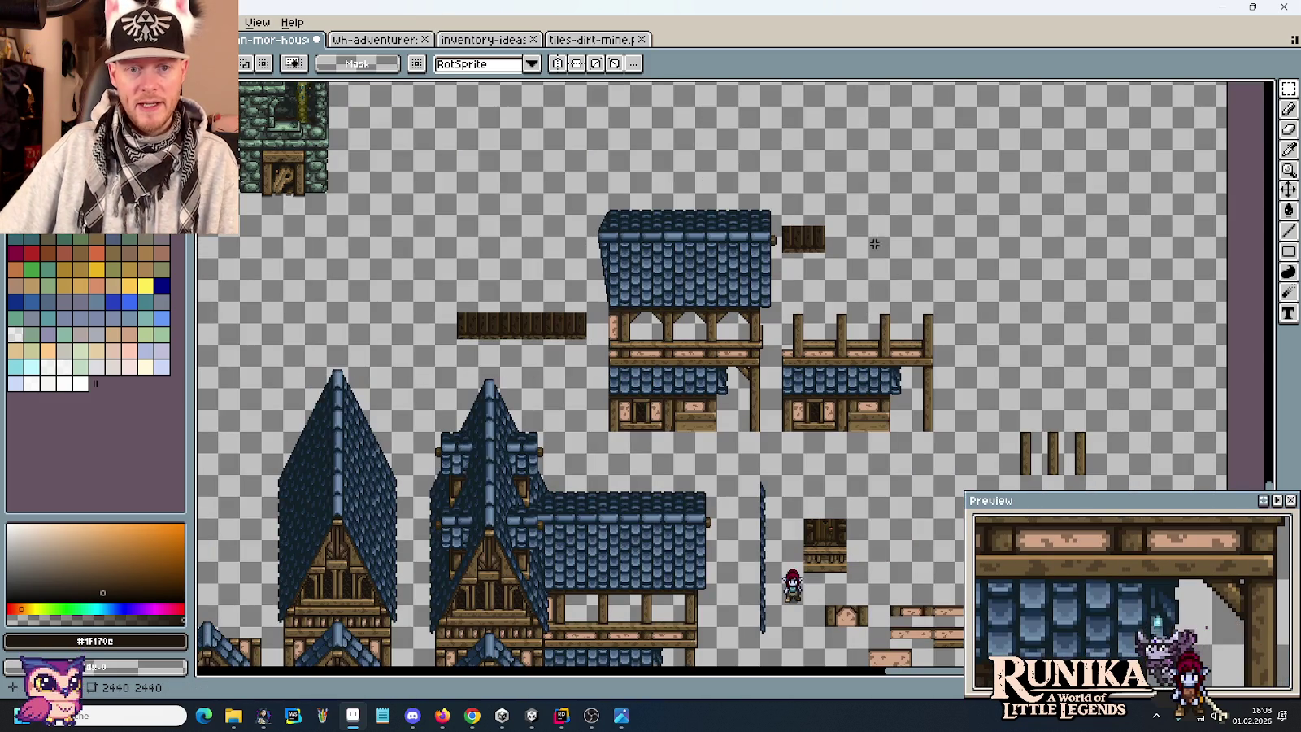
drag(780, 431, 600, 211)
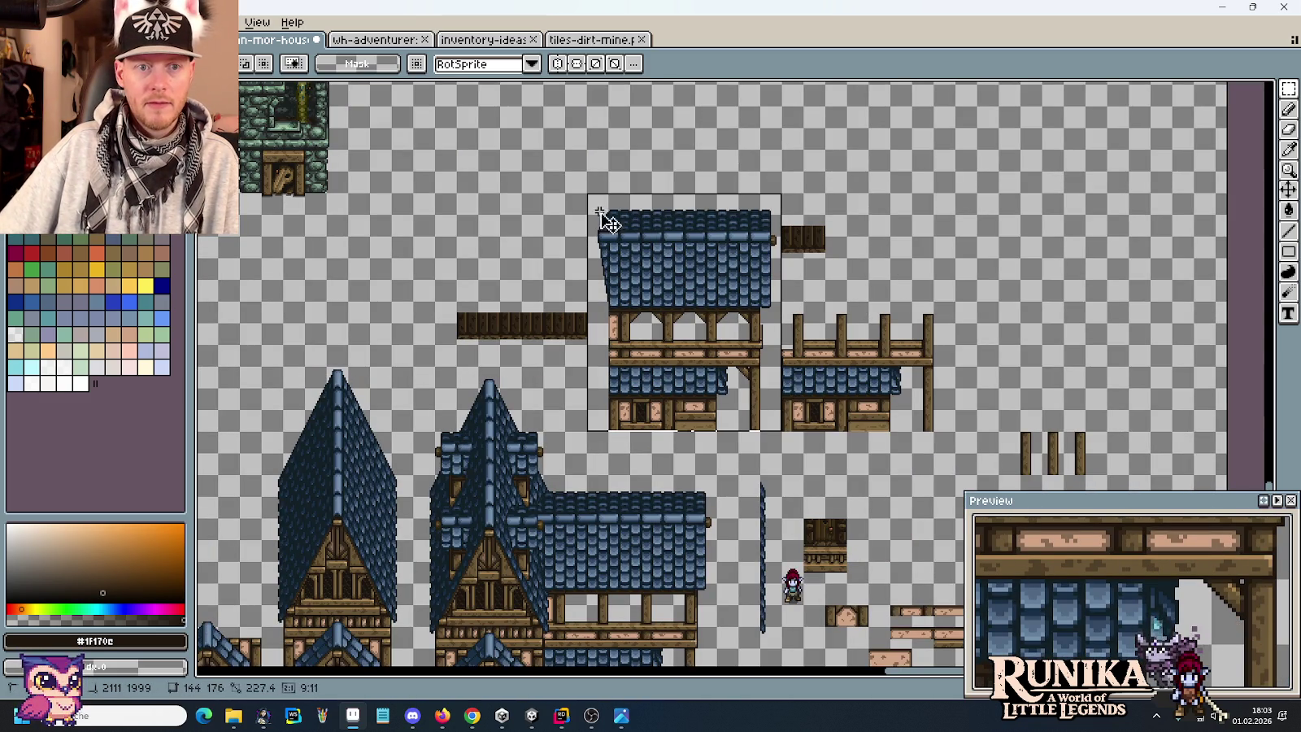
Duplicate the house block to the right.
drag(683, 276, 1026, 277)
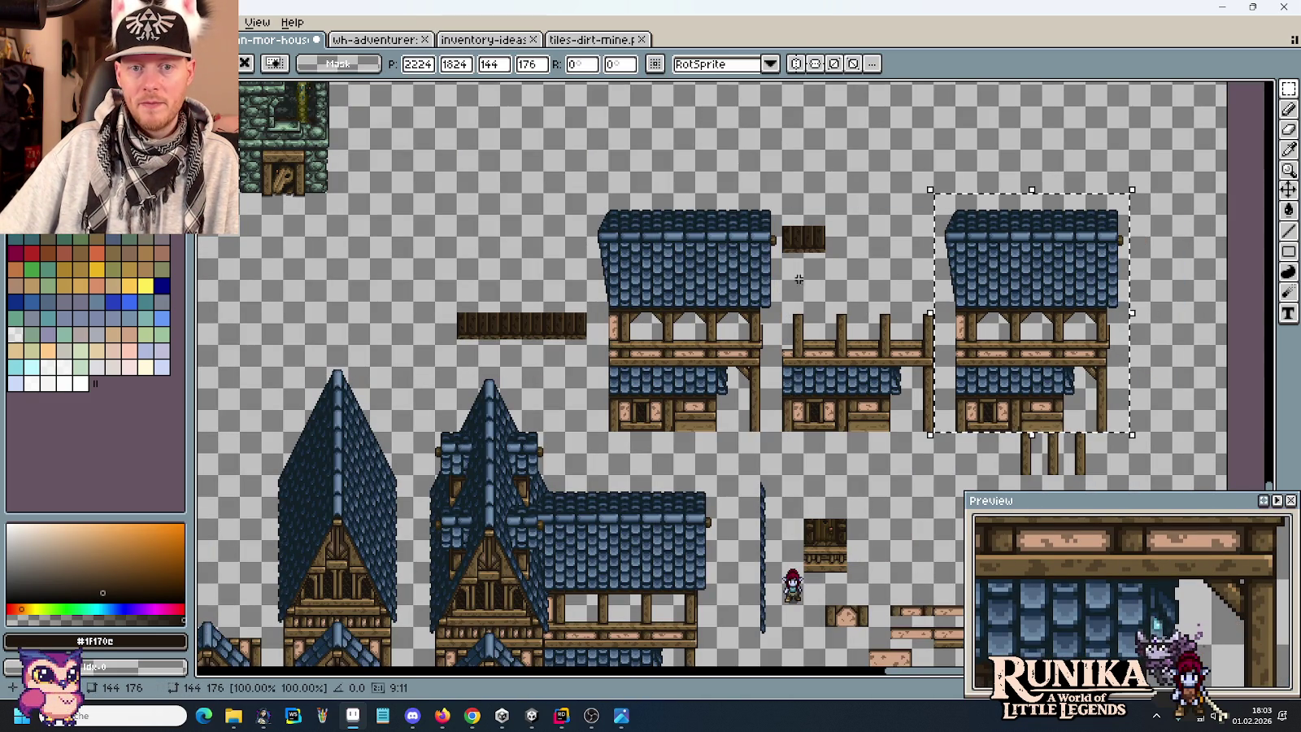
click(824, 301)
scroll(713, 332, up, 1)
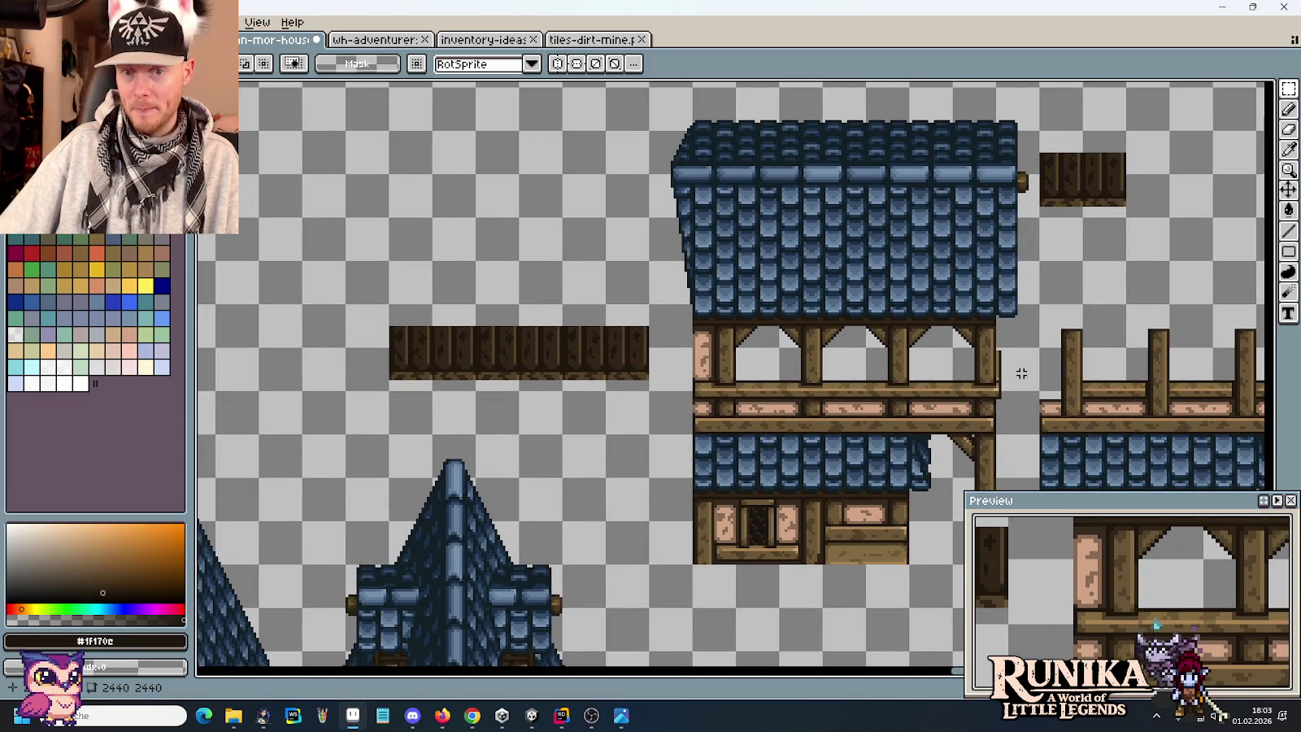
Move the roof and upper storey left, then back right, undoing the last move.
drag(1041, 436, 646, 85)
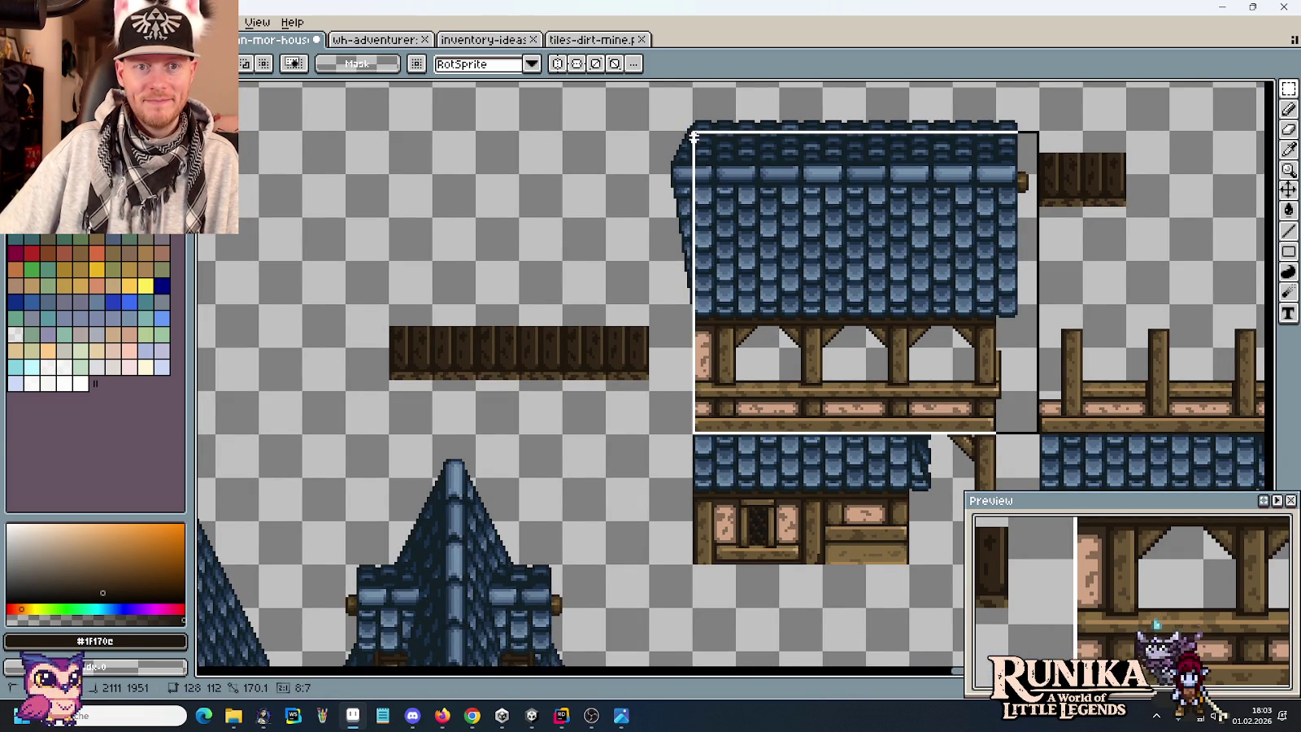
drag(868, 230, 522, 230)
click(795, 314)
drag(691, 435, 294, 82)
drag(446, 172, 799, 185)
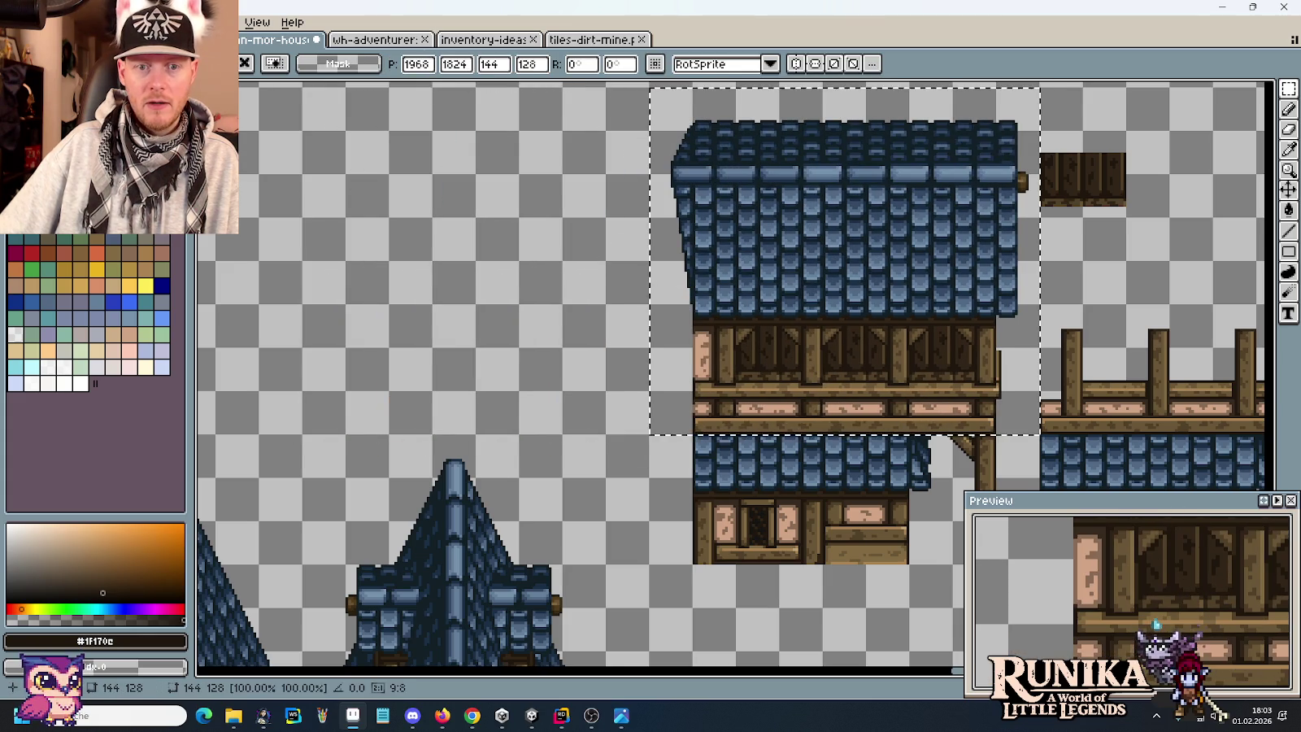
click(560, 264)
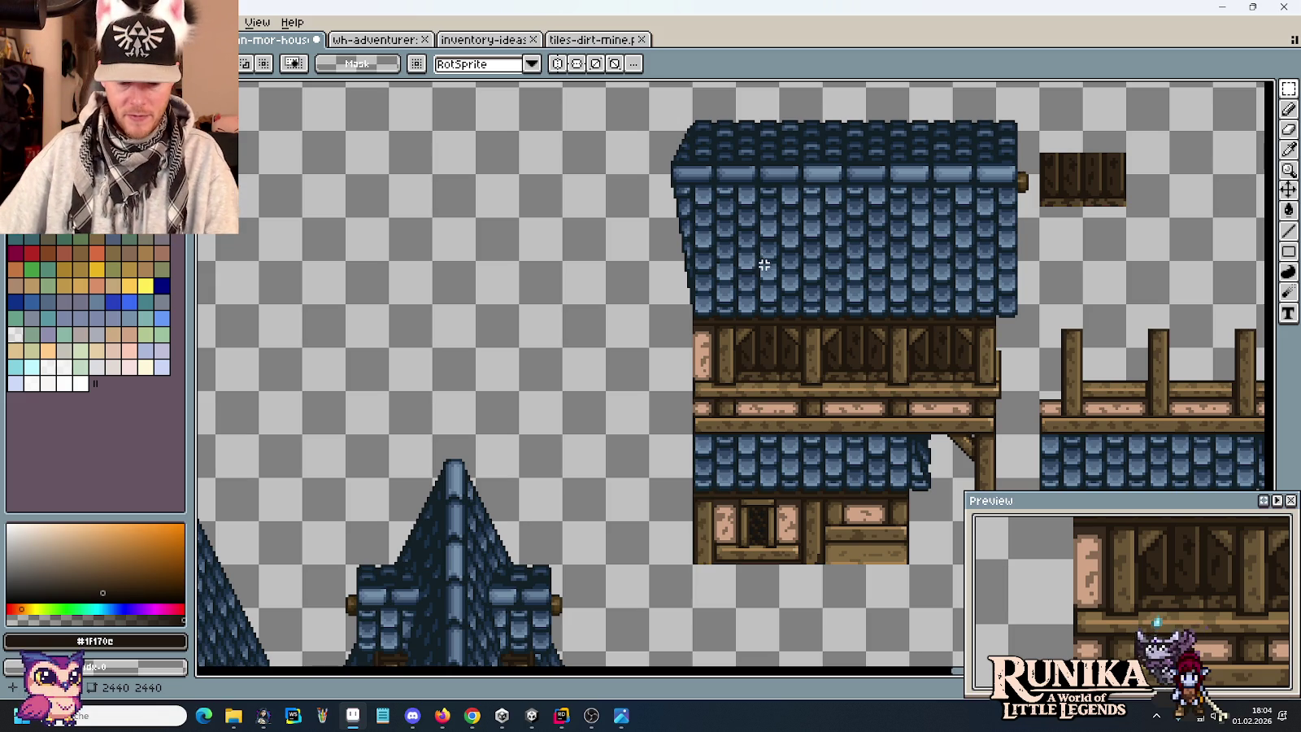
key(ctrl+z)
key(ctrl+z)
key(ctrl+z)
key(ctrl+z)
Redo the roof move, then try a dark line on the right post and undo it.
key(ctrl+y)
key(ctrl+y)
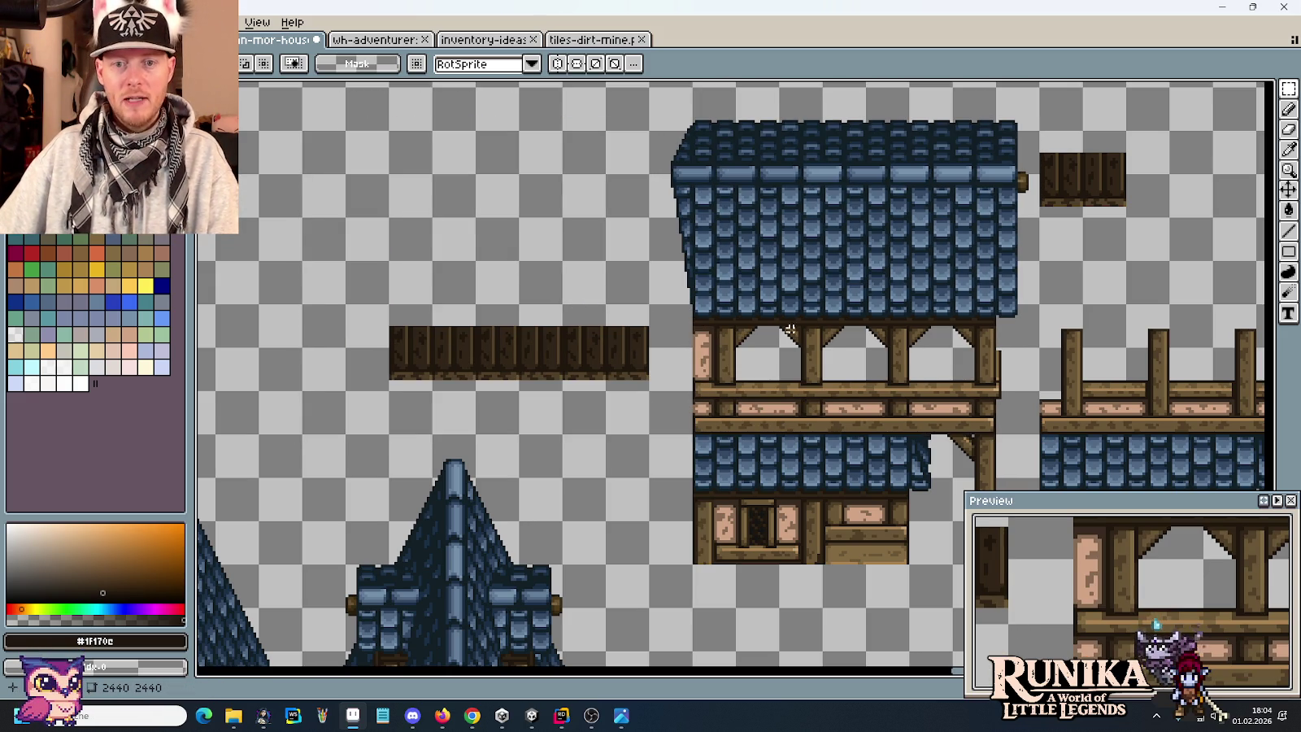
scroll(1010, 340, up, 3)
key(i)
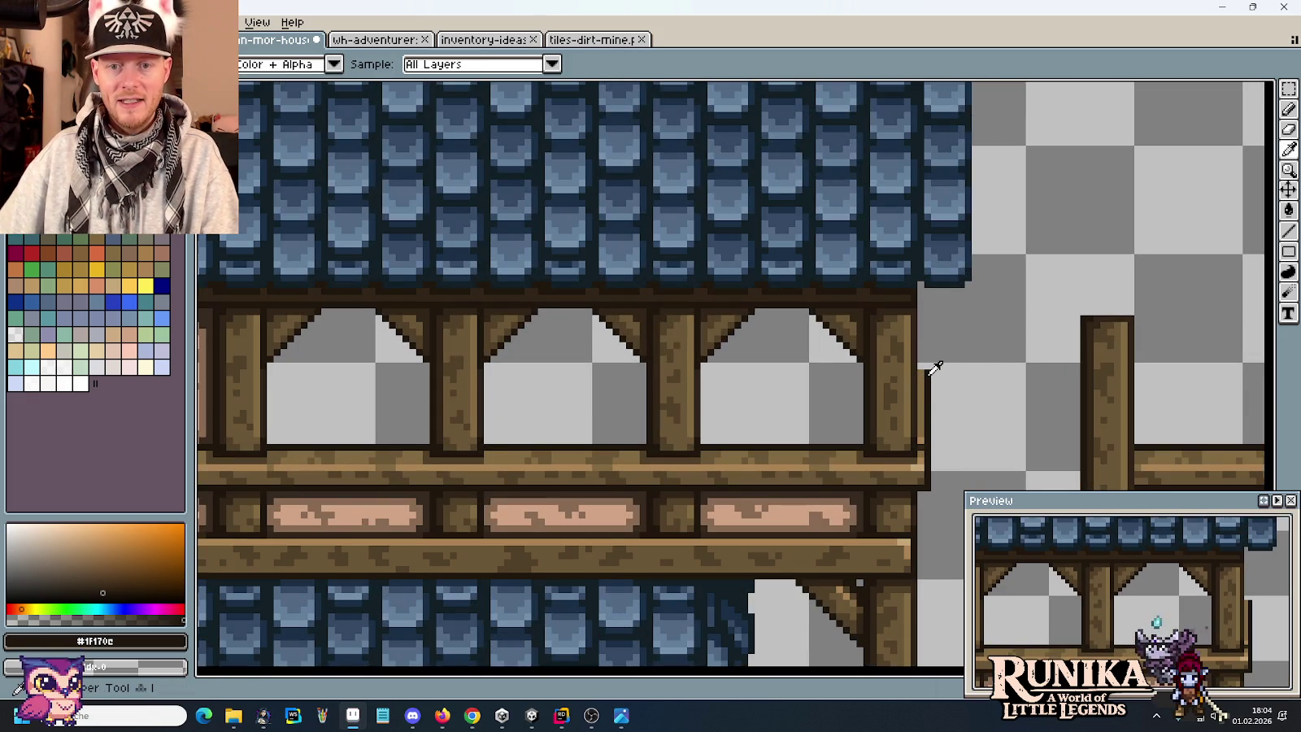
key(b)
drag(934, 364, 932, 291)
key(ctrl+z)
Draw a #826a42 brown line down the right post edge and paint its light column #514028.
alt+click(917, 366)
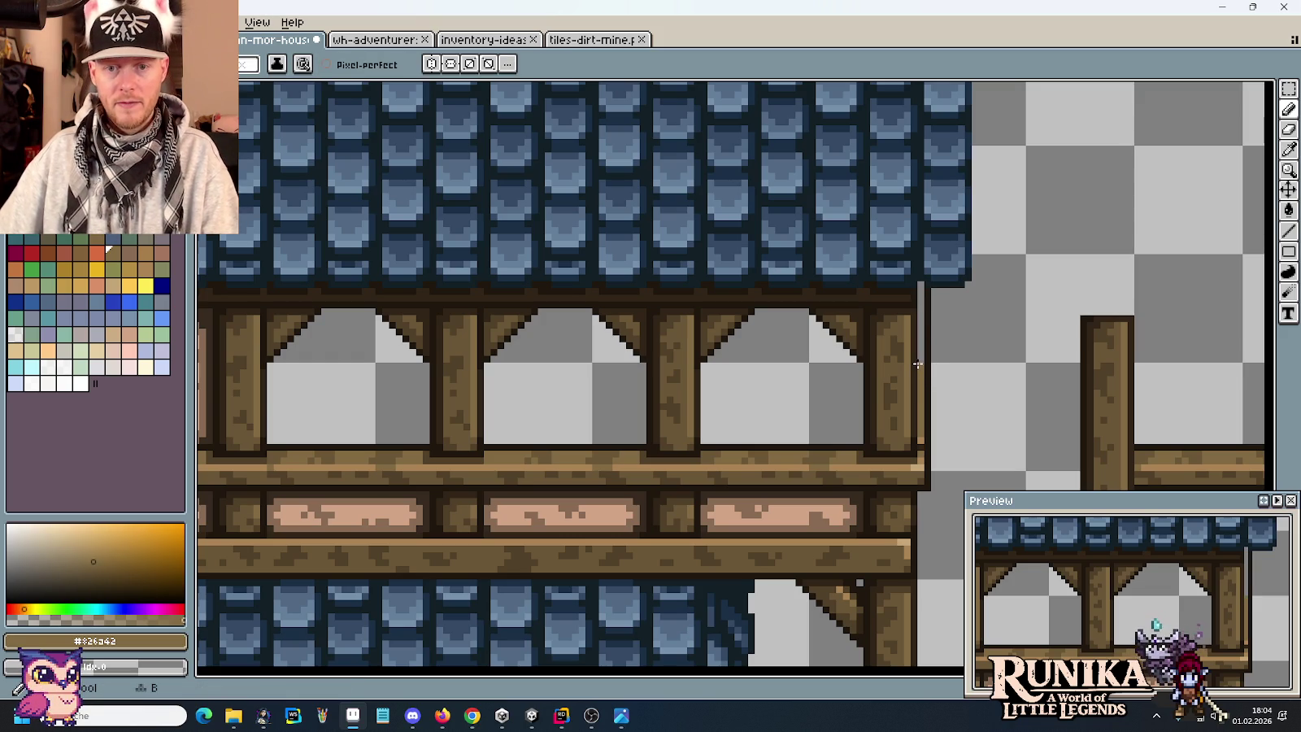
drag(917, 362, 918, 282)
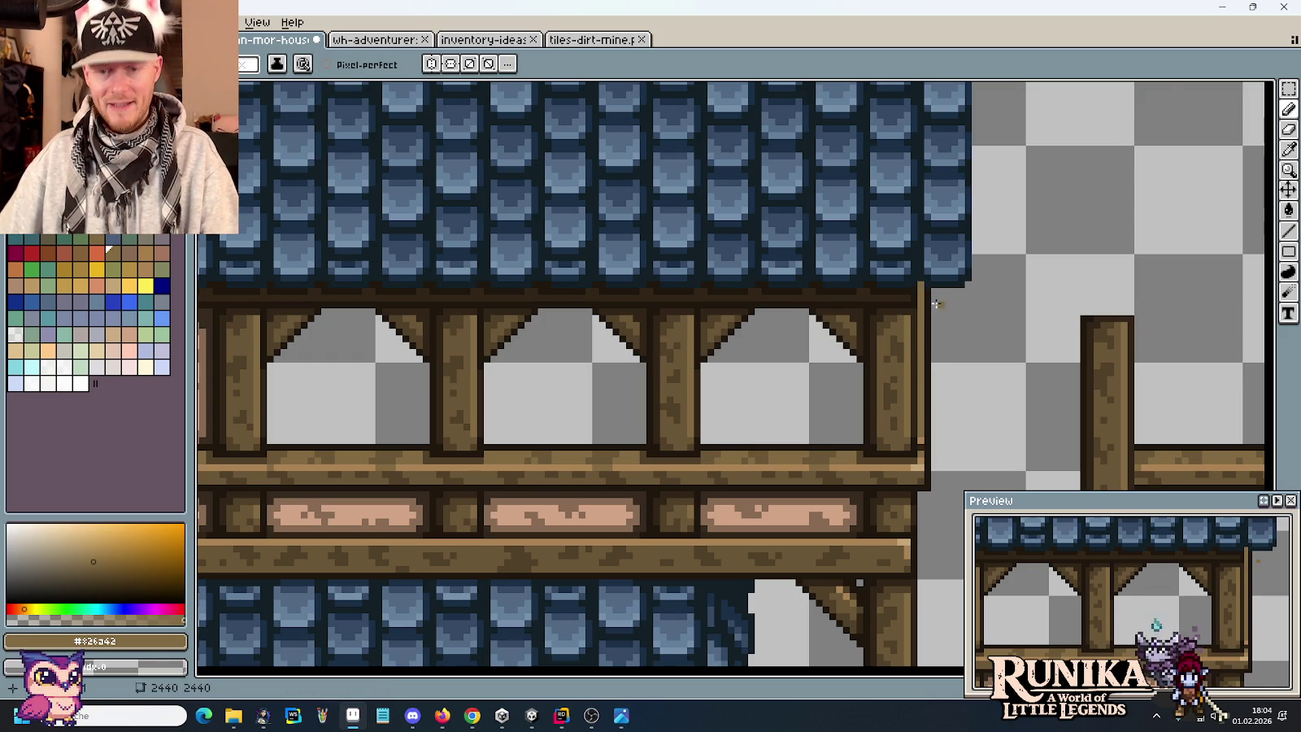
scroll(956, 316, up, 3)
scroll(851, 463, down, 2)
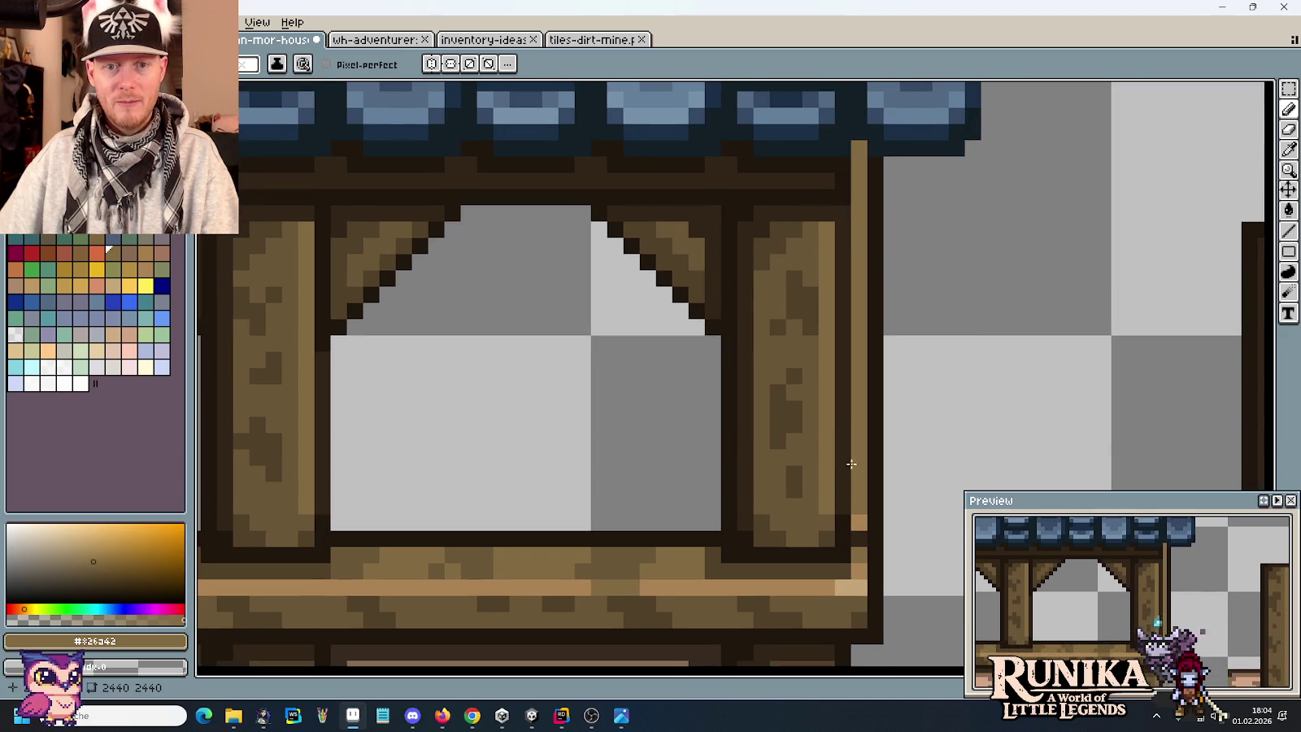
alt+click(748, 552)
drag(863, 161, 860, 222)
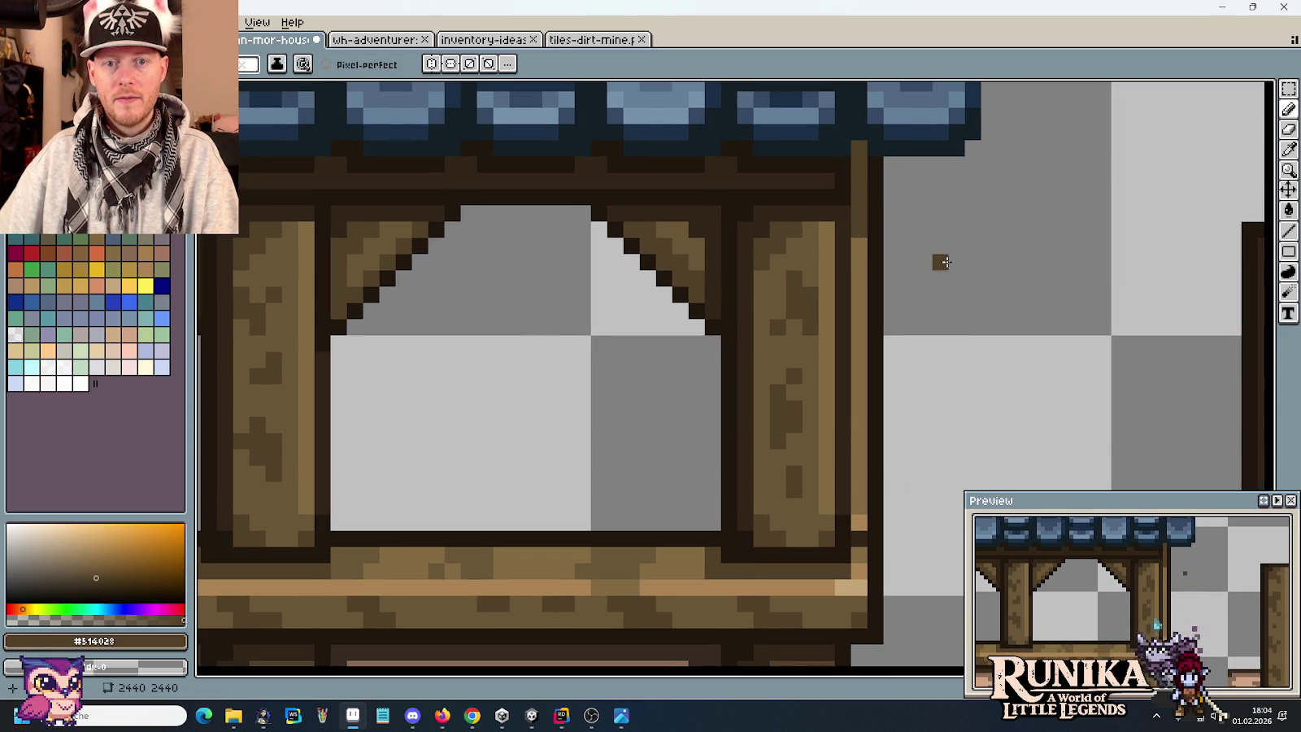
scroll(946, 262, down, 3)
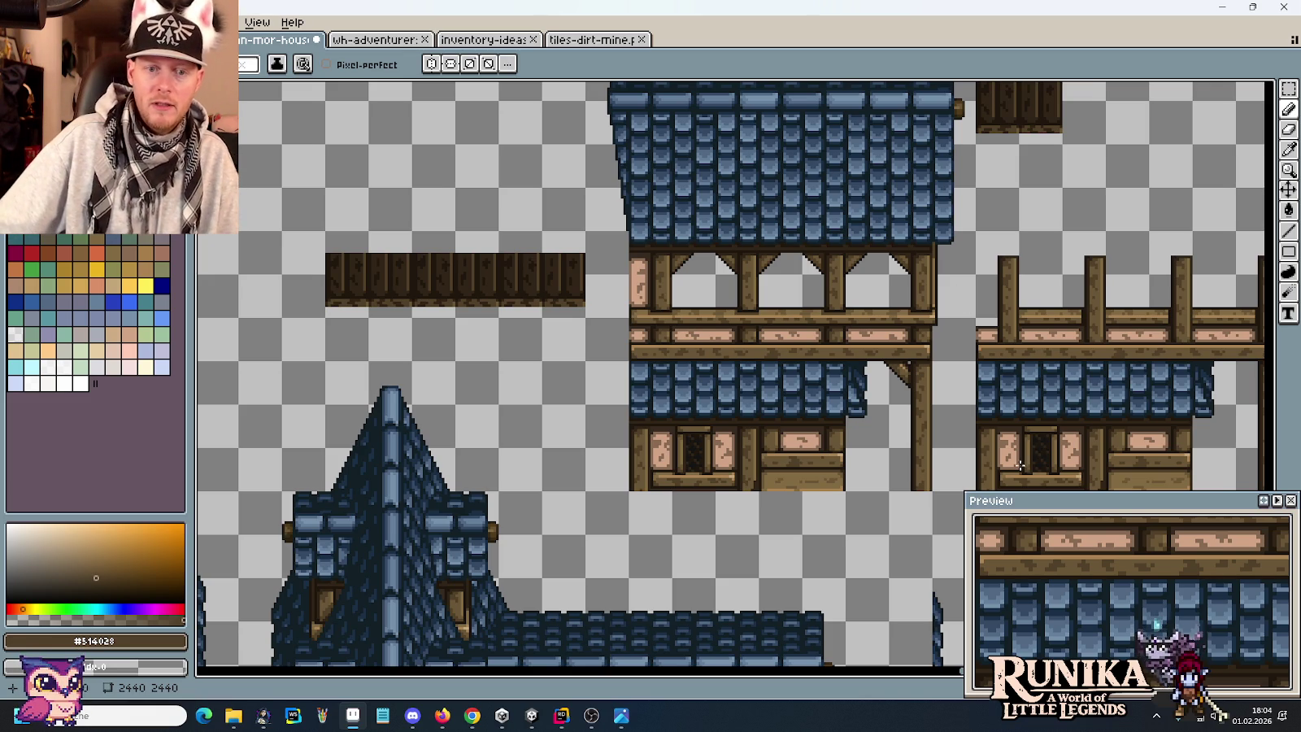
scroll(752, 526, down, 3)
scroll(896, 299, down, 3)
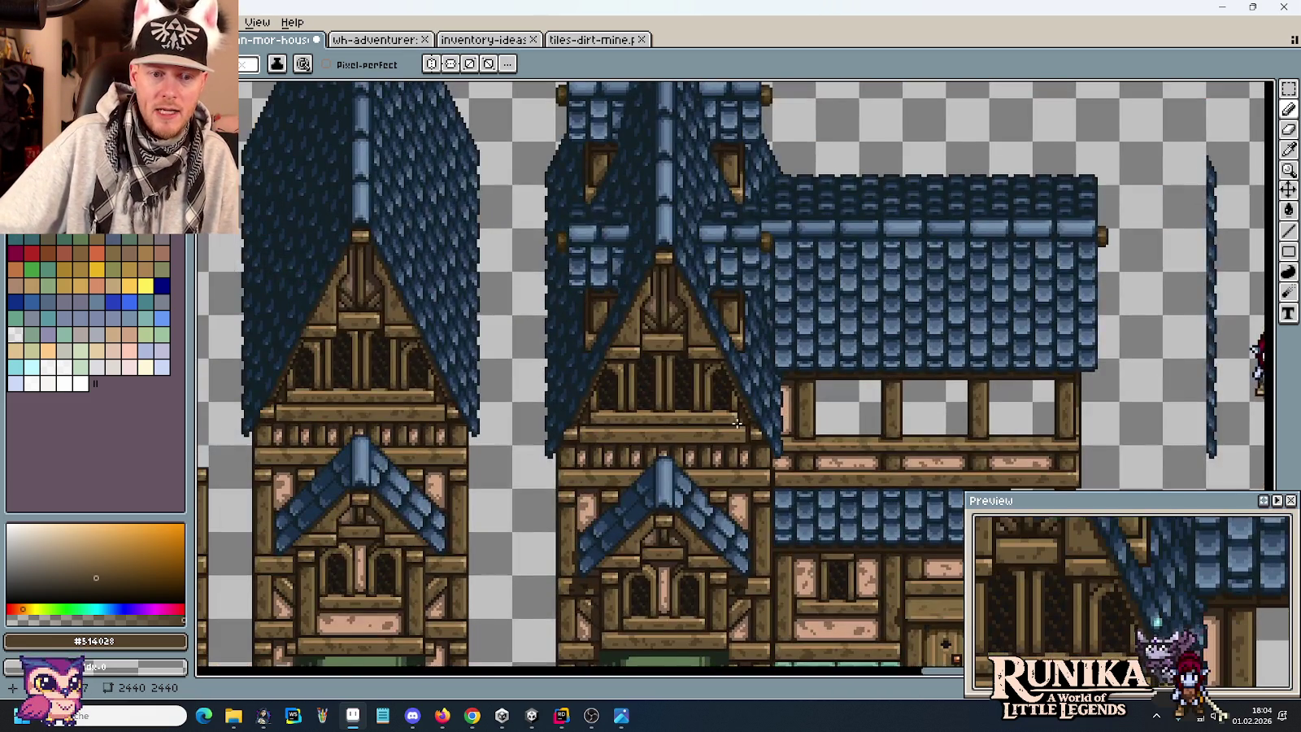
scroll(732, 235, down, 3)
drag(780, 555, 776, 454)
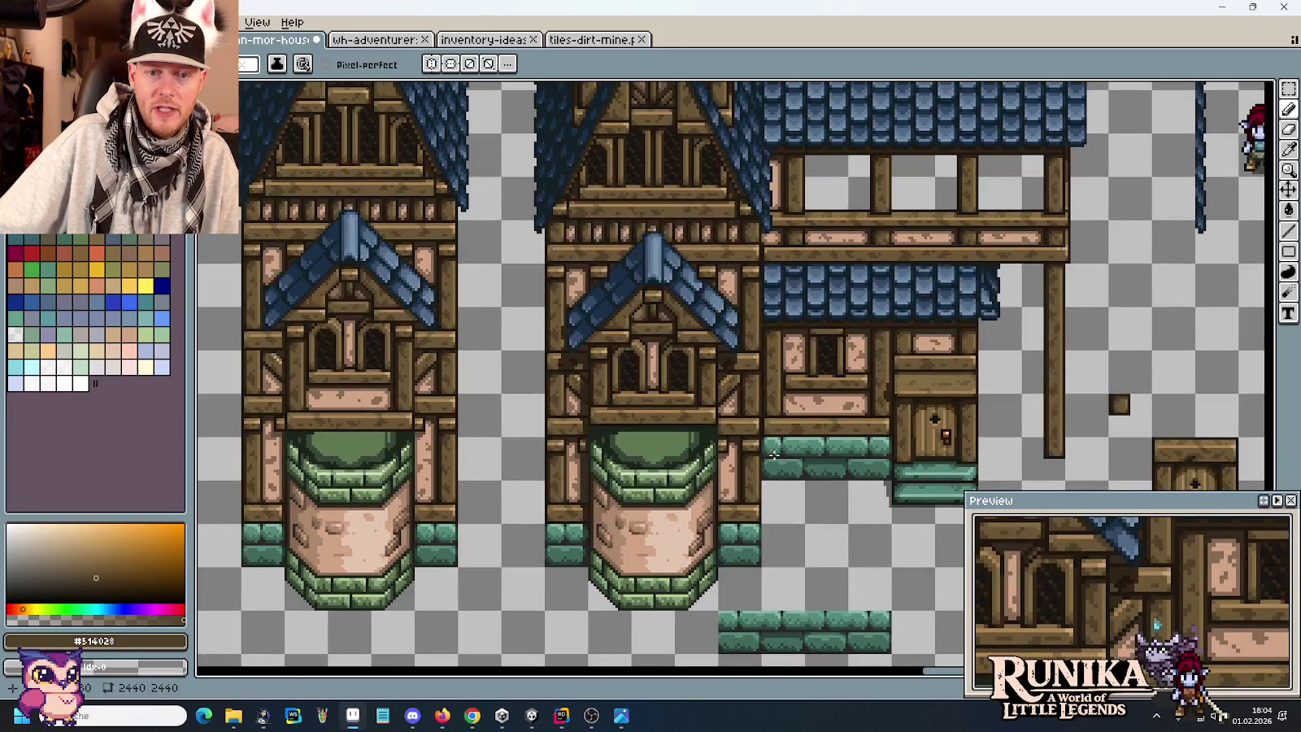
scroll(774, 455, up, 2)
scroll(719, 303, up, 2)
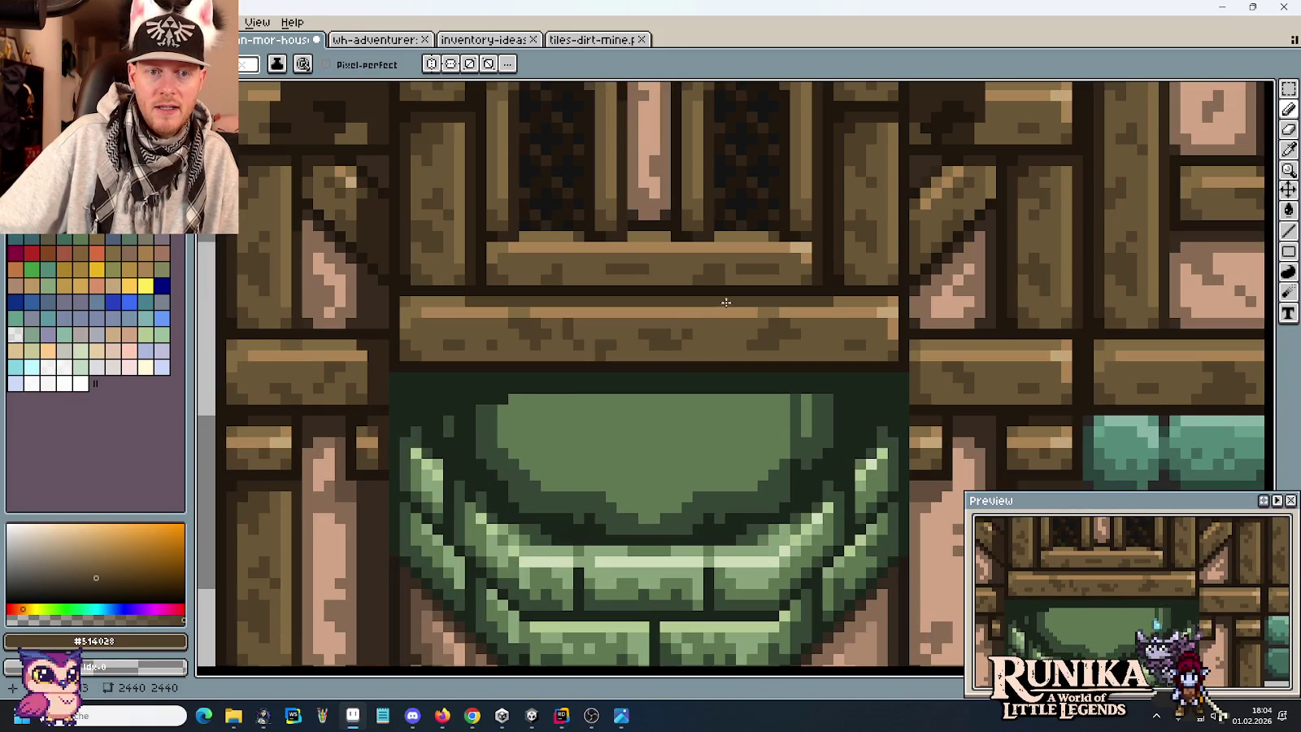
scroll(725, 337, down, 2)
scroll(725, 349, down, 1)
scroll(723, 350, down, 1)
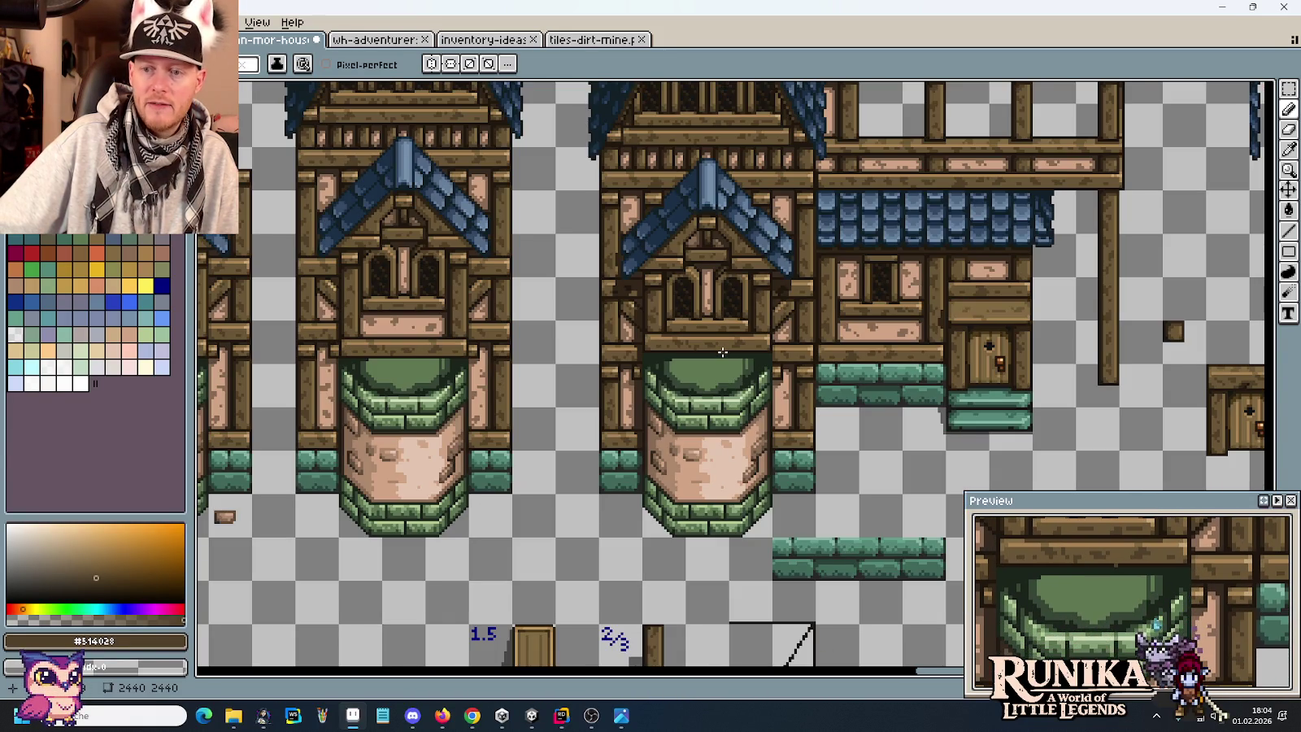
scroll(721, 351, down, 2)
scroll(817, 383, up, 1)
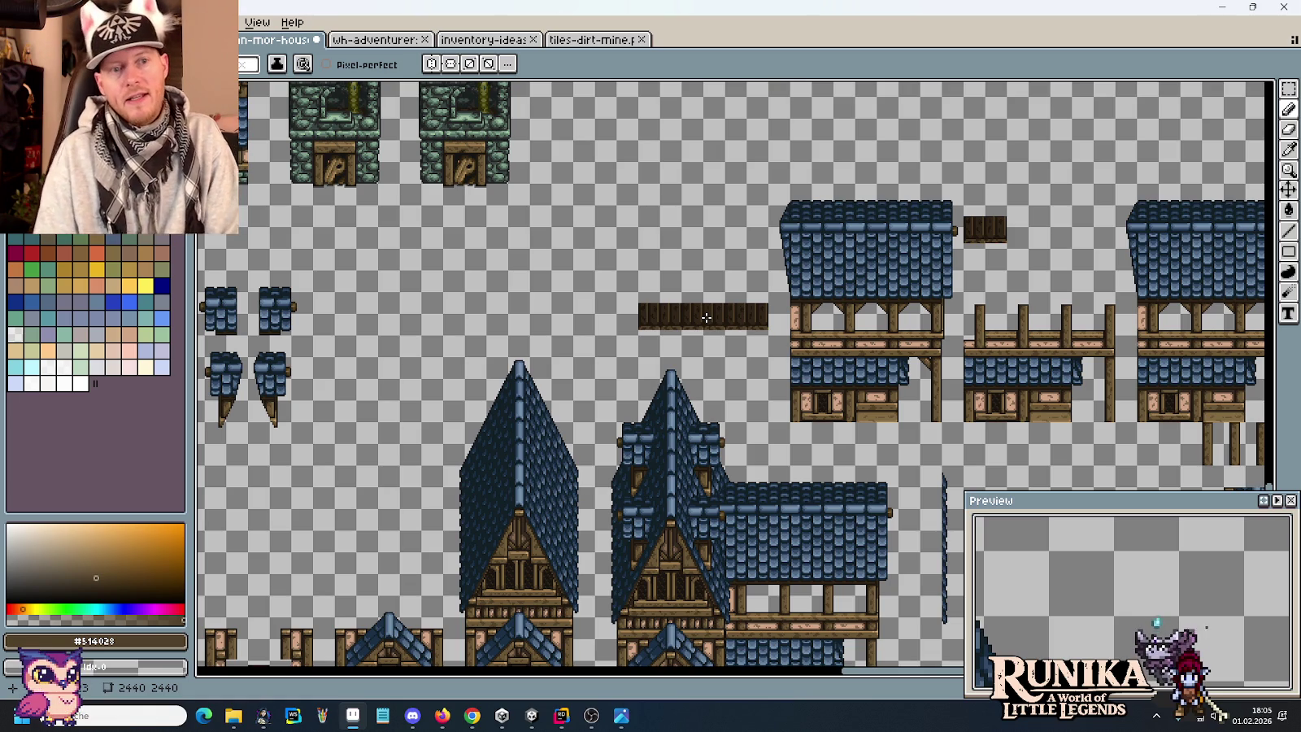
scroll(650, 313, up, 5)
scroll(617, 309, left, 3)
scroll(591, 305, up, 3)
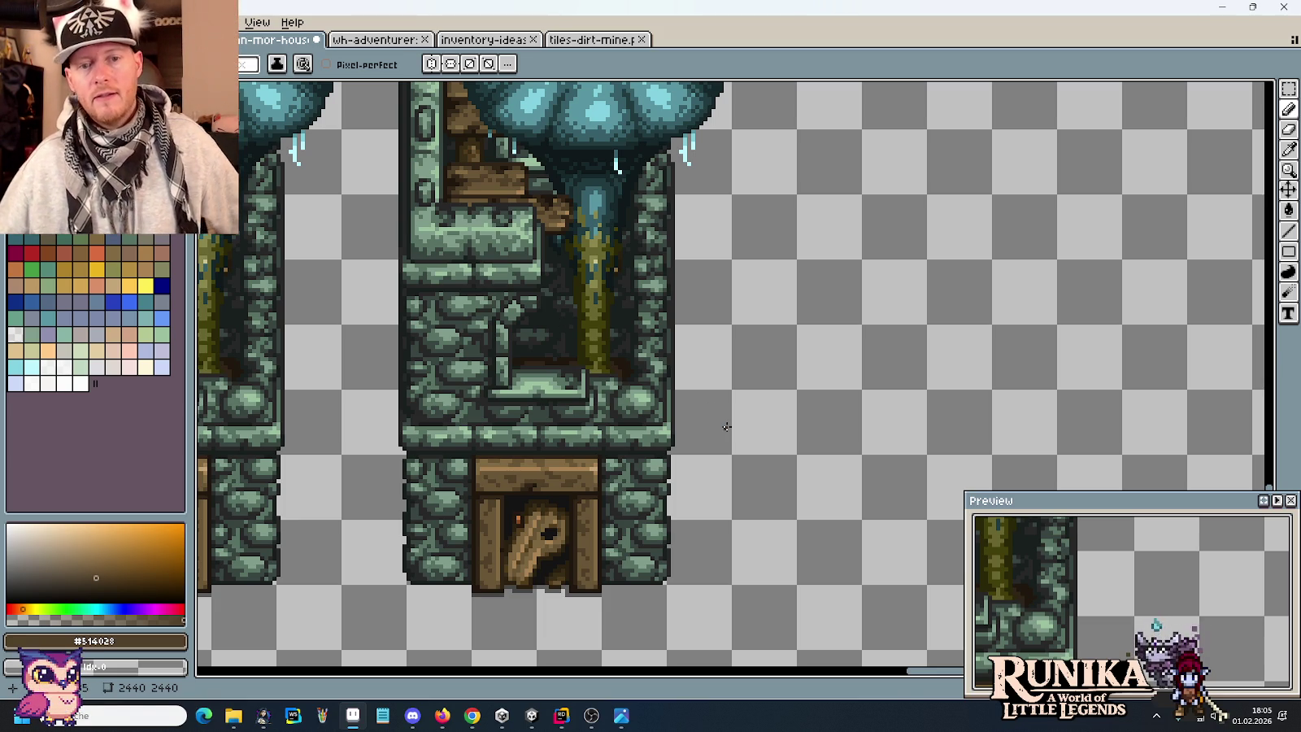
scroll(738, 419, down, 5)
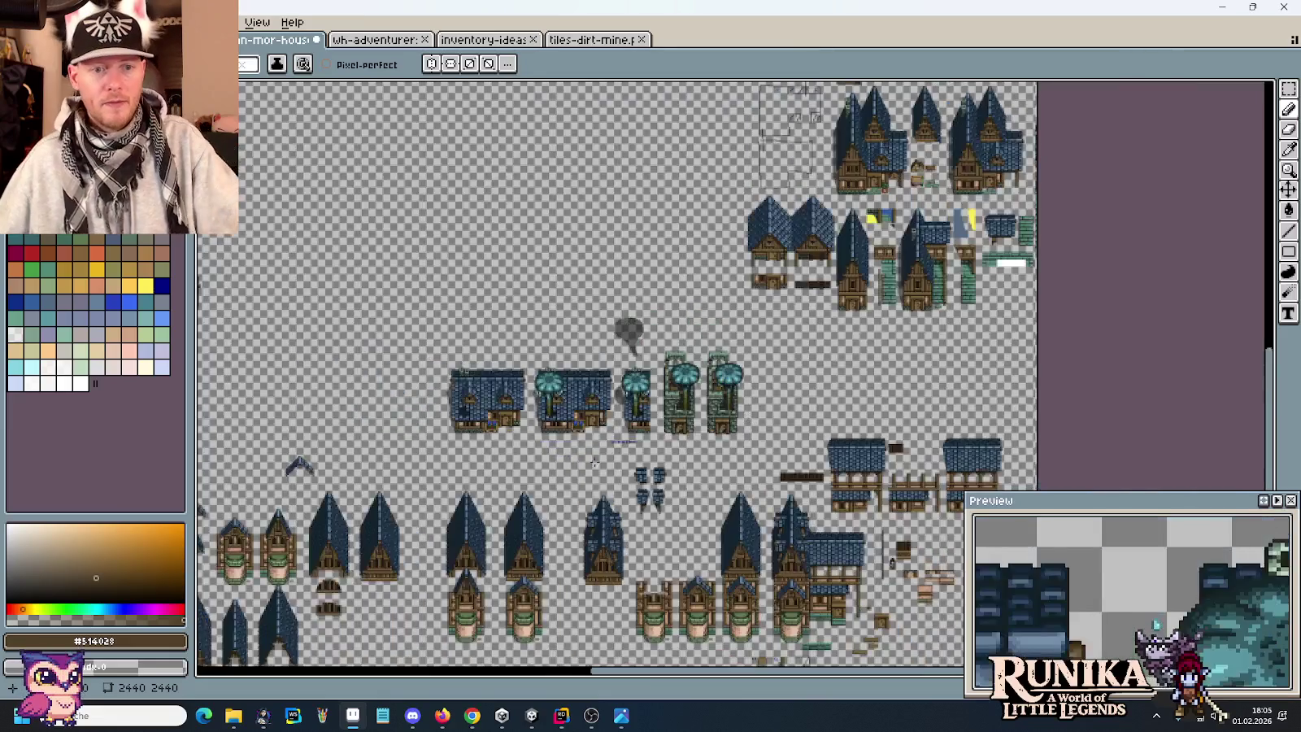
scroll(602, 465, up, 3)
key(m)
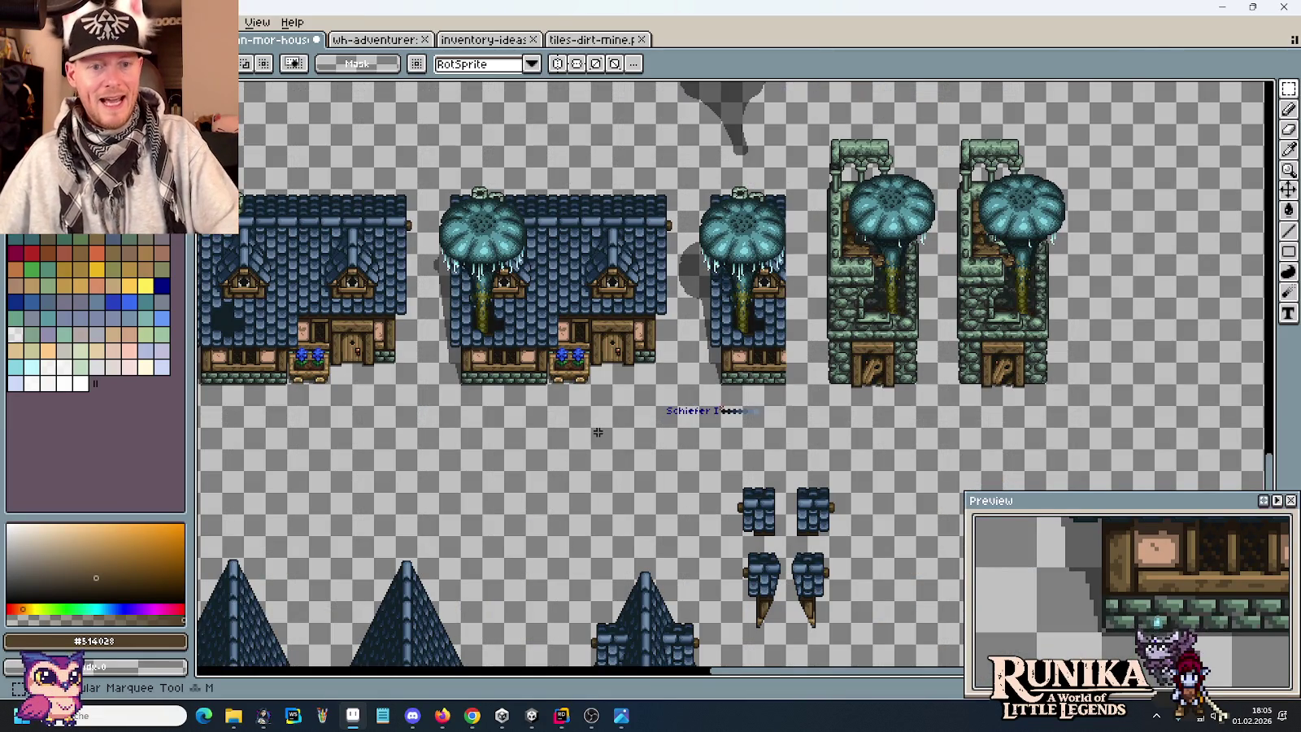
scroll(781, 414, left, 10)
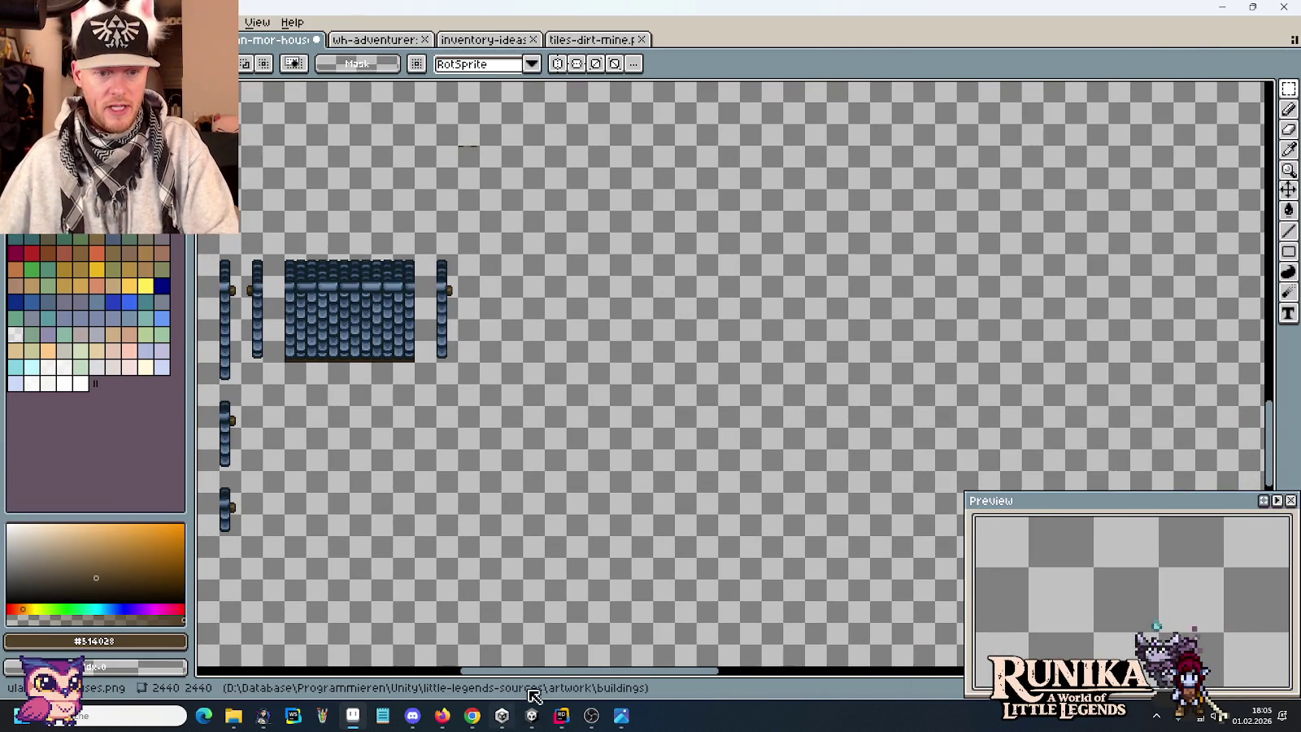
click(621, 716)
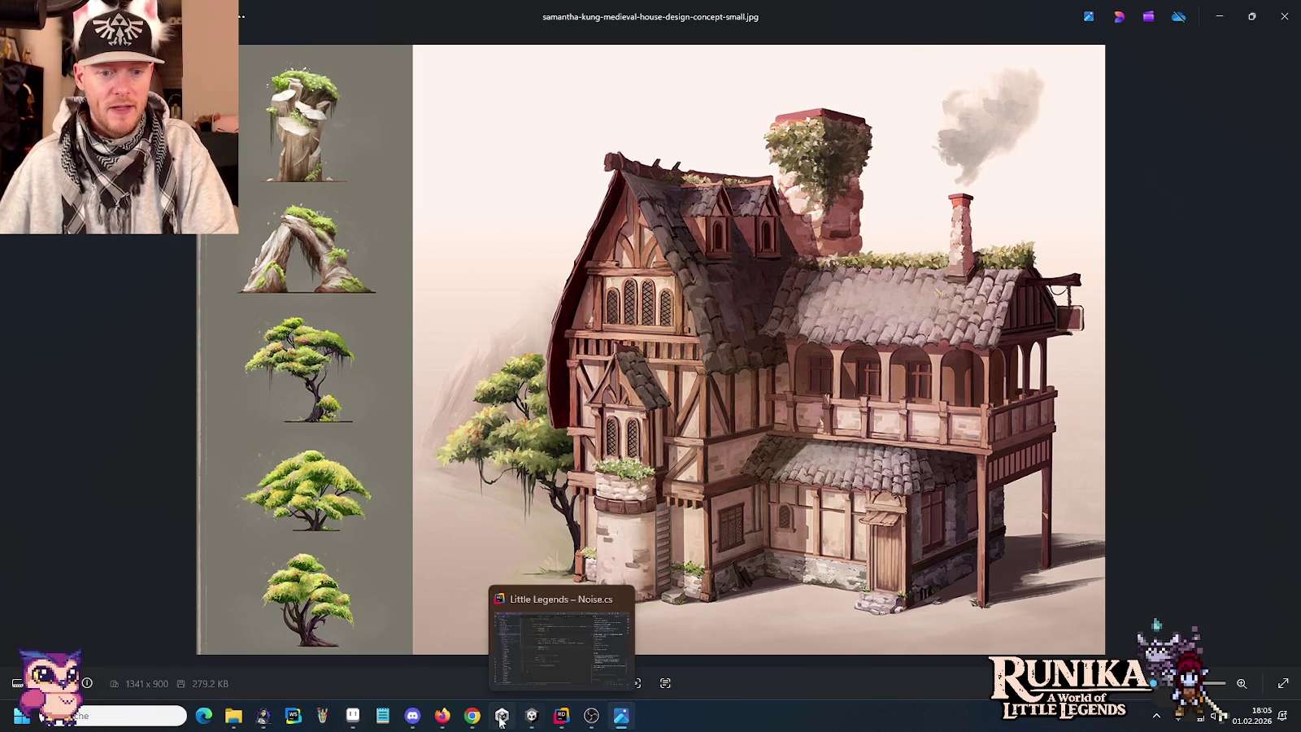
click(352, 715)
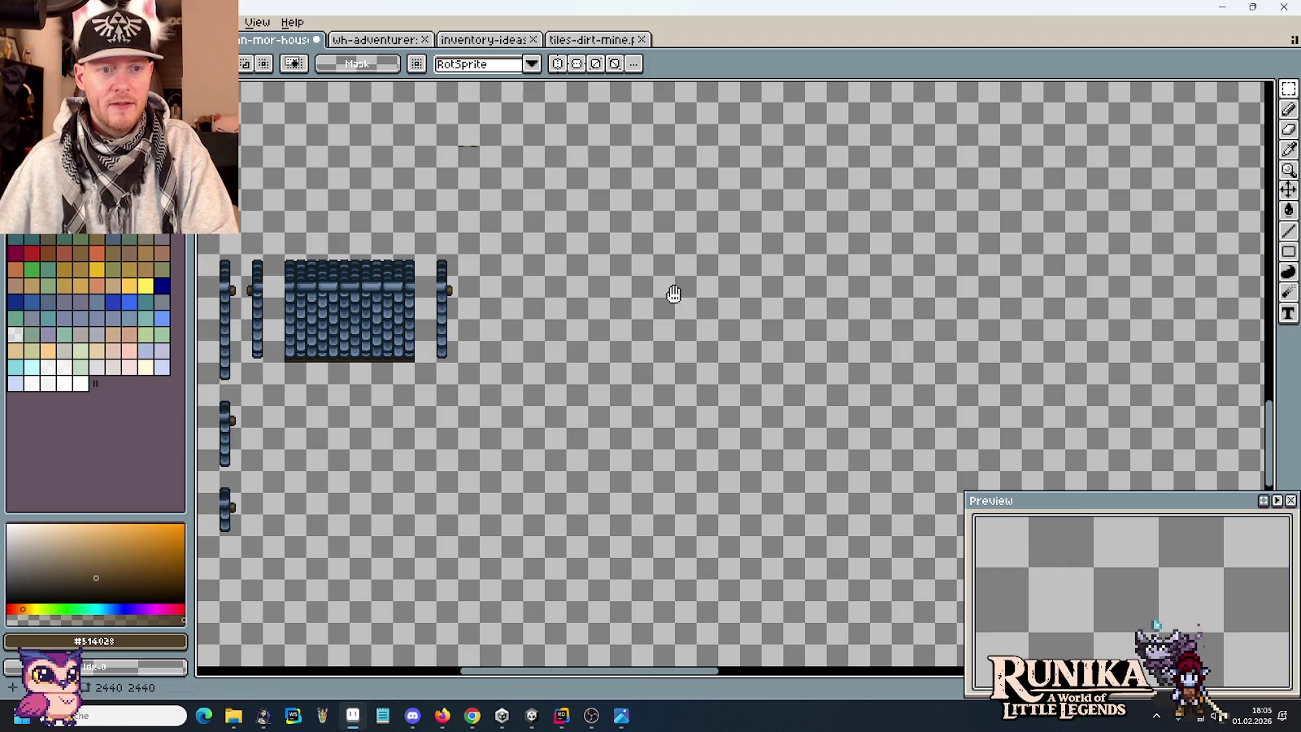
scroll(675, 295, up, 5)
scroll(674, 294, left, 5)
Glance at the tiles-dirt-mine sheet, then switch to the wh-adventurer town buildings sheet.
drag(654, 178, 685, 258)
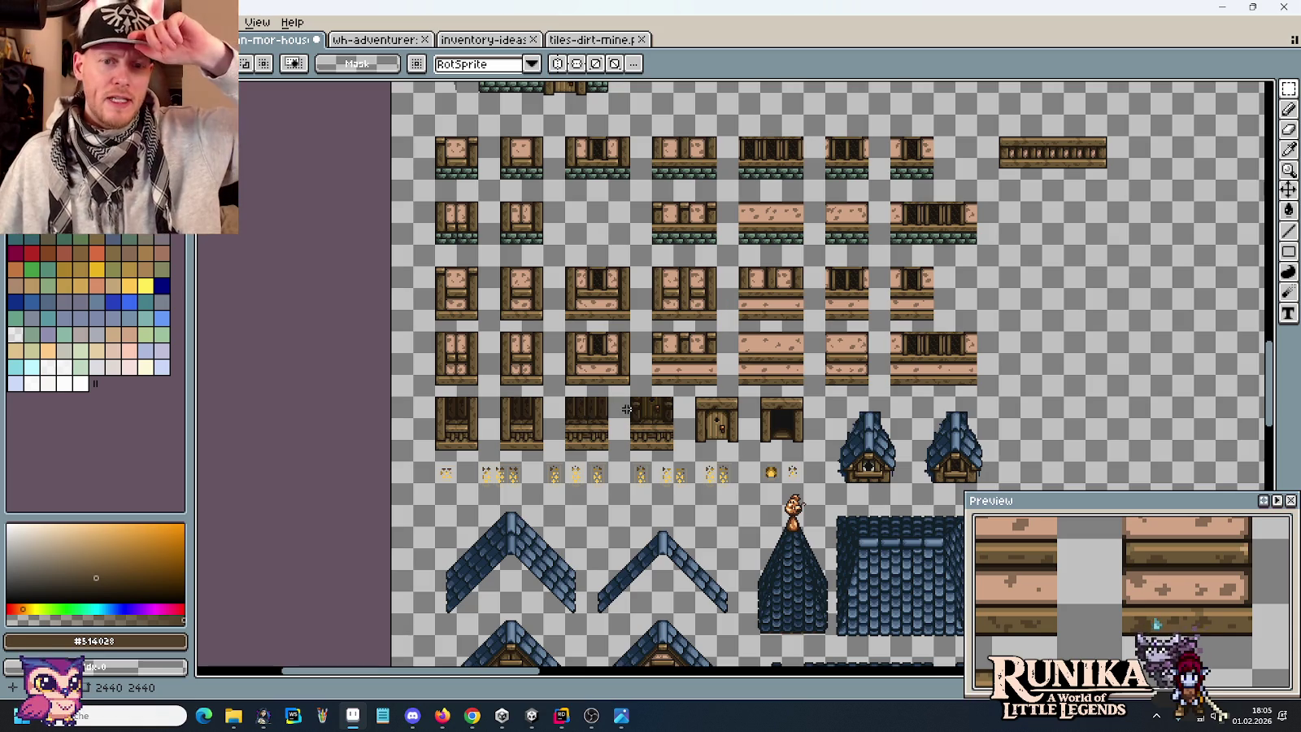
scroll(819, 170, up, 3)
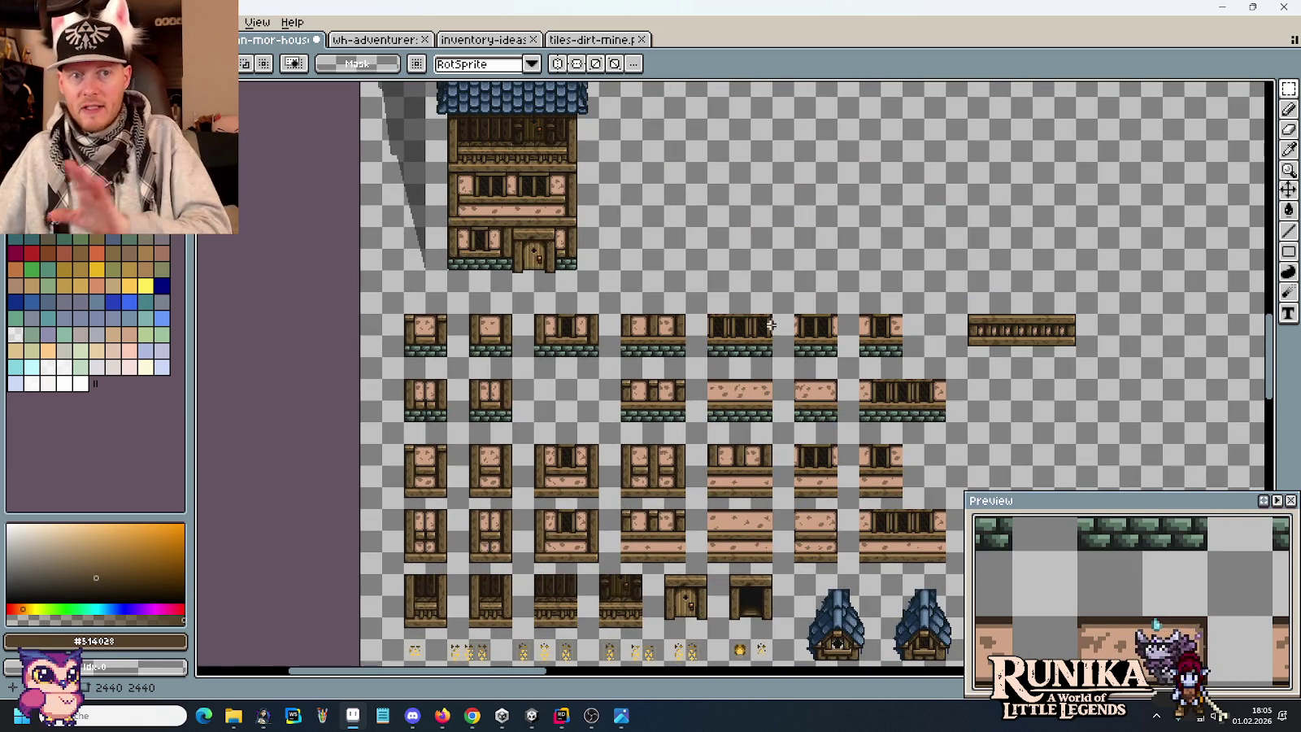
scroll(777, 329, up, 2)
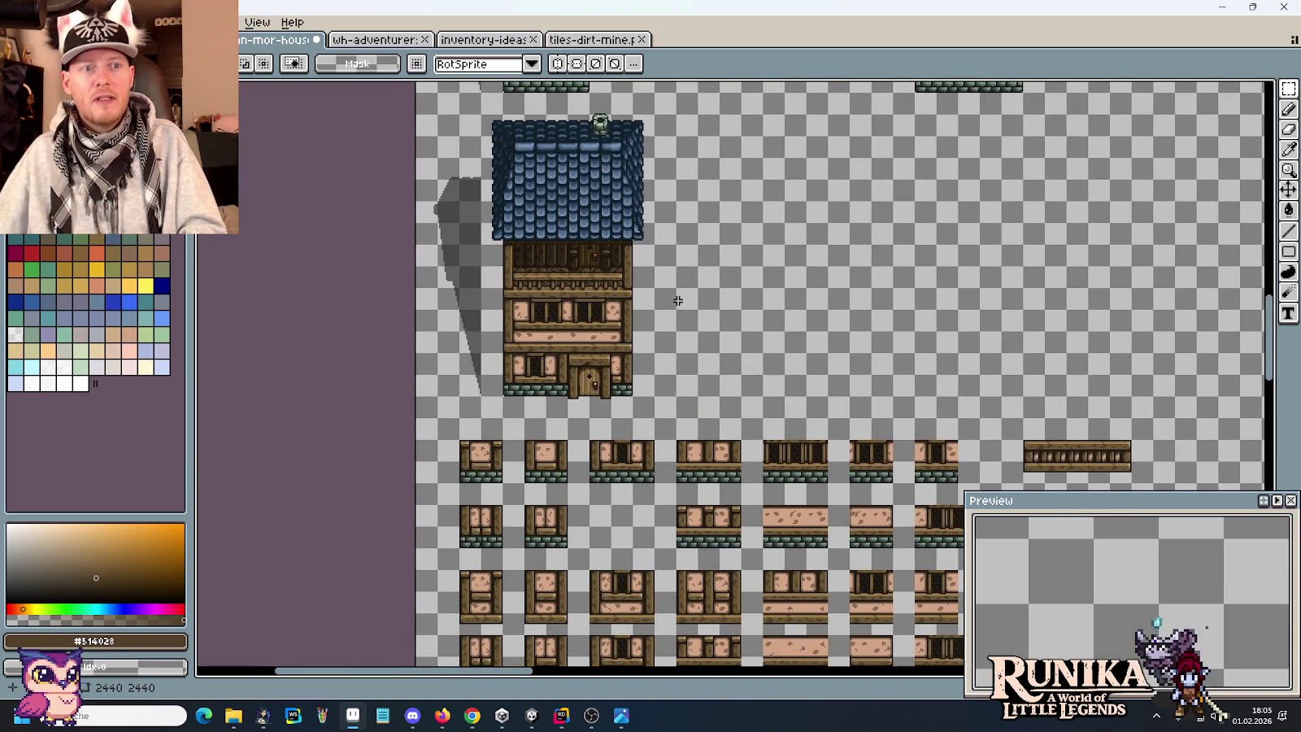
click(592, 39)
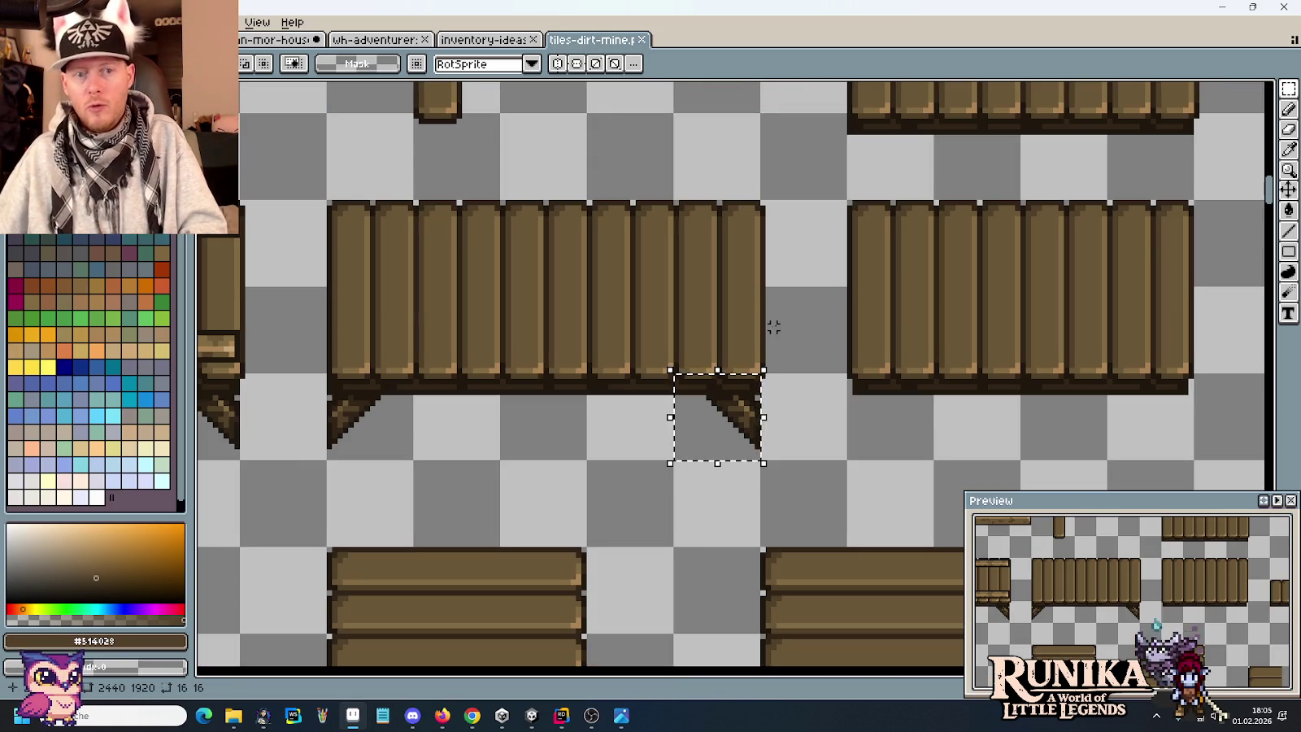
scroll(776, 326, down, 1)
scroll(811, 299, down, 3)
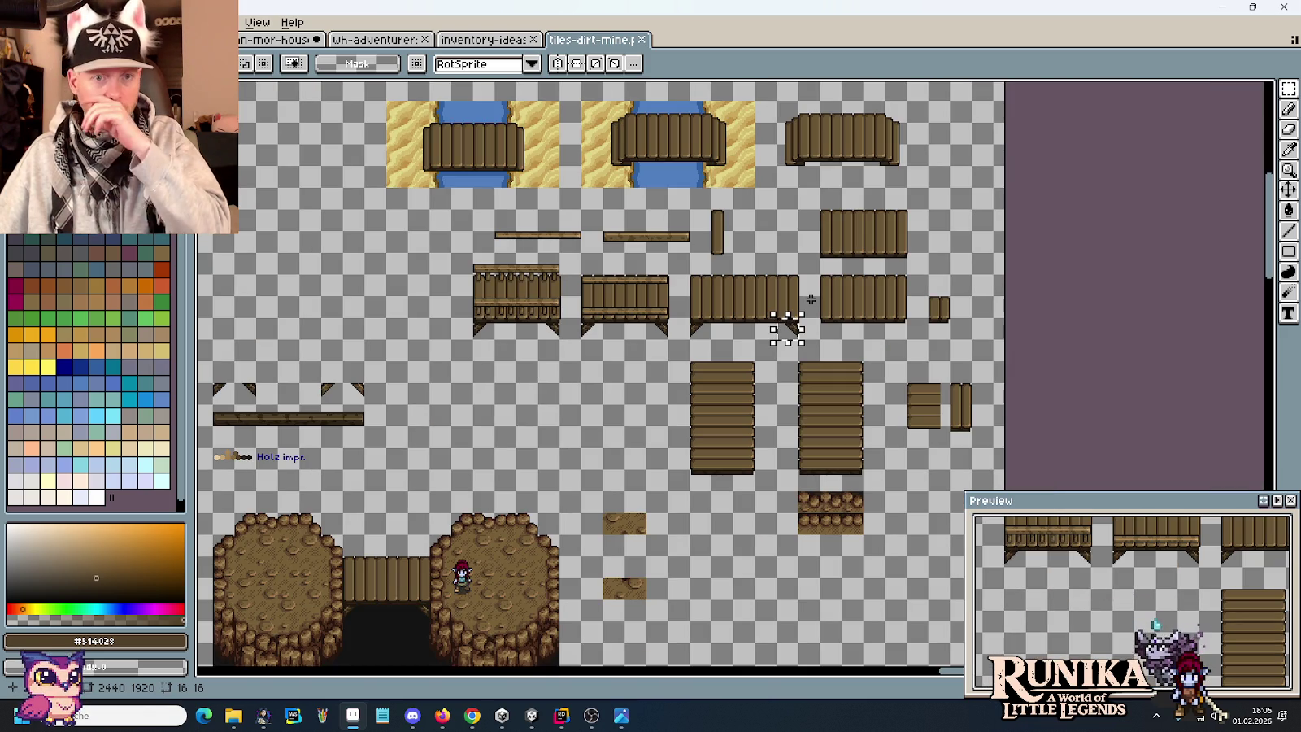
click(368, 37)
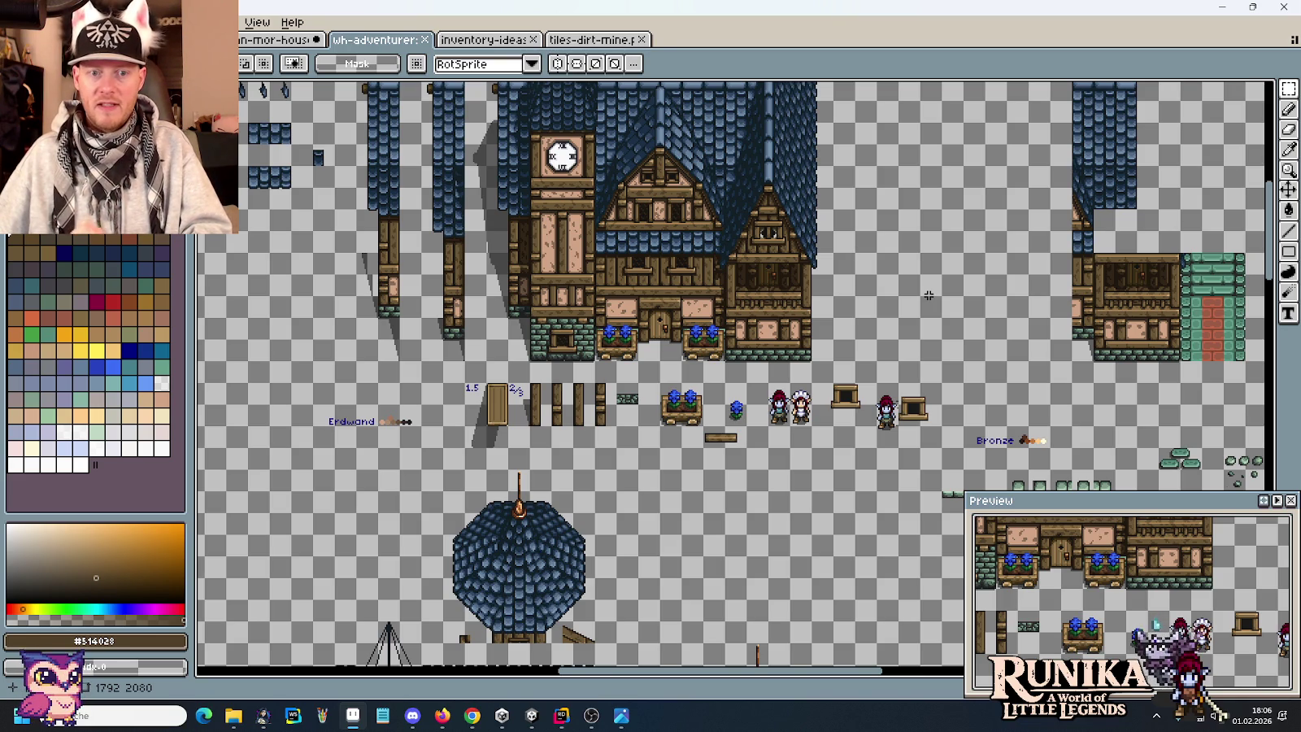
Pan and zoom the wh-adventurer sheet to bring the clock-tower house facade into view.
drag(881, 289, 953, 356)
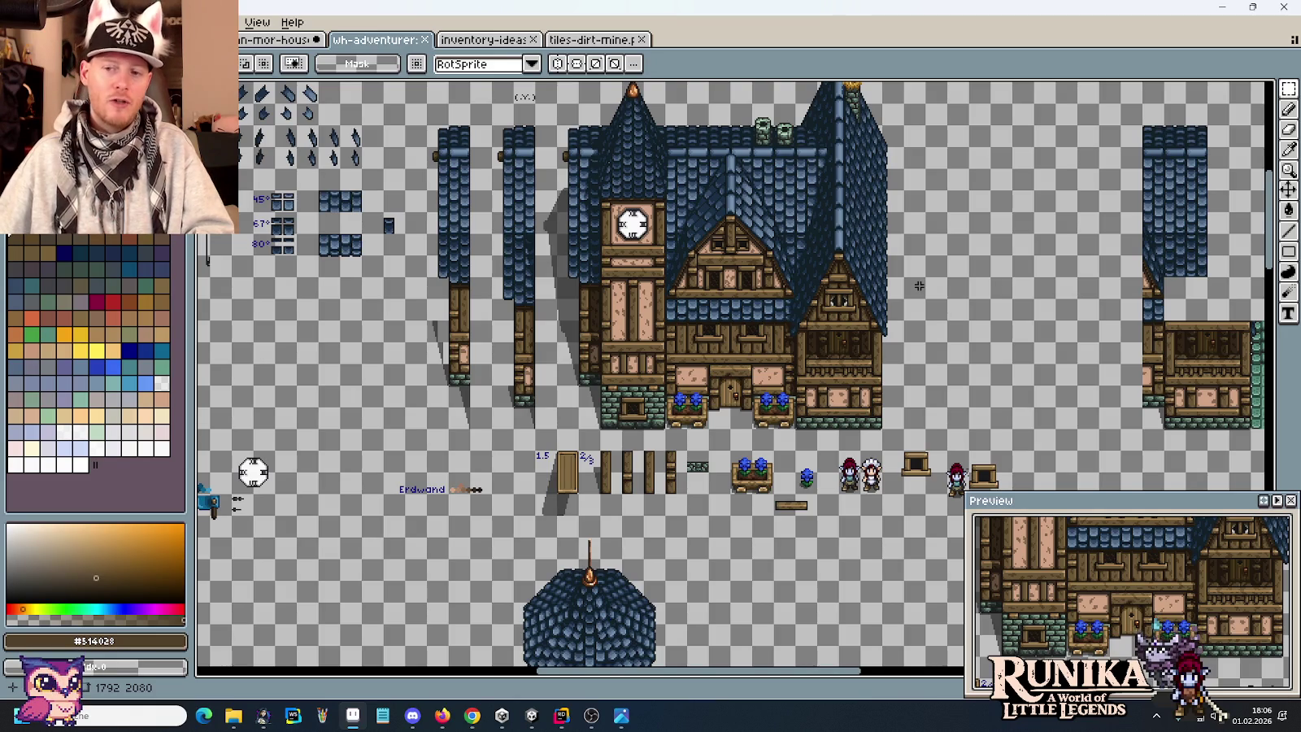
scroll(807, 219, up, 3)
scroll(836, 323, down, 1)
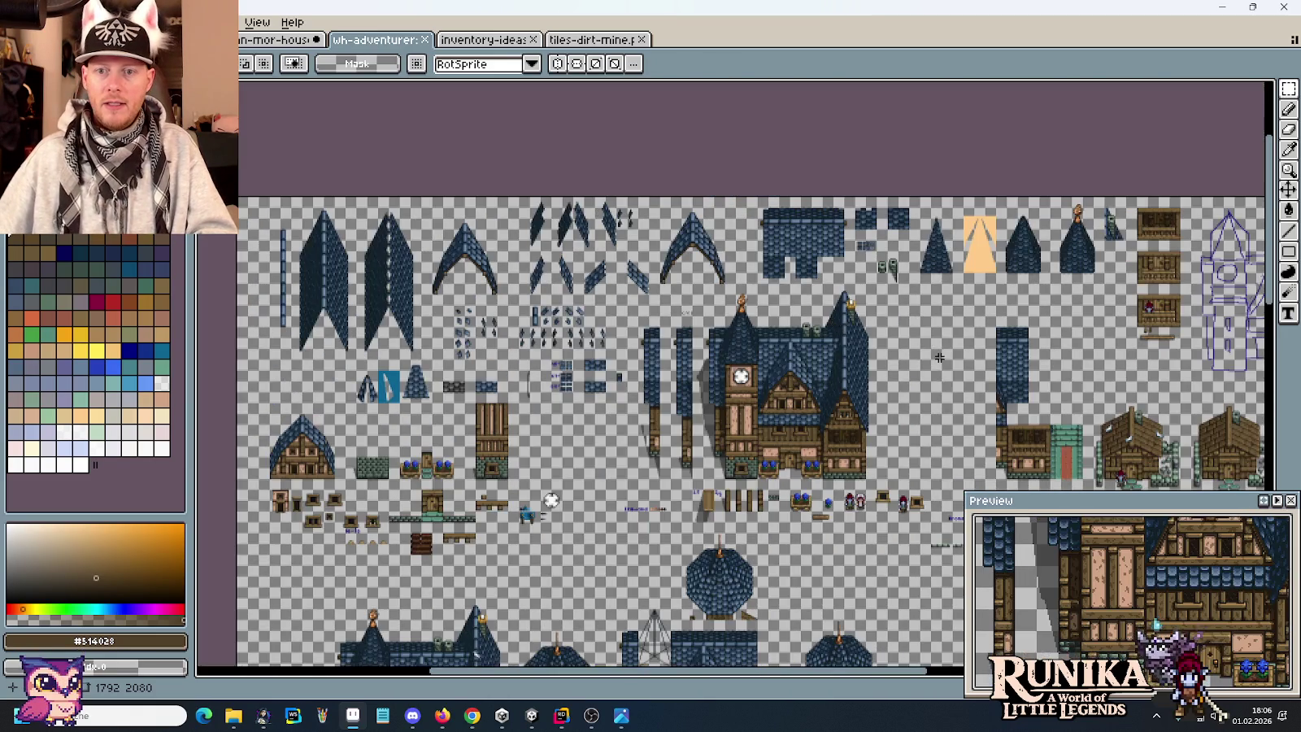
drag(939, 357, 575, 255)
scroll(595, 295, down, 5)
scroll(650, 284, left, 3)
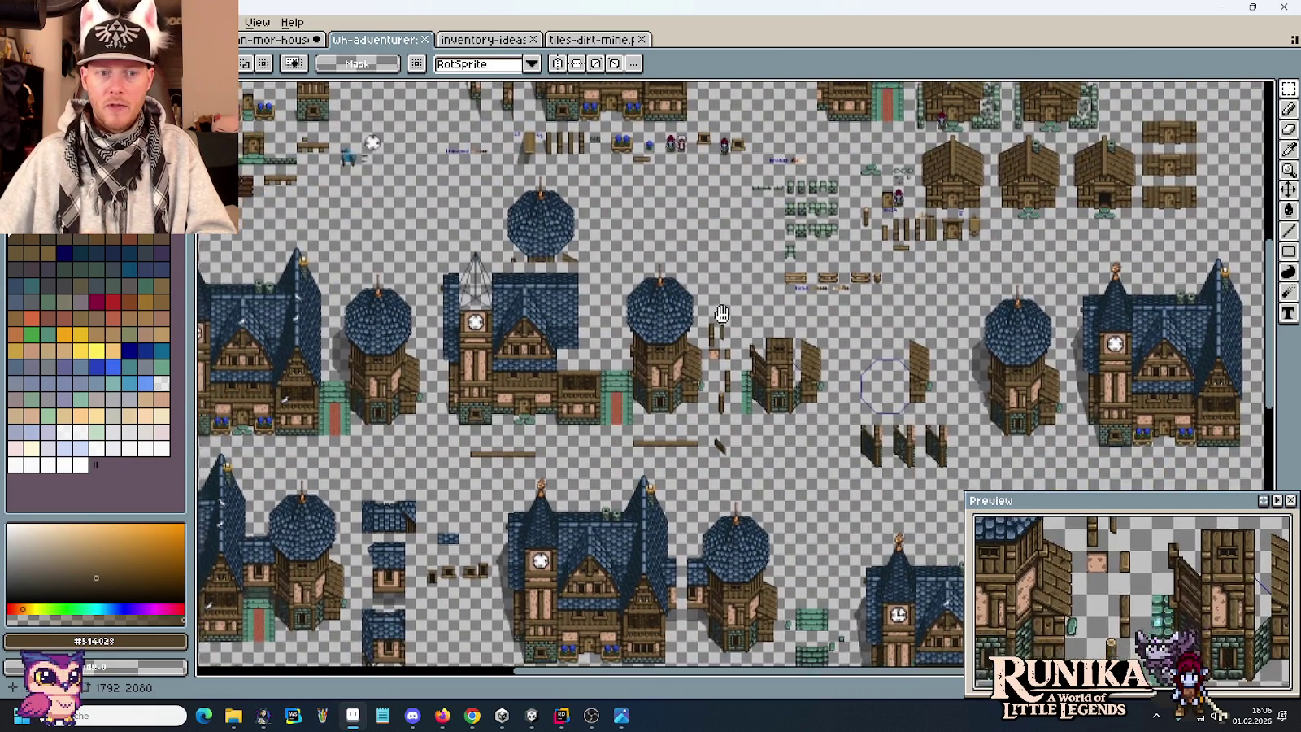
drag(717, 323, 826, 286)
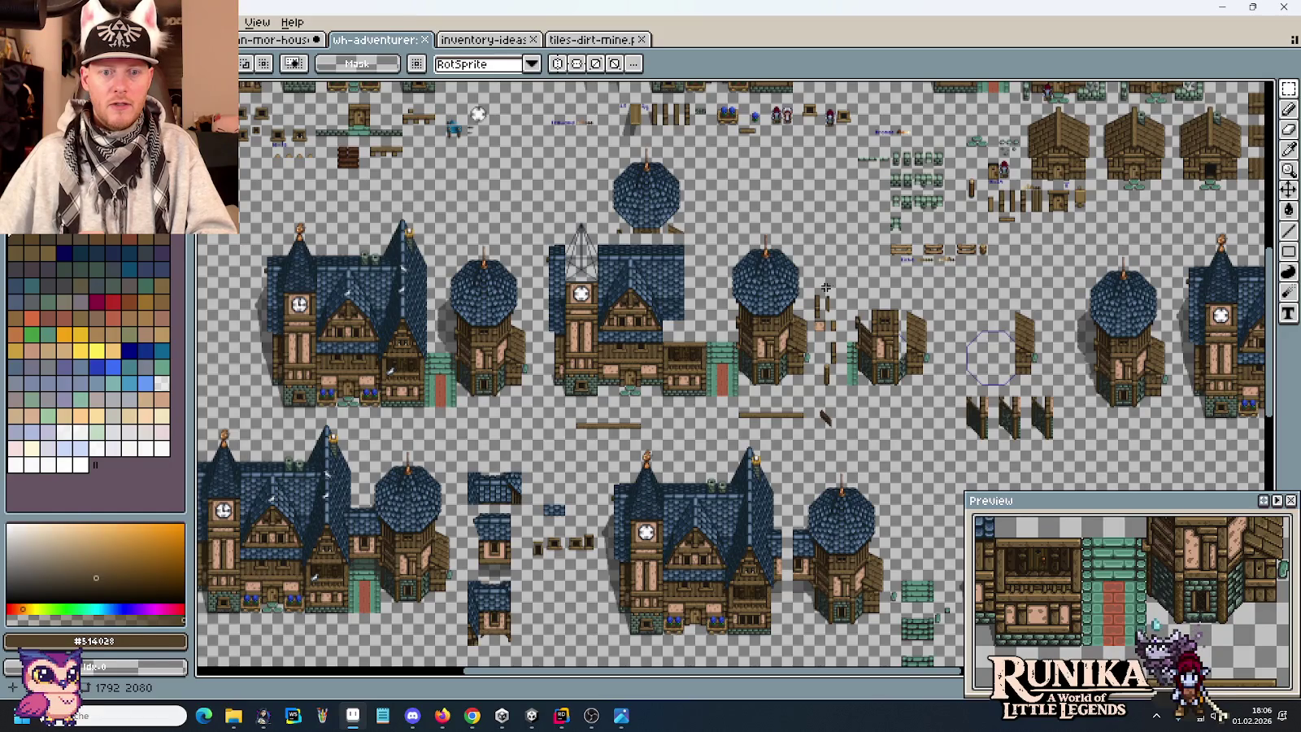
scroll(781, 424, up, 4)
scroll(778, 380, up, 2)
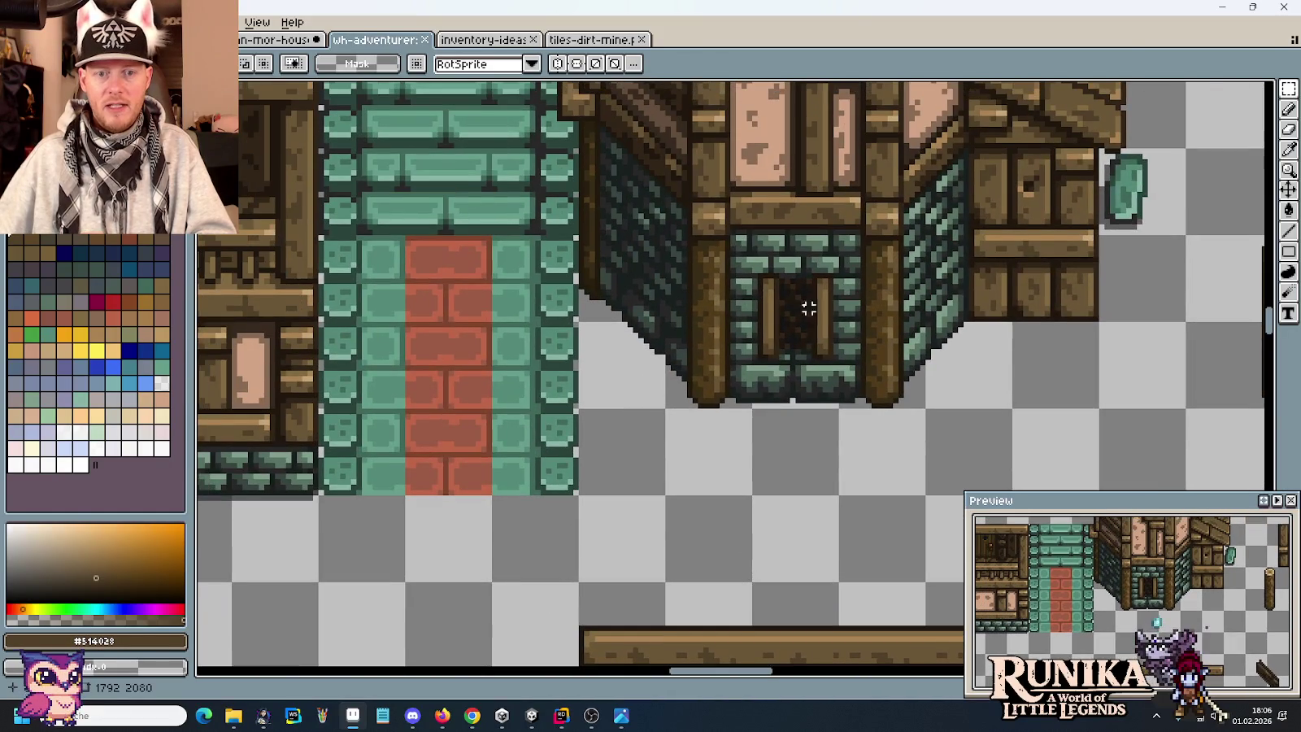
scroll(829, 378, down, 5)
scroll(528, 160, up, 3)
scroll(793, 389, left, 5)
scroll(572, 289, up, 2)
scroll(572, 290, right, 5)
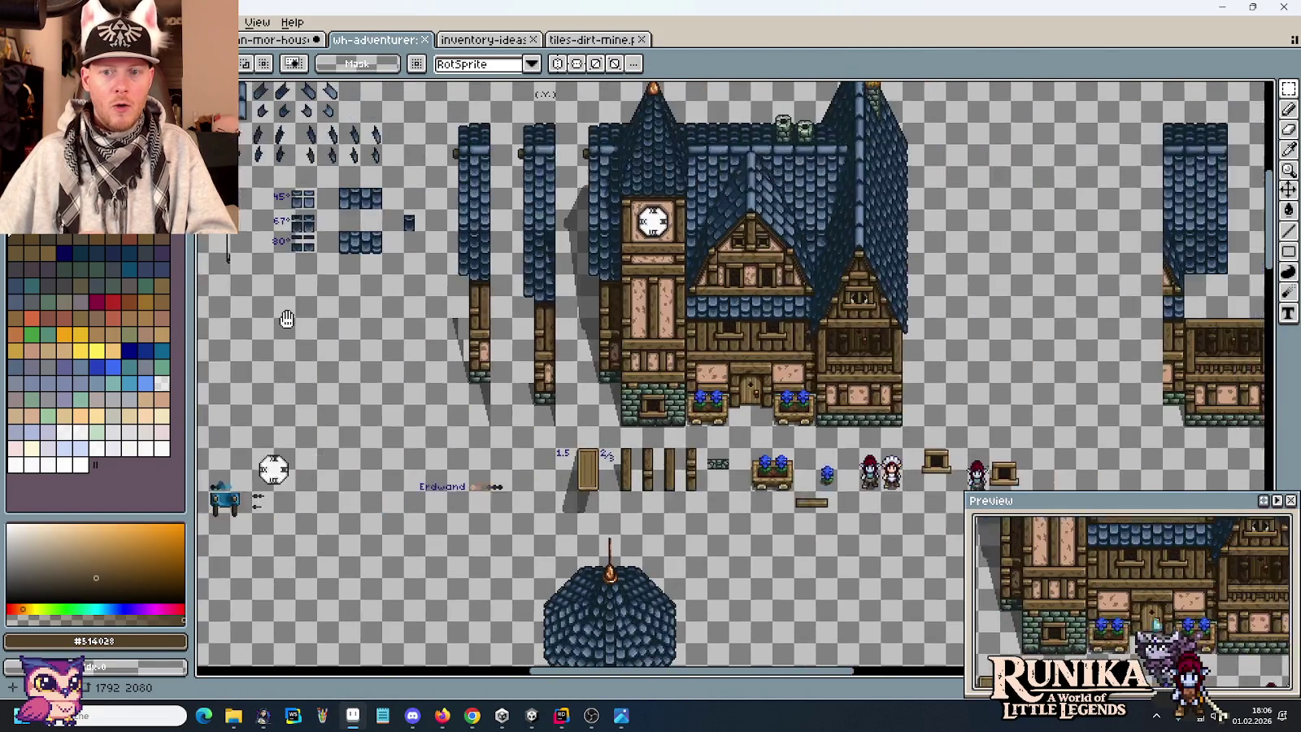
scroll(812, 355, up, 3)
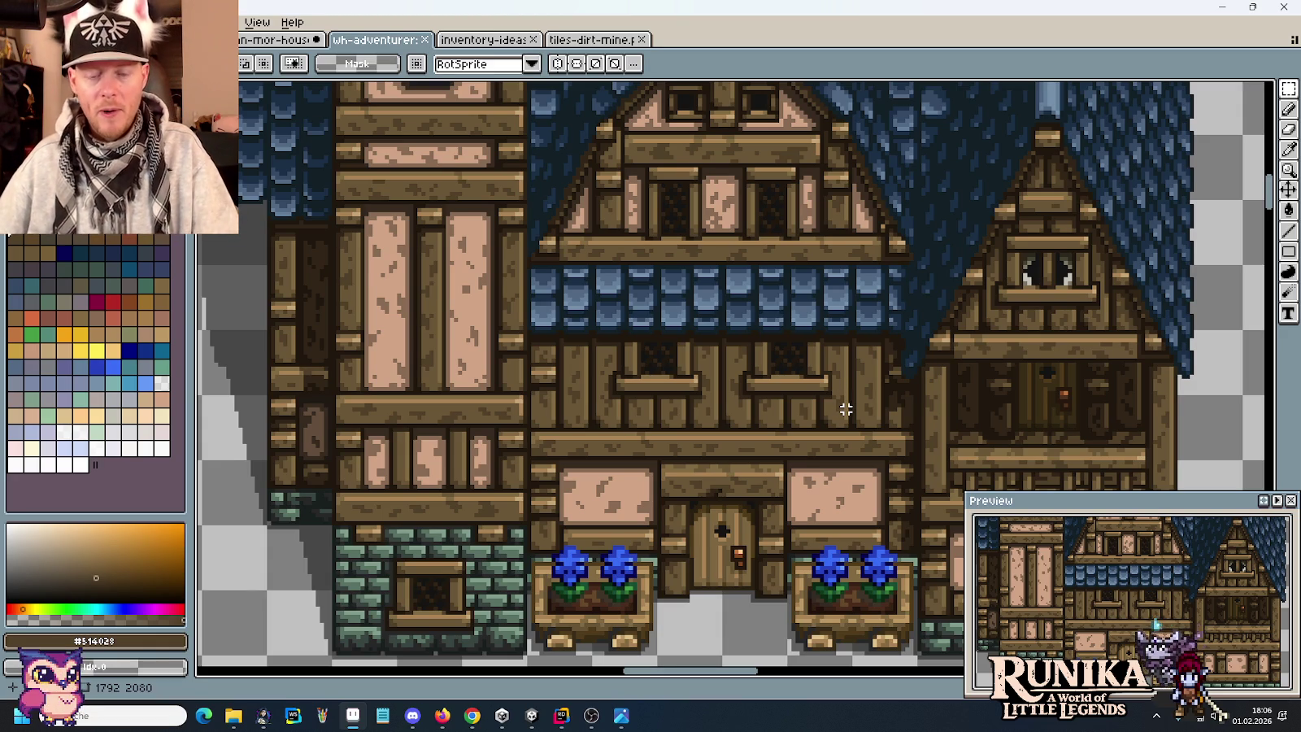
scroll(878, 430, up, 1)
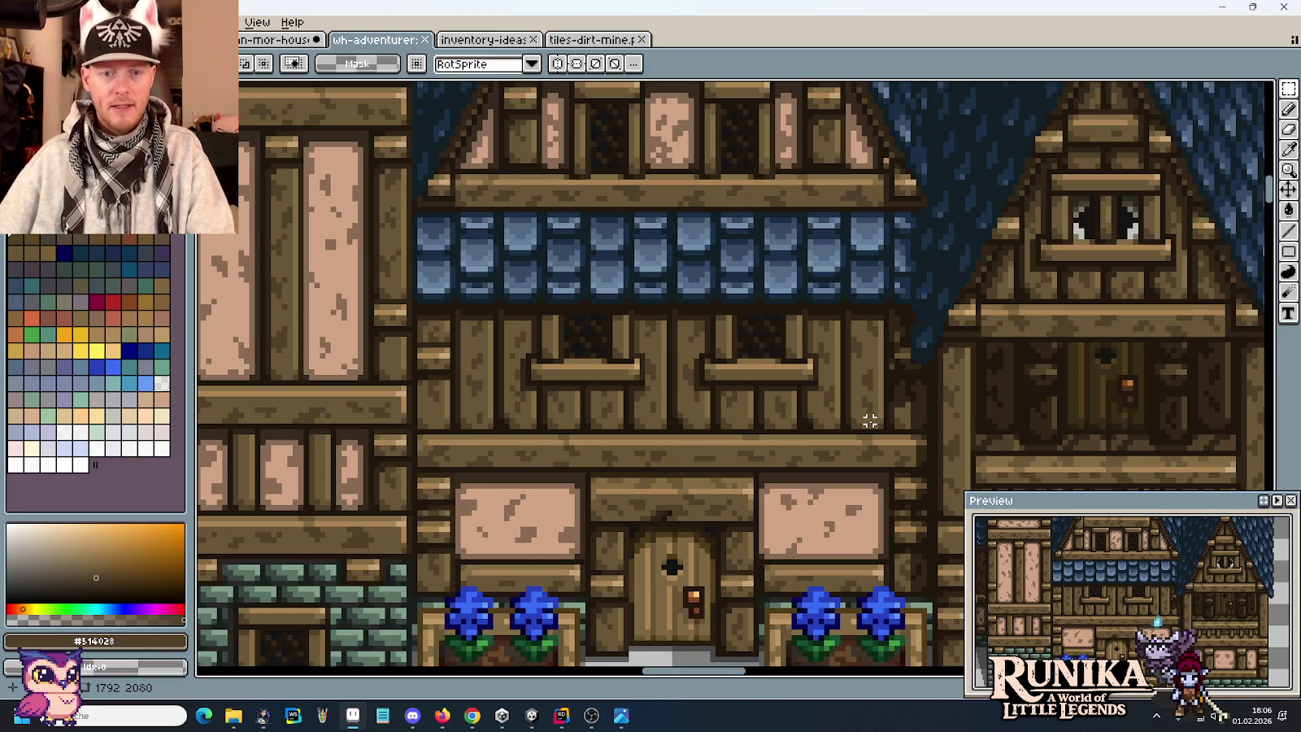
scroll(870, 420, up, 1)
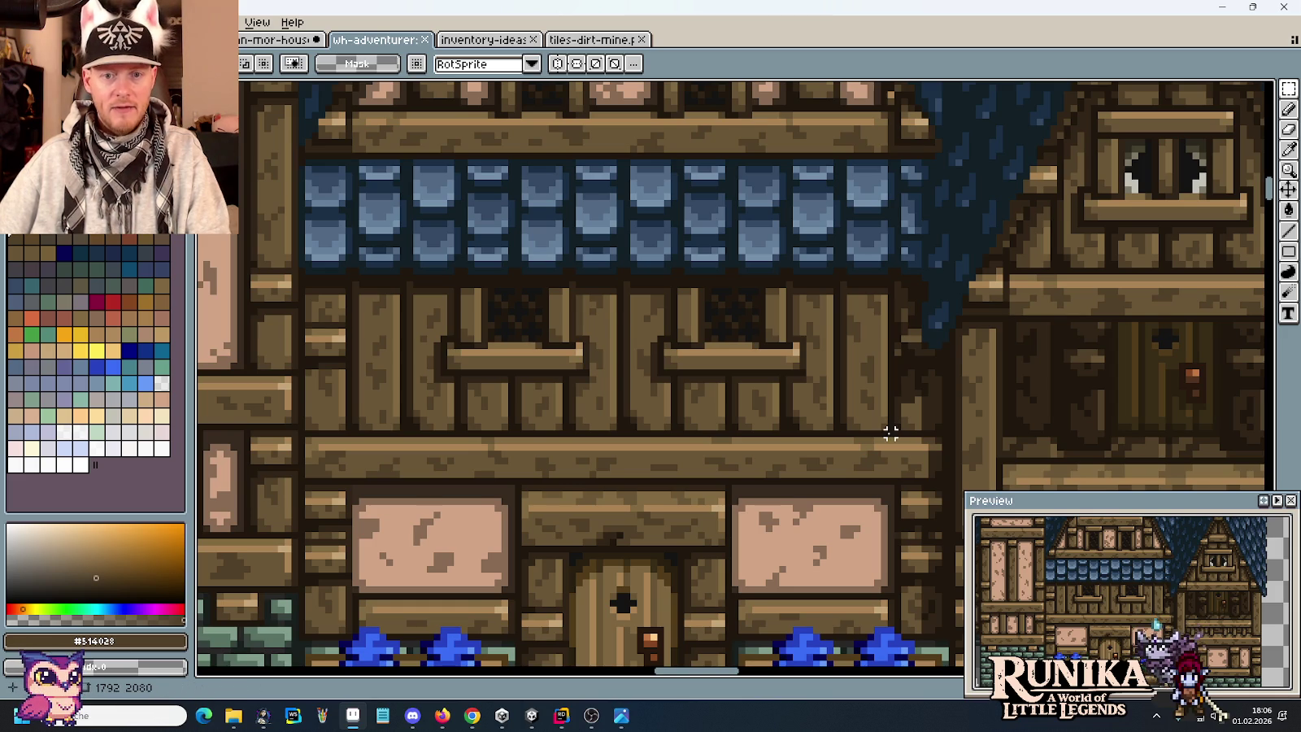
Select the upper-storey plank wall strip with its two windows for copying.
drag(892, 435, 345, 274)
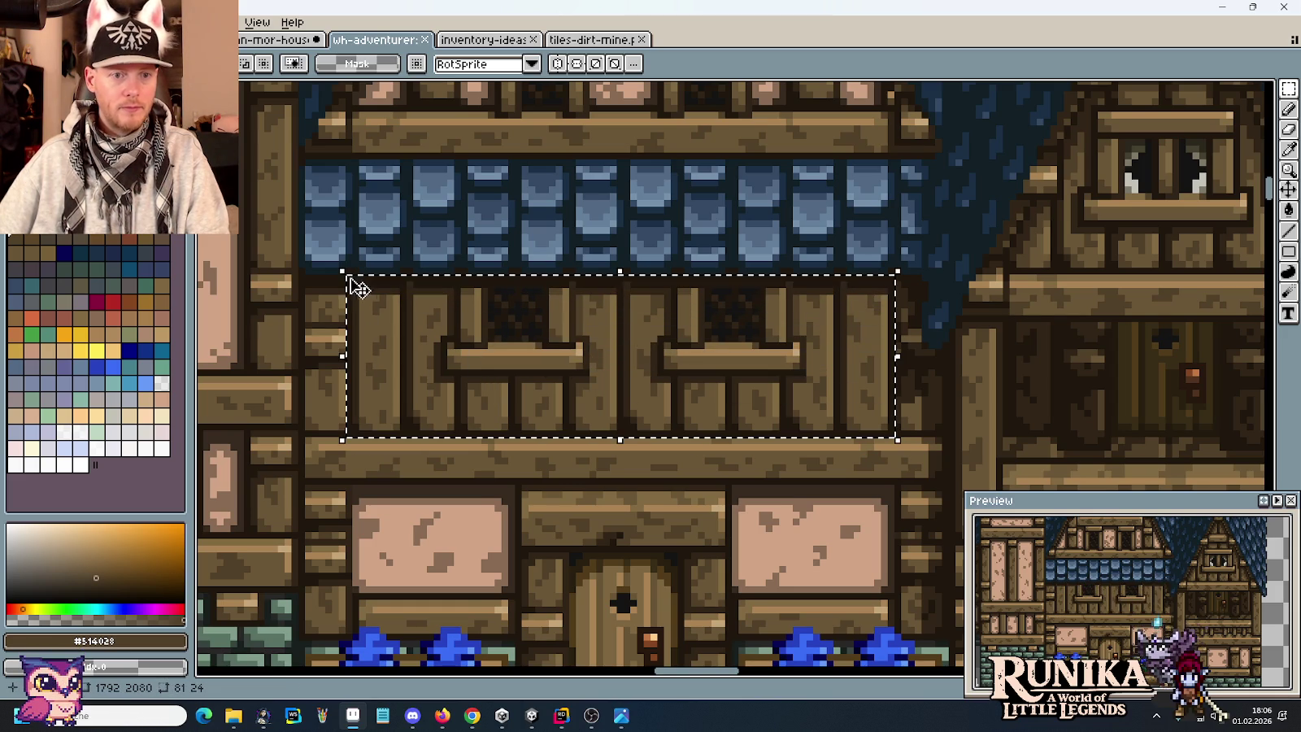
scroll(399, 293, down, 1)
scroll(409, 301, down, 3)
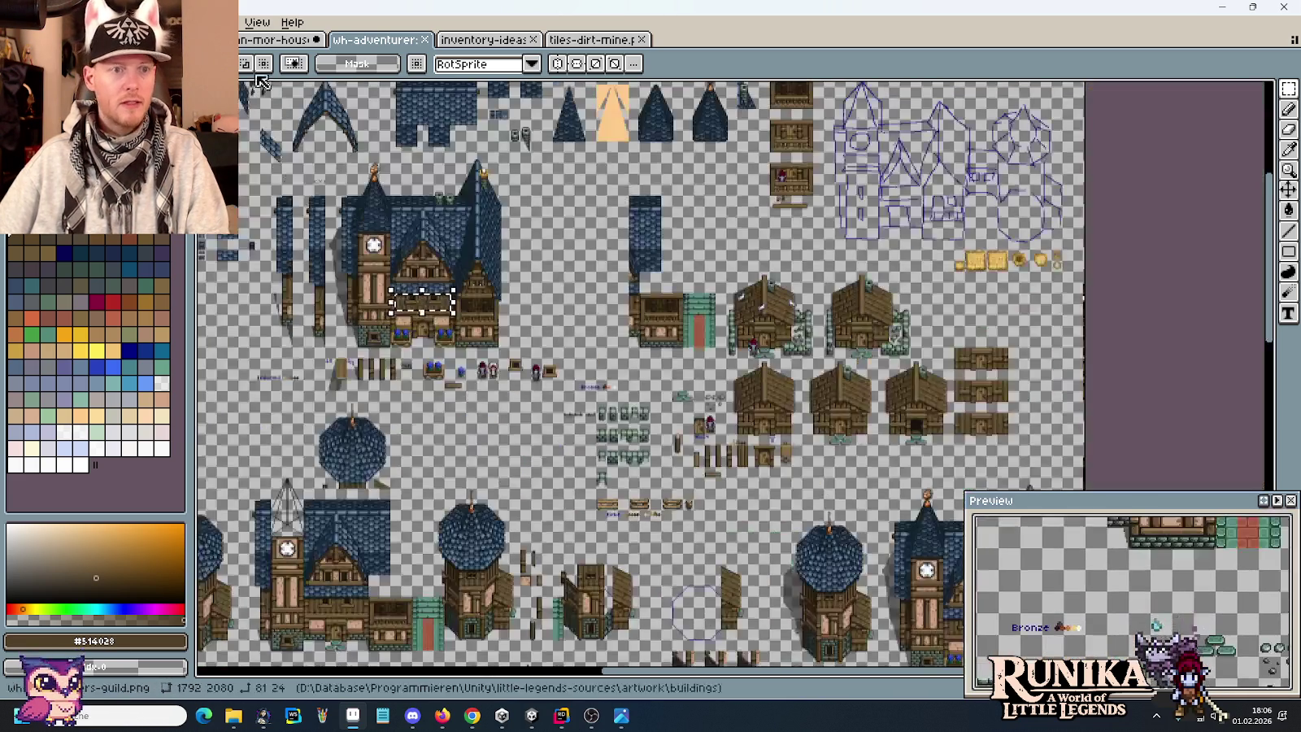
scroll(259, 88, up, 3)
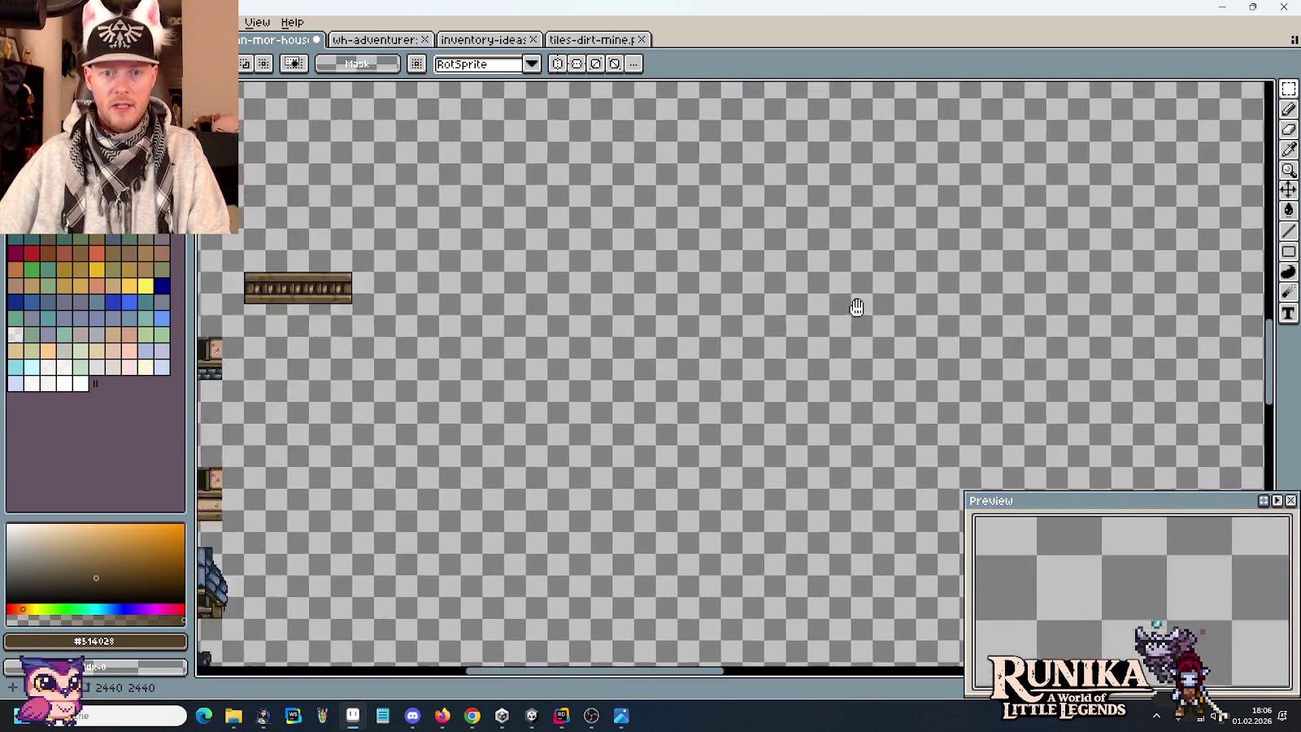
mouse_move(856, 305)
mouse_down()
mouse_move(598, 230)
mouse_move(666, 428)
mouse_up()
Paste the two-window plank wall strip into the house tileset, left of the dark beam.
scroll(666, 429, down, 1)
scroll(668, 407, up, 1)
scroll(670, 381, up, 2)
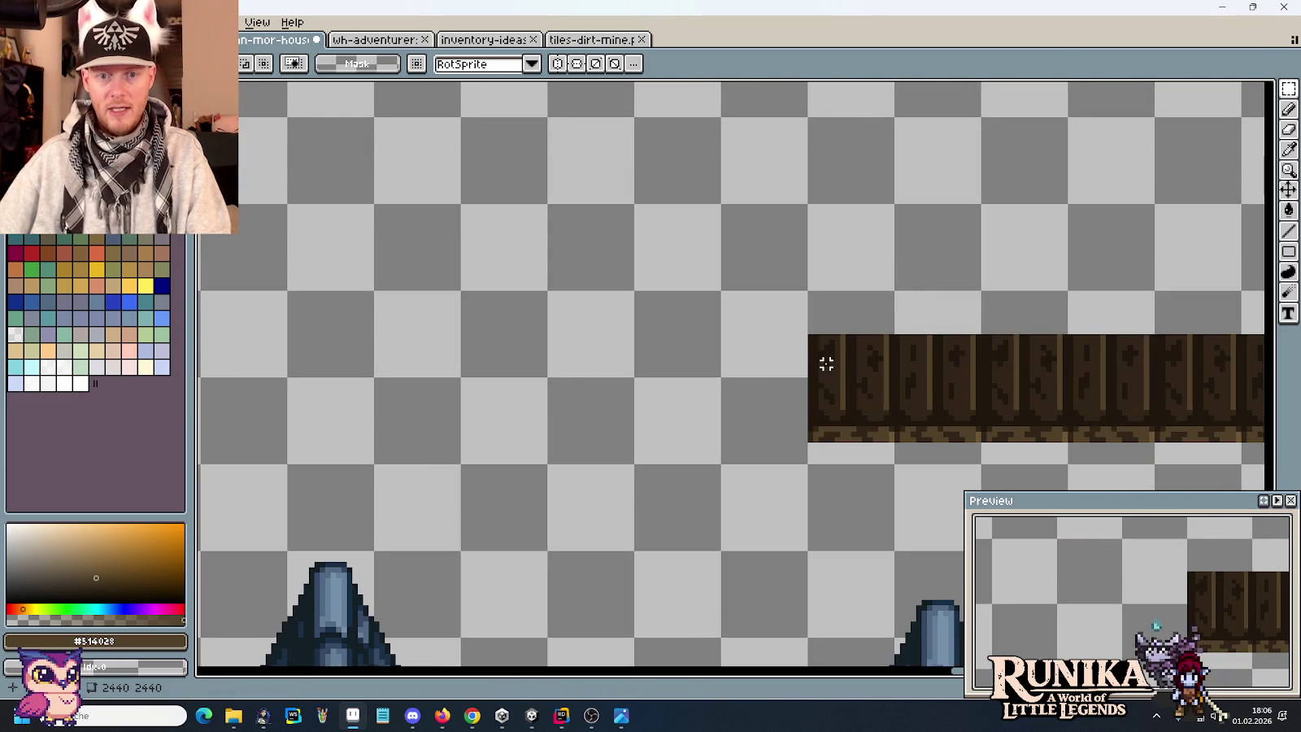
key(ctrl+v)
mouse_move(857, 355)
mouse_down()
mouse_move(688, 362)
mouse_move(691, 350)
mouse_up()
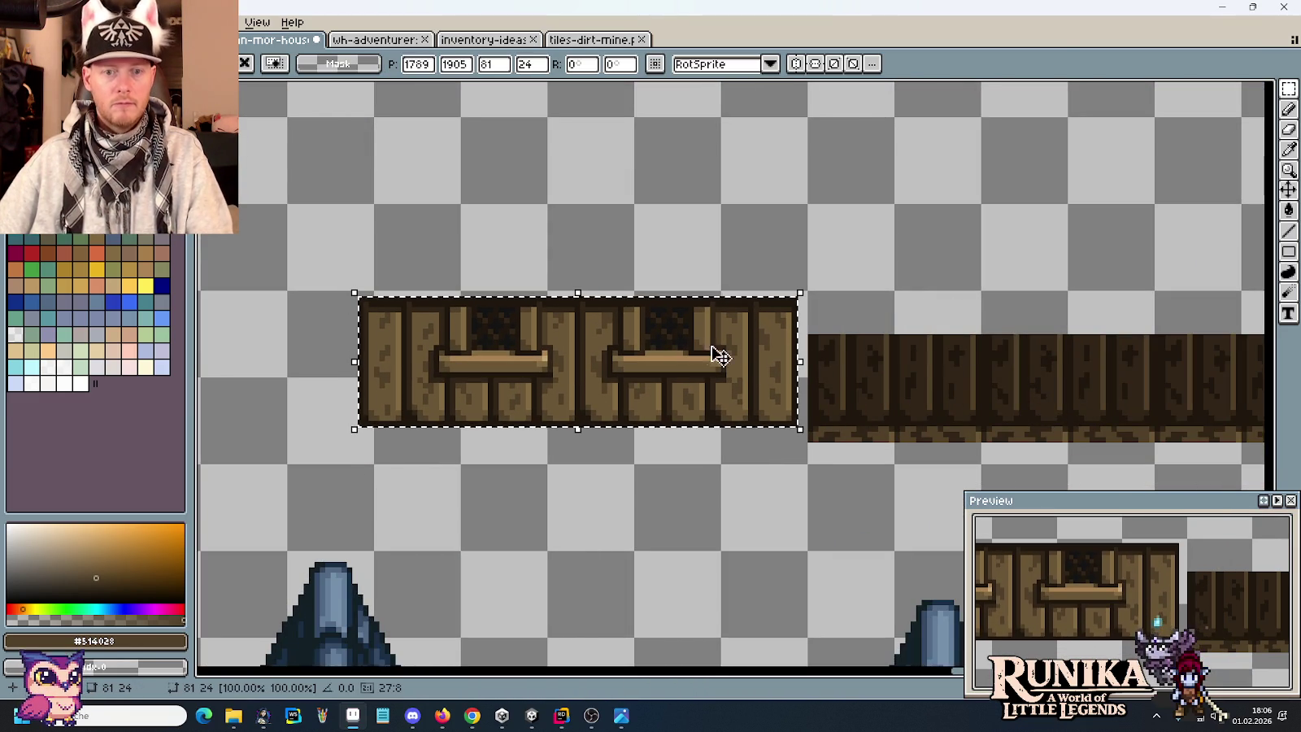
click(902, 374)
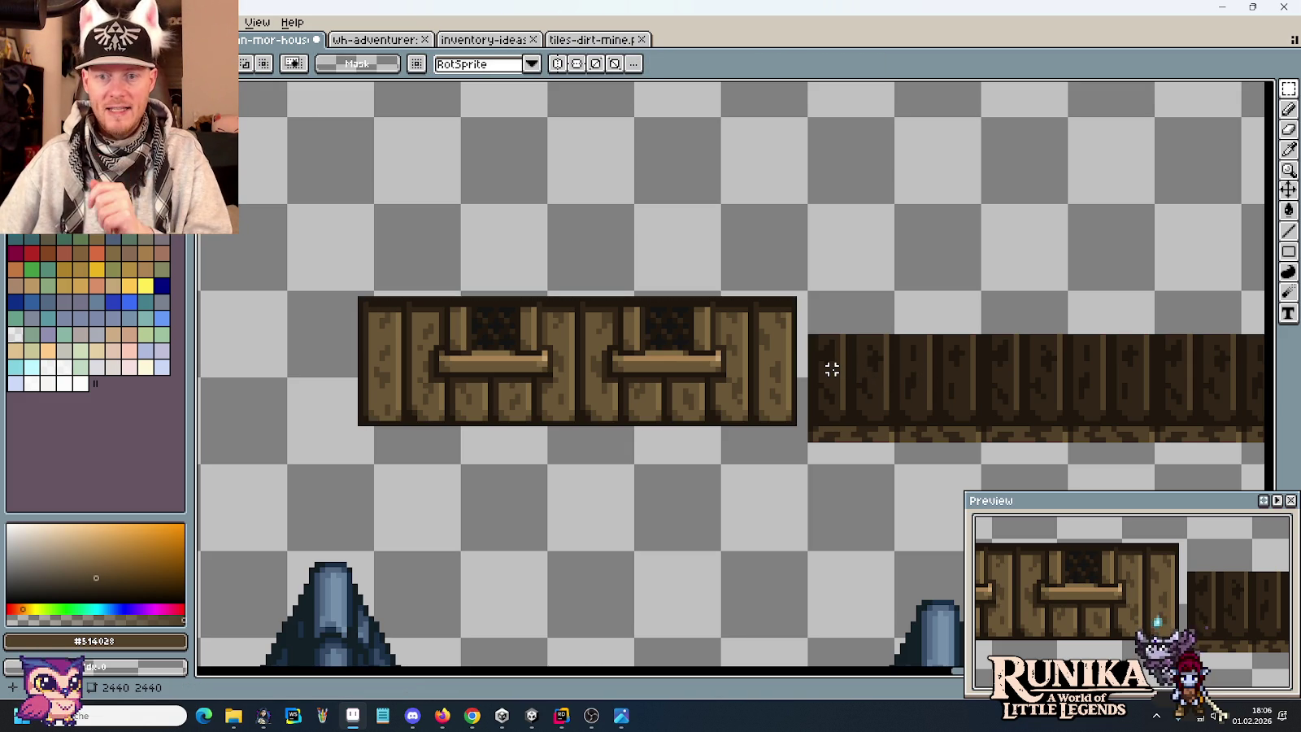
scroll(704, 332, up, 1)
scroll(704, 332, up, 3)
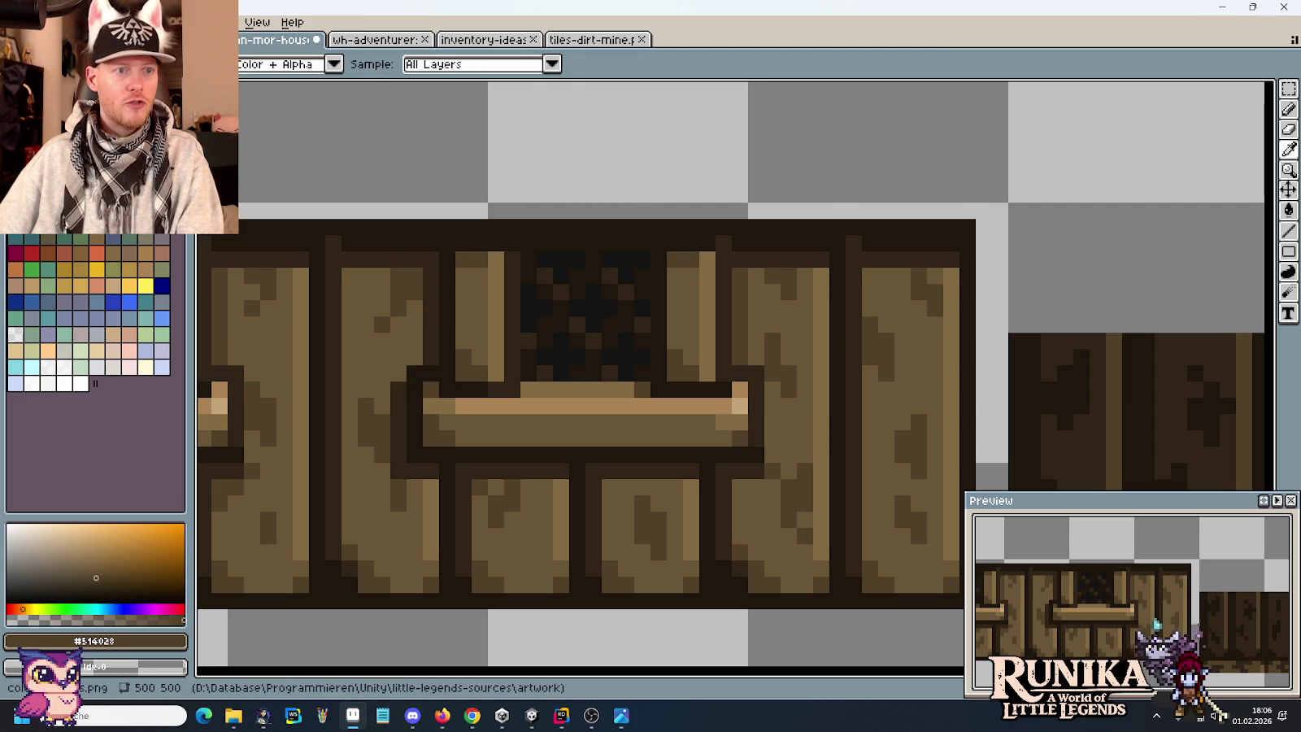
Show the palette reference sheet zoomed in on the Holz wood ramps, with the Pencil active.
key(ctrl+Tab)
scroll(583, 283, up, 3)
scroll(662, 282, up, 5)
scroll(662, 281, up, 1)
scroll(684, 299, up, 3)
scroll(684, 299, up, 1)
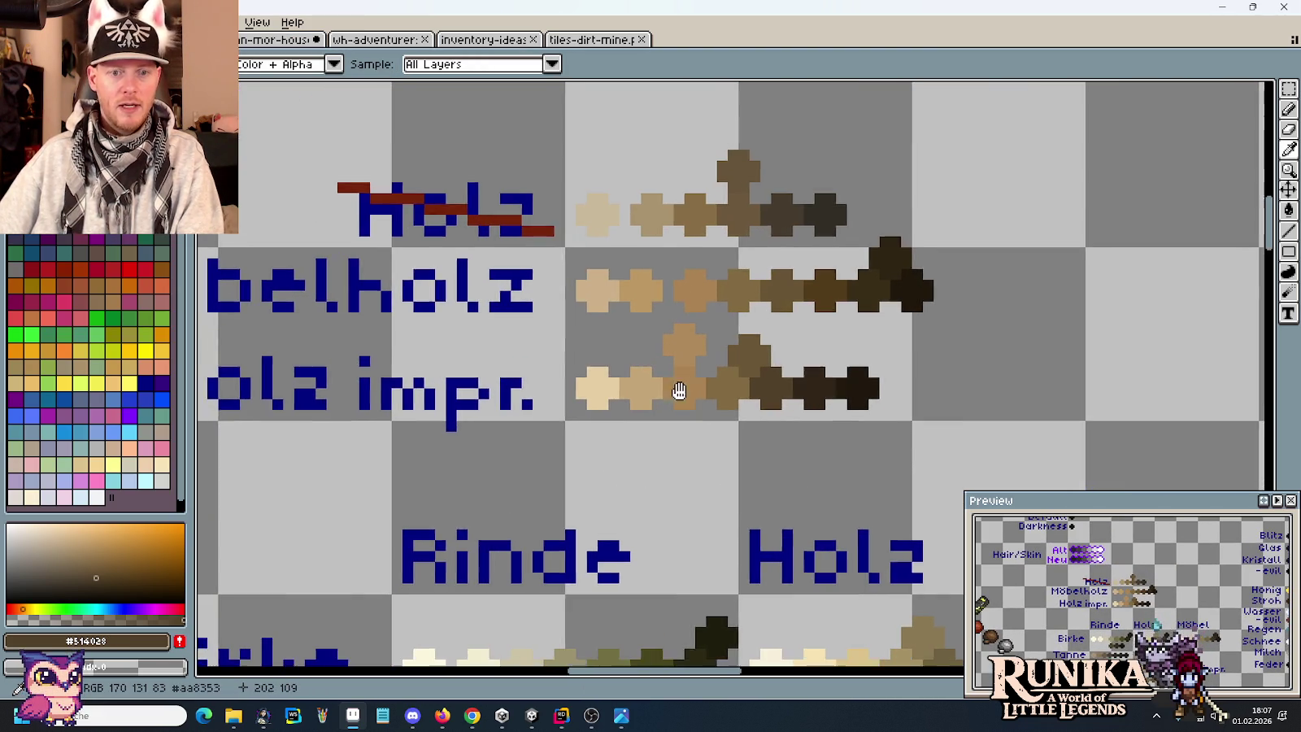
scroll(679, 376, up, 3)
key(b)
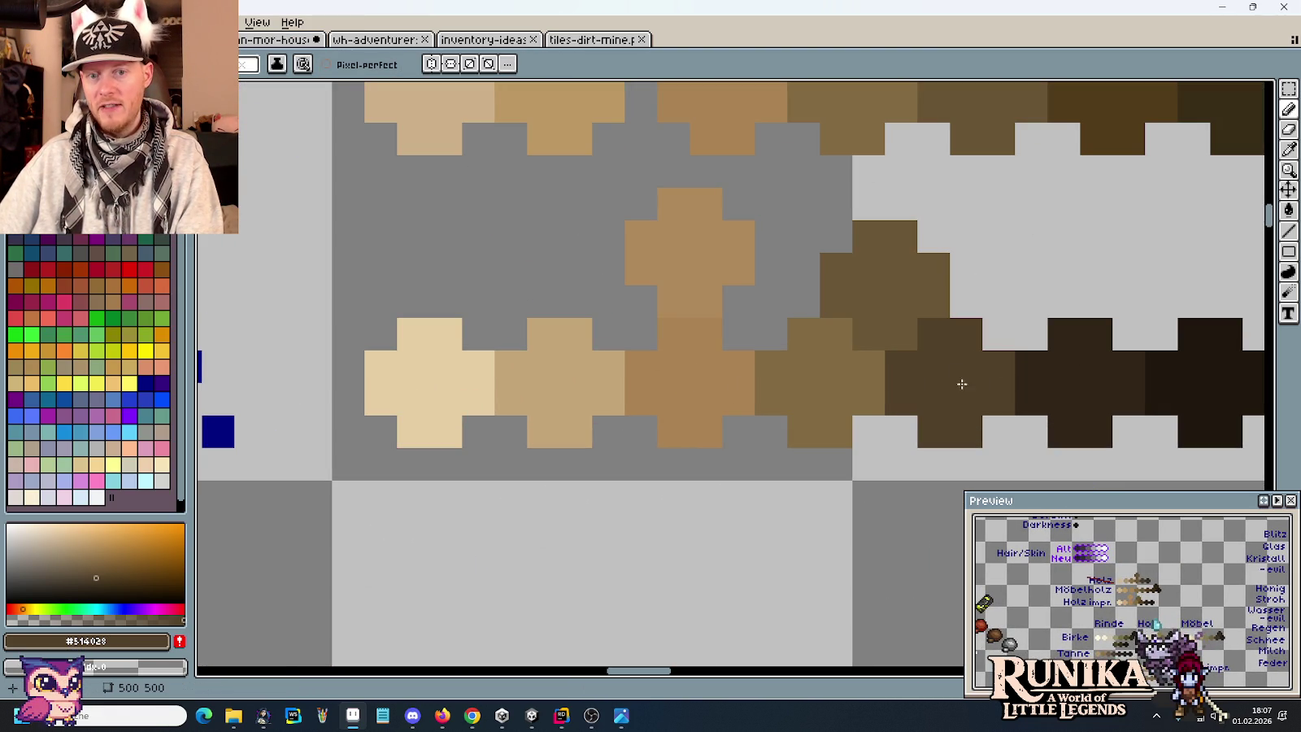
scroll(973, 352, up, 2)
scroll(959, 311, up, 2)
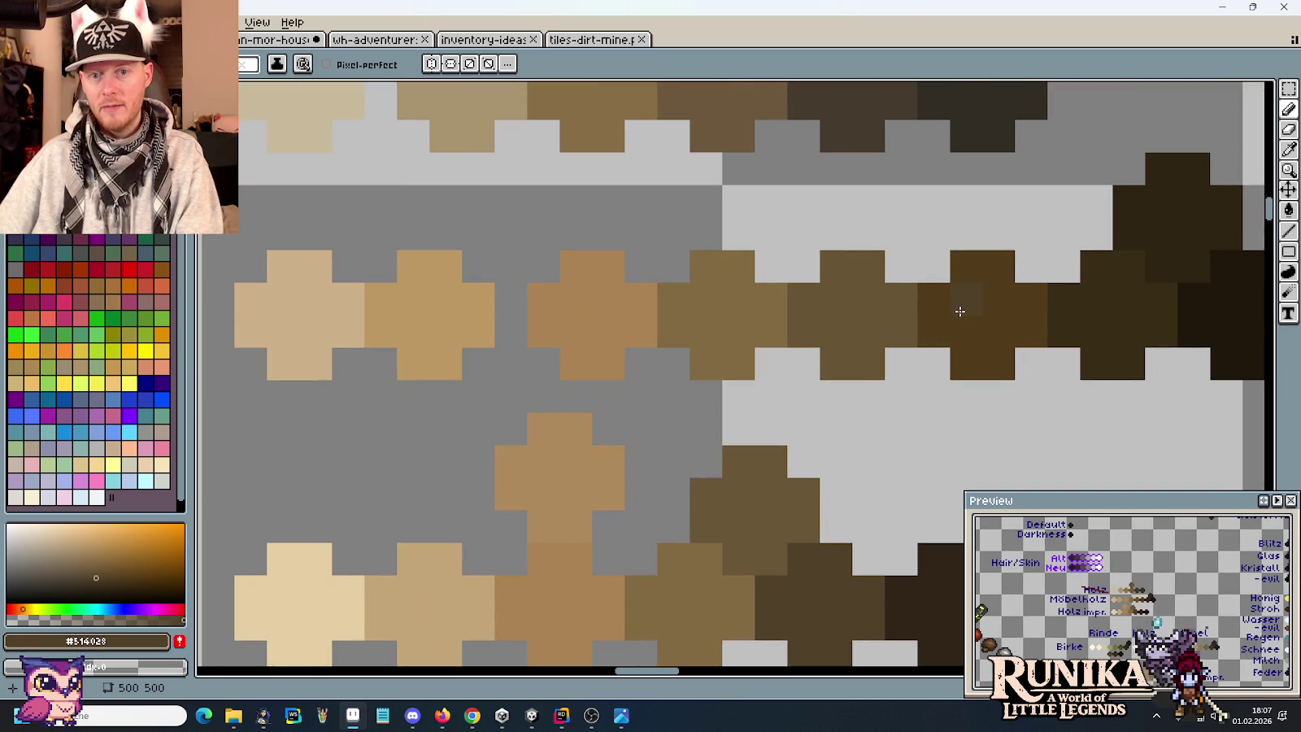
scroll(975, 337, up, 3)
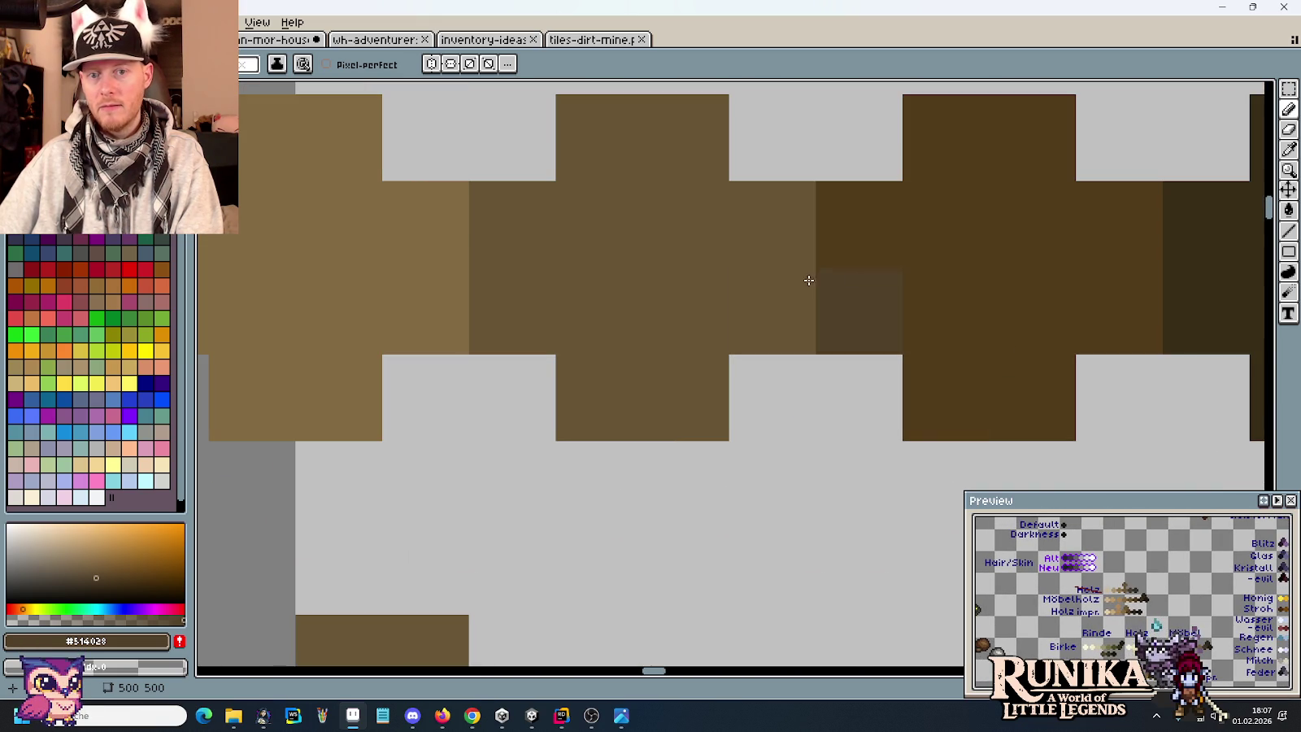
Copy the Holz impr. label and ramp above the windowed wall tile, then select that tile.
scroll(1223, 291, down, 4)
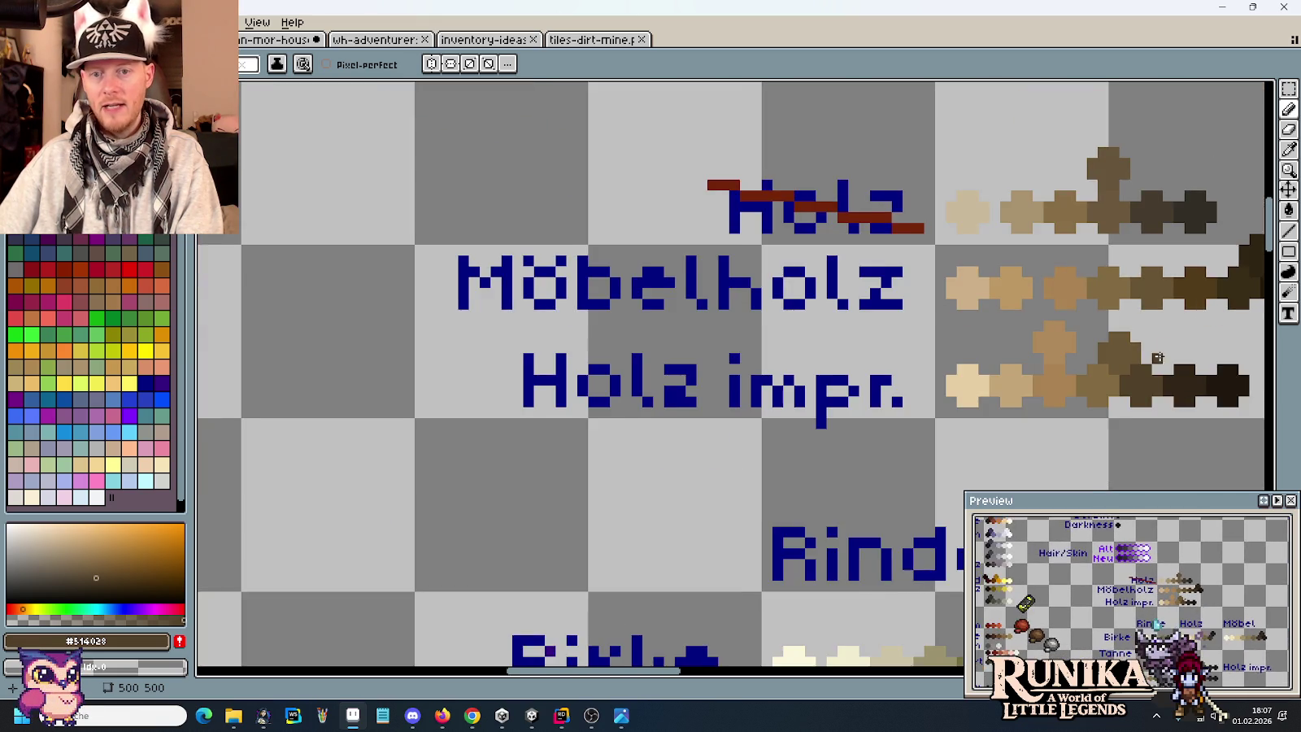
key(m)
drag(1096, 381, 255, 266)
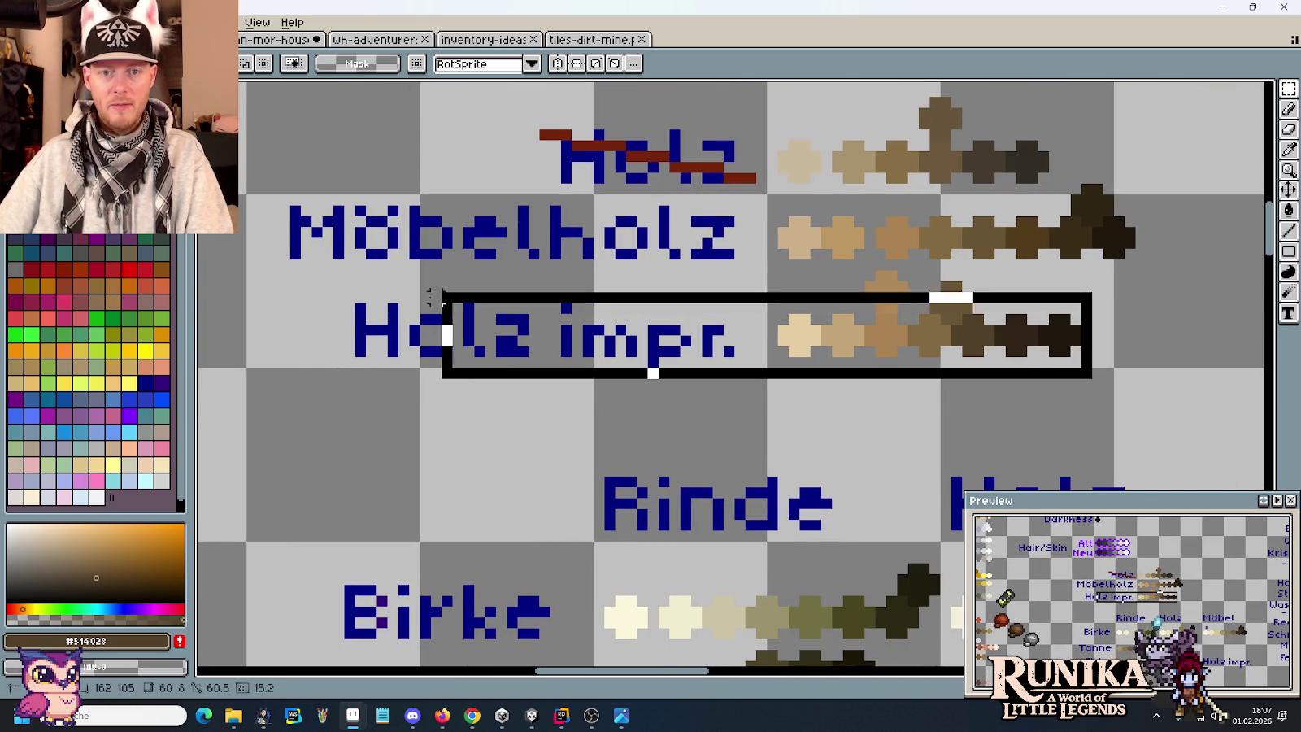
key(ctrl+shift+Tab)
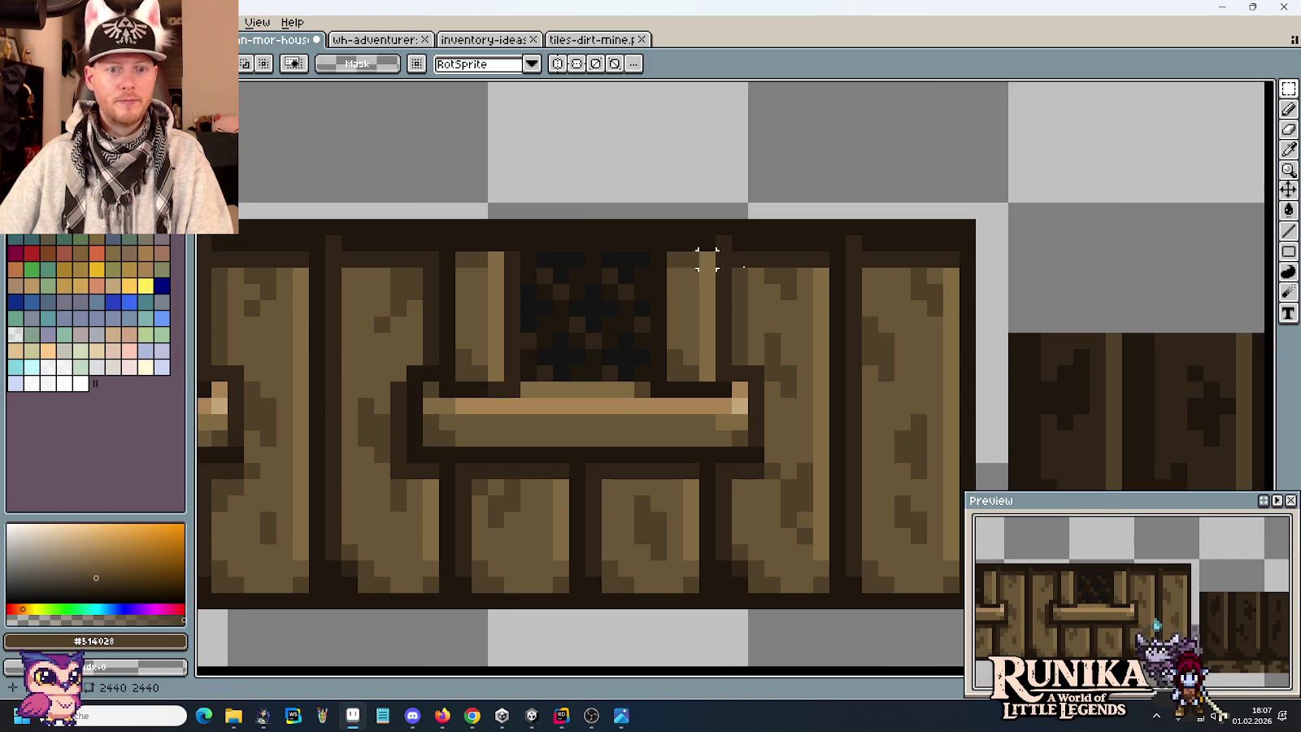
scroll(820, 291, down, 2)
key(ctrl+v)
mouse_move(855, 373)
mouse_down()
mouse_move(769, 280)
mouse_move(747, 287)
mouse_up()
drag(869, 503, 866, 451)
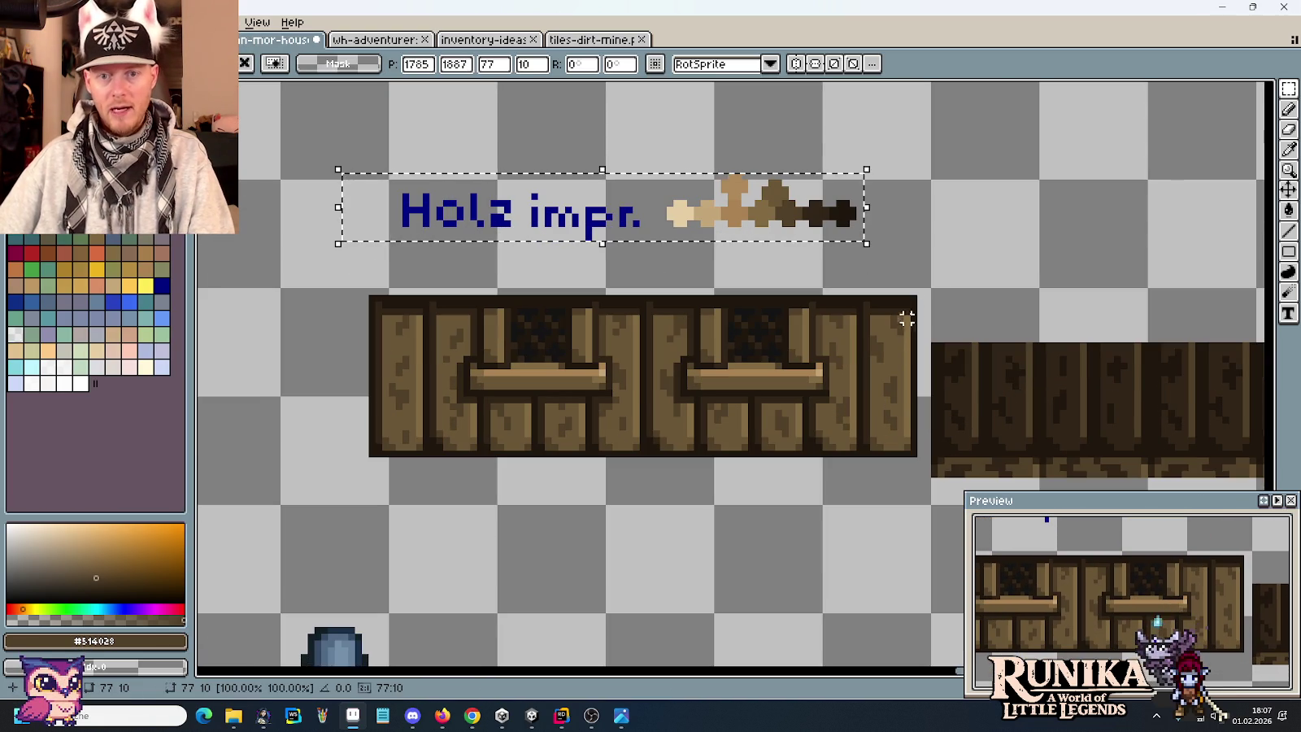
drag(915, 286, 354, 488)
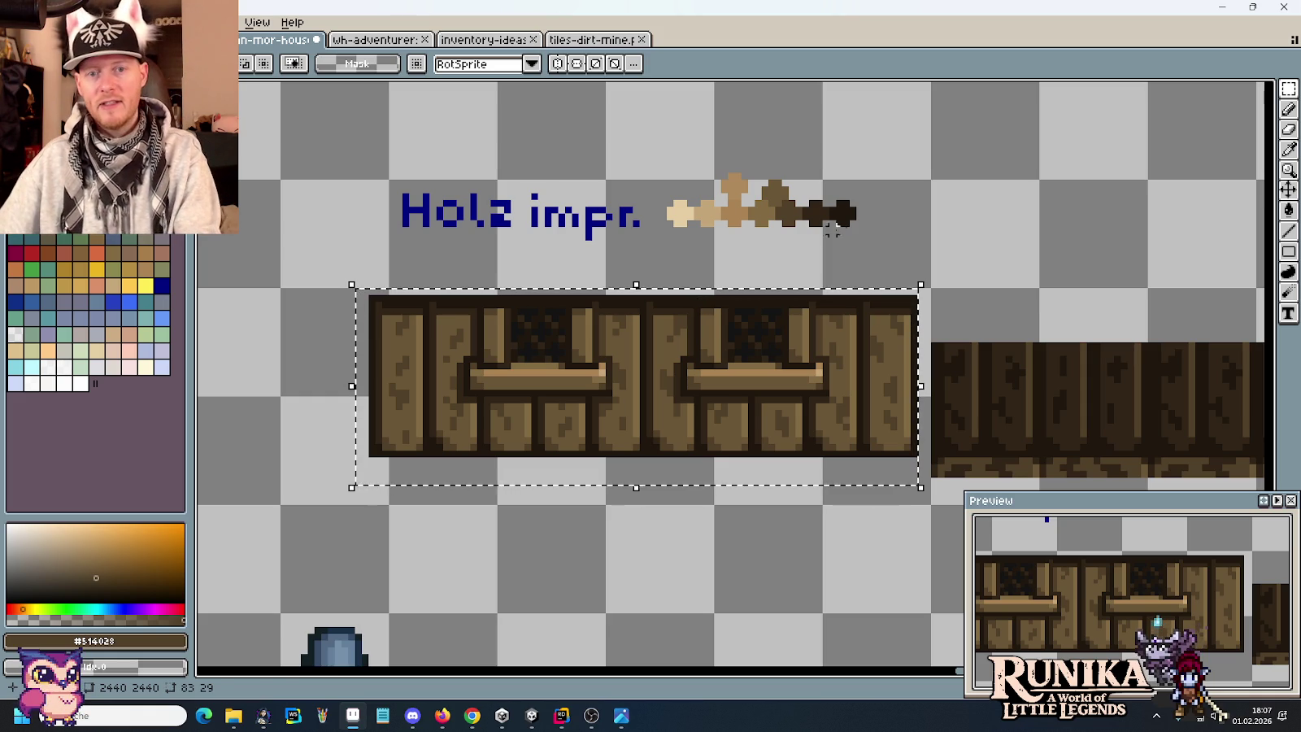
Sample Holz impr. browns #6a5636, #514028 and #826a42, with the darkest as secondary colour.
key(i)
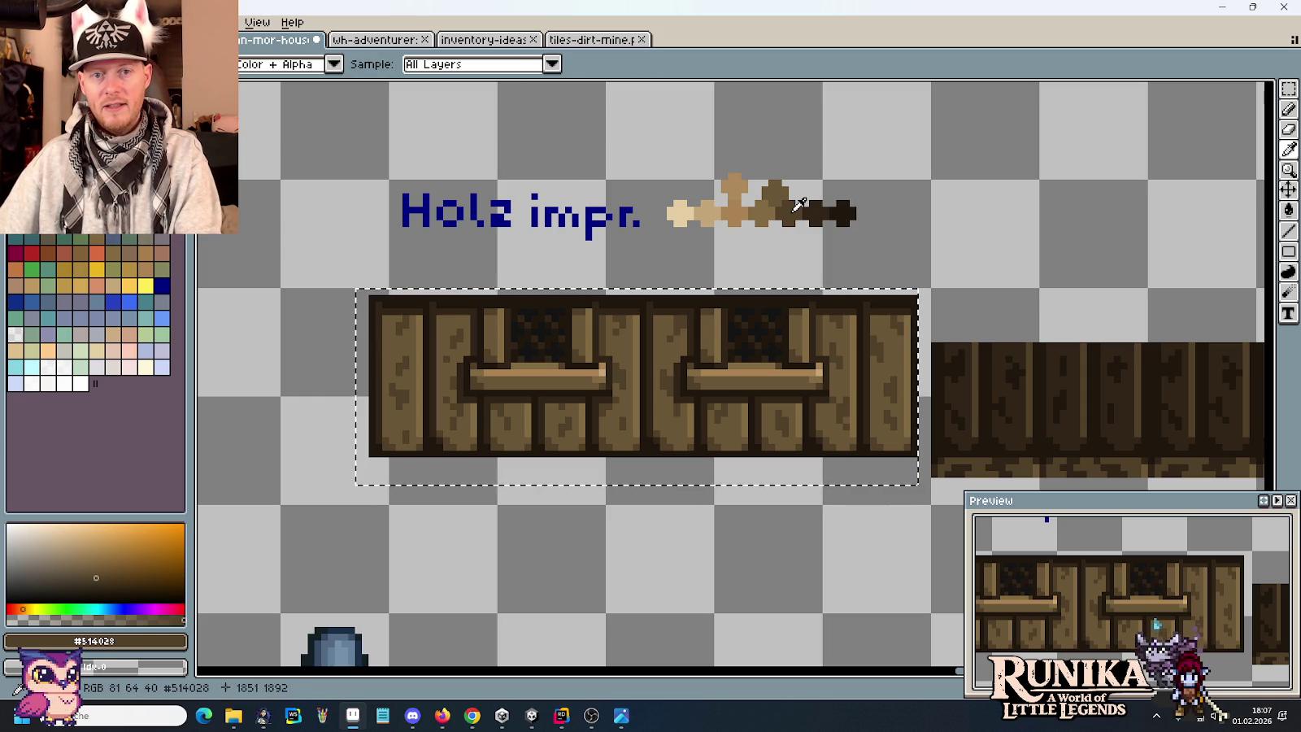
click(783, 190)
scroll(829, 334, up, 3)
key(b)
drag(829, 331, 833, 504)
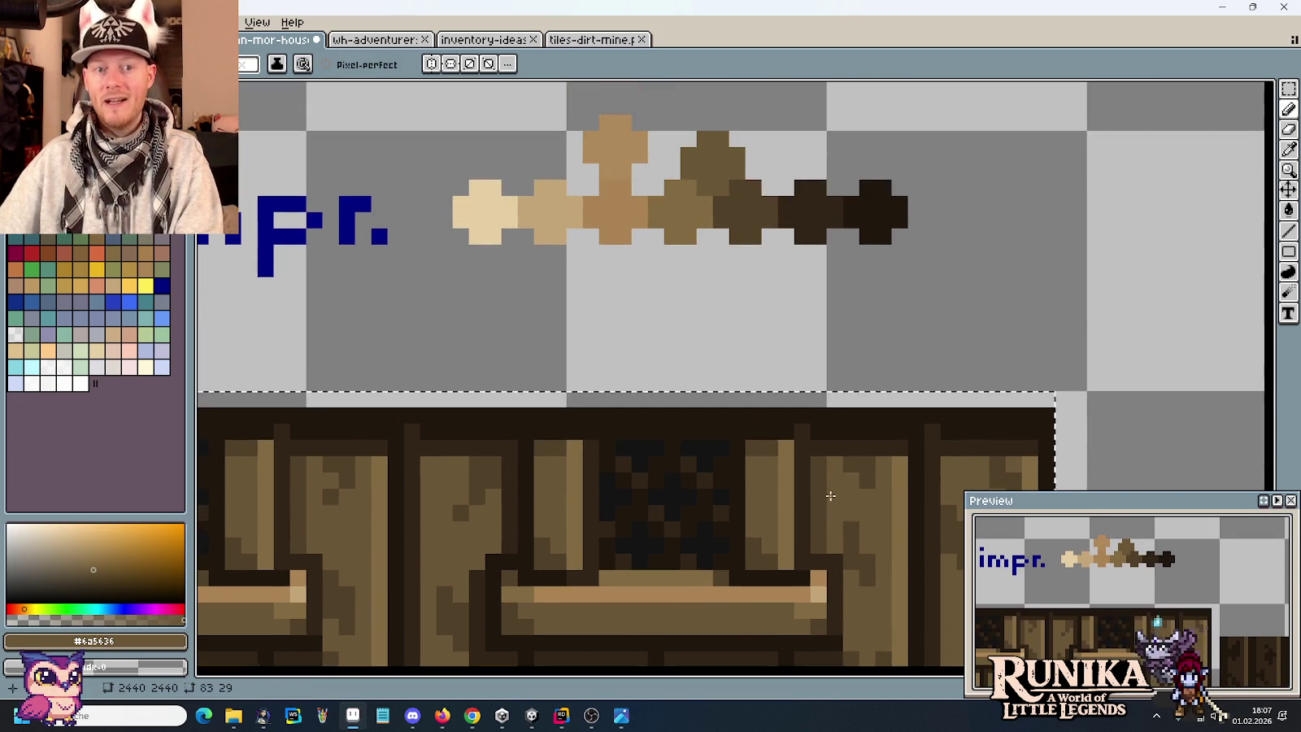
alt+click(737, 203)
alt+click(674, 203)
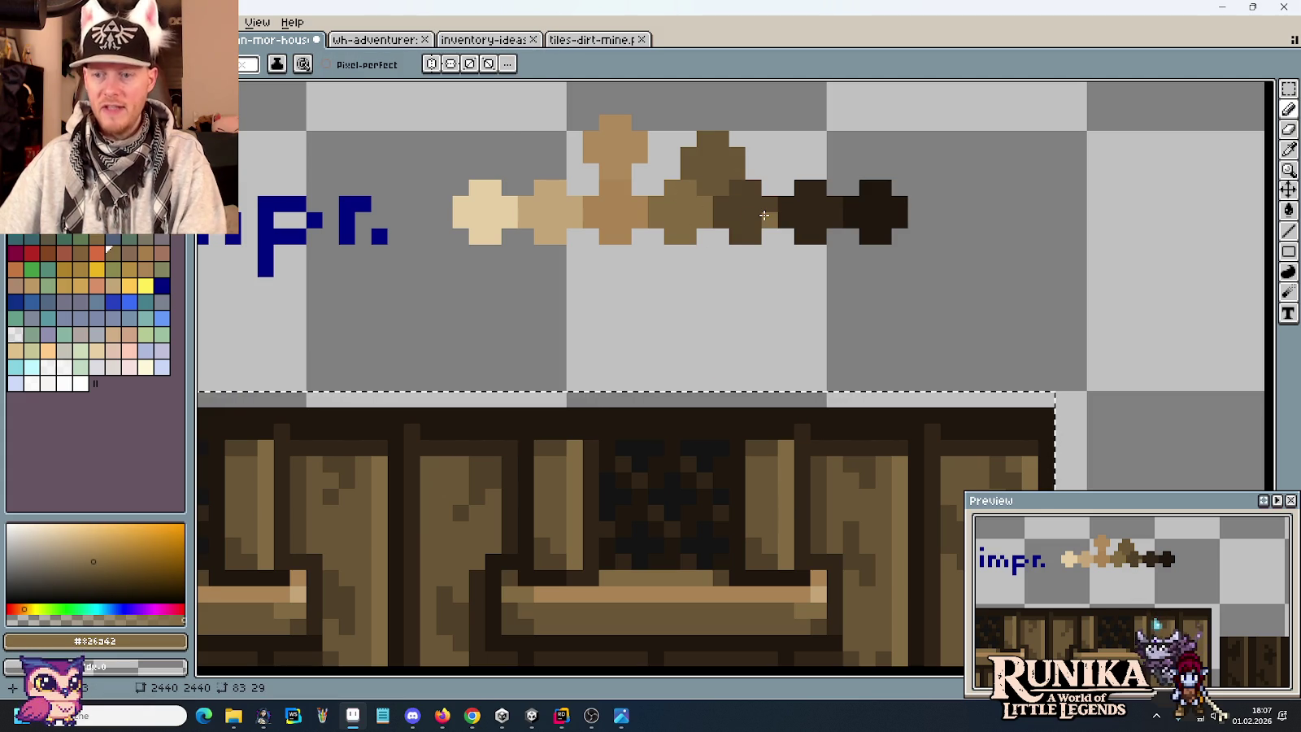
scroll(764, 214, down, 4)
scroll(781, 228, down, 1)
scroll(805, 245, up, 1)
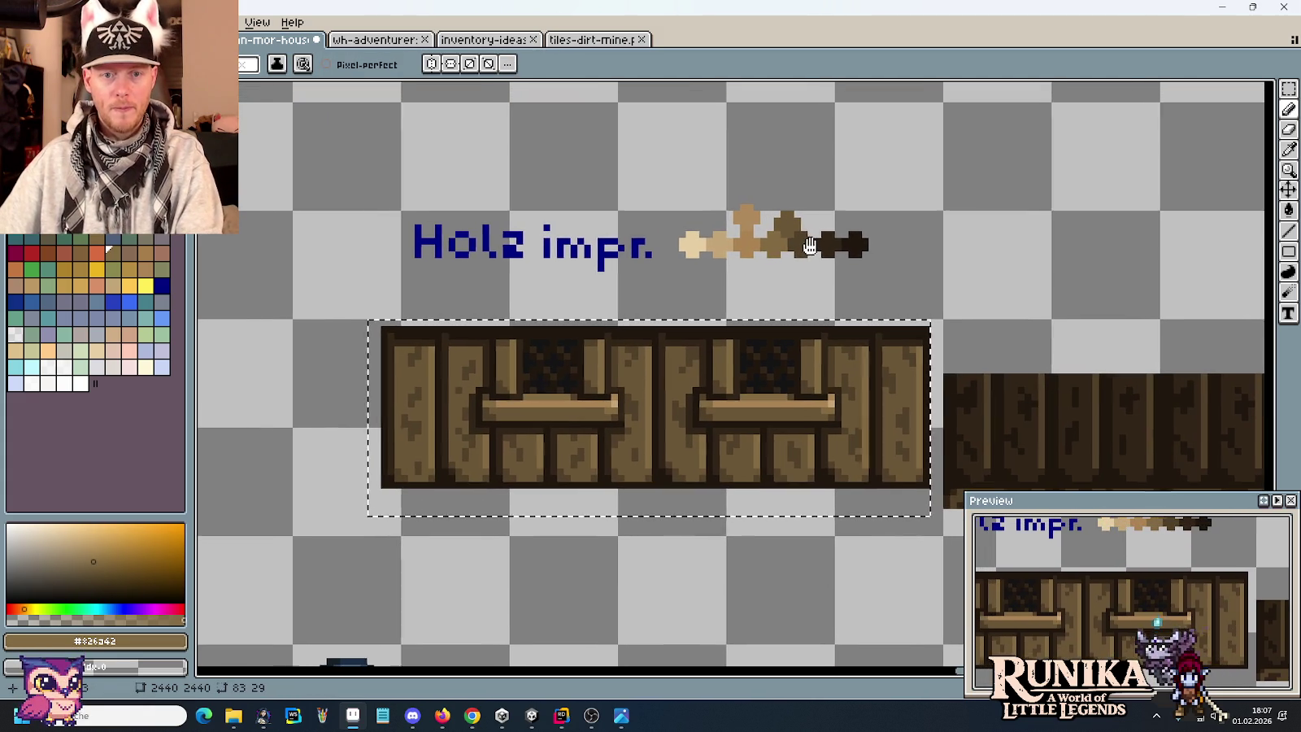
drag(806, 245, 811, 245)
alt+click(804, 241)
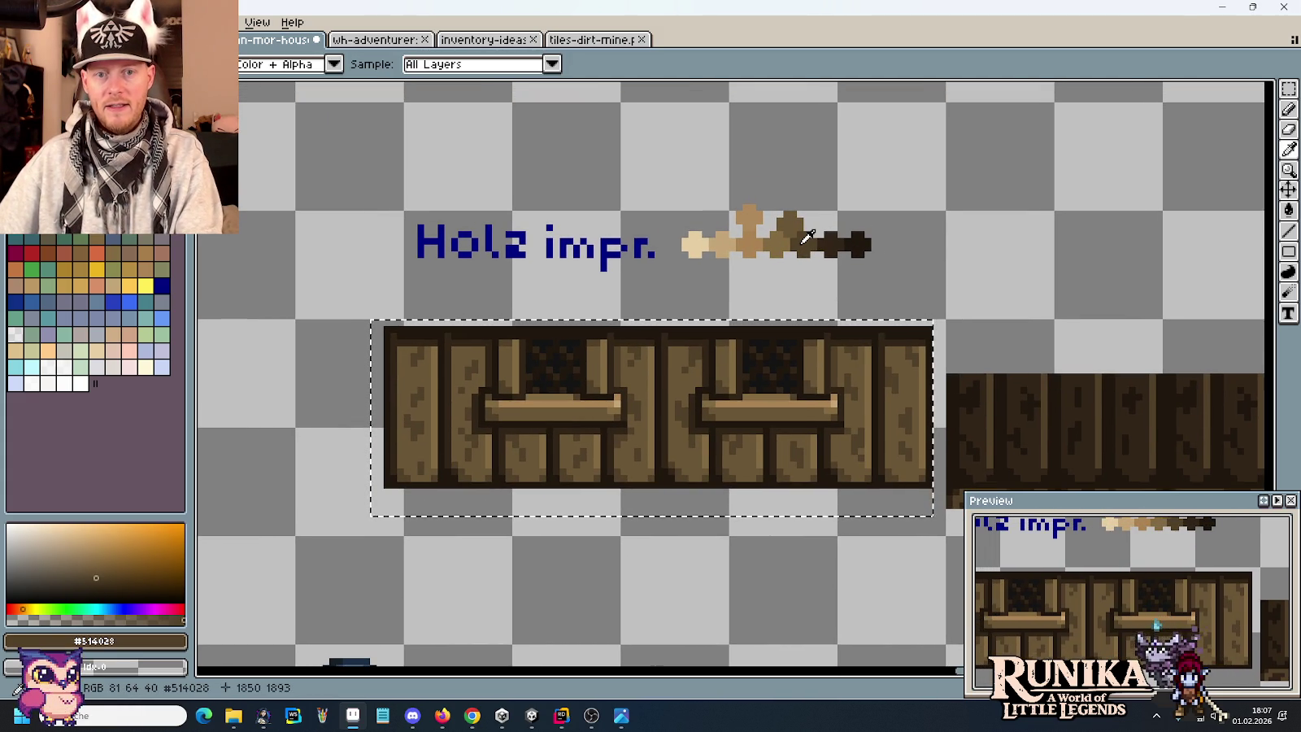
alt+right_click(858, 242)
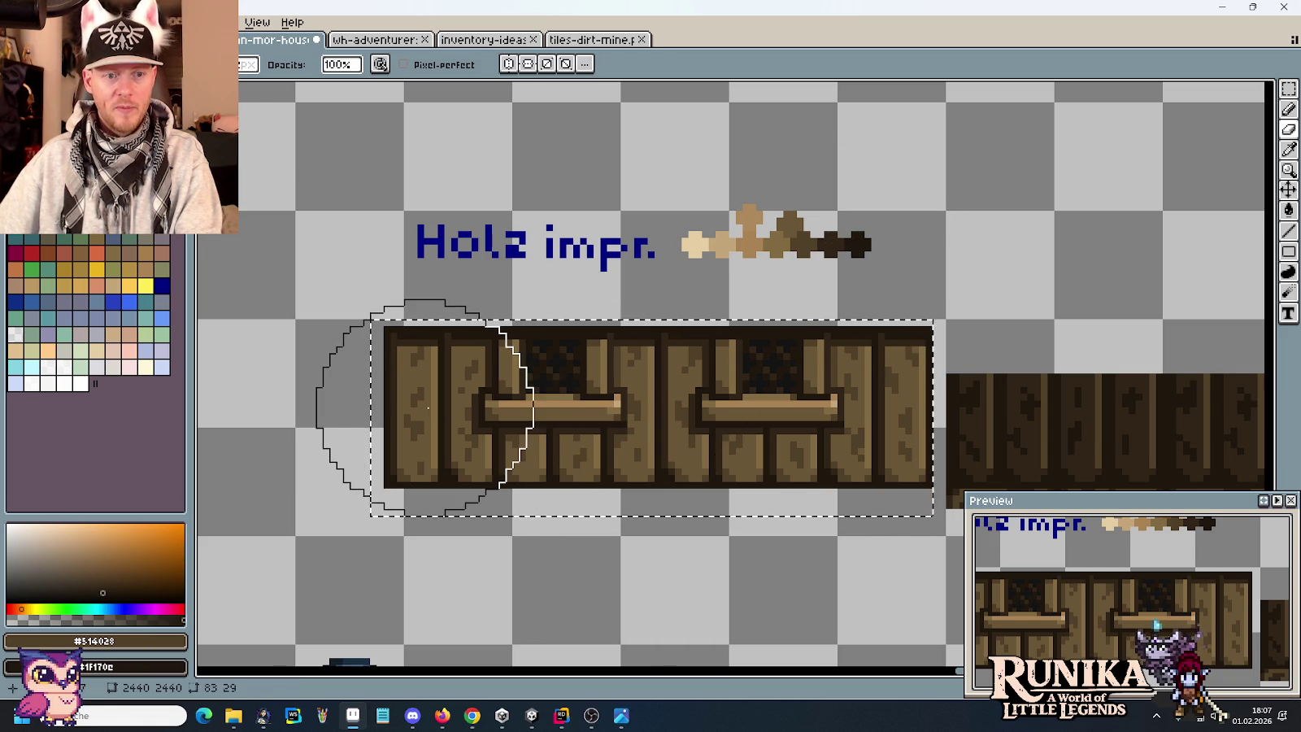
Brush dark knot texture and #6a5636 shading across the wall tile, then set lighter colour pairs.
drag(425, 407, 845, 406)
key(alt)
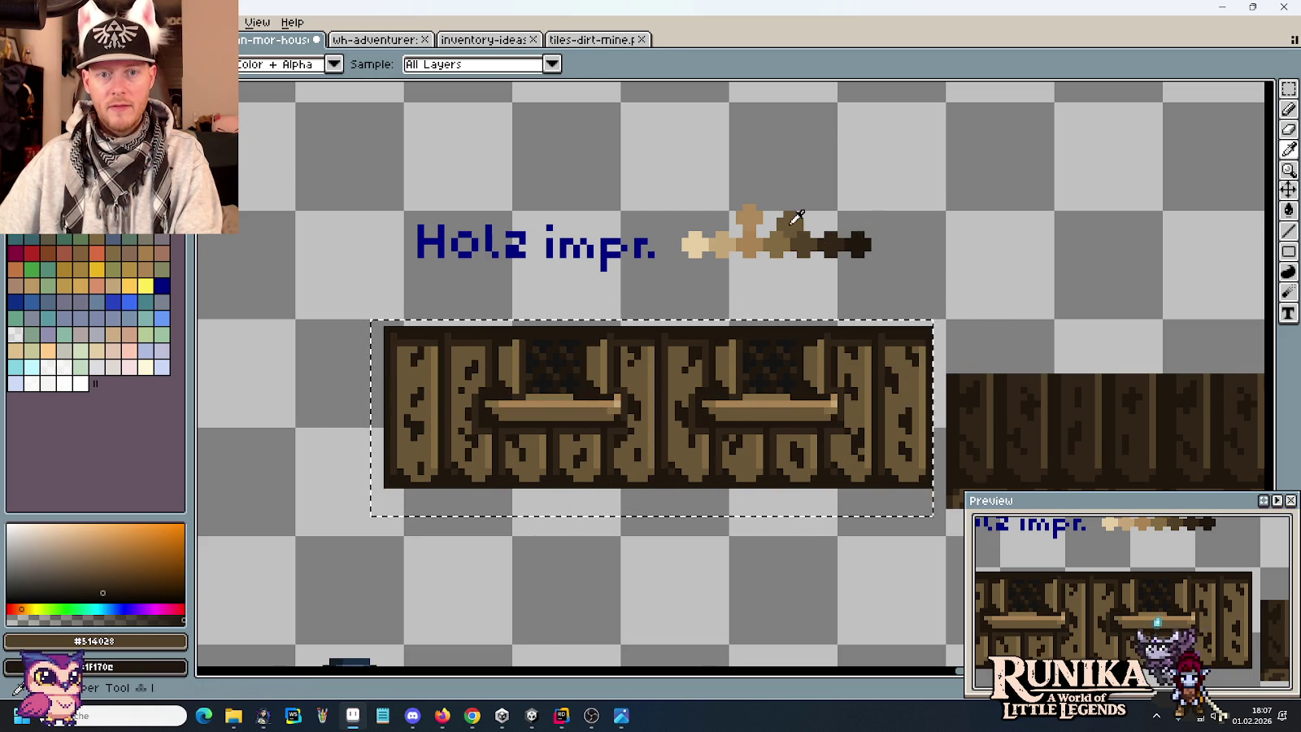
alt+click(792, 220)
drag(406, 406, 871, 415)
alt+click(776, 243)
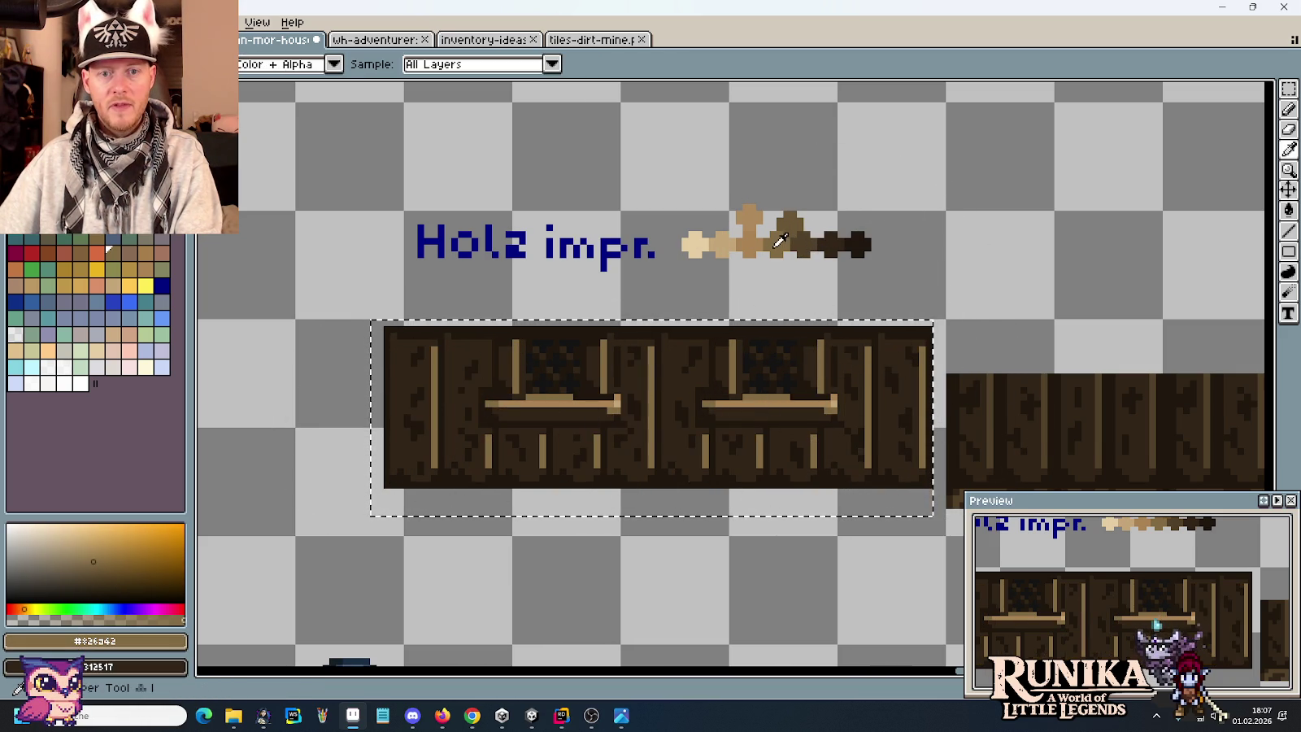
alt+right_click(813, 237)
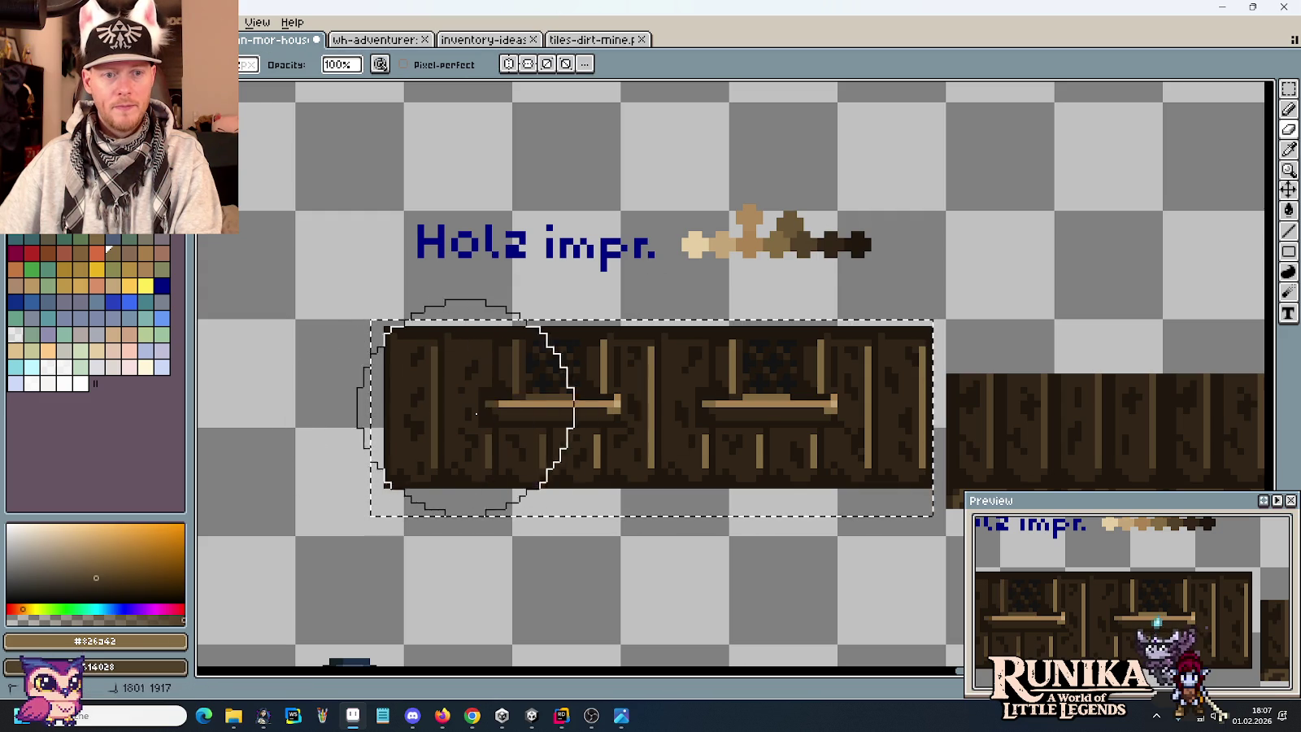
alt+click(751, 243)
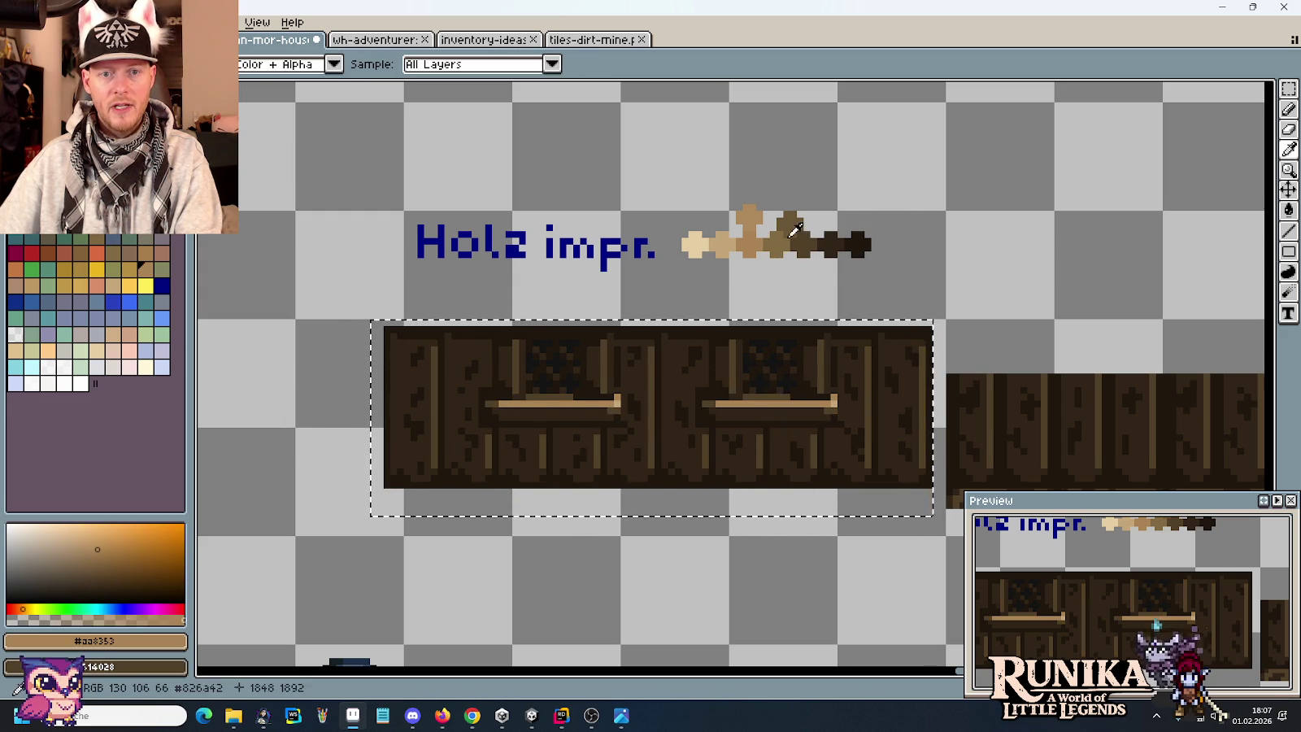
alt+right_click(790, 231)
Darken the bright pixel at the window sill's end with #826a42.
key(alt)
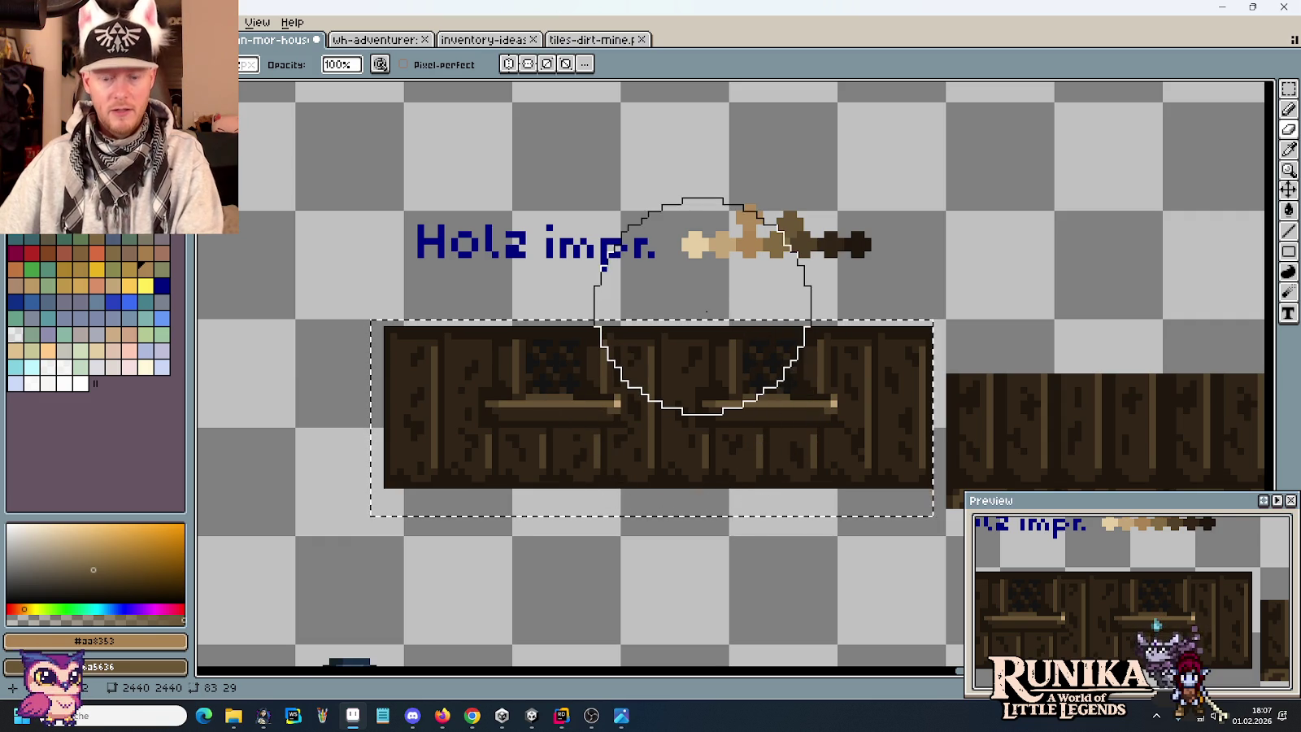
key(b)
scroll(622, 388, up, 3)
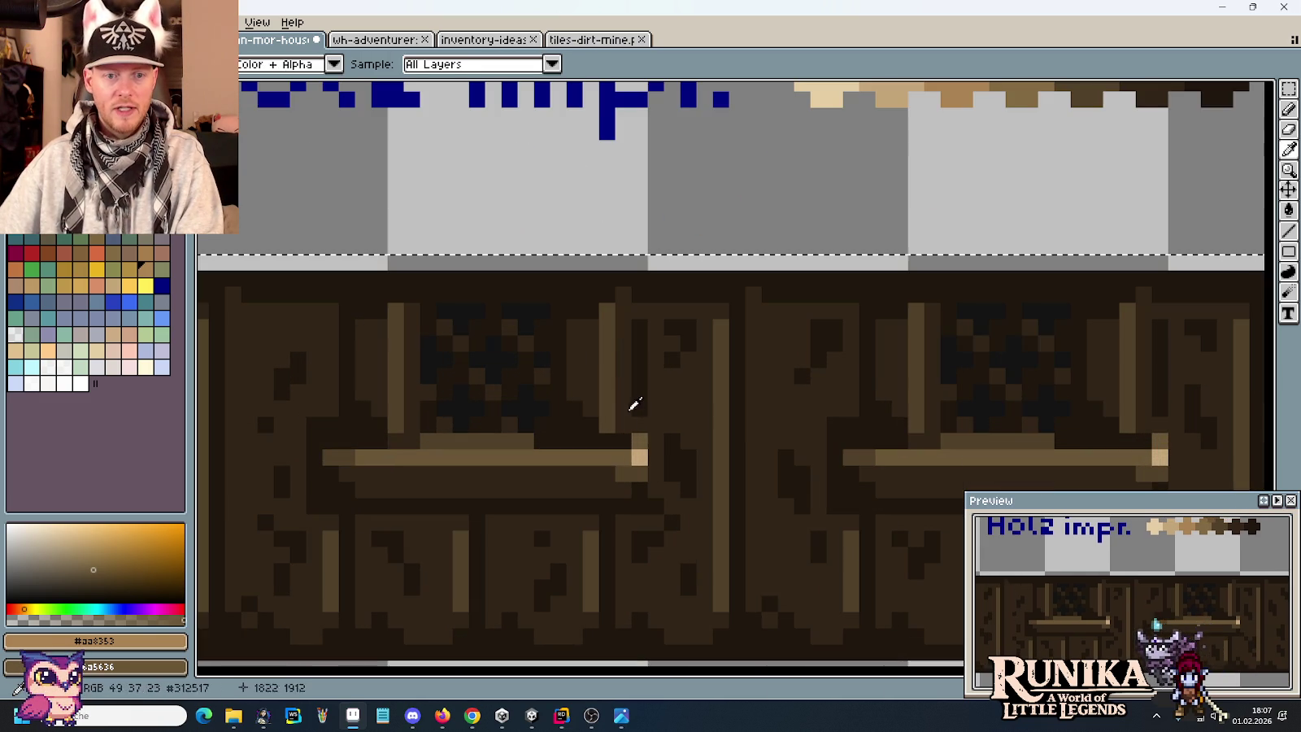
alt+click(890, 97)
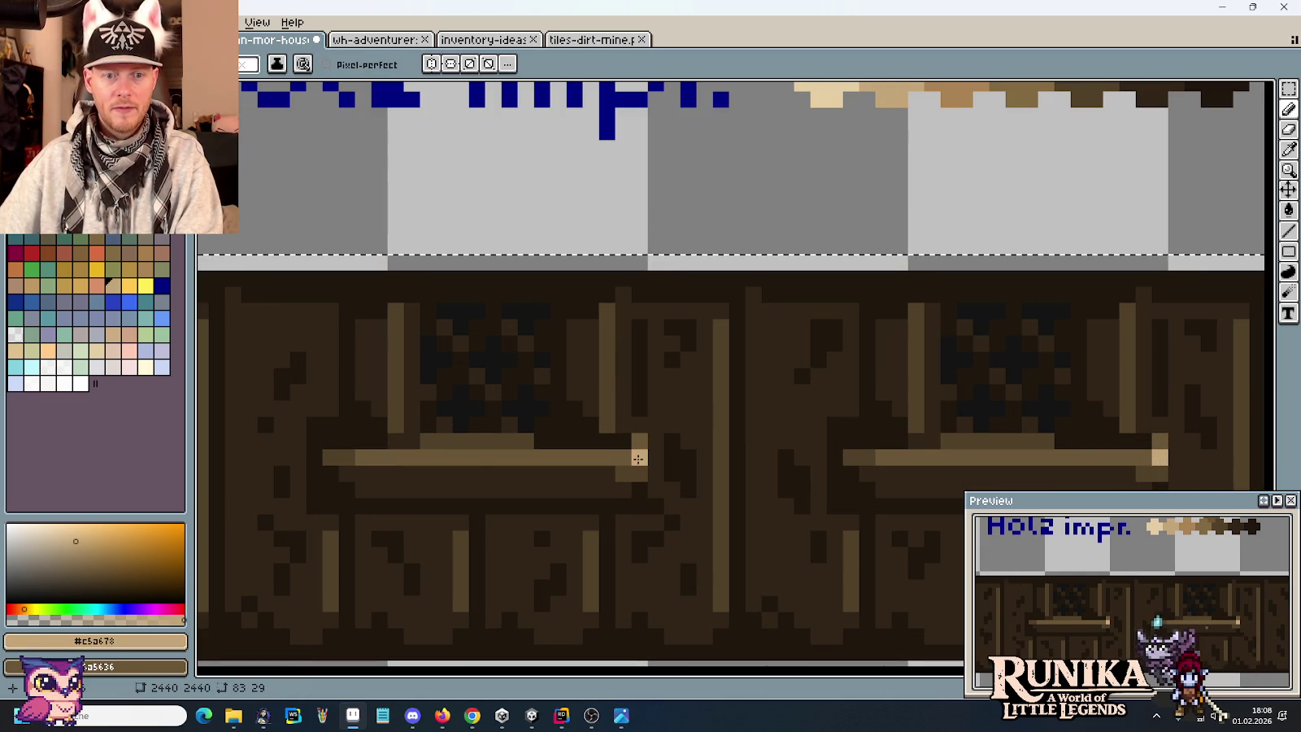
scroll(754, 292, up, 5)
alt+click(885, 261)
scroll(560, 537, down, 5)
click(530, 431)
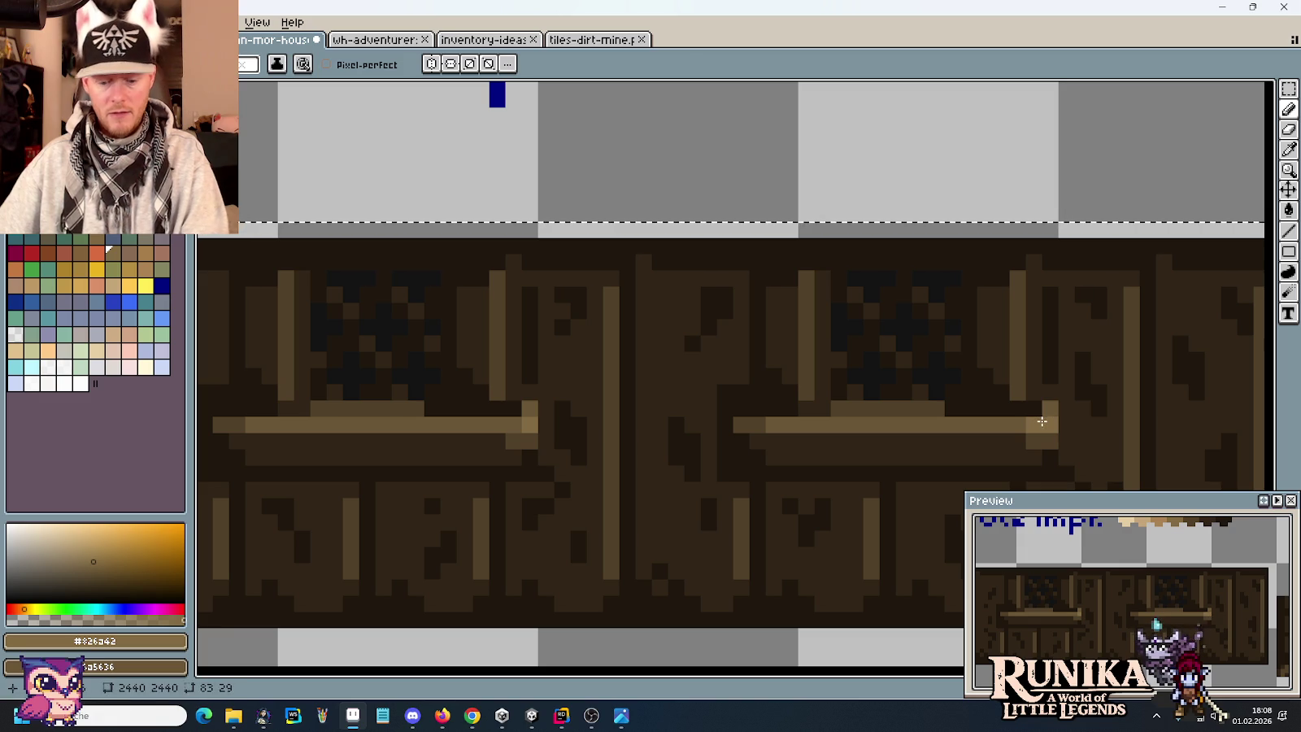
scroll(706, 472, down, 3)
scroll(719, 489, down, 1)
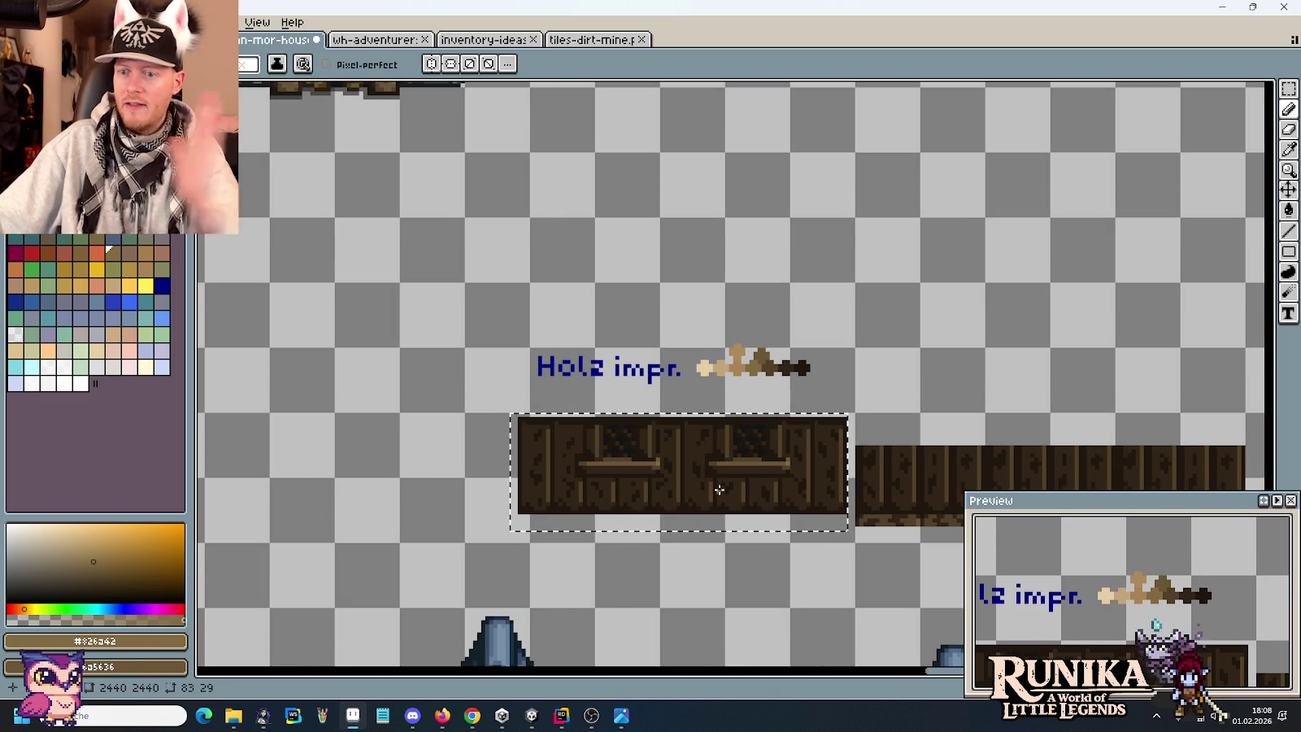
Delete the pasted Holz impr. colour ramp from the house sprite.
key(m)
drag(453, 293, 860, 397)
key(Delete)
drag(935, 427, 692, 332)
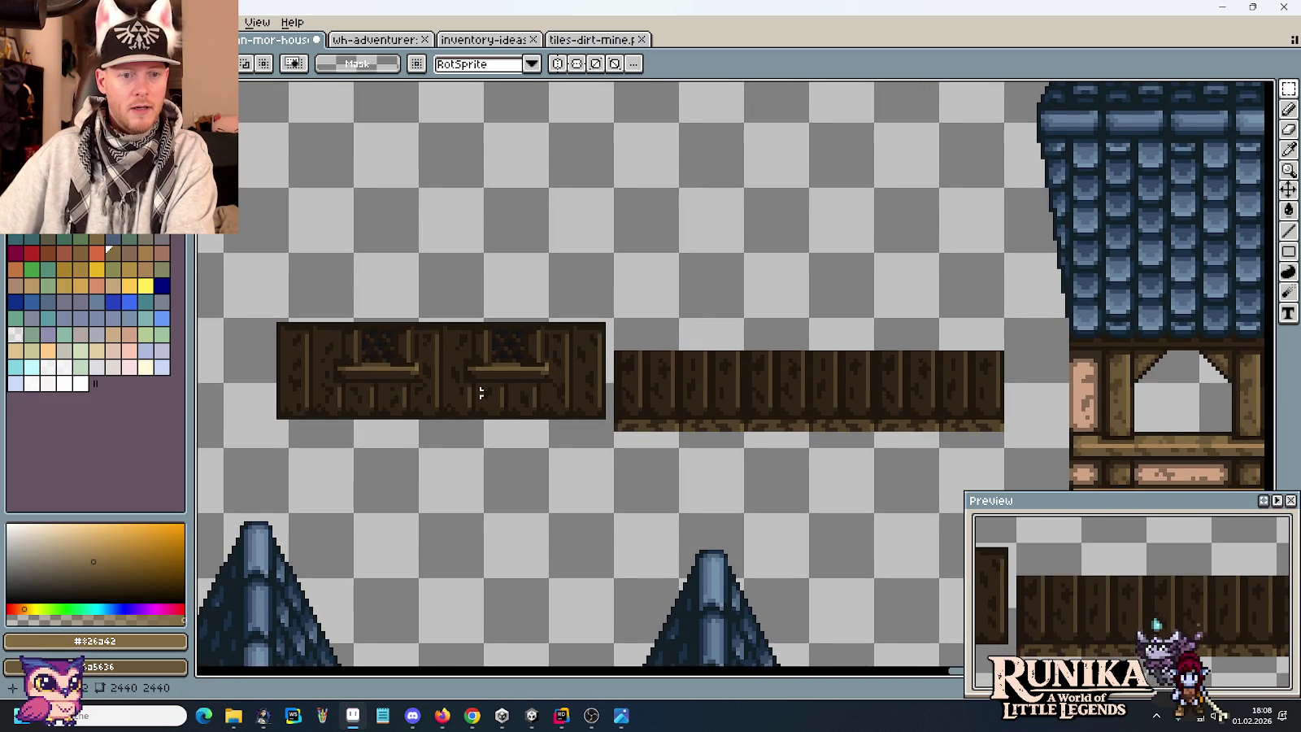
Draw darkest-brown pencil lines beneath both window sills of the wall tile.
scroll(384, 416, up, 1)
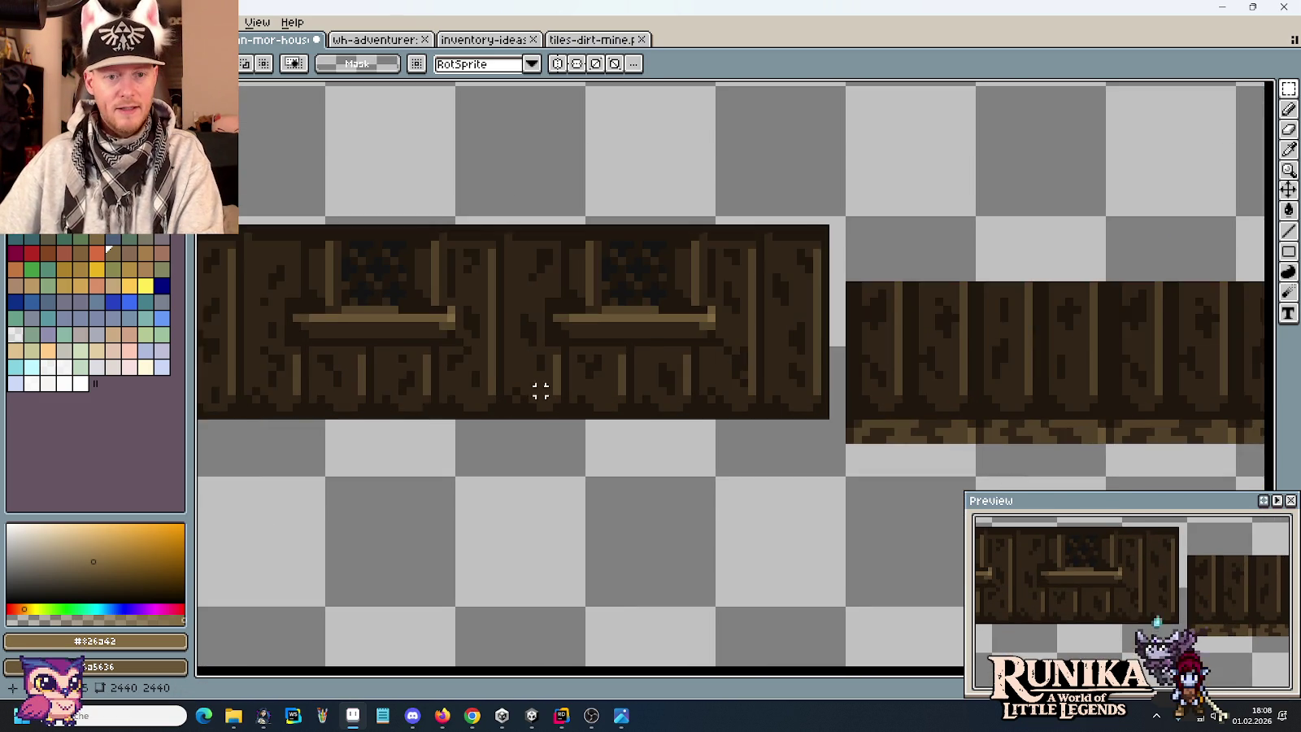
scroll(522, 389, up, 1)
key(b)
alt+click(717, 304)
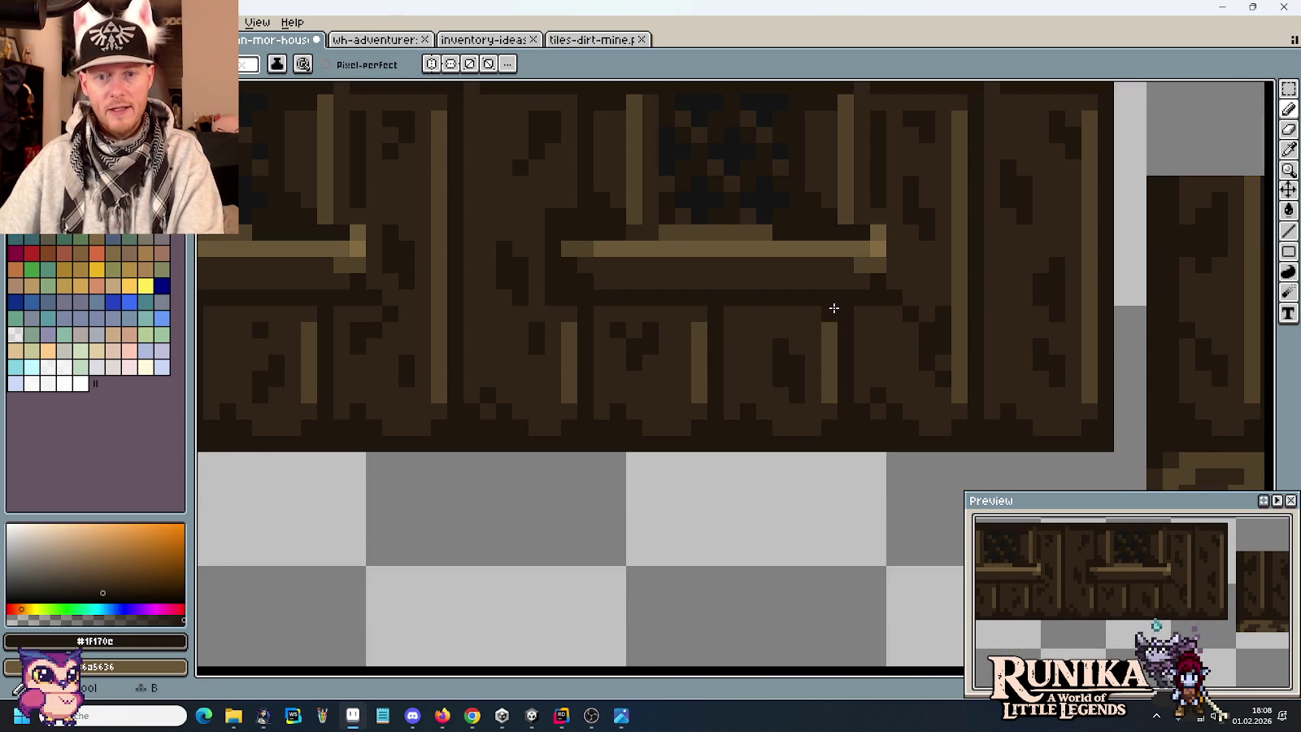
drag(873, 310, 537, 287)
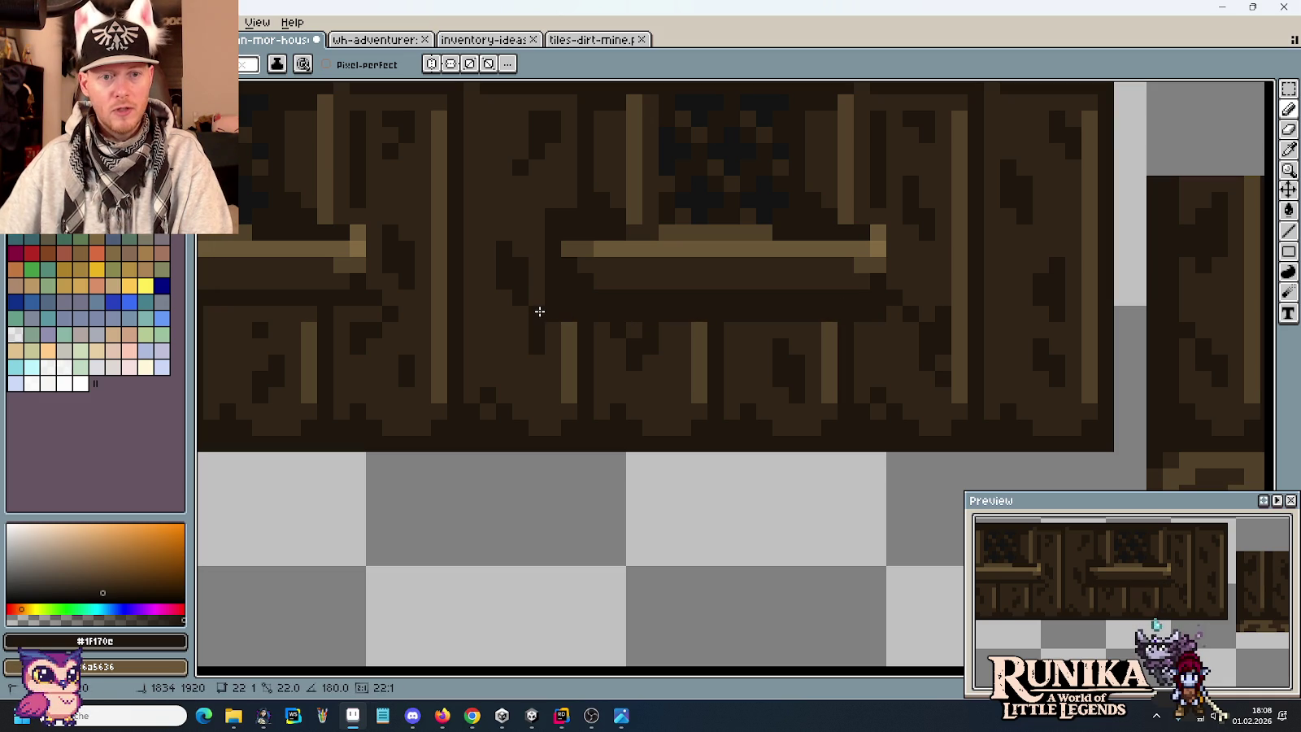
drag(537, 233, 620, 286)
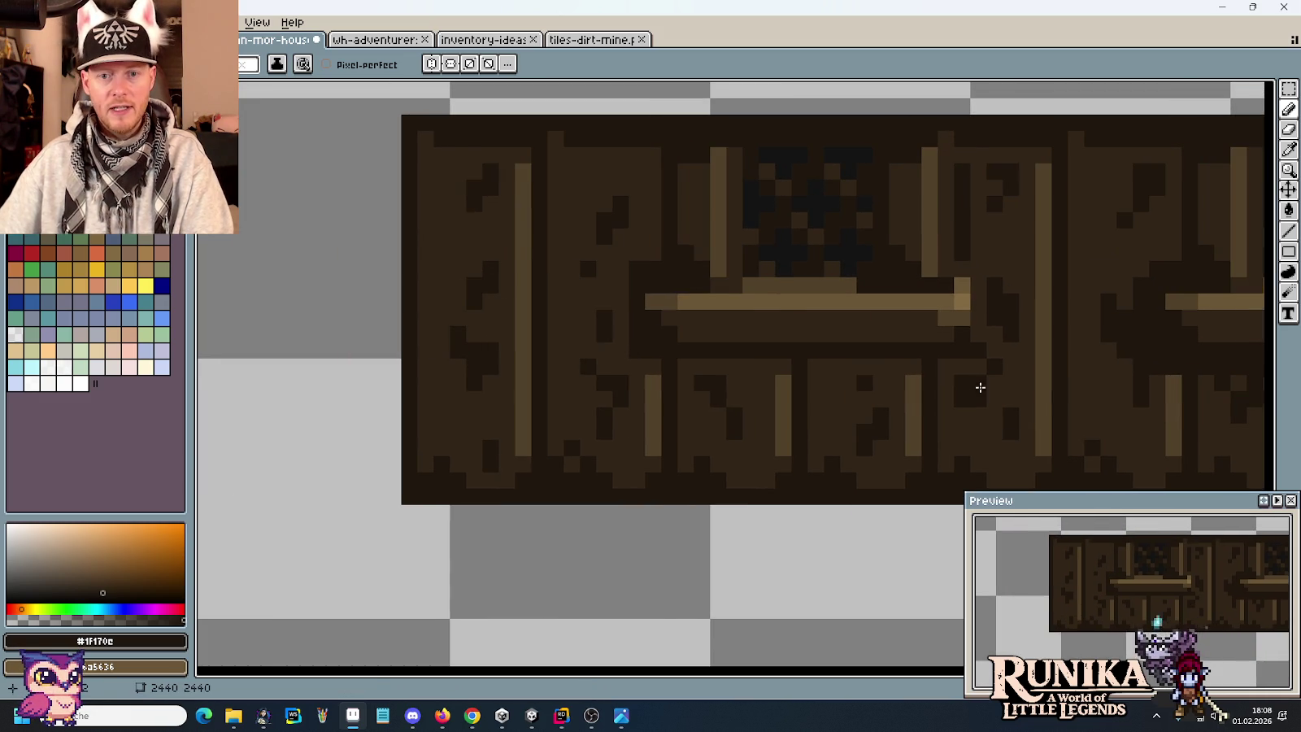
drag(955, 366, 637, 367)
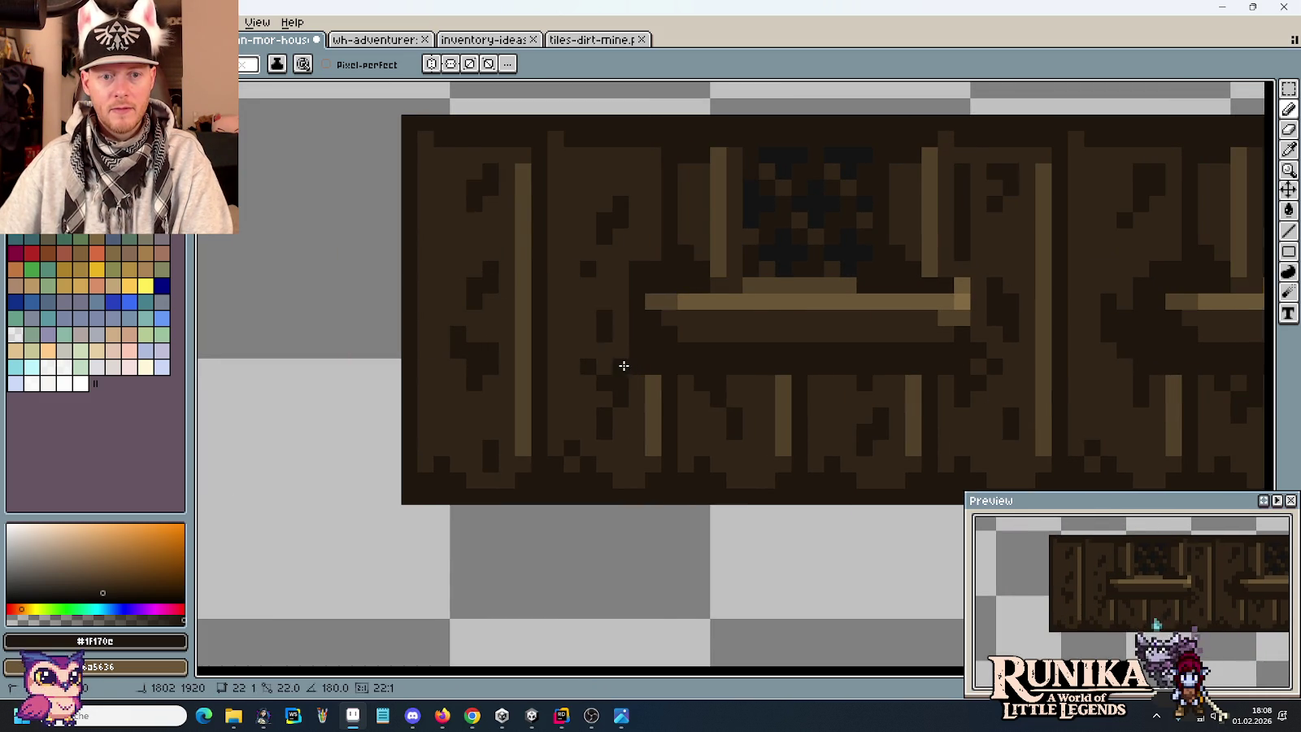
After glancing at the colour-ramp sprite, draw two short vertical dark plank lines.
scroll(615, 281, up, 5)
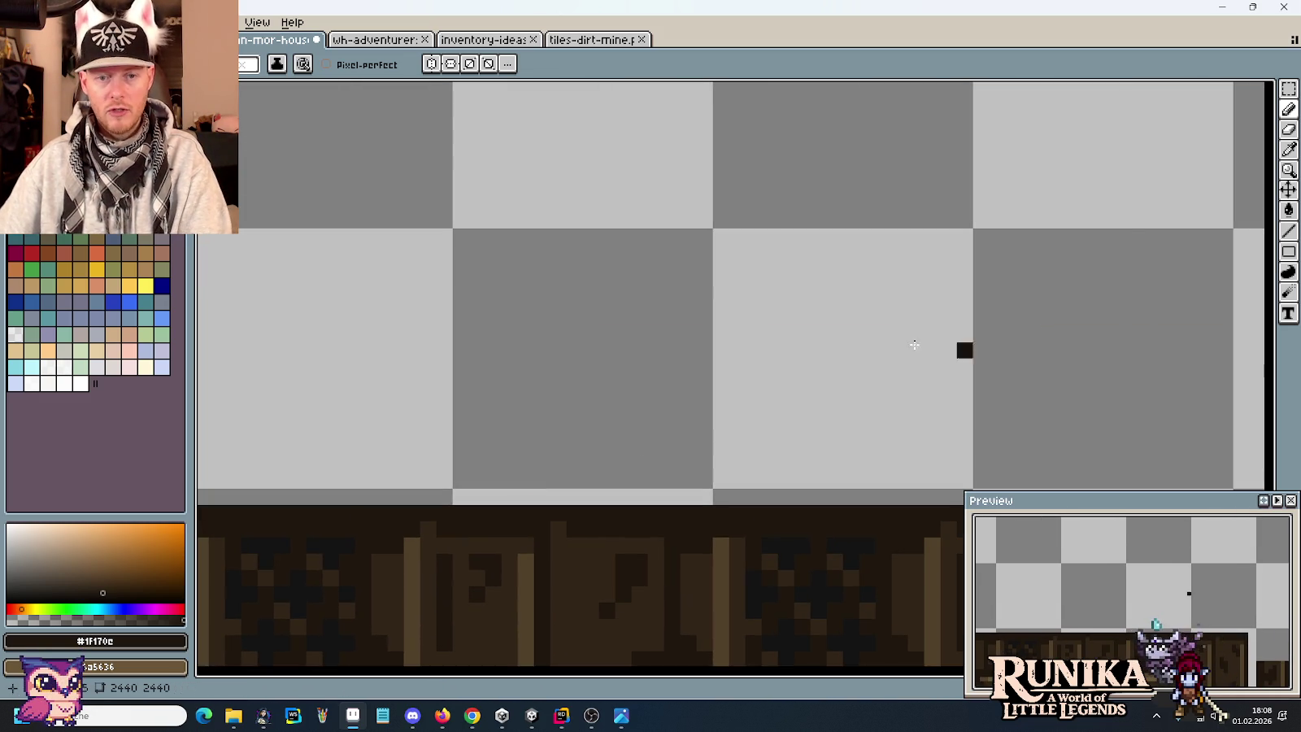
key(ctrl+Tab)
scroll(1072, 329, up, 3)
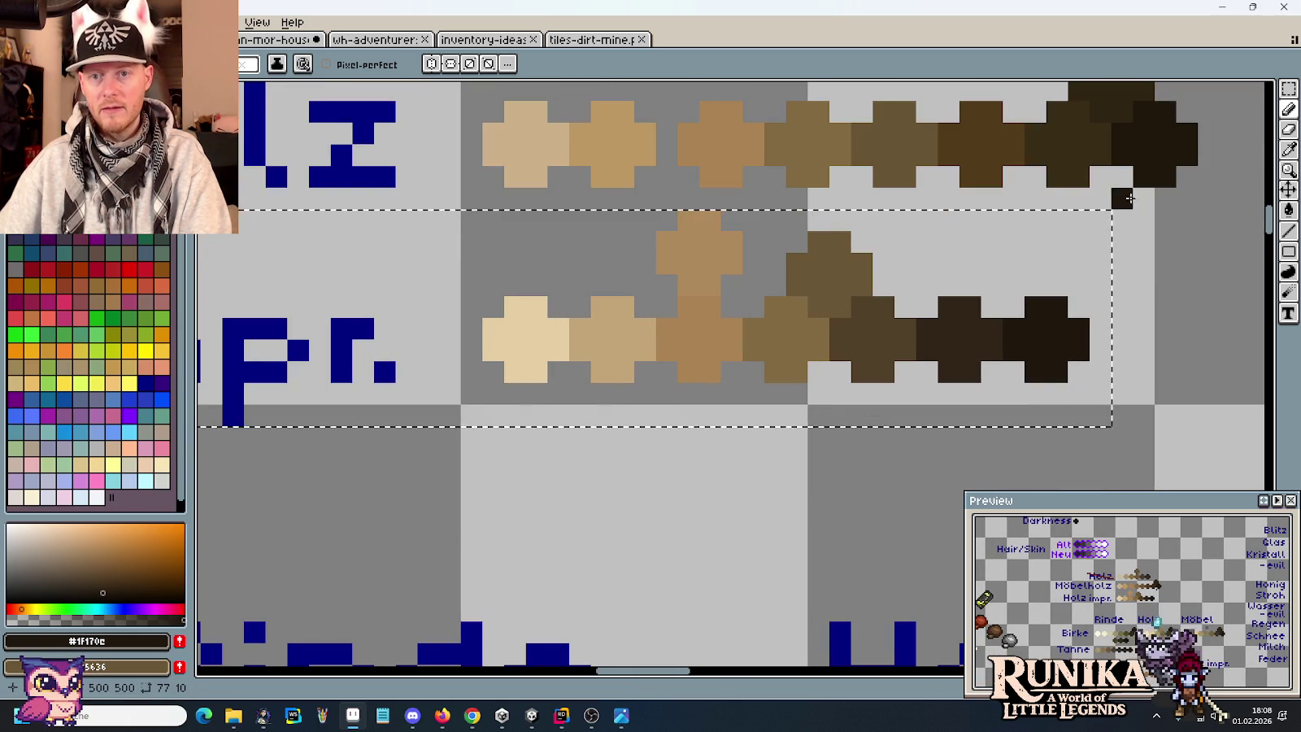
scroll(1055, 342, up, 2)
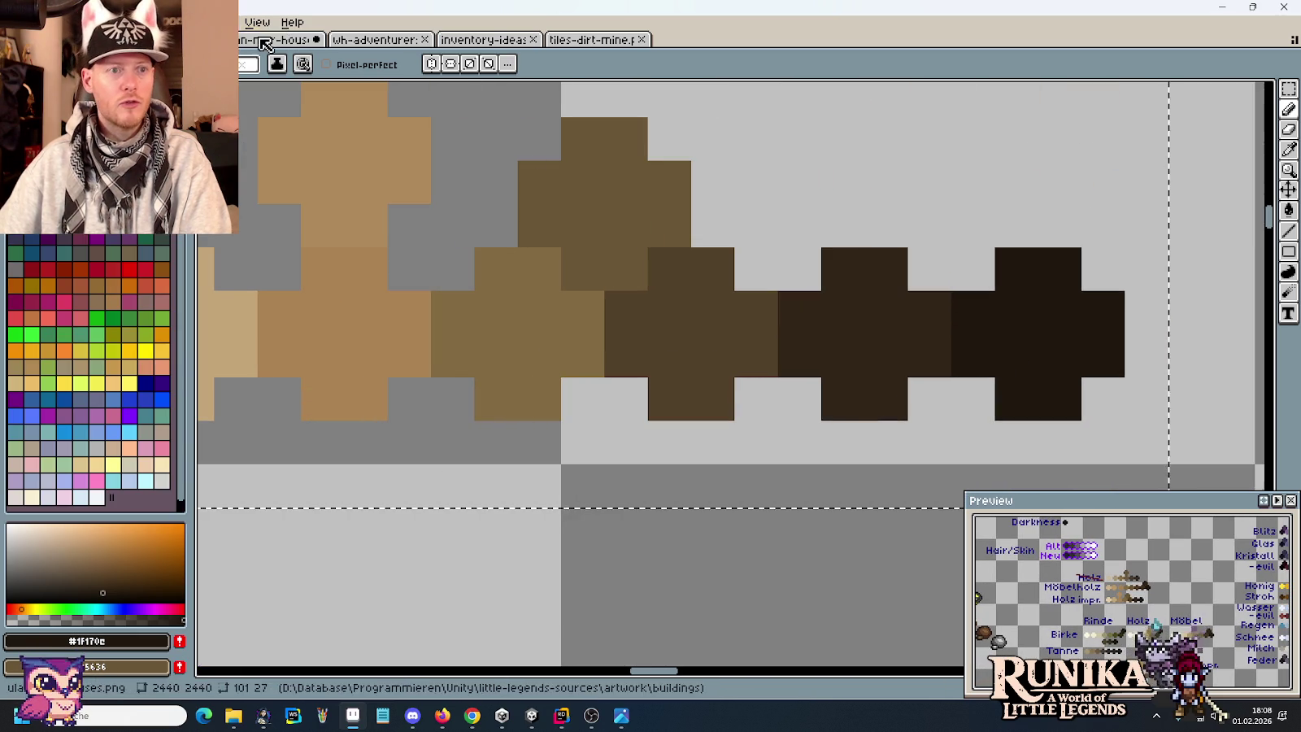
click(264, 44)
scroll(572, 282, down, 2)
scroll(566, 340, up, 2)
scroll(764, 348, up, 1)
drag(845, 374, 844, 329)
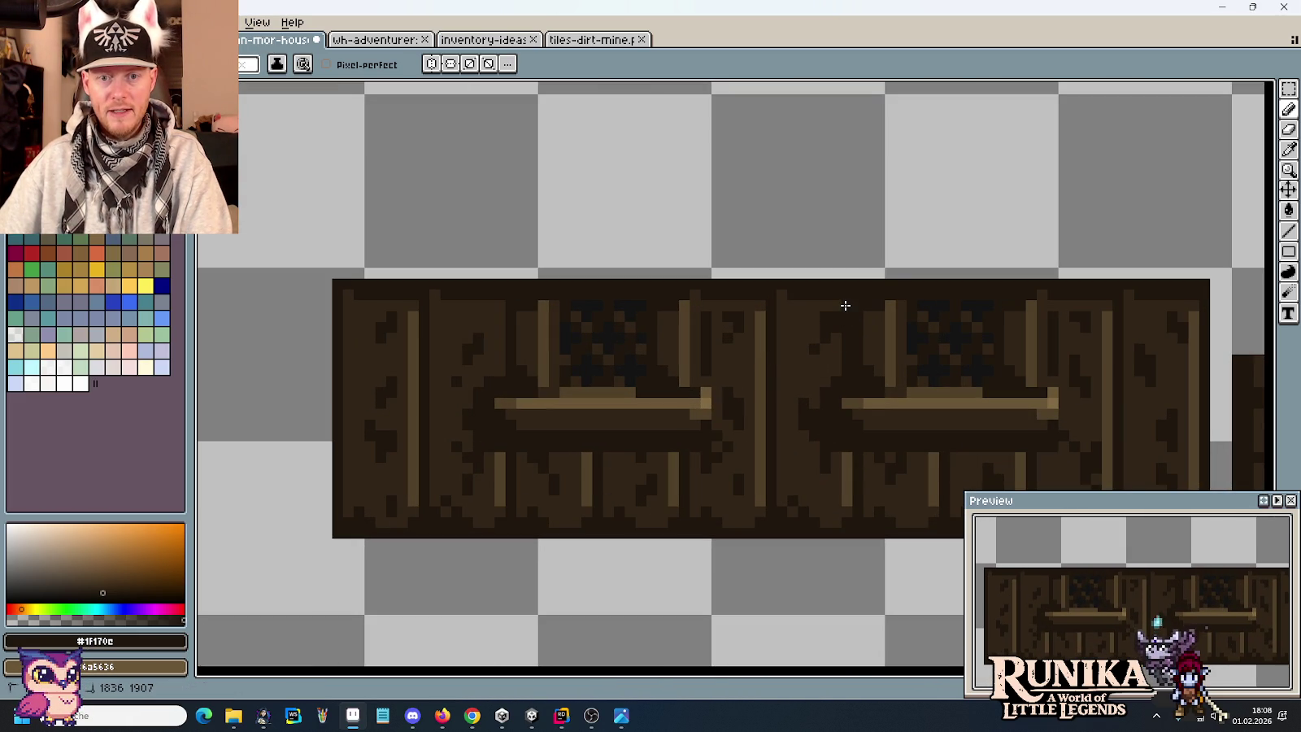
drag(500, 372, 500, 318)
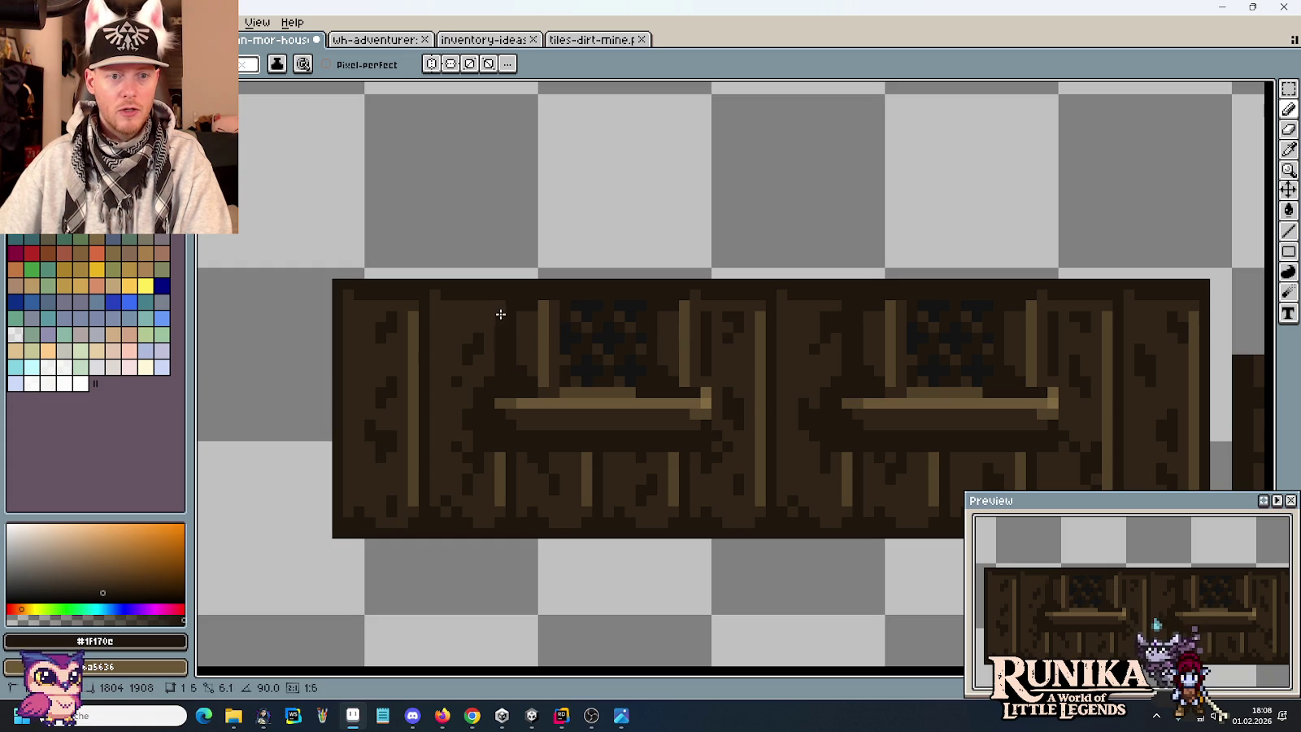
scroll(493, 424, down, 1)
scroll(493, 424, down, 1)
Duplicate a 16×32 dark plank block onto the house's upper storey beneath the roof.
scroll(498, 426, down, 1)
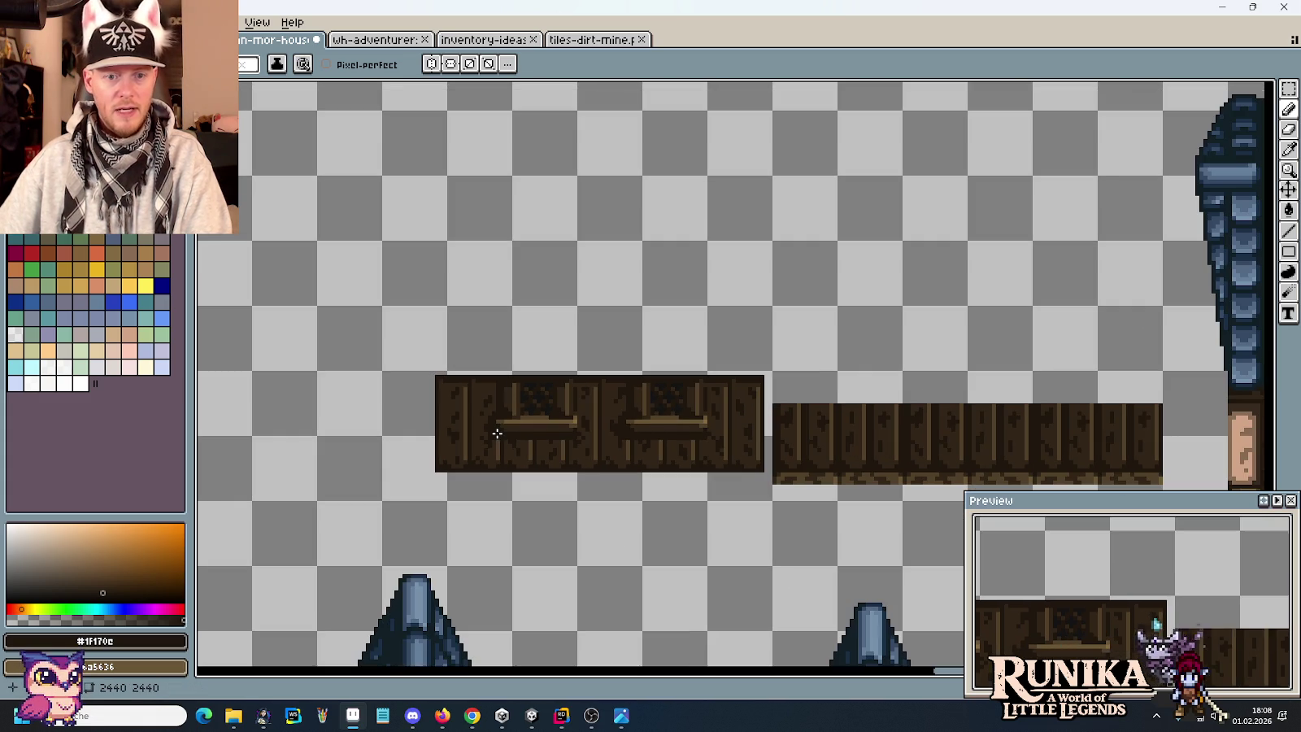
drag(667, 448, 577, 296)
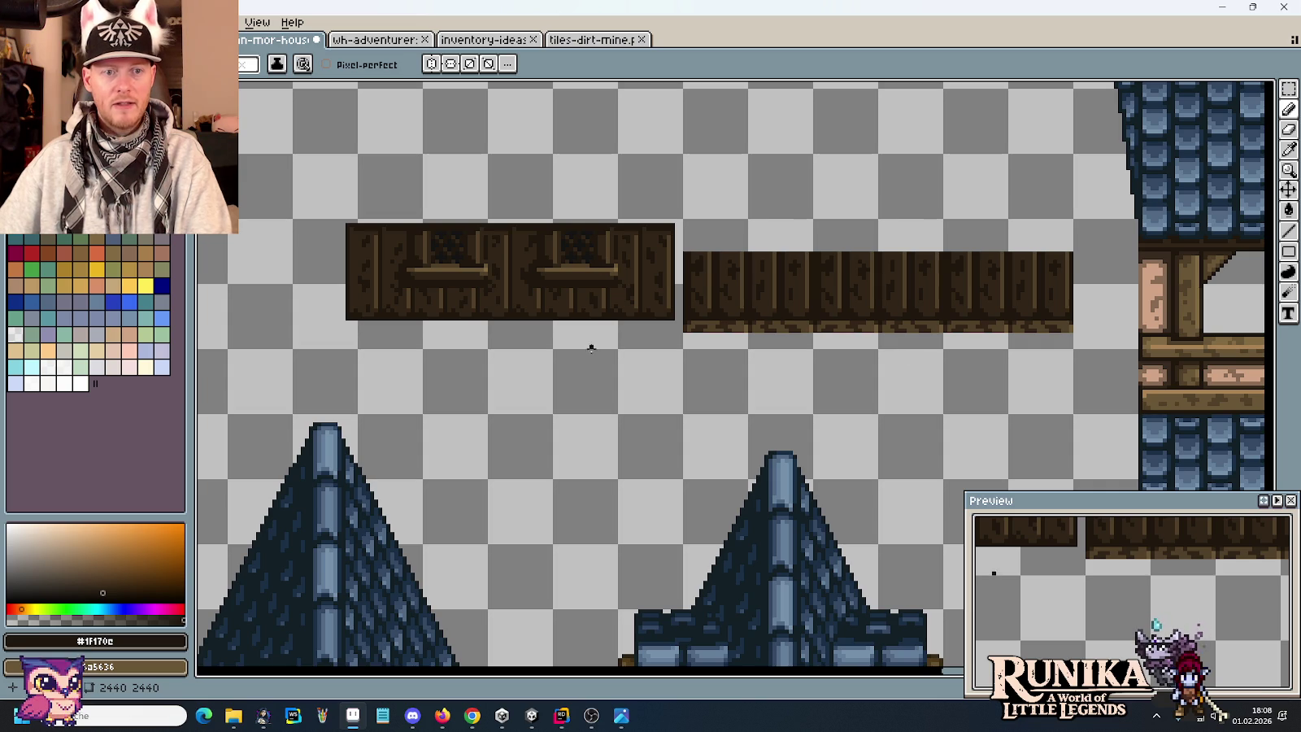
drag(957, 339, 441, 307)
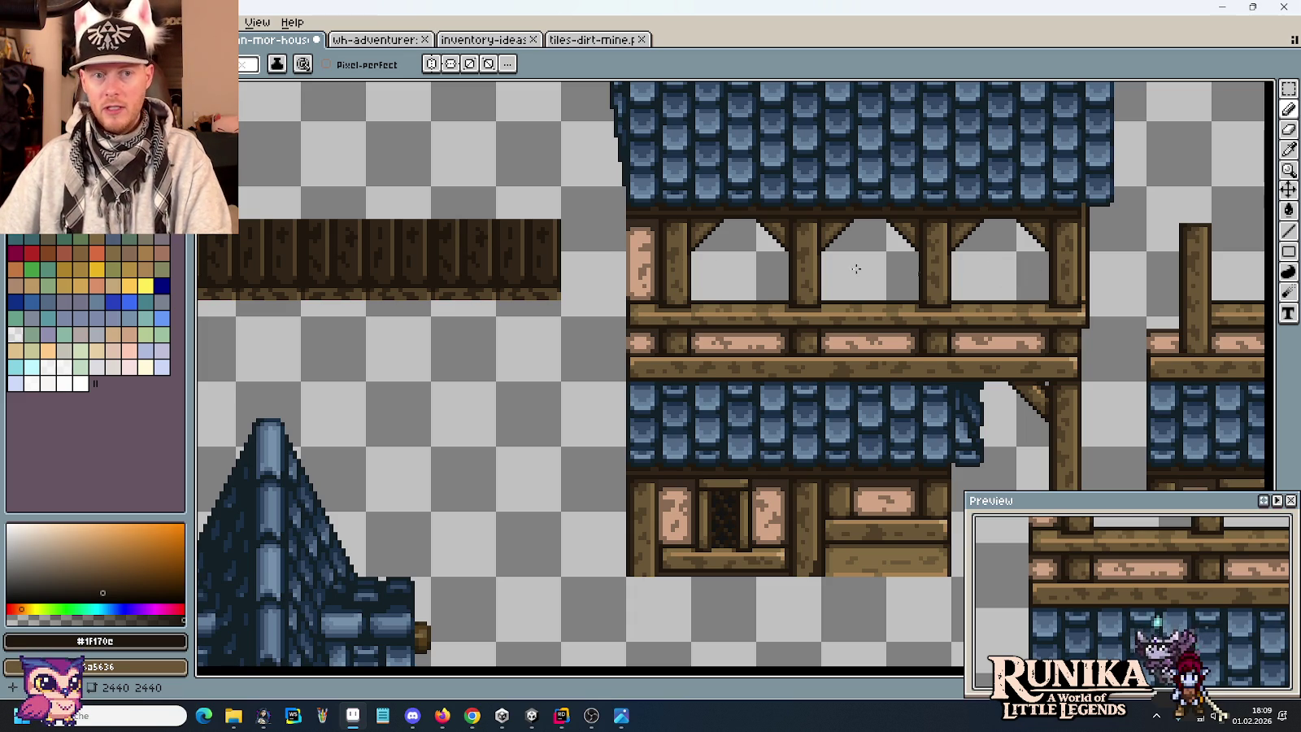
key(m)
mouse_move(558, 213)
mouse_down()
mouse_move(496, 322)
mouse_move(1100, 340)
mouse_move(1061, 340)
mouse_up()
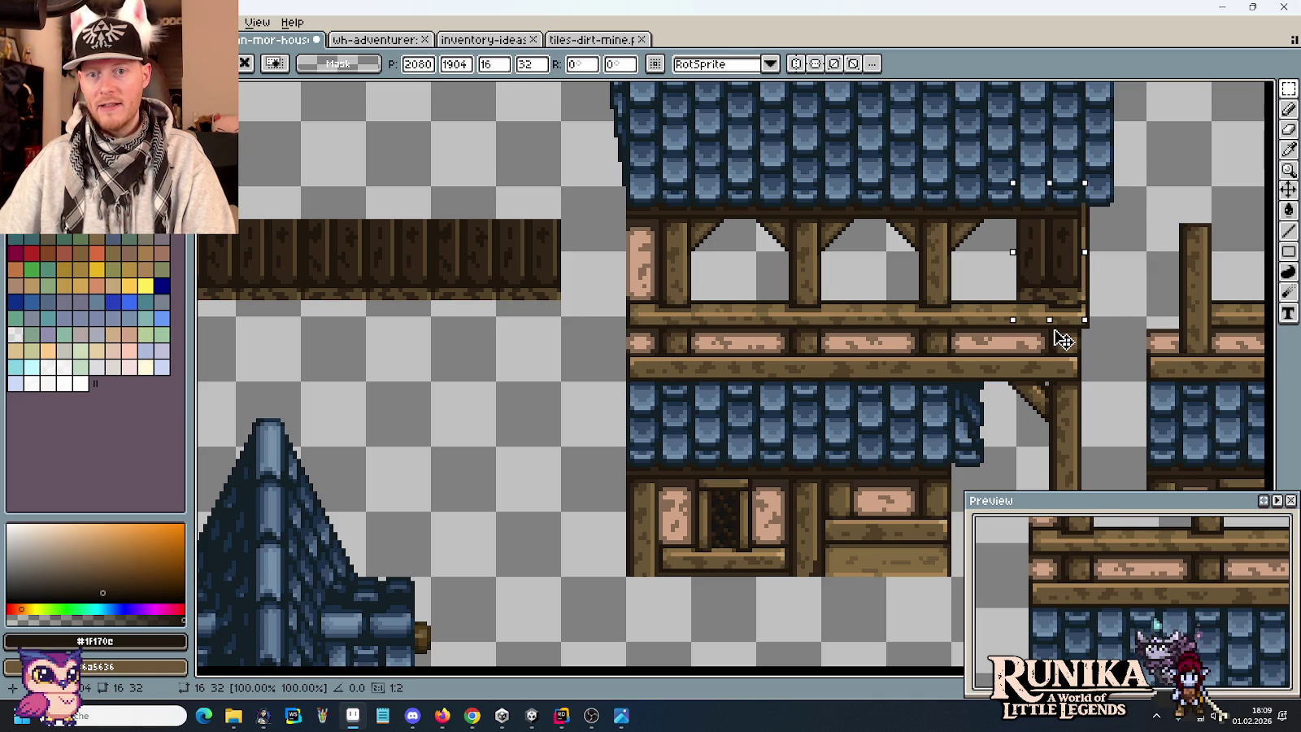
click(1051, 333)
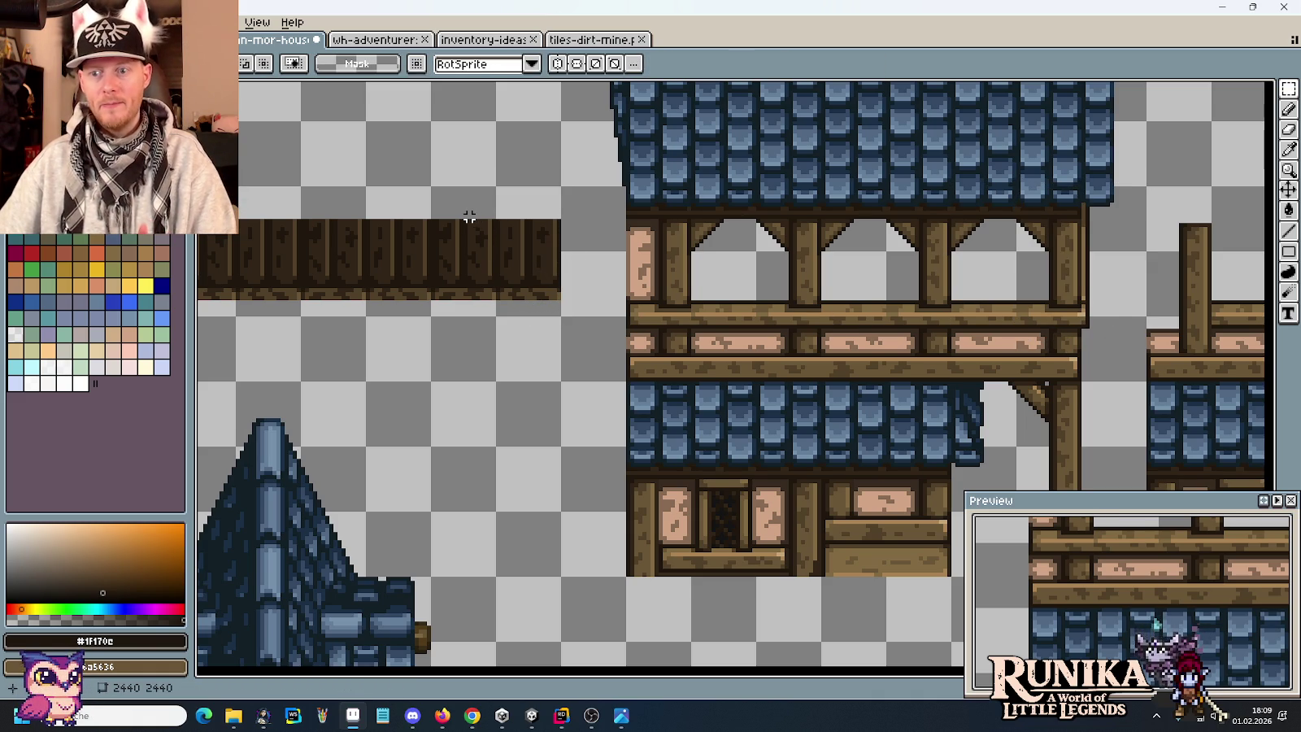
Adjust the view, then switch windows over to the medieval house concept image.
mouse_move(469, 215)
mouse_down()
mouse_move(900, 241)
mouse_move(486, 222)
mouse_up()
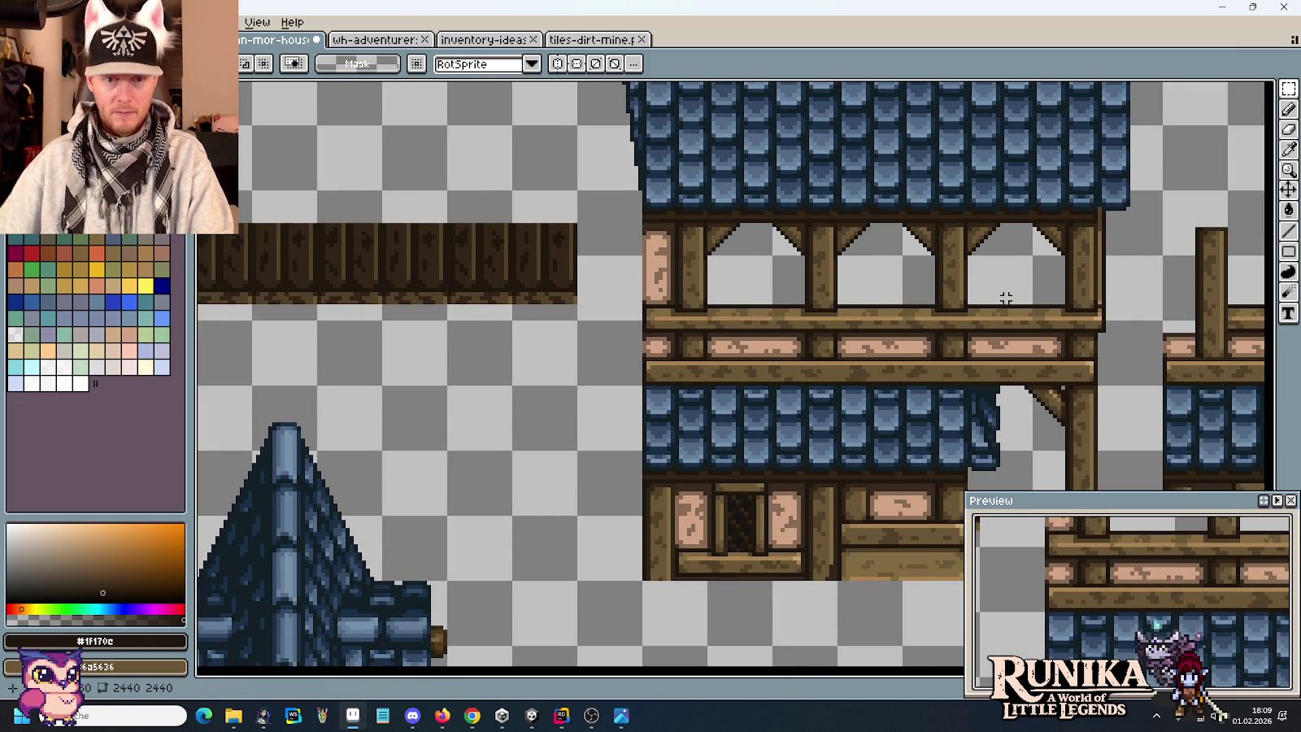
scroll(618, 264, left, 5)
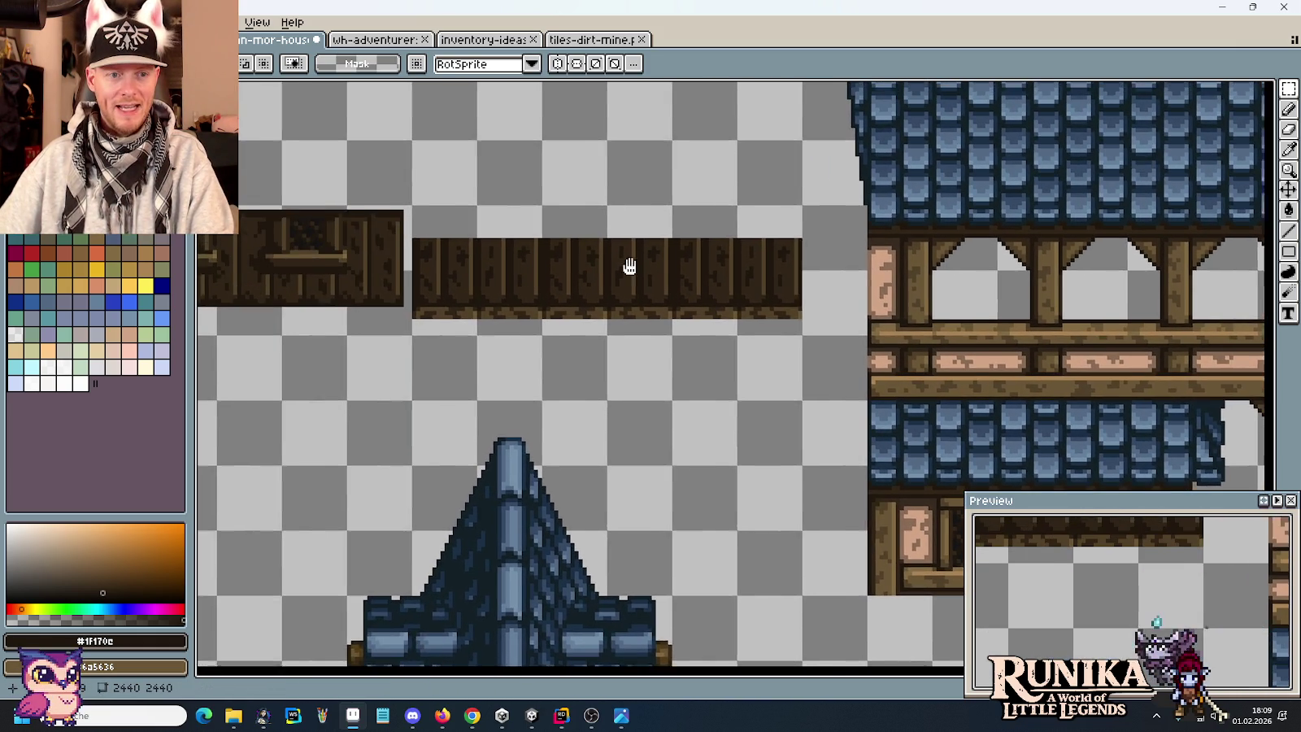
scroll(632, 268, down, 1)
scroll(708, 280, down, 3)
scroll(707, 278, up, 3)
drag(722, 260, 731, 335)
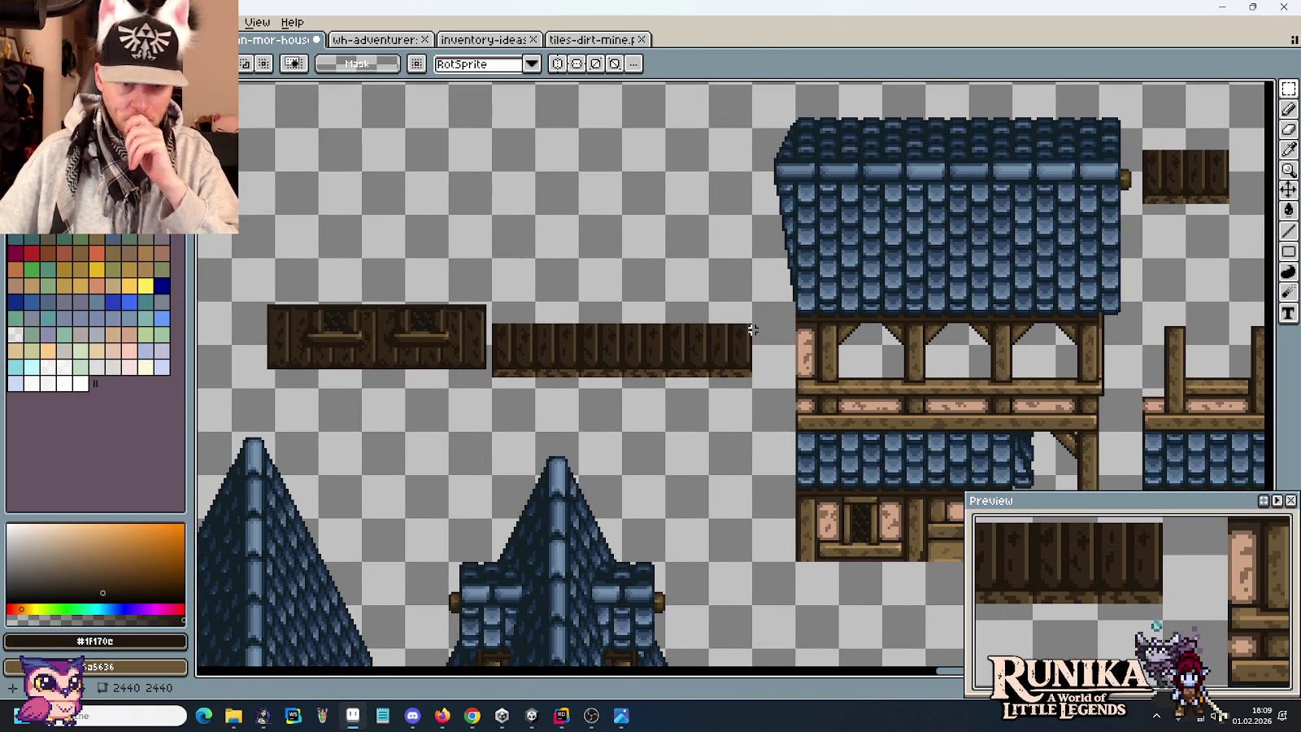
key(alt+Tab)
key(alt+Tab)
click(752, 329)
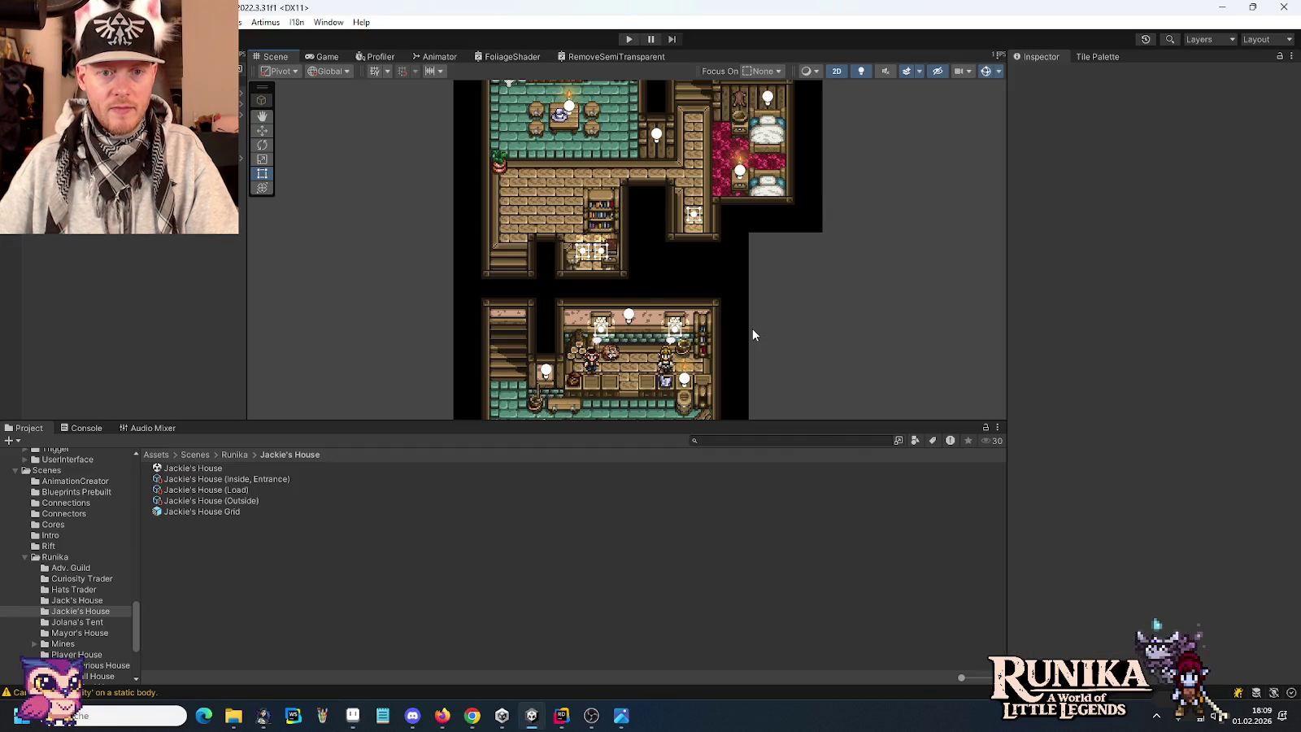
key(alt+Tab)
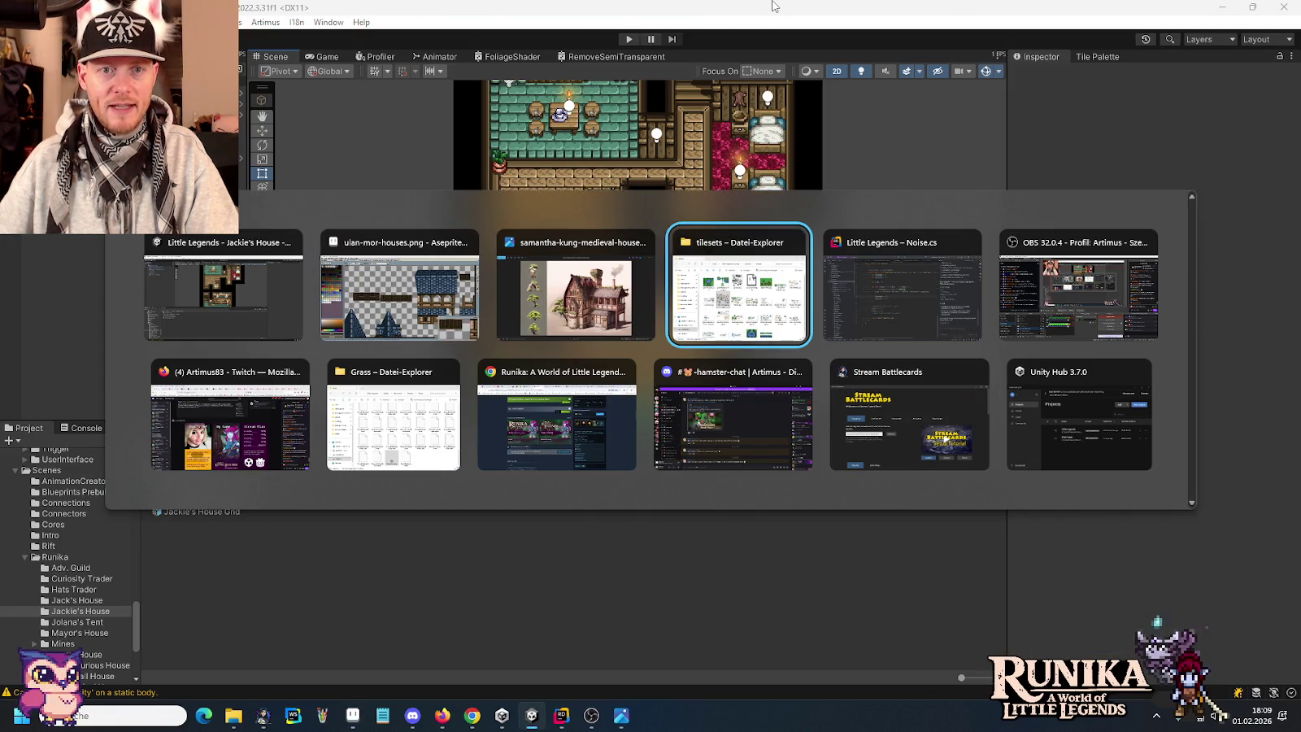
key(alt+Tab)
key(alt+Tab)
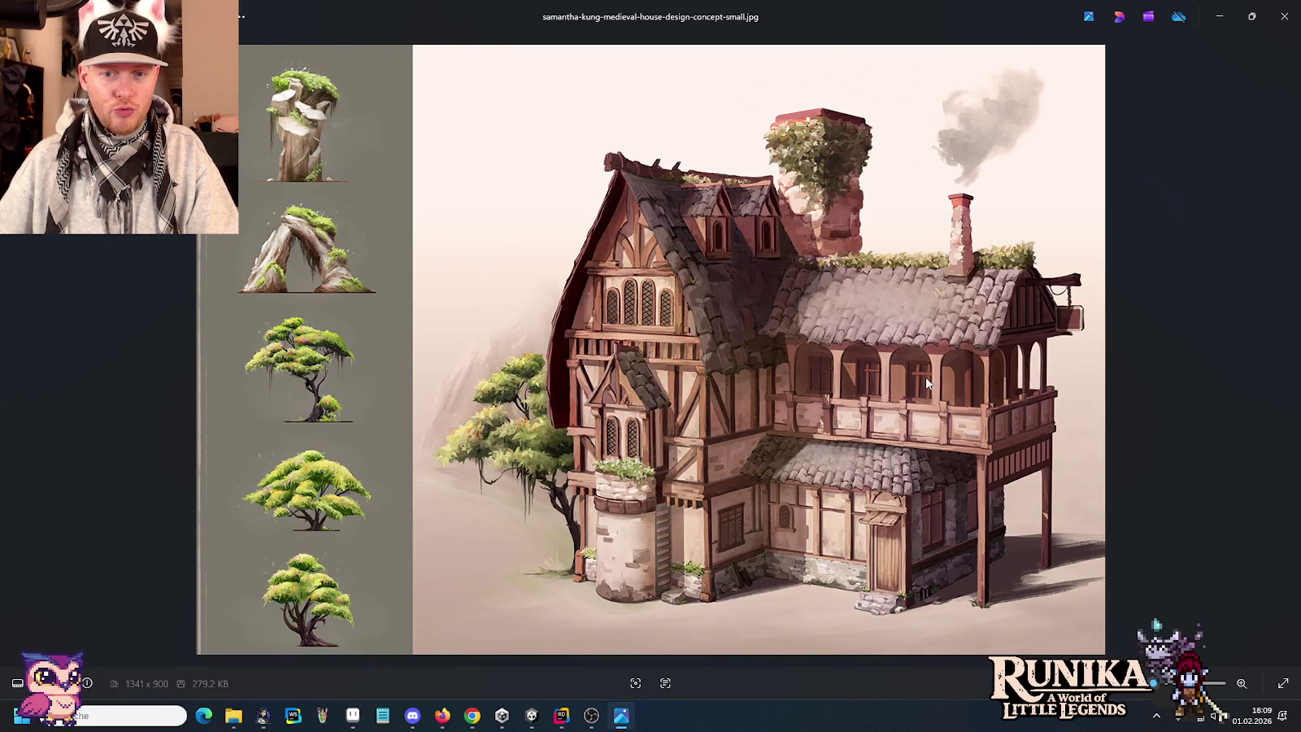
Switch from the Photos concept image back to the Aseprite house tileset.
key(alt+Tab)
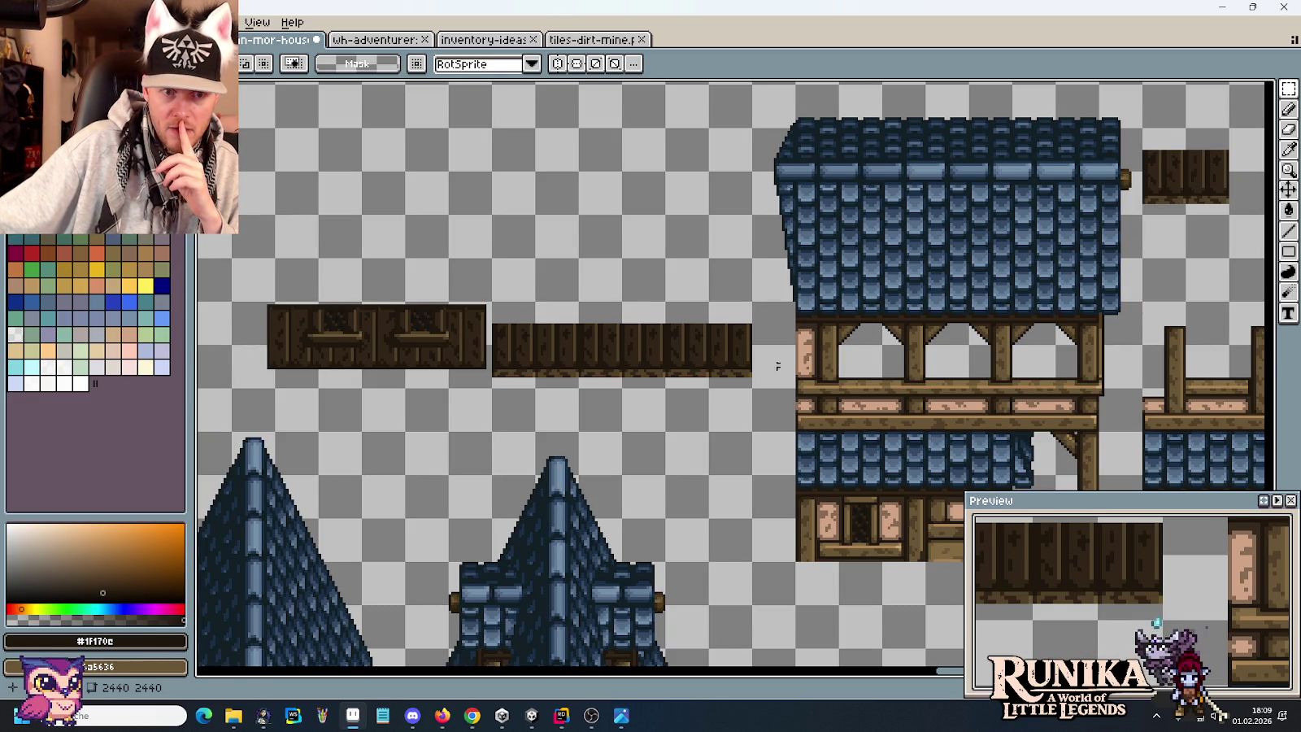
drag(316, 254, 365, 391)
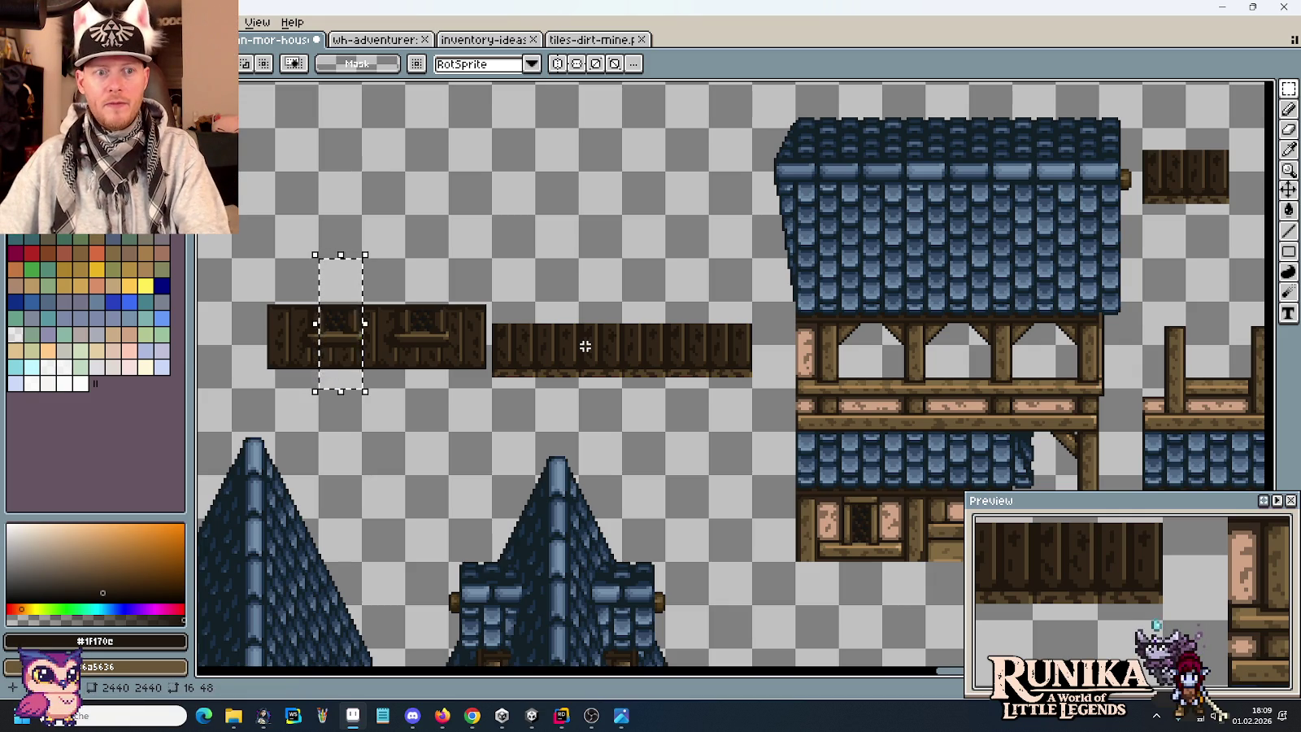
key(alt+Tab)
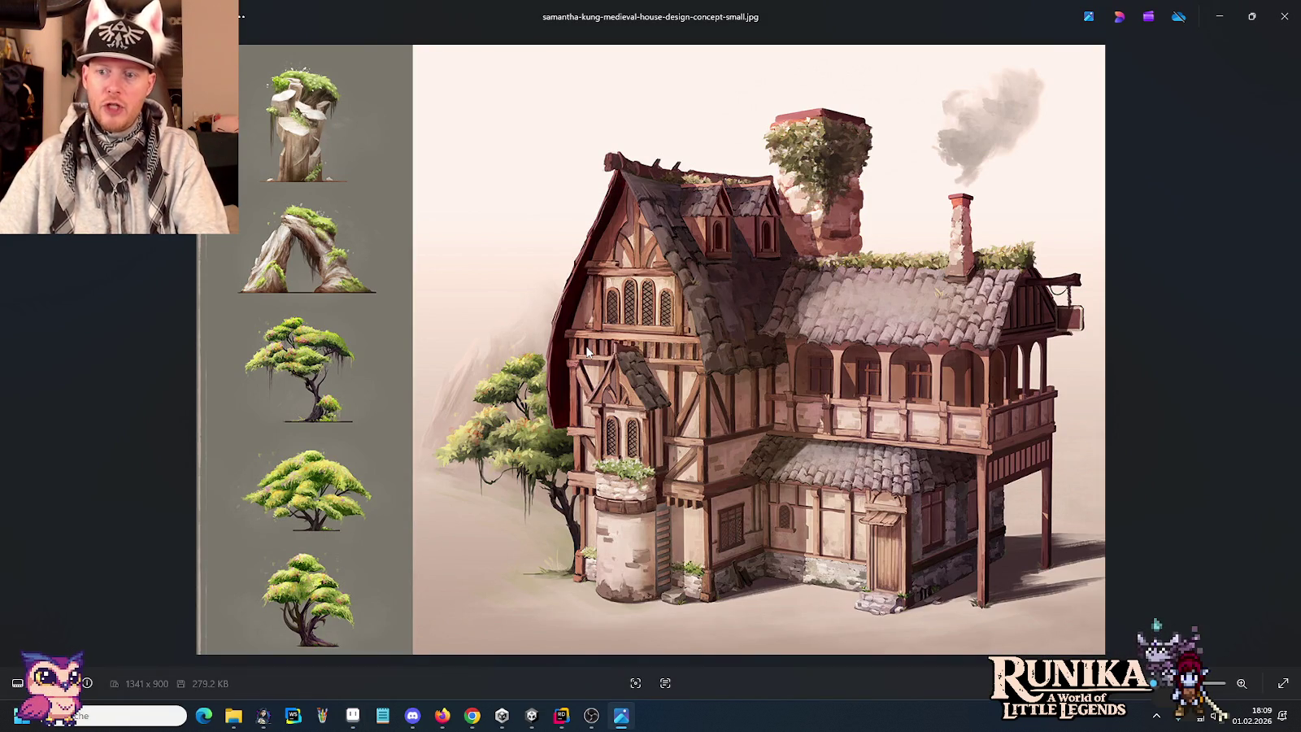
key(alt+Tab)
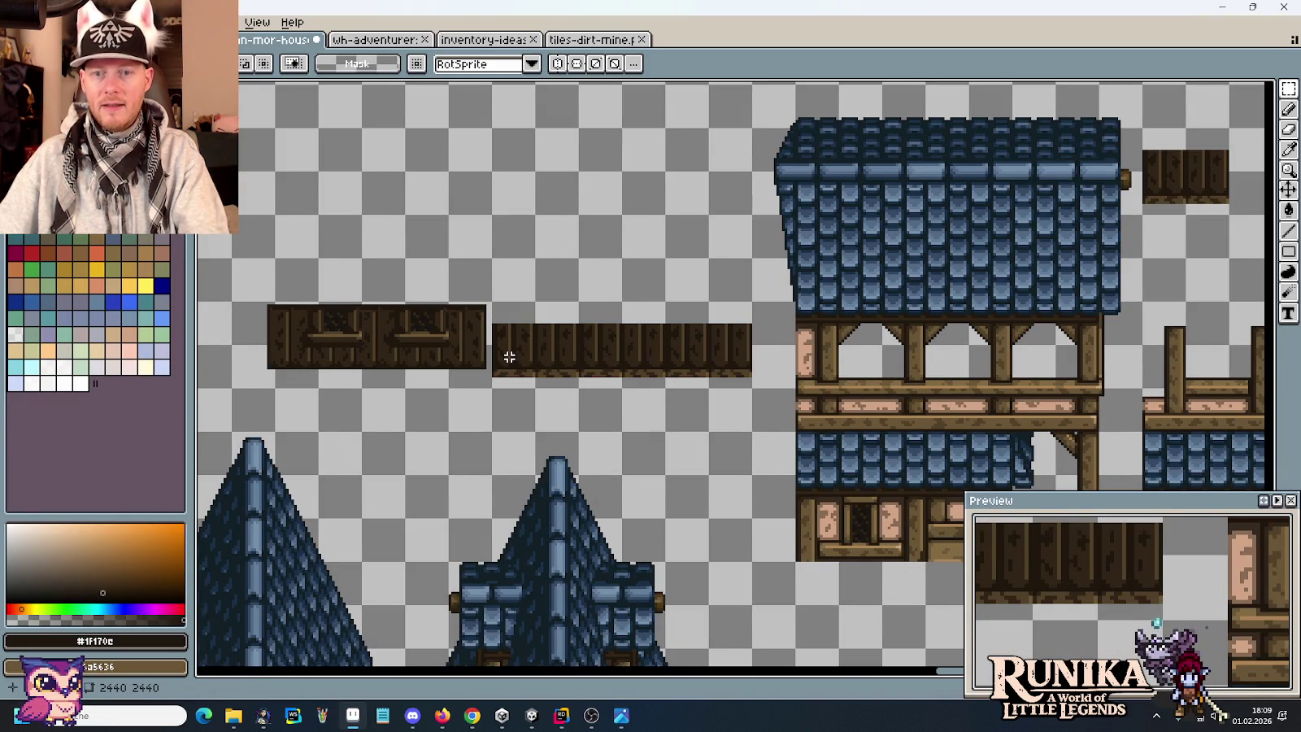
scroll(508, 356, down, 2)
scroll(634, 418, up, 2)
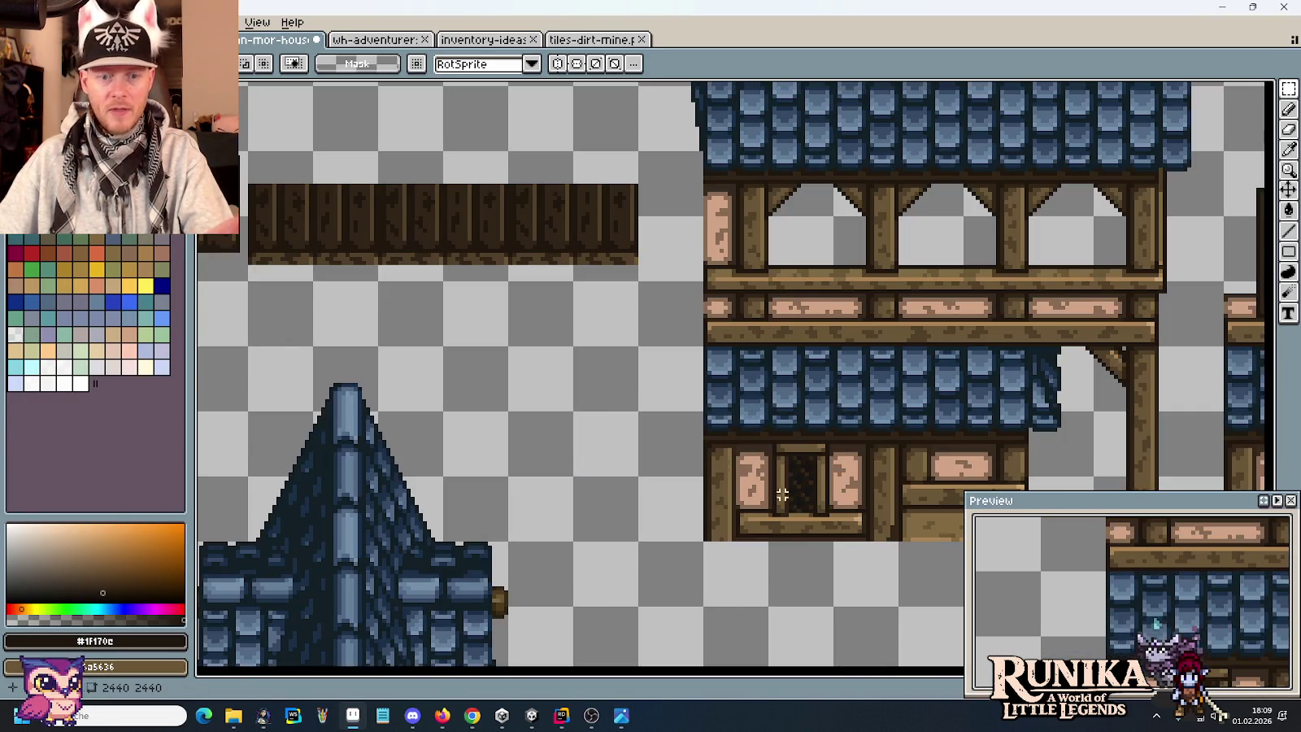
drag(799, 579, 801, 219)
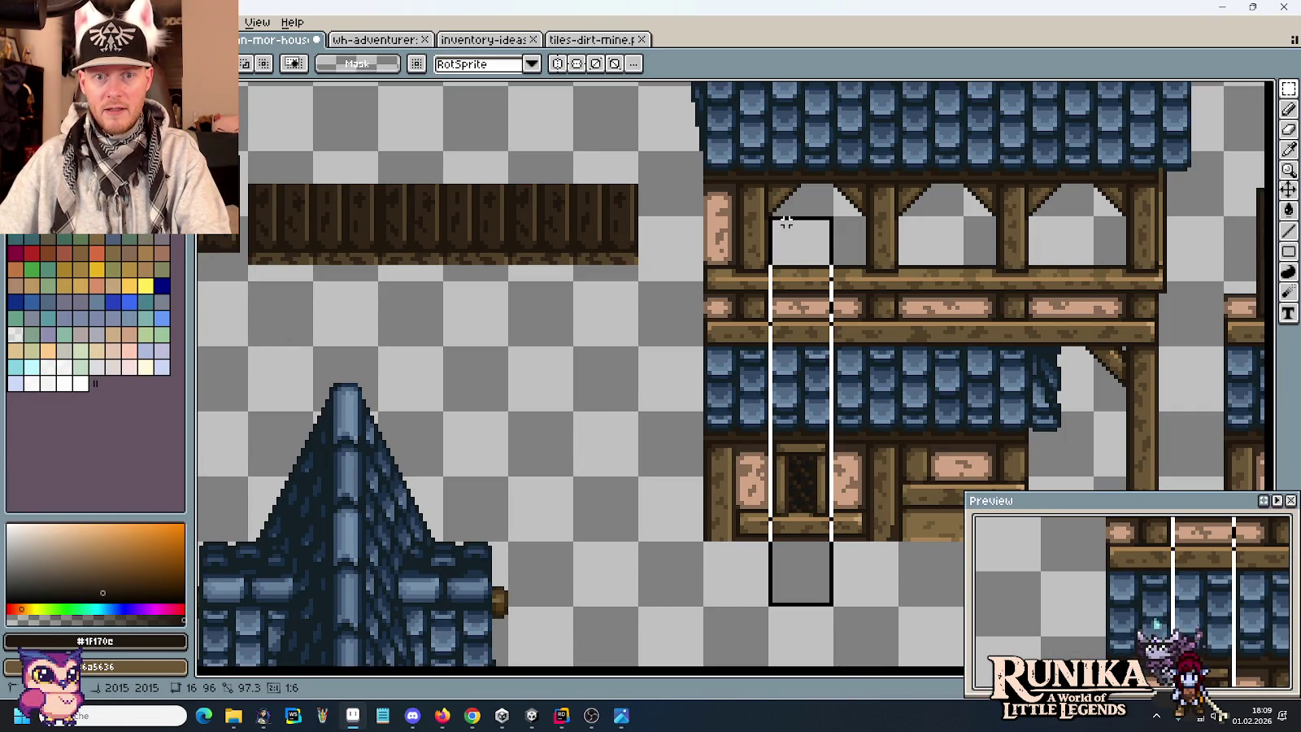
Copy one window section of the two-window strip into a separate piece above it.
mouse_move(474, 368)
mouse_down()
mouse_move(965, 376)
mouse_move(679, 326)
mouse_move(730, 329)
mouse_up()
scroll(774, 328, up, 1)
scroll(774, 328, up, 2)
scroll(773, 329, up, 1)
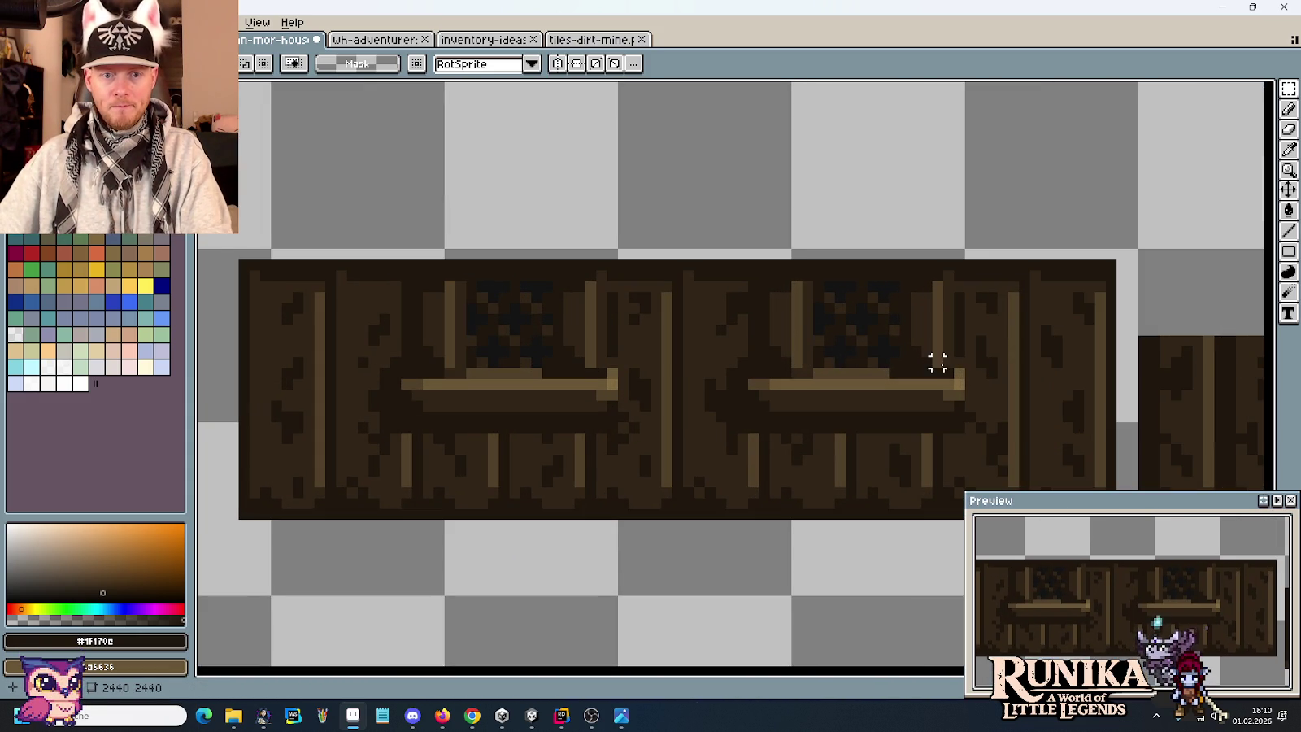
drag(937, 363, 822, 351)
mouse_move(843, 416)
mouse_down()
mouse_move(680, 282)
mouse_move(615, 274)
mouse_up()
drag(709, 372, 813, 168)
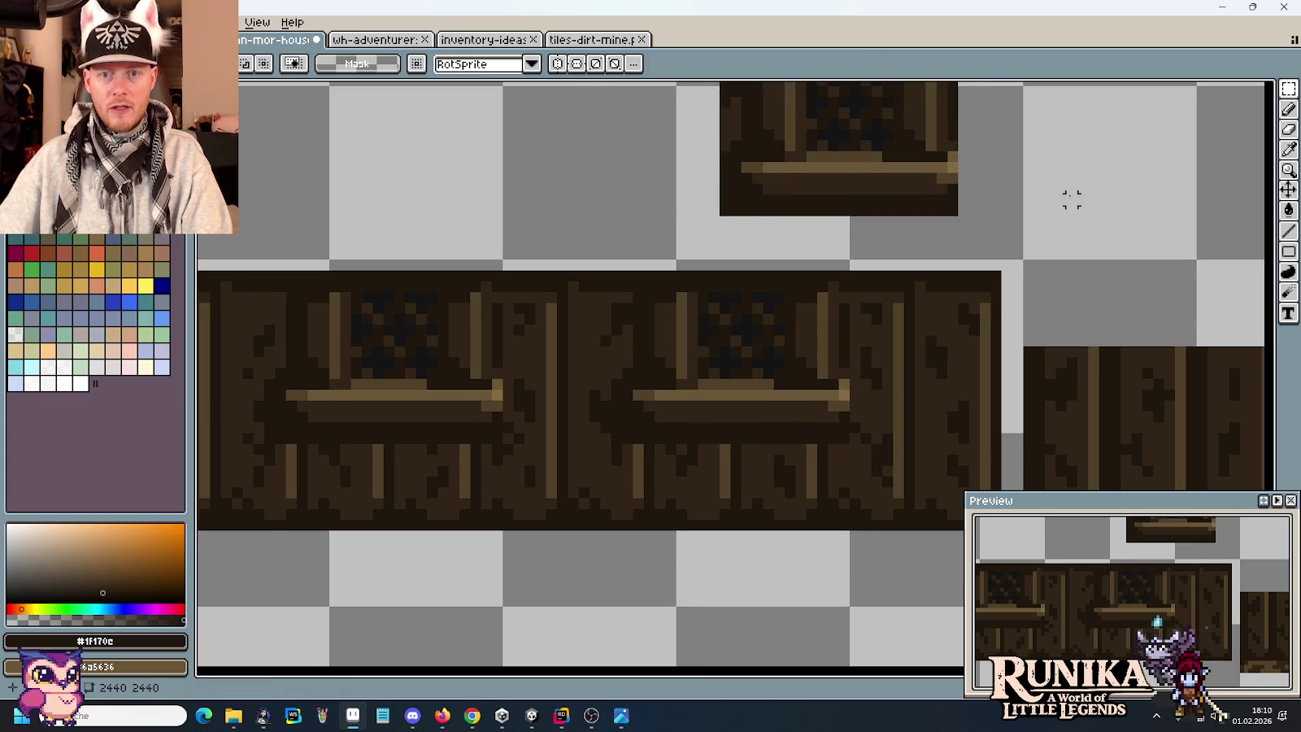
key(Return)
drag(999, 152, 972, 328)
Check the new piece's thin right-edge column, deselect, and open the wh-adventurer sheet.
key(m)
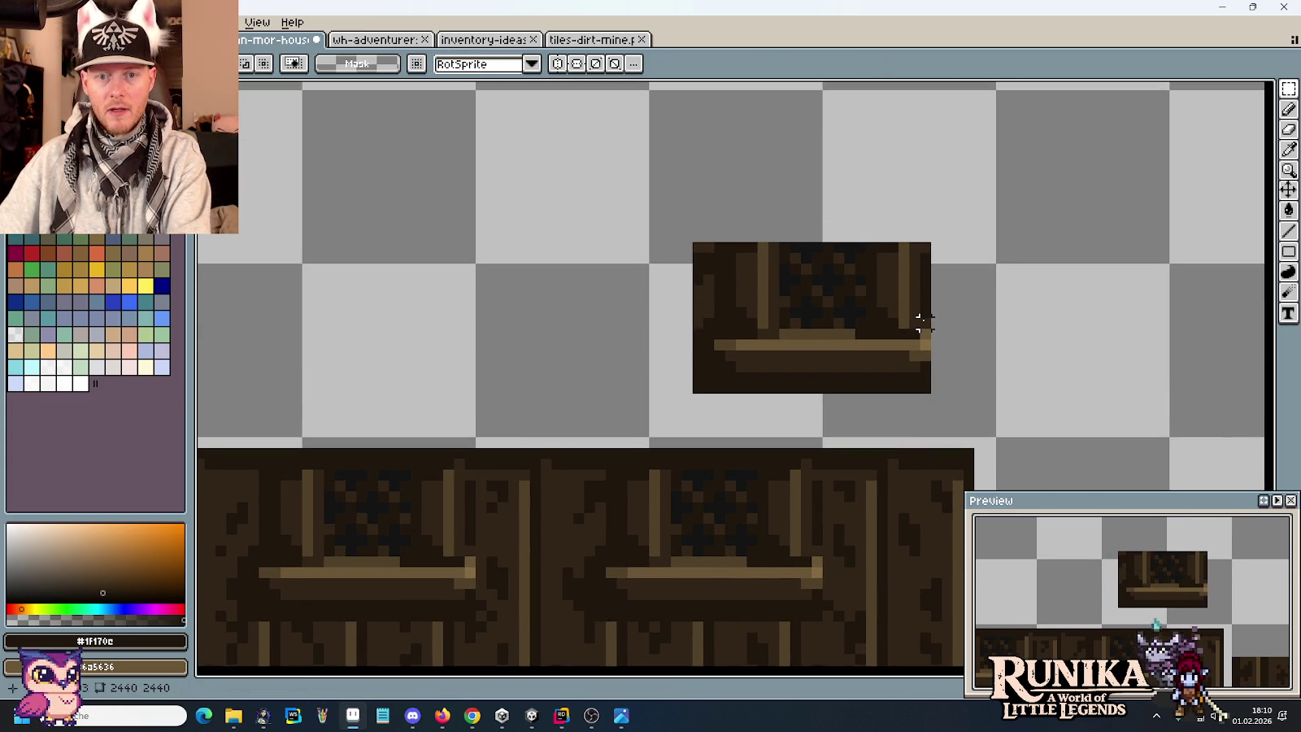
drag(925, 323, 947, 226)
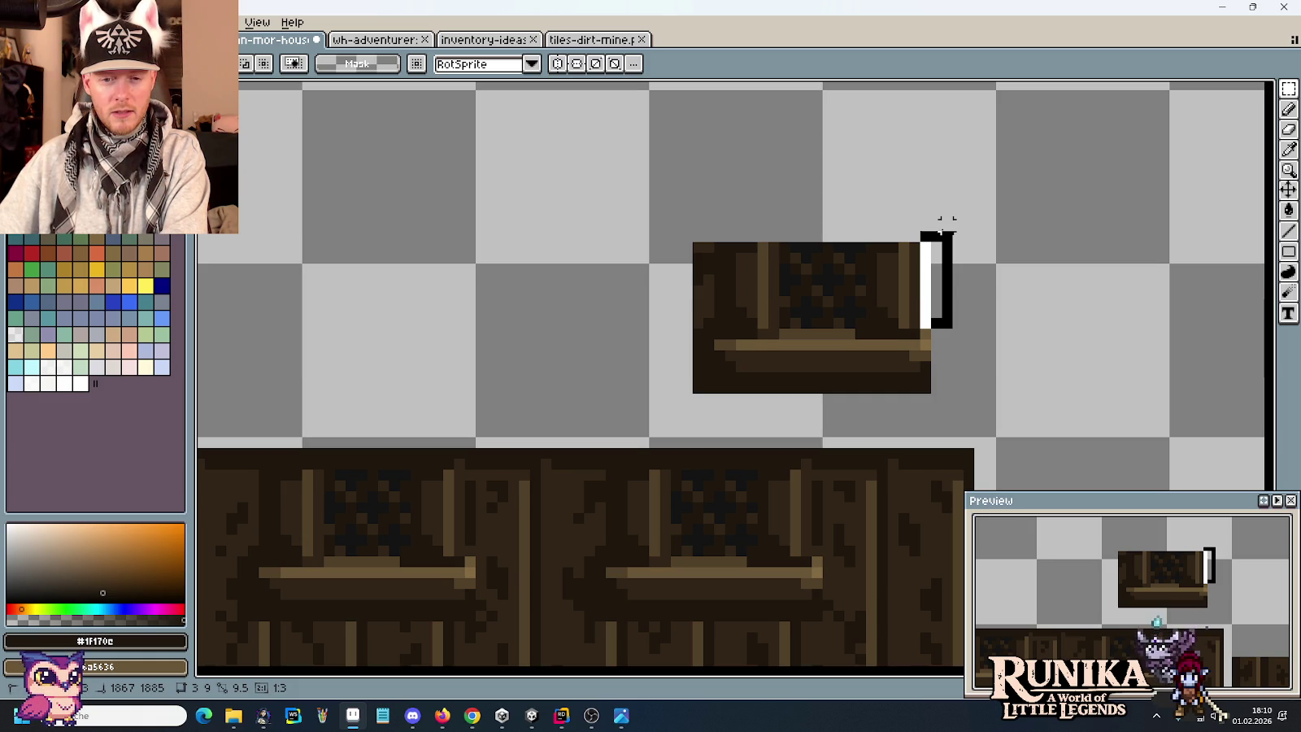
key(ctrl+d)
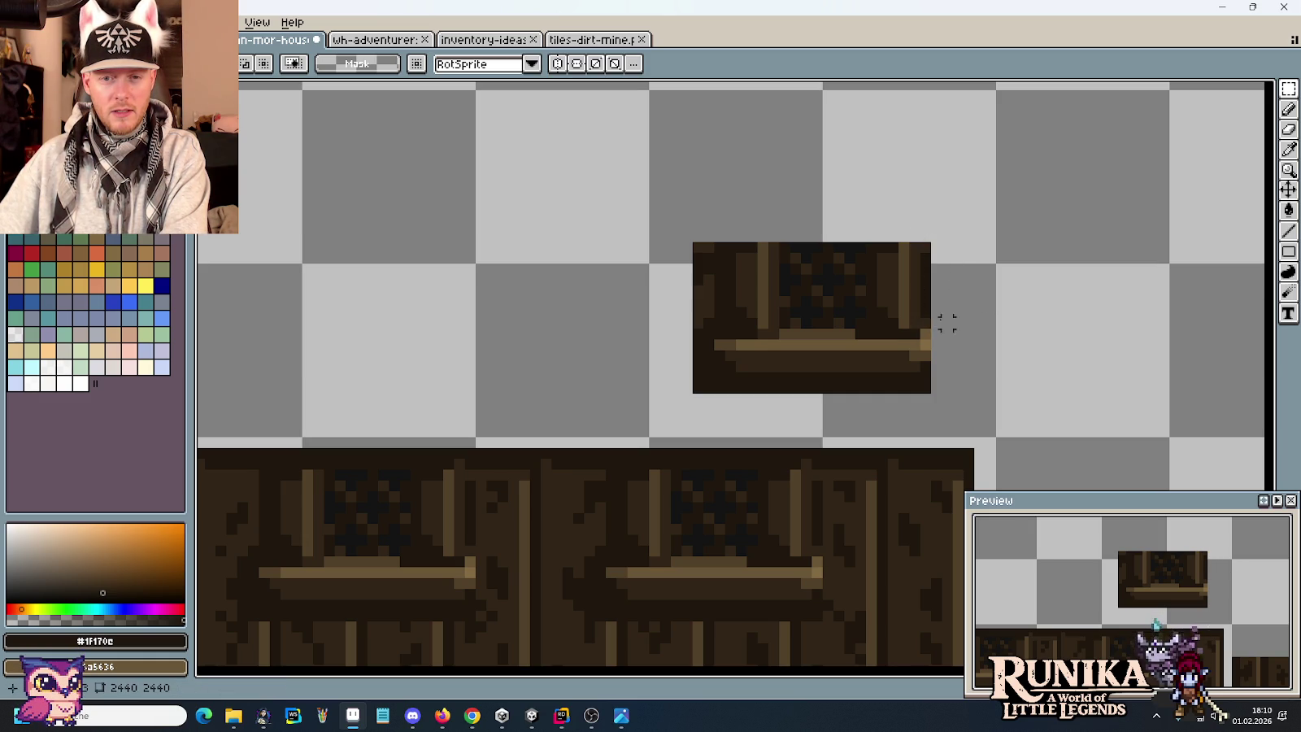
scroll(915, 323, down, 1)
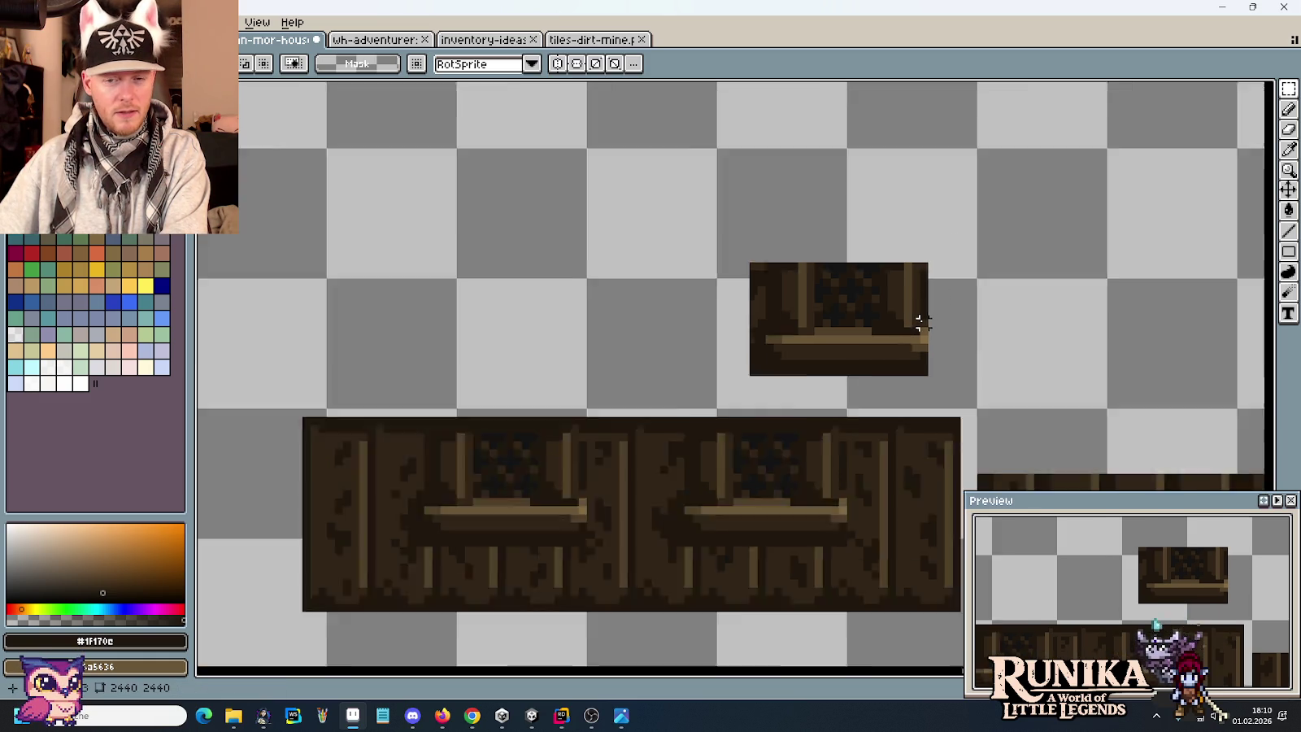
scroll(914, 322, down, 2)
scroll(914, 322, down, 1)
click(378, 39)
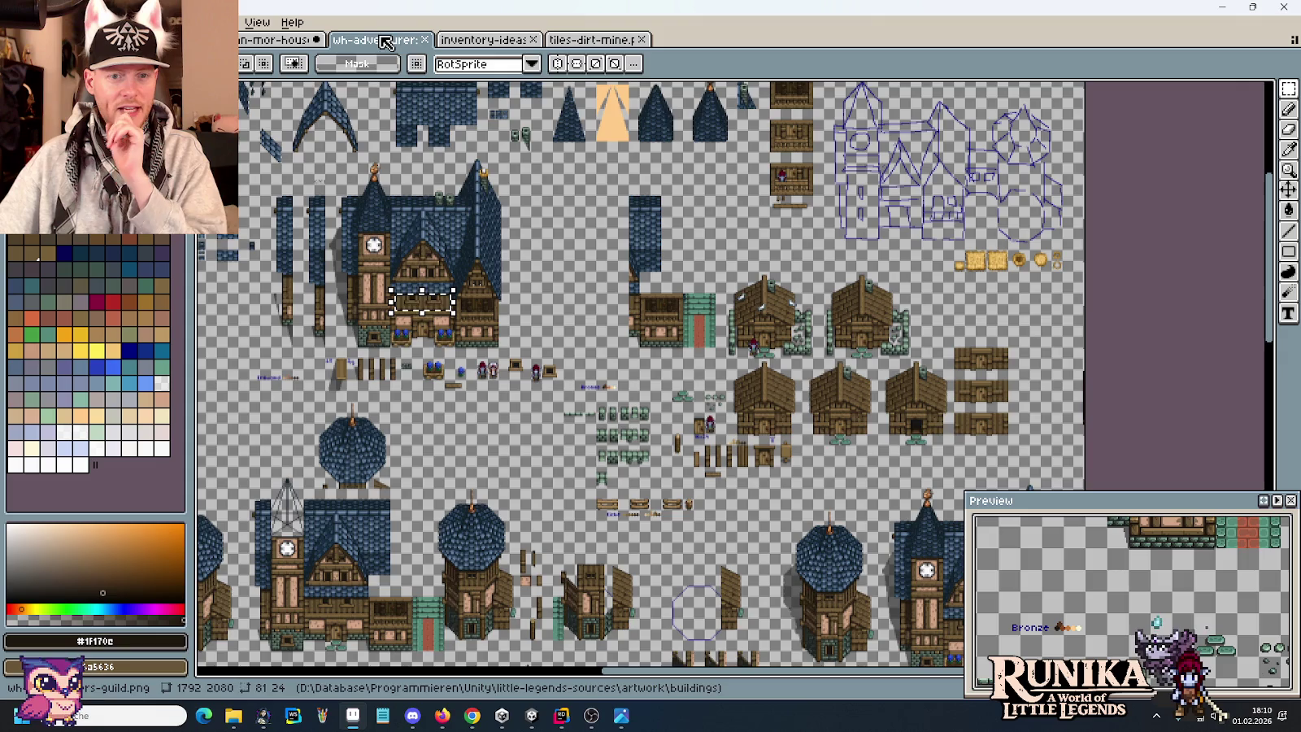
Back on the house tileset, delete a narrow sliver from the single-window piece's edge.
scroll(695, 373, up, 3)
drag(695, 374, 653, 250)
scroll(778, 471, up, 1)
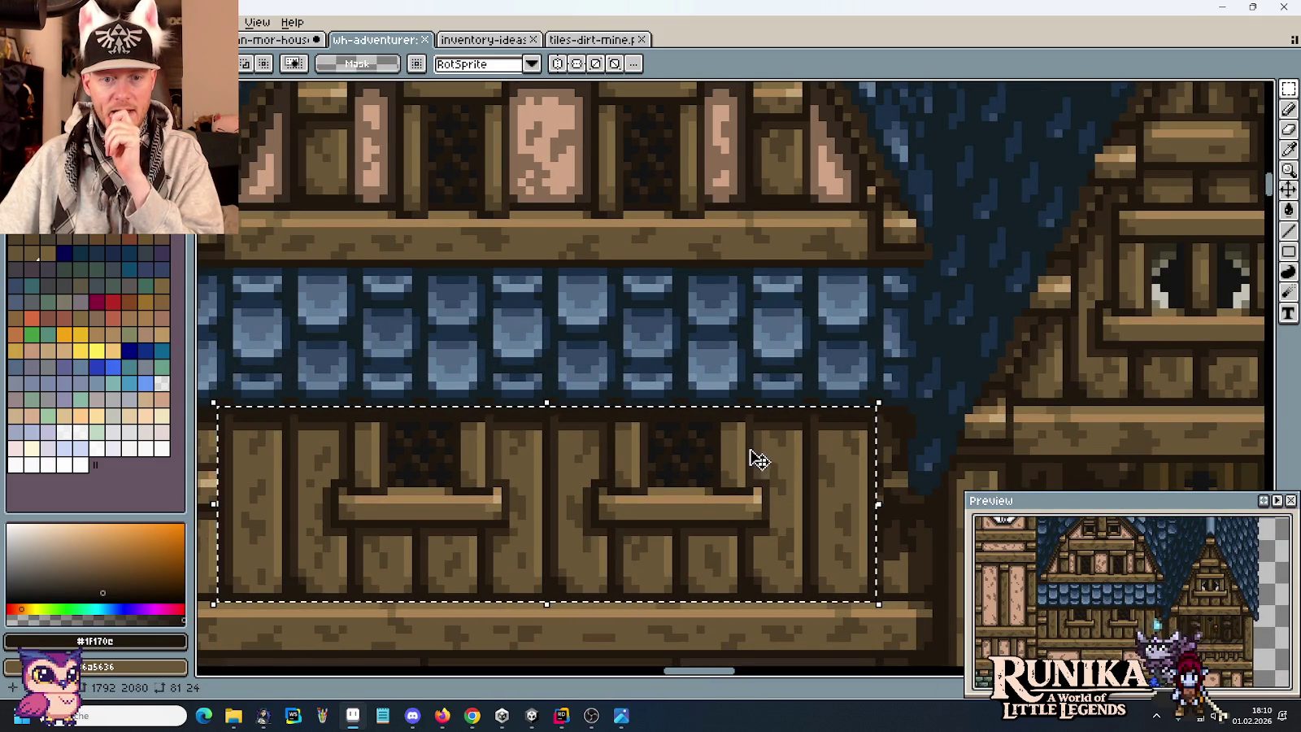
click(273, 39)
scroll(917, 304, up, 2)
scroll(916, 305, up, 1)
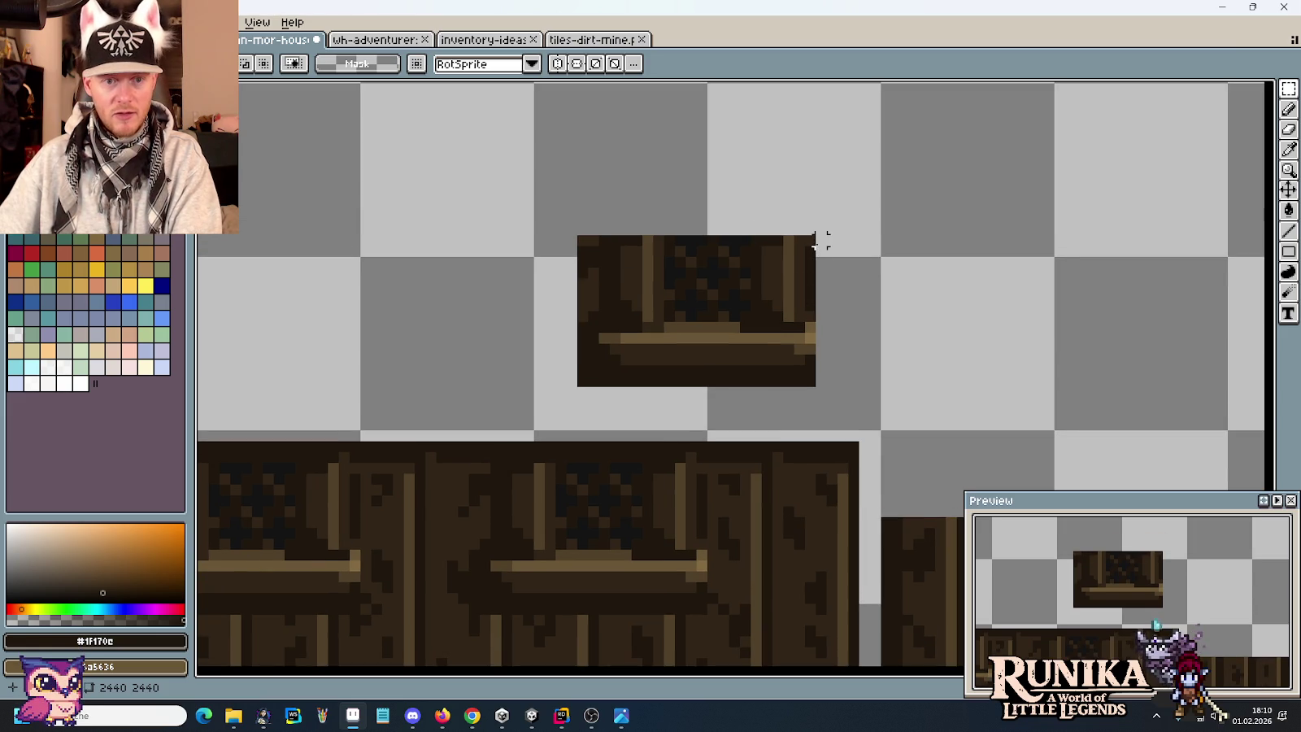
mouse_move(558, 224)
mouse_down()
mouse_move(599, 313)
mouse_move(384, 202)
mouse_up()
key(Delete)
Move both window plank pieces further left, clear of the plain plank strip.
scroll(571, 291, down, 1)
scroll(595, 311, down, 1)
scroll(595, 312, down, 1)
drag(595, 311, 801, 334)
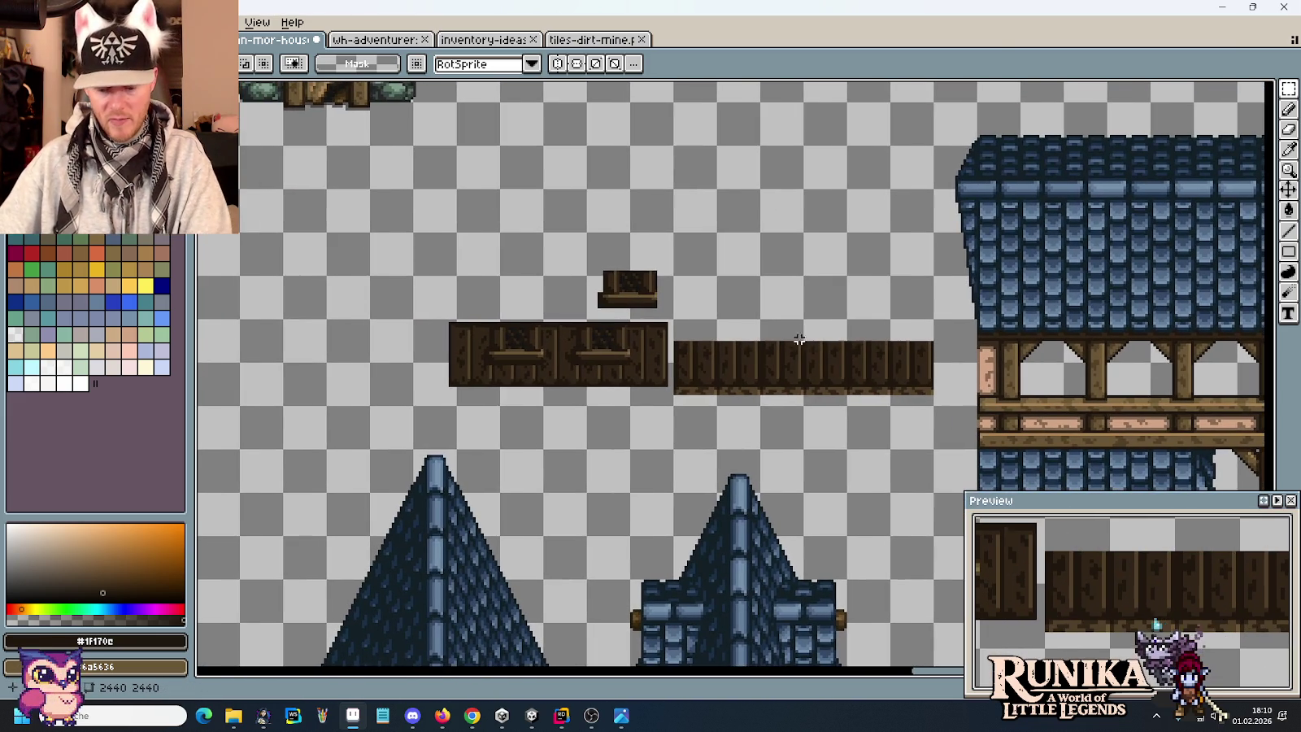
drag(671, 409, 370, 231)
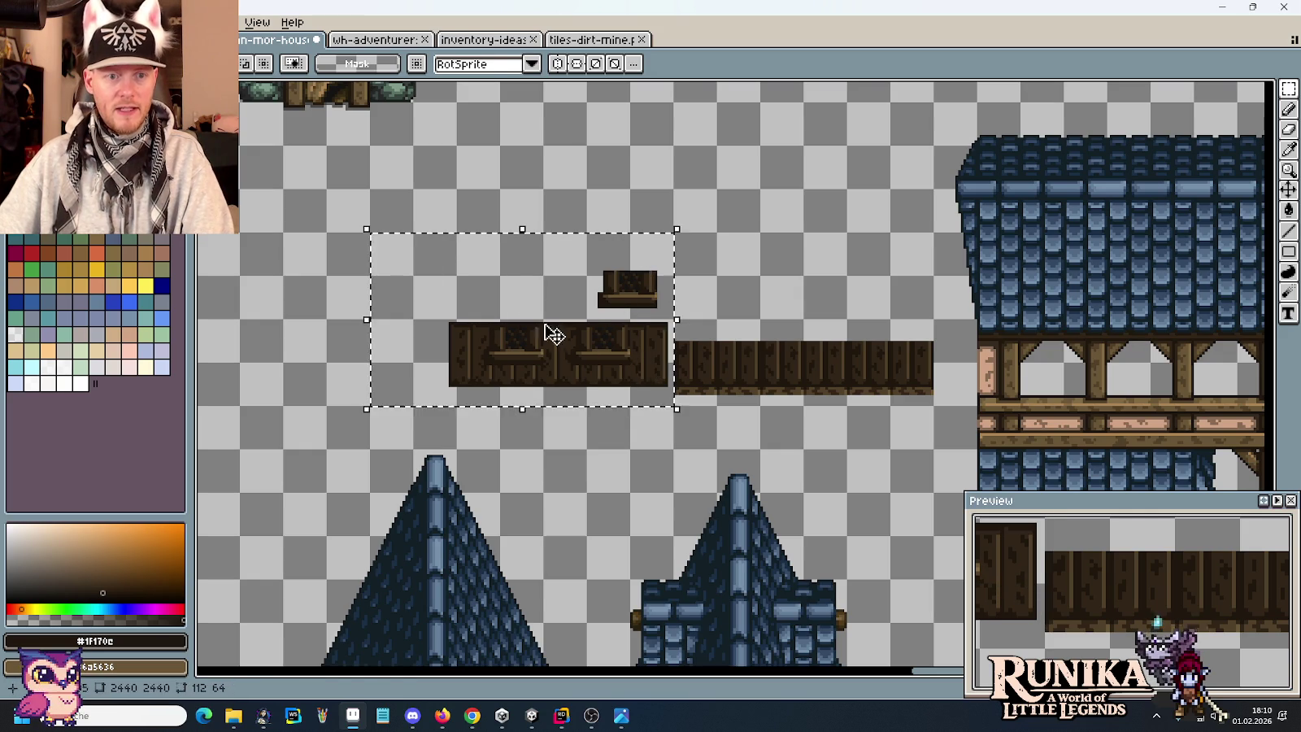
drag(574, 325, 358, 325)
key(Return)
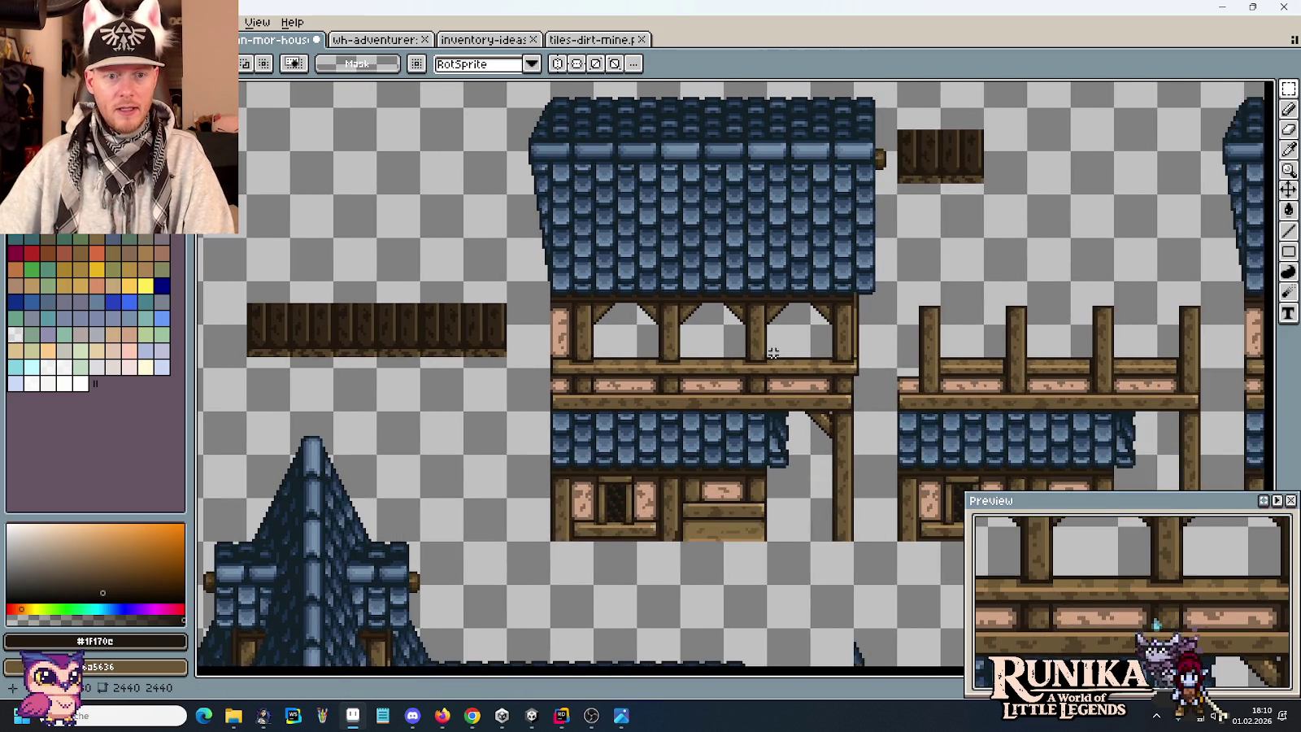
Try placing a copy of the roofed upper storey over the plank strip, then cancel.
drag(769, 348, 1010, 437)
drag(1090, 439, 695, 129)
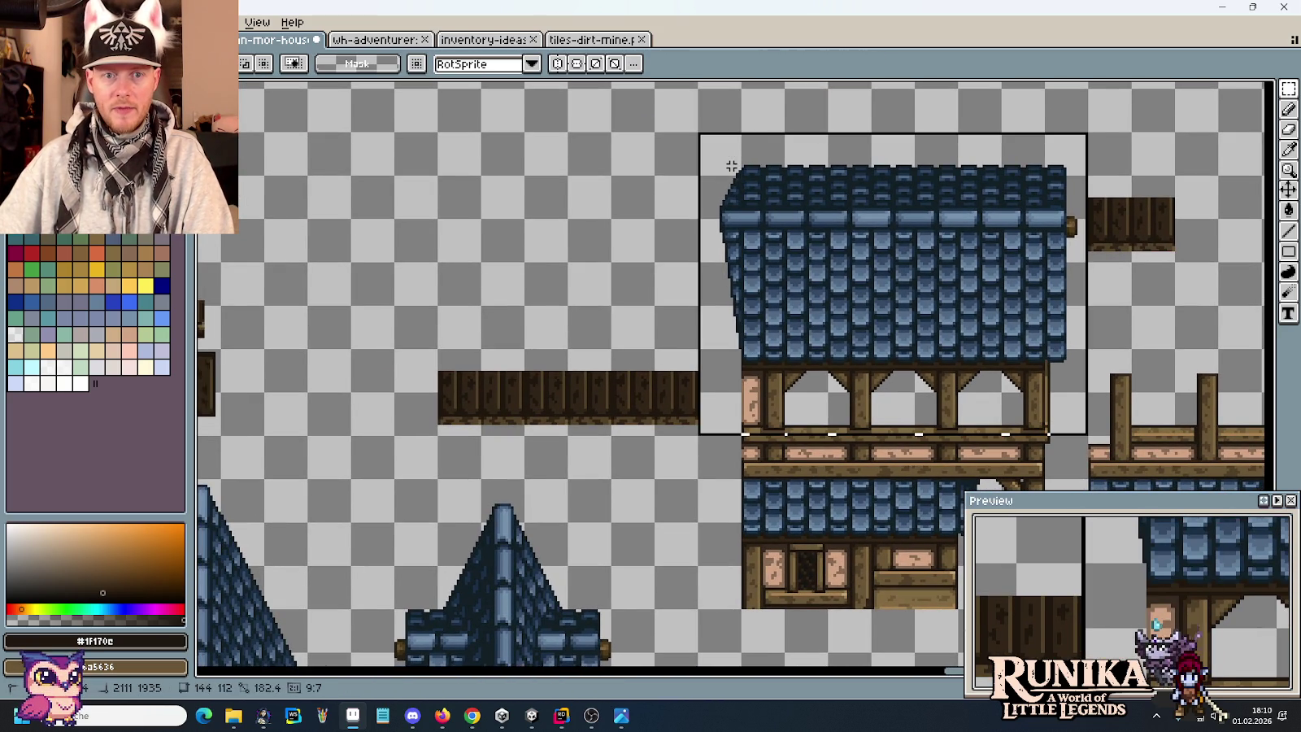
mouse_move(918, 285)
mouse_down()
mouse_move(523, 255)
mouse_move(586, 273)
mouse_up()
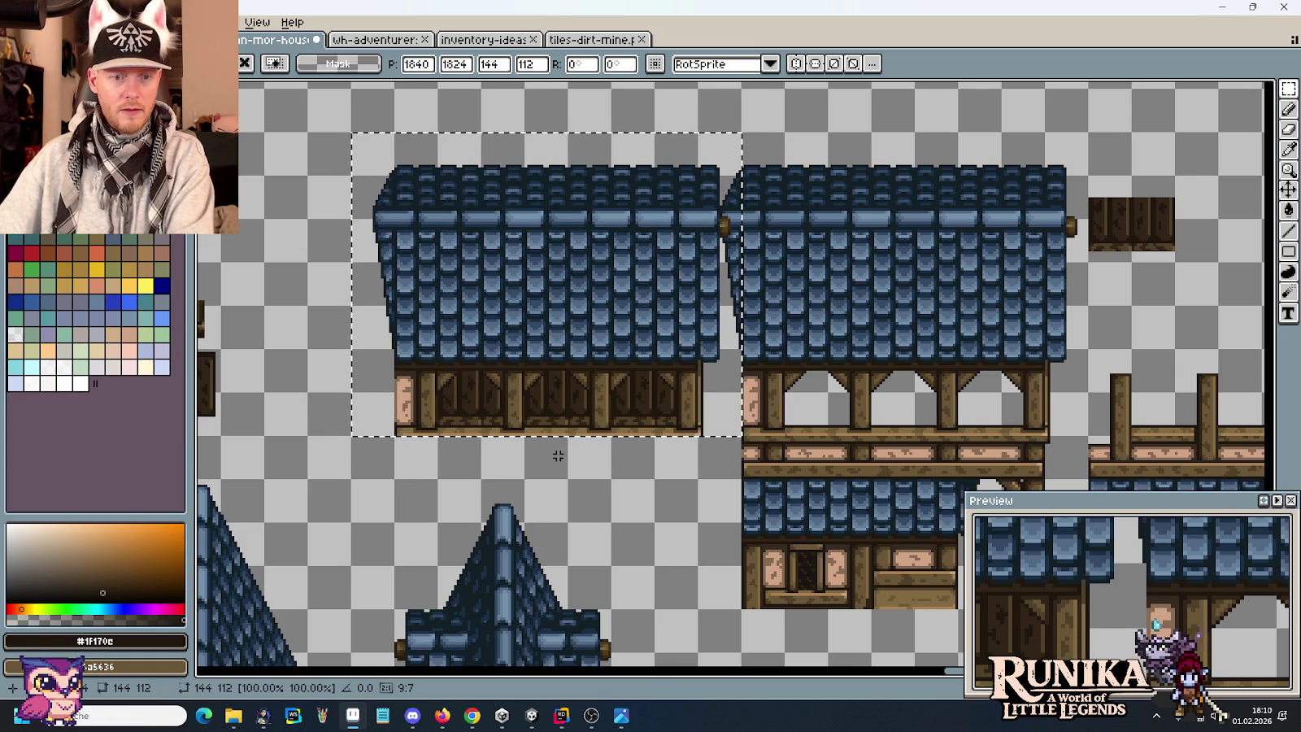
key(Delete)
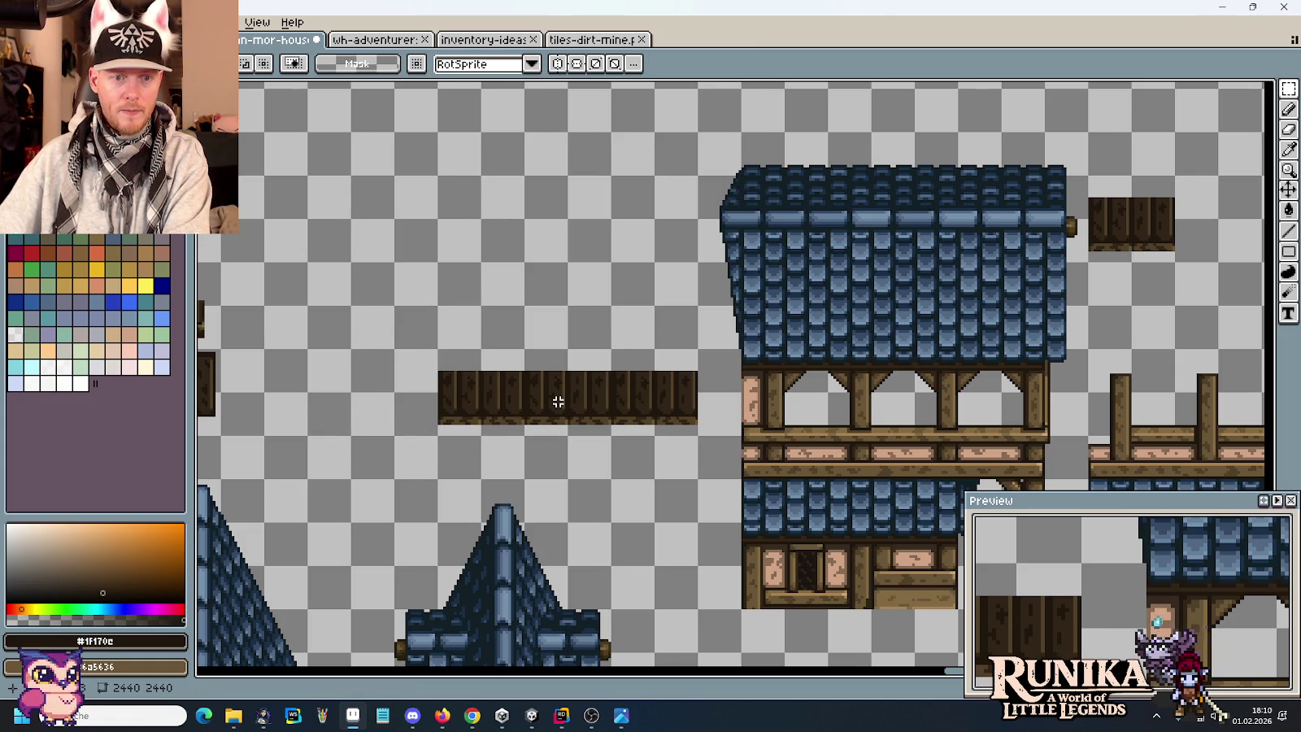
drag(558, 402, 708, 361)
Place a copy of the small window piece onto the long plank strip, nudged upward.
drag(704, 406, 705, 463)
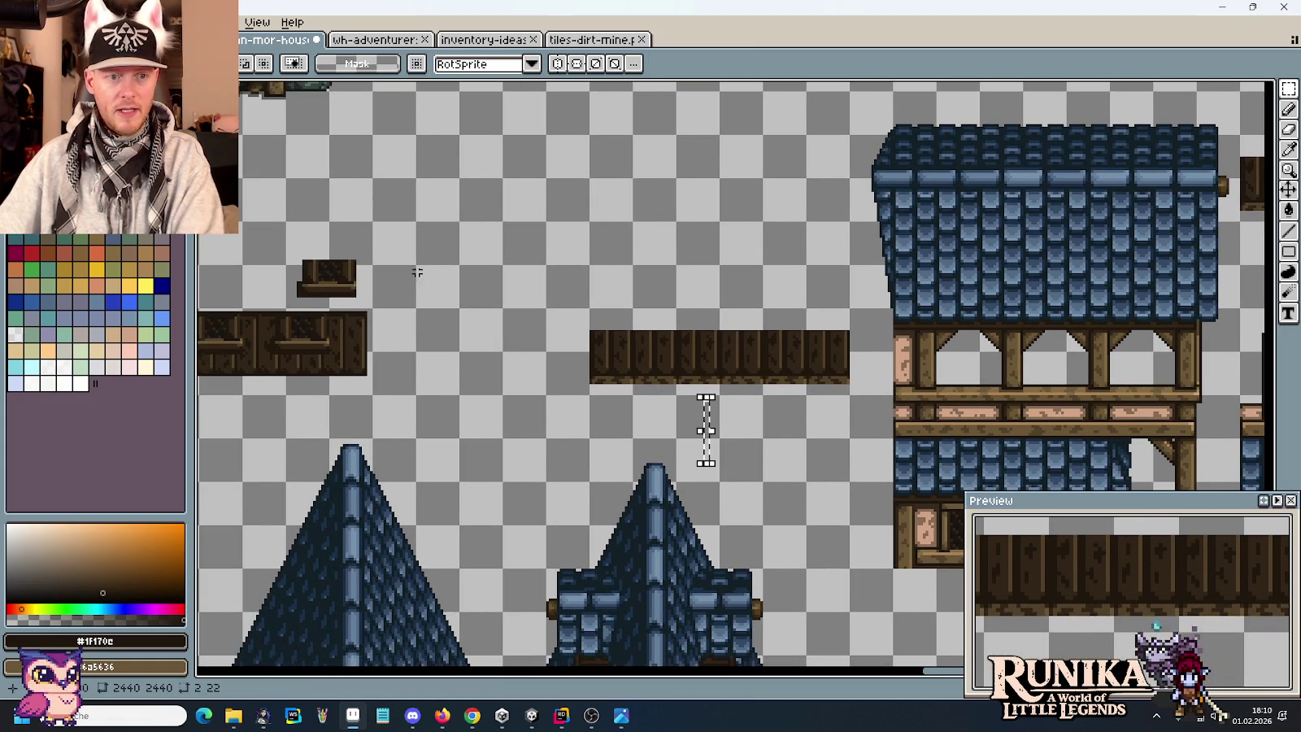
mouse_move(287, 239)
mouse_down()
mouse_move(433, 304)
mouse_move(673, 368)
mouse_move(746, 371)
mouse_up()
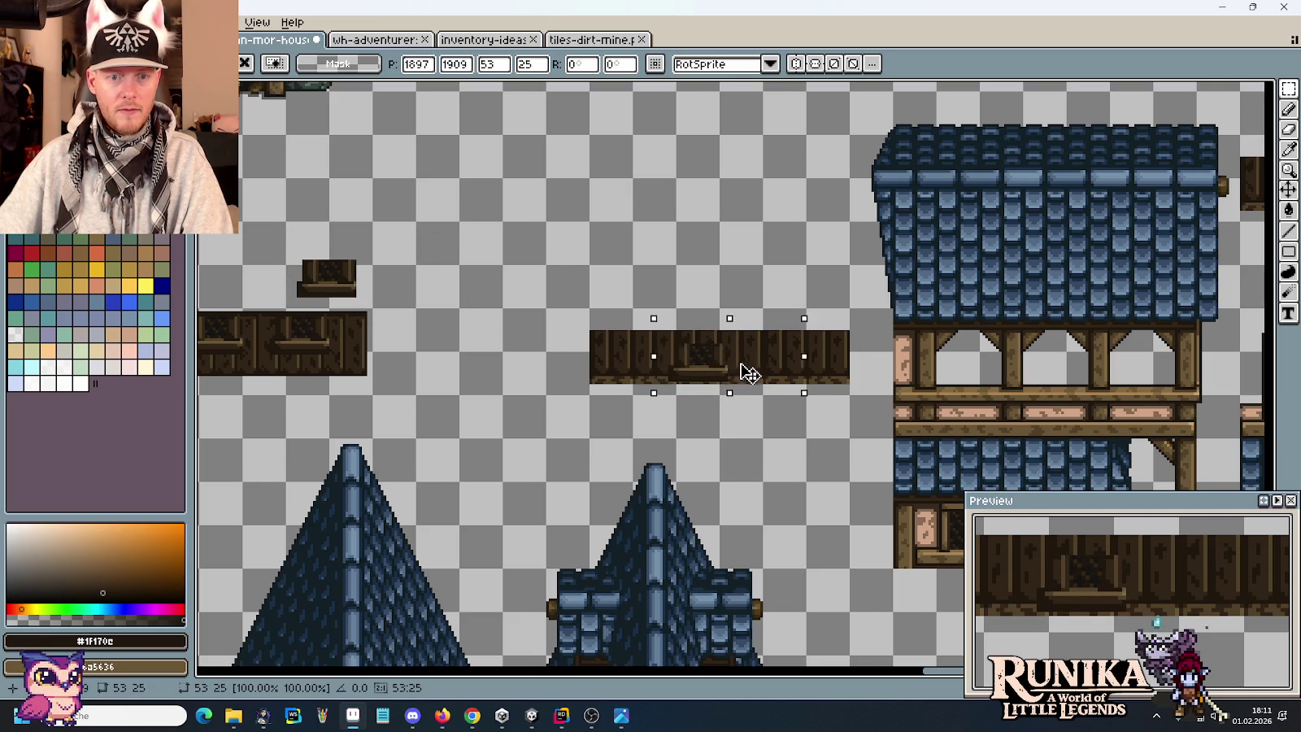
scroll(299, 375, up, 2)
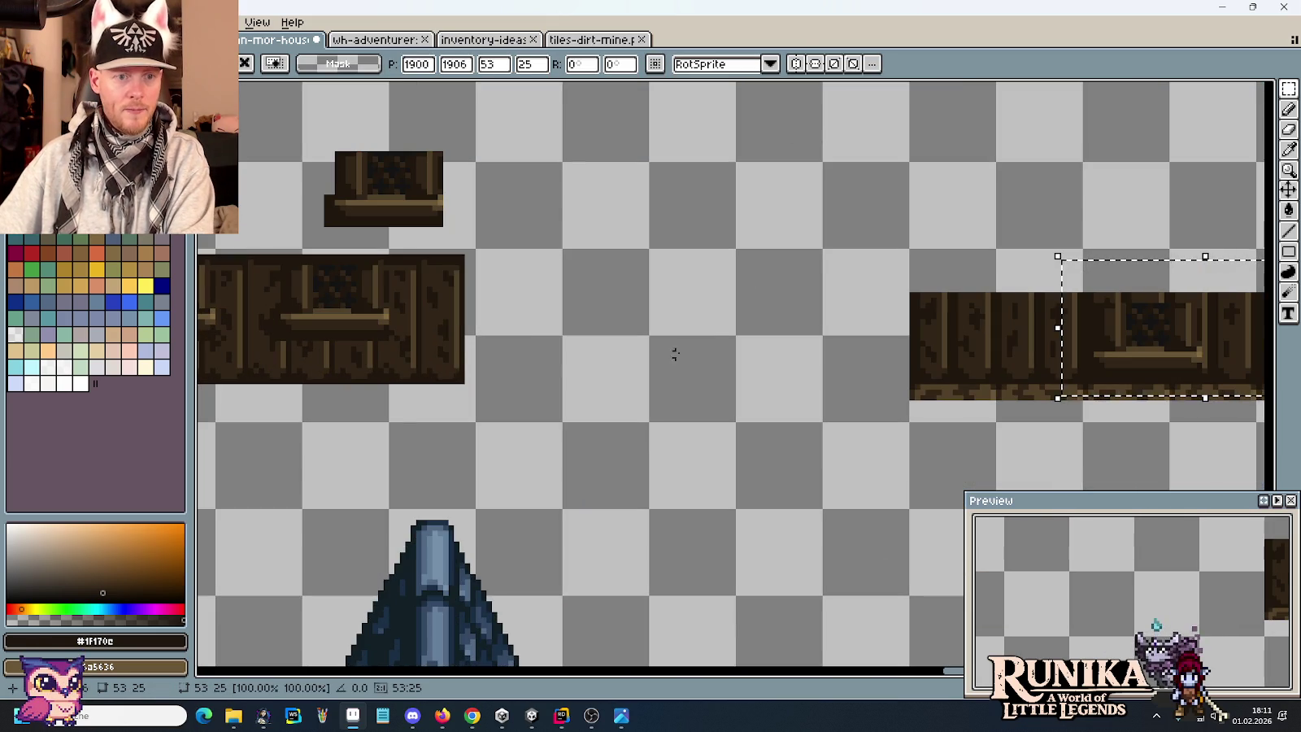
key(Up)
key(Up)
key(Up)
key(Up)
key(Up)
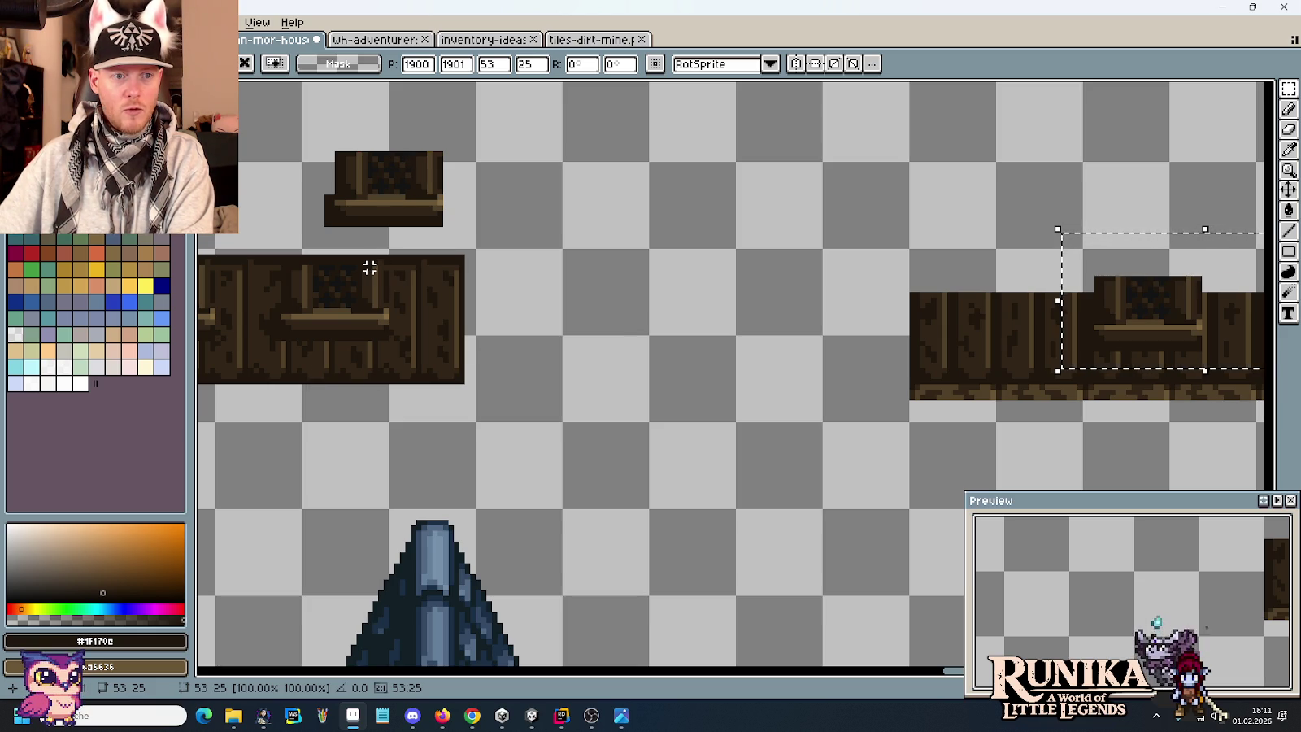
key(Up)
key(Up)
key(Up)
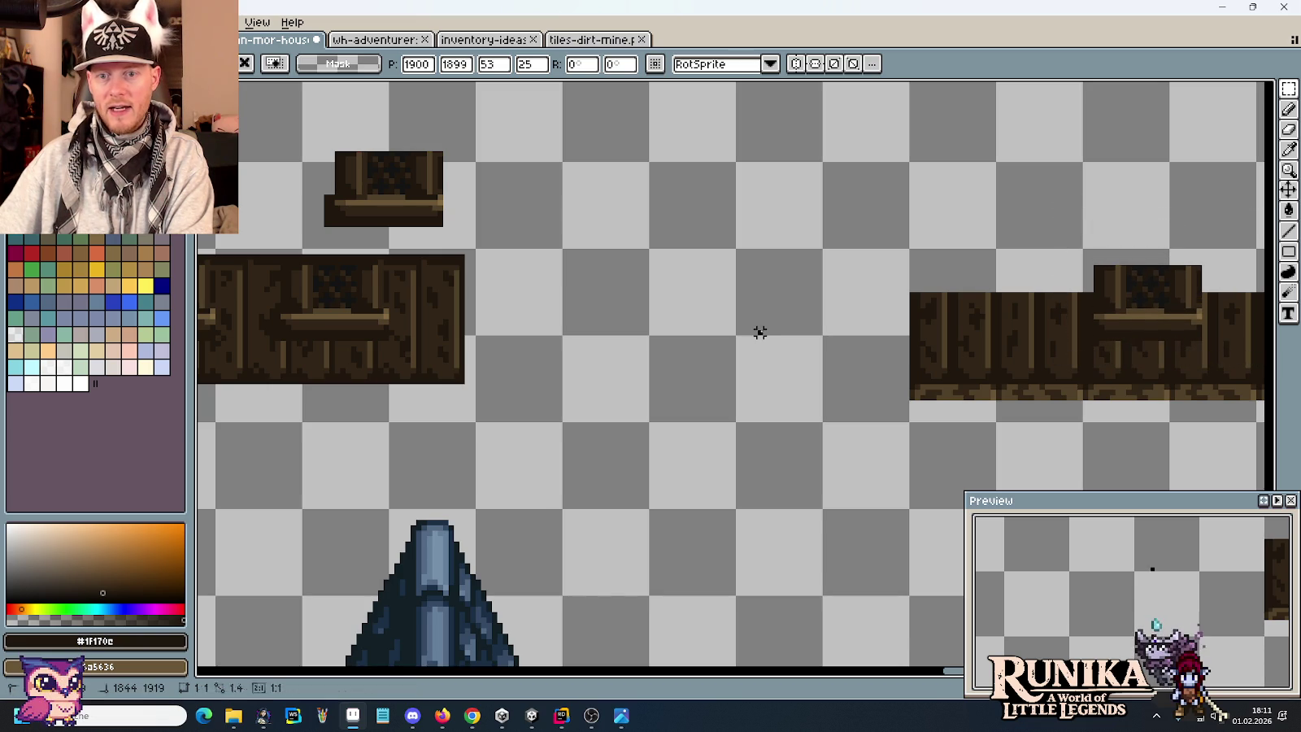
click(762, 330)
drag(330, 315, 1093, 376)
click(818, 462)
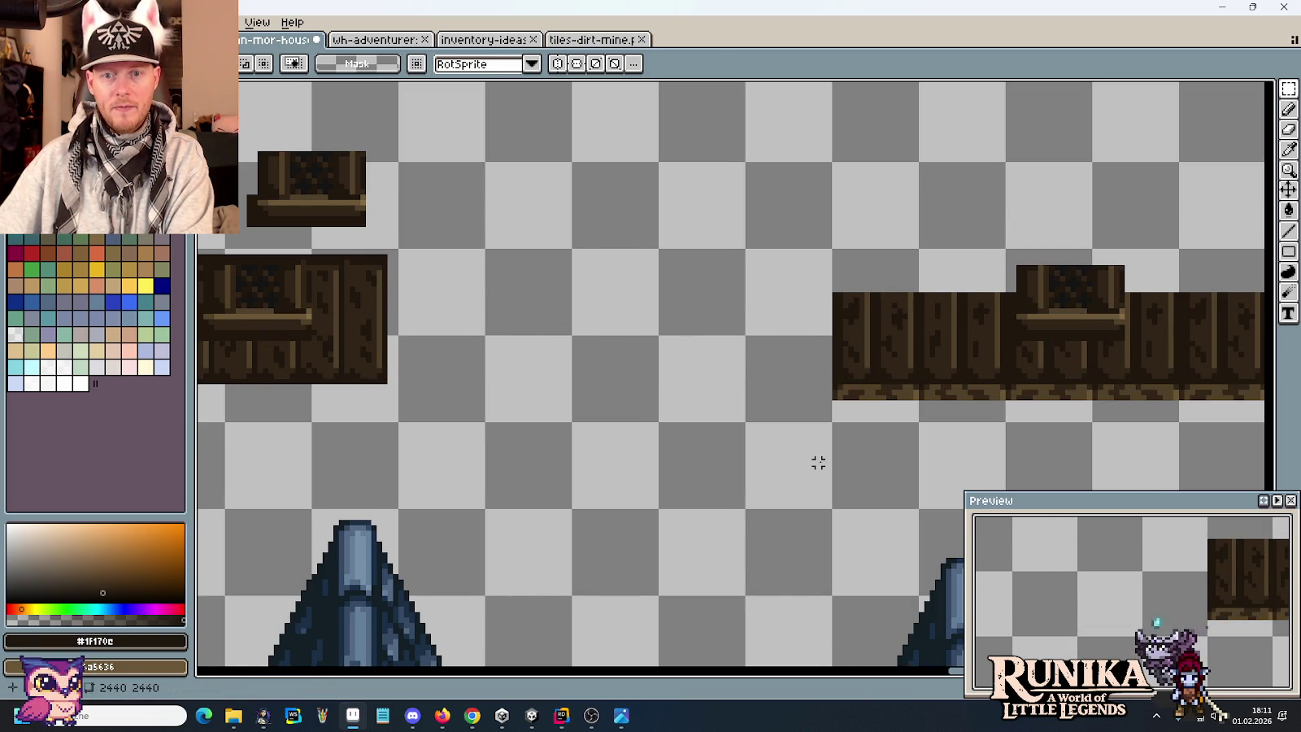
Undo that placement and paste a fresh window copy onto the plank strip.
scroll(1166, 357, up, 1)
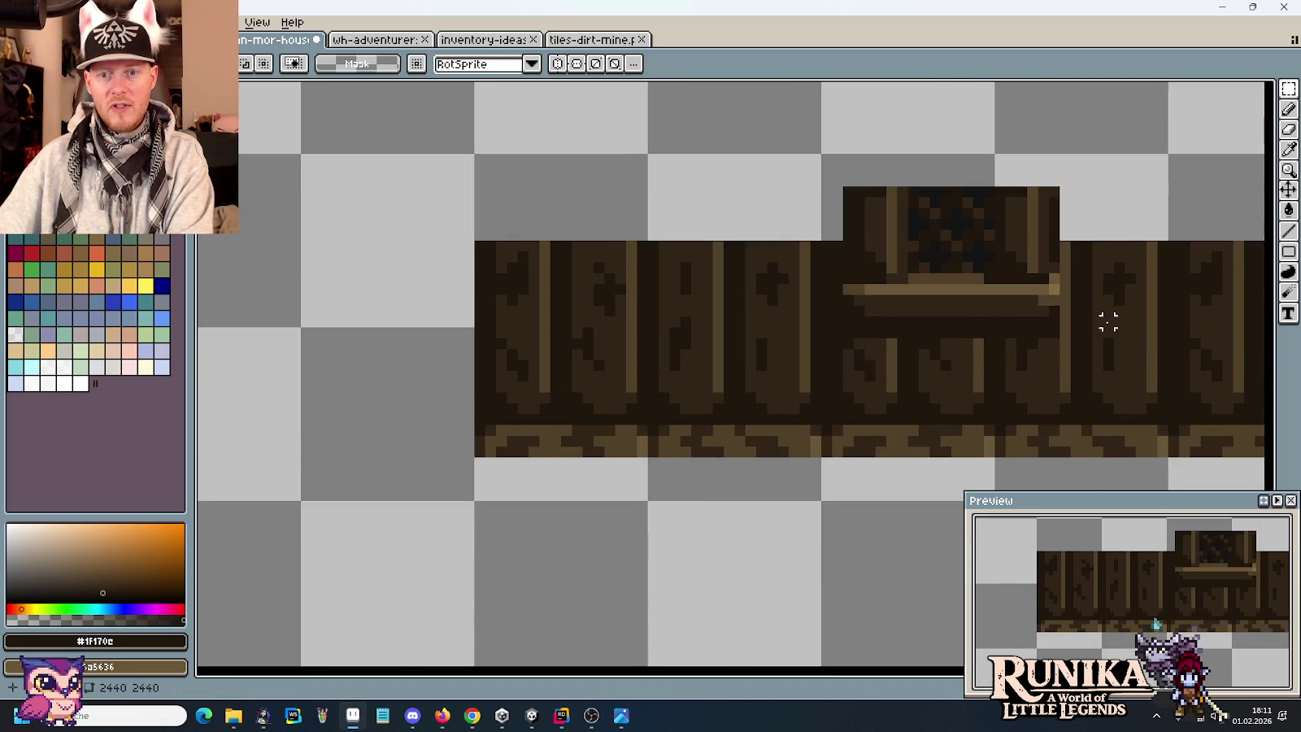
scroll(1103, 319, up, 1)
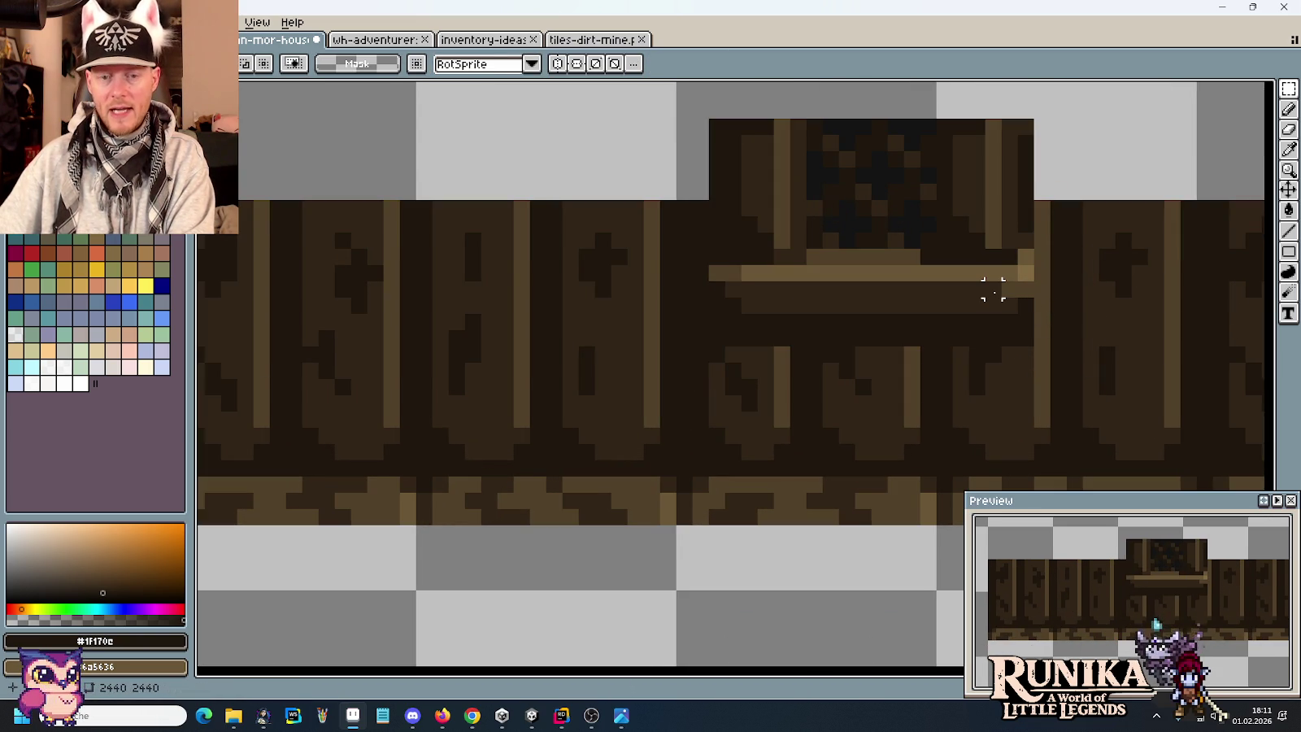
scroll(994, 288, down, 5)
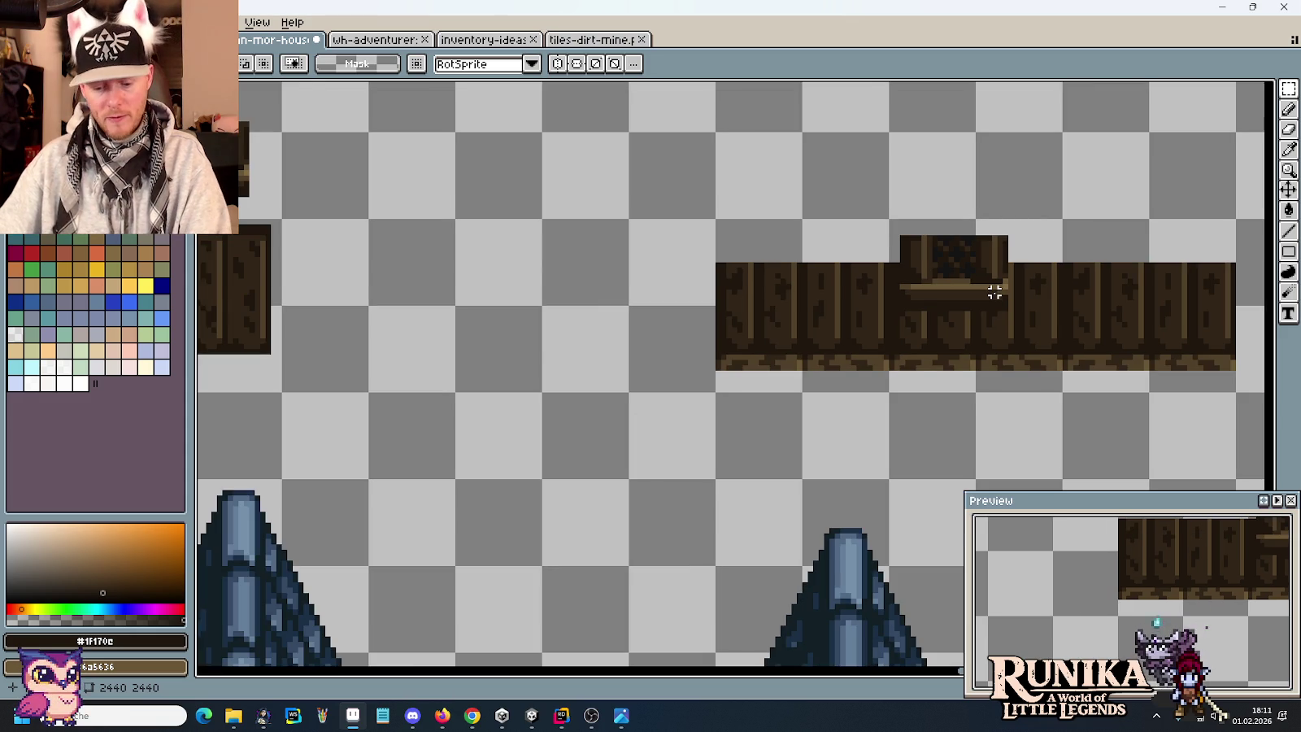
key(ctrl+z)
key(ctrl+z)
key(ctrl+z)
key(ctrl+z)
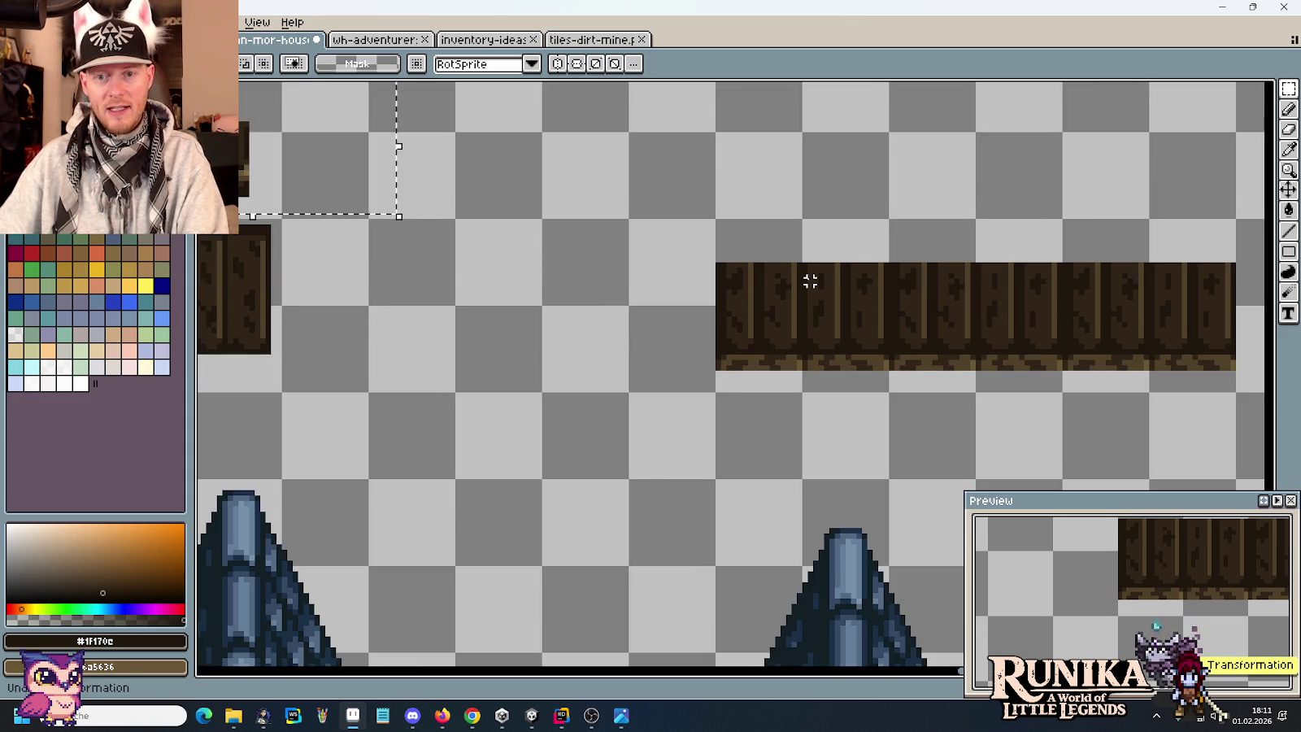
key(ctrl+v)
drag(444, 188, 1006, 293)
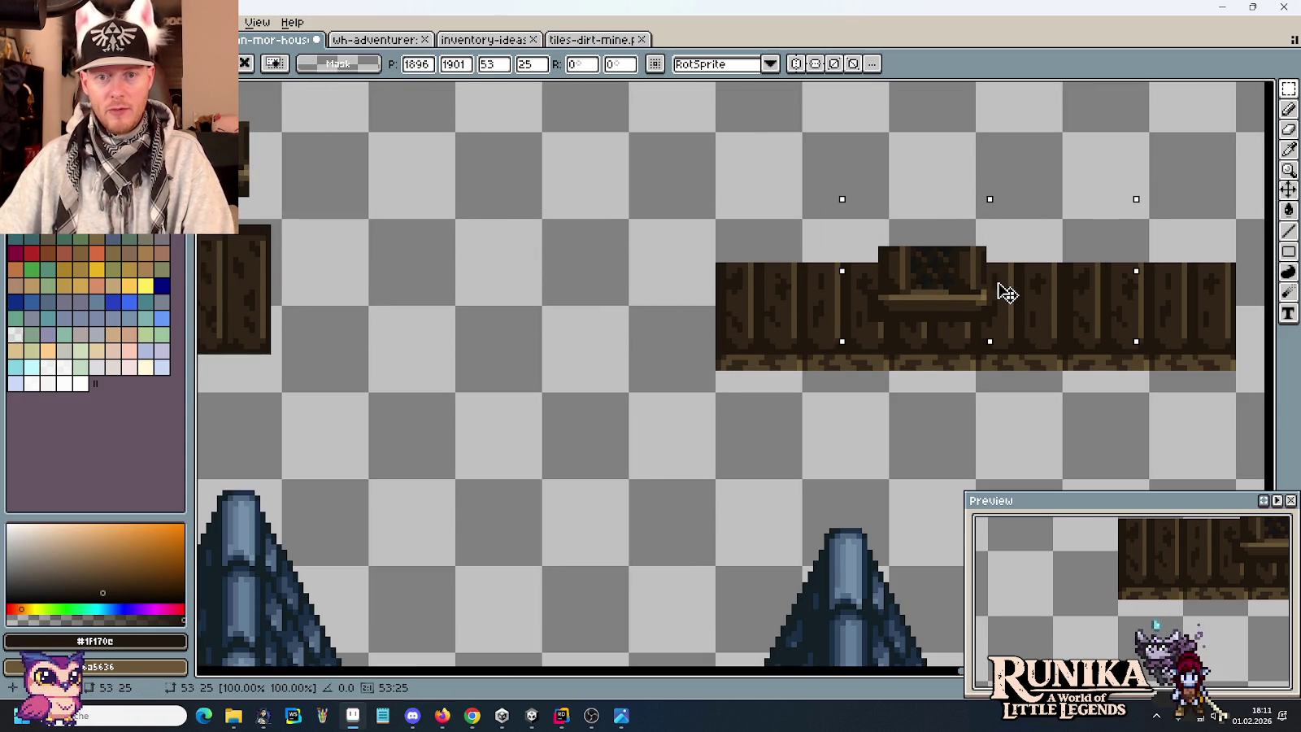
key(Return)
Raise the window four pixels, lower it two, then select the roof and timber section.
scroll(993, 290, up, 1)
scroll(894, 268, up, 1)
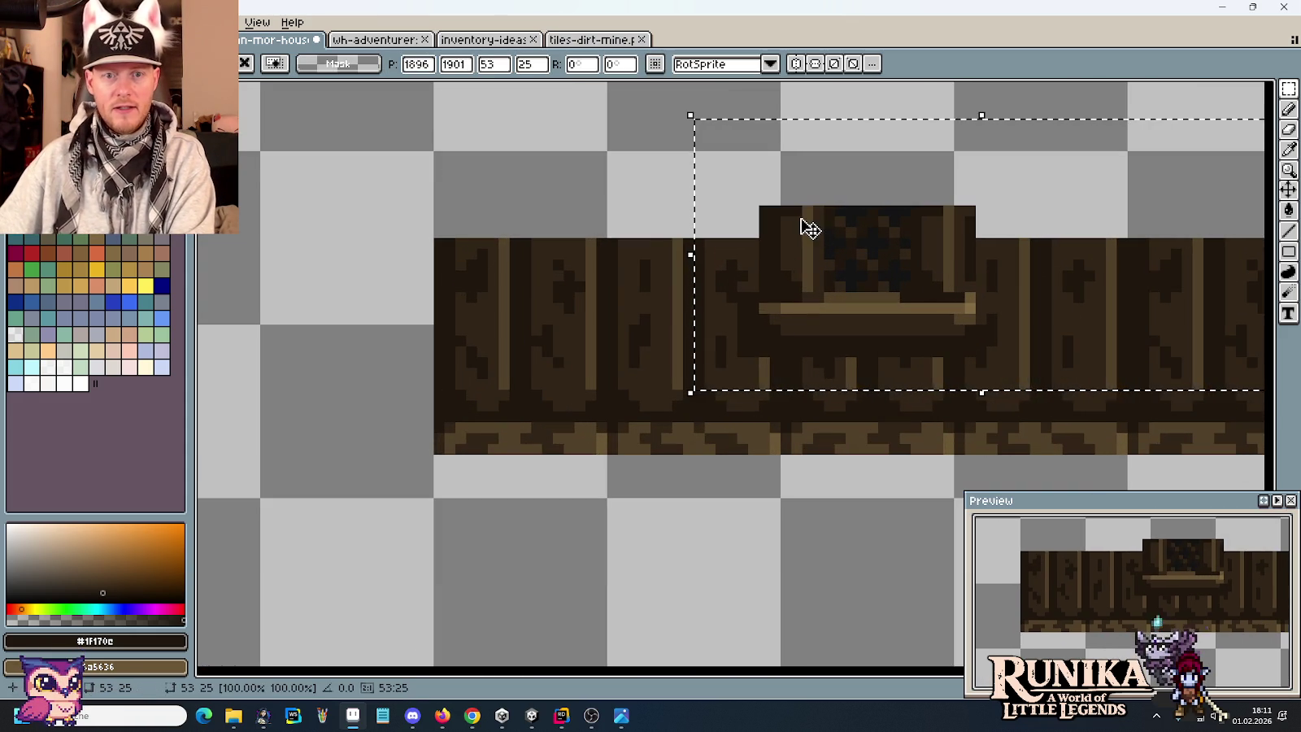
key(Up)
key(Up)
key(Up)
key(Up)
key(Down)
key(Down)
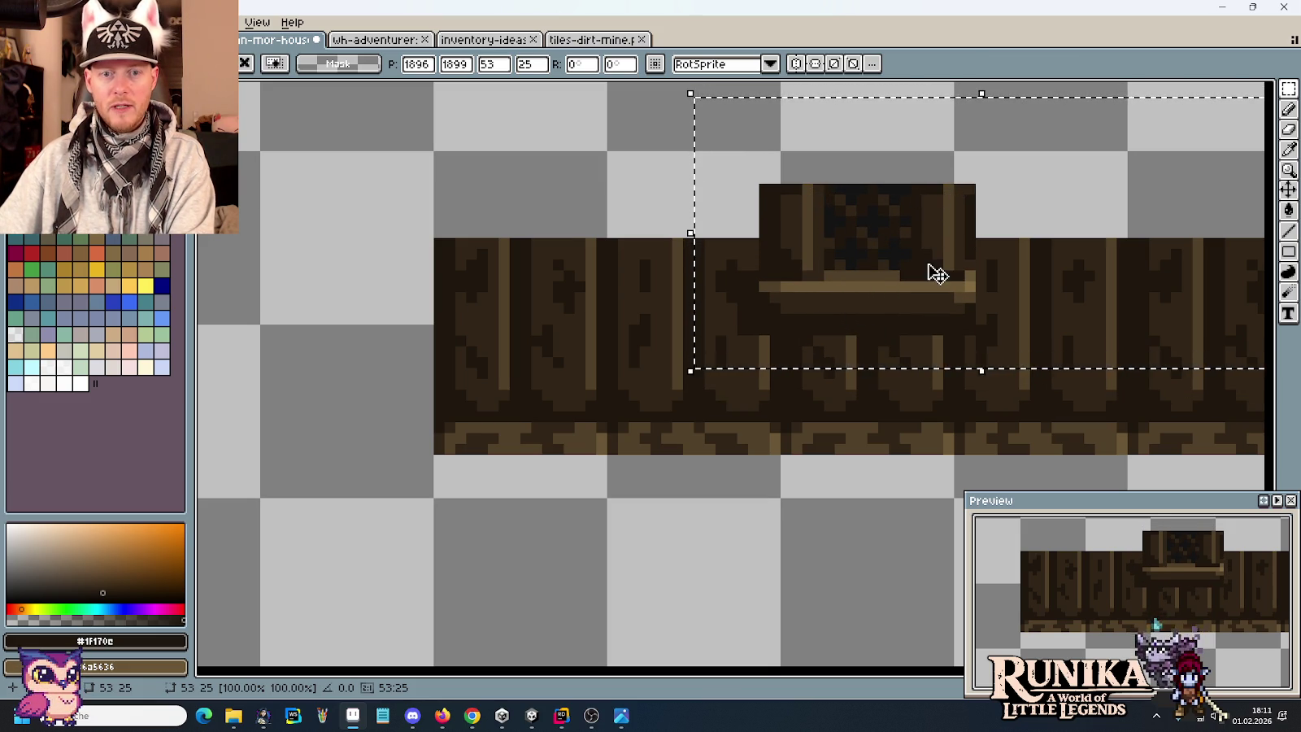
scroll(972, 284, down, 4)
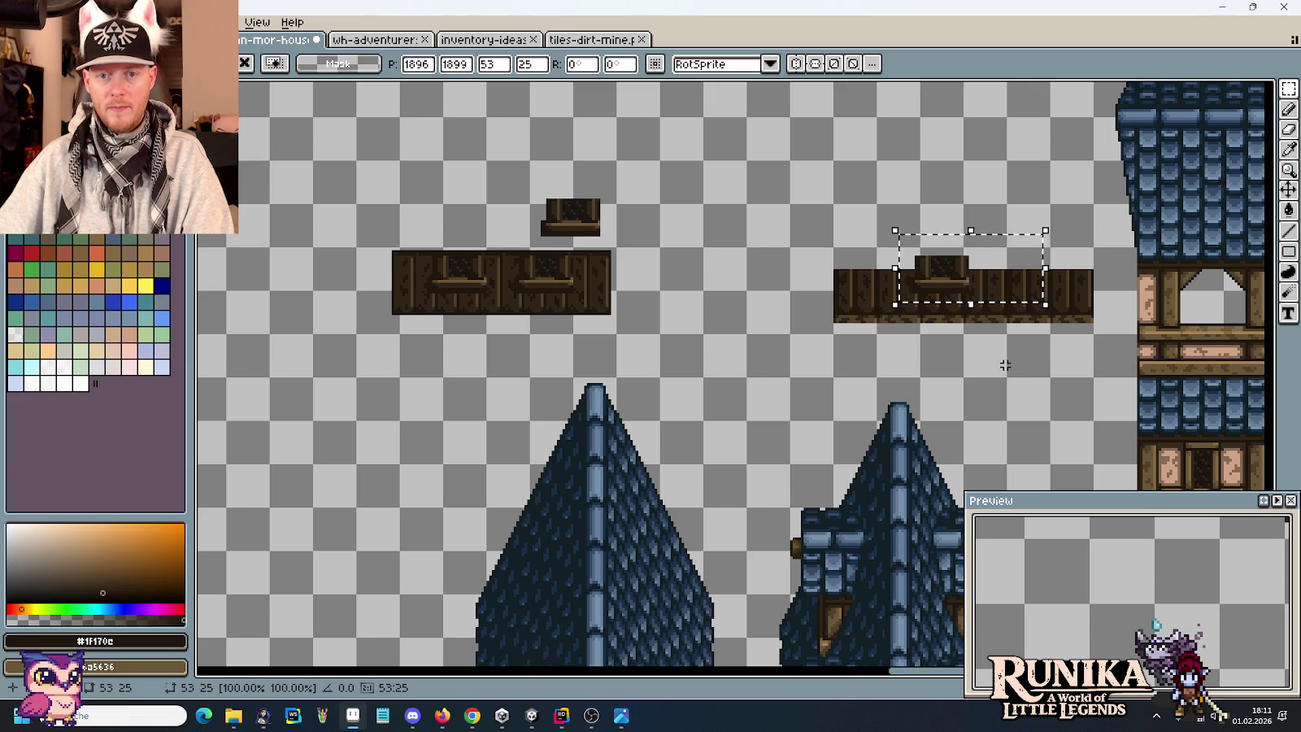
drag(1031, 342, 756, 339)
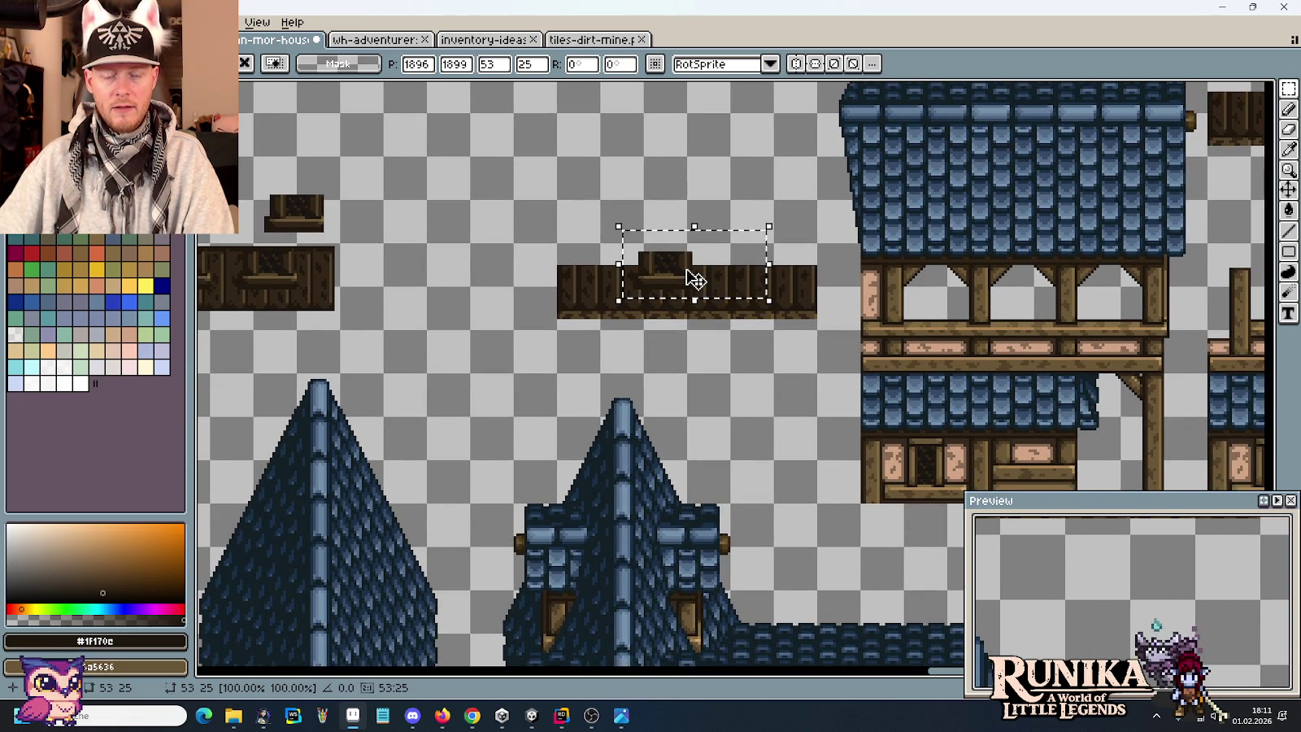
mouse_move(735, 282)
mouse_down()
mouse_move(651, 287)
mouse_move(483, 238)
mouse_up()
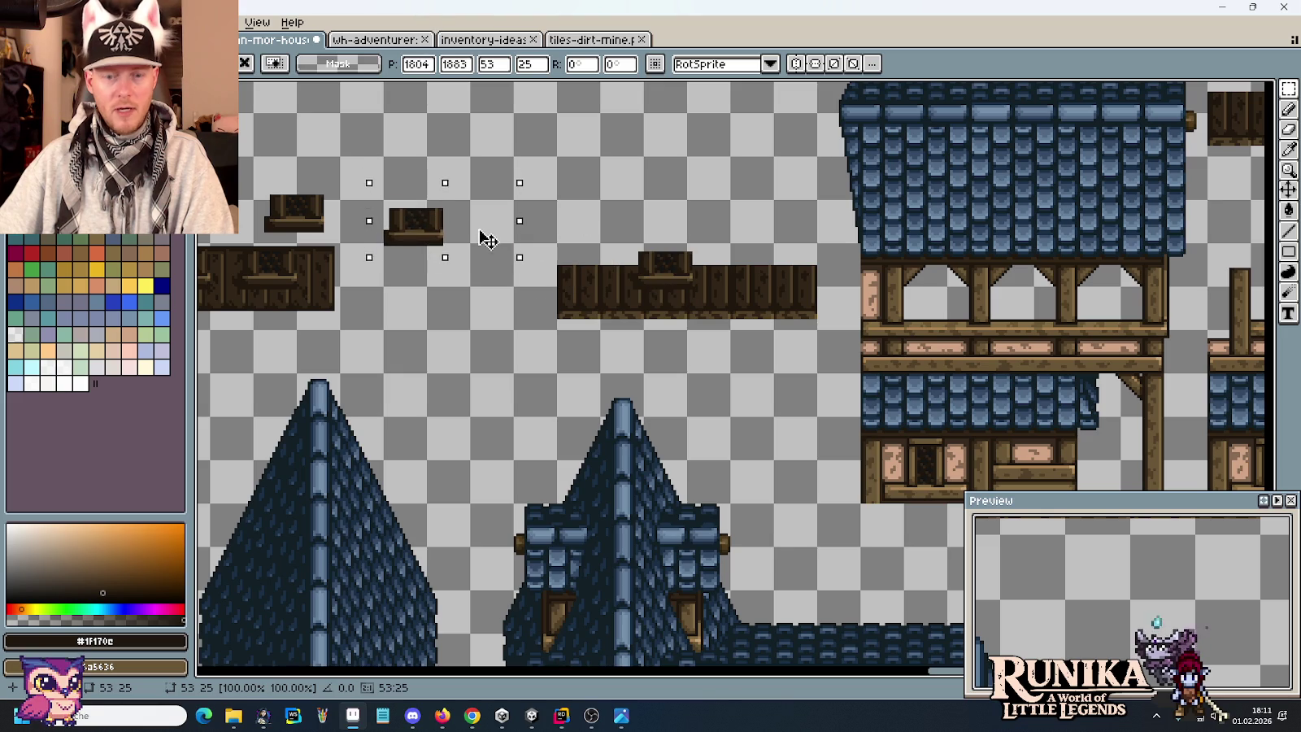
key(Delete)
drag(1123, 411, 727, 231)
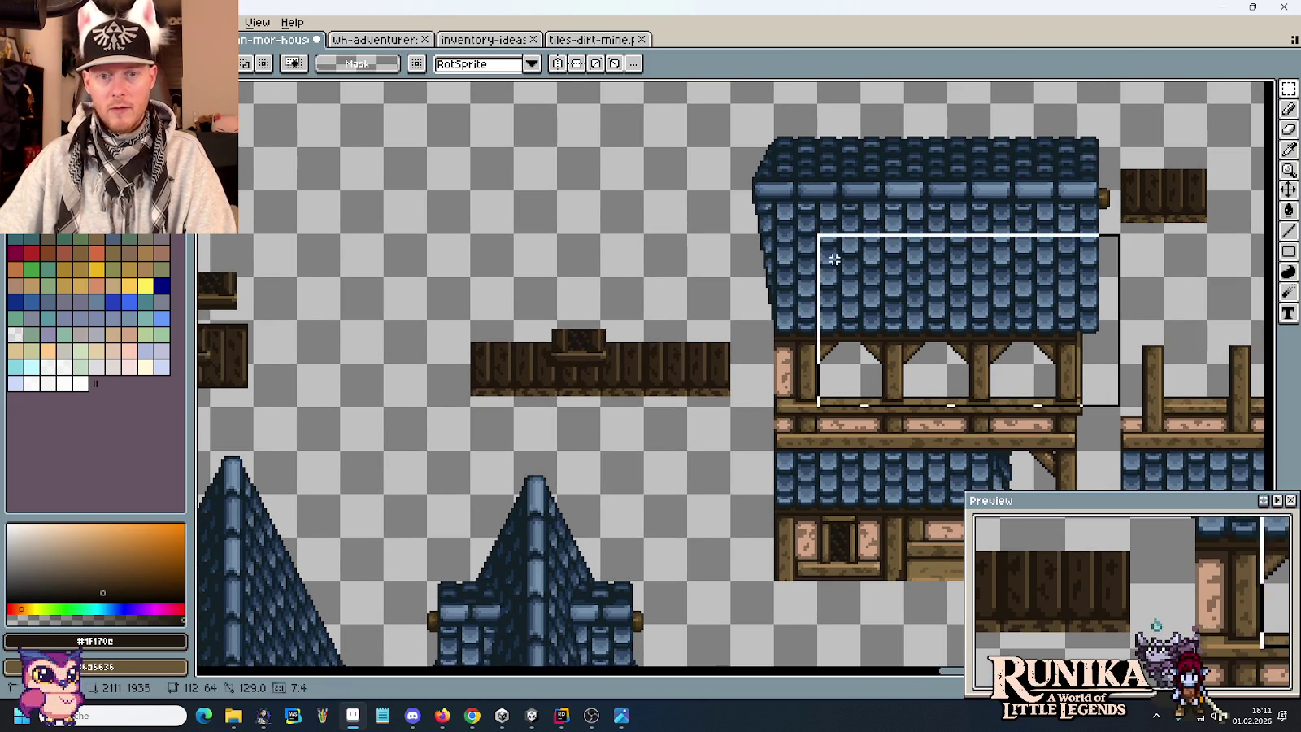
drag(928, 328, 603, 328)
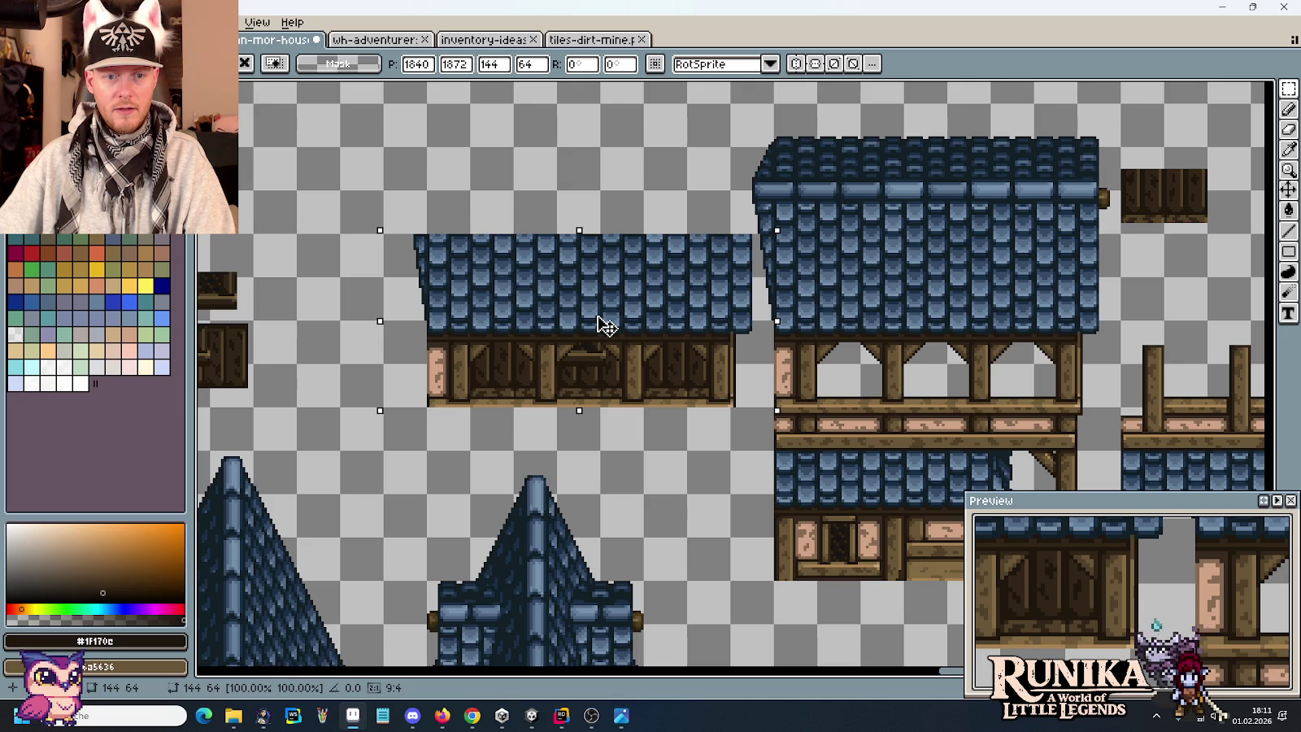
key(Delete)
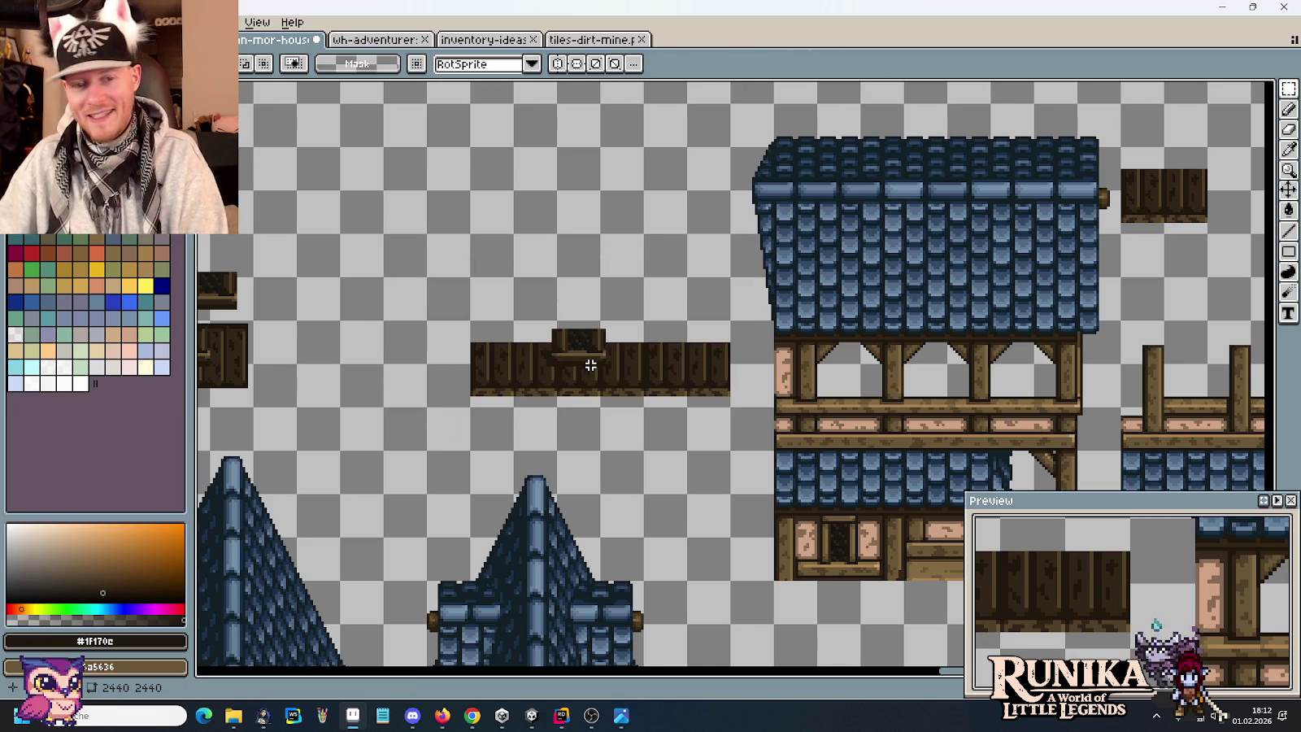
drag(1124, 409, 727, 100)
drag(898, 232, 567, 217)
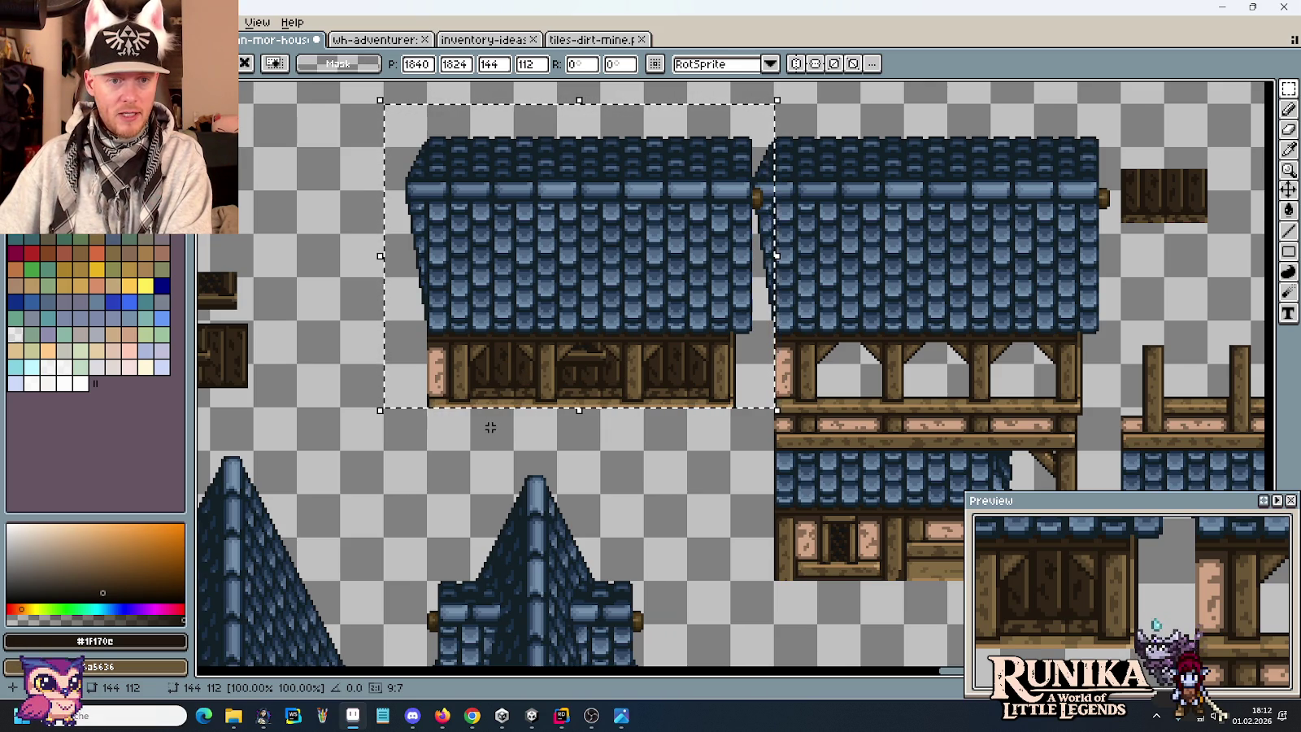
key(Delete)
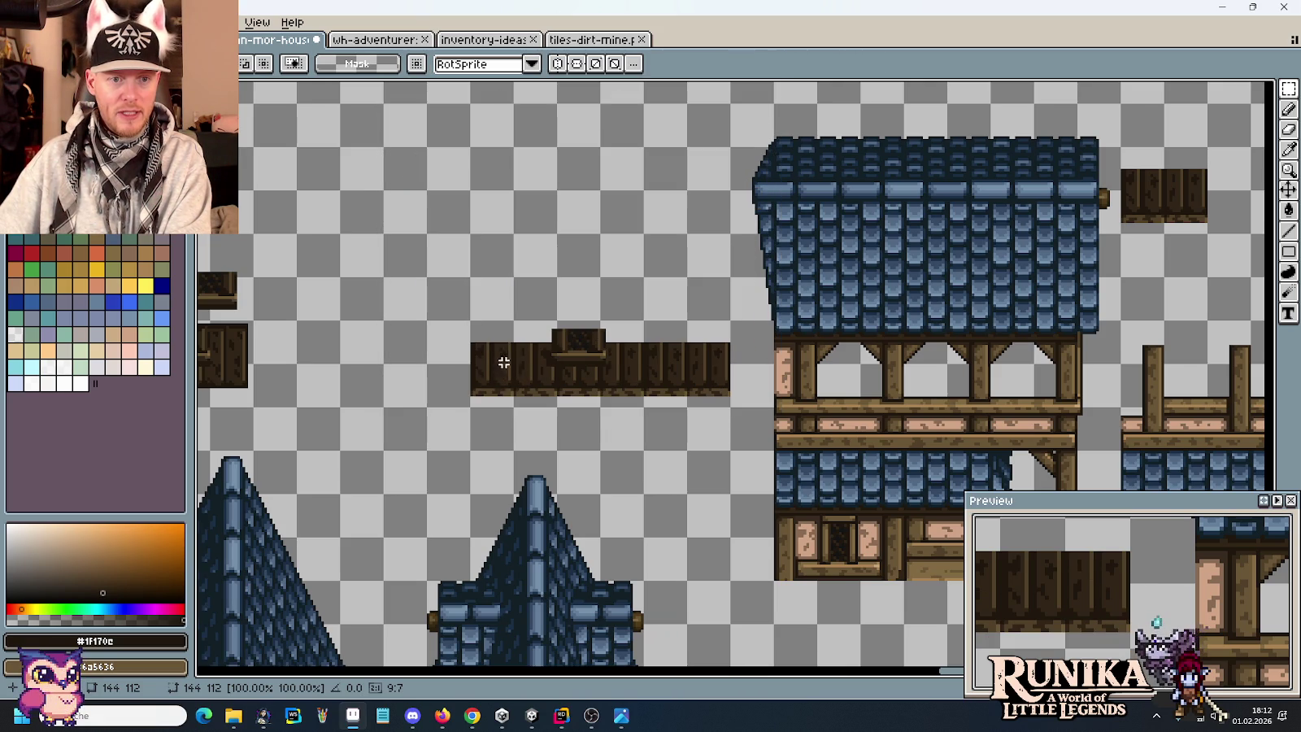
scroll(501, 340, left, 2)
scroll(500, 341, left, 2)
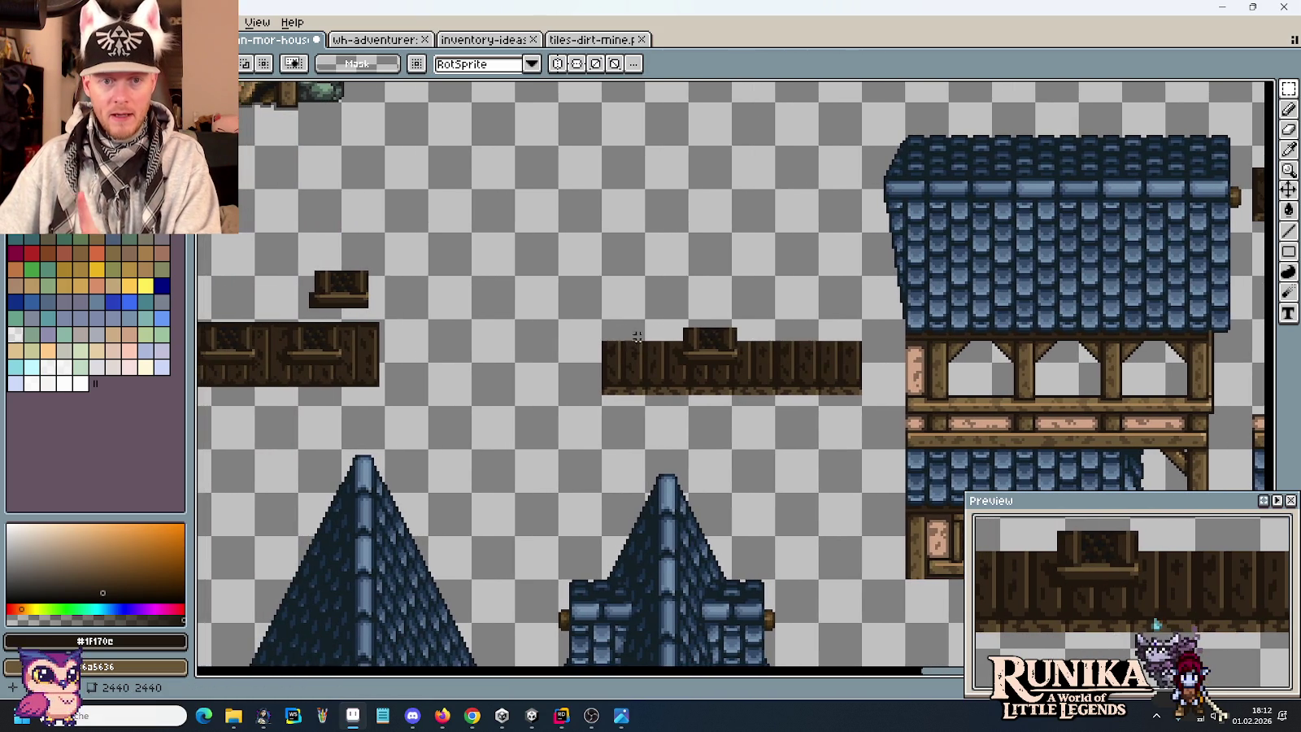
Add a second window copy to the plank strip, shifted two pixels left then one right.
scroll(741, 352, up, 1)
scroll(538, 302, left, 5)
drag(351, 231, 514, 321)
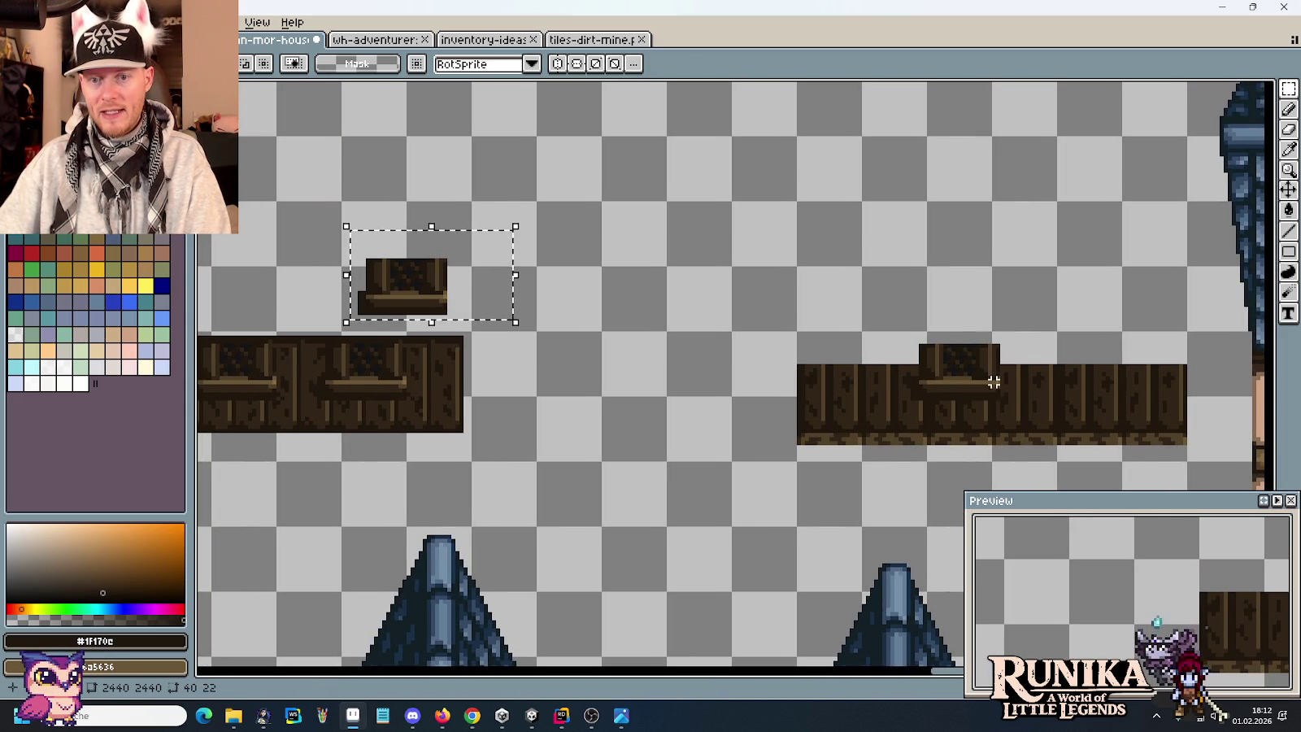
drag(438, 291, 889, 376)
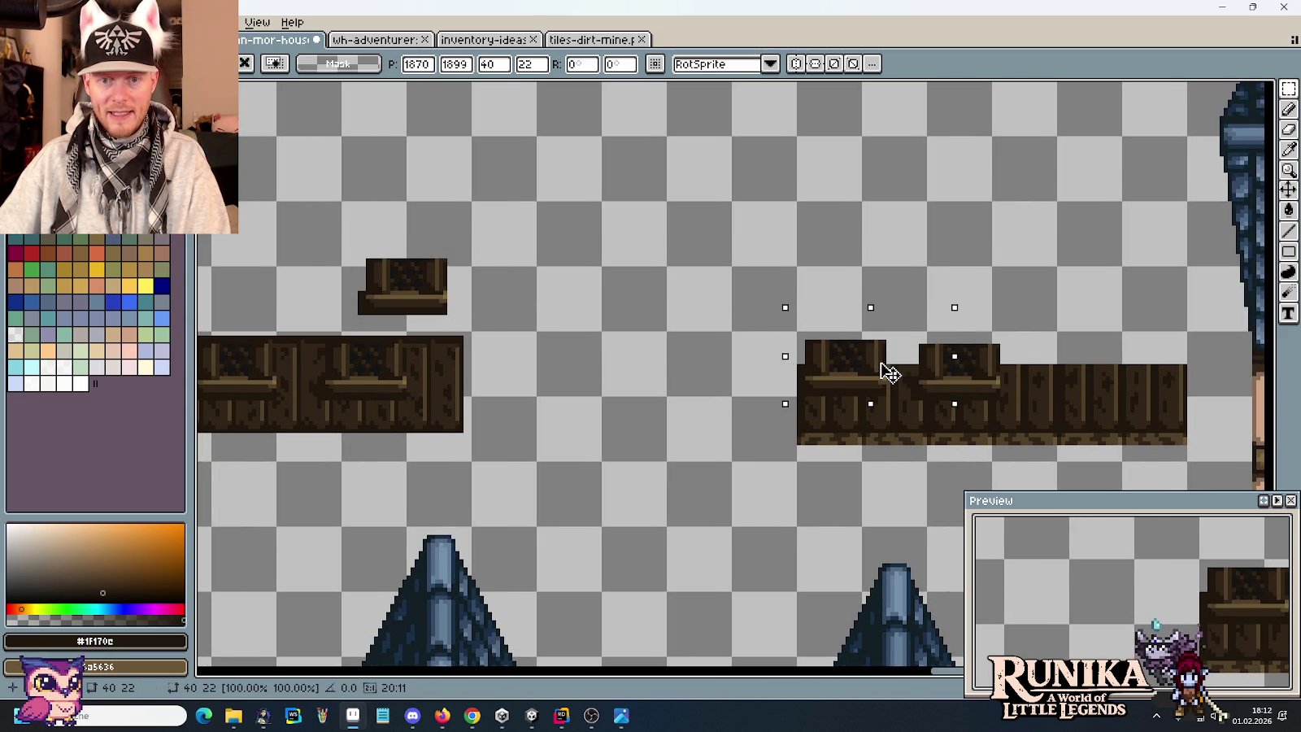
scroll(877, 371, up, 1)
scroll(876, 371, up, 1)
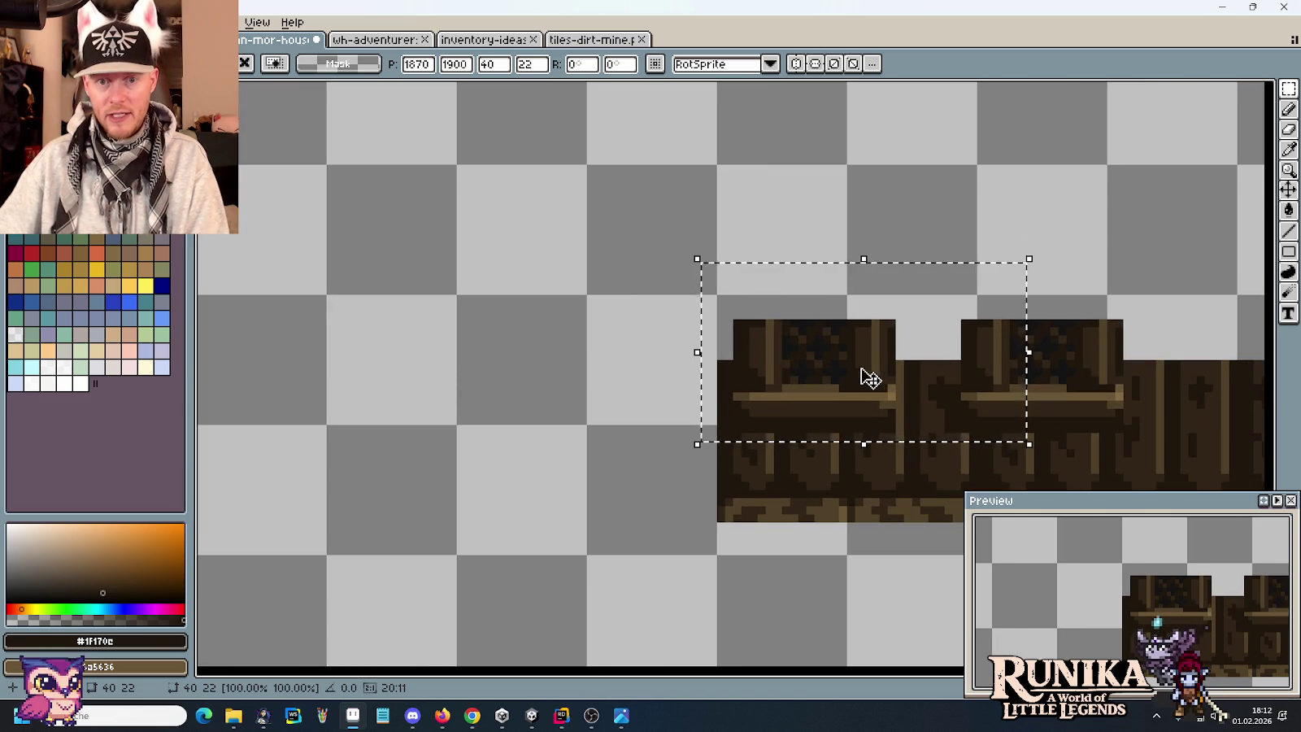
drag(859, 369, 849, 370)
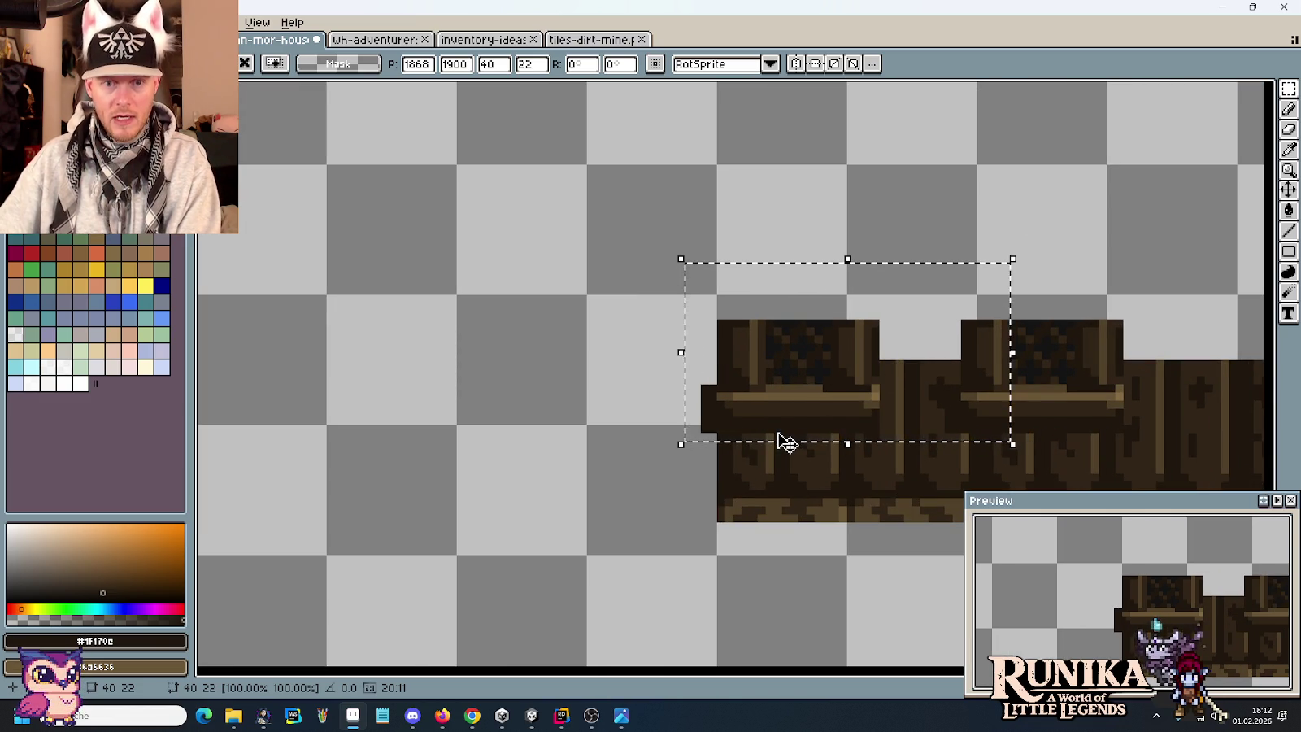
key(Right)
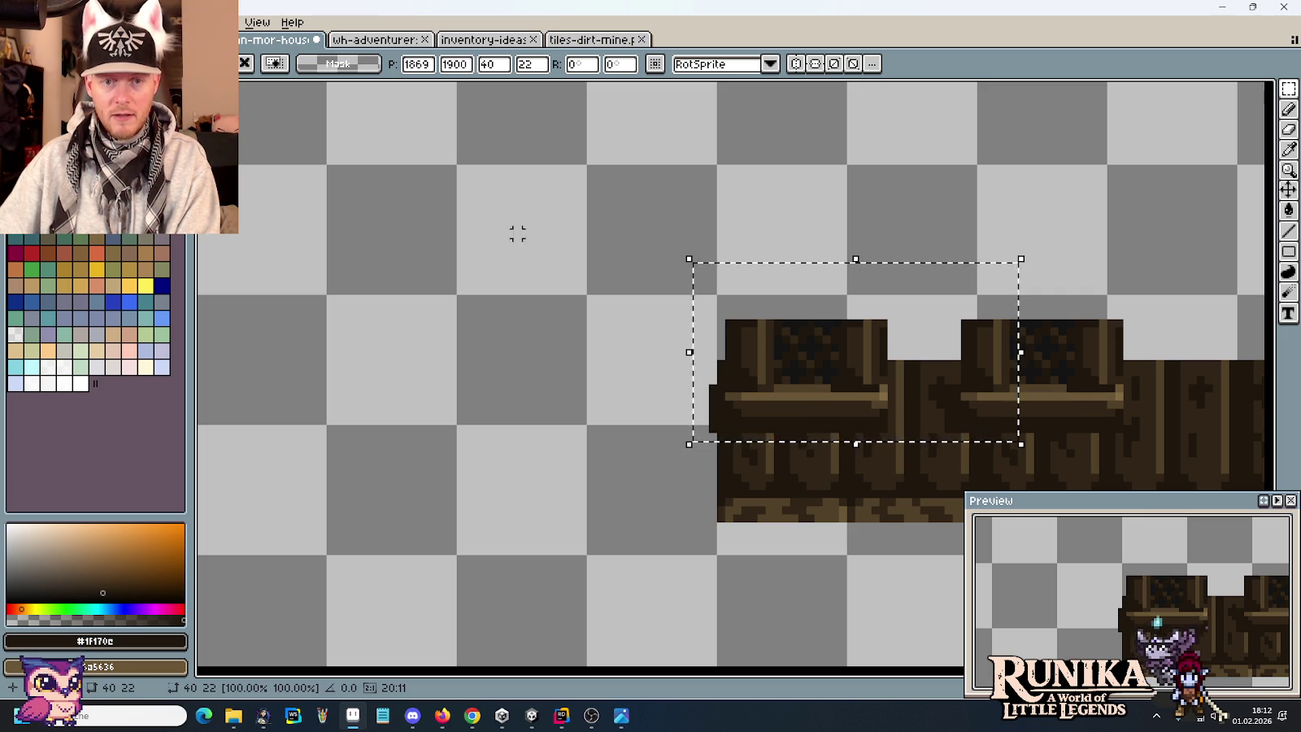
click(517, 290)
Copy the blue roof and timber-frame block over the windowed plank strip.
scroll(676, 349, down, 5)
scroll(715, 347, right, 2)
scroll(760, 349, right, 3)
mouse_move(1098, 142)
mouse_down()
mouse_move(920, 449)
mouse_move(701, 451)
mouse_up()
drag(924, 270, 610, 273)
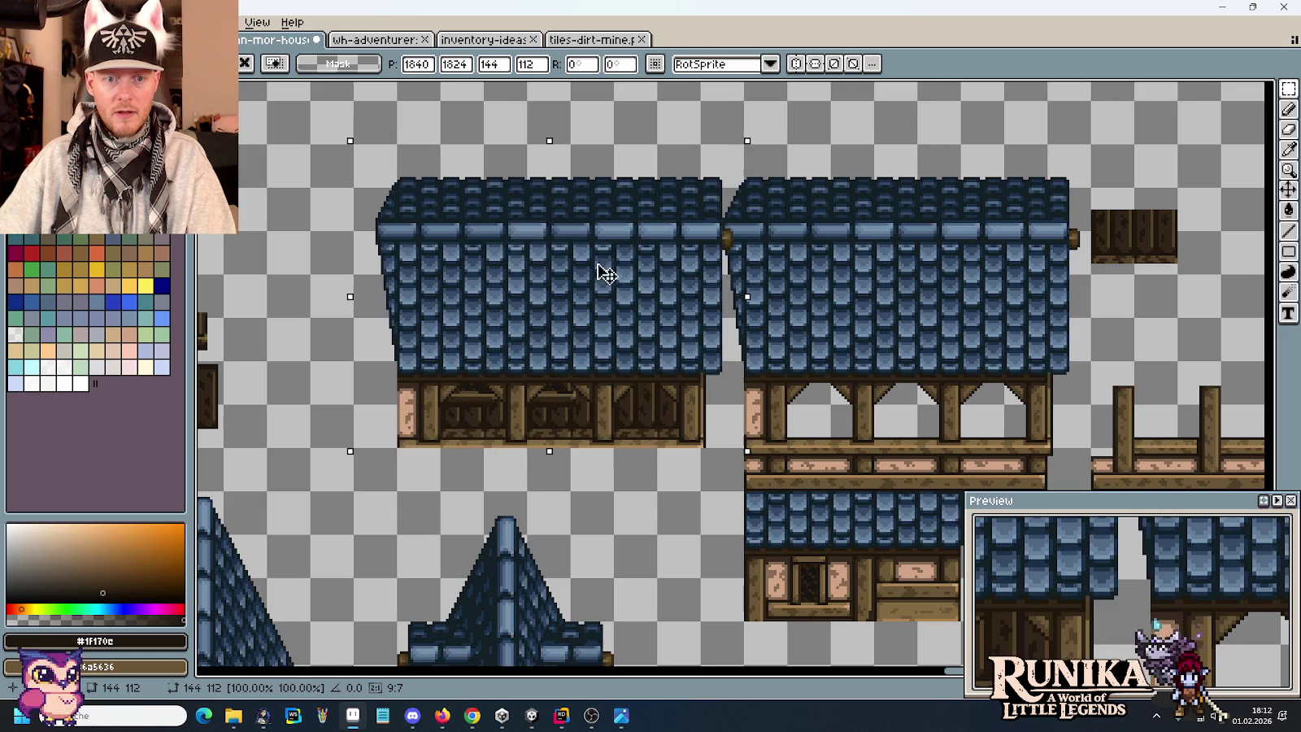
scroll(508, 411, up, 2)
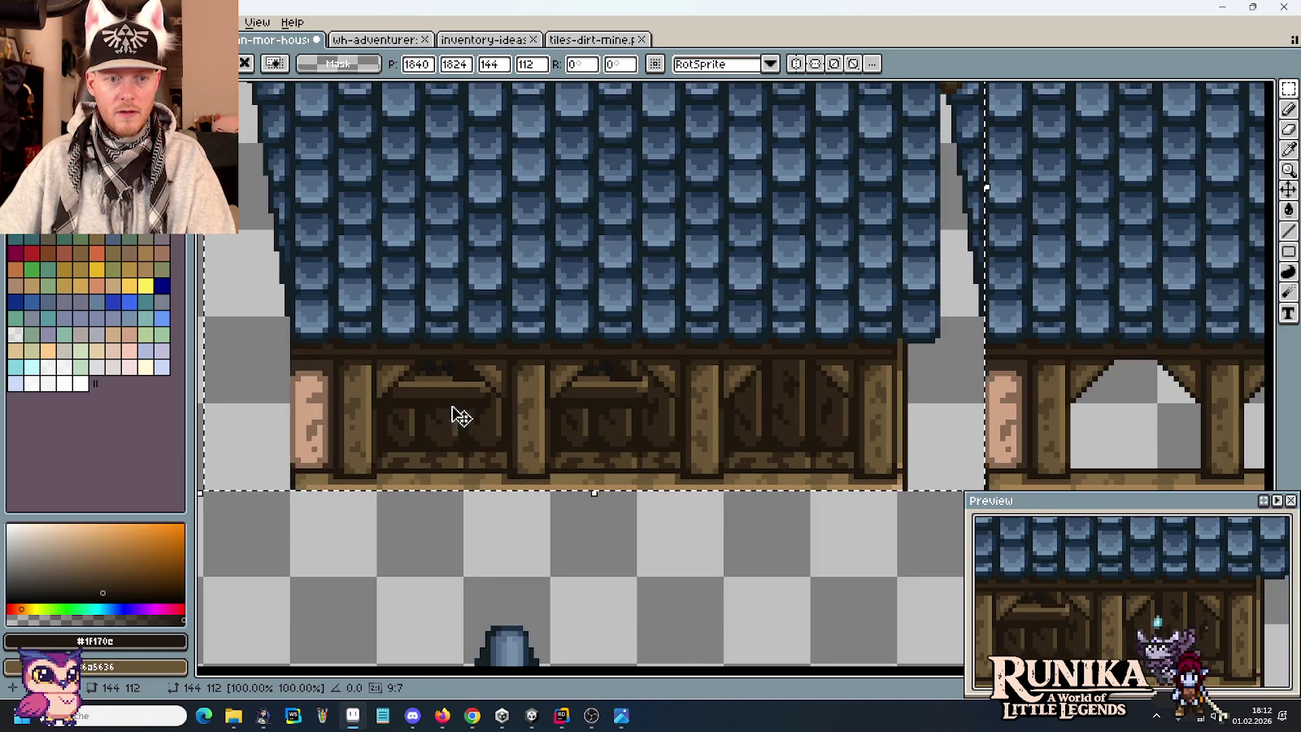
scroll(443, 407, down, 2)
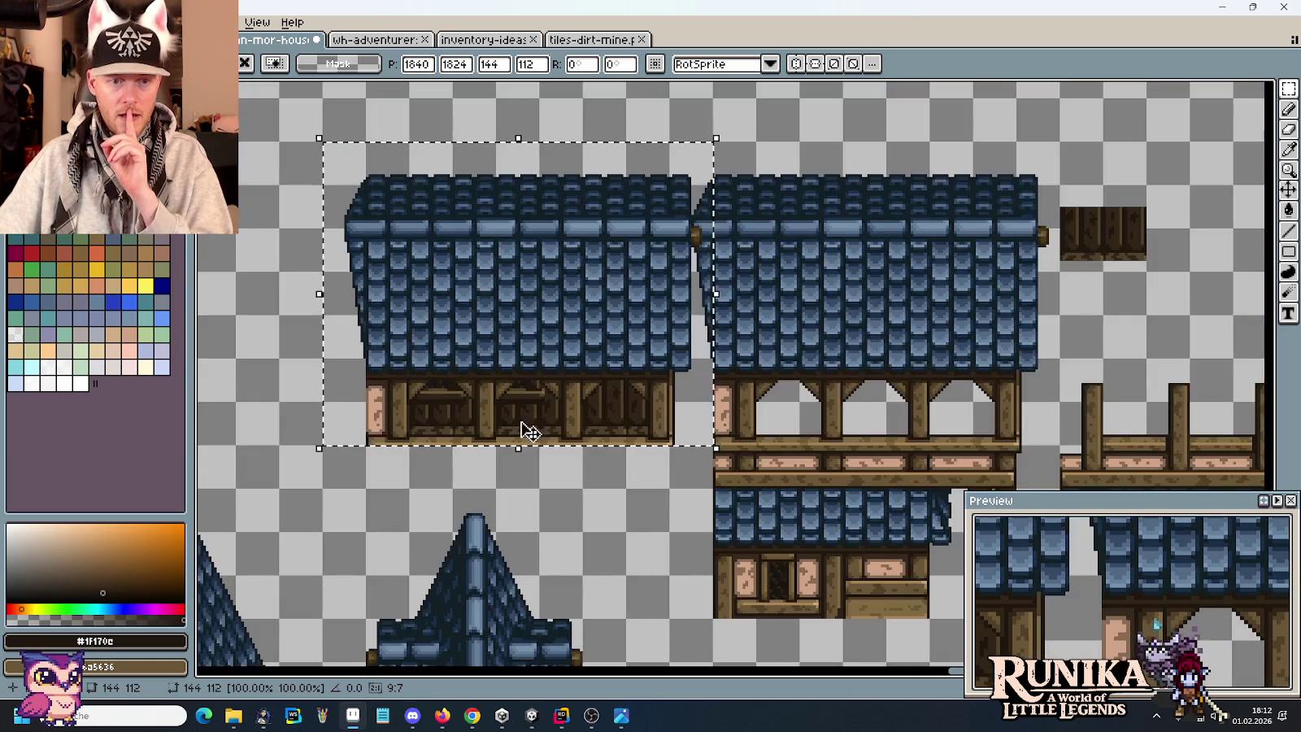
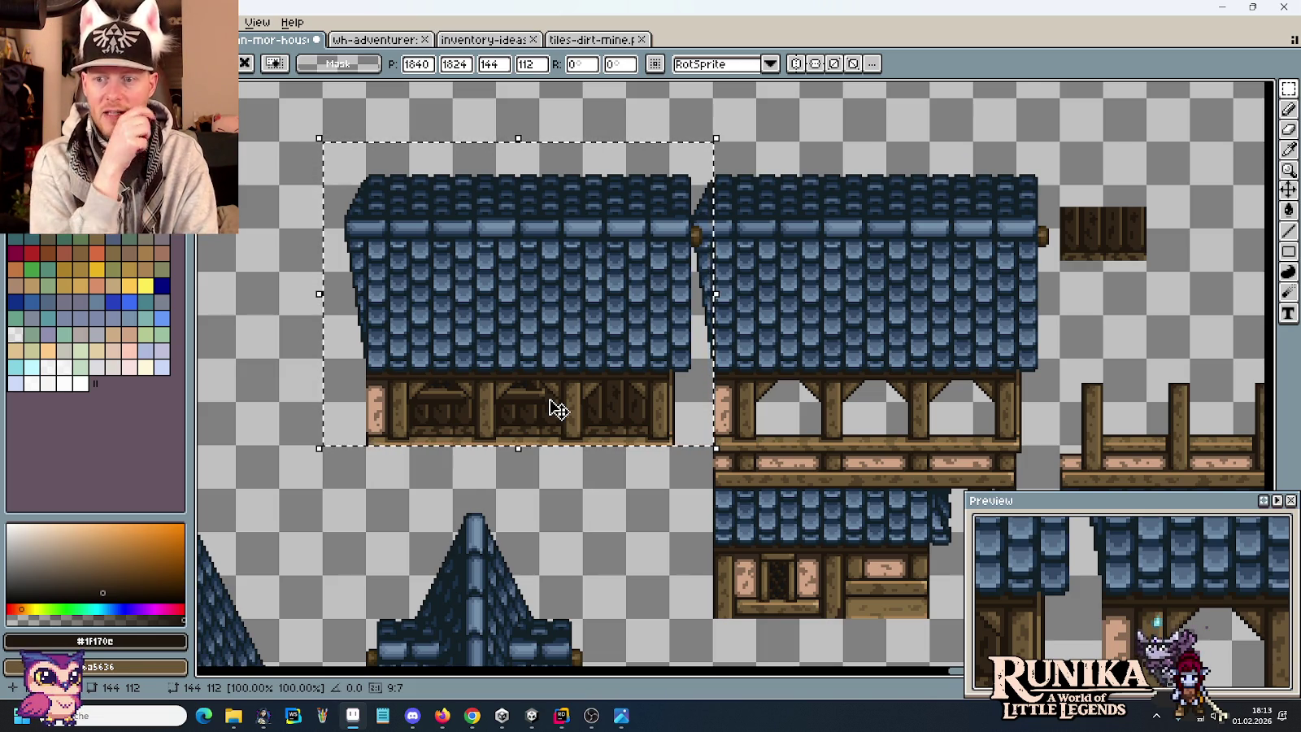
Undo the house paste and copy the window-box piece onto the wall strip, nudged two pixels down.
key(ctrl+z)
click(549, 400)
drag(513, 406, 397, 340)
drag(439, 382, 151, 326)
drag(465, 313, 839, 278)
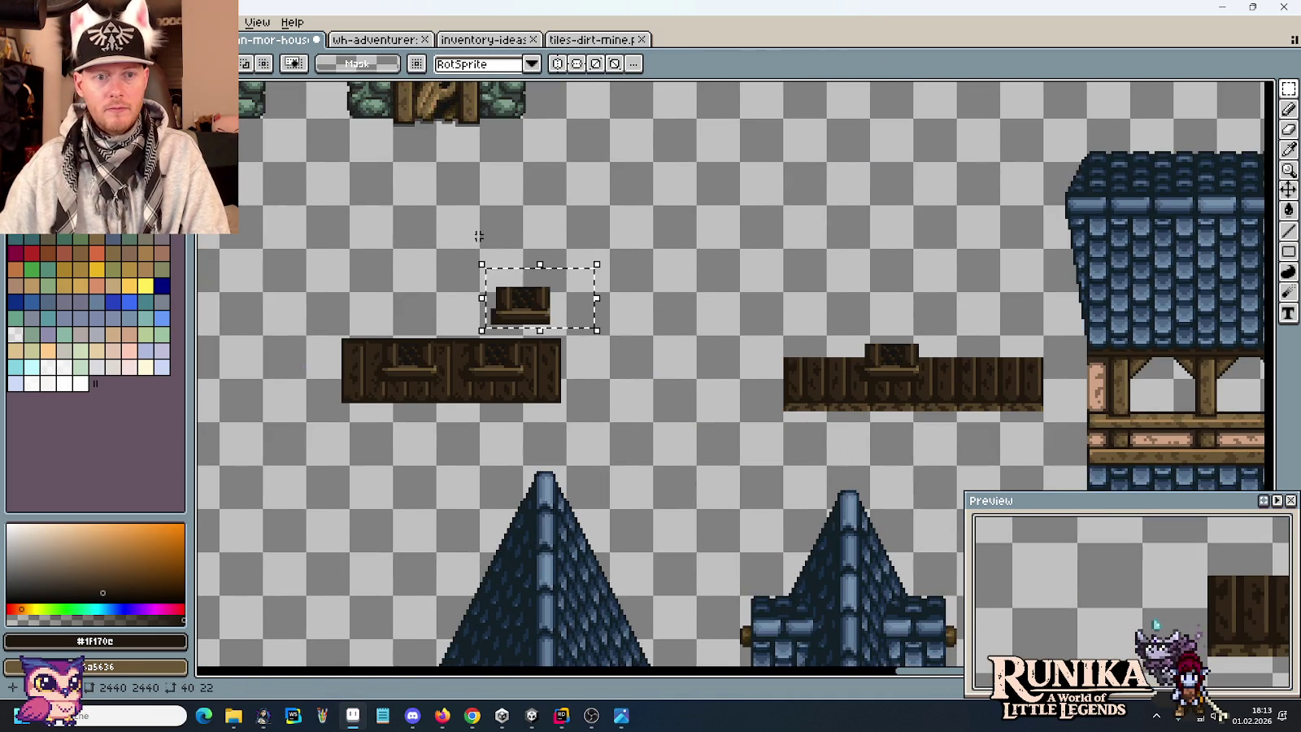
drag(531, 301, 775, 311)
scroll(776, 305, up, 3)
mouse_move(841, 378)
mouse_down()
mouse_move(688, 212)
mouse_move(781, 282)
mouse_up()
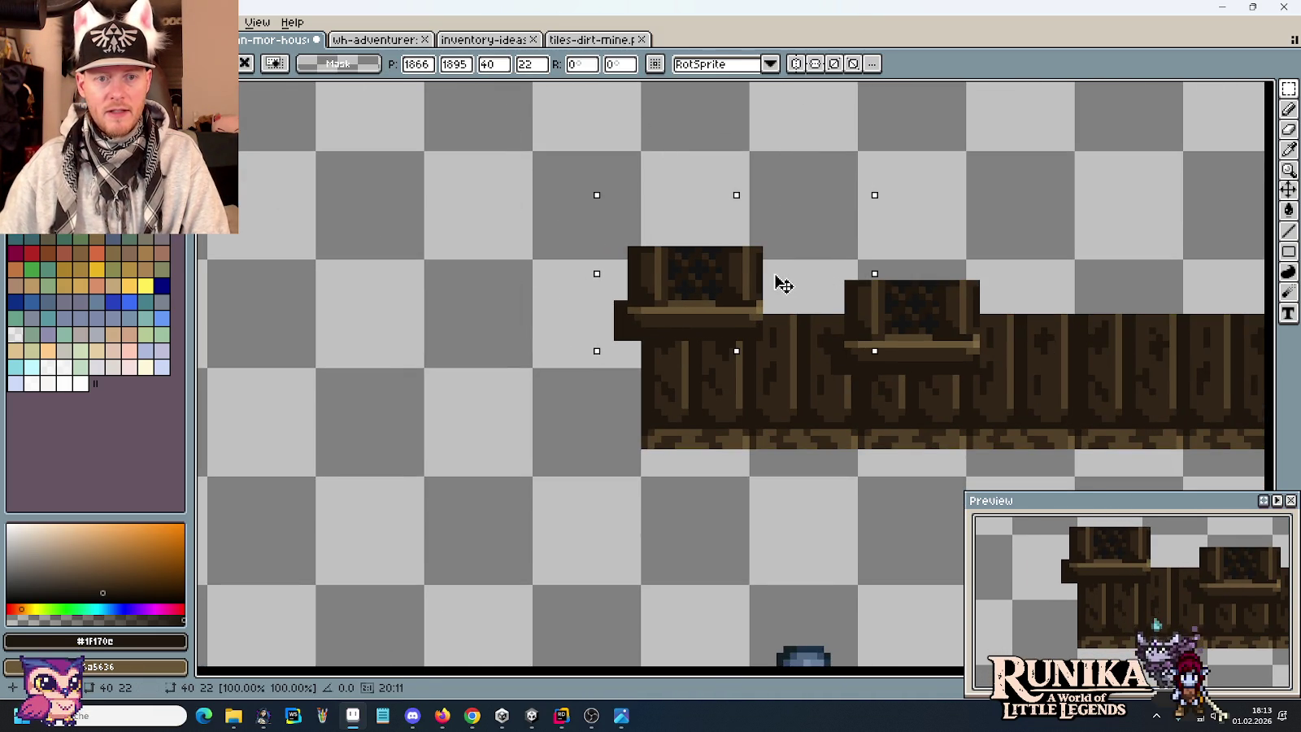
key(Down)
key(Down)
key(Down)
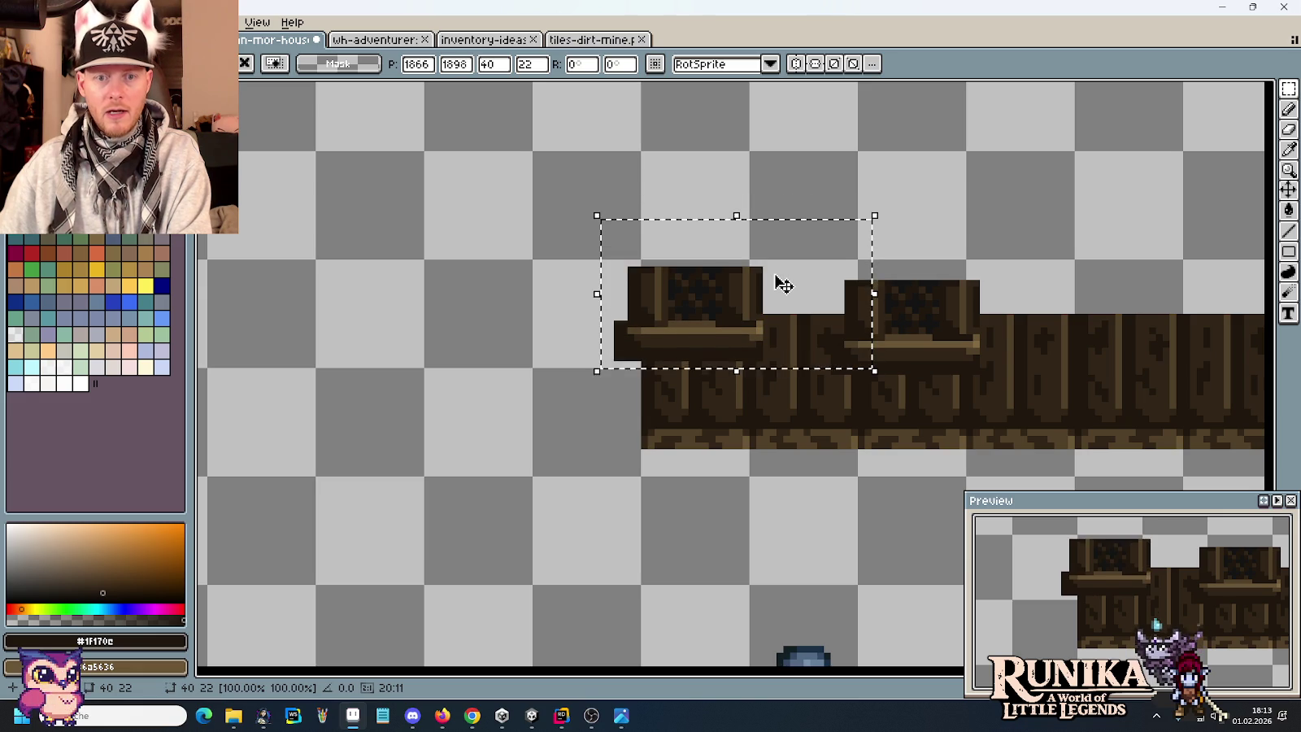
key(Down)
key(Down)
key(Return)
Delete the right end of the dark wooden wall strip, leaving only its bottom ledge.
scroll(724, 287, down, 2)
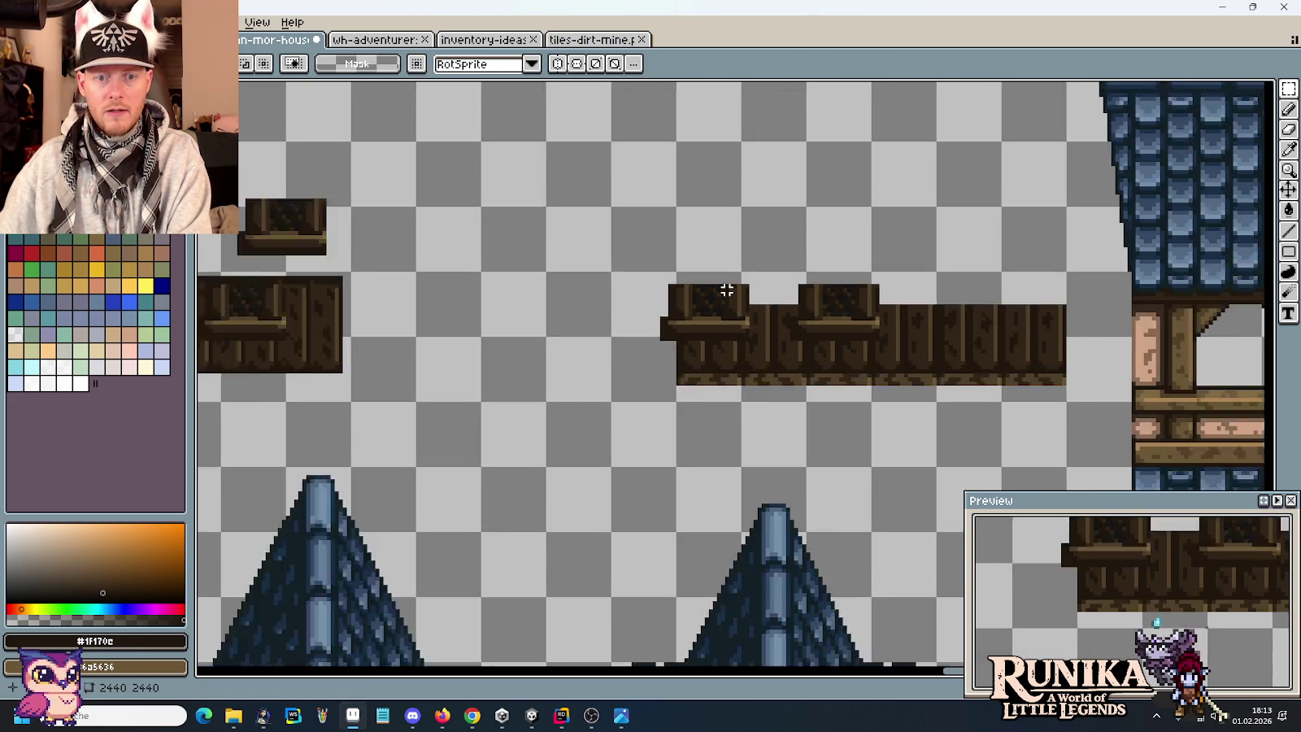
scroll(724, 288, up, 1)
scroll(640, 300, up, 2)
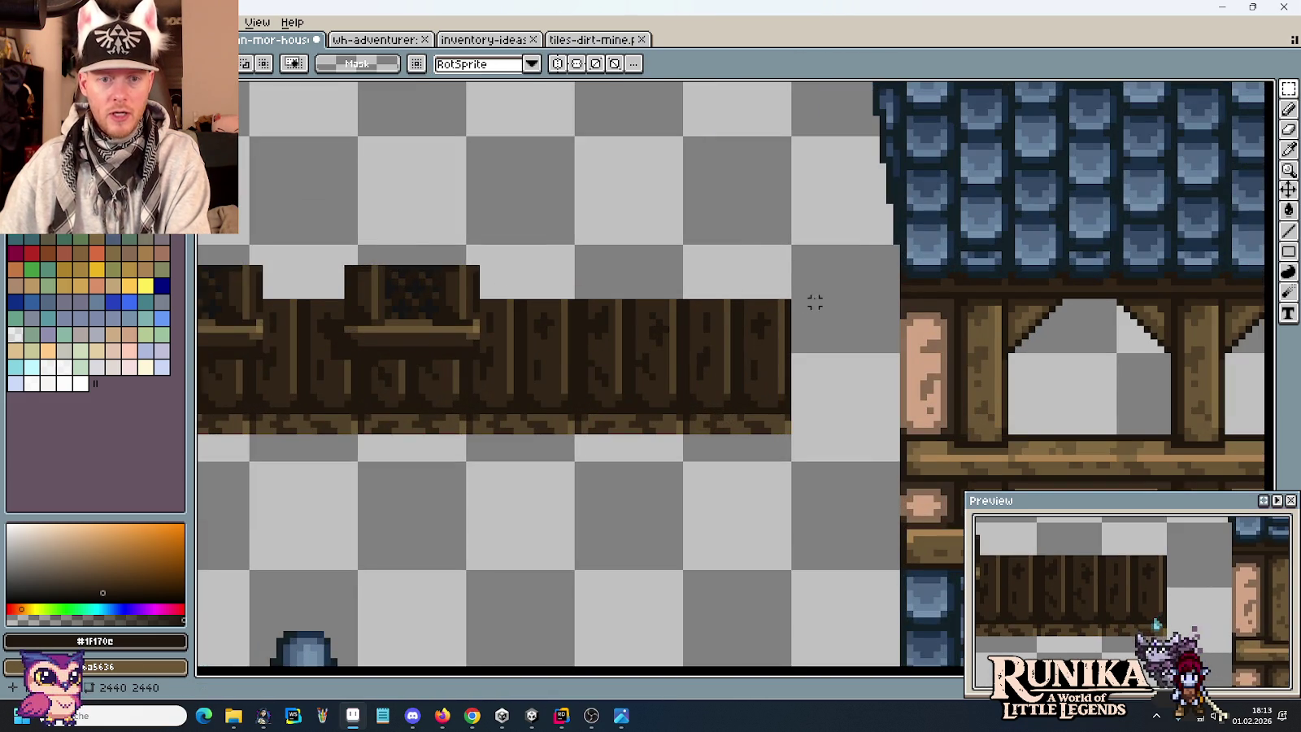
scroll(801, 391, up, 1)
mouse_move(792, 415)
mouse_down()
mouse_move(775, 379)
mouse_move(591, 231)
mouse_up()
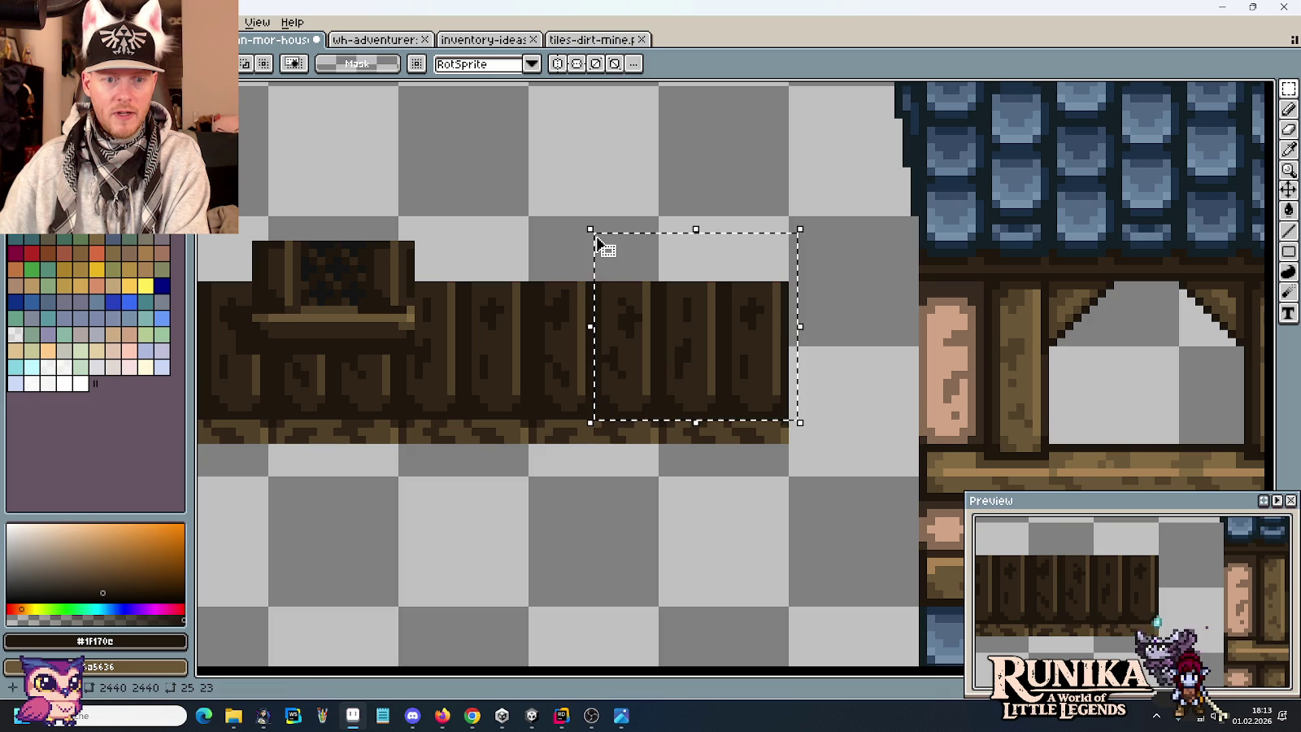
key(Delete)
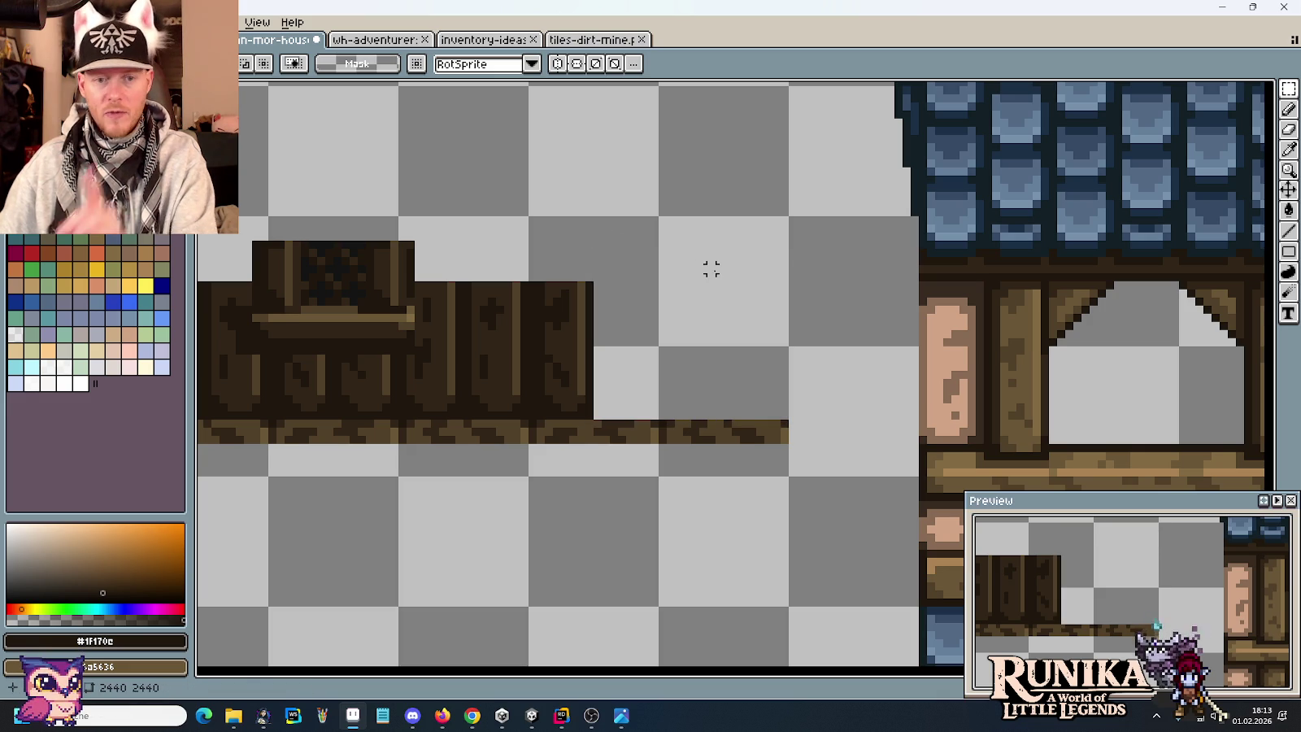
scroll(701, 382, down, 1)
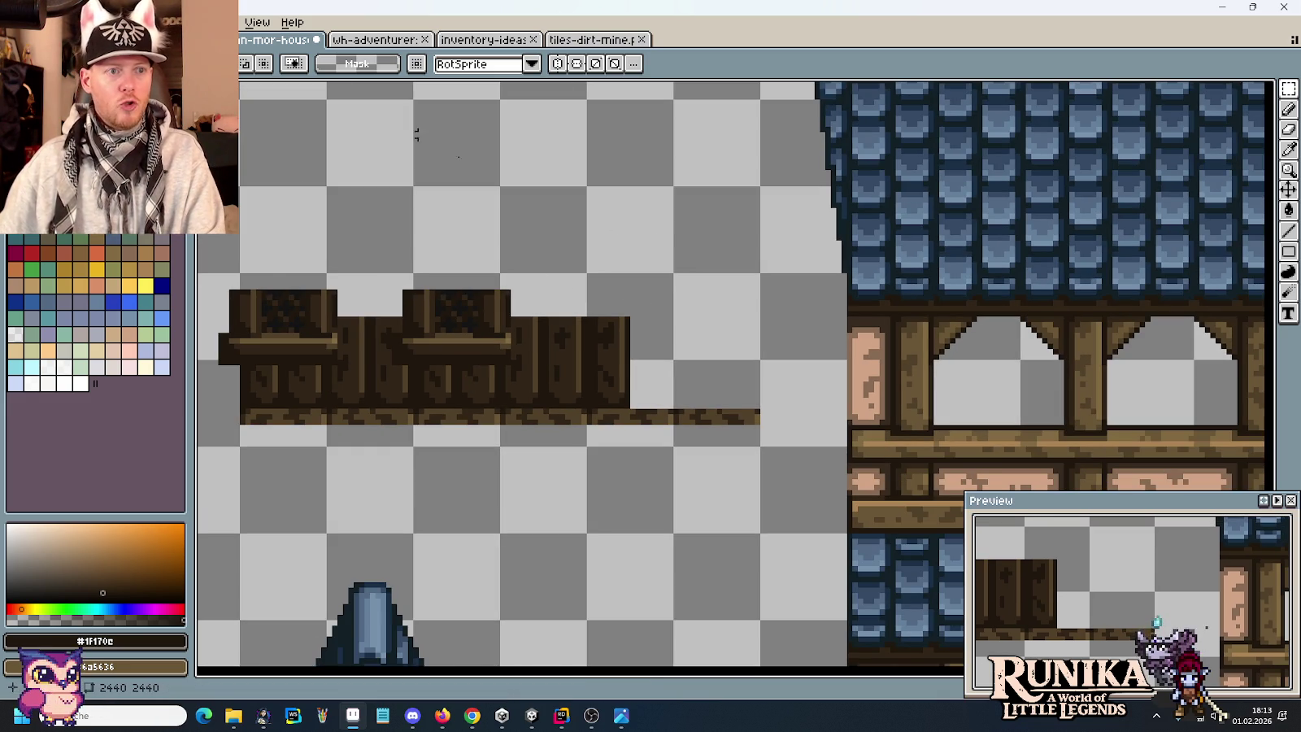
scroll(647, 380, down, 2)
scroll(647, 381, down, 1)
scroll(647, 381, up, 1)
scroll(692, 385, down, 1)
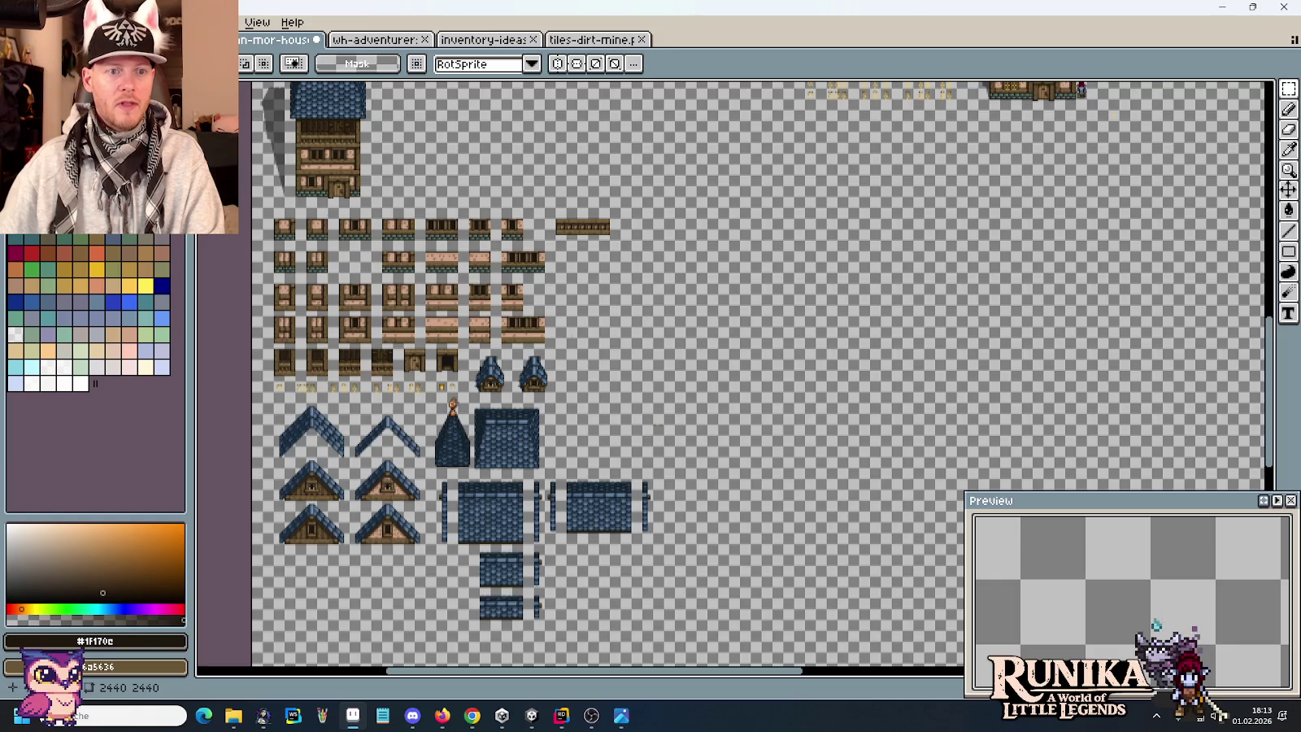
scroll(395, 410, up, 4)
scroll(720, 395, down, 1)
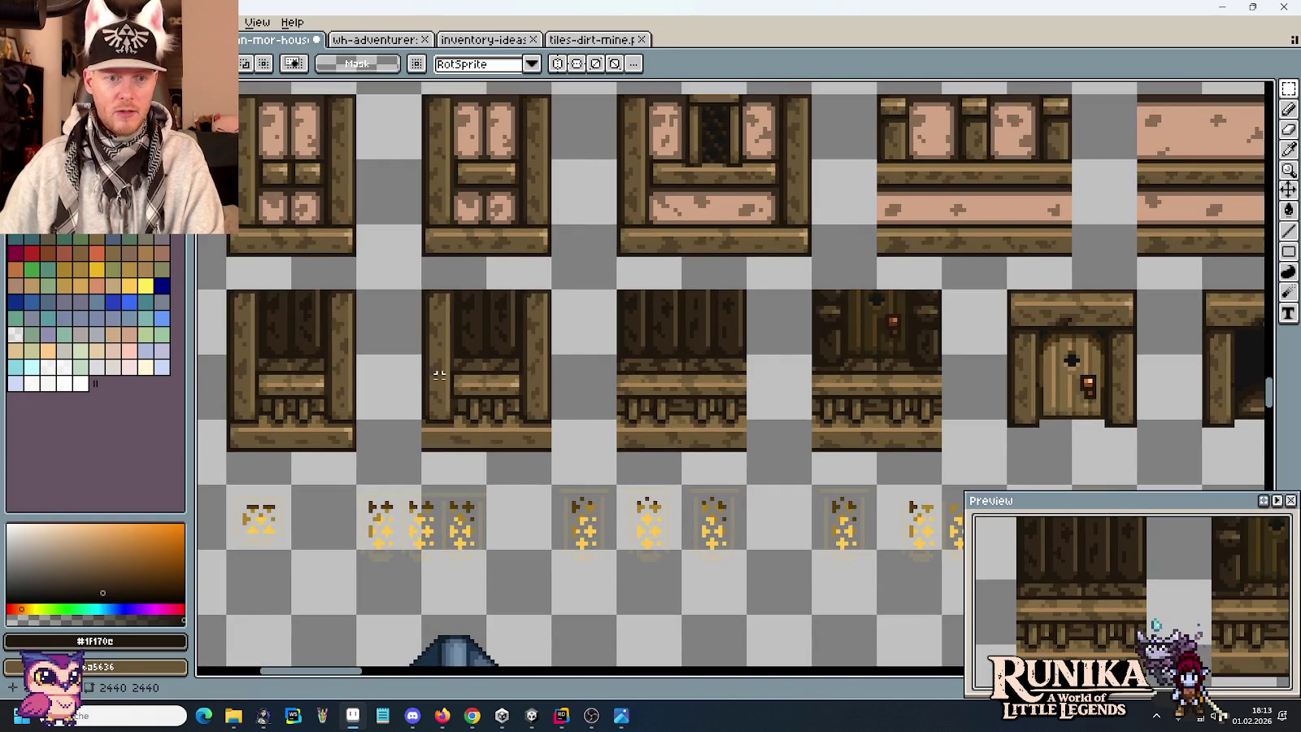
scroll(545, 389, down, 2)
scroll(609, 407, down, 1)
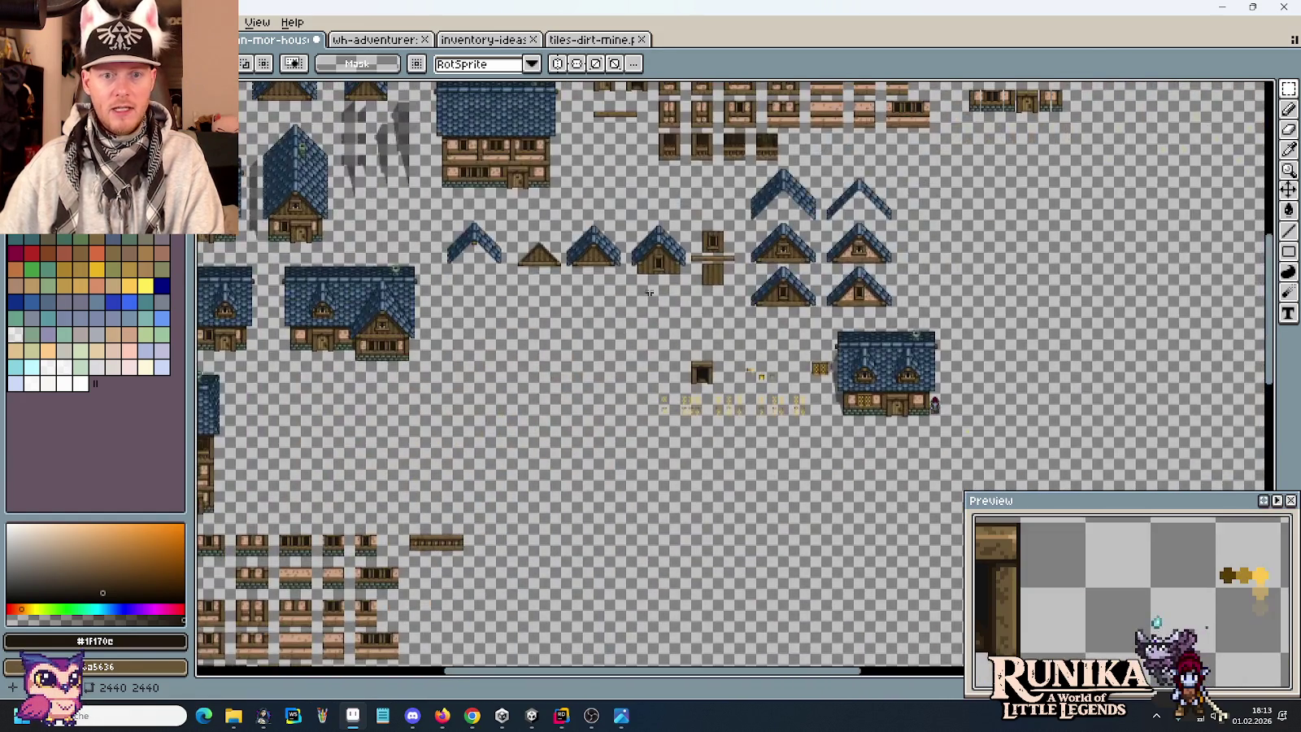
scroll(680, 435, up, 1)
drag(679, 434, 704, 497)
drag(739, 248, 769, 375)
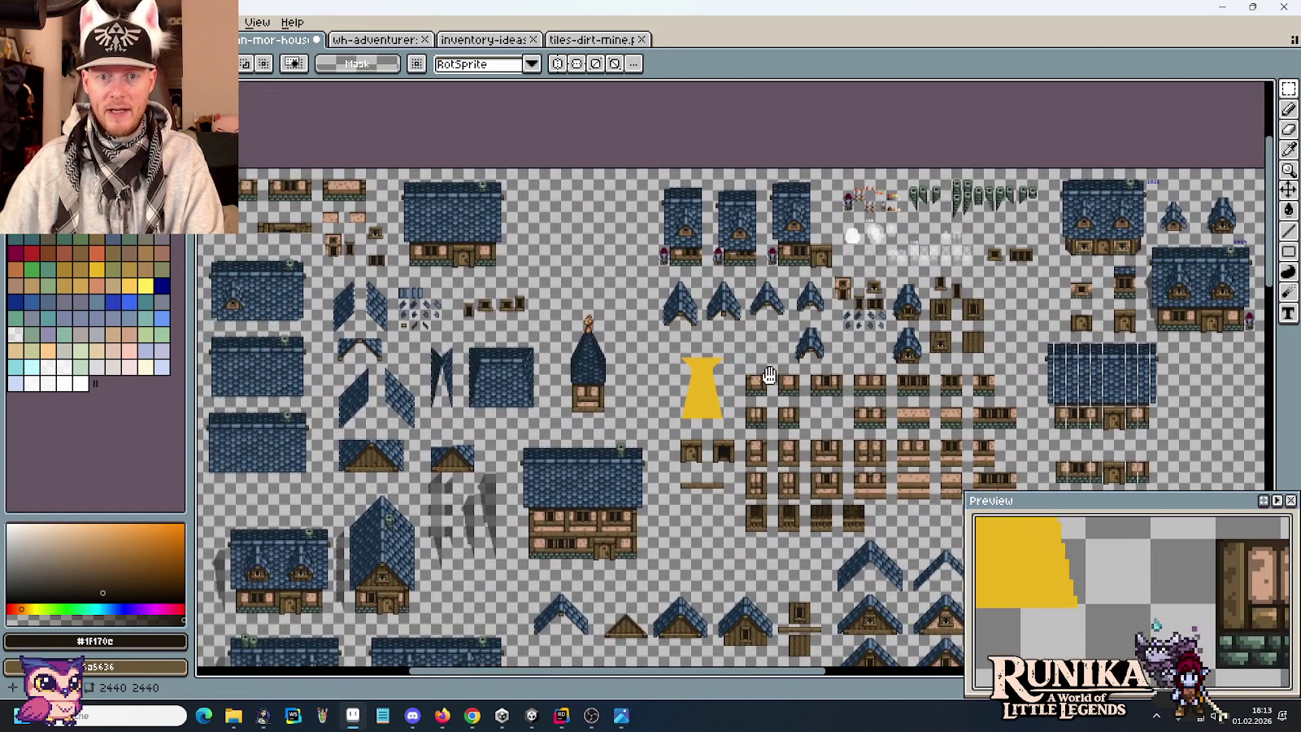
scroll(770, 377, down, 5)
scroll(650, 366, down, 5)
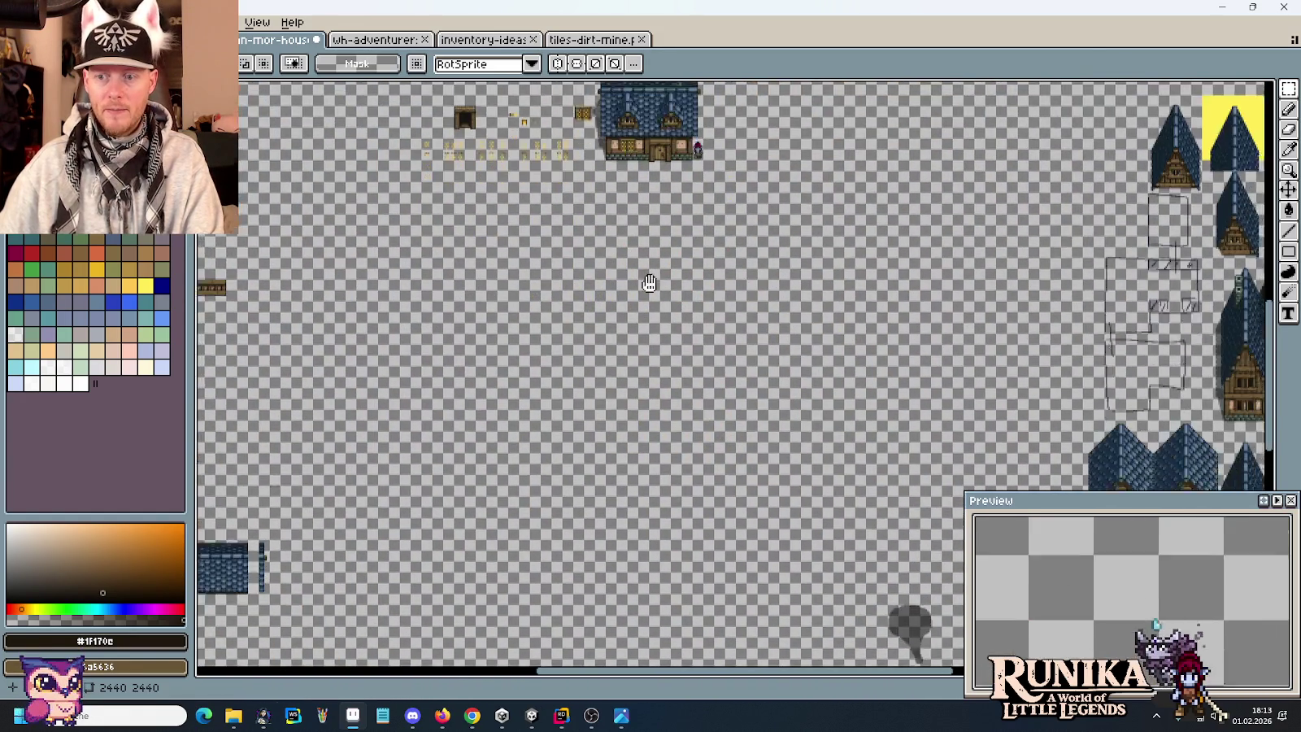
scroll(634, 354, down, 3)
drag(634, 353, 548, 210)
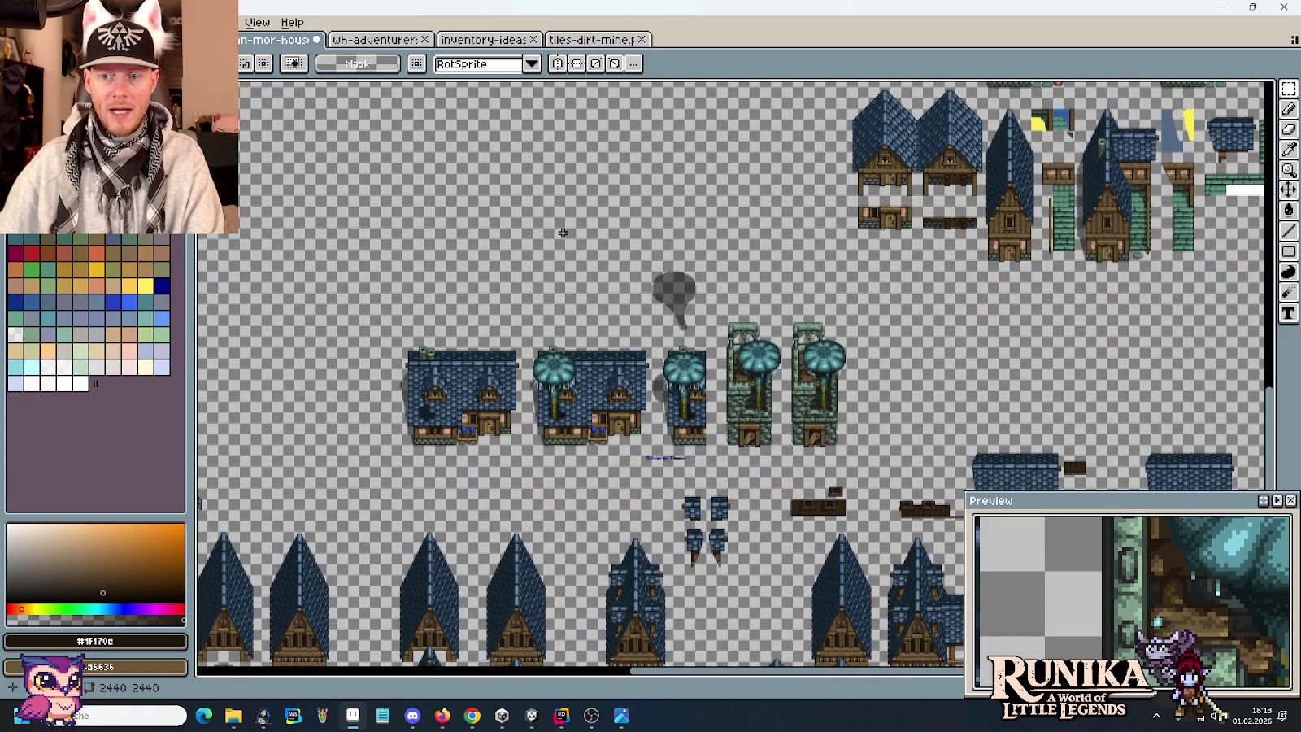
mouse_move(784, 452)
mouse_down()
mouse_move(776, 419)
mouse_move(691, 319)
mouse_up()
scroll(691, 321, up, 3)
scroll(693, 323, up, 1)
scroll(693, 324, down, 3)
scroll(894, 366, up, 1)
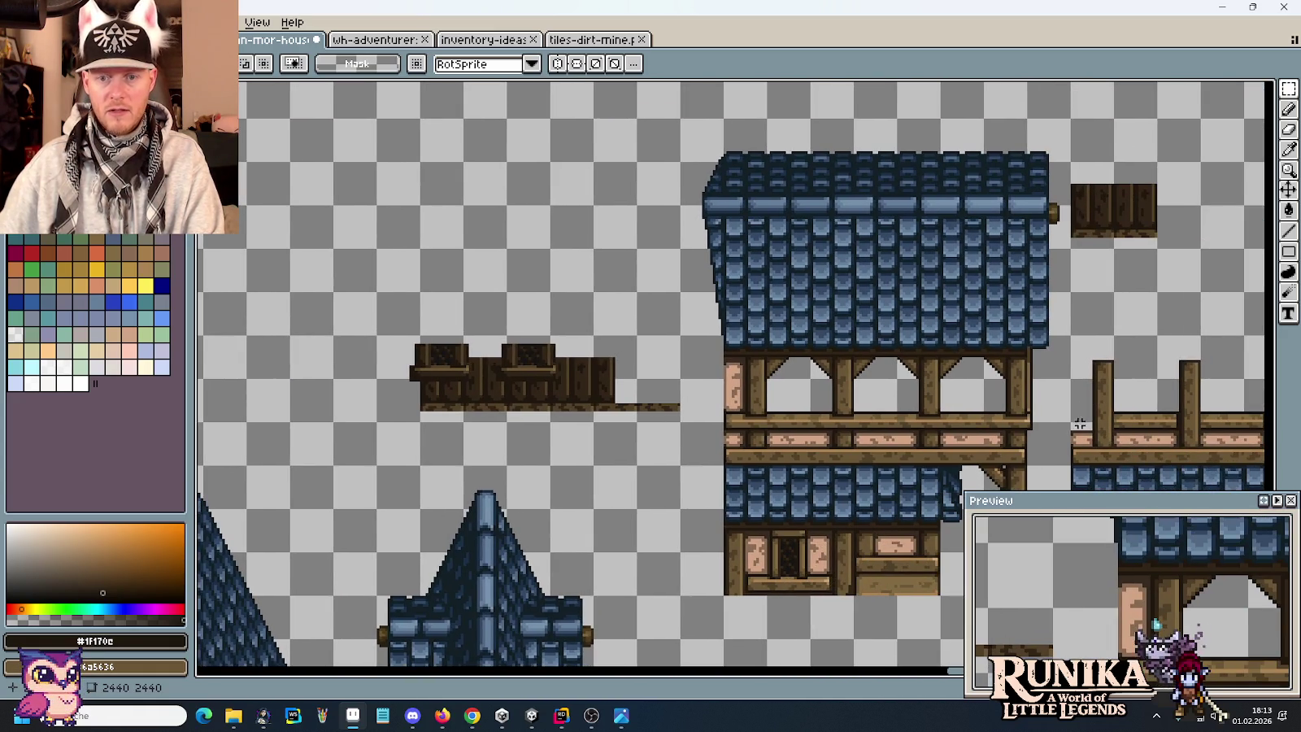
mouse_move(1073, 468)
mouse_down()
mouse_move(860, 166)
mouse_move(642, 116)
mouse_move(677, 115)
mouse_up()
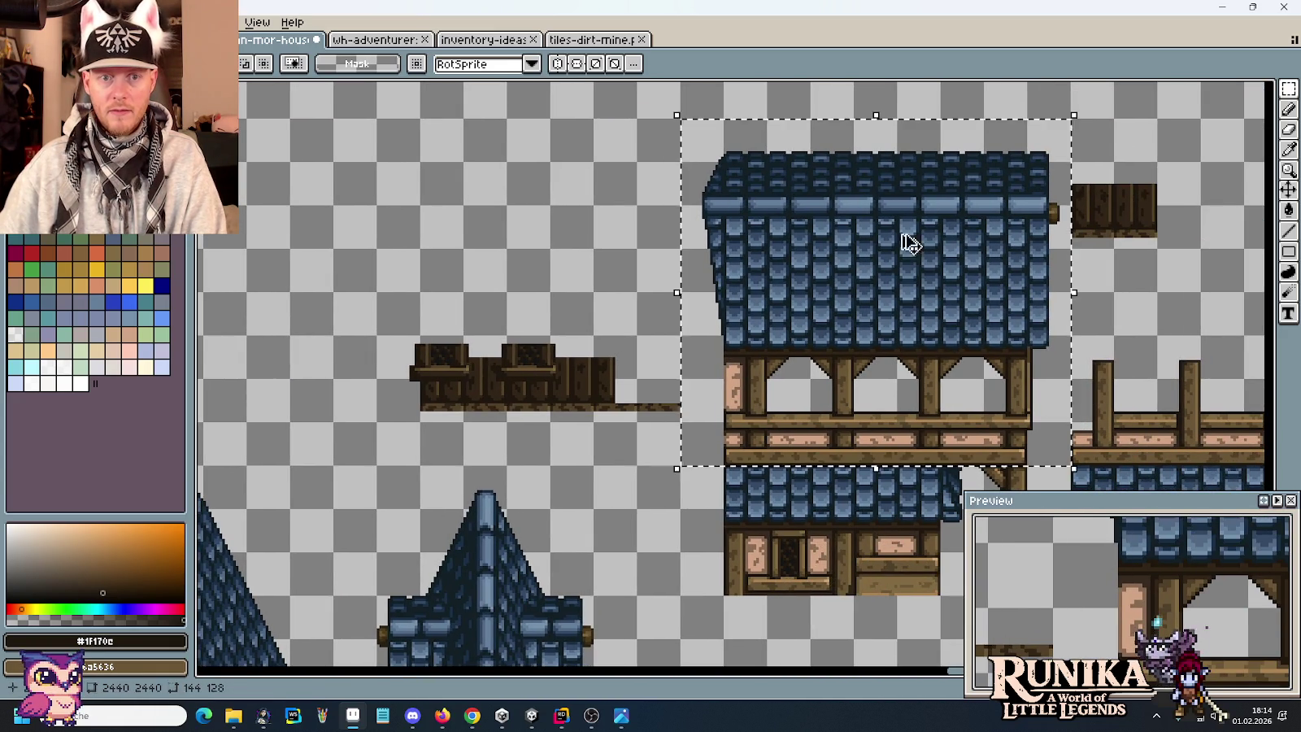
ctrl+drag(909, 243, 567, 236)
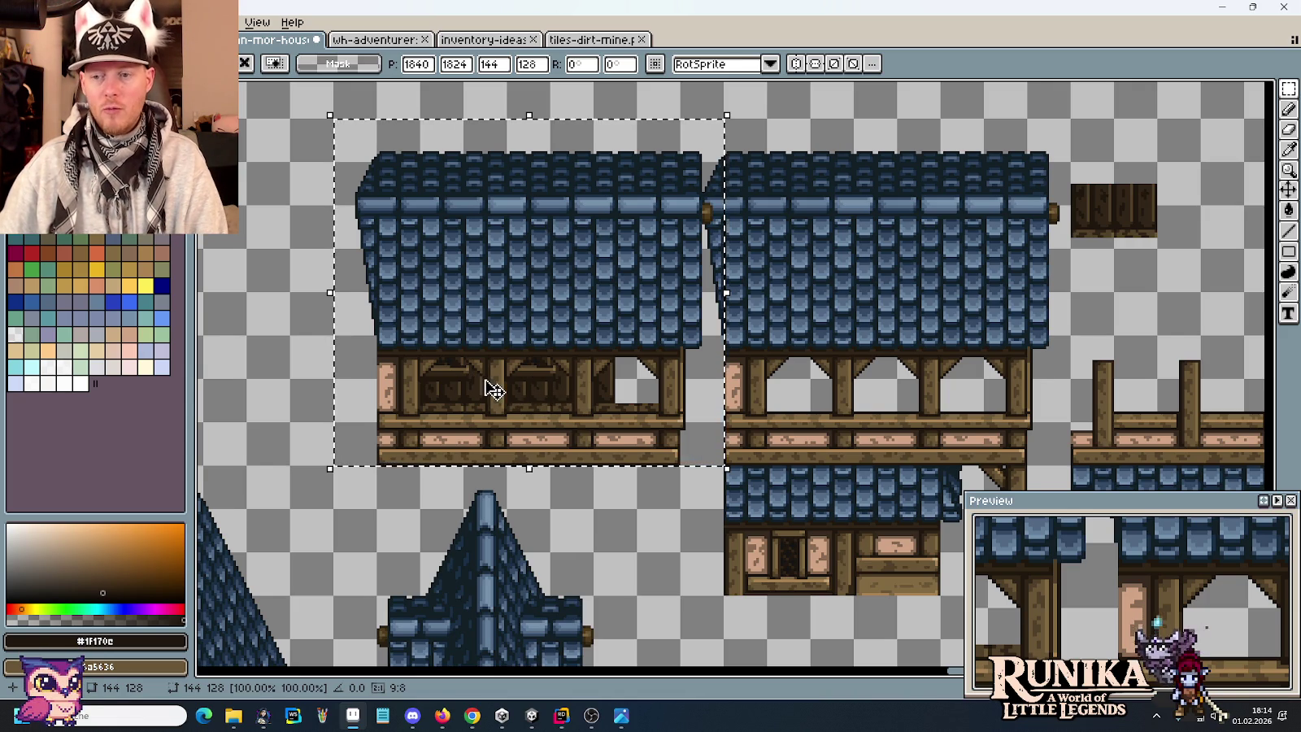
scroll(523, 395, up, 3)
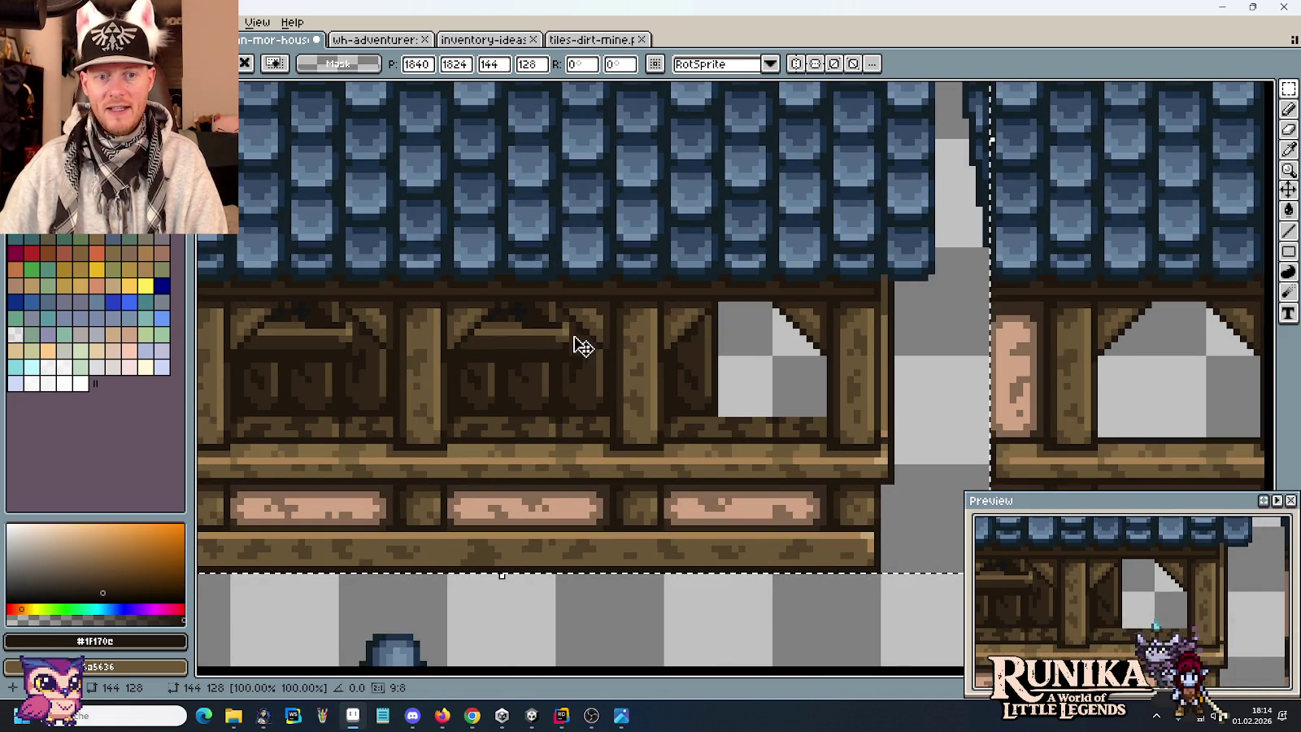
scroll(597, 366, down, 2)
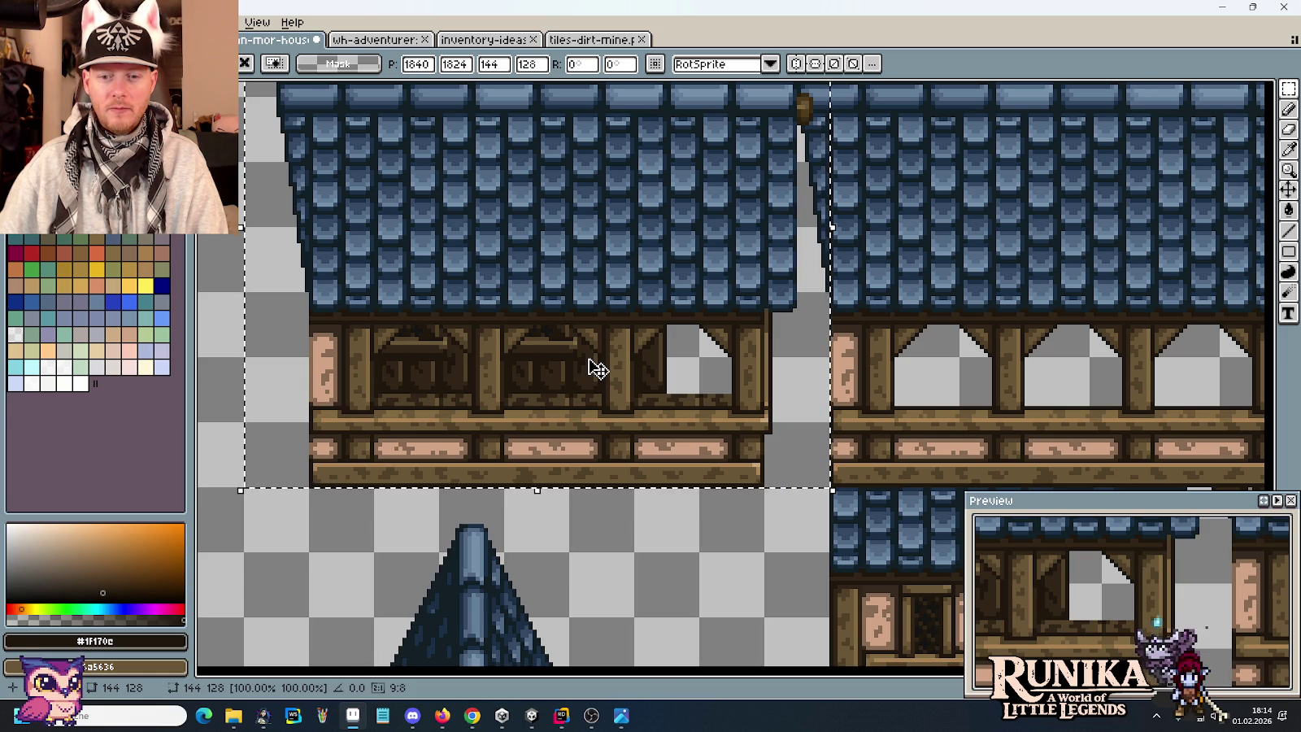
scroll(597, 369, down, 1)
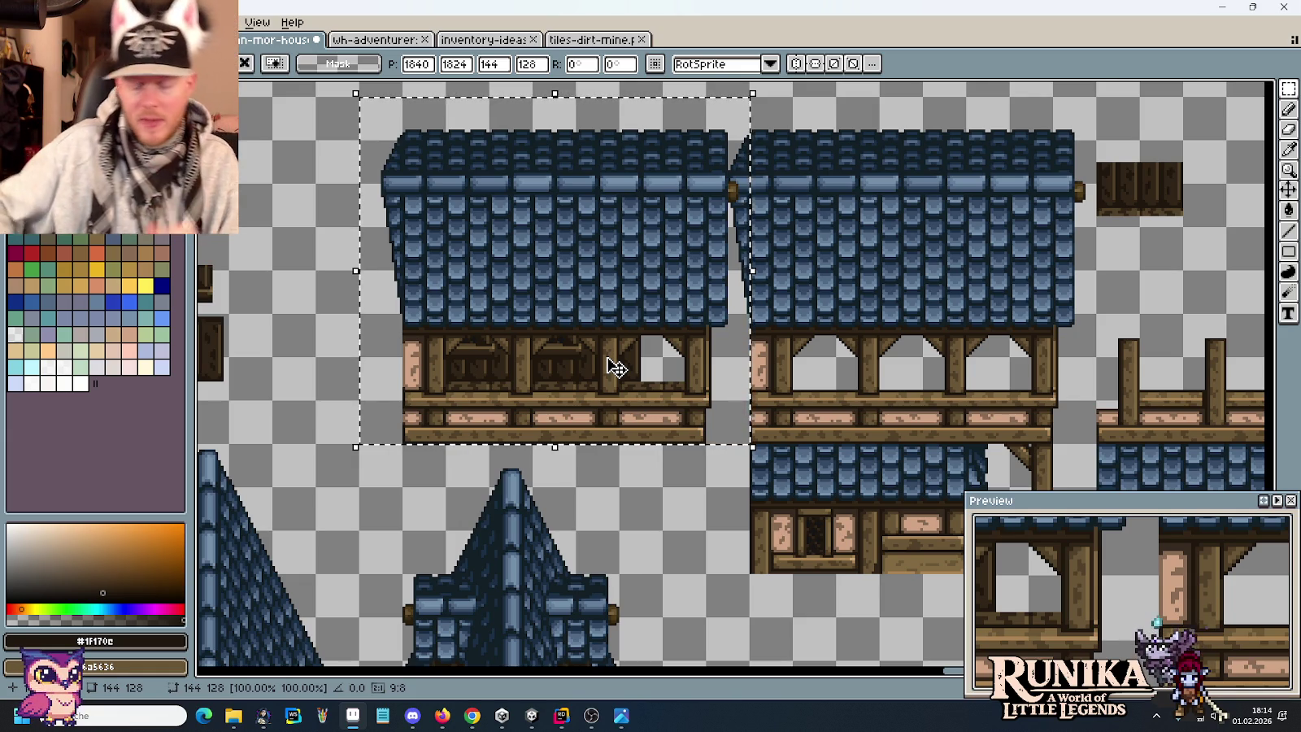
key(Delete)
mouse_move(642, 186)
mouse_down()
mouse_move(949, 427)
mouse_move(645, 337)
mouse_up()
mouse_move(770, 345)
mouse_down()
mouse_move(366, 317)
mouse_move(543, 366)
mouse_move(566, 254)
mouse_up()
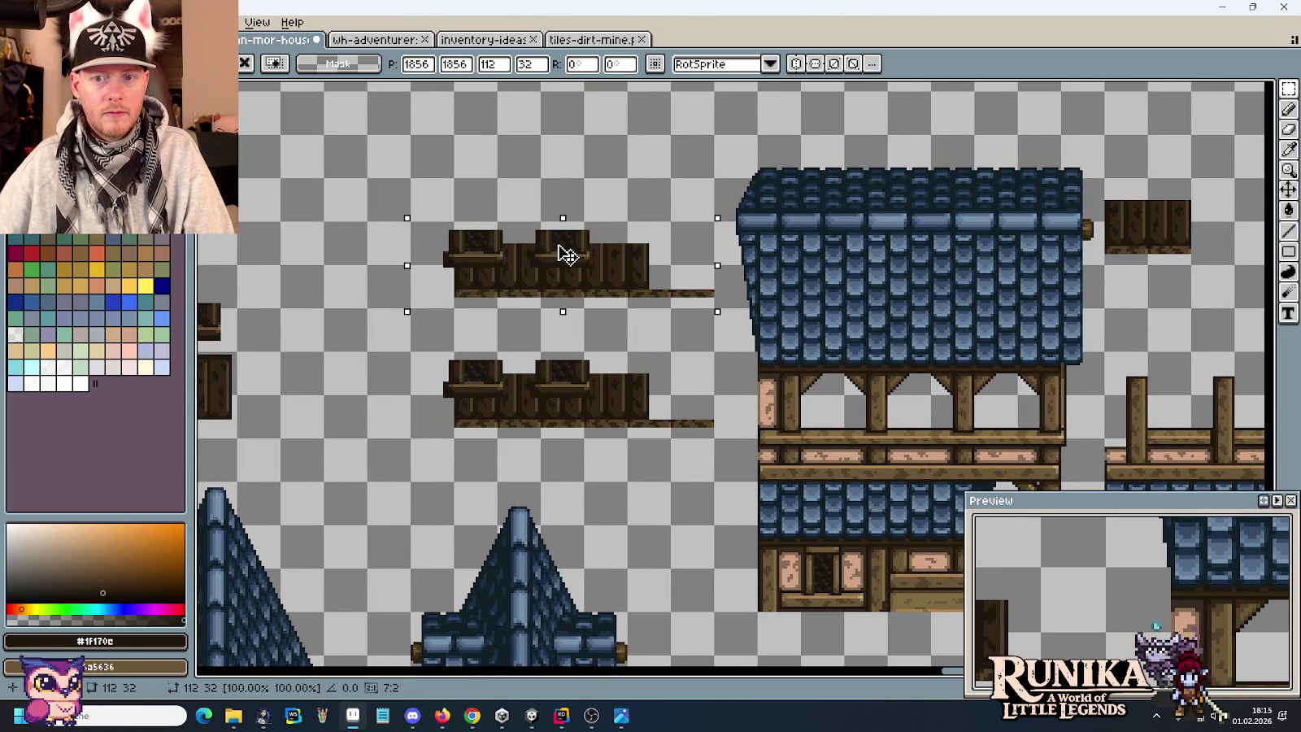
Drop the duplicated strip, try a window-box copy on it, then erase the upper strip's window boxes.
click(521, 173)
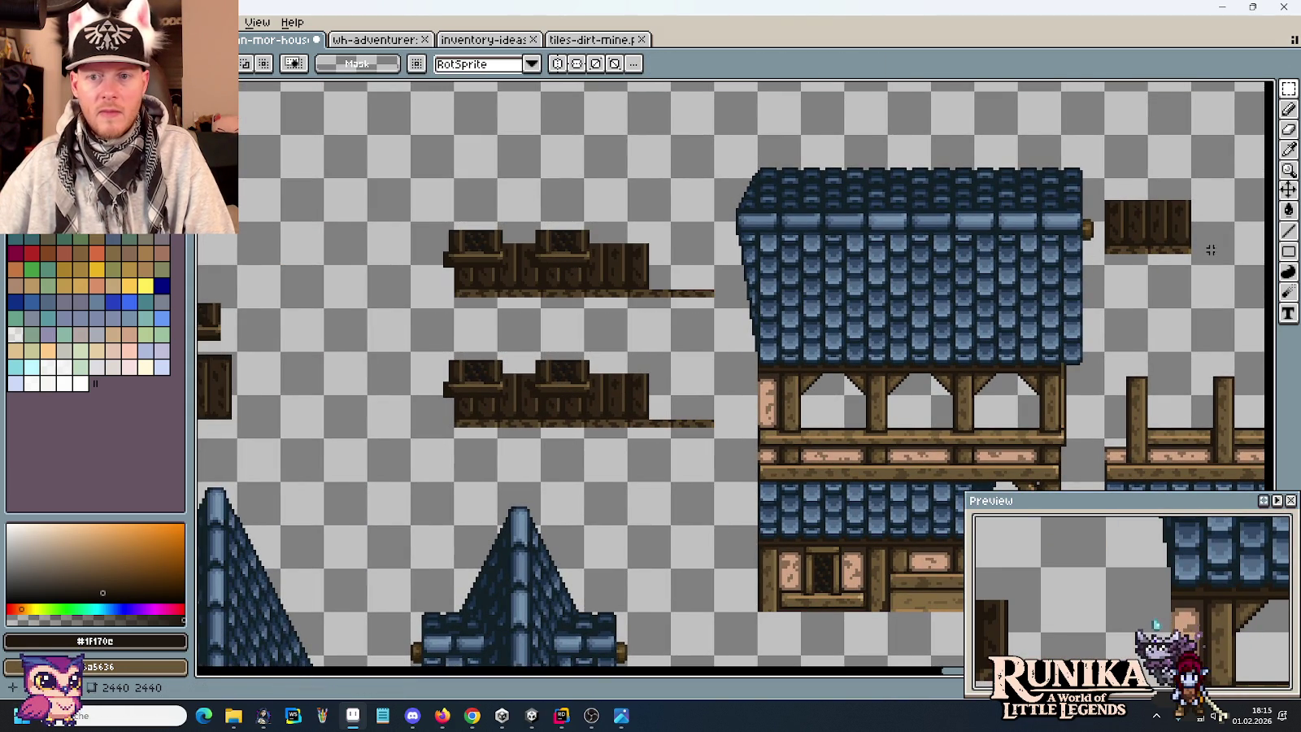
mouse_move(1181, 255)
mouse_down()
mouse_move(1106, 191)
mouse_move(599, 287)
mouse_up()
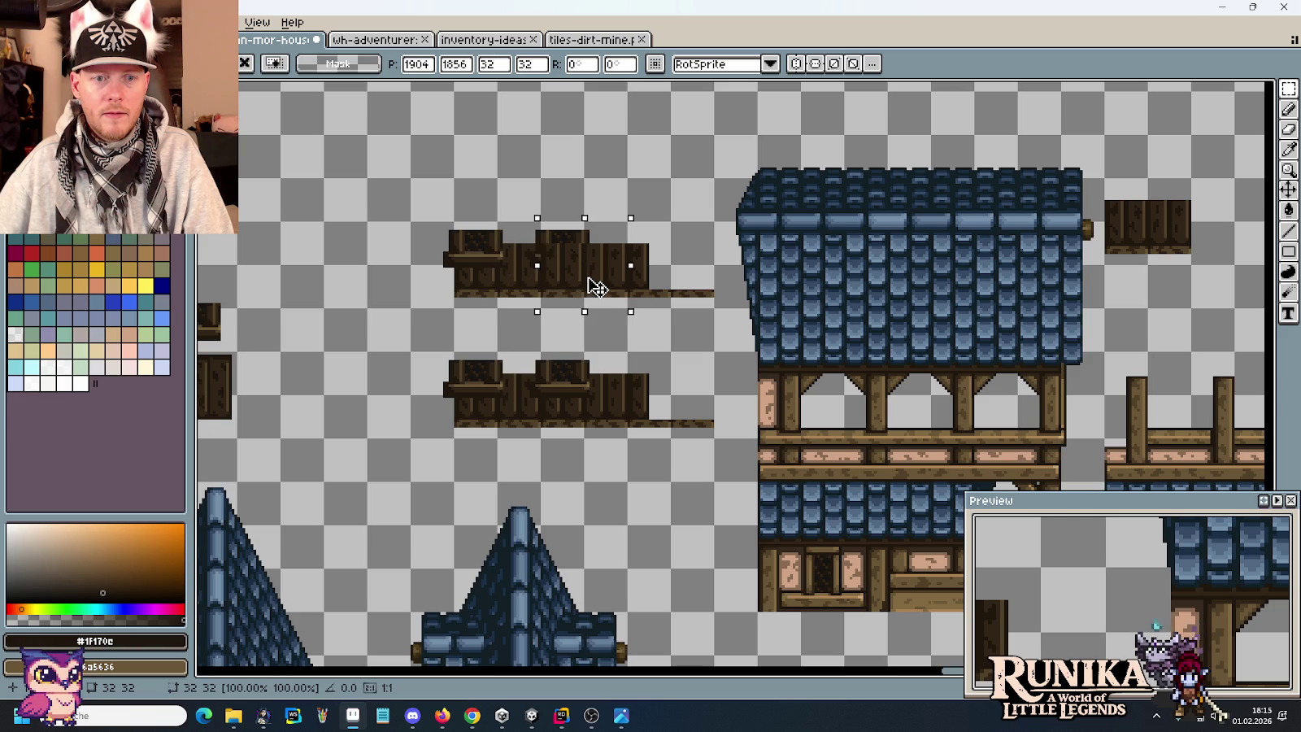
drag(546, 285, 524, 285)
drag(363, 177, 455, 290)
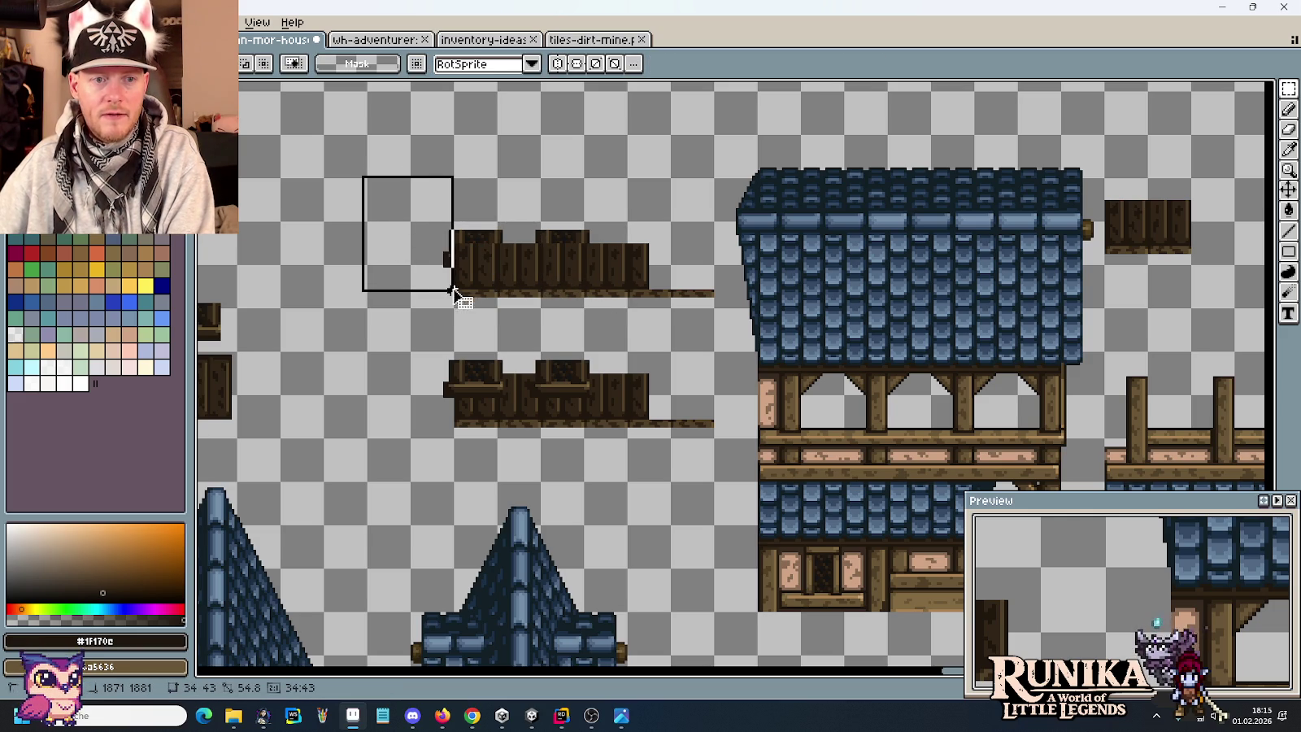
drag(412, 174, 648, 242)
key(Delete)
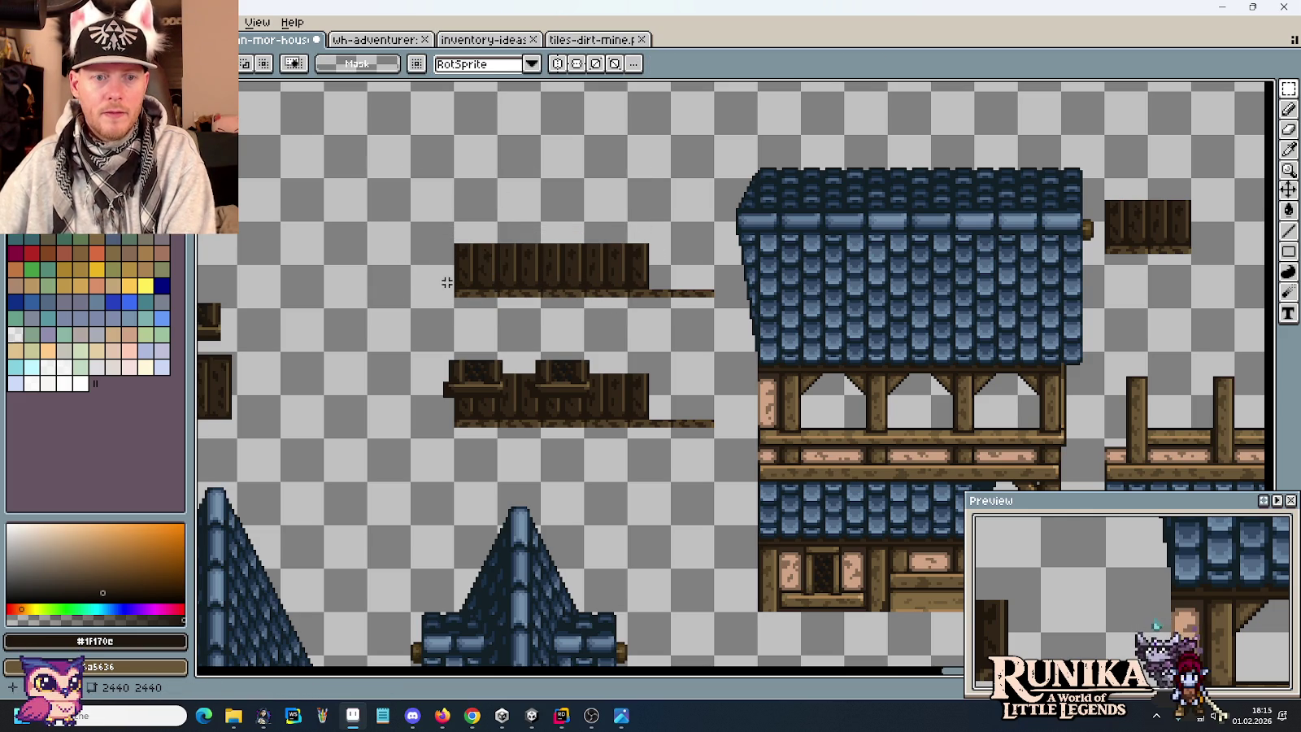
Reposition a window box on the upper strip, one pixel left and one down, and commit it.
drag(446, 282, 676, 306)
mouse_move(345, 301)
mouse_down()
mouse_move(472, 352)
mouse_move(756, 266)
mouse_up()
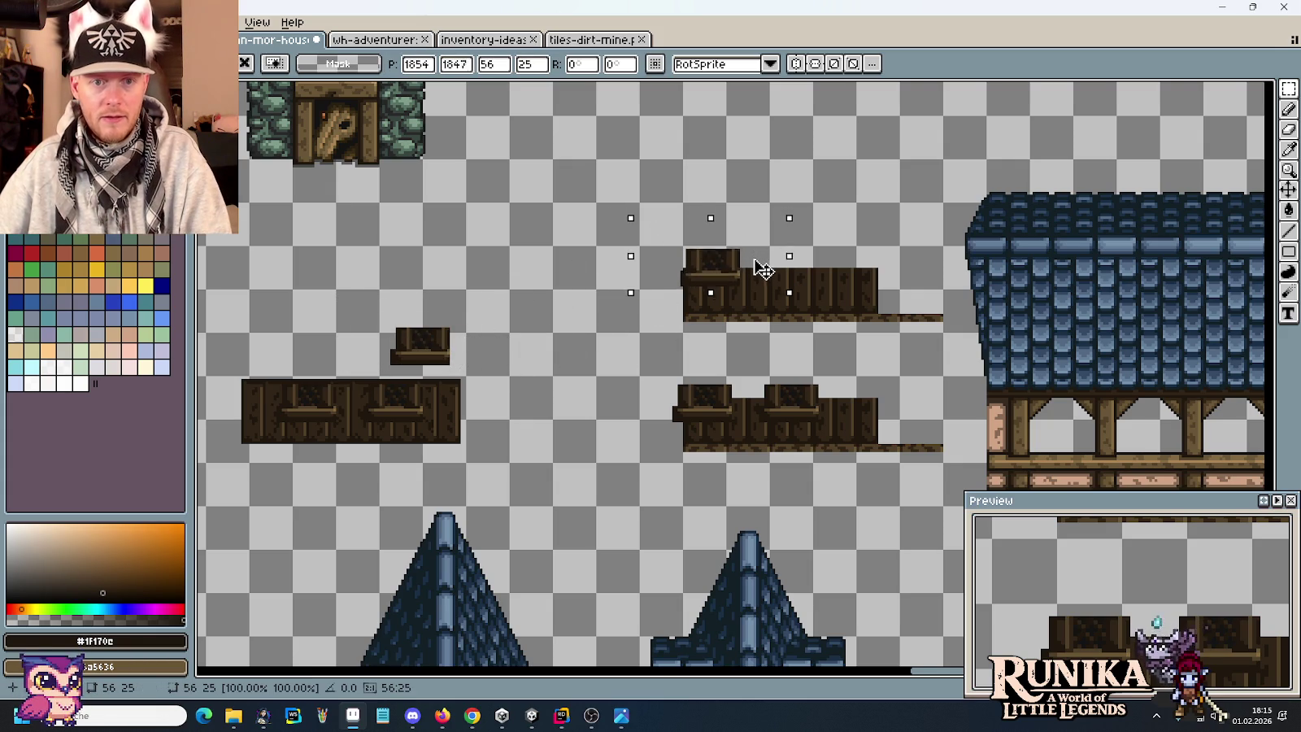
scroll(750, 269, up, 2)
scroll(750, 268, up, 1)
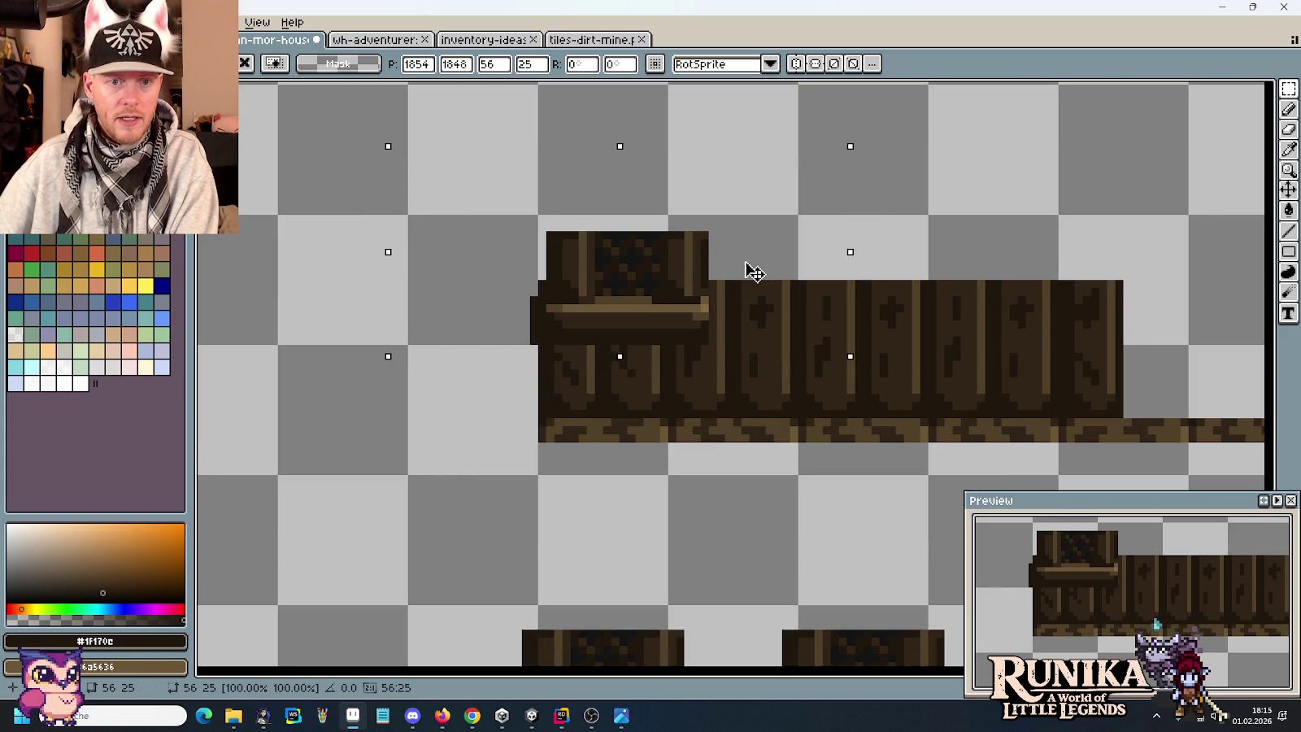
drag(754, 272, 745, 272)
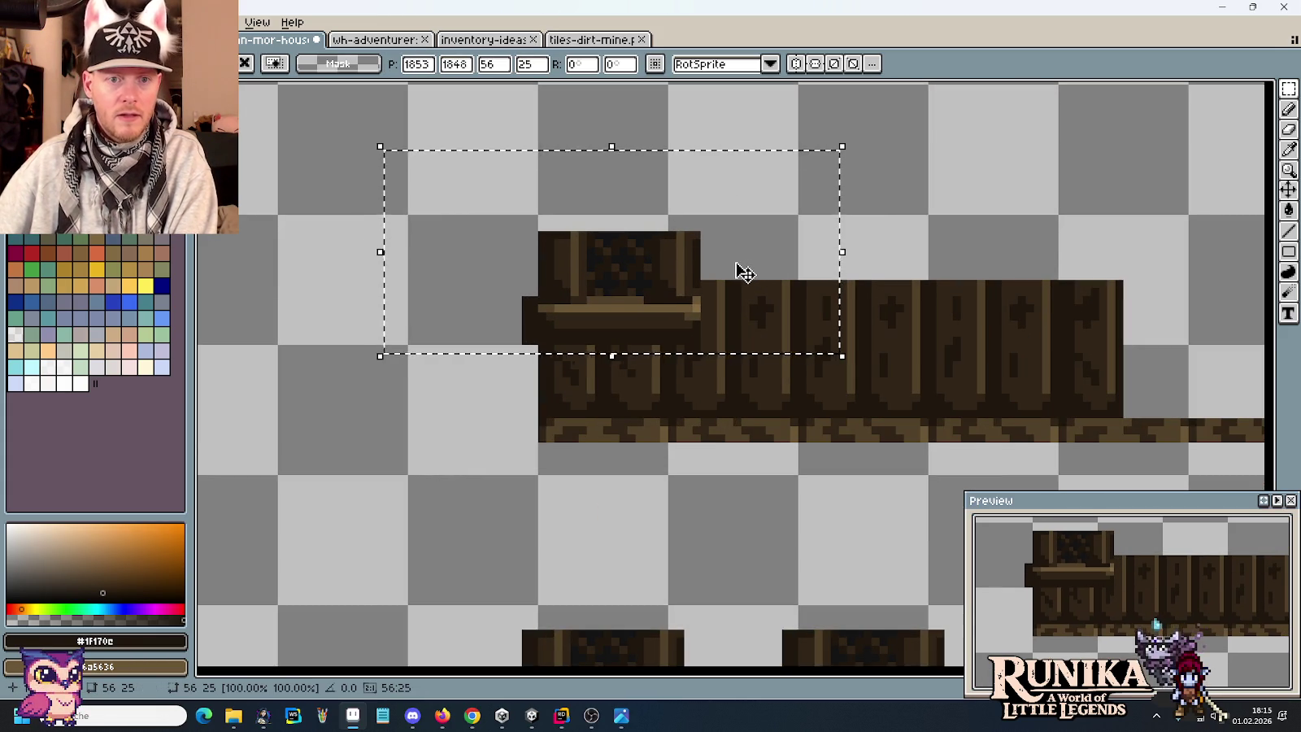
key(Down)
mouse_move(749, 305)
mouse_down()
mouse_move(746, 198)
mouse_move(728, 159)
mouse_move(732, 212)
mouse_move(993, 202)
mouse_up()
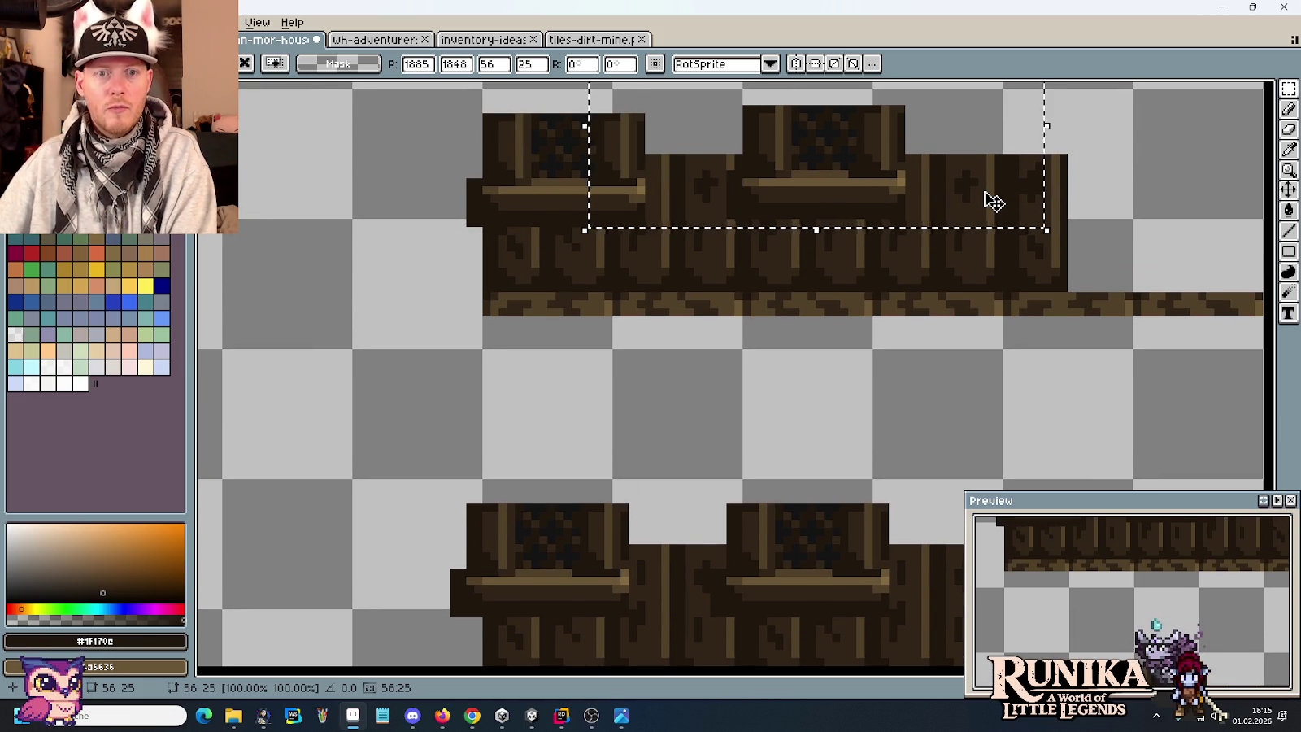
key(ctrl+d)
scroll(1103, 239, down, 3)
scroll(488, 261, down, 2)
scroll(553, 301, down, 1)
drag(553, 305, 489, 468)
scroll(489, 467, up, 1)
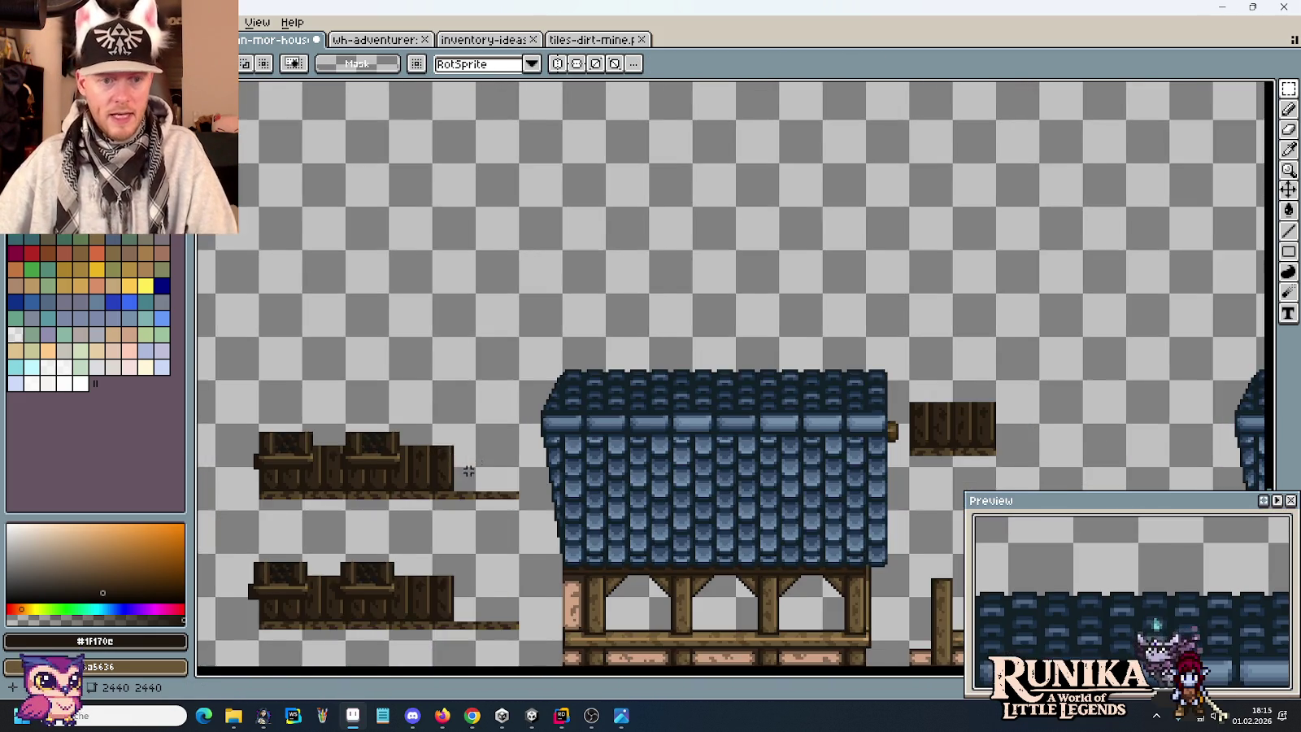
Copy the lower and middle balcony strips to spots higher on the sheet.
scroll(569, 594, up, 1)
drag(546, 589, 248, 508)
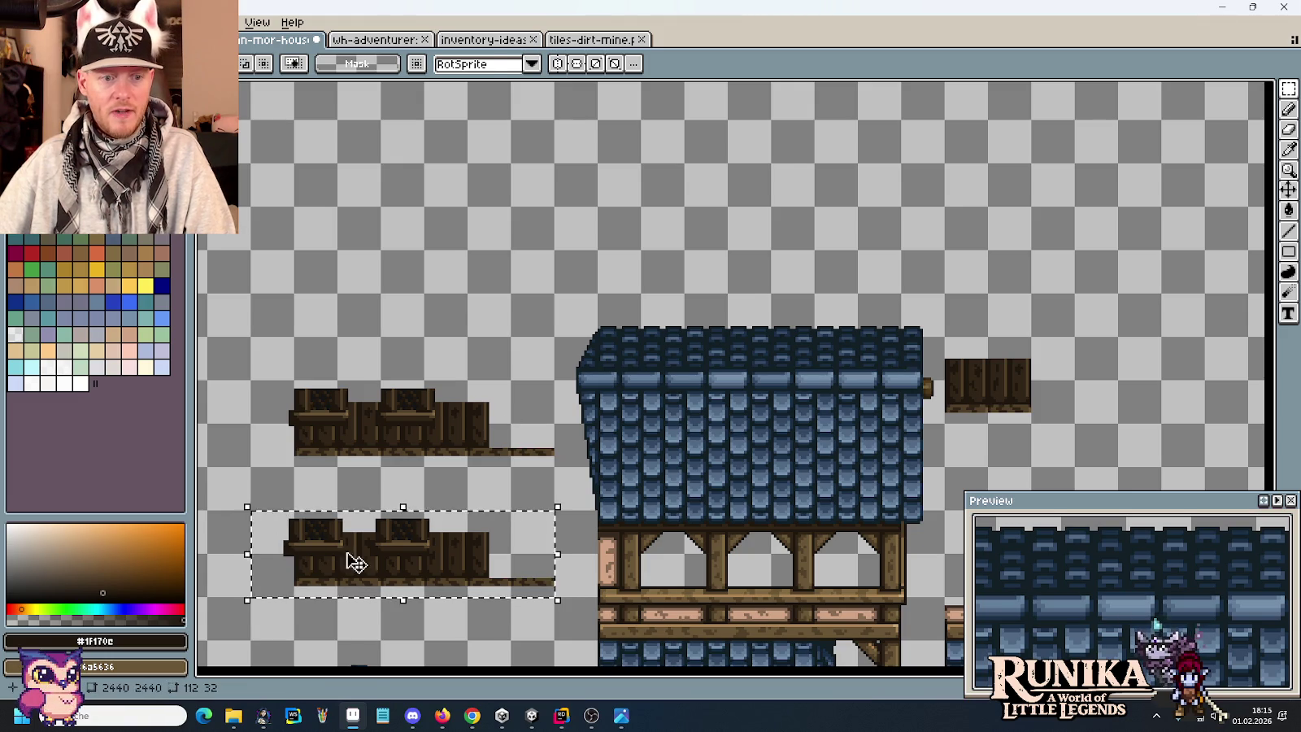
drag(358, 578, 705, 234)
drag(556, 466, 252, 340)
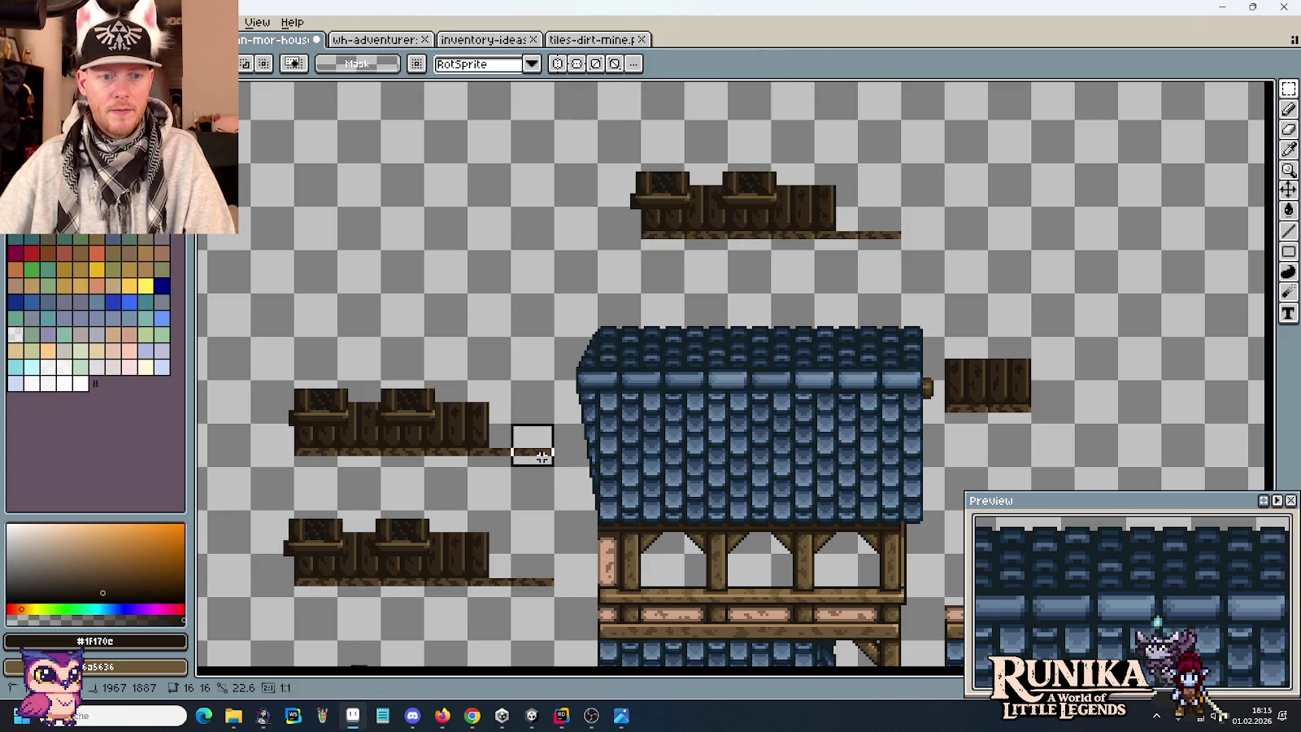
drag(294, 407, 1081, 200)
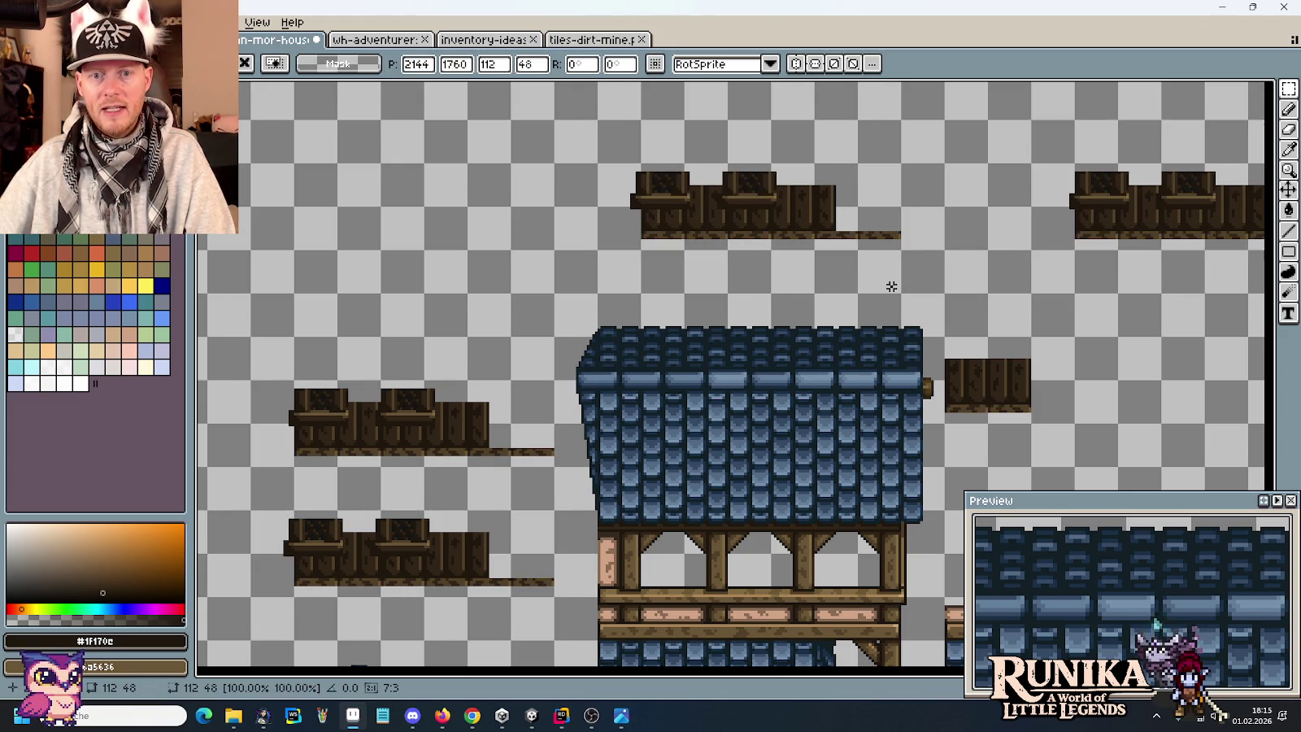
click(891, 286)
scroll(772, 256, right, 3)
Place a copy of the blue-roofed house above and to the right of the original.
drag(744, 666, 349, 318)
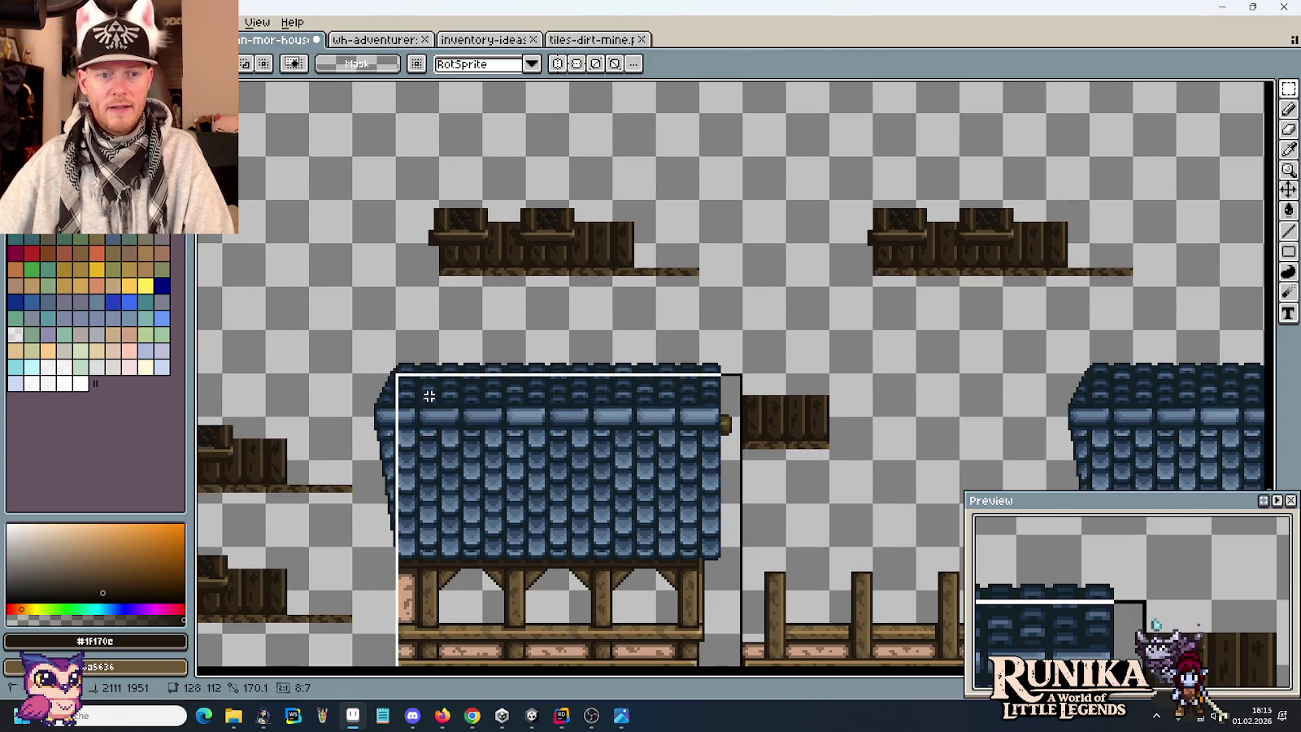
mouse_move(521, 498)
mouse_down()
mouse_move(561, 197)
mouse_move(541, 182)
mouse_move(986, 183)
mouse_up()
scroll(561, 198, up, 1)
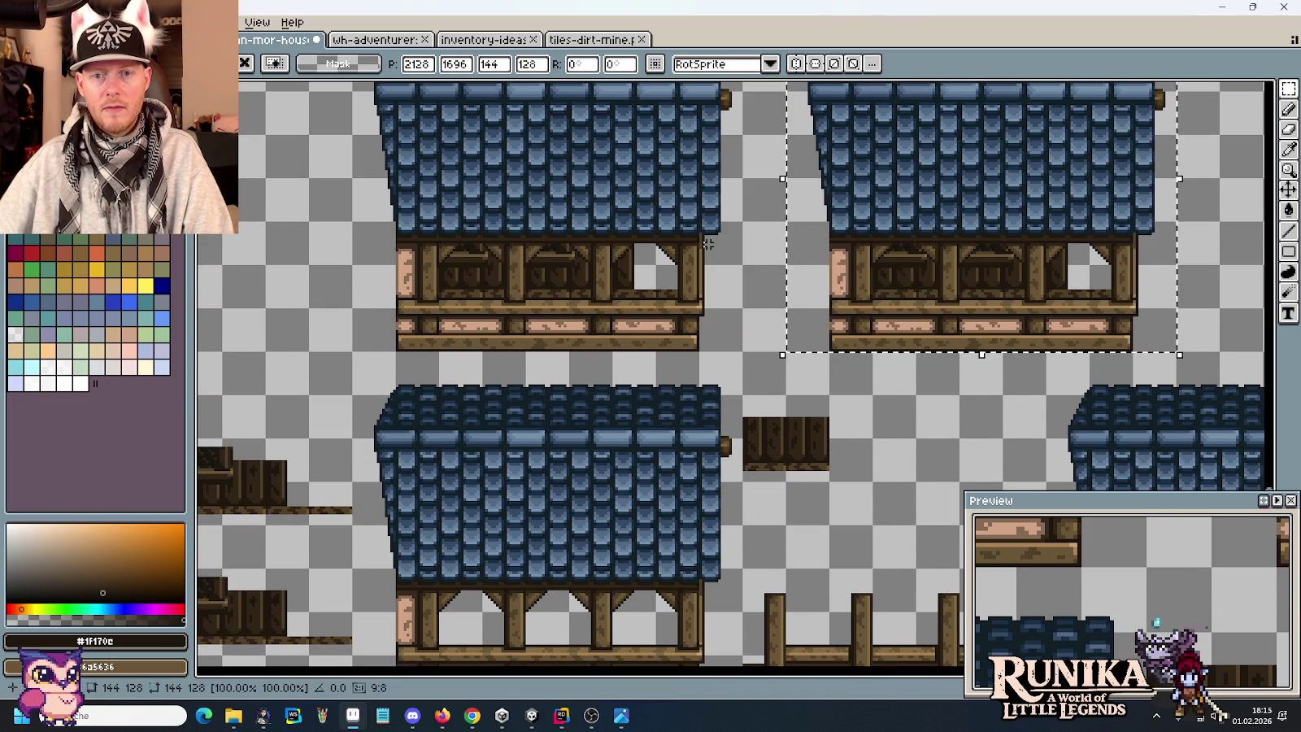
scroll(976, 236, up, 2)
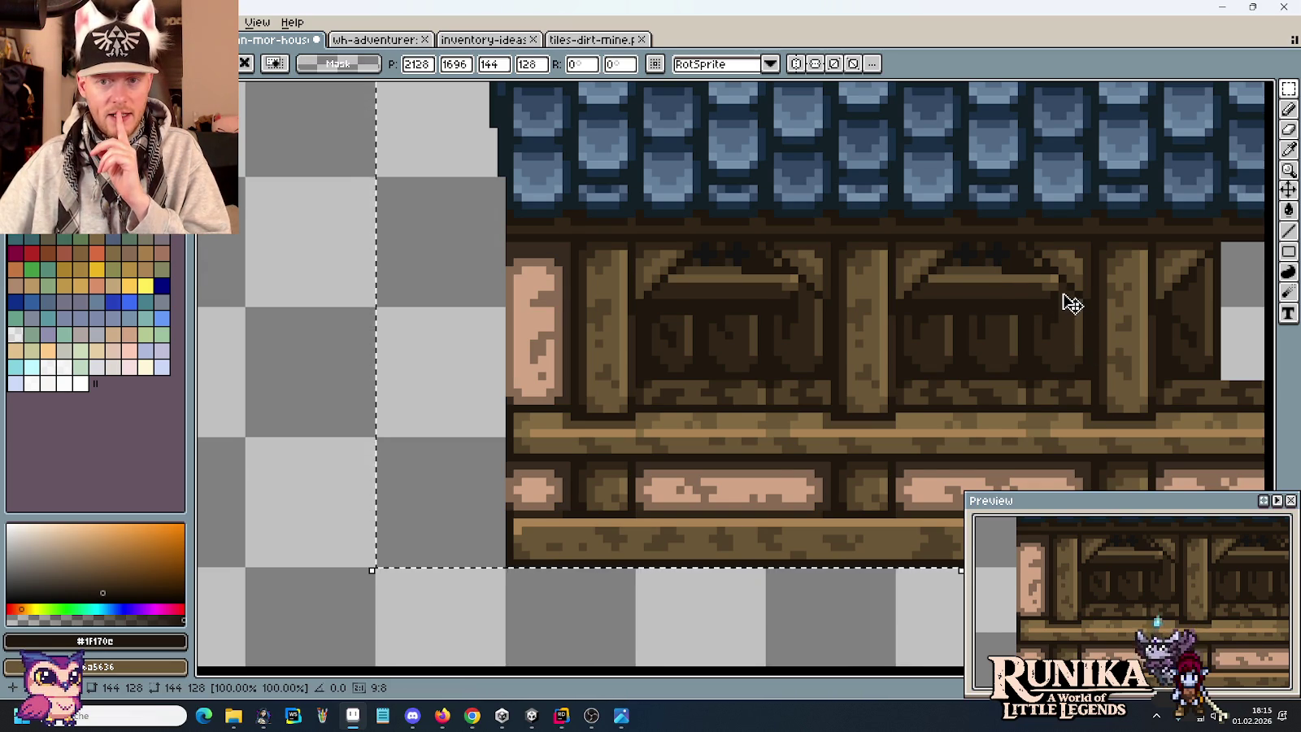
scroll(1072, 303, down, 1)
scroll(1071, 304, down, 1)
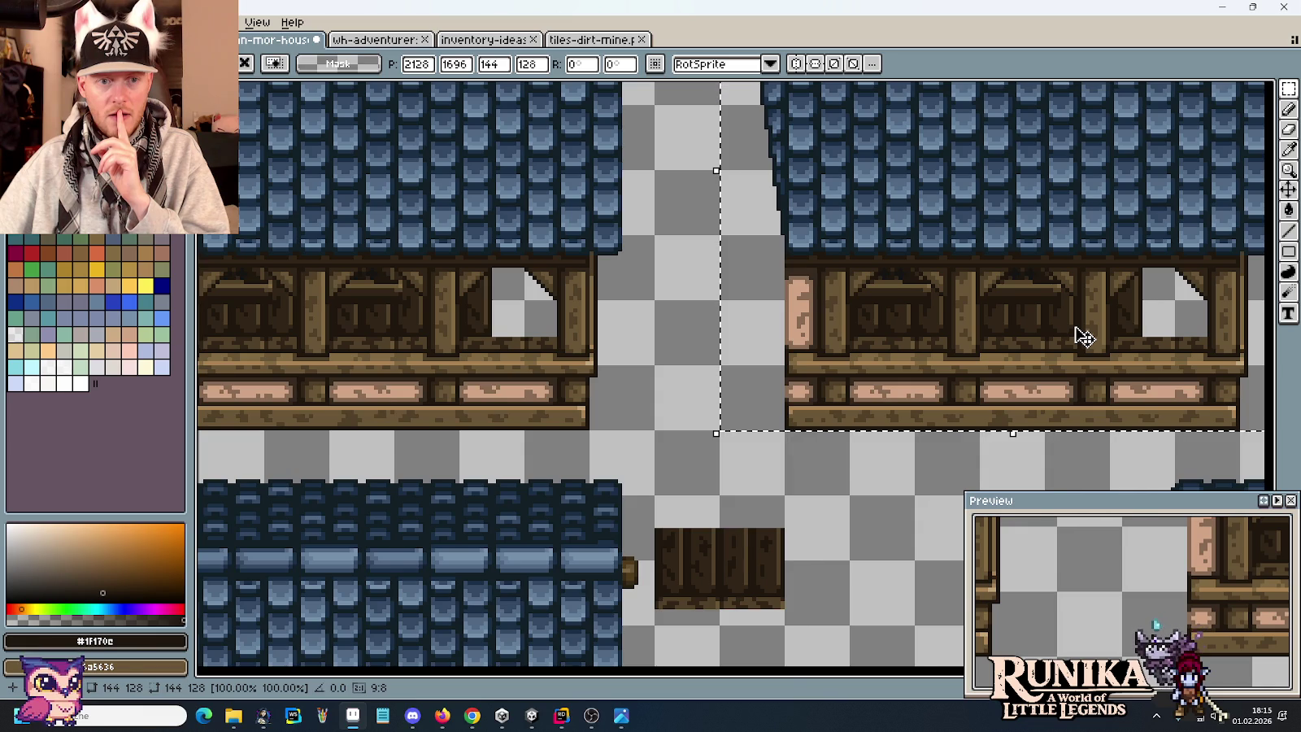
scroll(1083, 335, down, 1)
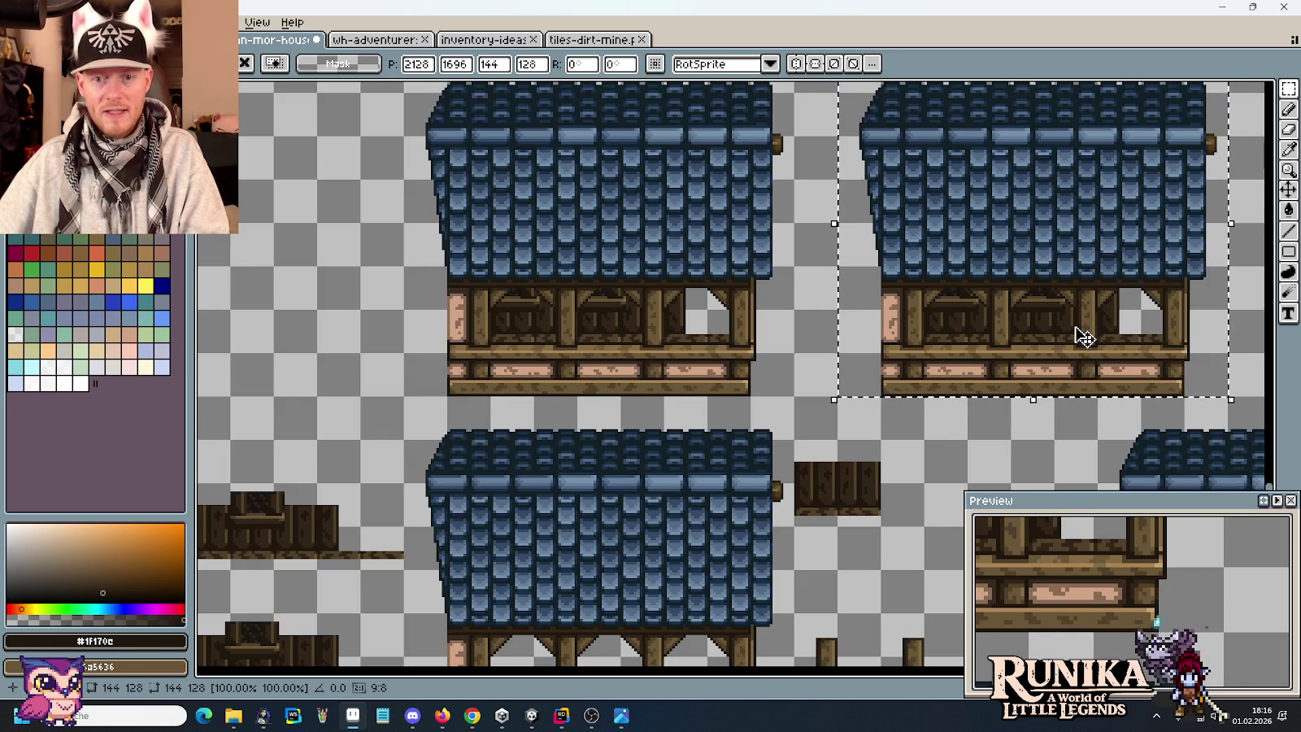
scroll(1043, 331, up, 2)
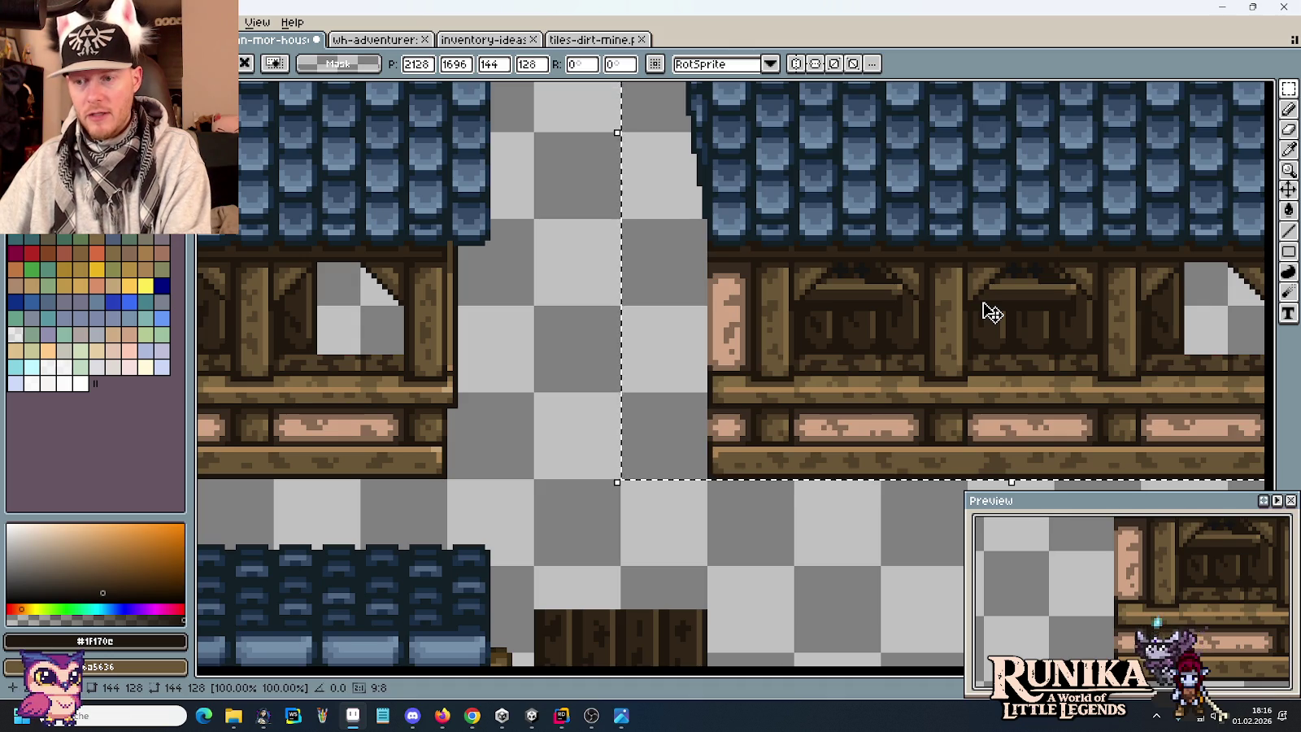
Discard the floating house copy and try a 48x48 selection on the upper balcony strip.
key(Escape)
scroll(978, 299, down, 1)
scroll(1024, 294, down, 1)
drag(1065, 290, 718, 209)
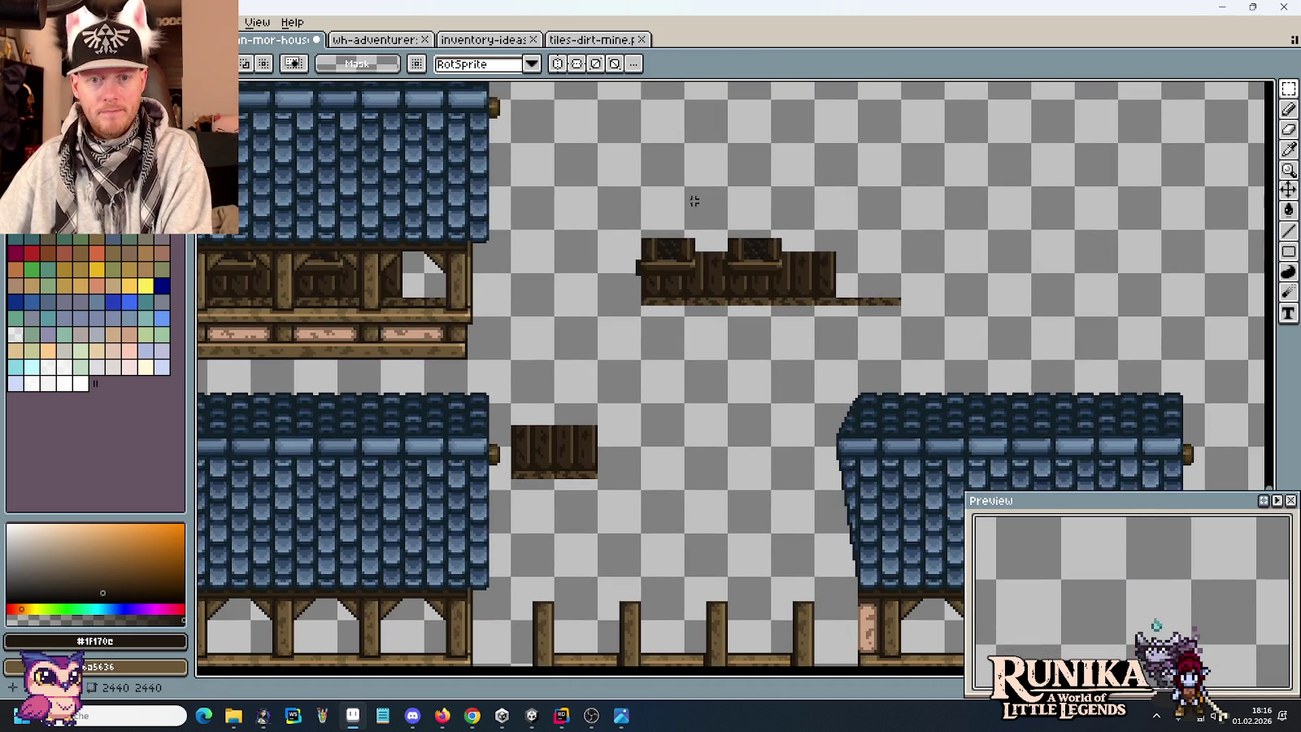
drag(618, 193, 832, 252)
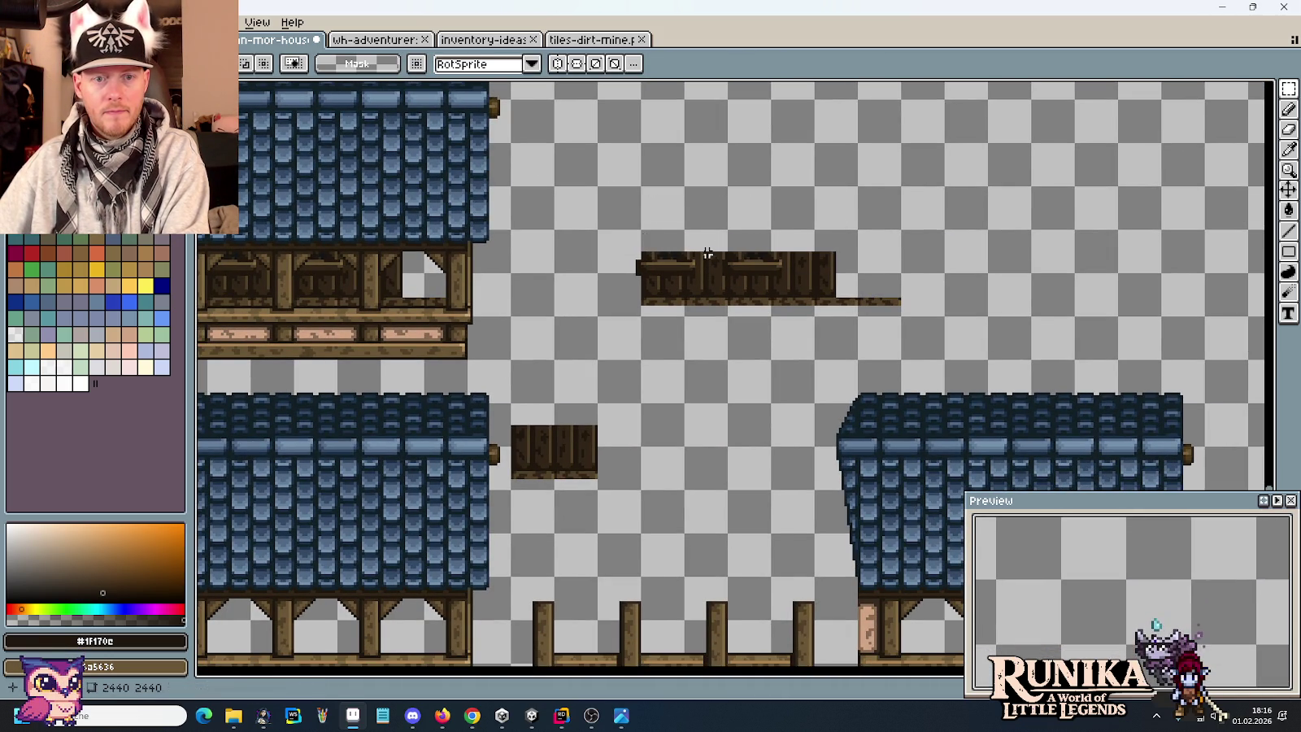
drag(507, 400, 644, 536)
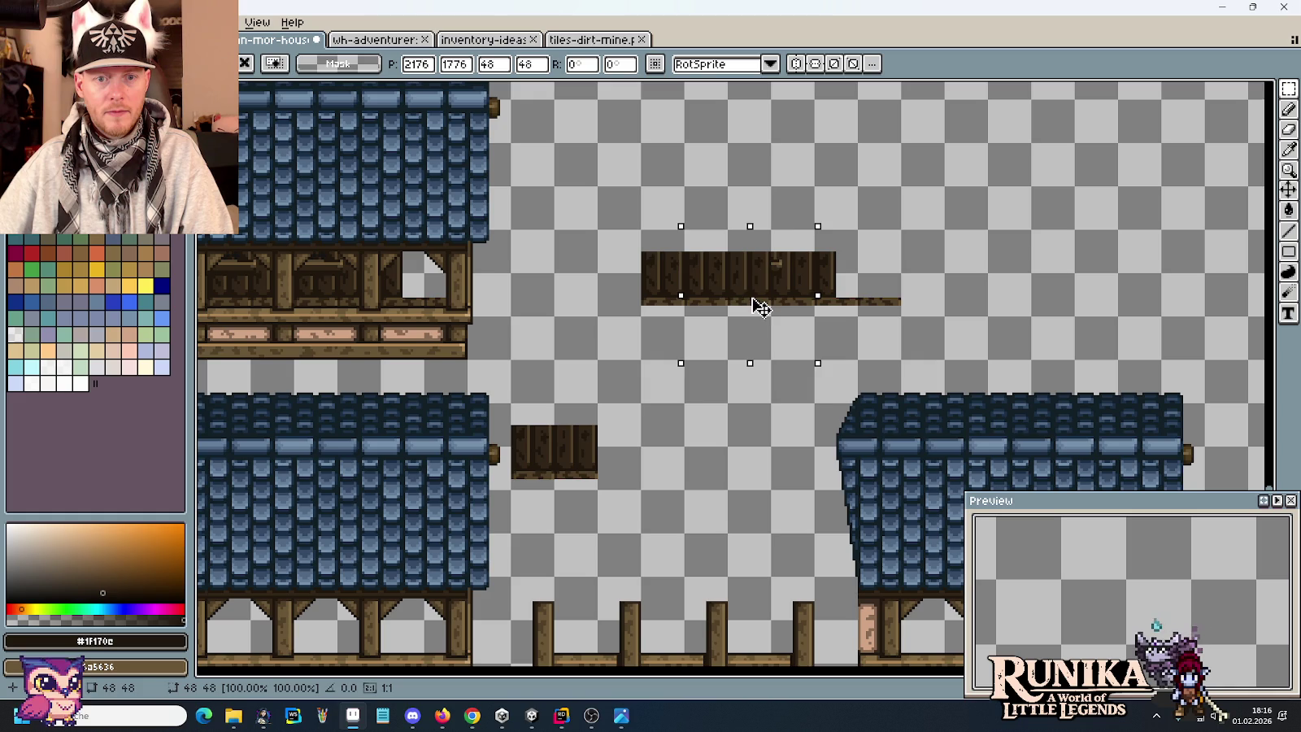
click(636, 403)
mouse_move(549, 348)
mouse_down()
mouse_move(714, 286)
mouse_move(769, 285)
mouse_up()
Move the small plank piece on top of the larger plank and commit it.
drag(423, 503, 732, 197)
scroll(711, 168, up, 2)
mouse_move(648, 189)
mouse_down()
mouse_move(647, 239)
mouse_move(612, 322)
mouse_move(633, 265)
mouse_move(639, 299)
mouse_move(888, 215)
mouse_move(850, 270)
mouse_move(850, 298)
mouse_up()
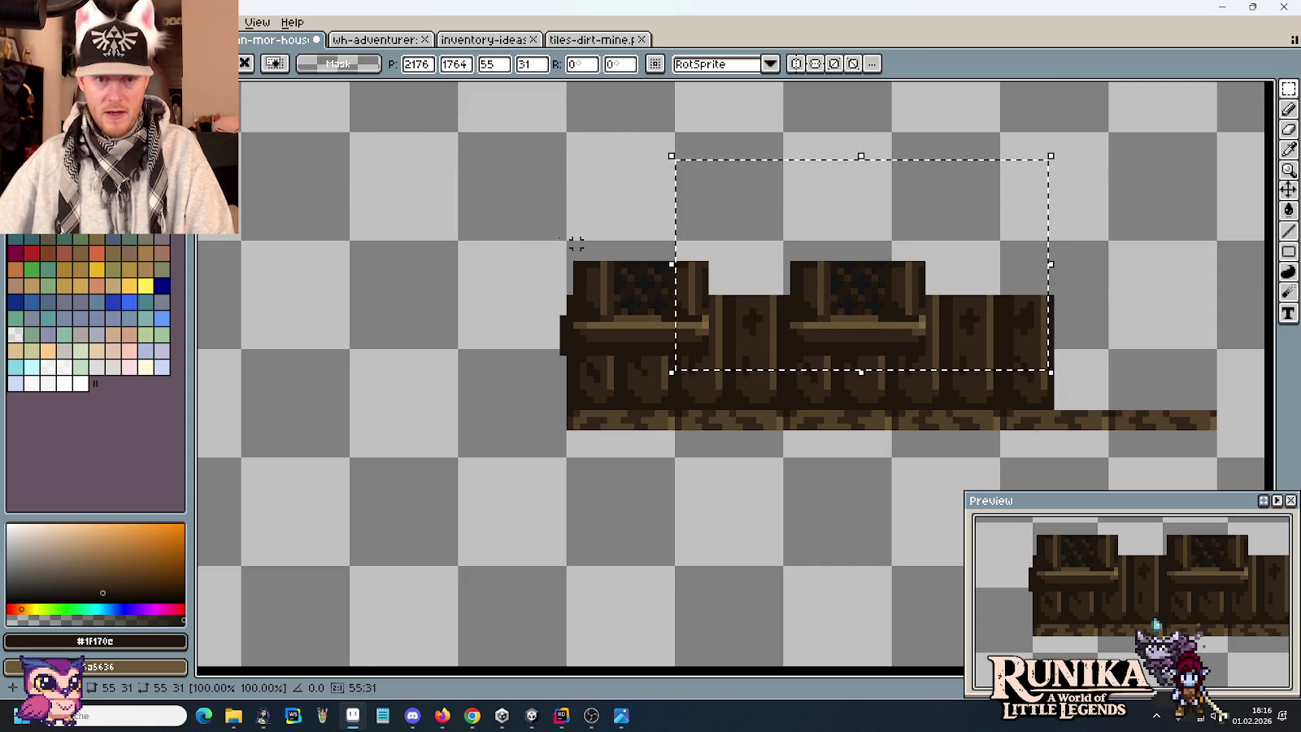
key(ctrl+d)
scroll(525, 236, down, 1)
scroll(527, 238, down, 1)
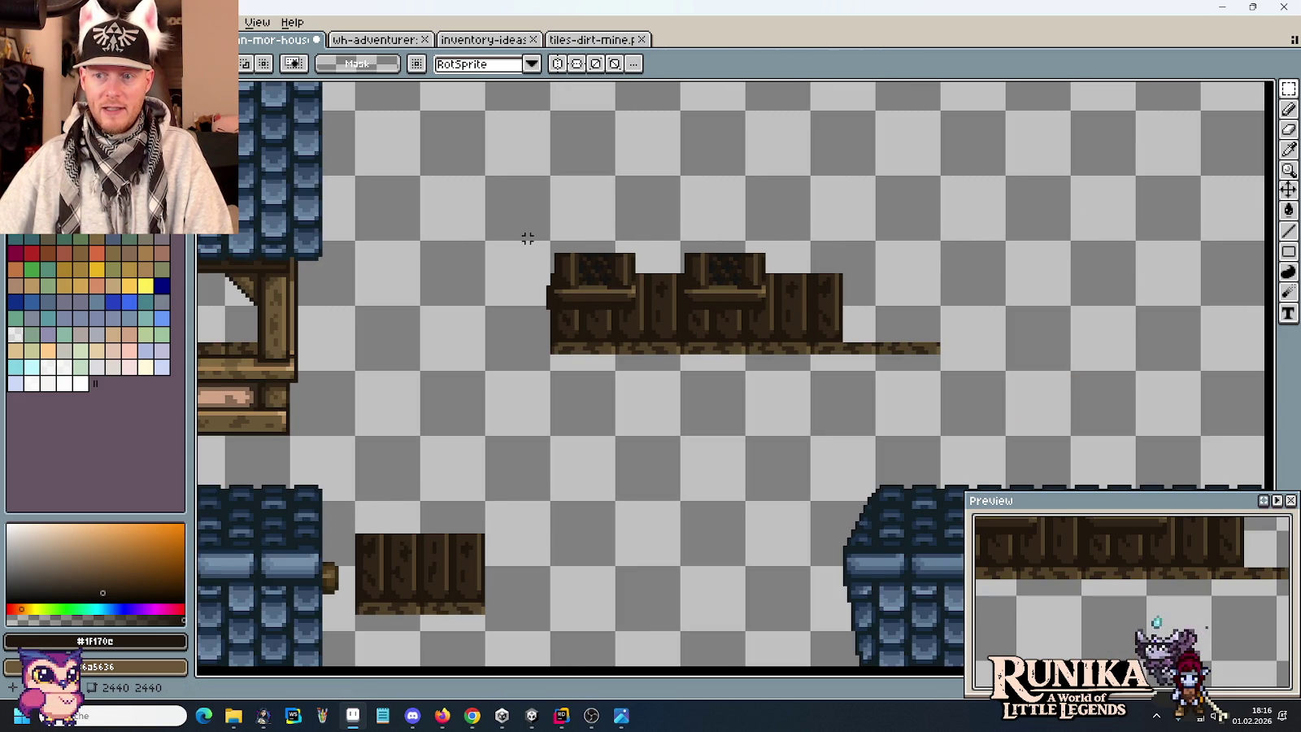
scroll(527, 237, down, 1)
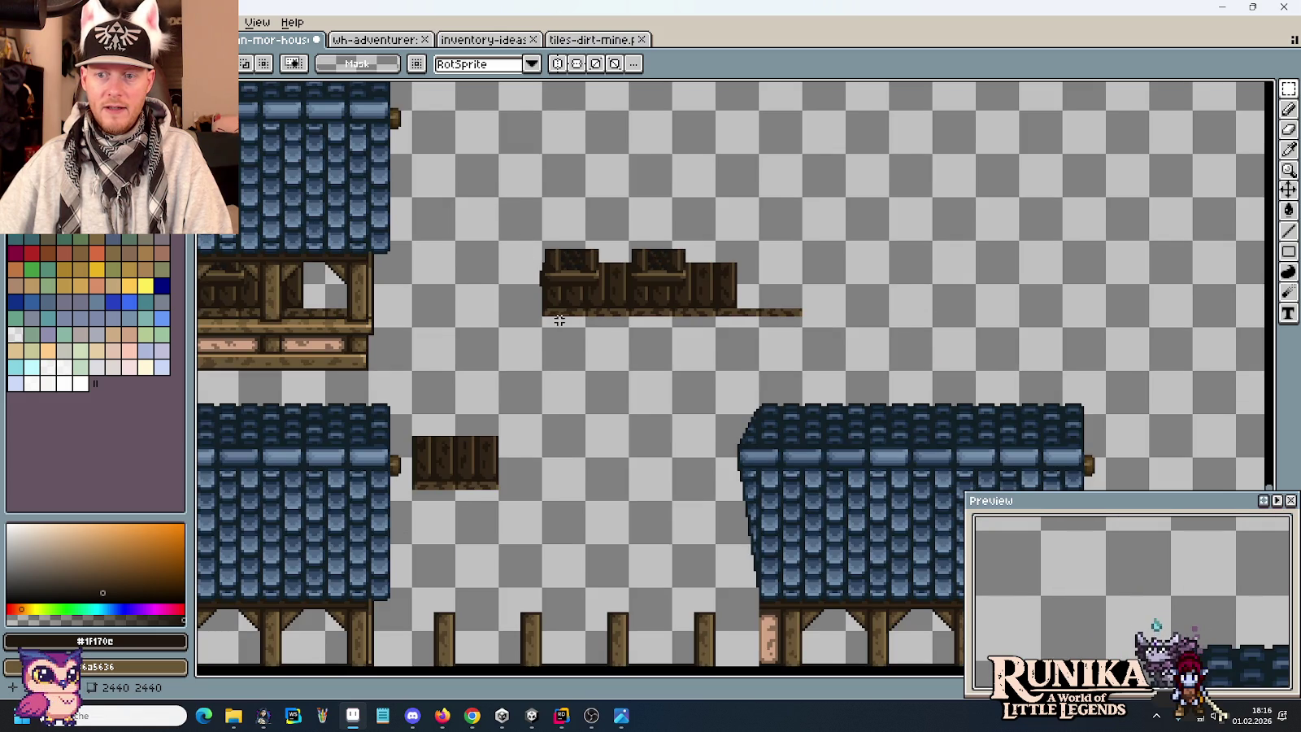
scroll(553, 320, down, 2)
mouse_move(552, 320)
mouse_down()
mouse_move(841, 246)
mouse_move(745, 404)
mouse_up()
scroll(667, 308, up, 2)
scroll(841, 245, down, 2)
scroll(699, 533, up, 2)
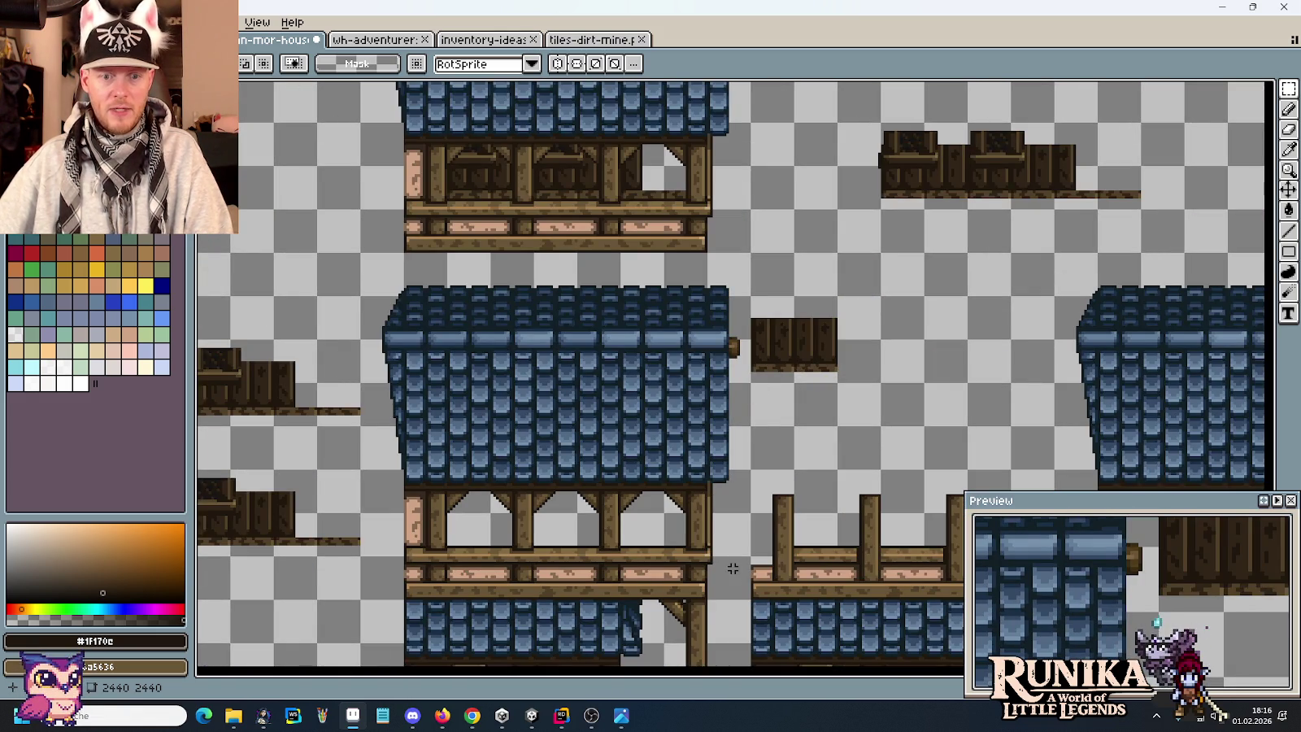
Discard a trial house copy, undo the strip's window boxes, and place a small wooden piece there.
drag(730, 563, 366, 259)
mouse_move(514, 423)
mouse_down()
mouse_move(1154, 91)
mouse_move(961, 271)
mouse_up()
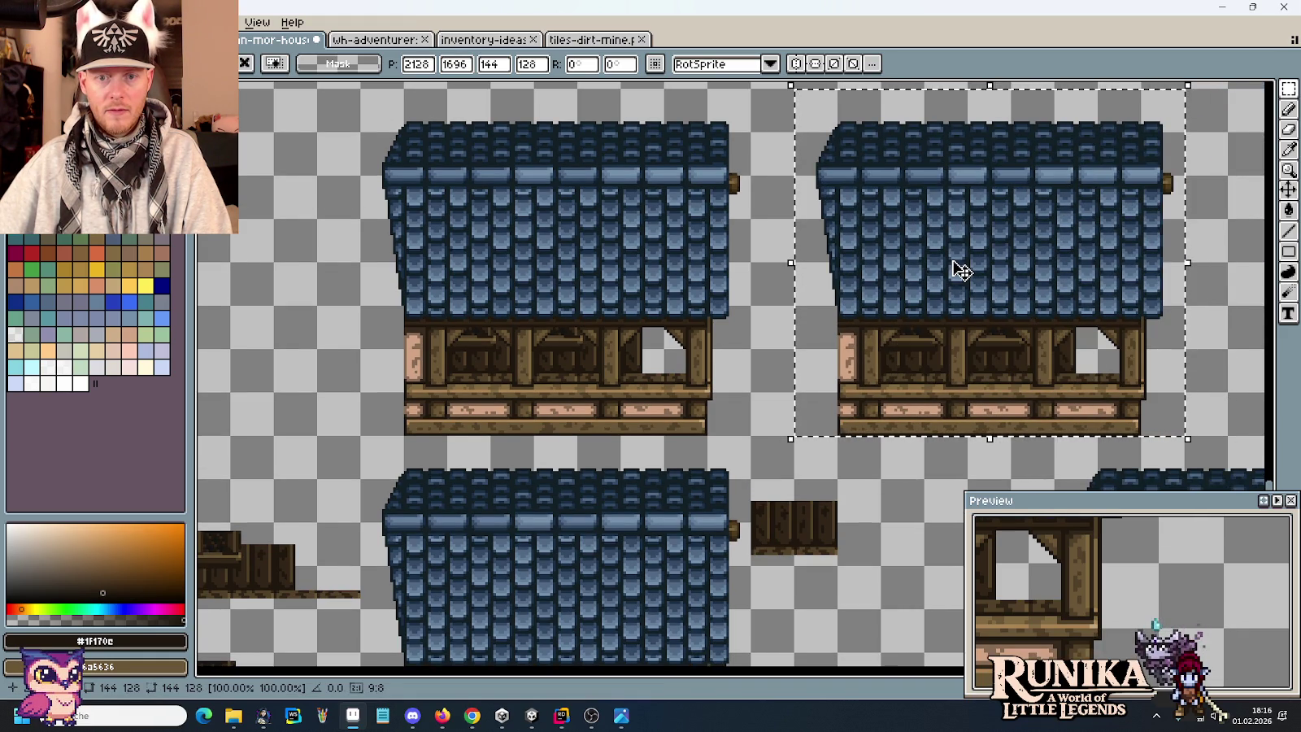
key(Escape)
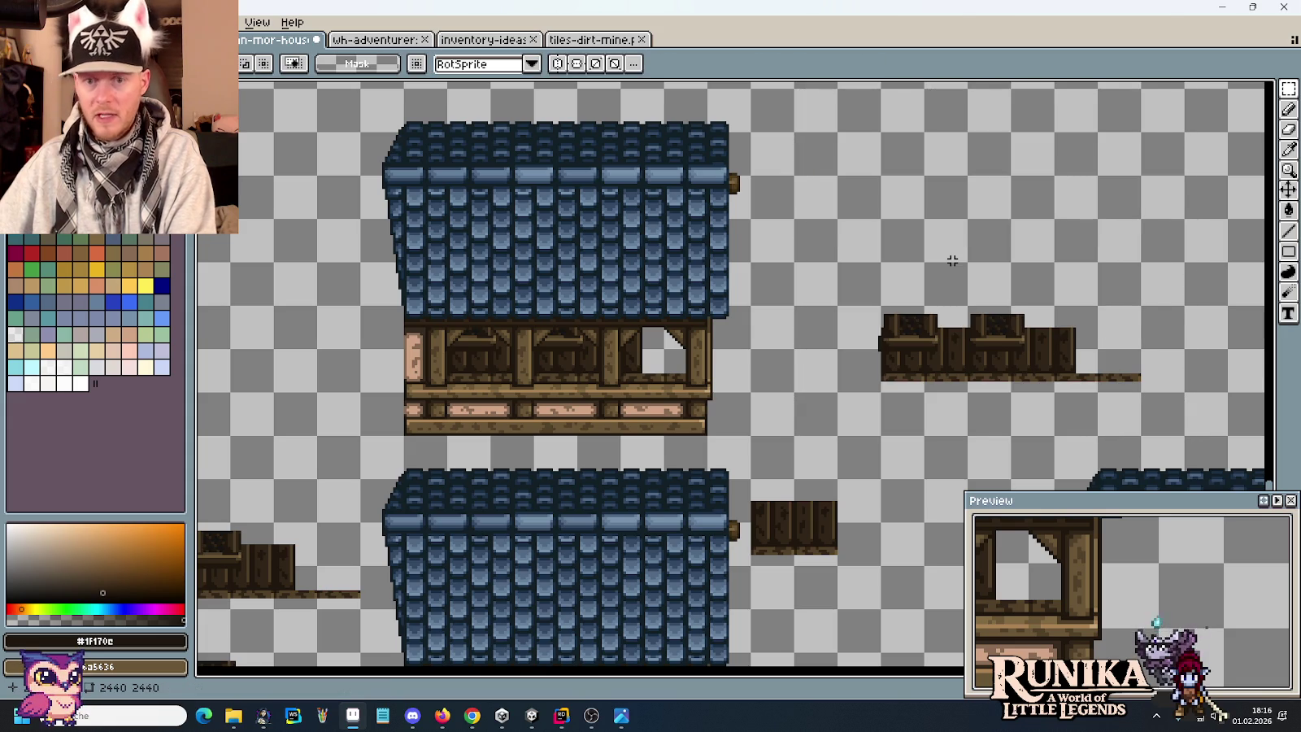
drag(1050, 349, 1042, 289)
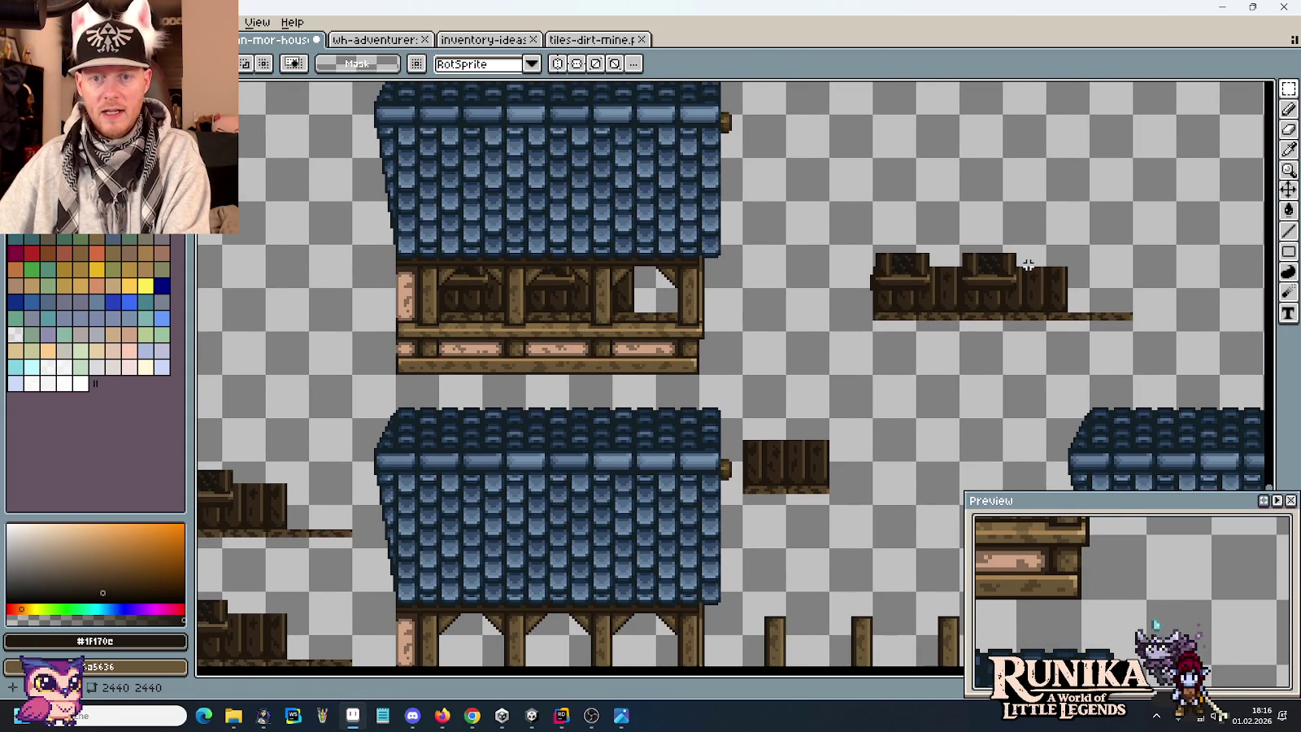
key(ctrl+z)
key(ctrl+z)
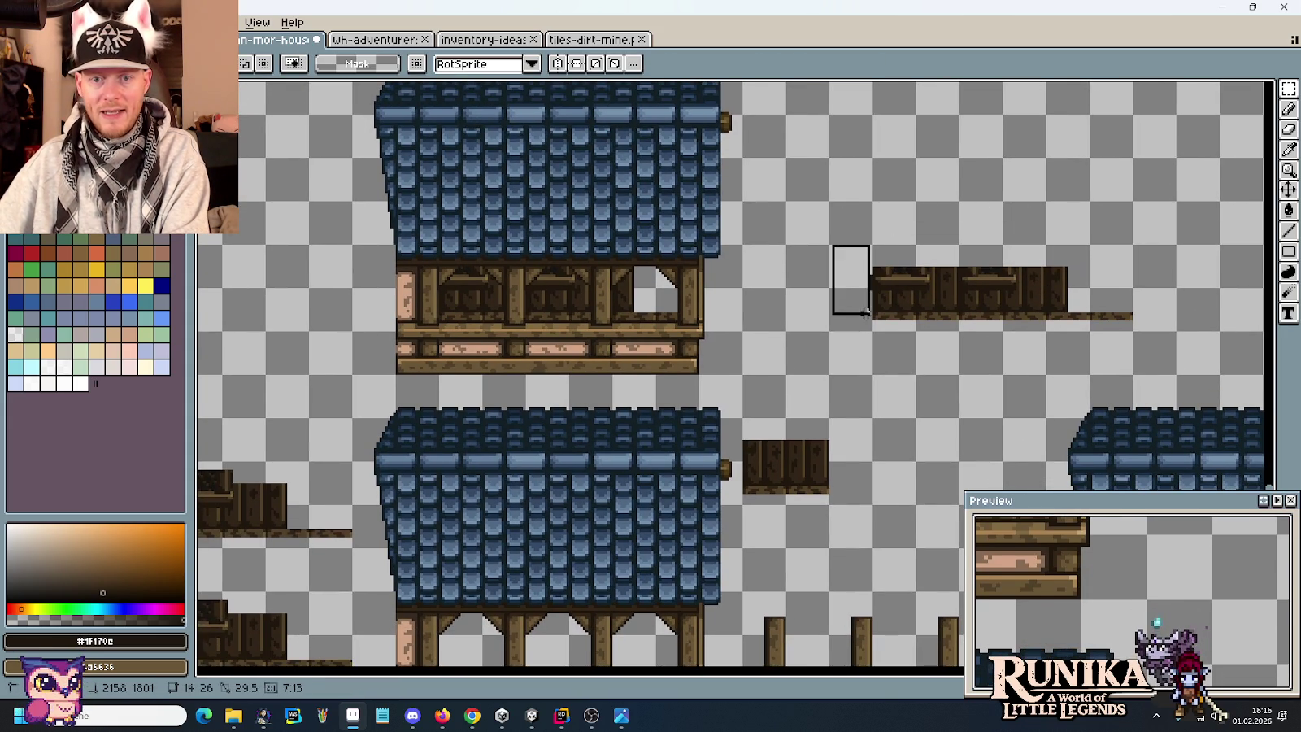
mouse_move(826, 489)
mouse_down()
mouse_move(742, 440)
mouse_move(842, 415)
mouse_move(927, 291)
mouse_up()
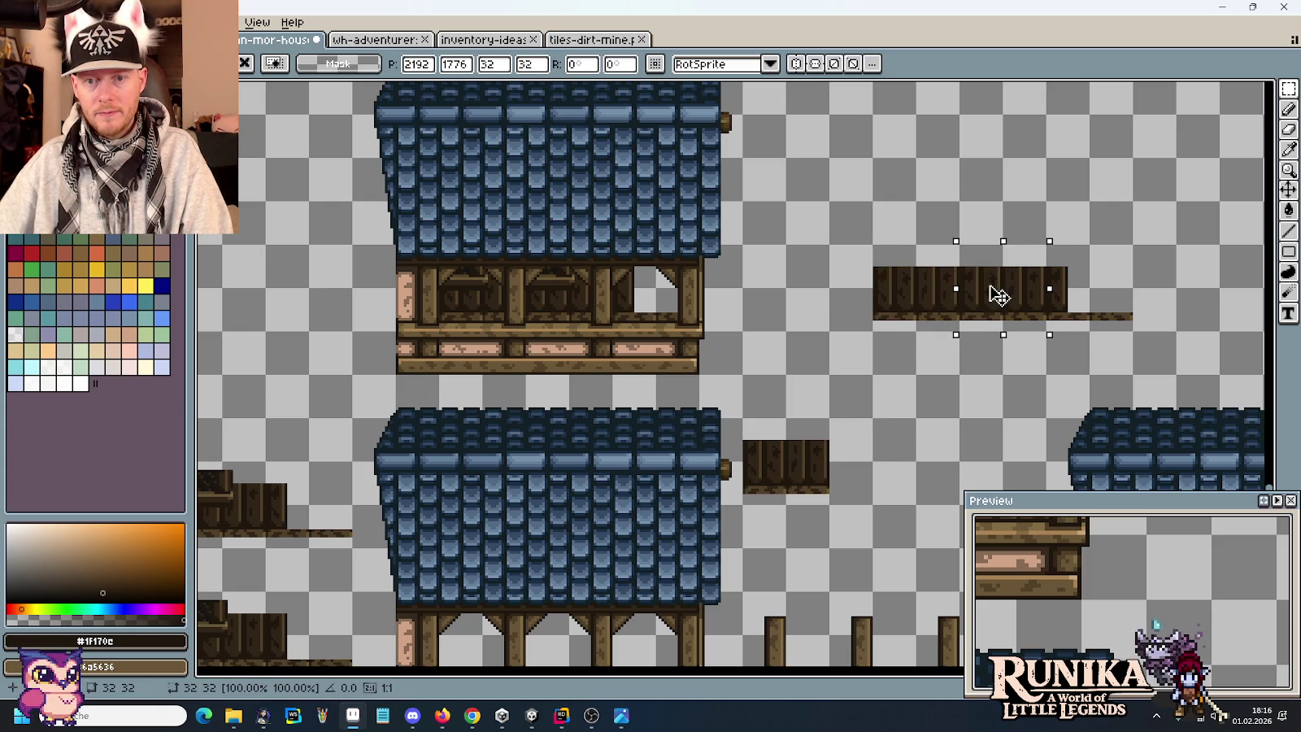
key(ctrl+d)
scroll(1040, 226, down, 3)
scroll(519, 325, left, 10)
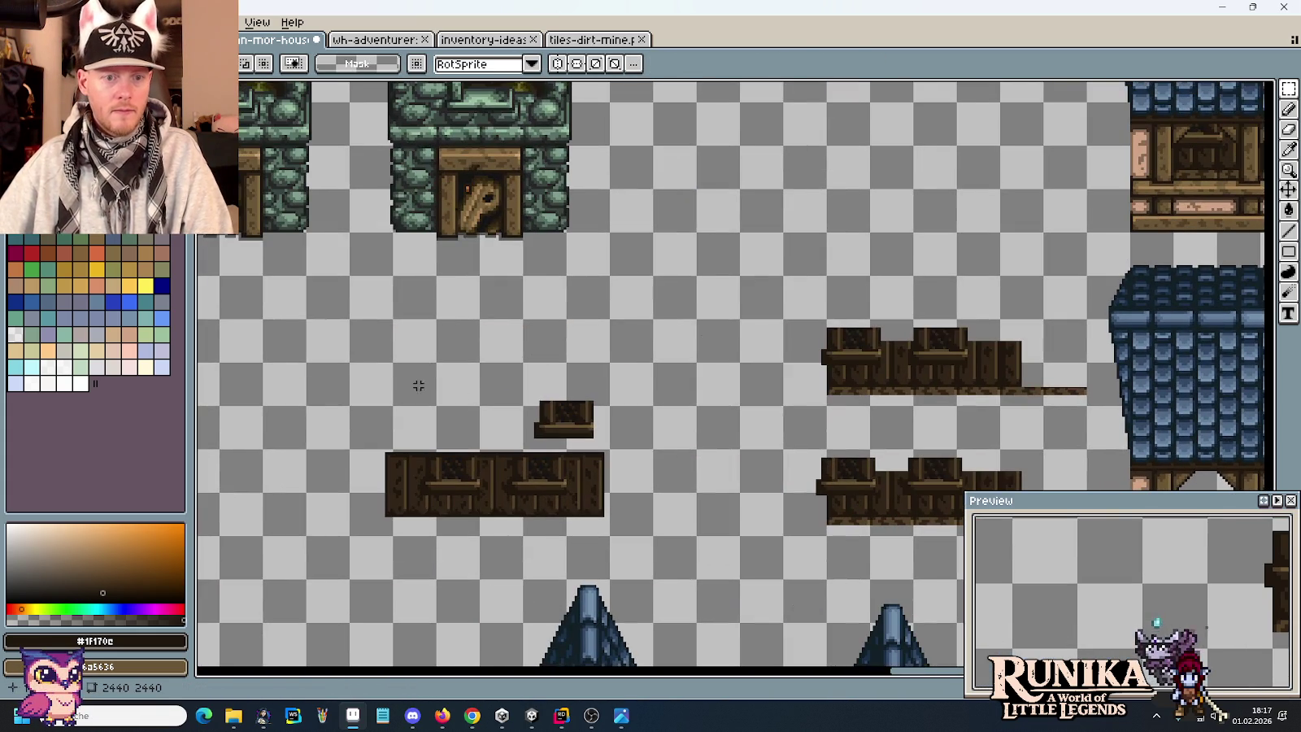
Place two window boxes on the balcony strip, nudged down into alignment.
drag(645, 442, 972, 377)
scroll(972, 377, down, 5)
drag(1001, 165, 540, 163)
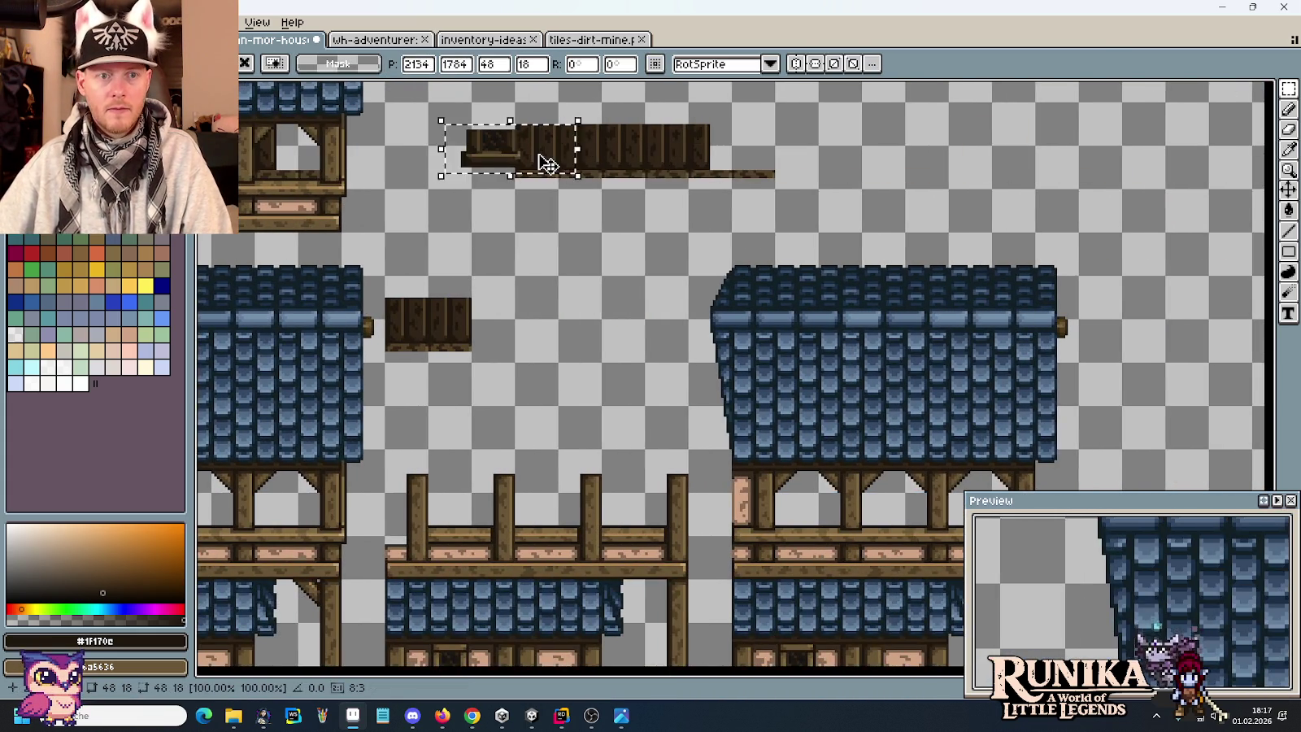
scroll(540, 163, up, 2)
scroll(579, 275, up, 1)
drag(624, 340, 778, 232)
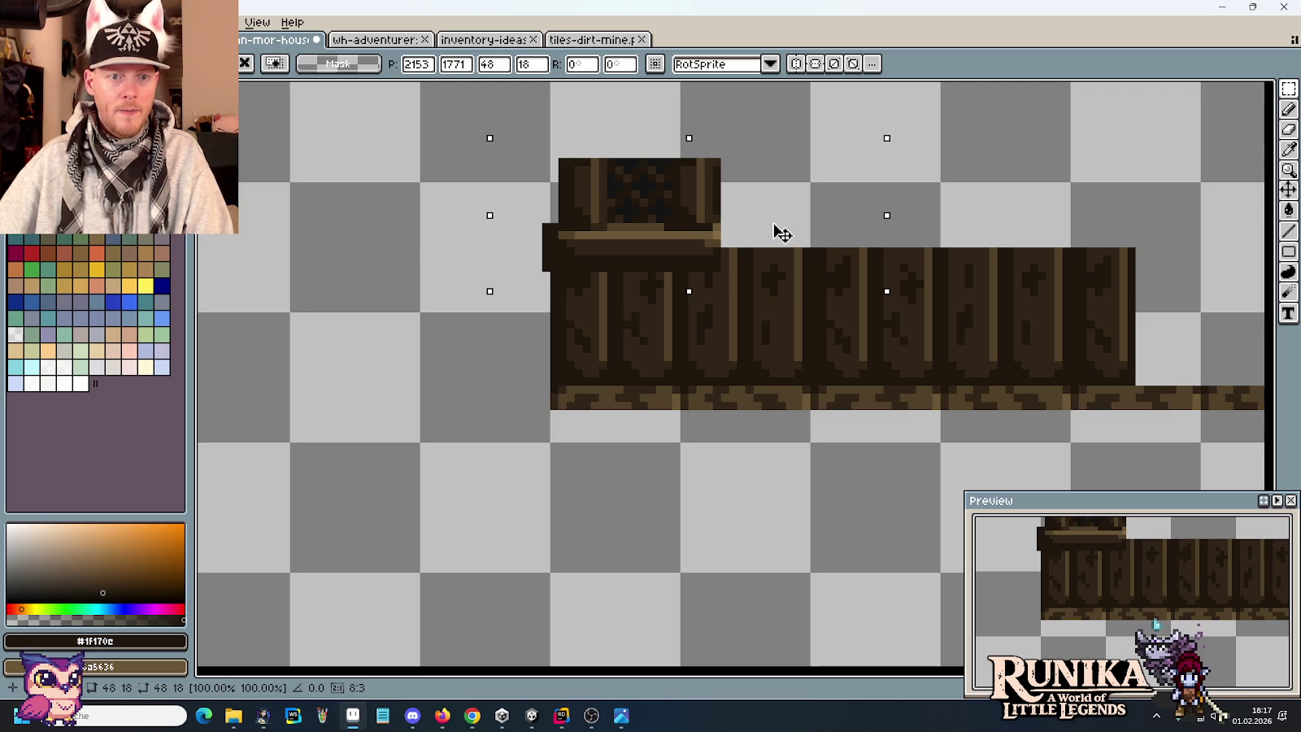
key(Down)
key(Down)
key(Down)
key(Down)
key(Down)
key(Down)
mouse_move(688, 279)
mouse_down()
mouse_move(999, 244)
mouse_move(944, 246)
mouse_move(951, 253)
mouse_up()
key(Down)
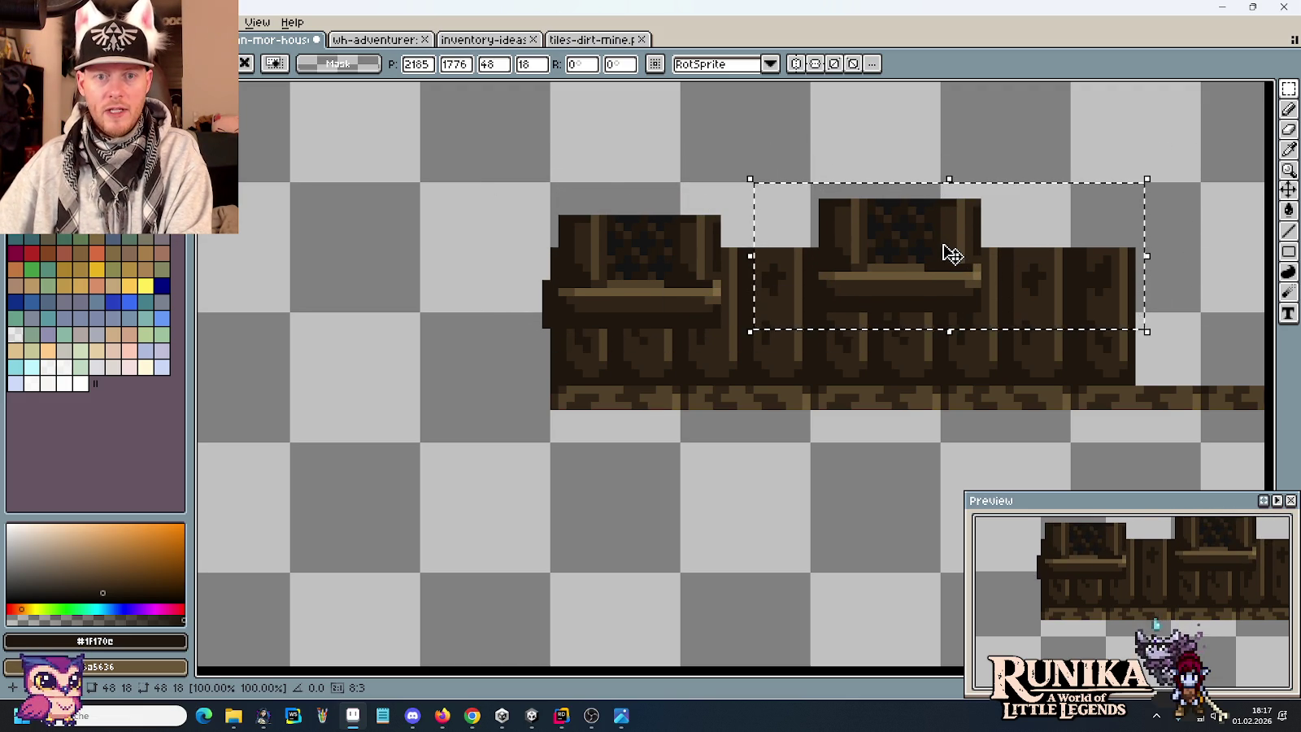
key(Down)
key(Down)
key(Return)
scroll(653, 285, down, 3)
scroll(825, 249, up, 1)
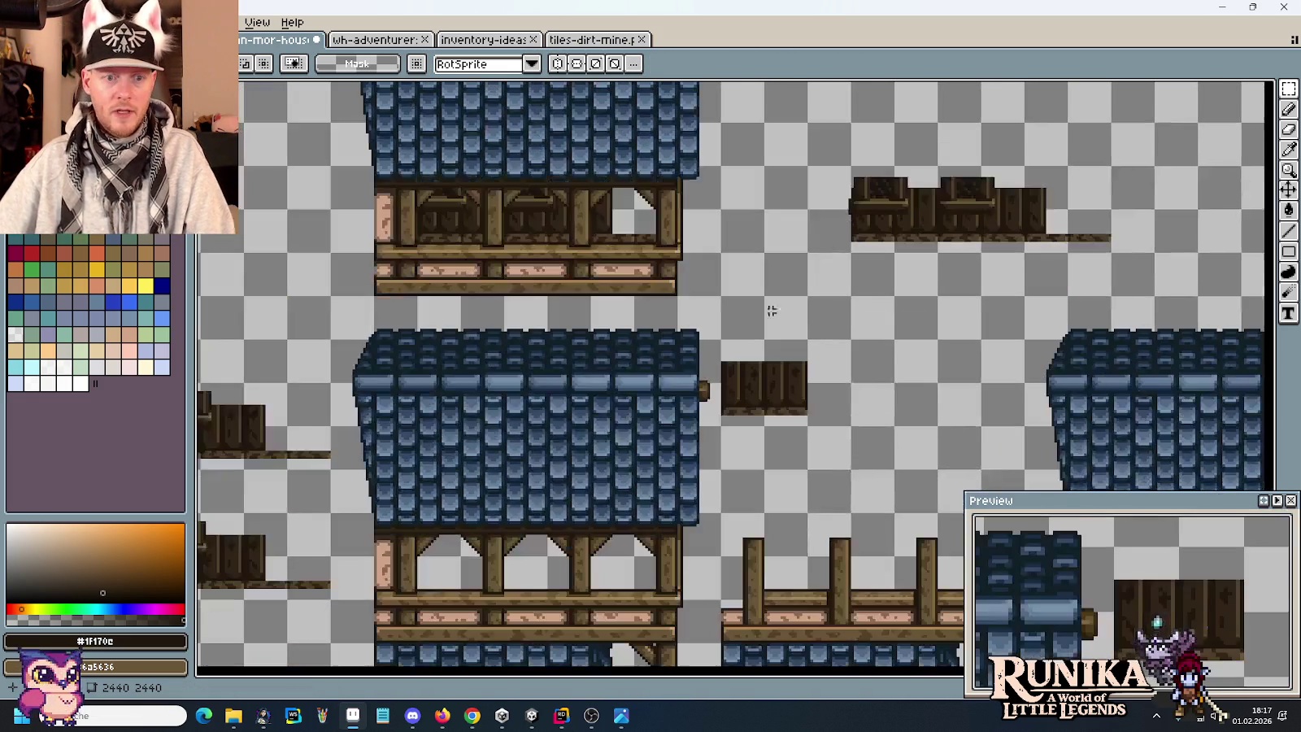
Copy the lower-left blue-roofed house to the upper right and commit it.
drag(700, 608, 325, 296)
mouse_move(470, 412)
mouse_down()
mouse_move(829, 240)
mouse_move(878, 264)
mouse_up()
scroll(829, 240, up, 3)
key(Return)
drag(722, 401, 700, 313)
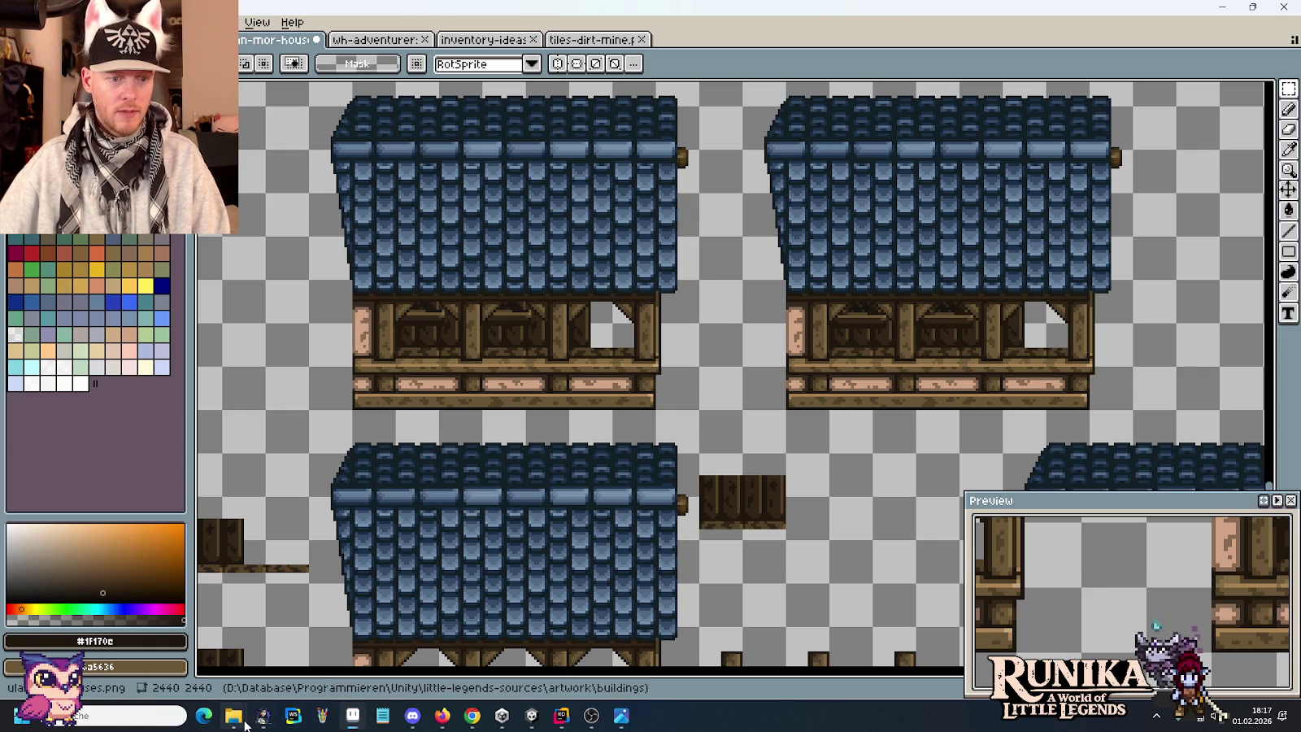
Open tileset-wood-planks.png from the tilesets folder in a new tab.
mouse_move(232, 715)
click(252, 659)
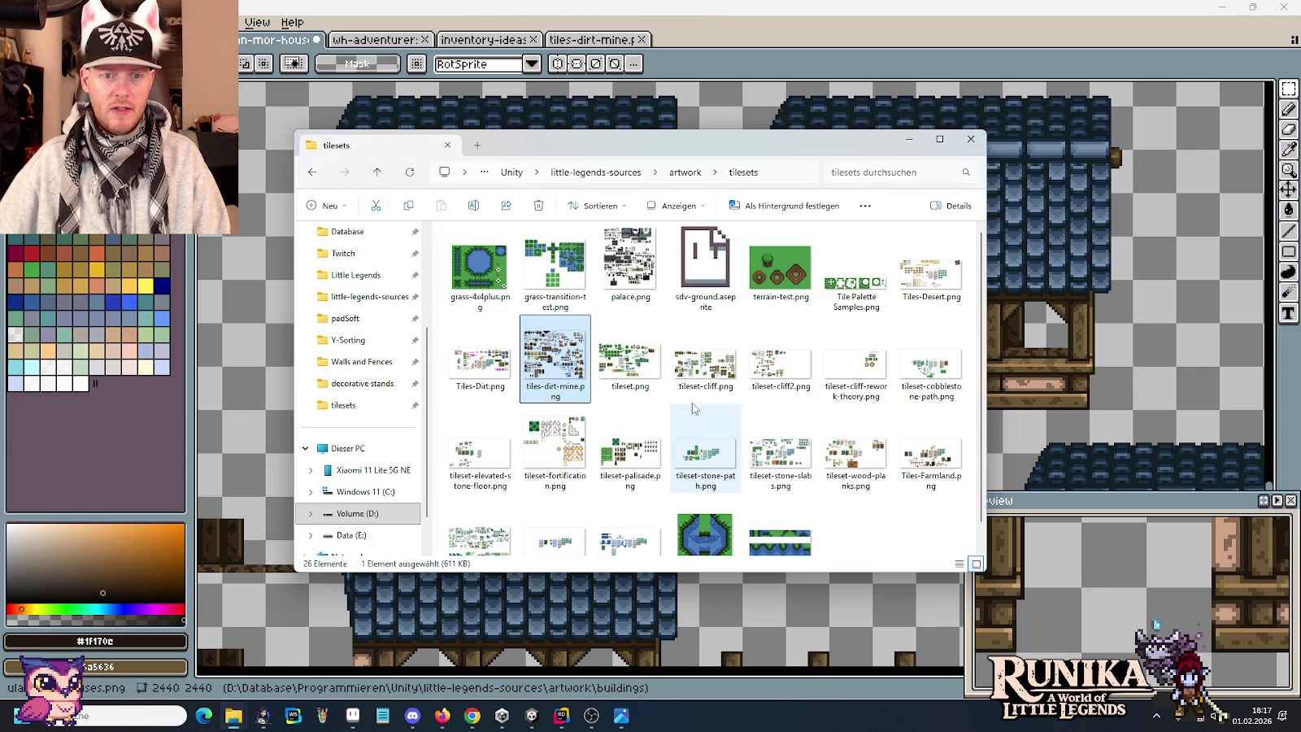
drag(855, 447, 994, 59)
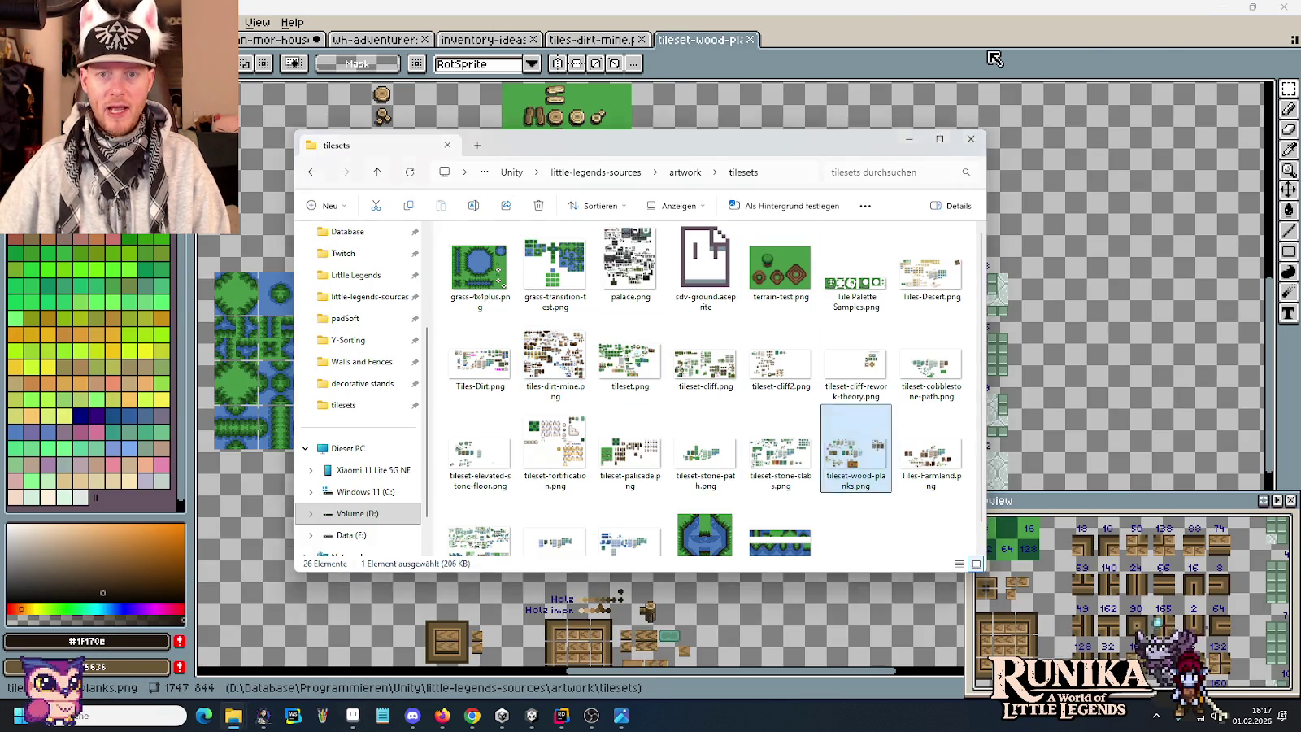
click(993, 59)
scroll(834, 393, up, 3)
scroll(834, 393, up, 2)
Switch to the house tiles document and find an empty spot beside the wood furniture tiles.
drag(834, 393, 483, 318)
scroll(483, 318, down, 2)
scroll(770, 313, up, 2)
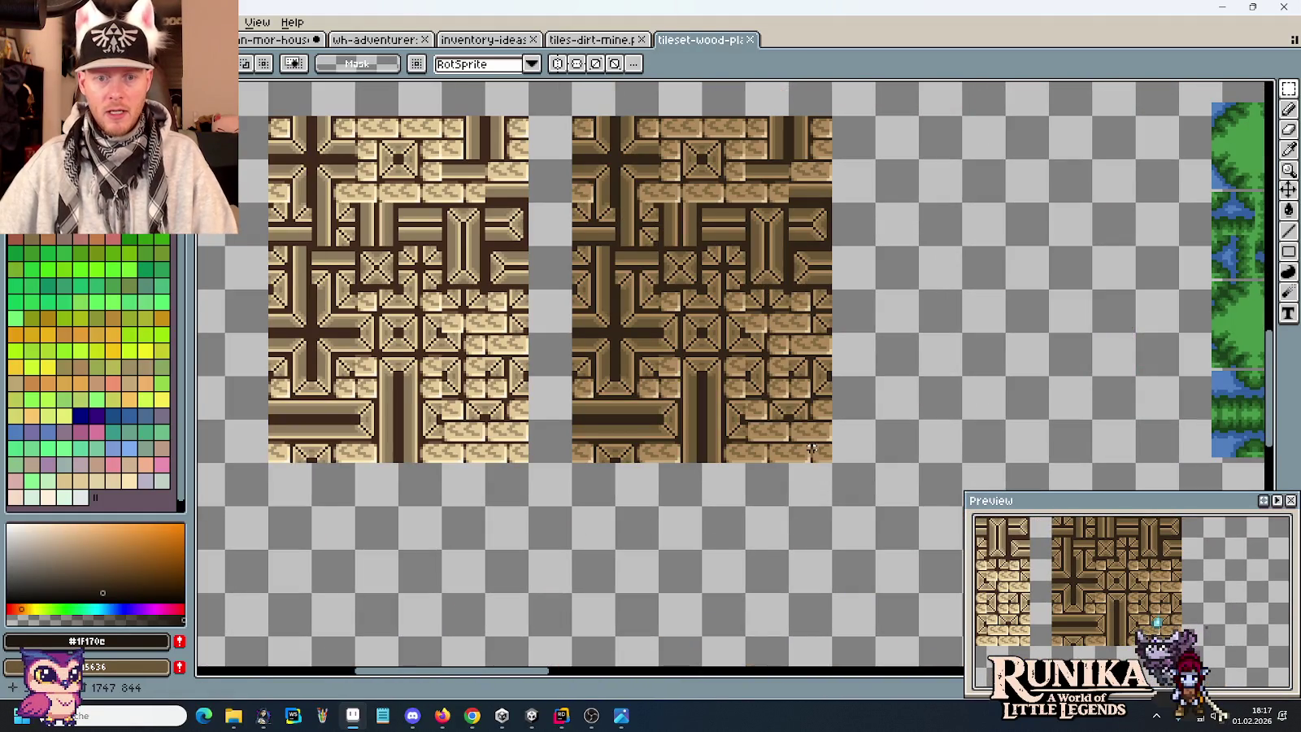
key(ctrl+Tab)
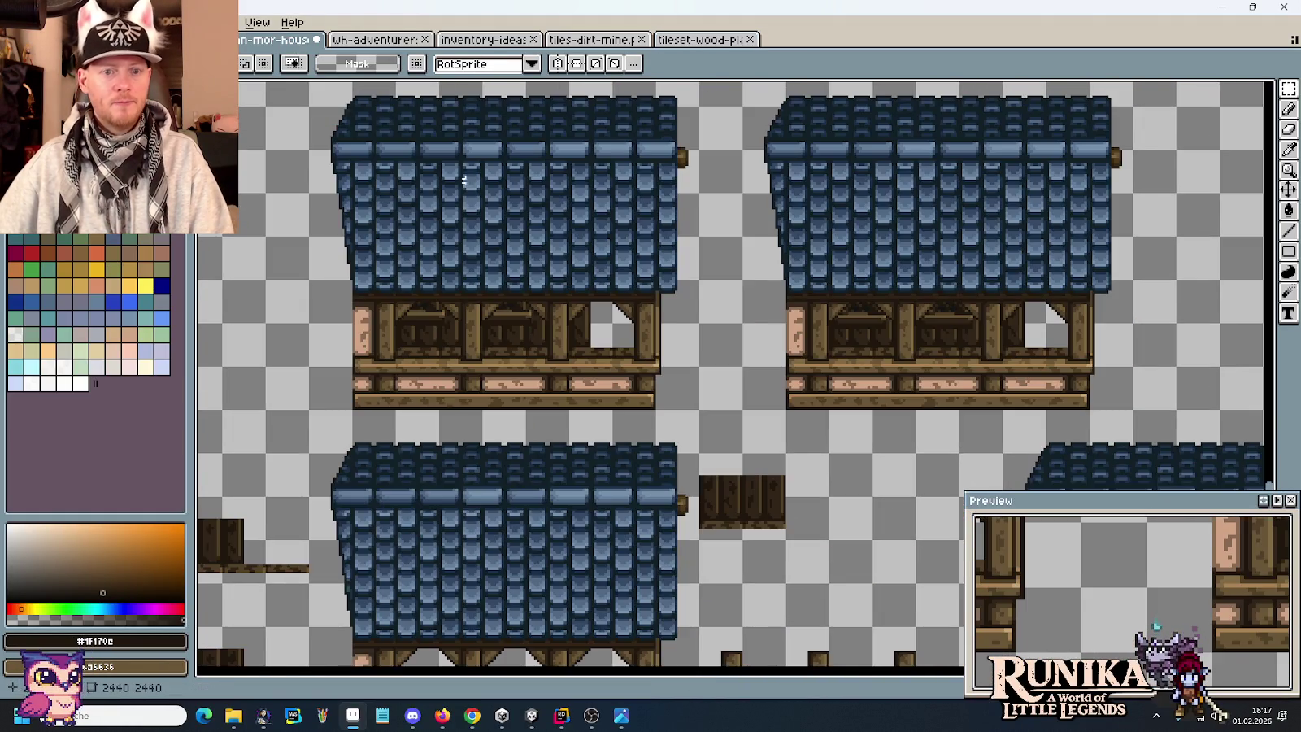
scroll(704, 377, up, 1)
scroll(714, 380, up, 1)
scroll(714, 380, down, 2)
drag(517, 343, 700, 288)
scroll(632, 316, up, 1)
mouse_move(632, 316)
mouse_down()
mouse_move(917, 244)
mouse_move(613, 200)
mouse_move(704, 324)
mouse_up()
Paste the wood-plank tile, move it into place, and duplicate it to the right.
key(ctrl+v)
mouse_move(735, 396)
mouse_down()
mouse_move(650, 286)
mouse_move(707, 262)
mouse_up()
key(Return)
scroll(747, 232, up, 2)
scroll(742, 260, up, 1)
scroll(683, 235, up, 3)
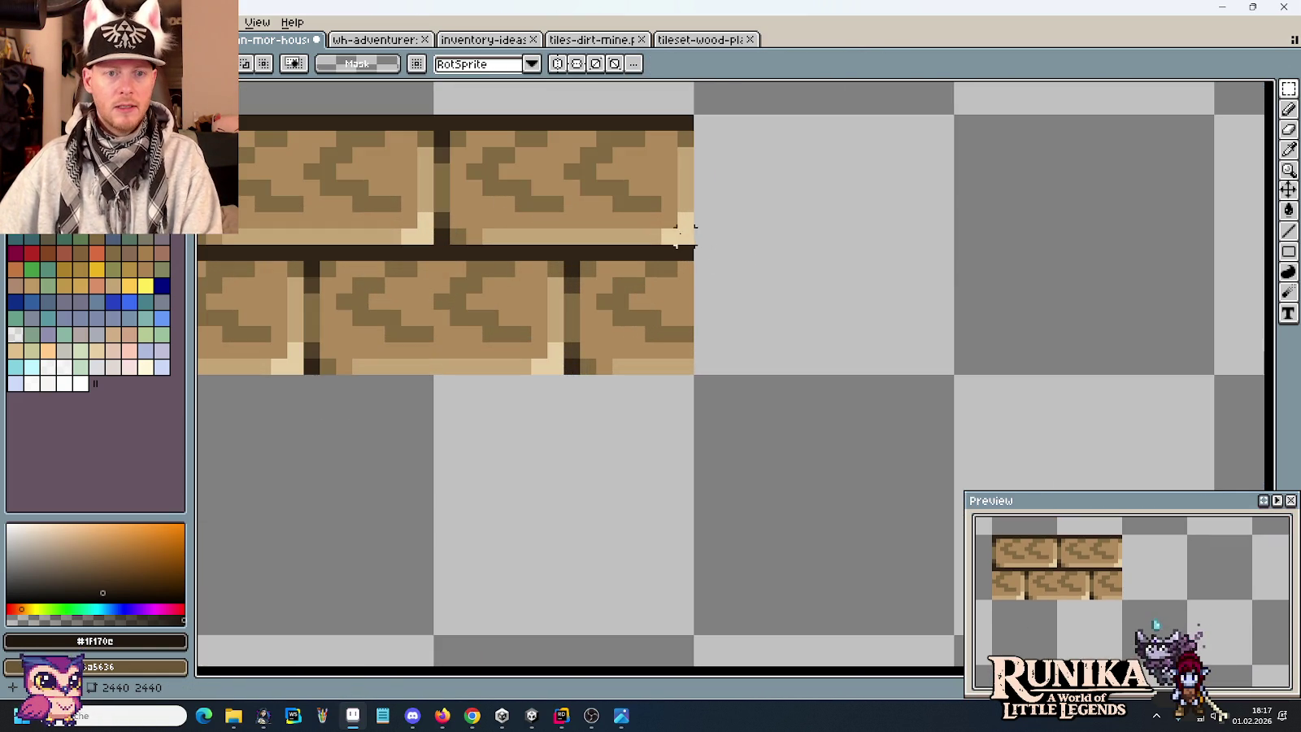
Sample the plank tile's mid-brown with the eyedropper and return to the pencil.
key(i)
click(601, 179)
key(ctrl+Tab)
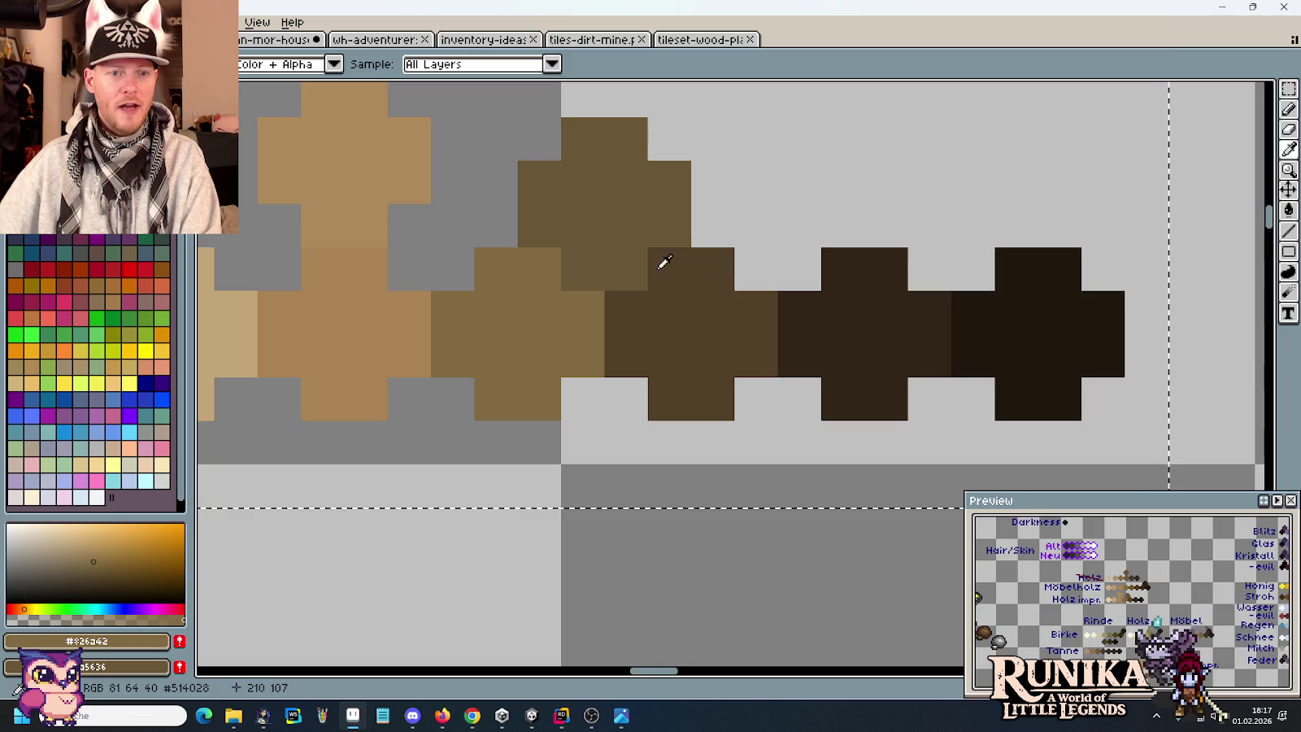
scroll(698, 270, up, 2)
scroll(952, 407, down, 2)
key(b)
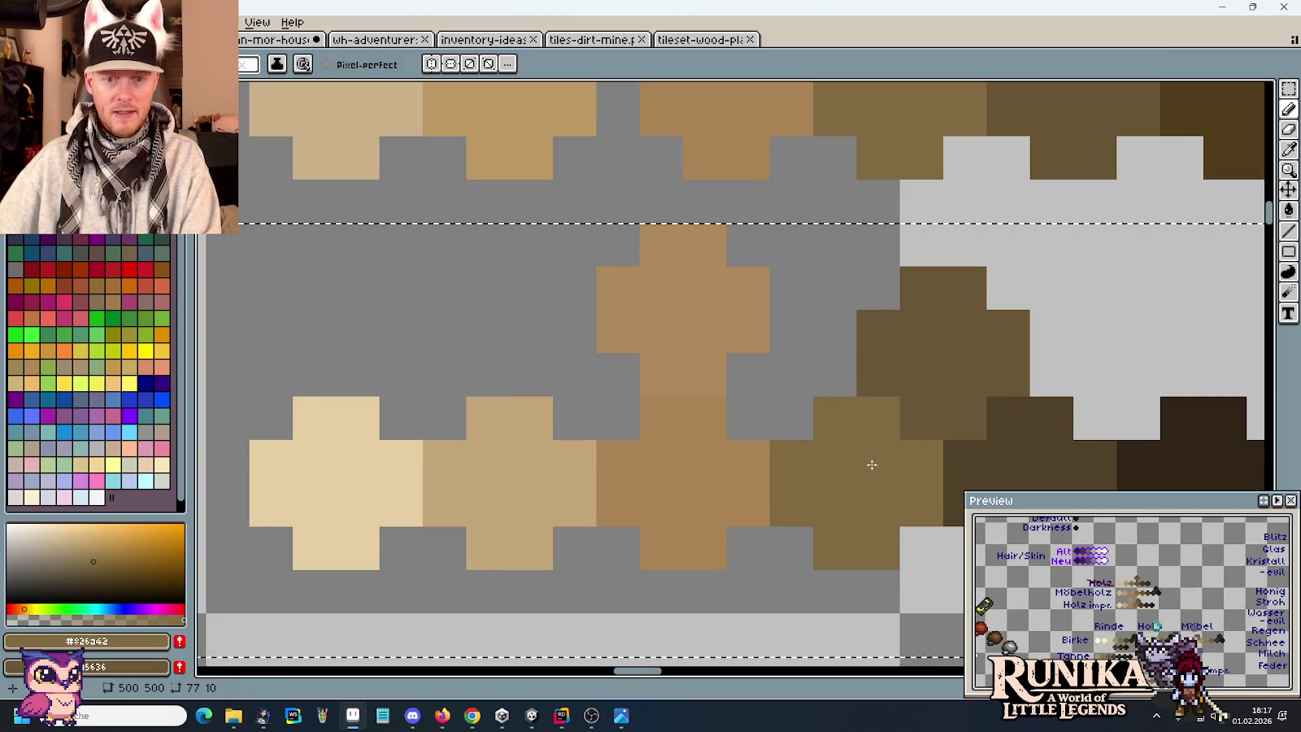
Move between the palette sprite and the house tiles document, ending on the brick tiles.
scroll(860, 431, down, 2)
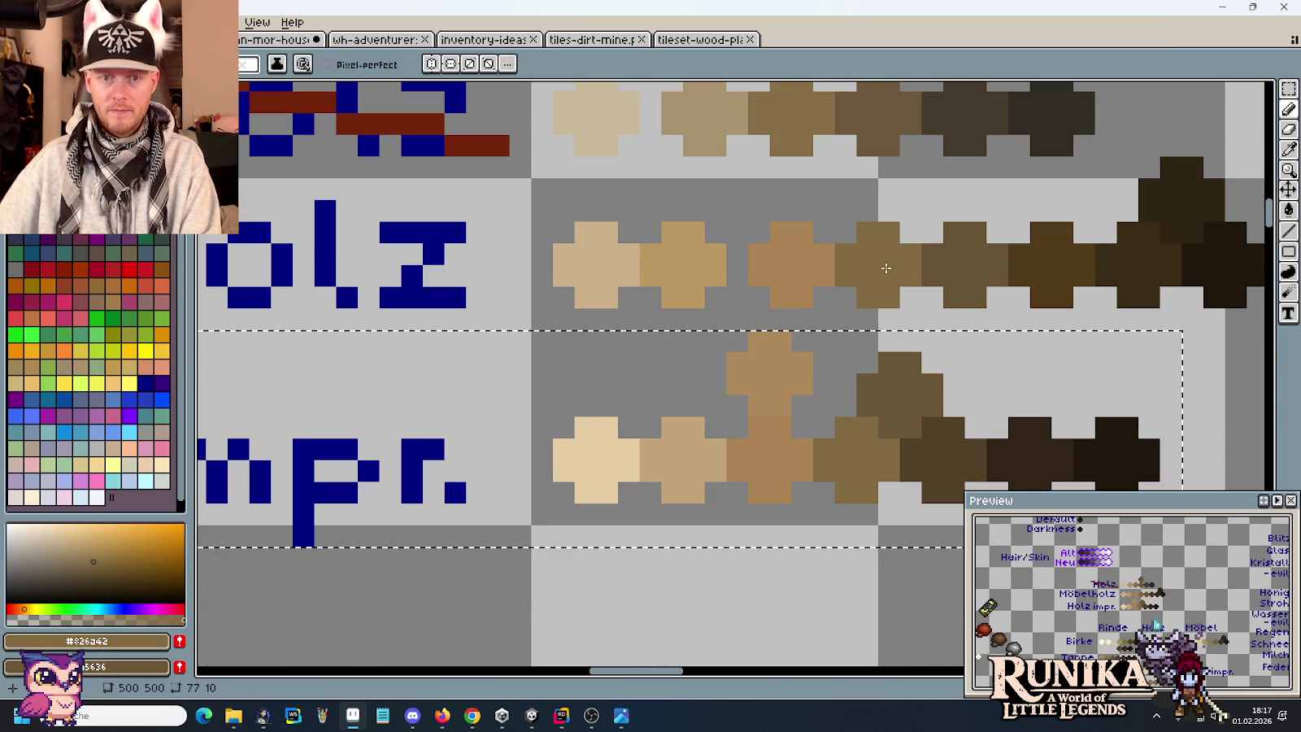
scroll(870, 273, up, 1)
scroll(885, 275, up, 2)
scroll(876, 276, down, 1)
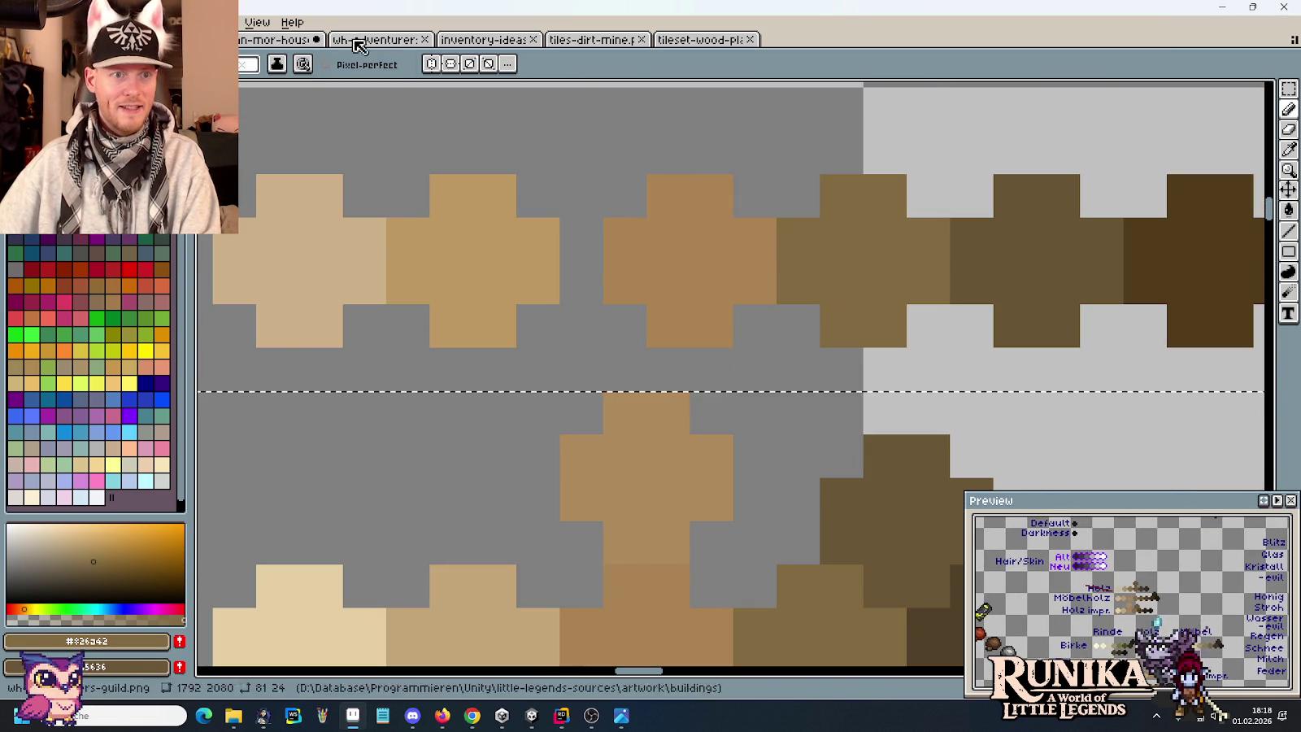
click(290, 40)
key(ctrl+Tab)
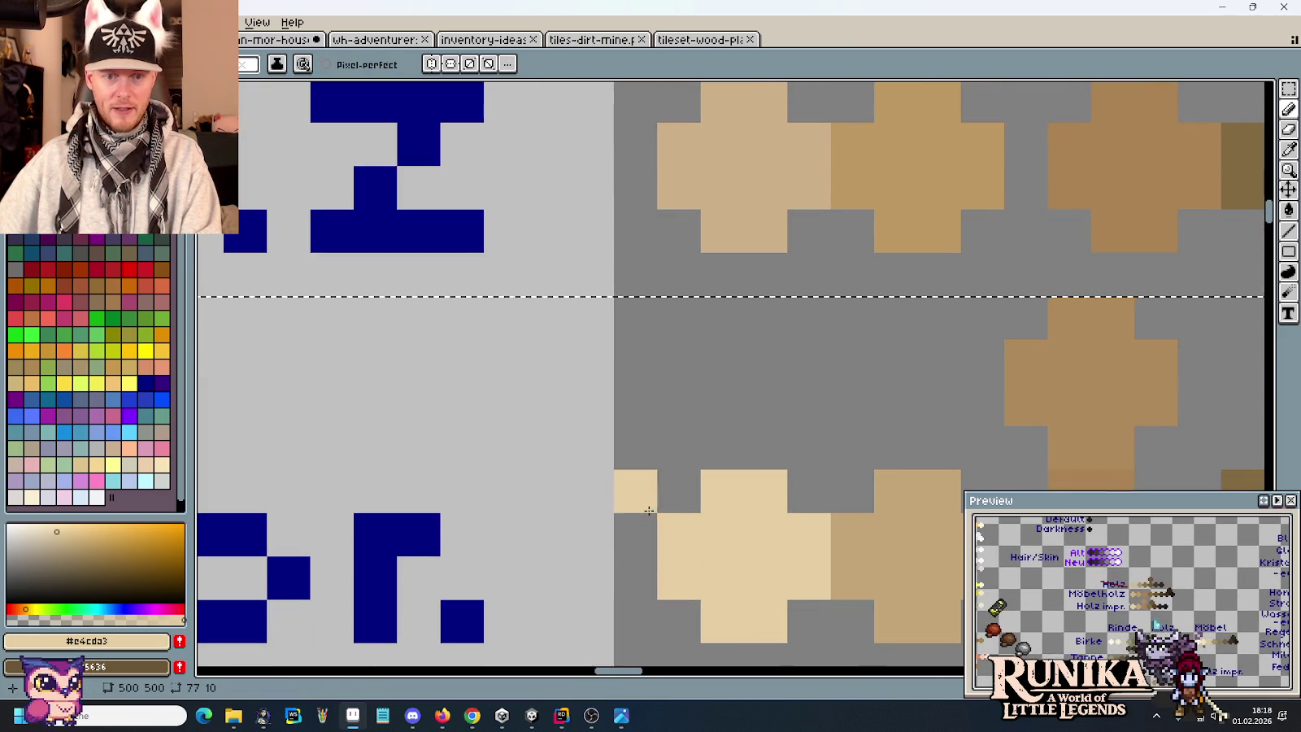
scroll(651, 514, down, 3)
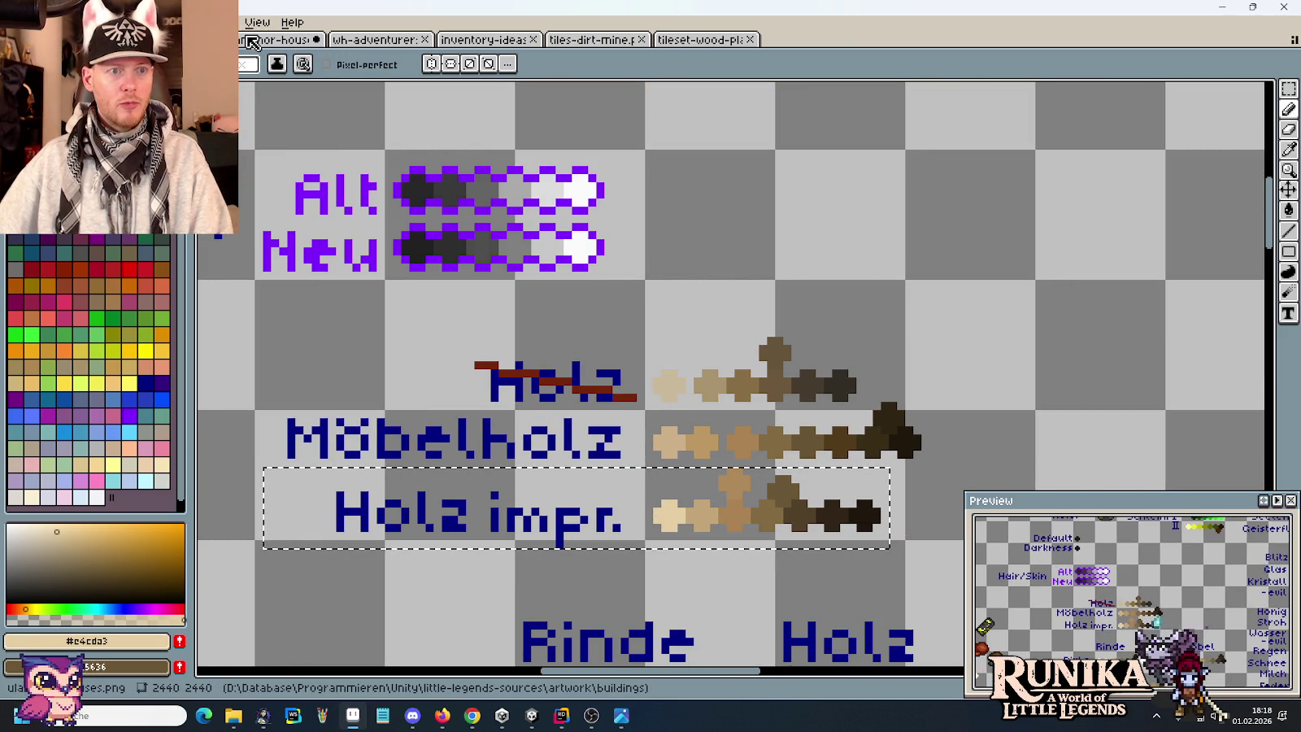
key(ctrl+Tab)
scroll(683, 236, down, 2)
drag(766, 287, 885, 293)
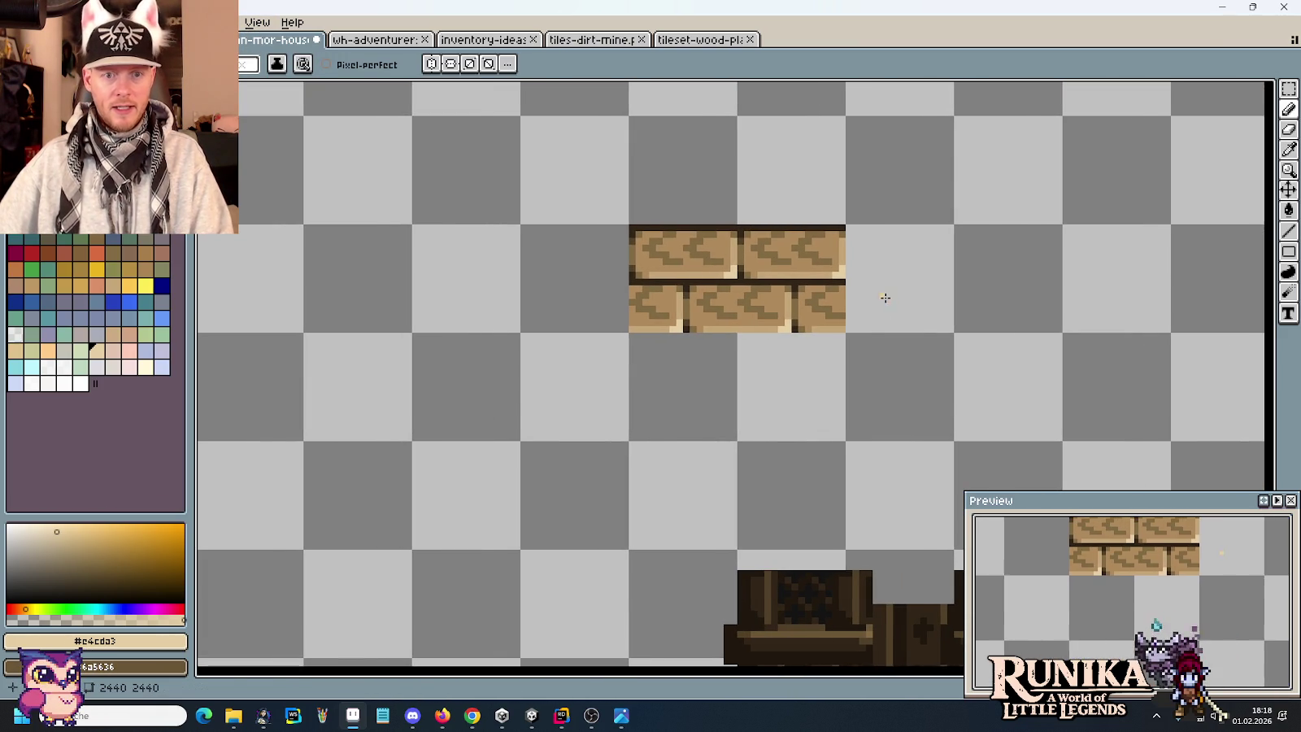
Paste the Holz impr. colour row above the bricks and select both brick tiles.
key(ctrl+v)
drag(854, 220, 750, 219)
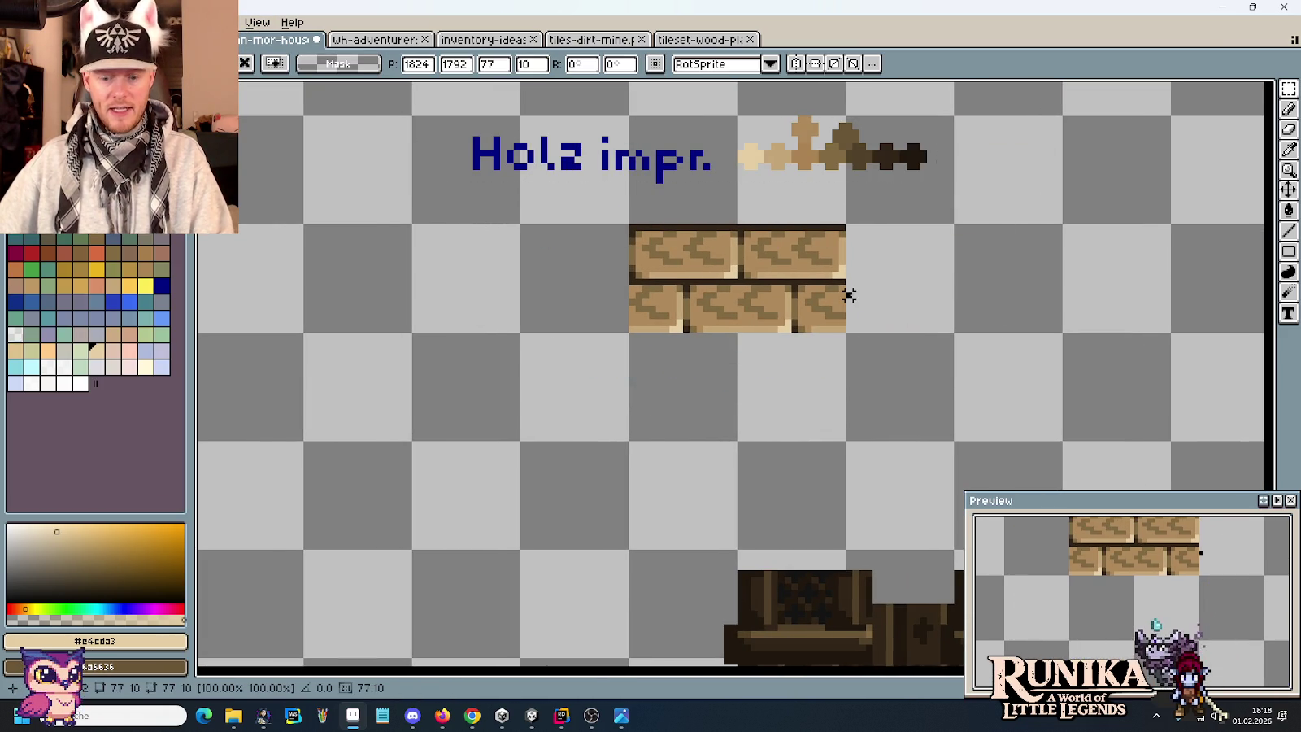
key(Return)
scroll(885, 325, up, 3)
drag(675, 374, 357, 321)
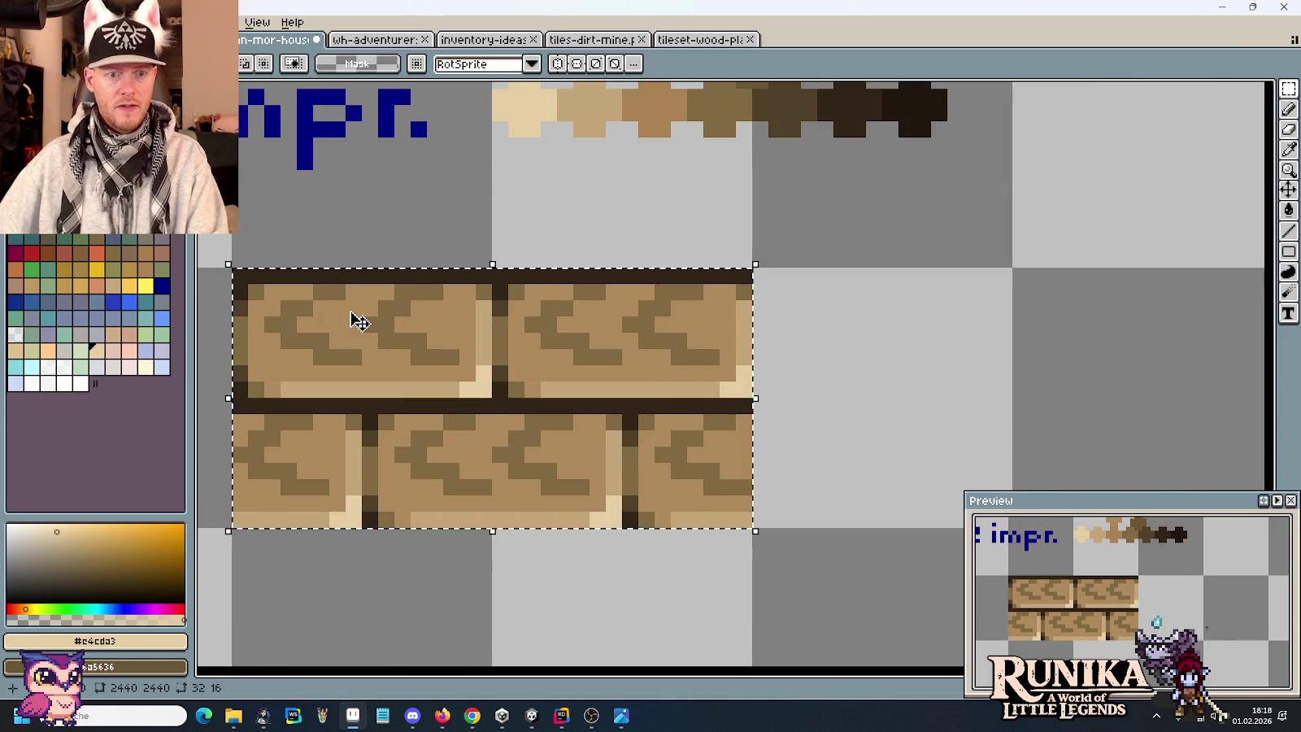
scroll(358, 321, down, 2)
Sample a dark brown from the Holz impr. colour row.
key(i)
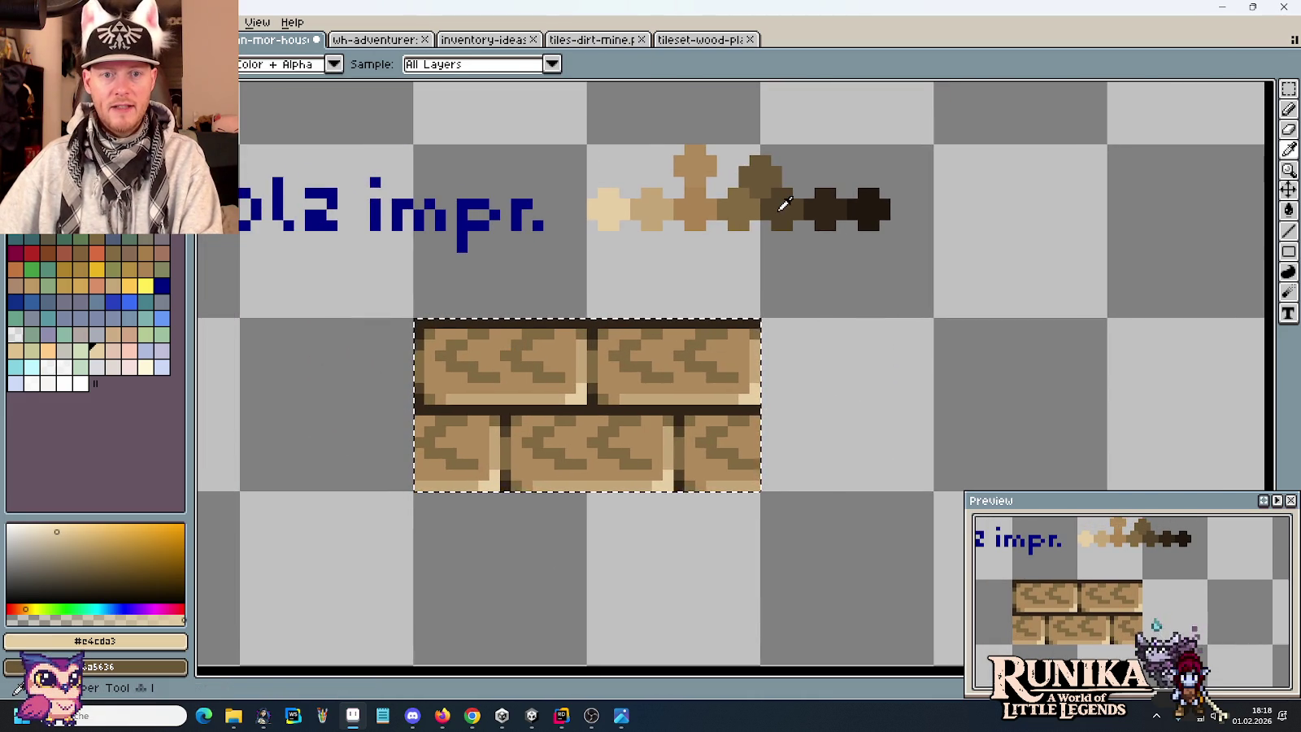
click(774, 181)
scroll(755, 203, up, 1)
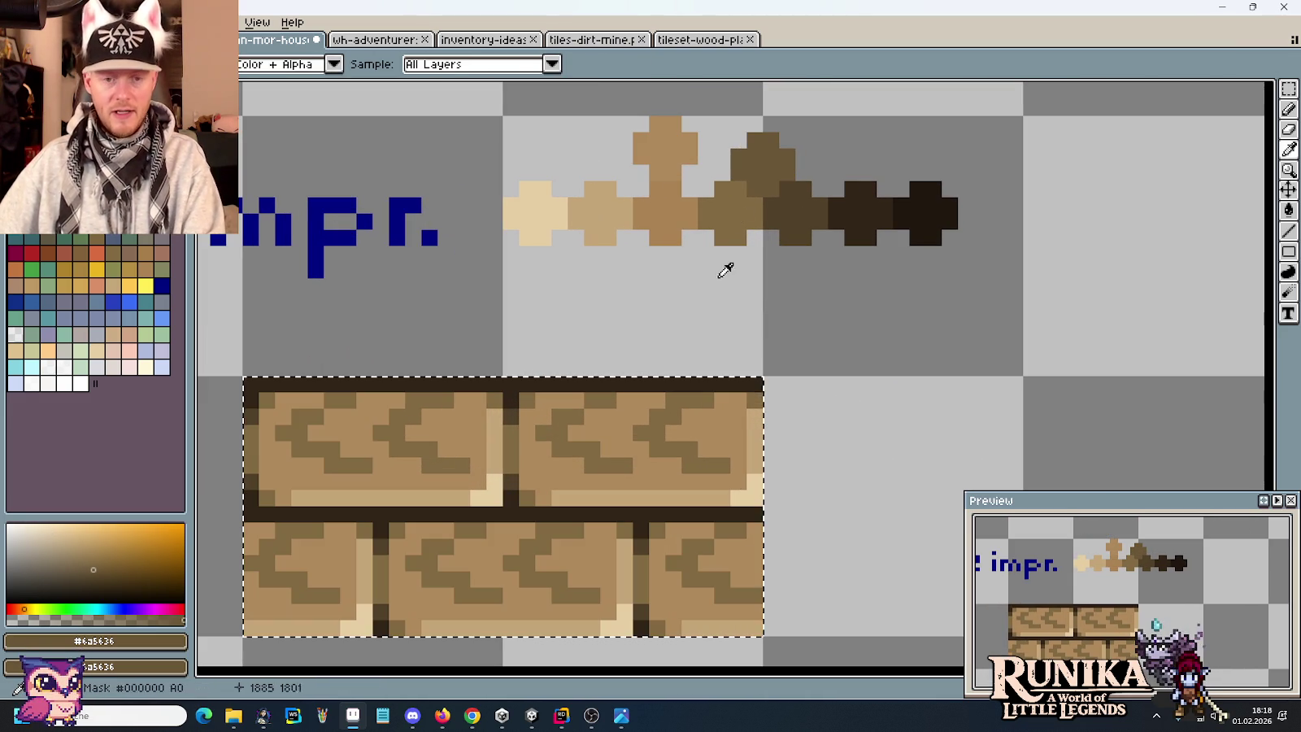
key(b)
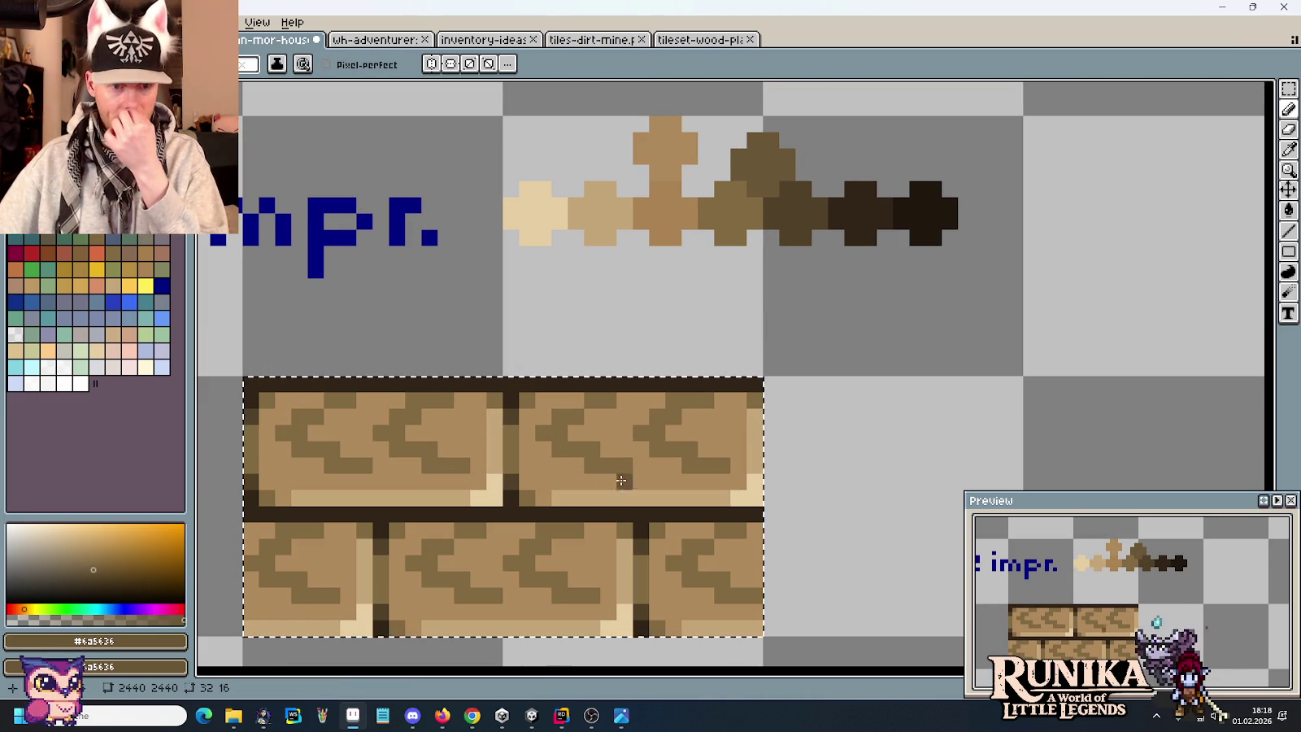
scroll(652, 553, up, 1)
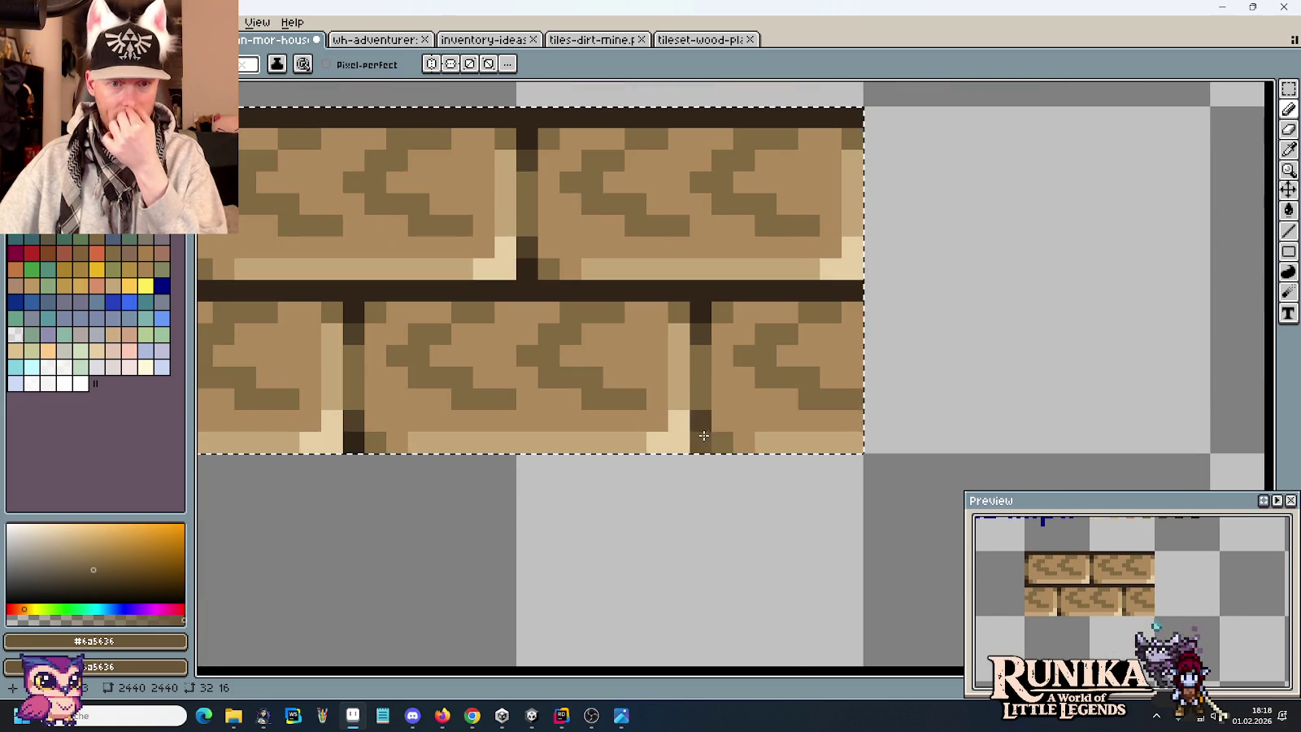
scroll(708, 393, down, 3)
scroll(725, 311, up, 1)
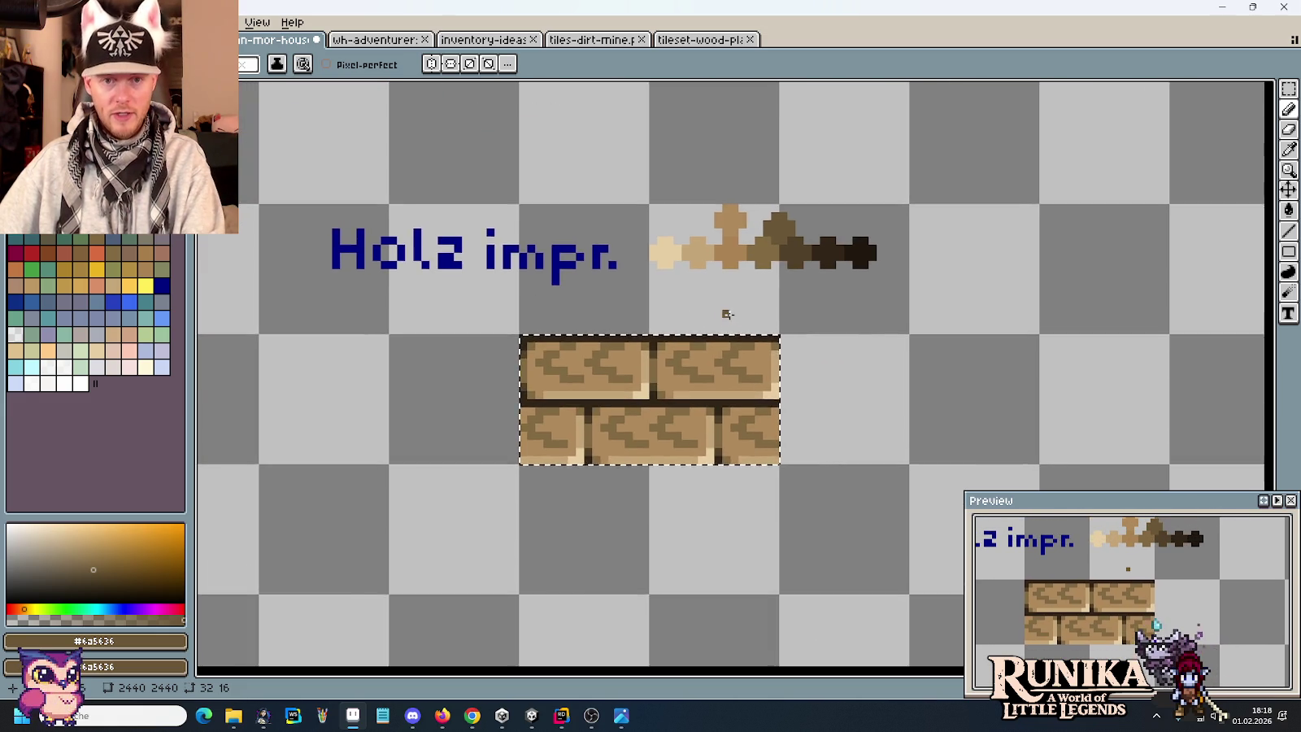
scroll(726, 310, up, 1)
Load a darker and the darkest brown, then paint the brick pattern lines dark brown.
key(i)
click(840, 227)
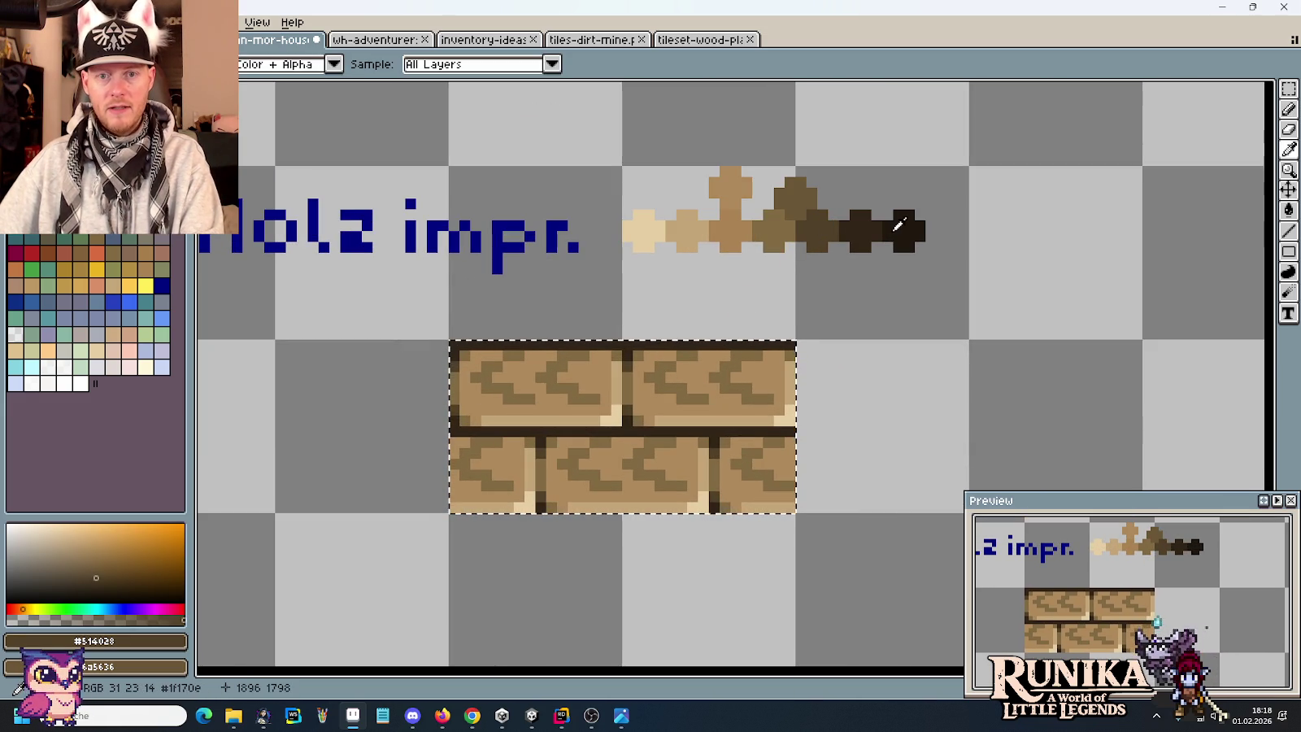
right_click(897, 225)
key(b)
key(i)
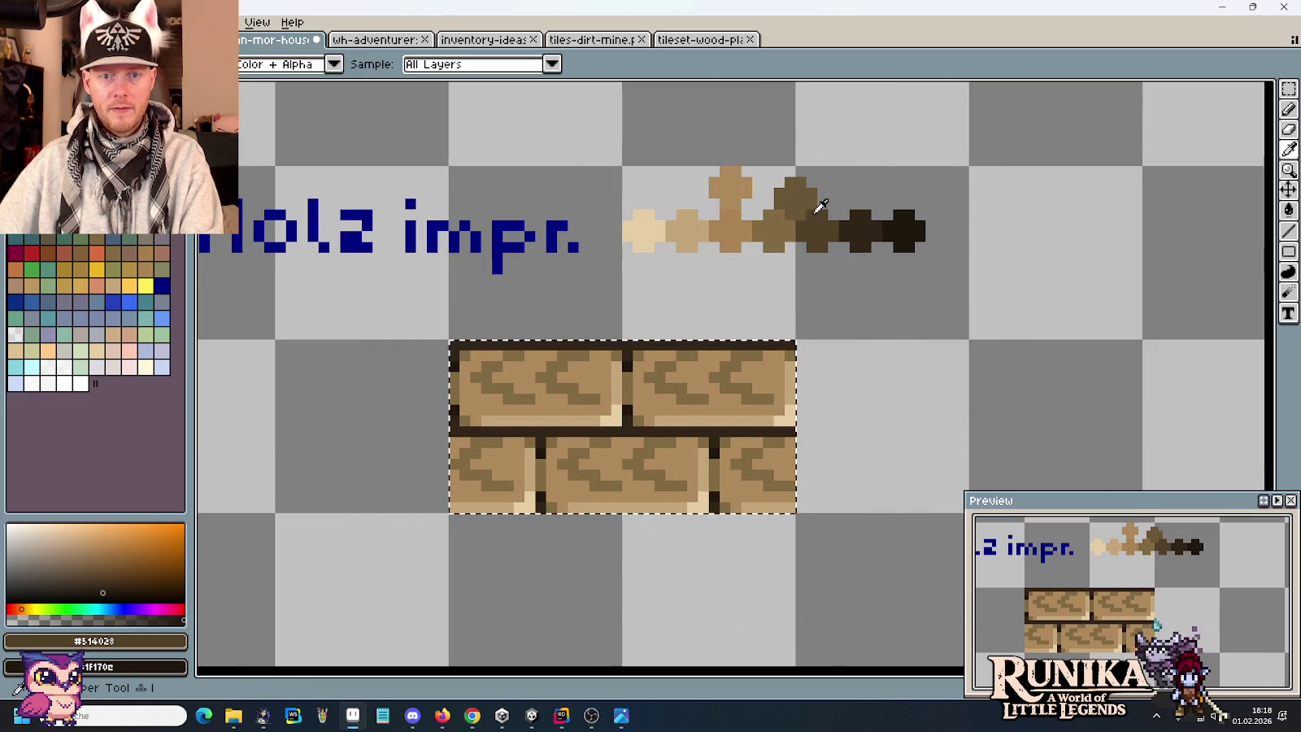
key(b)
drag(775, 301, 520, 384)
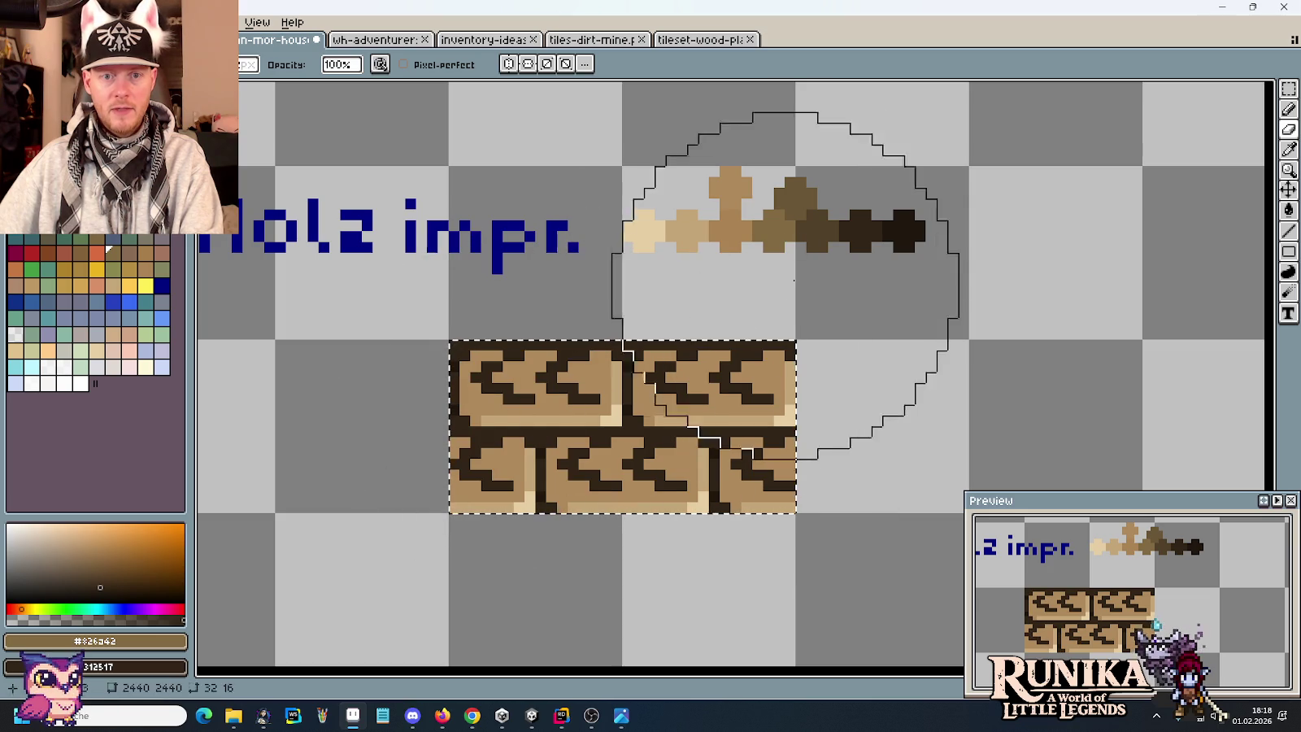
Darken the bricks with lighter browns and tan, leaving light highlight edges.
key(i)
click(736, 227)
key(b)
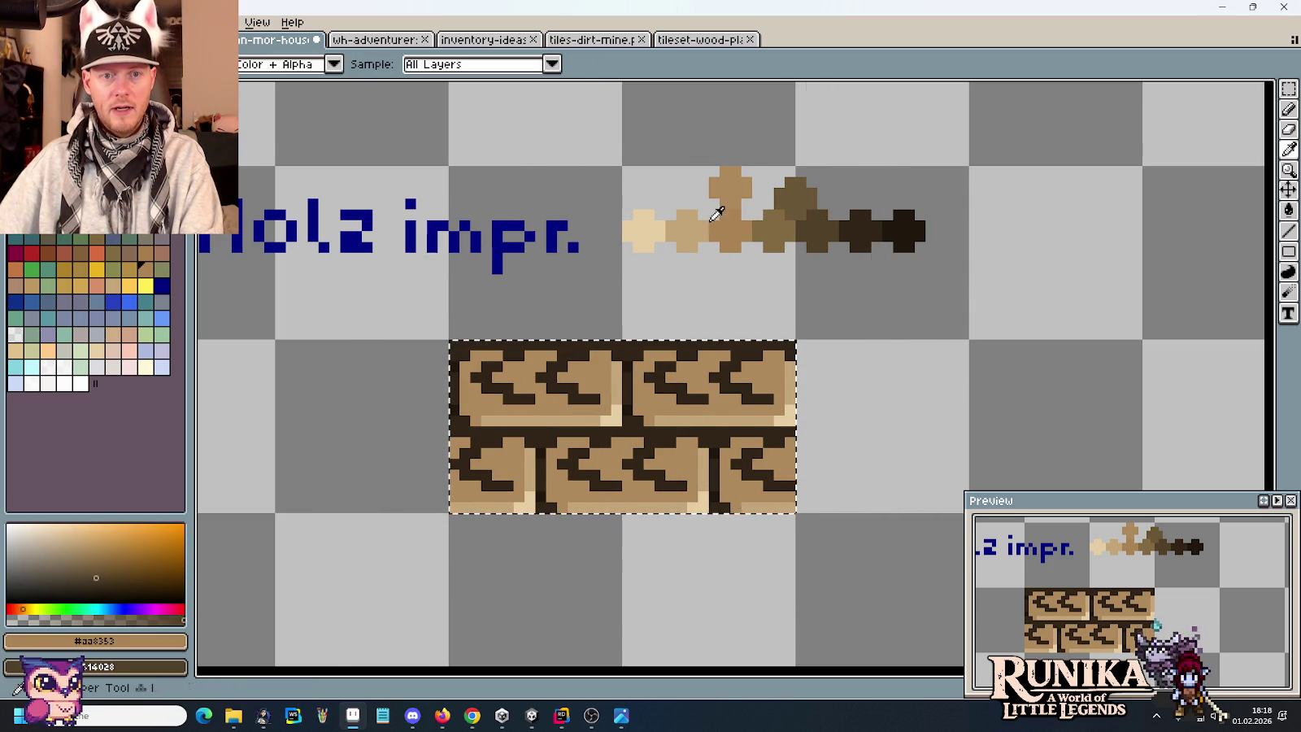
key(i)
click(687, 235)
key(b)
drag(525, 391, 753, 248)
Sample the light and lightest tans from the colour row.
key(i)
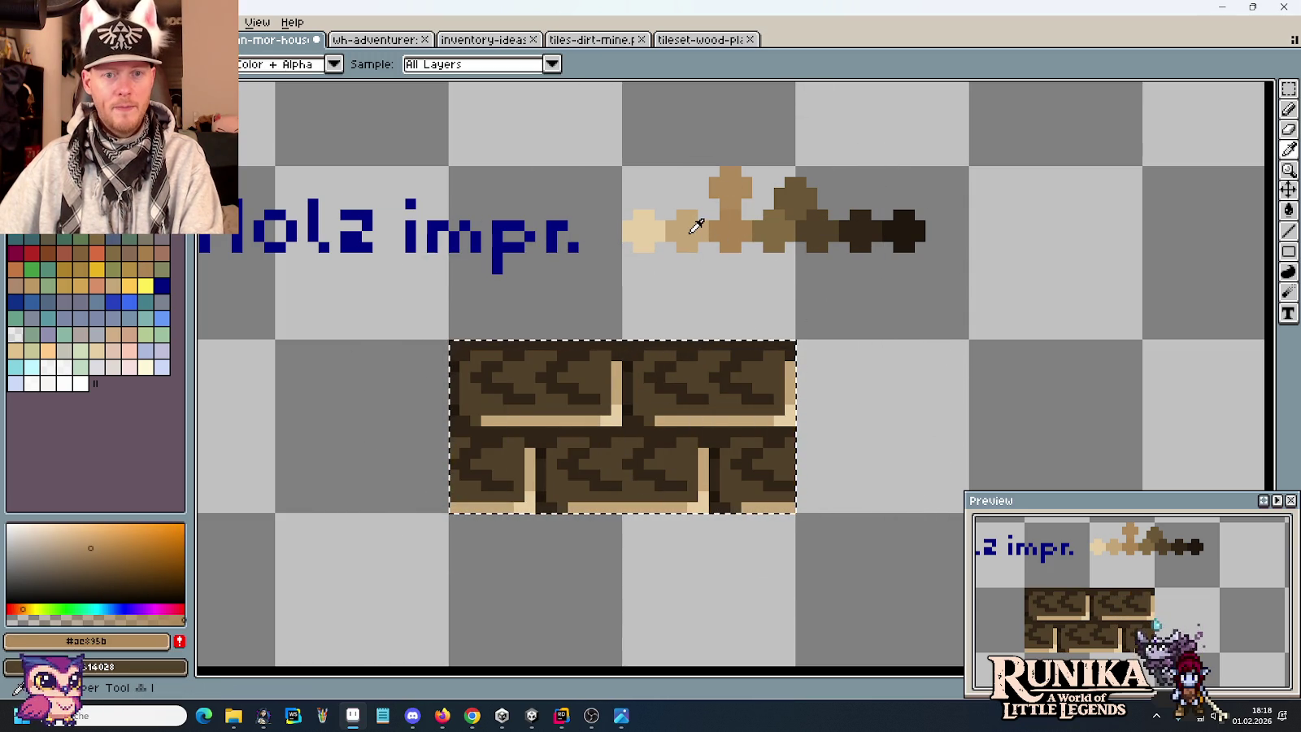
click(691, 231)
key(b)
key(i)
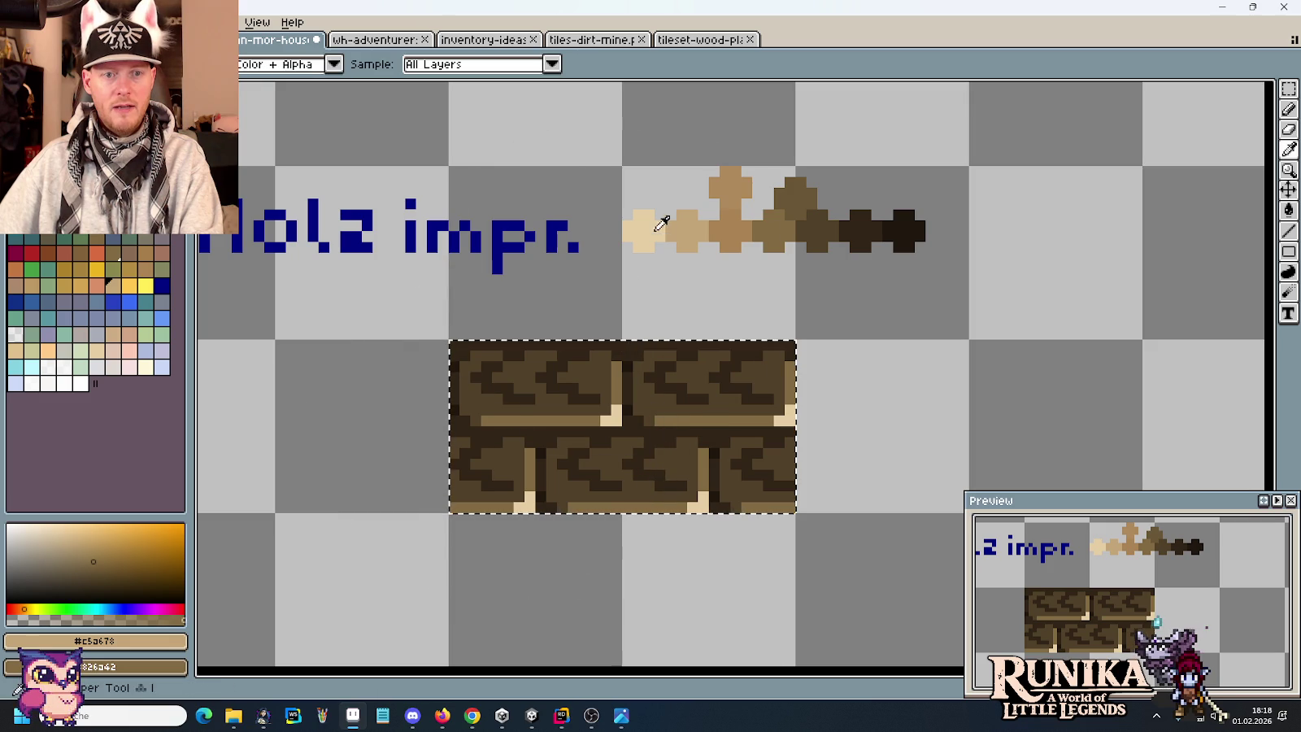
click(642, 230)
key(b)
scroll(749, 418, down, 3)
Pan to the wood tiles and nudge a small area of the brick tile, then deselect.
mouse_move(749, 417)
mouse_down()
mouse_move(784, 168)
mouse_move(700, 268)
mouse_up()
scroll(769, 196, up, 2)
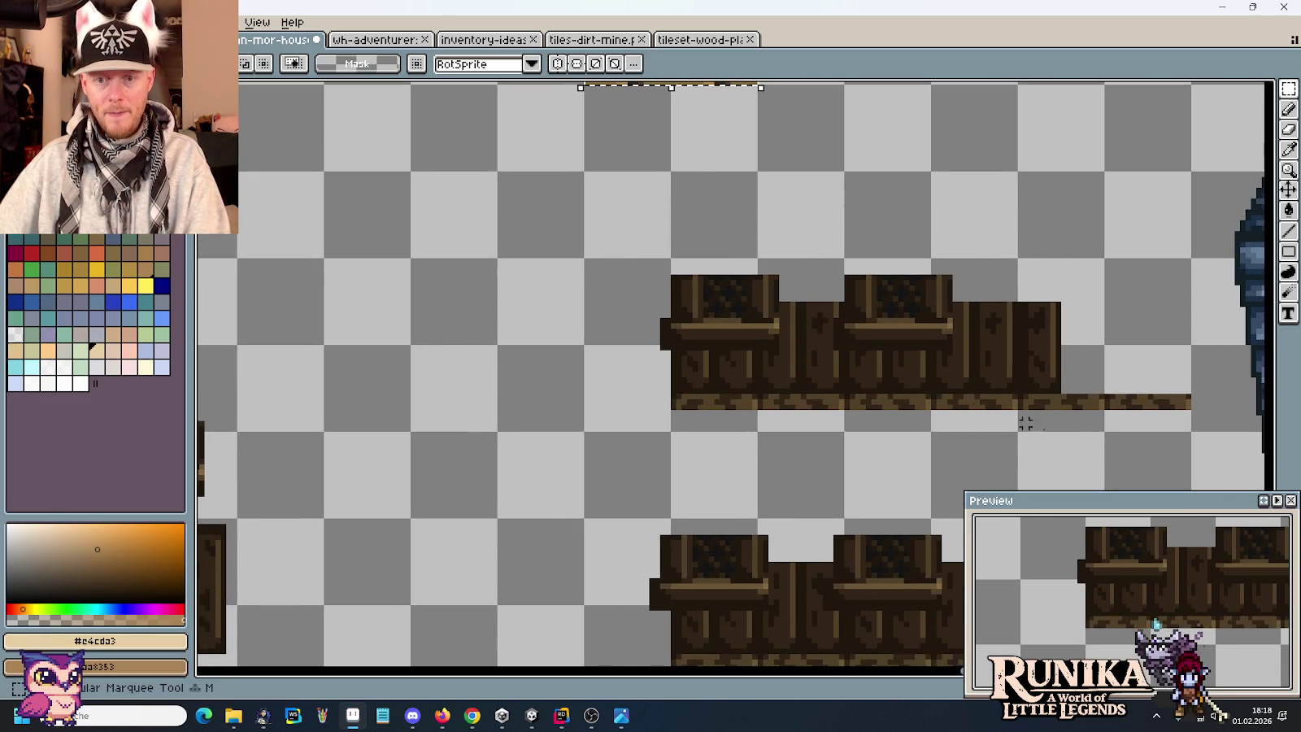
mouse_move(1043, 406)
mouse_down()
mouse_move(960, 217)
mouse_move(956, 263)
mouse_up()
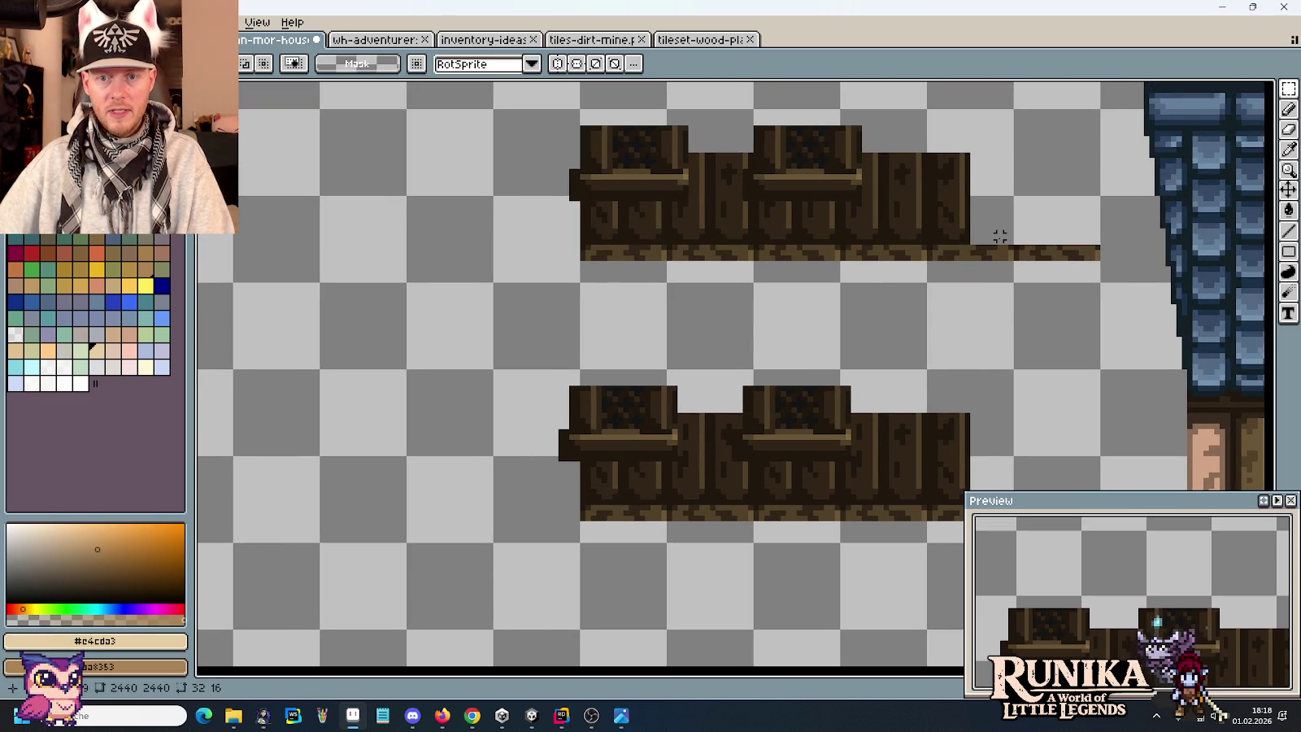
scroll(1031, 261, down, 2)
scroll(325, 93, up, 2)
mouse_move(562, 285)
mouse_down()
mouse_move(623, 366)
mouse_move(598, 324)
mouse_move(610, 327)
mouse_move(615, 281)
mouse_move(645, 412)
mouse_up()
scroll(589, 348, up, 1)
scroll(597, 341, up, 1)
scroll(605, 318, up, 2)
key(ctrl+d)
scroll(627, 329, down, 1)
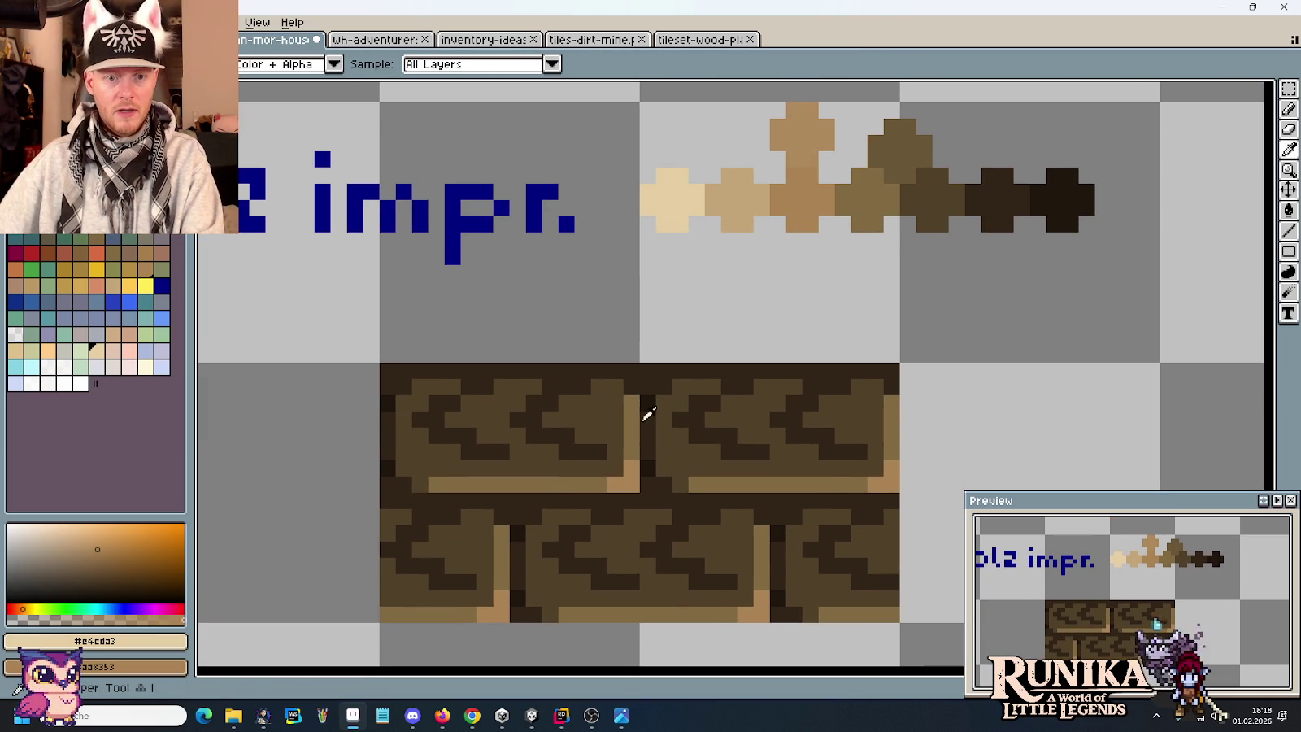
Sample browns from the brick tile and the mid brown from the colour row.
alt+click(647, 404)
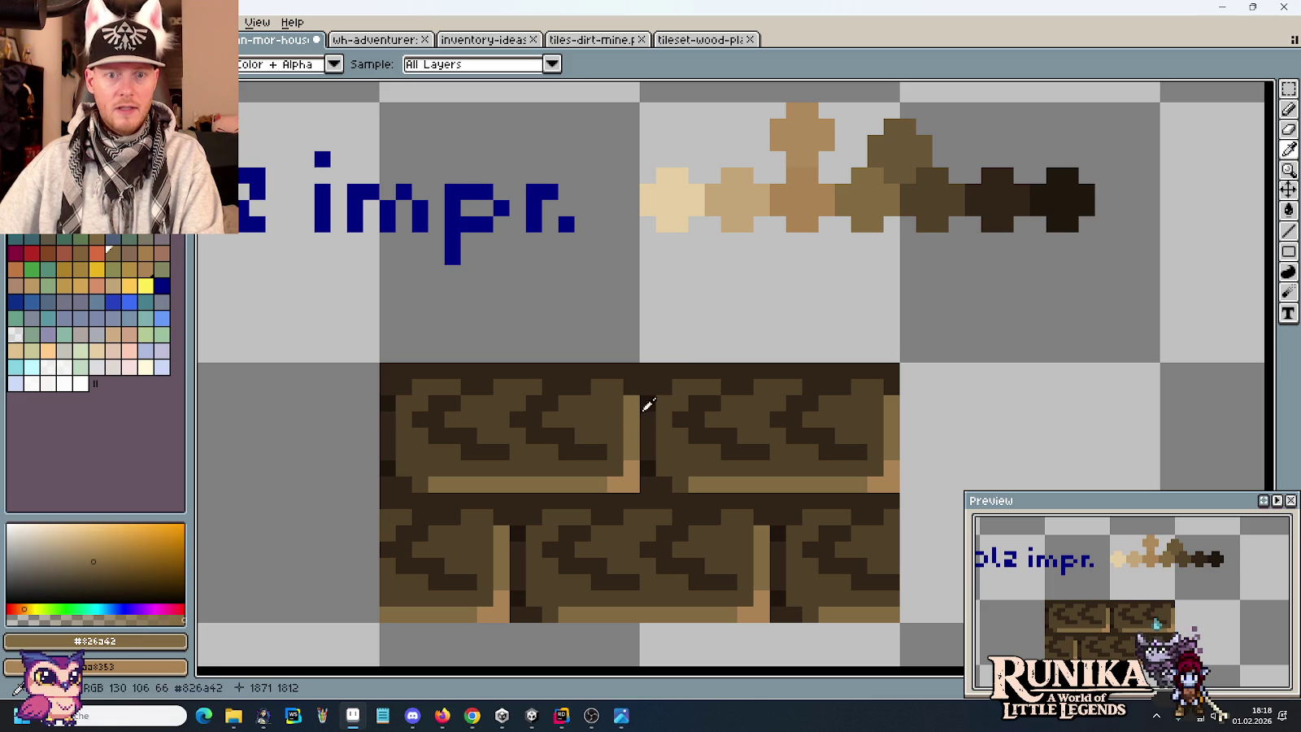
click(881, 190)
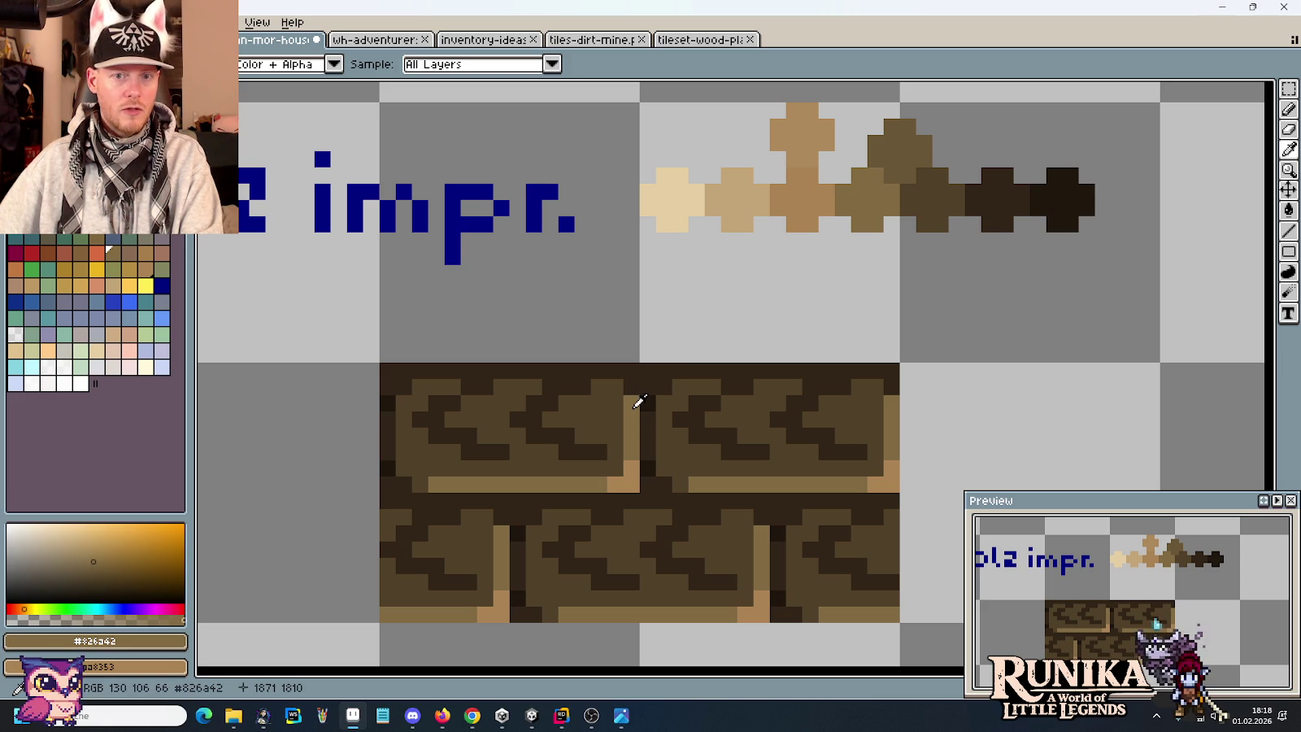
click(872, 193)
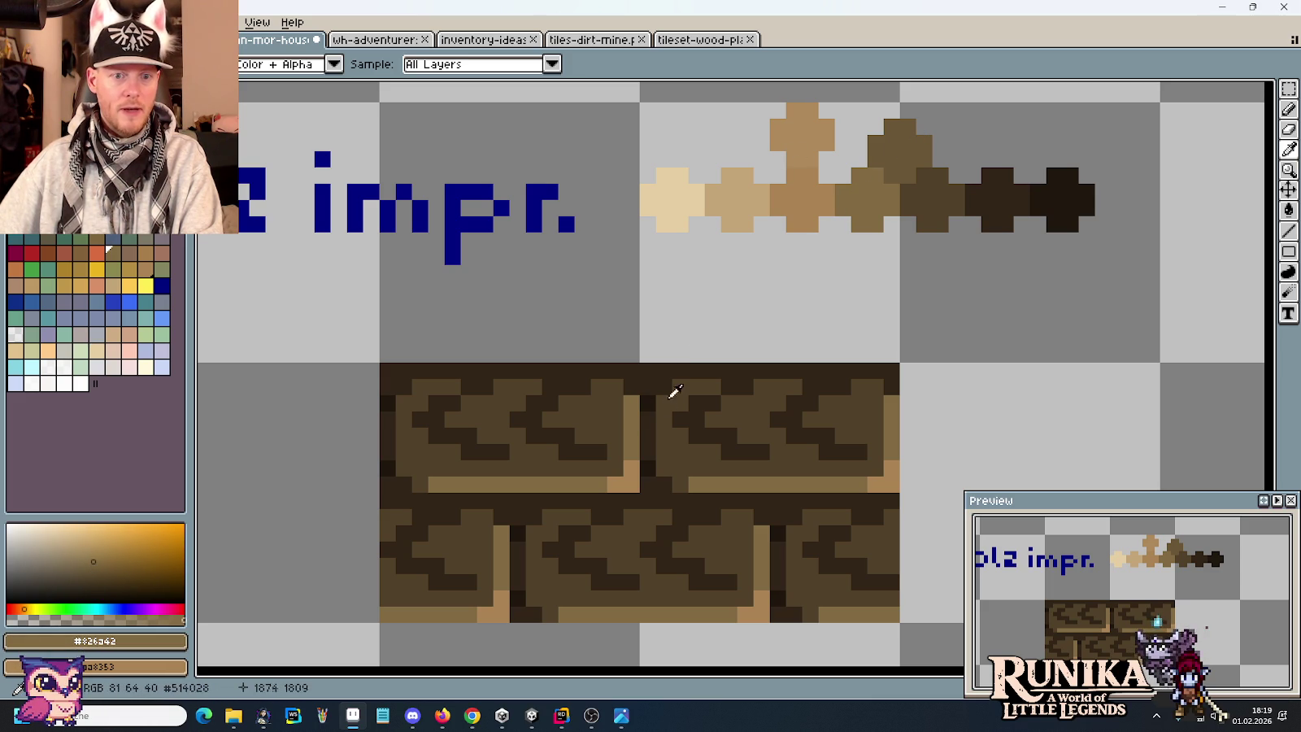
scroll(902, 154, down, 2)
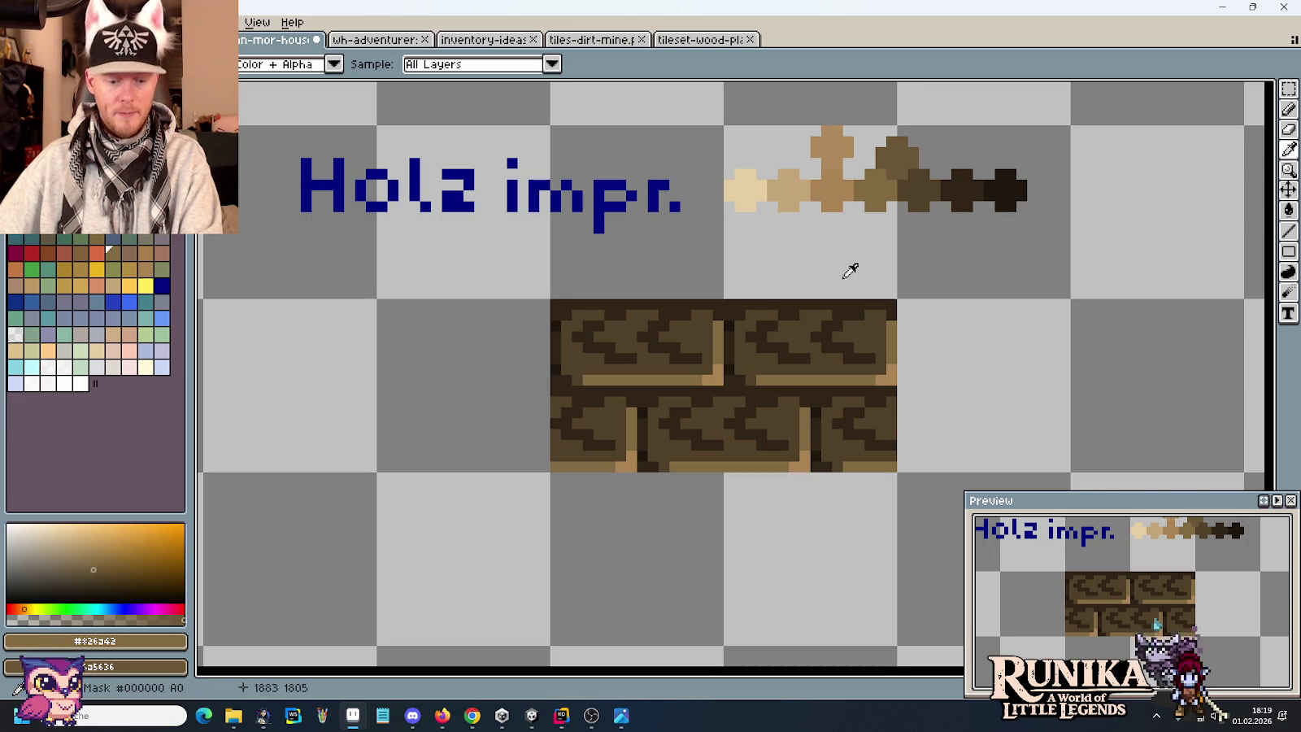
Marquee the 32x16 brick tile; set light tan foreground, mid brown background.
key(m)
drag(604, 456, 749, 456)
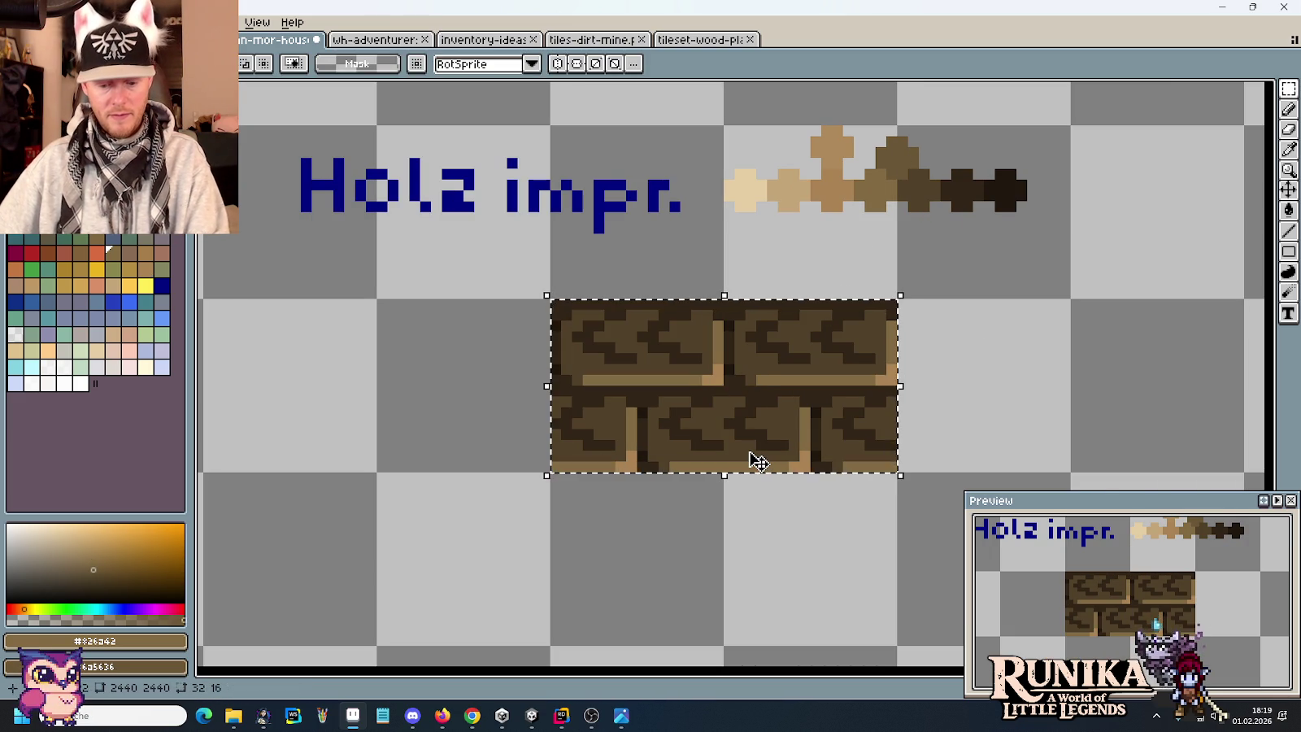
key(b)
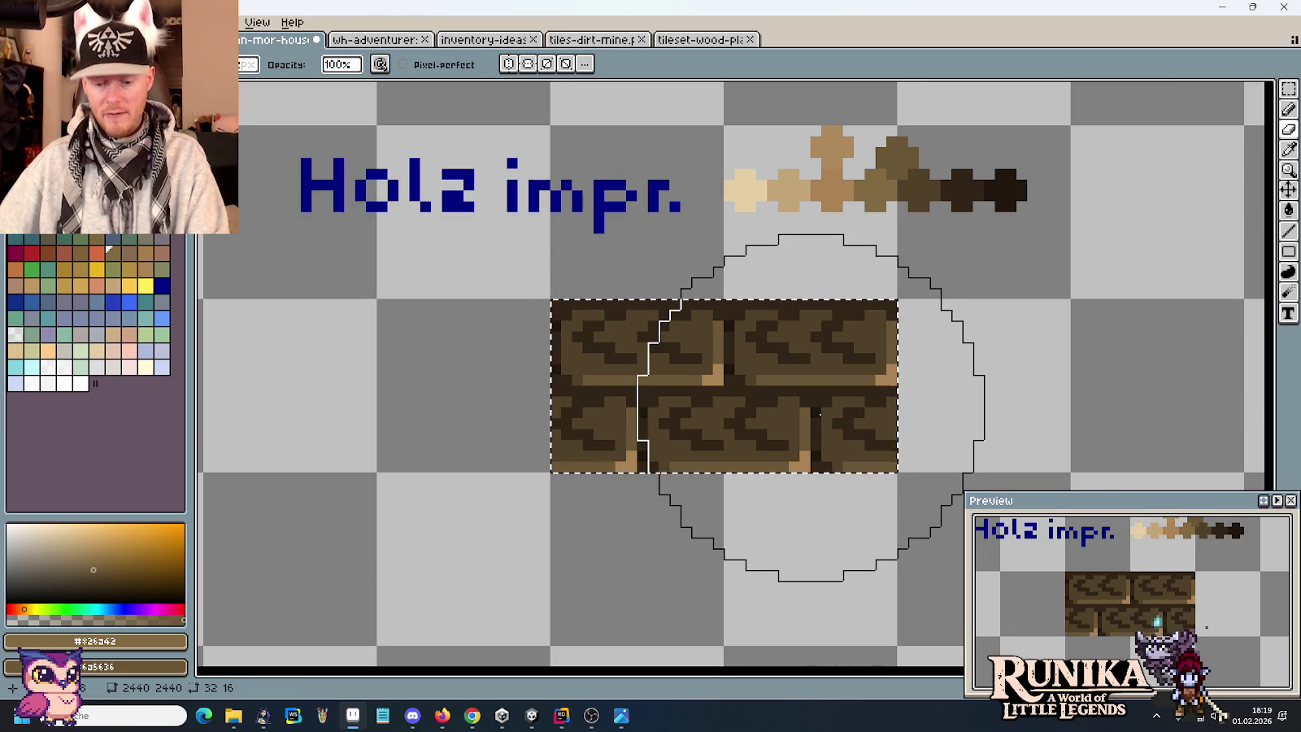
key(i)
click(715, 375)
right_click(761, 317)
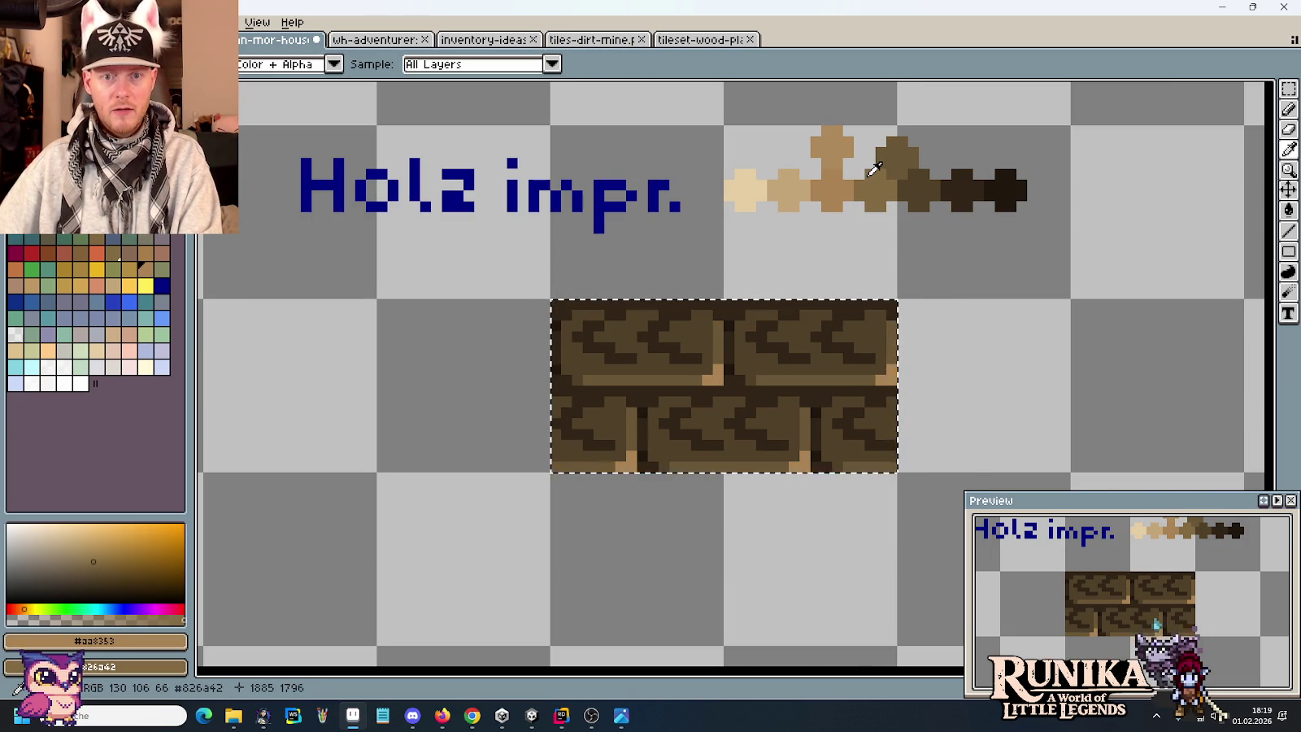
Darken the brick tile's light tan corners and delete the Holz impr. label and swatches.
key(b)
right_click(749, 429)
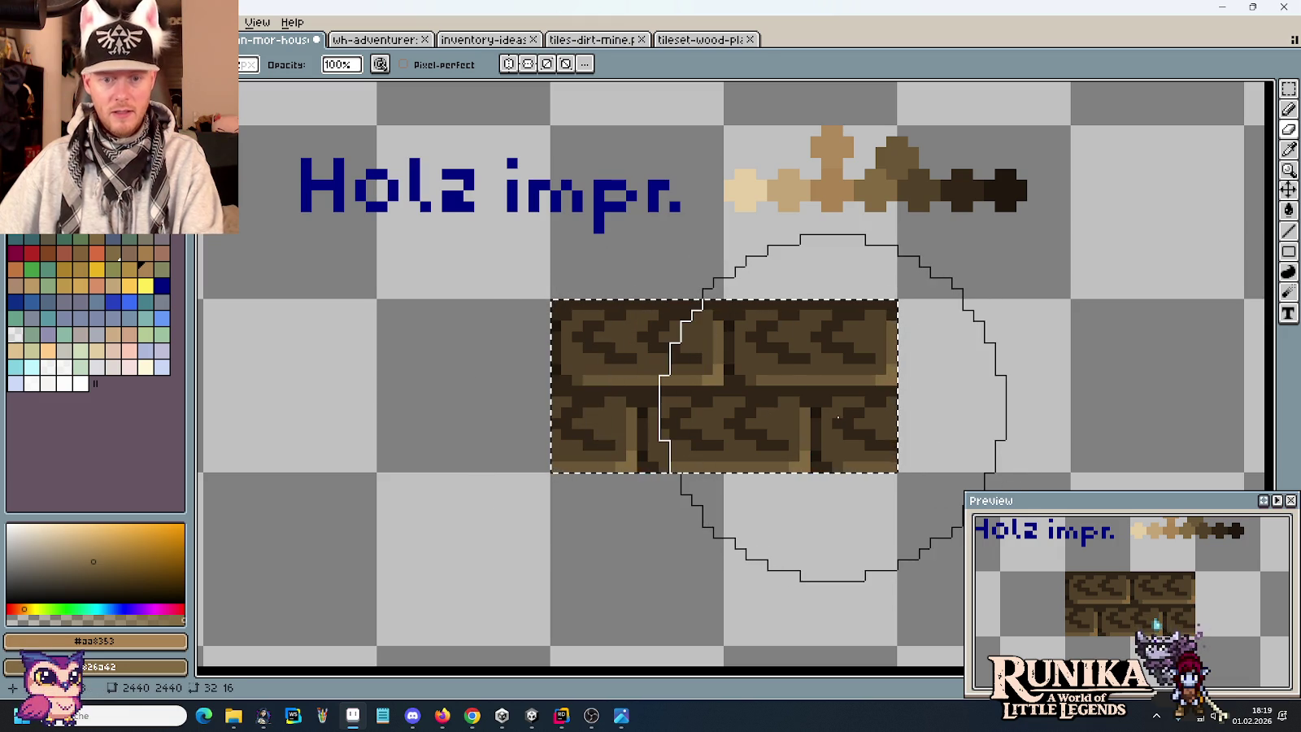
key(m)
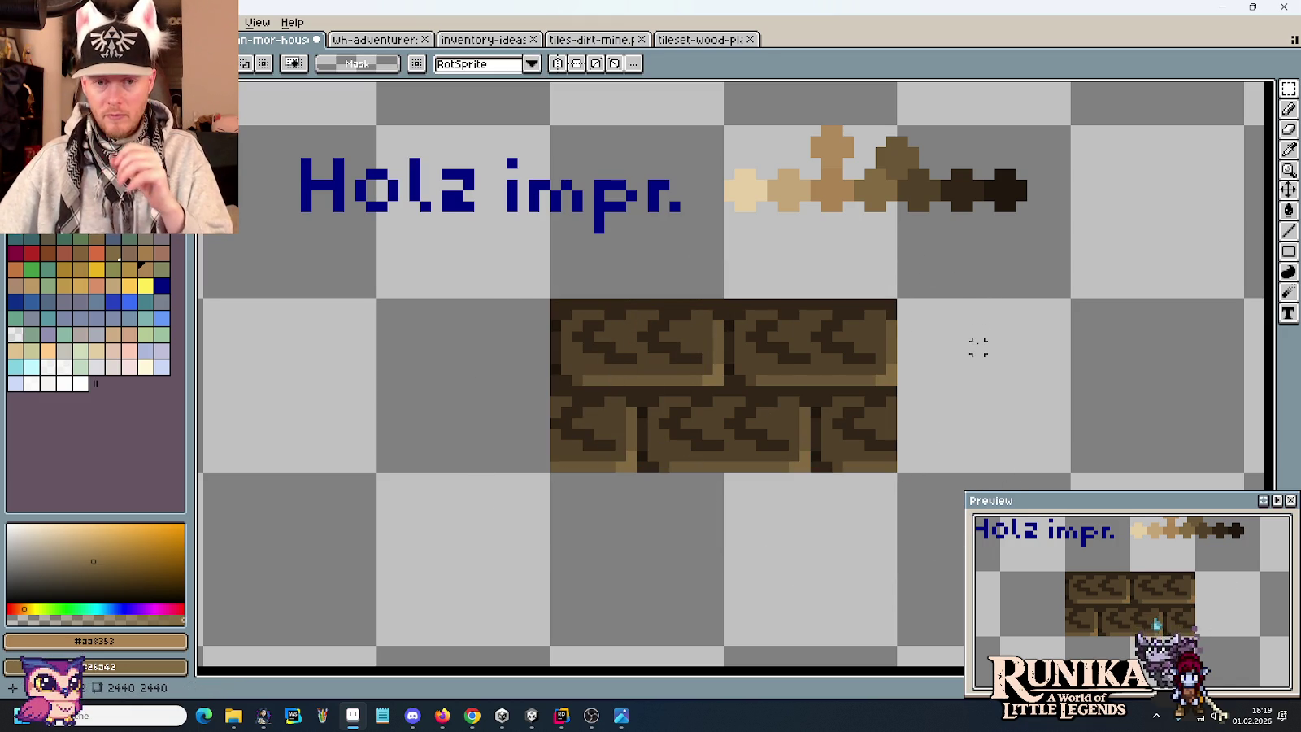
scroll(978, 347, down, 1)
drag(1043, 240, 461, 161)
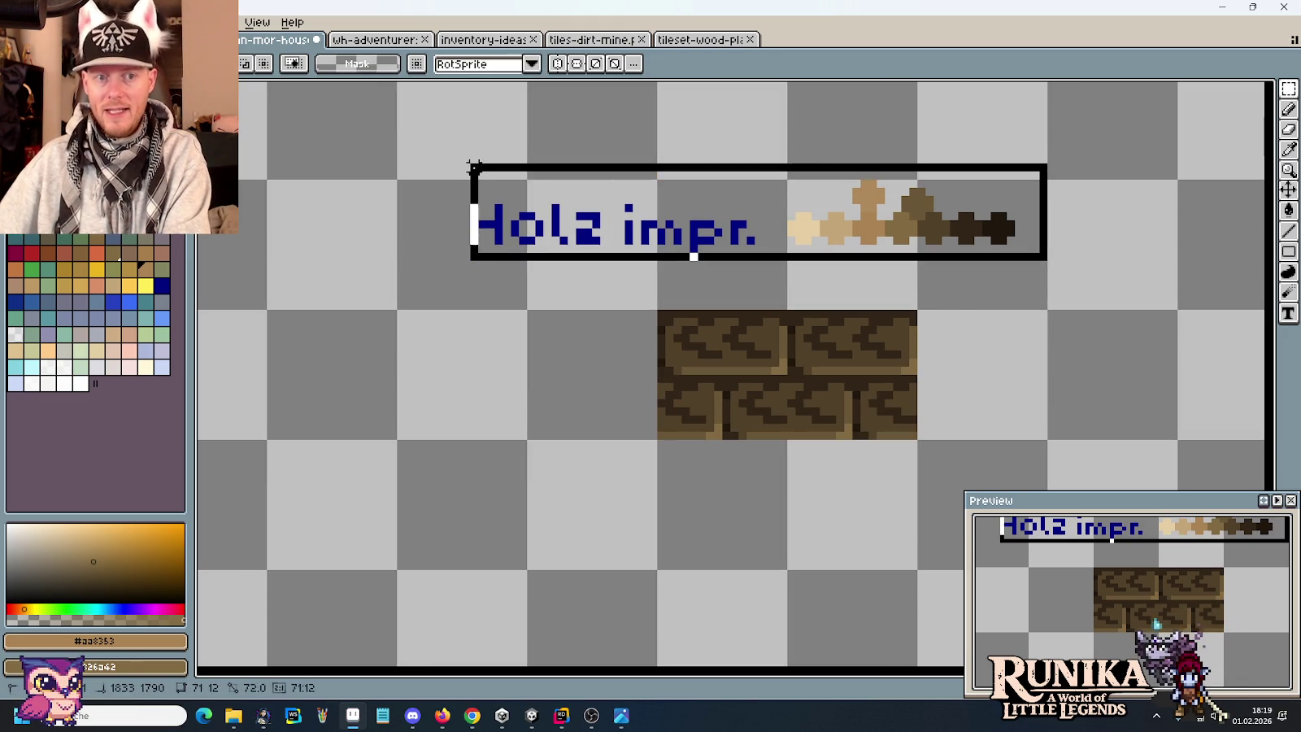
key(Delete)
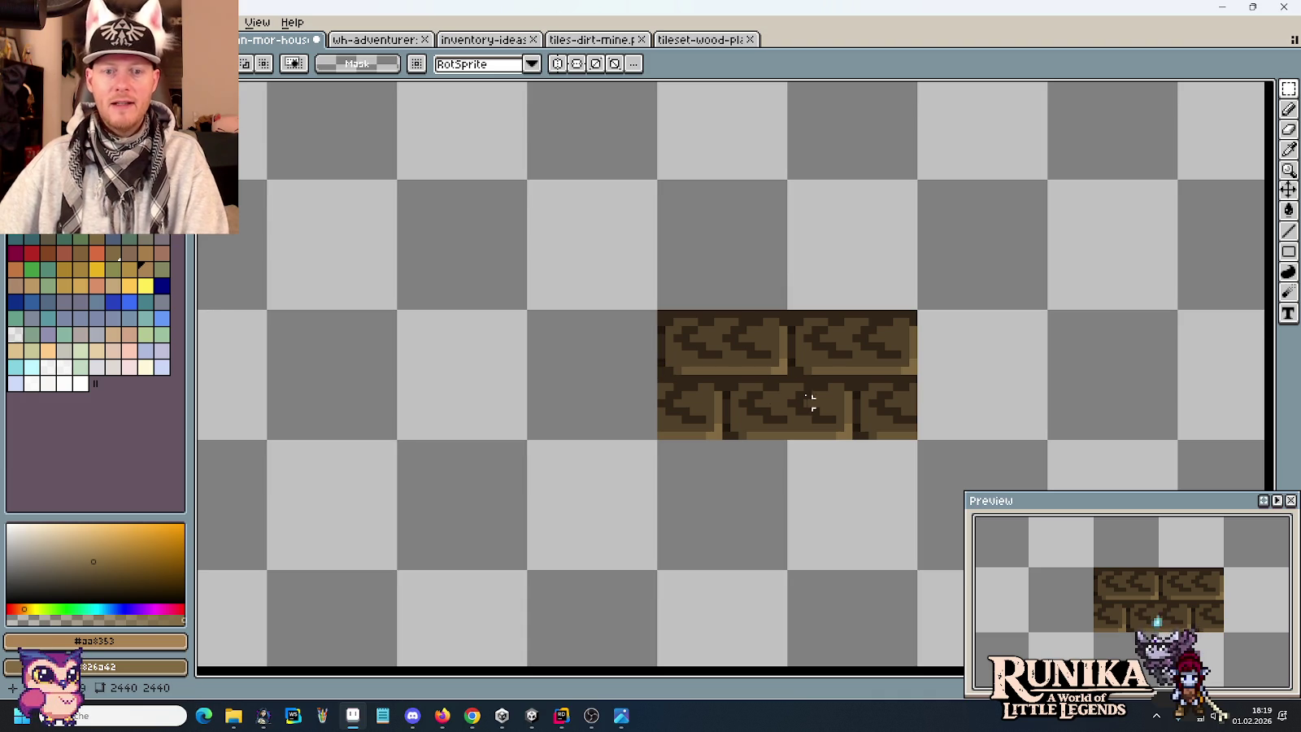
Select the whole brick tile and bring the wooden platforms into view.
scroll(795, 362, down, 2)
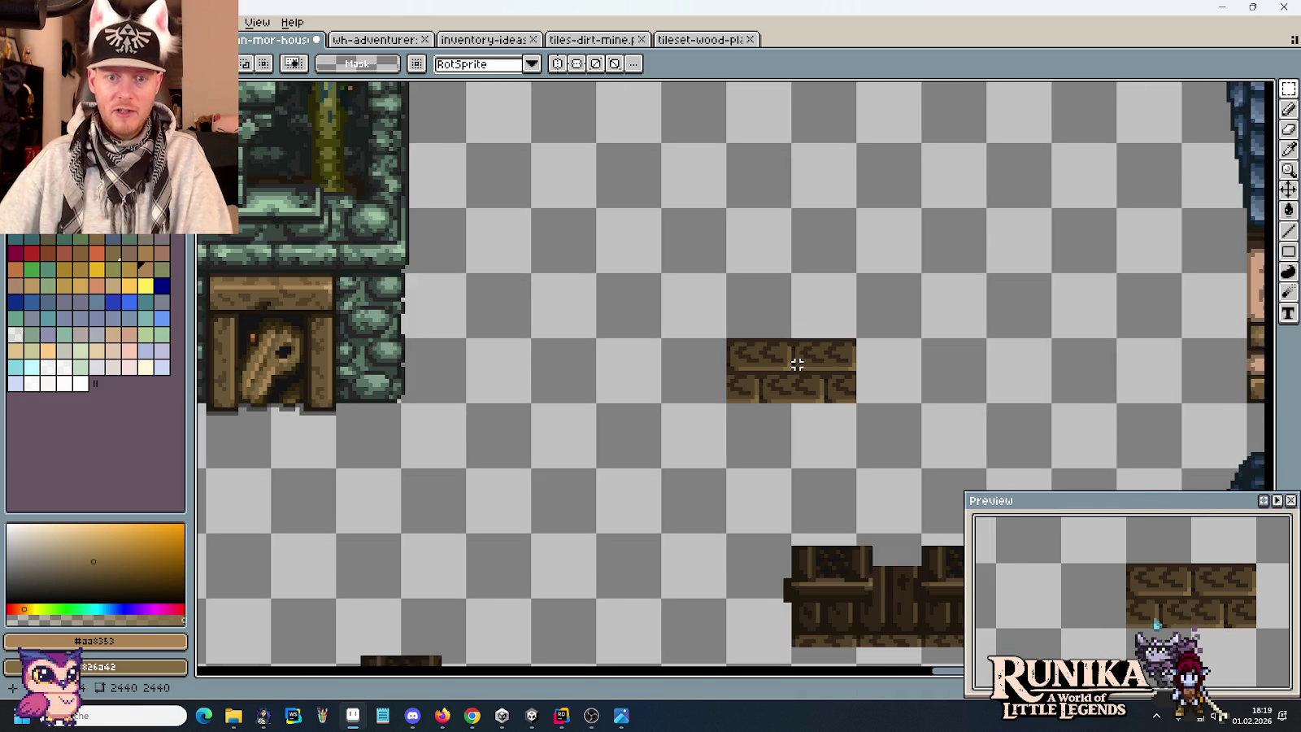
drag(860, 455, 531, 236)
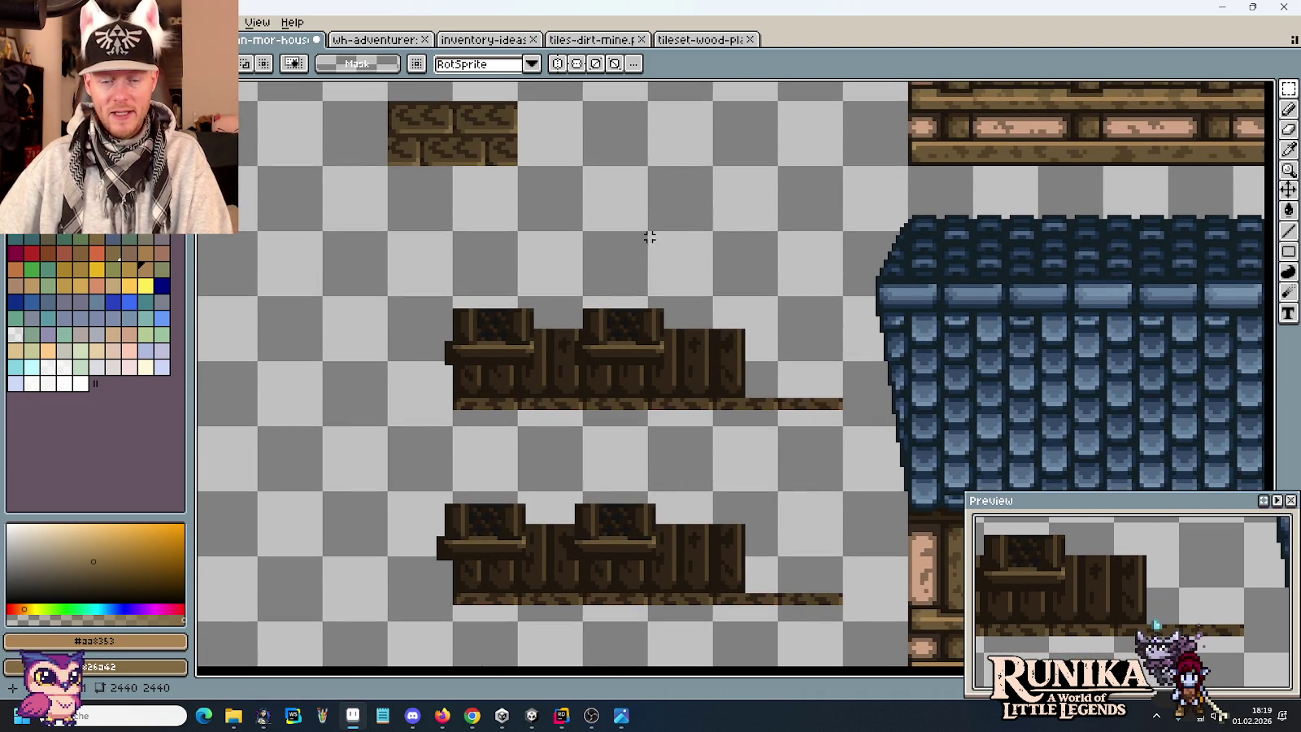
drag(650, 241, 337, 366)
mouse_move(236, 289)
mouse_down()
mouse_move(590, 351)
mouse_move(476, 287)
mouse_up()
scroll(475, 286, down, 2)
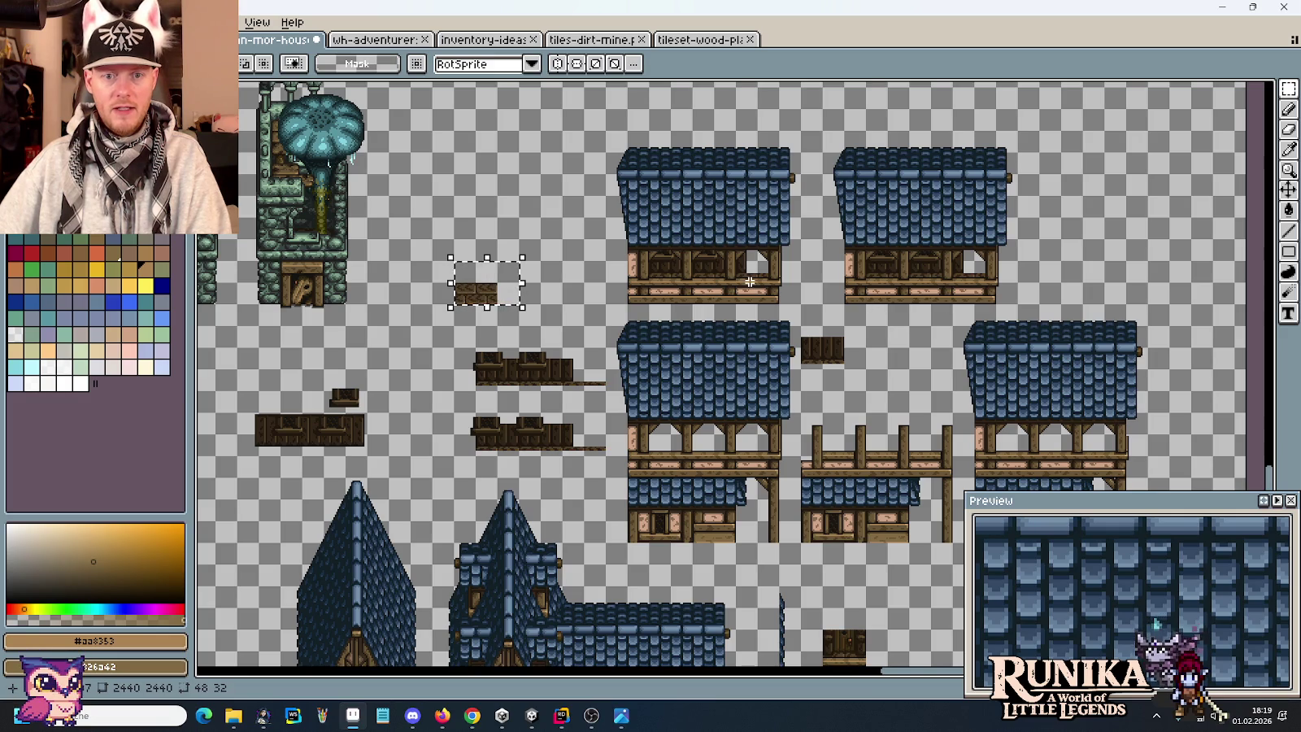
drag(749, 284, 668, 446)
drag(488, 533, 705, 397)
scroll(706, 397, up, 2)
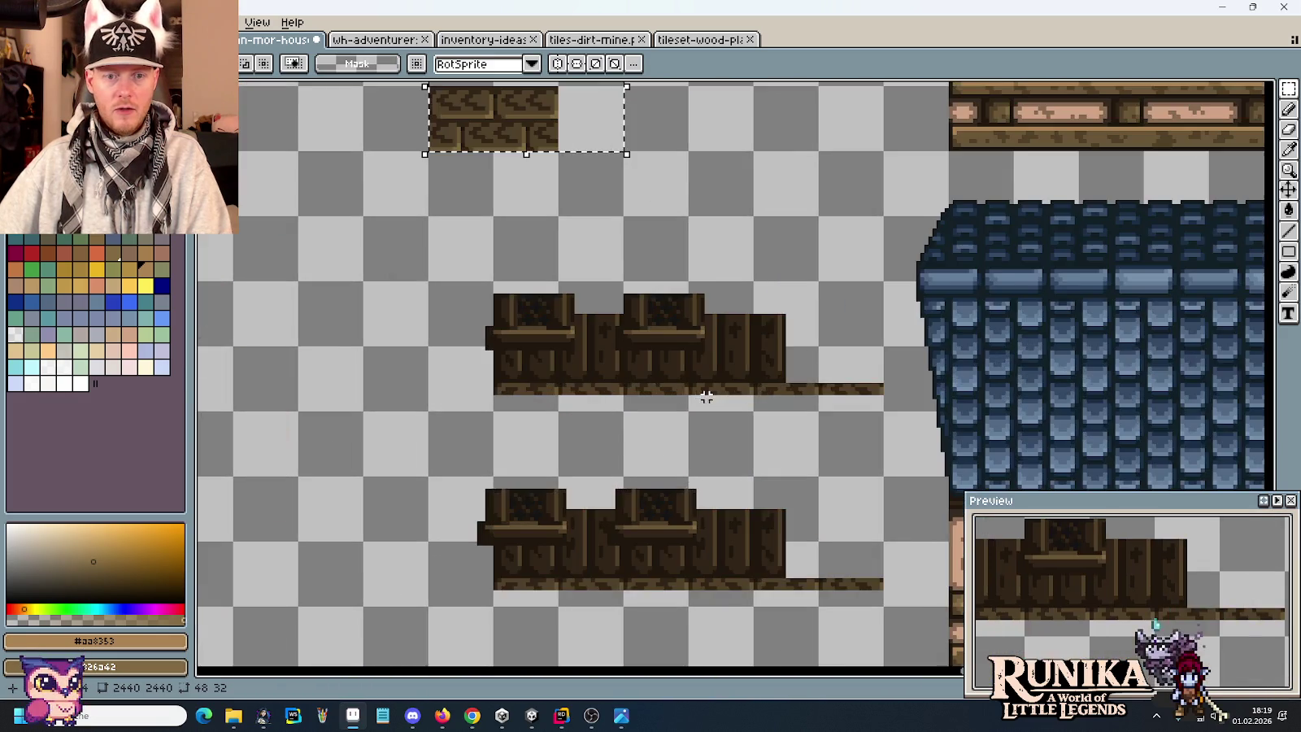
drag(867, 358, 728, 419)
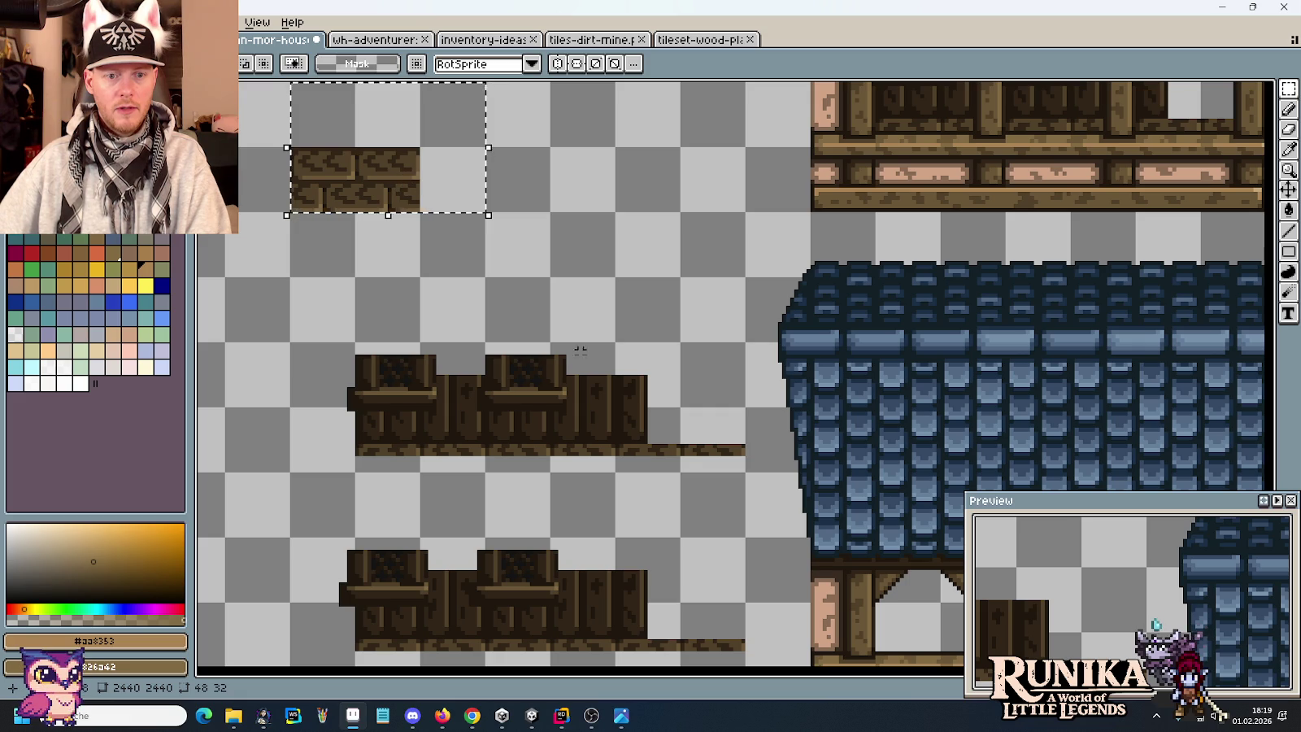
scroll(677, 434, up, 1)
Shift the platform end pieces aside and drop the brick tile into the upper platform row.
mouse_move(650, 443)
mouse_down()
mouse_move(592, 325)
mouse_move(286, 345)
mouse_move(380, 344)
mouse_up()
mouse_move(650, 183)
mouse_down()
mouse_move(626, 290)
mouse_move(300, 108)
mouse_up()
mouse_move(412, 173)
mouse_down()
mouse_move(943, 439)
mouse_move(894, 508)
mouse_move(887, 615)
mouse_move(898, 610)
mouse_up()
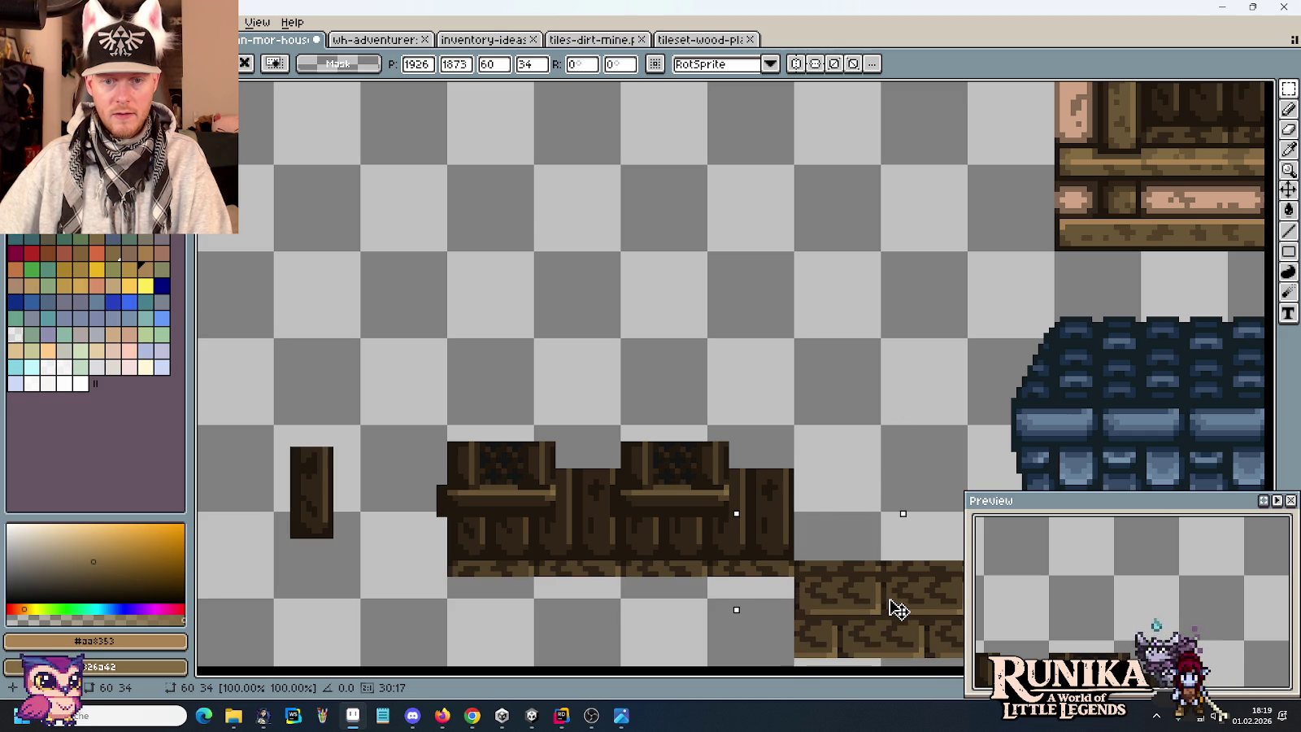
scroll(898, 609, up, 1)
scroll(848, 543, up, 1)
scroll(813, 427, up, 1)
mouse_move(801, 456)
mouse_down()
mouse_move(800, 476)
mouse_move(810, 244)
mouse_up()
key(ctrl+d)
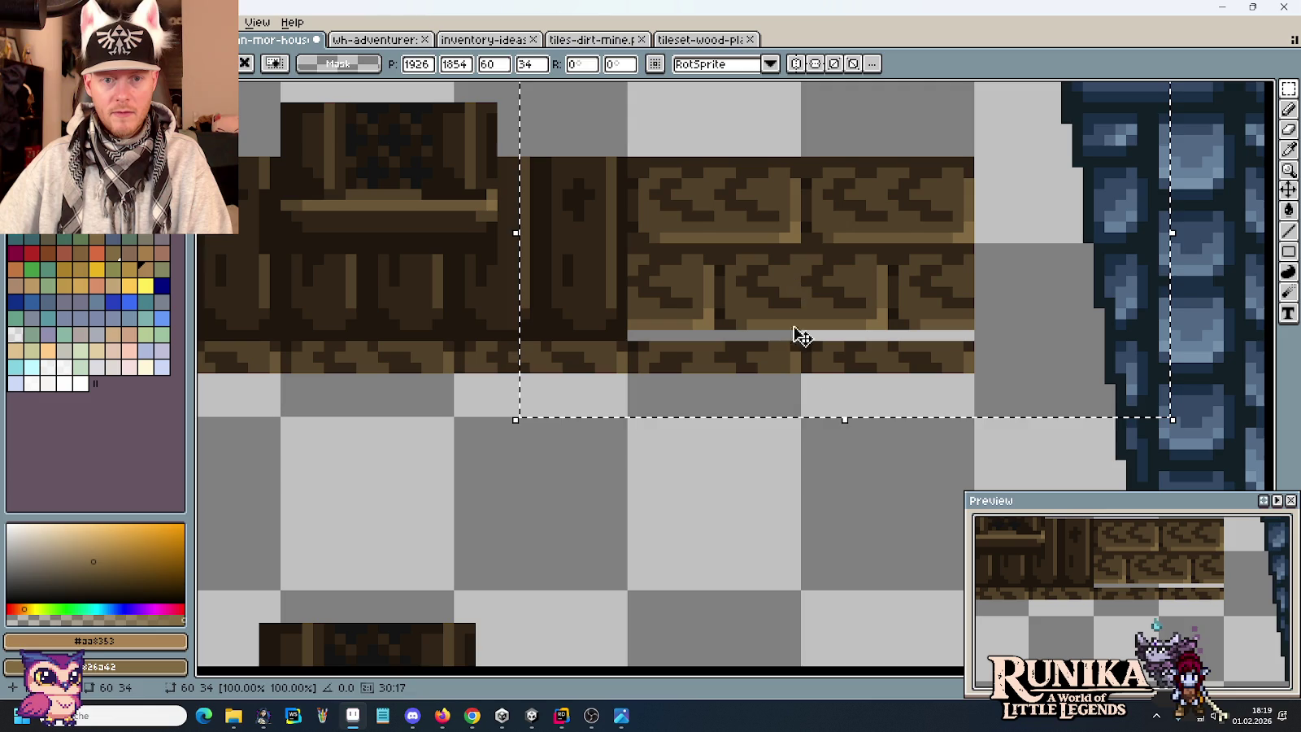
Zoom out to view the whole tileset.
drag(835, 197, 834, 227)
scroll(580, 281, down, 3)
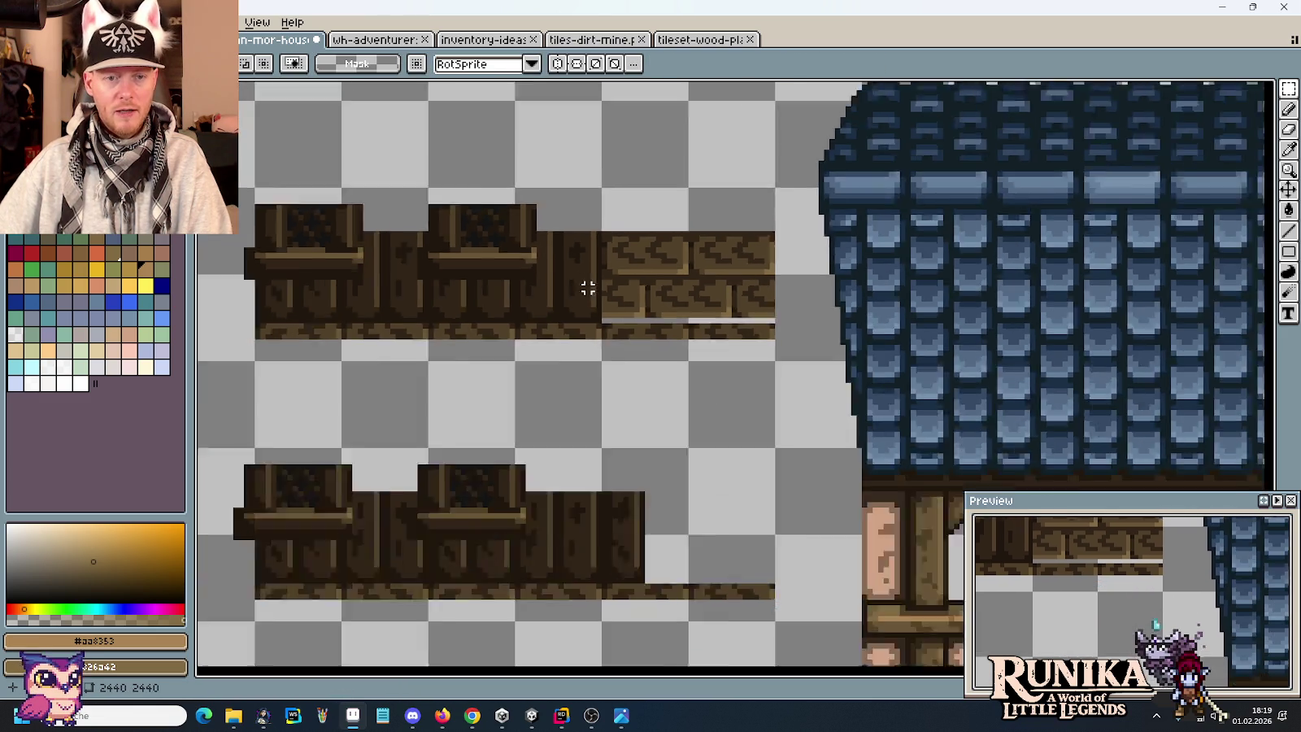
scroll(606, 320, down, 1)
scroll(605, 319, down, 2)
scroll(828, 422, up, 1)
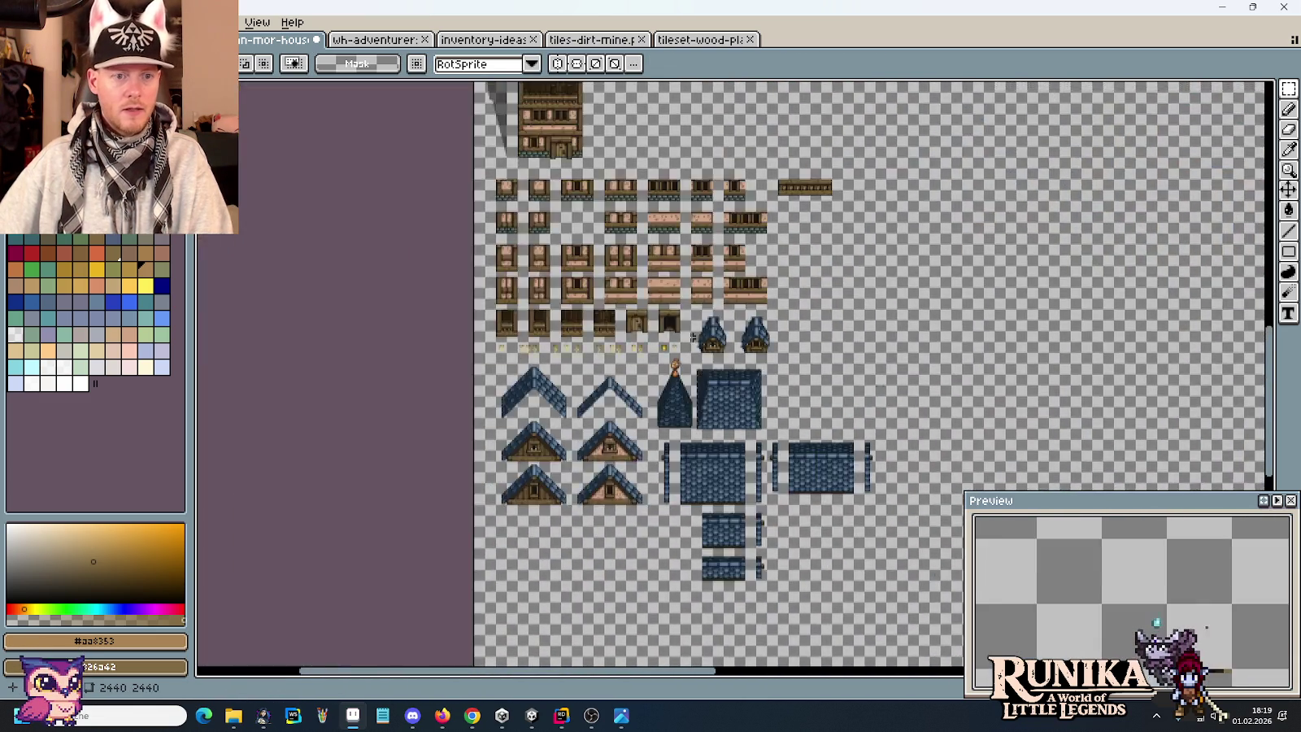
scroll(602, 331, up, 3)
drag(602, 331, 601, 450)
scroll(613, 429, down, 1)
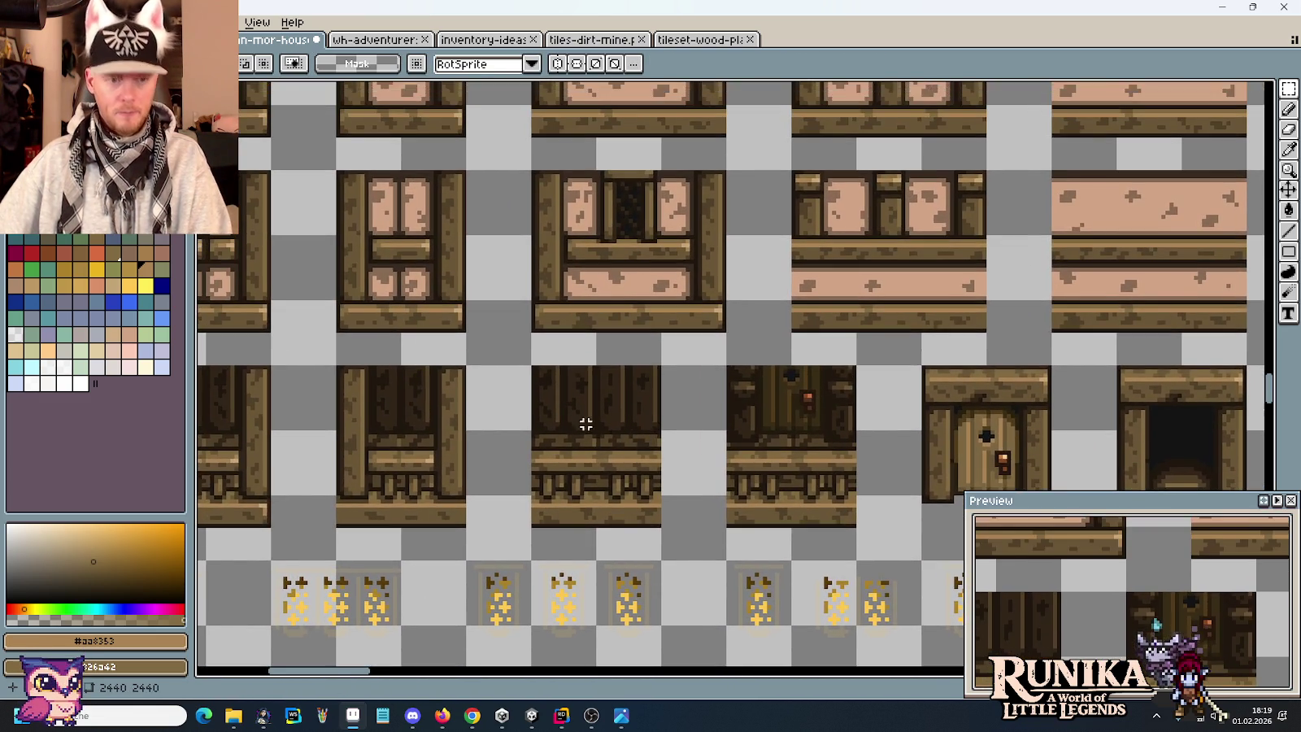
scroll(536, 416, down, 1)
scroll(322, 447, down, 1)
scroll(292, 406, down, 2)
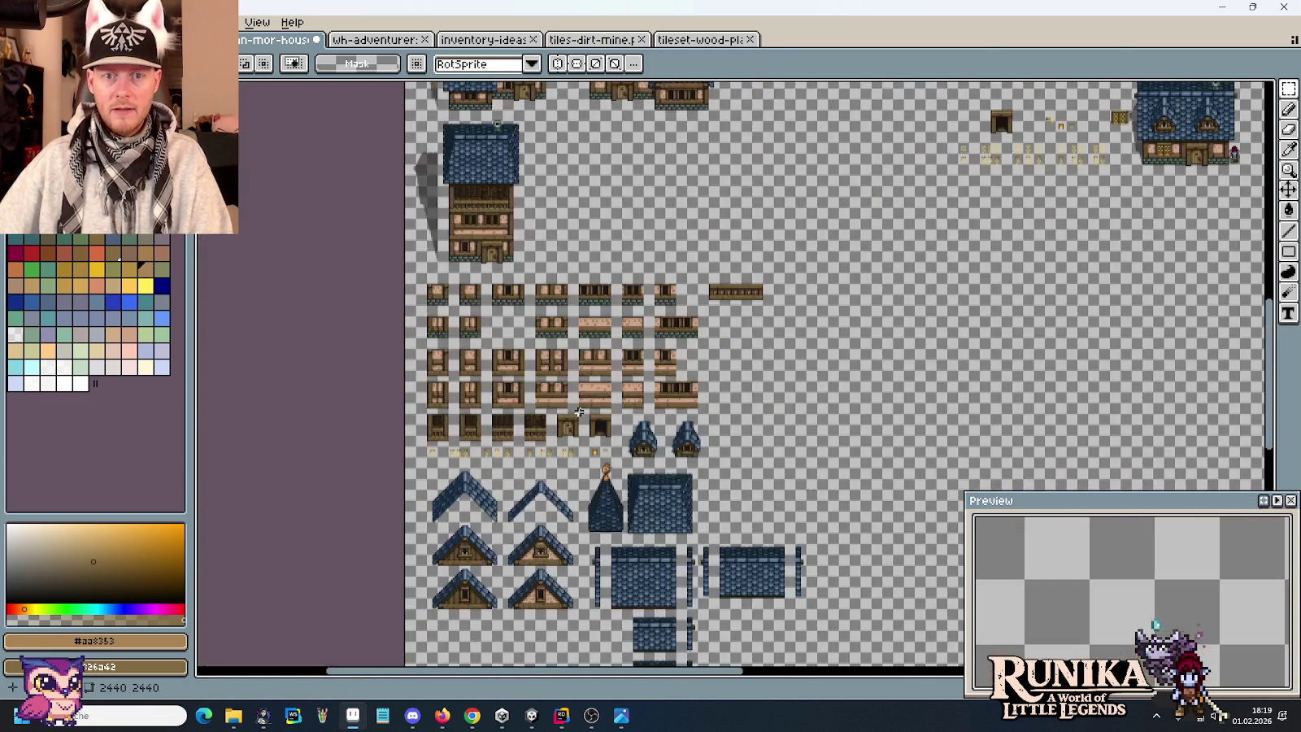
scroll(262, 347, up, 1)
scroll(569, 268, down, 1)
scroll(878, 186, down, 1)
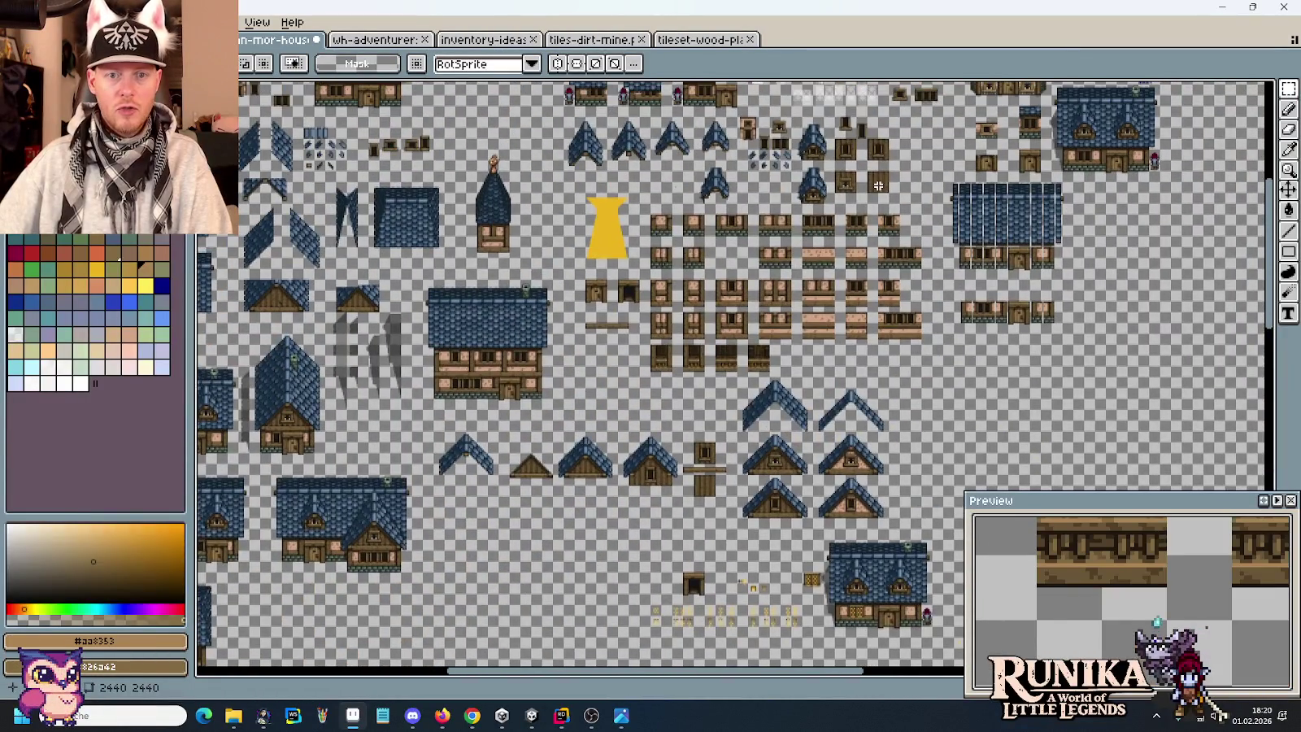
scroll(878, 185, up, 4)
scroll(825, 405, down, 1)
scroll(760, 305, down, 1)
mouse_move(761, 304)
mouse_down()
mouse_move(674, 473)
mouse_move(605, 537)
mouse_up()
scroll(606, 536, down, 5)
scroll(743, 456, down, 3)
scroll(743, 401, down, 3)
scroll(894, 334, down, 2)
scroll(690, 363, down, 2)
scroll(690, 363, down, 1)
drag(844, 370, 771, 297)
scroll(770, 298, up, 1)
scroll(770, 298, up, 1)
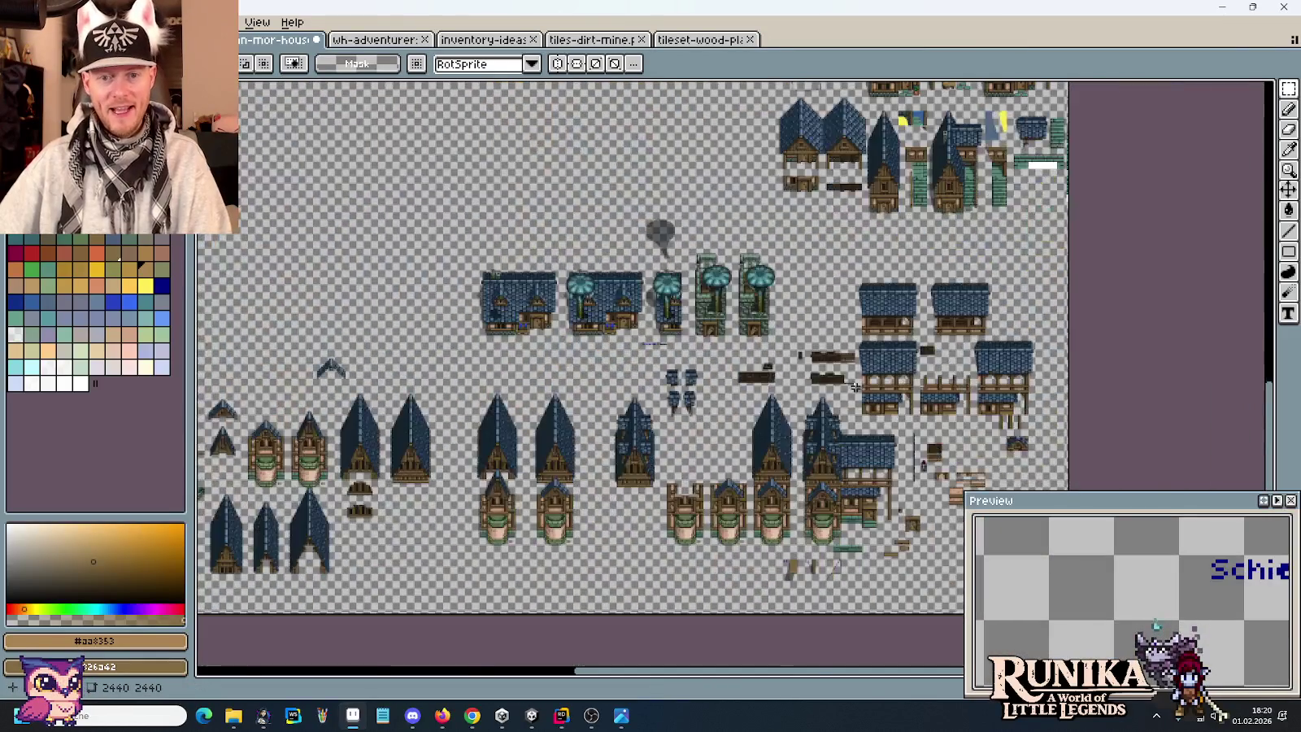
scroll(732, 268, up, 2)
scroll(781, 244, up, 1)
scroll(756, 378, up, 1)
scroll(784, 294, up, 1)
drag(783, 294, 749, 394)
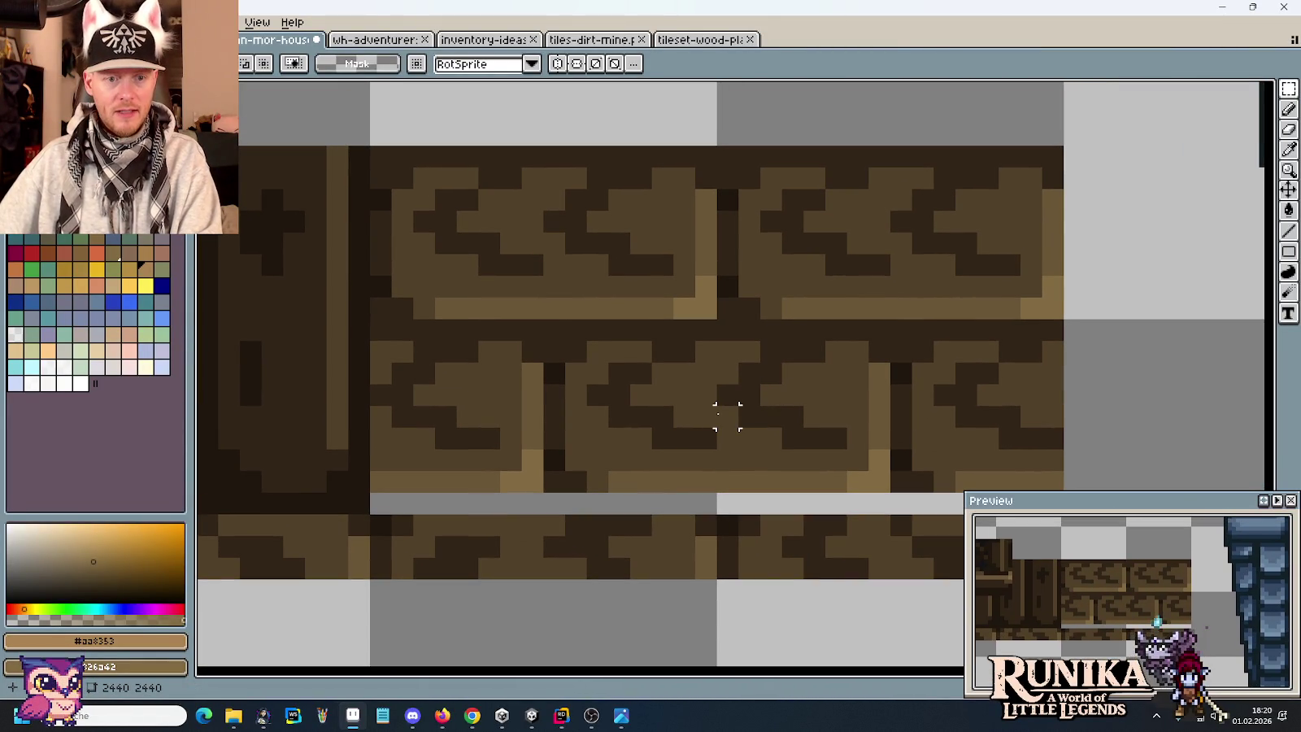
Paint the grey gap strip in the dark outline brown sampled from the tile.
key(i)
click(734, 185)
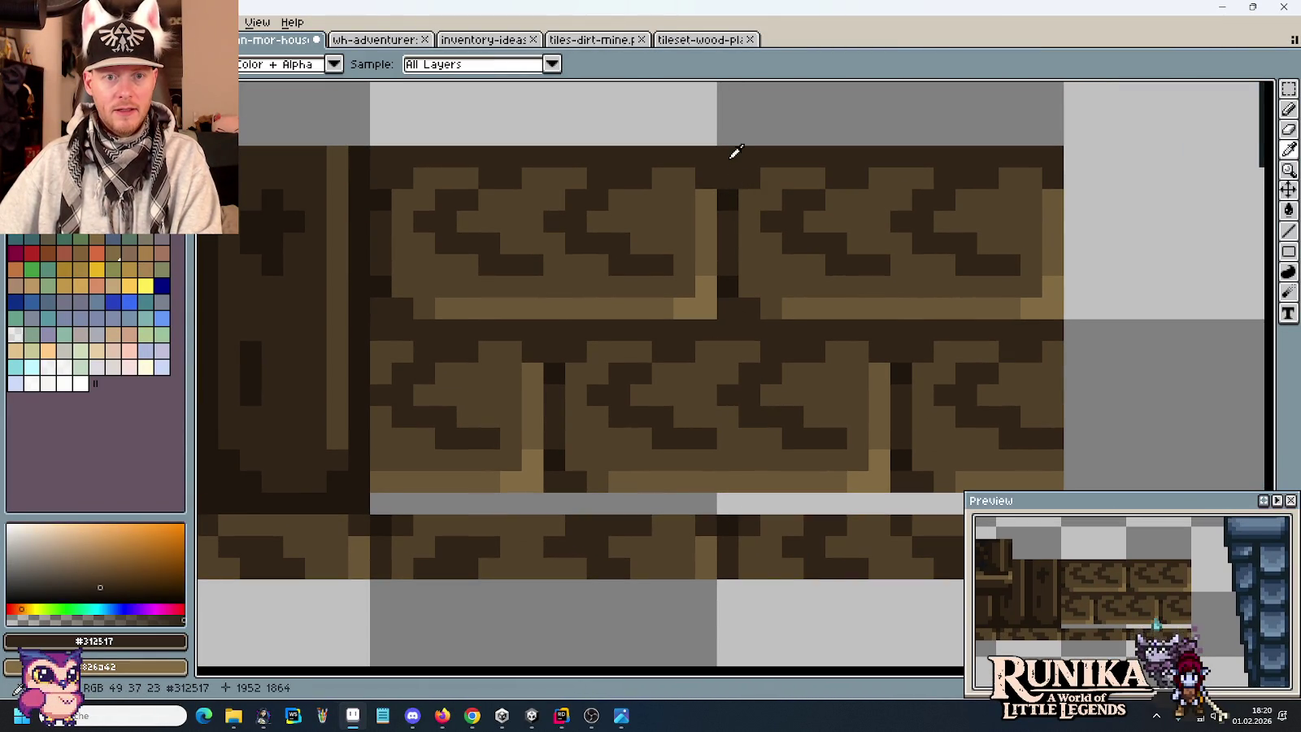
key(b)
drag(342, 428, 665, 429)
shift+click(1026, 433)
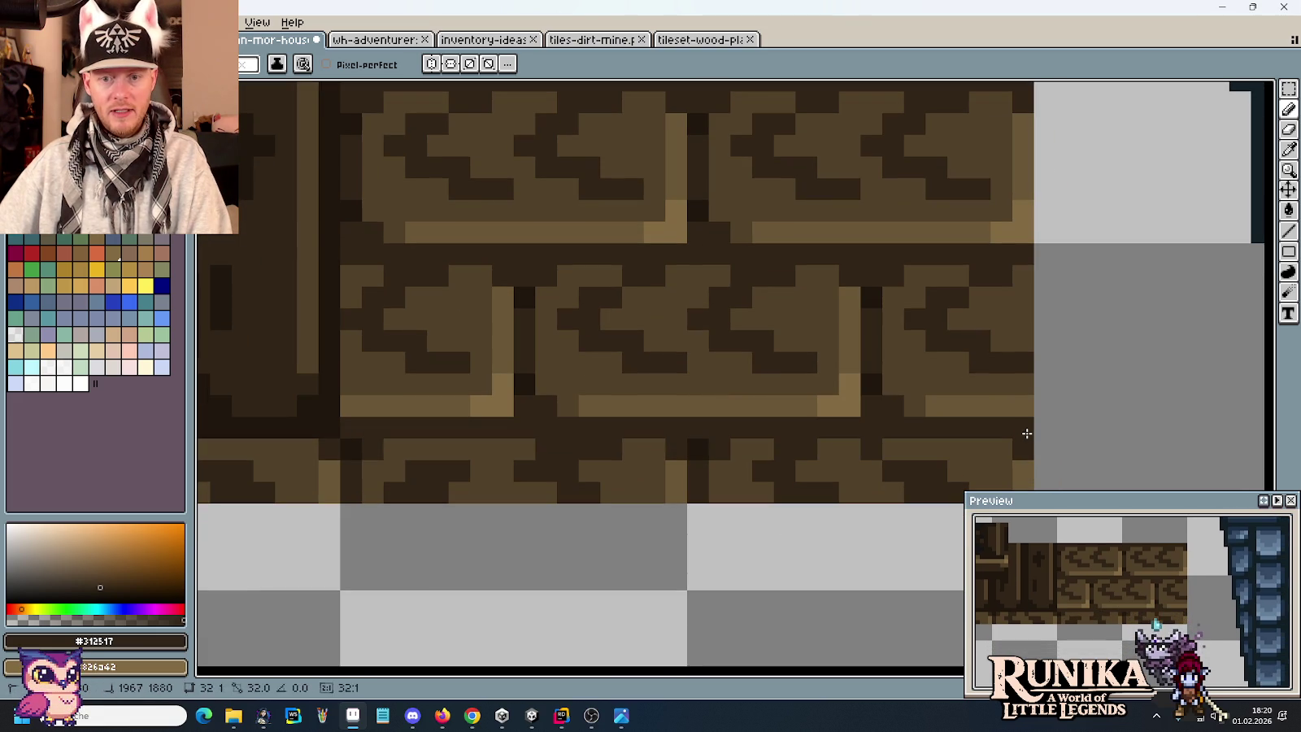
Darken the mortar lines under and between the brick rows with #1f170c.
key(i)
click(700, 443)
key(b)
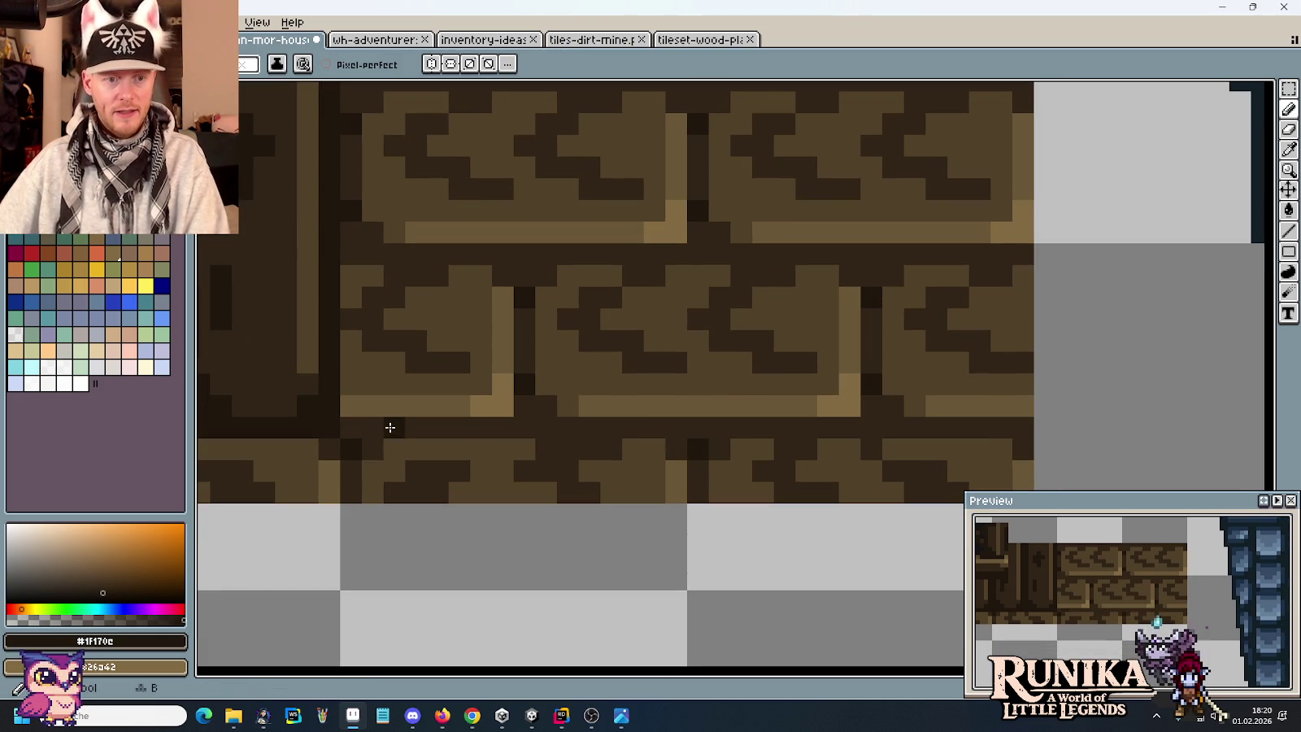
shift+click(1002, 431)
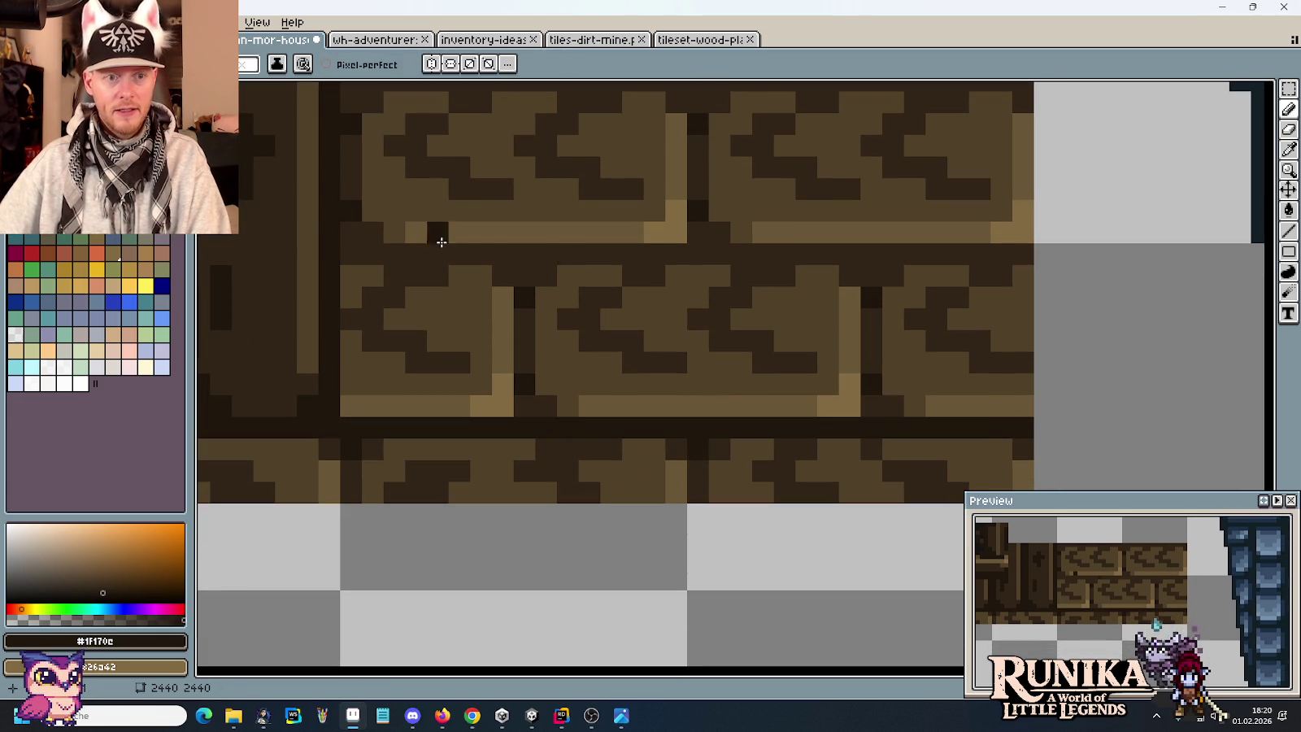
drag(351, 250, 1026, 253)
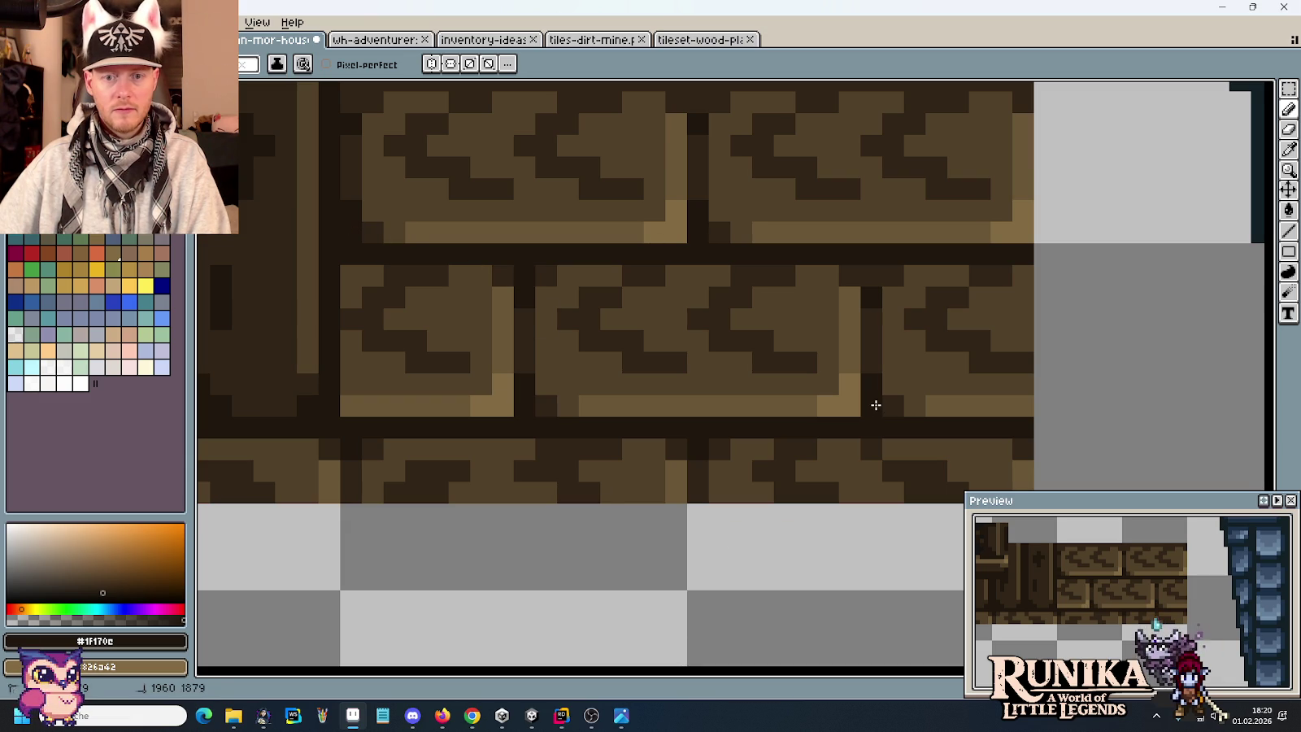
Draw a dark line along the plank strip's top edge.
scroll(769, 358, down, 4)
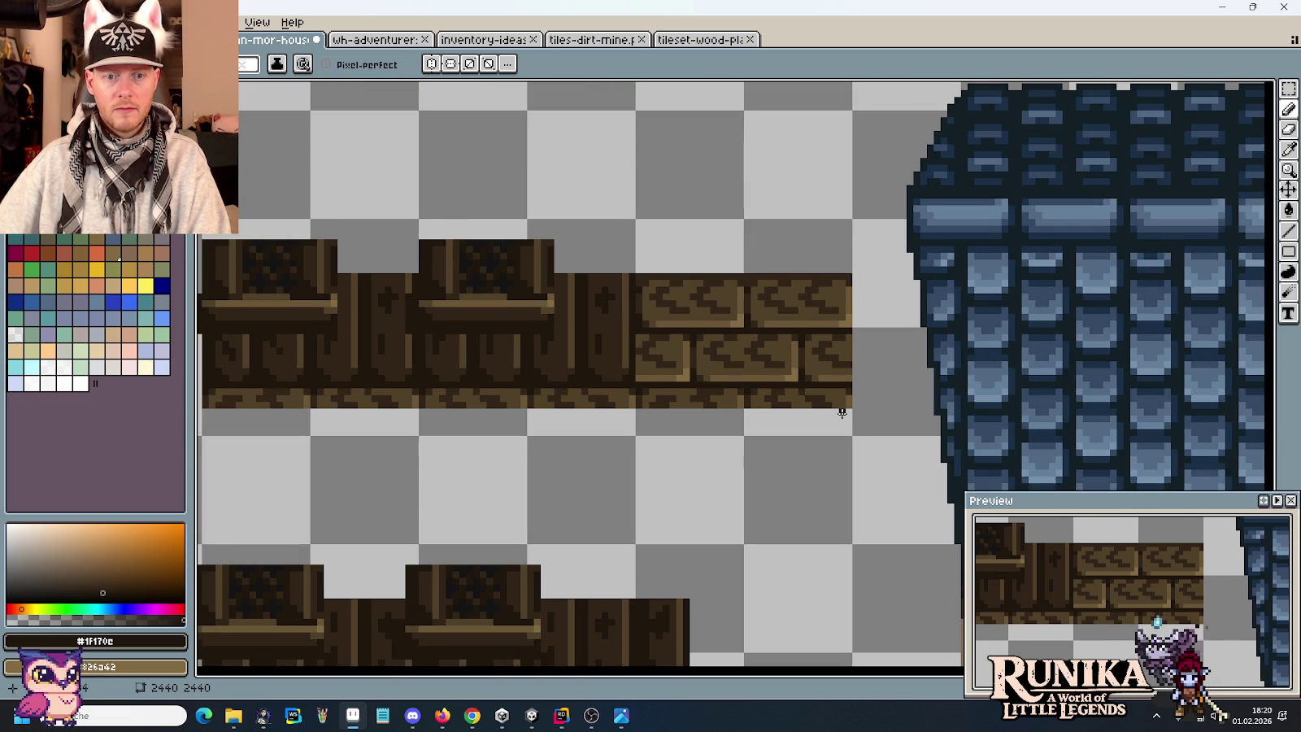
scroll(781, 262, up, 2)
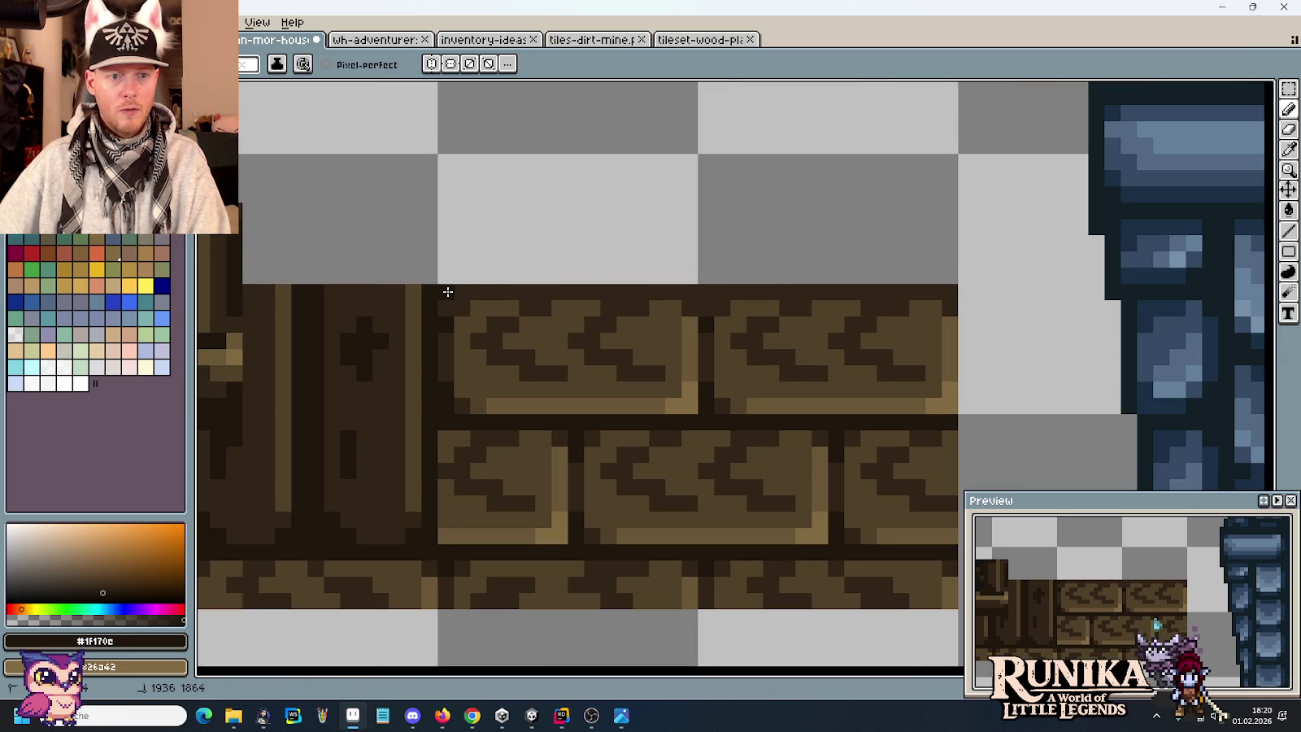
drag(446, 291, 954, 296)
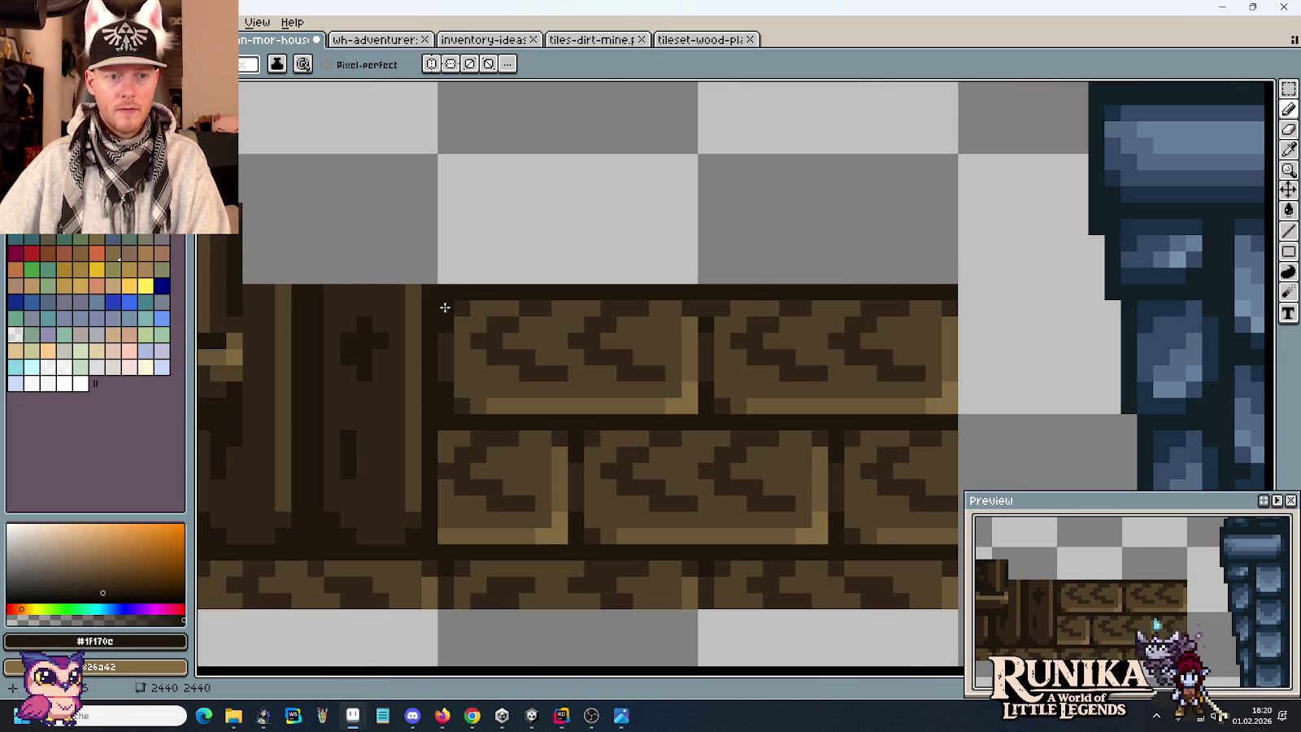
scroll(709, 305, down, 1)
scroll(630, 412, down, 1)
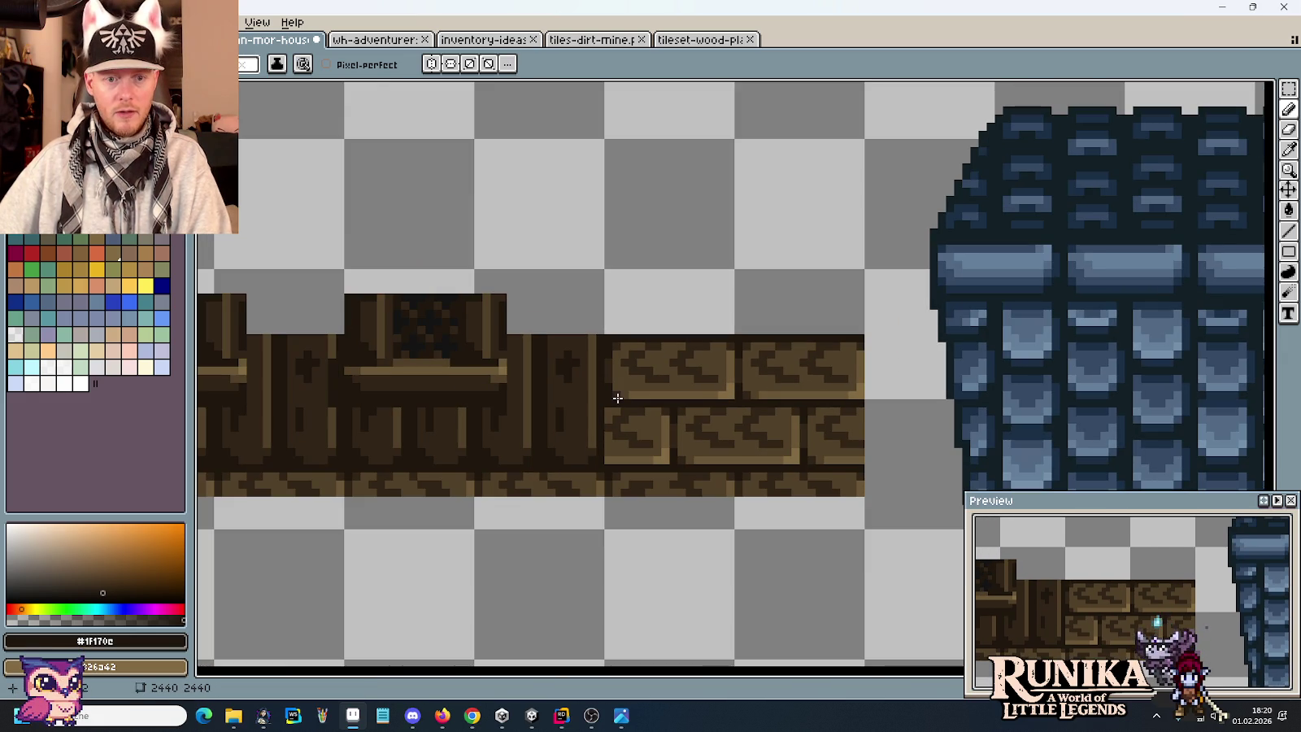
Select a light brick tile in the tileset-wood file.
click(686, 40)
drag(541, 217, 680, 282)
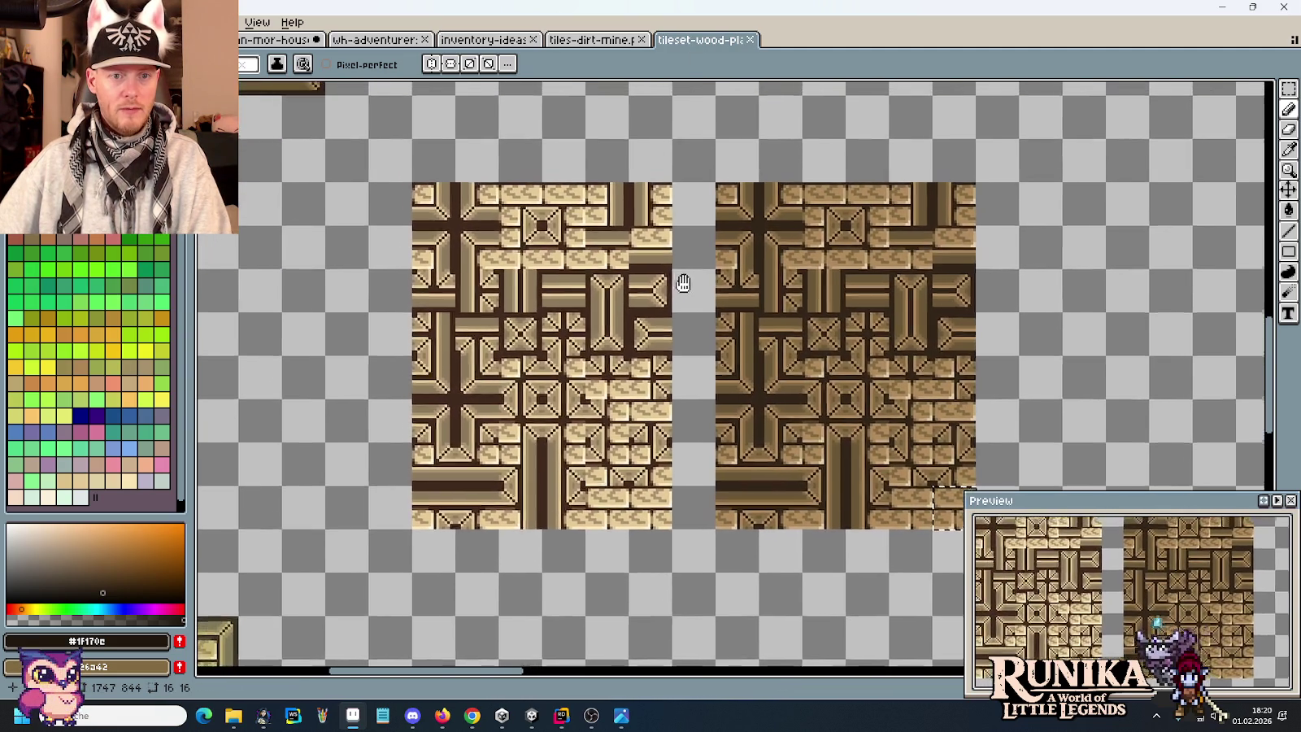
scroll(651, 212, up, 2)
scroll(731, 260, up, 1)
scroll(737, 296, up, 1)
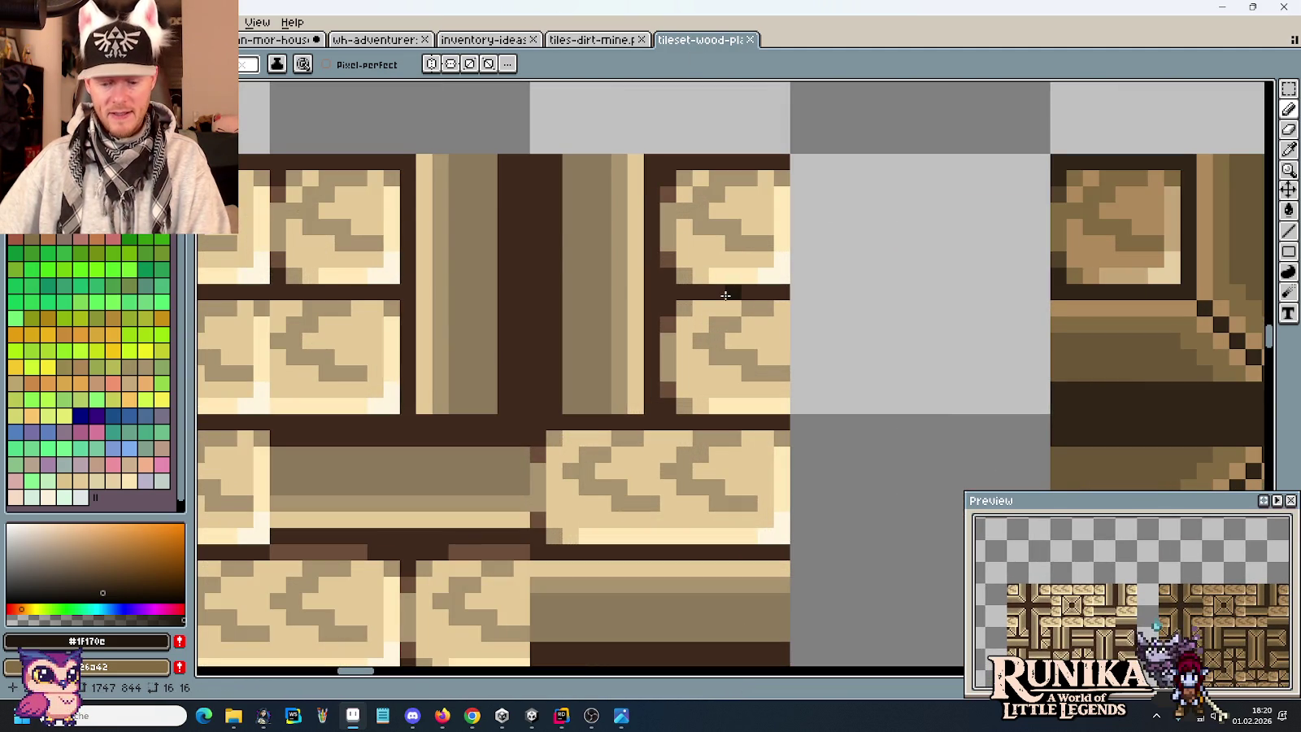
key(m)
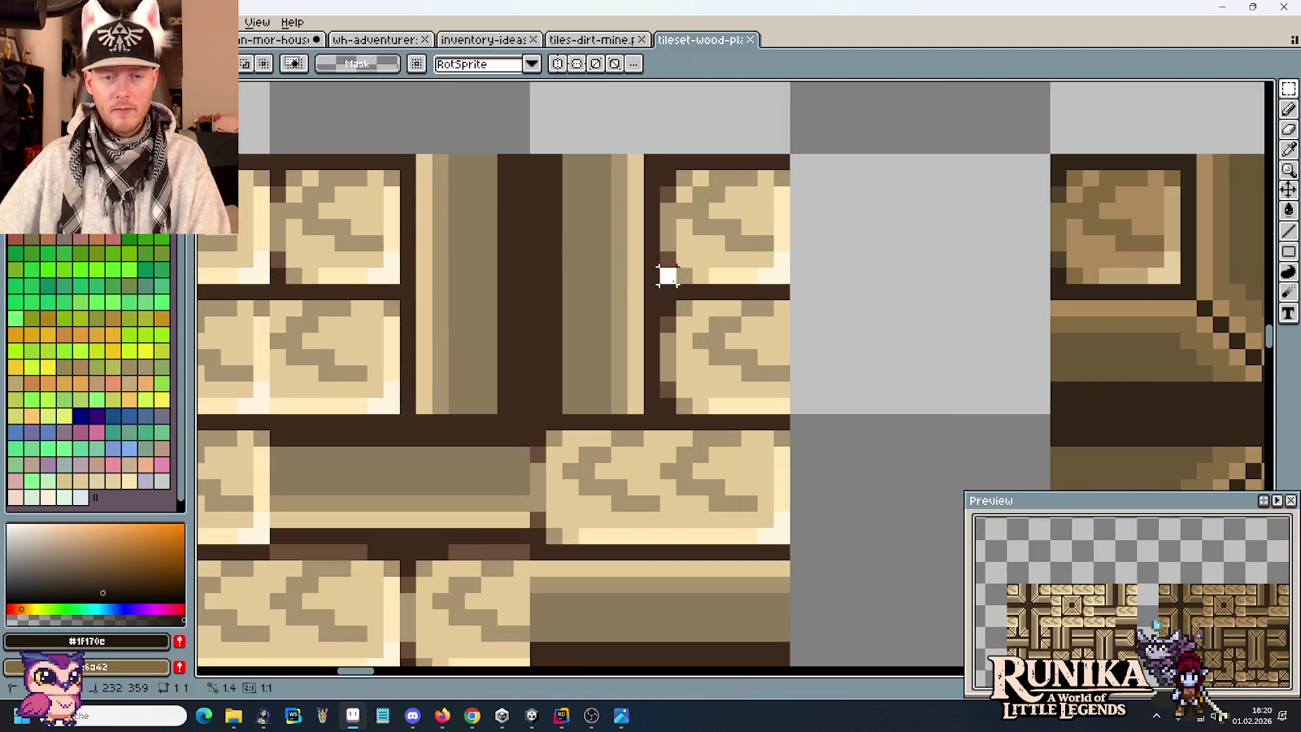
drag(667, 278, 787, 154)
Paste the light brick tile into the house file below the wooden wall strip.
click(286, 42)
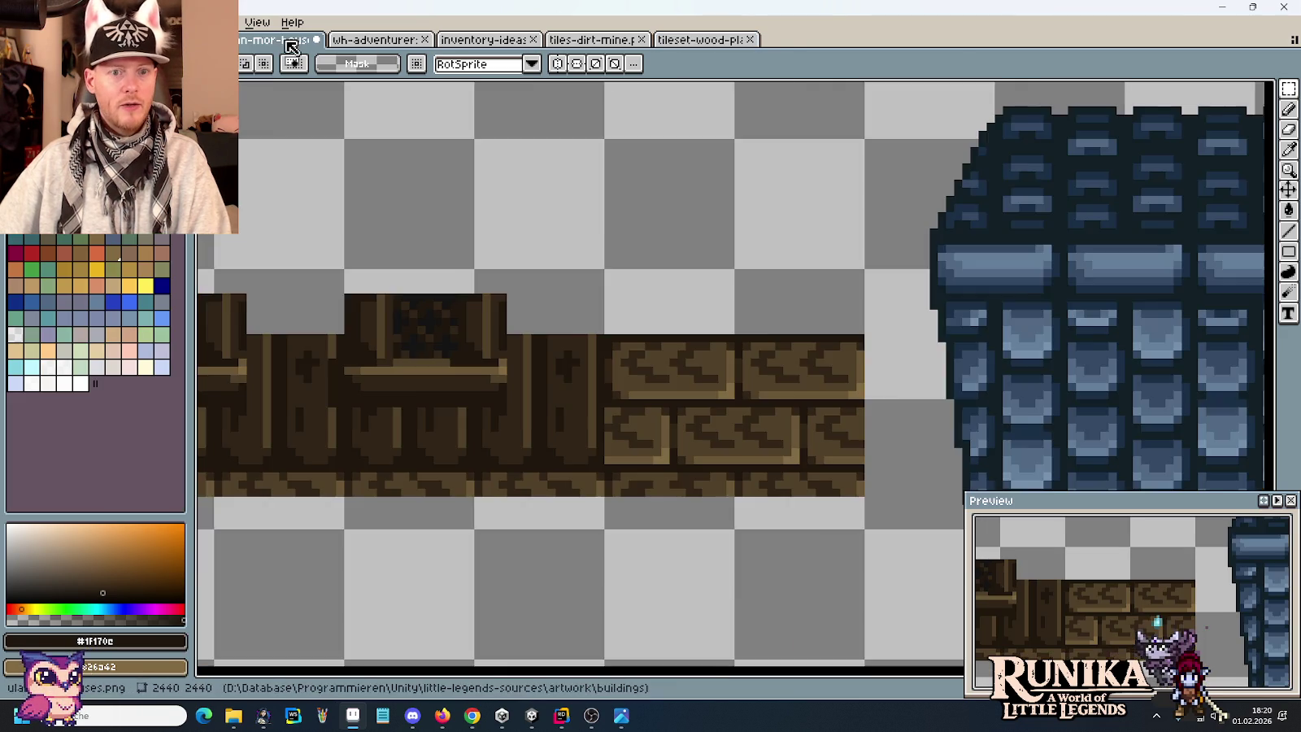
scroll(769, 392, up, 1)
scroll(879, 346, up, 1)
scroll(748, 371, up, 2)
key(ctrl+v)
mouse_move(748, 372)
mouse_down()
mouse_move(537, 335)
mouse_move(567, 380)
mouse_move(552, 543)
mouse_up()
scroll(567, 379, down, 2)
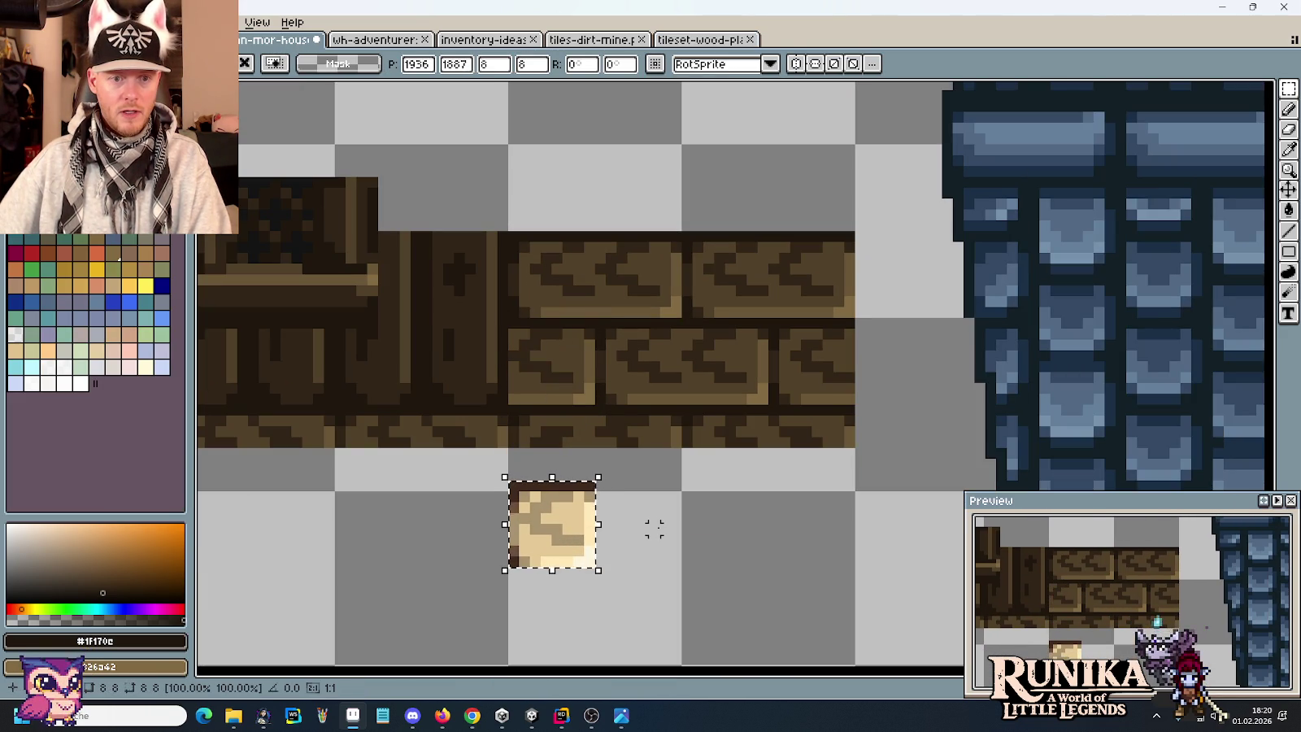
click(654, 527)
Select small patches of the wood plank, then clear the selection.
drag(567, 388, 520, 329)
click(550, 360)
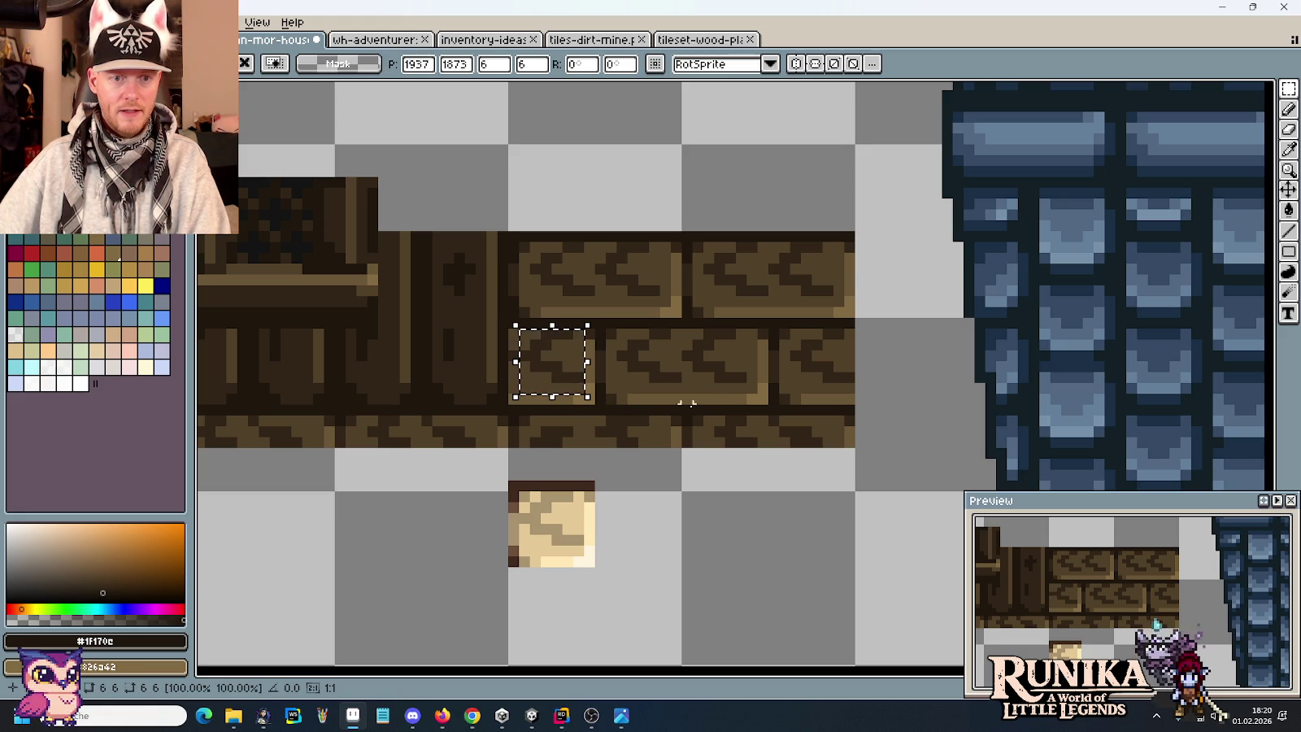
click(634, 390)
scroll(653, 410, up, 1)
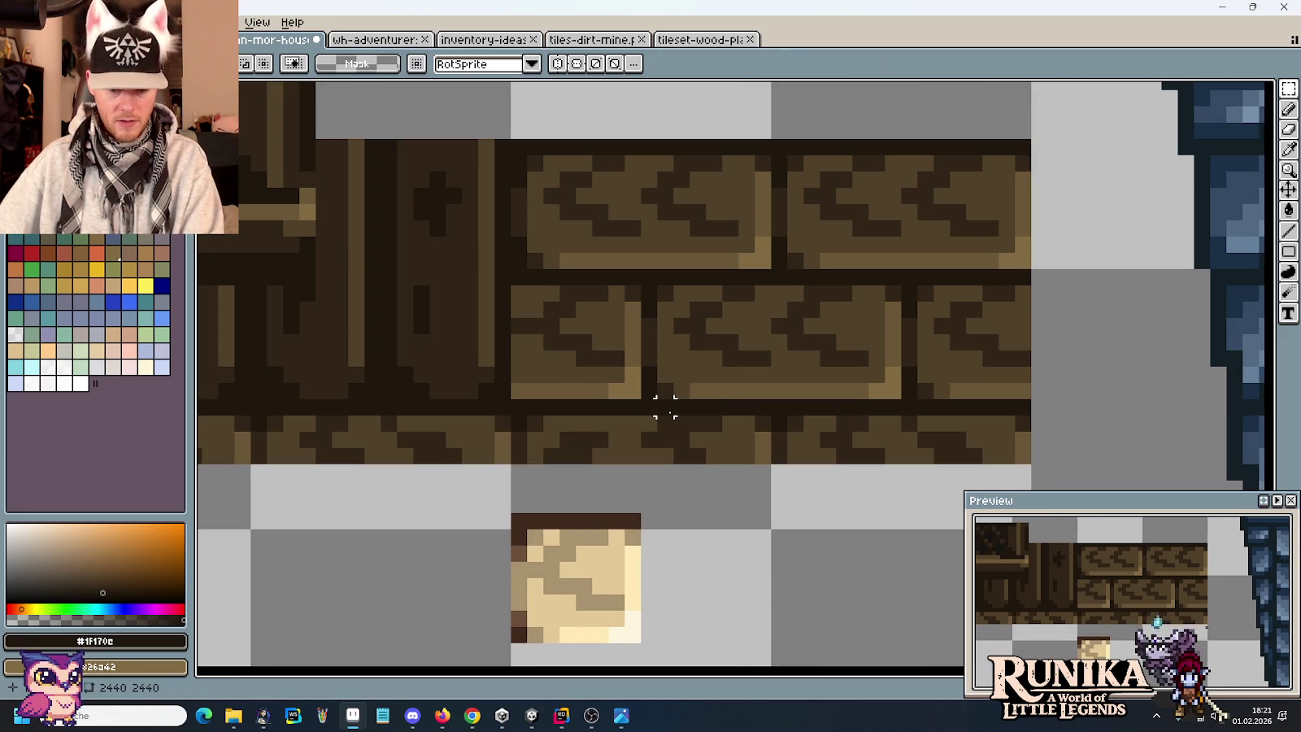
Sample the mid-dark, darkest outline and lighter plank browns from the canvas.
key(b)
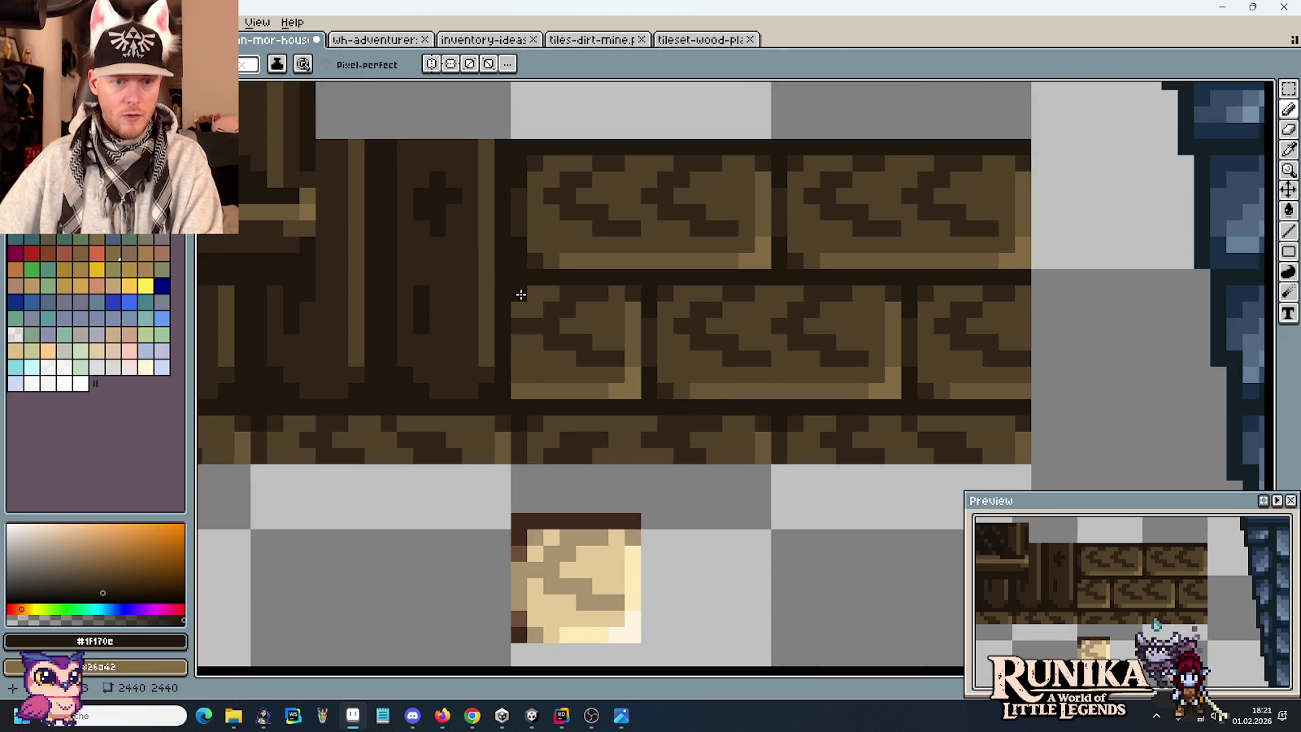
alt+click(575, 287)
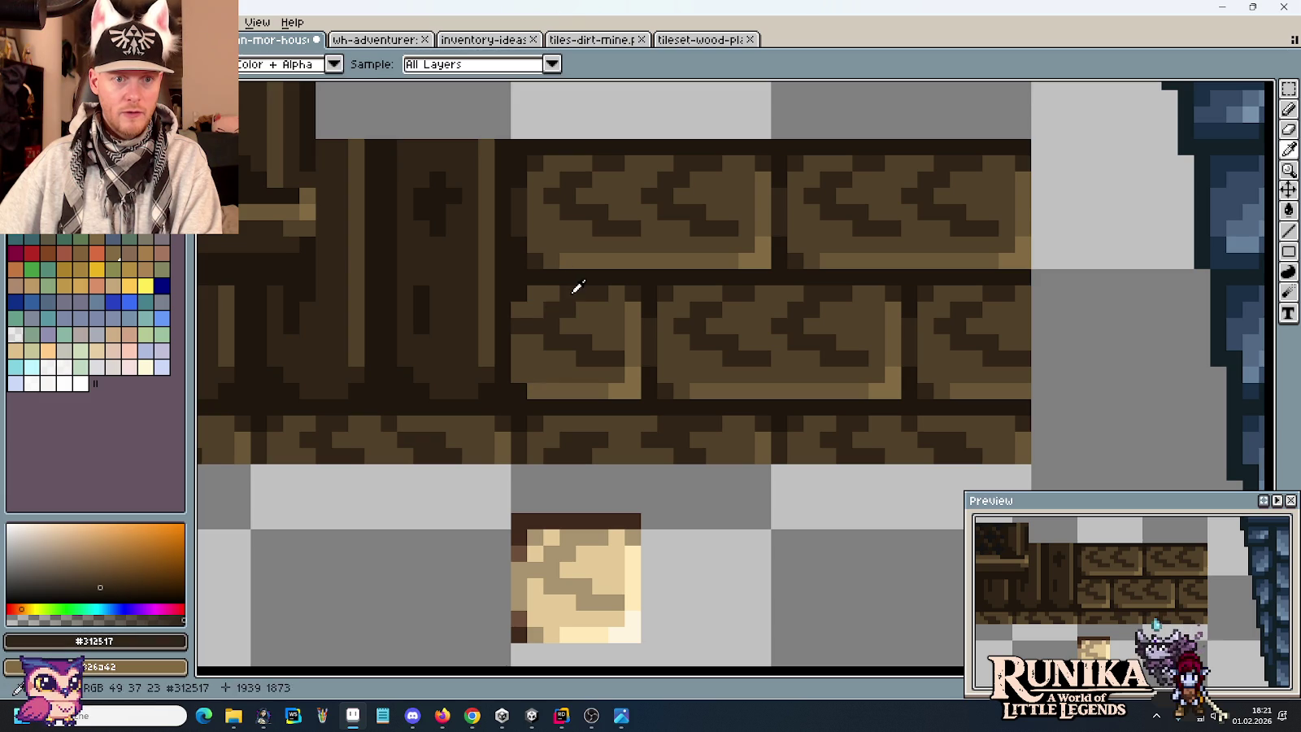
key(i)
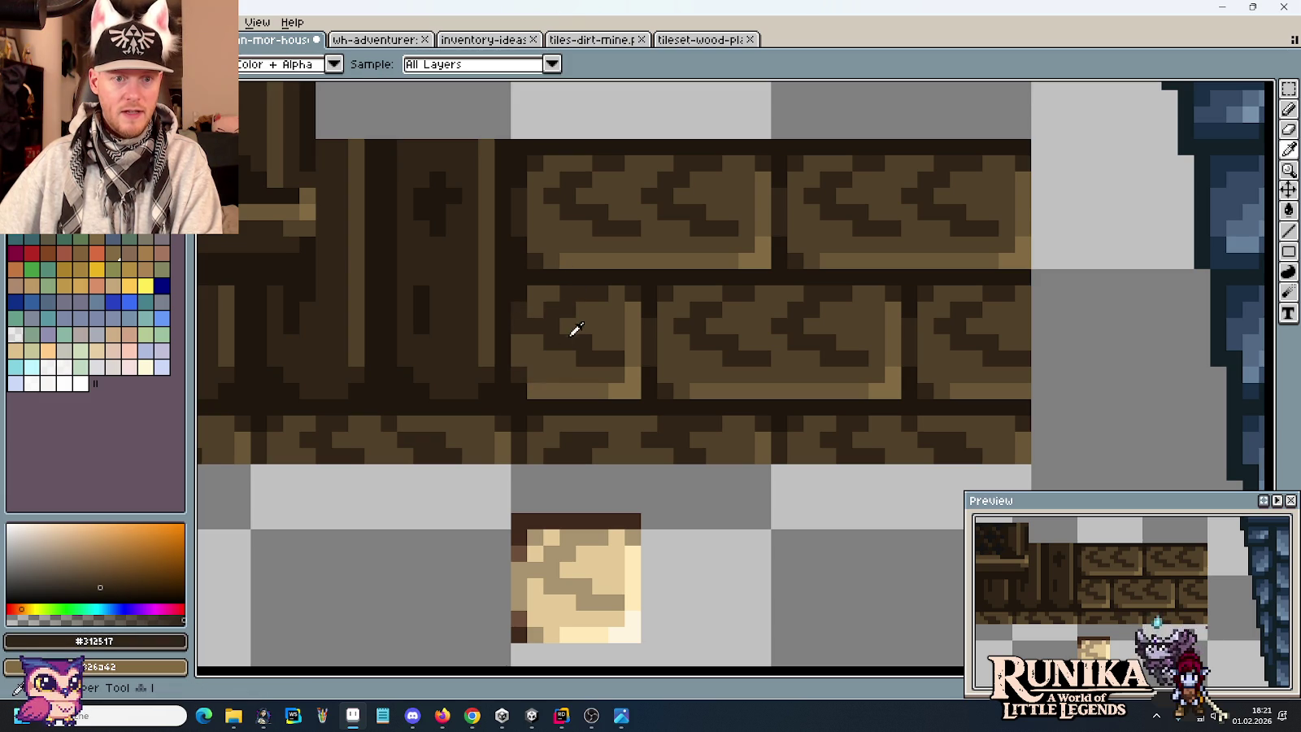
key(b)
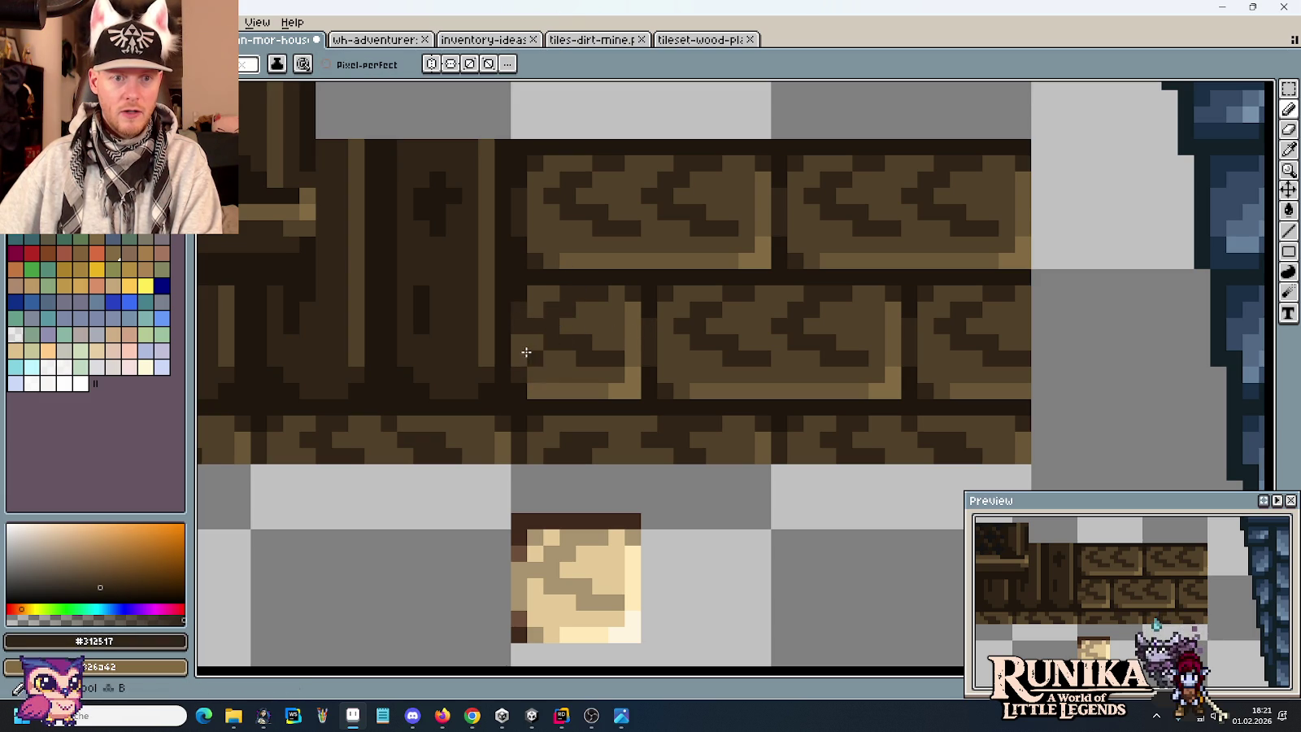
alt+click(517, 154)
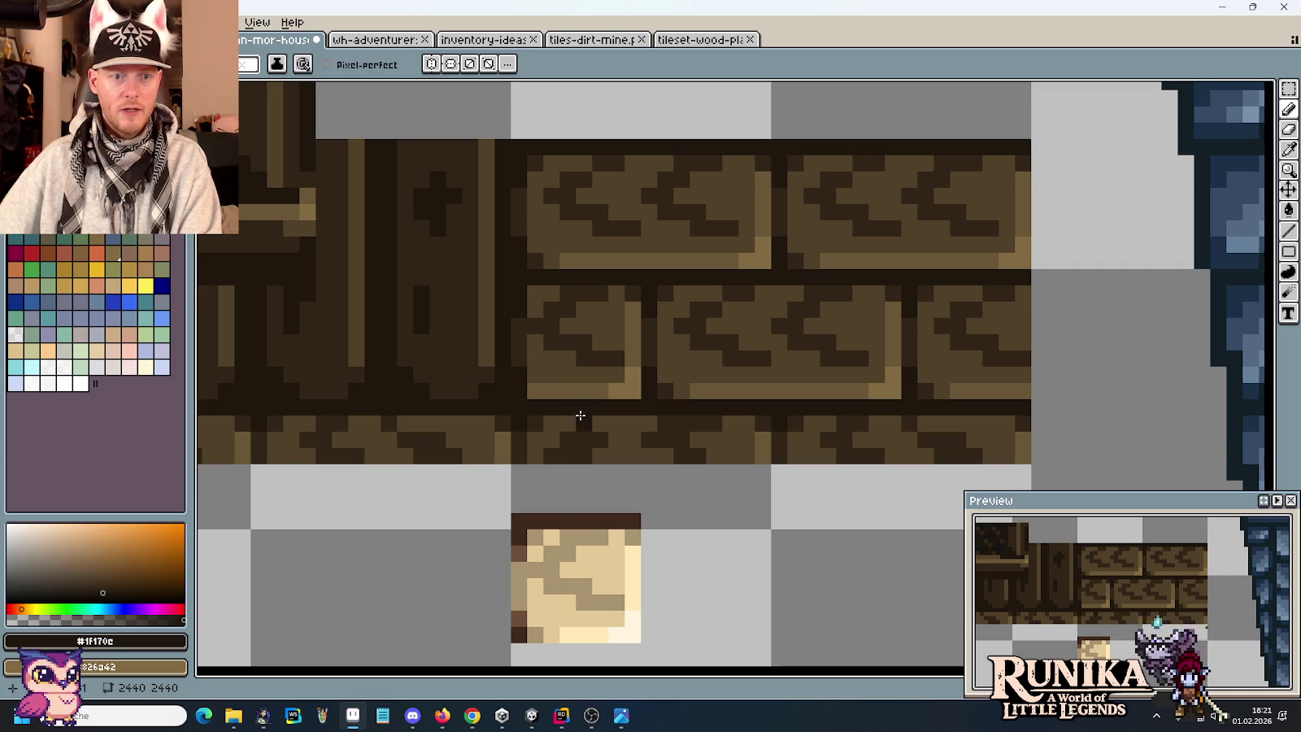
alt+click(534, 303)
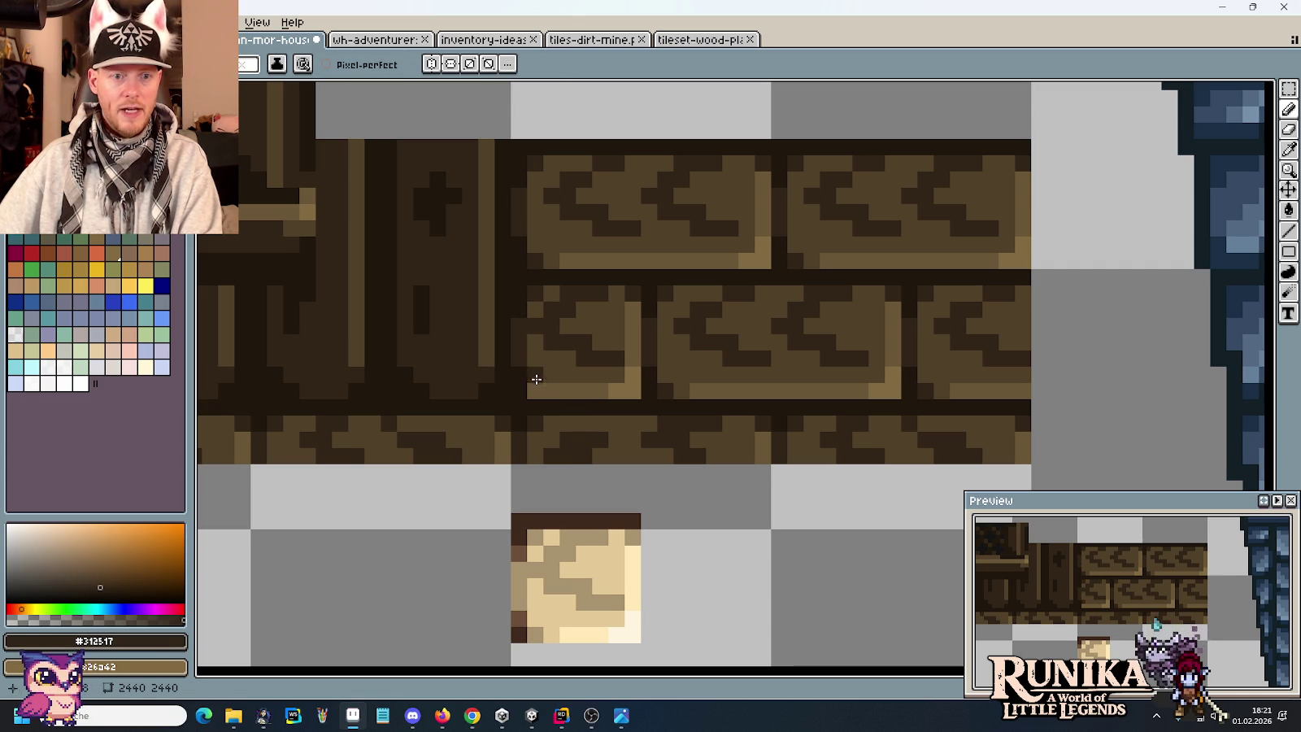
alt+click(553, 389)
scroll(664, 406, down, 4)
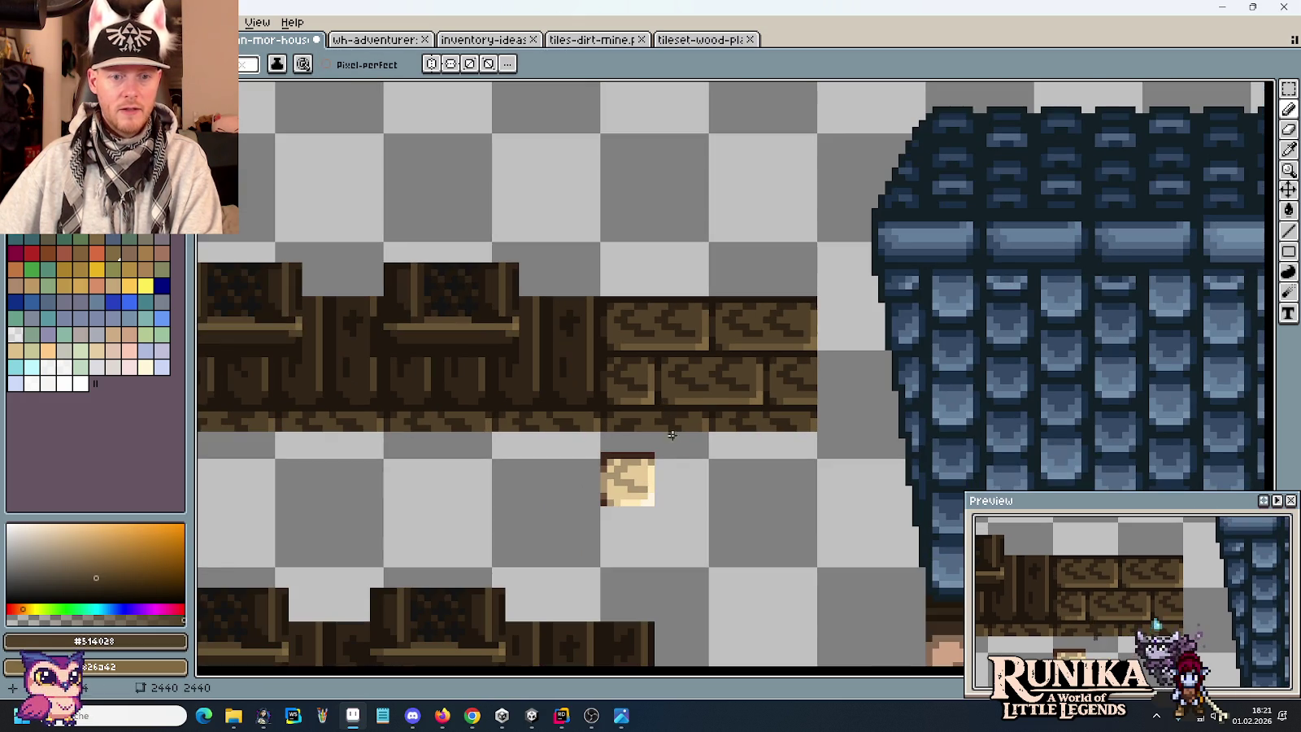
Delete the pasted light brick tile.
key(m)
drag(693, 517, 575, 454)
key(Delete)
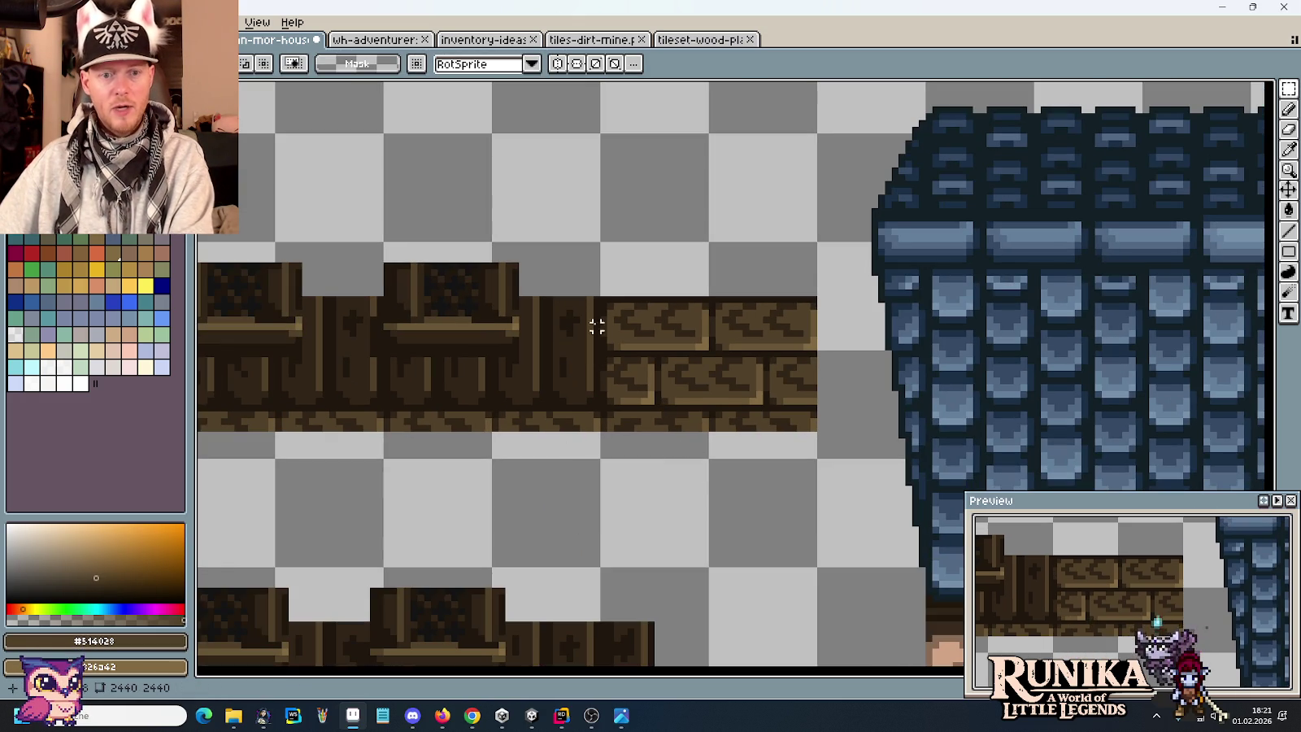
scroll(601, 407, down, 3)
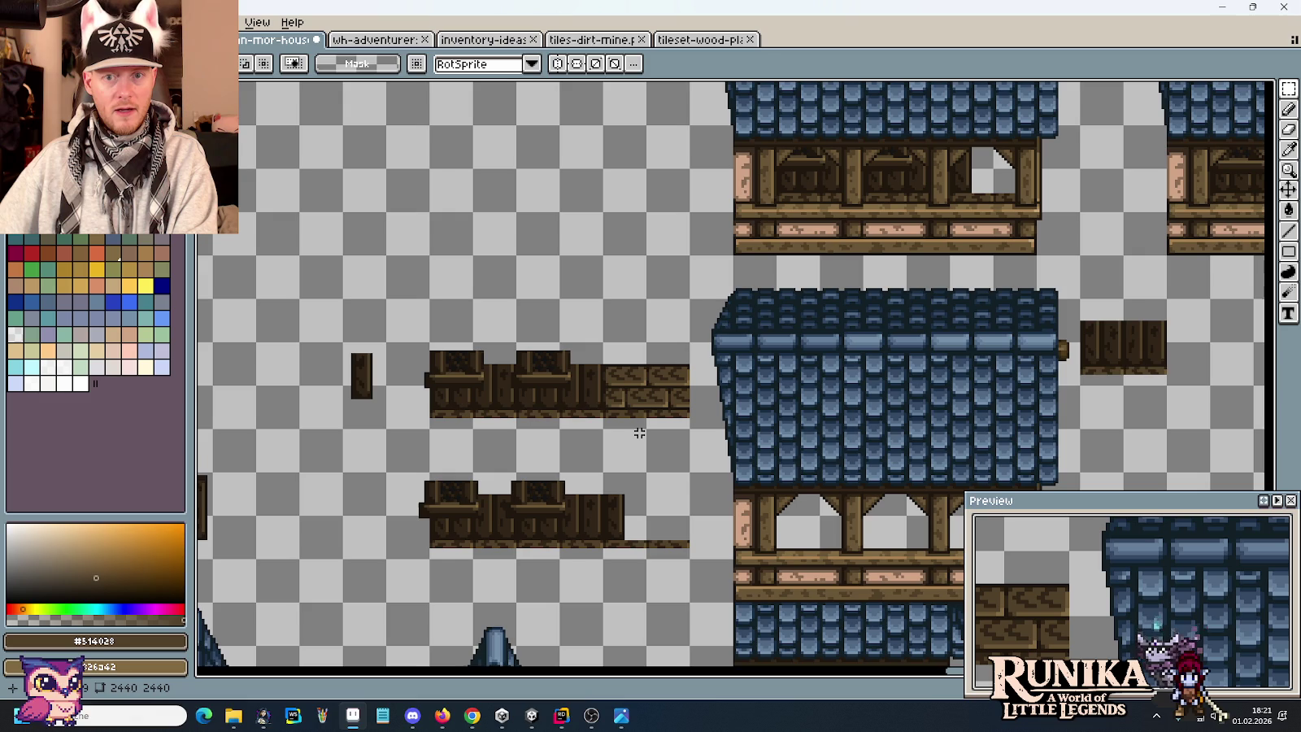
scroll(640, 432, down, 1)
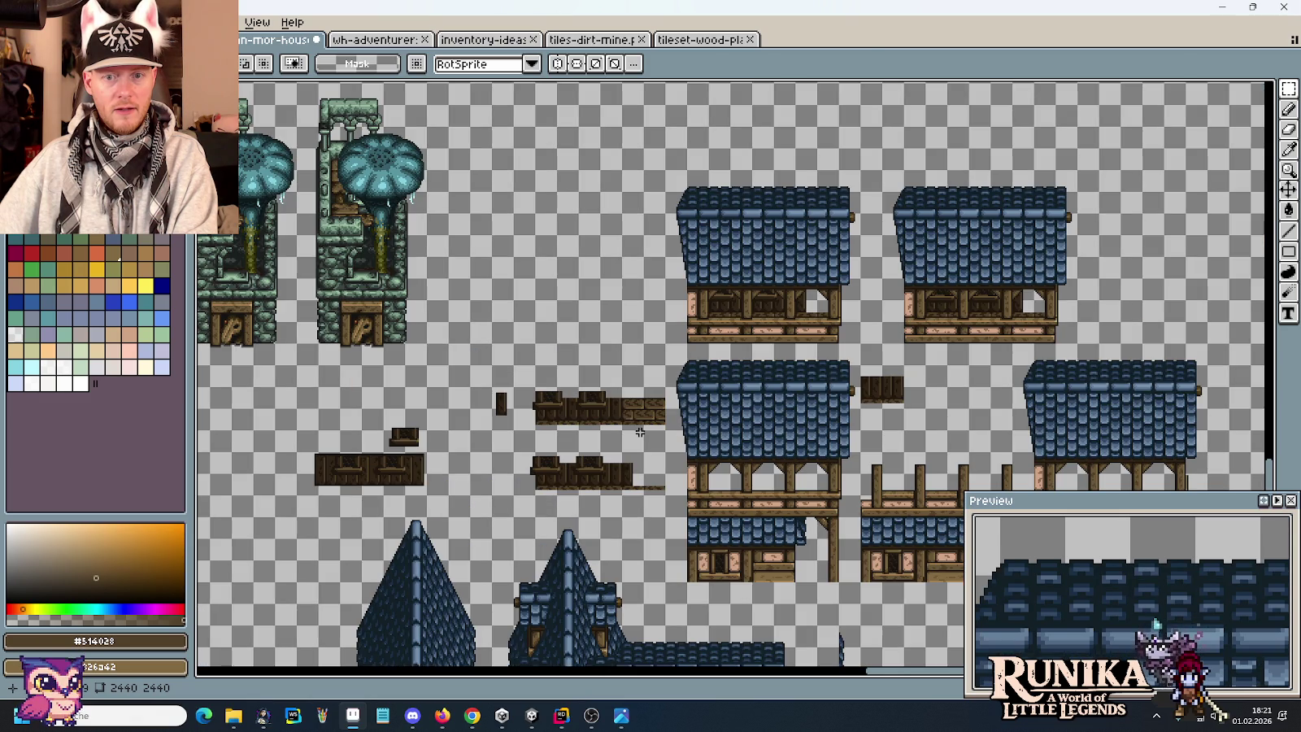
Select the upper wooden wall row and drag a copy above the house roof.
drag(1097, 342, 696, 164)
scroll(873, 456, up, 1)
mouse_move(485, 383)
mouse_down()
mouse_move(599, 383)
mouse_move(264, 316)
mouse_up()
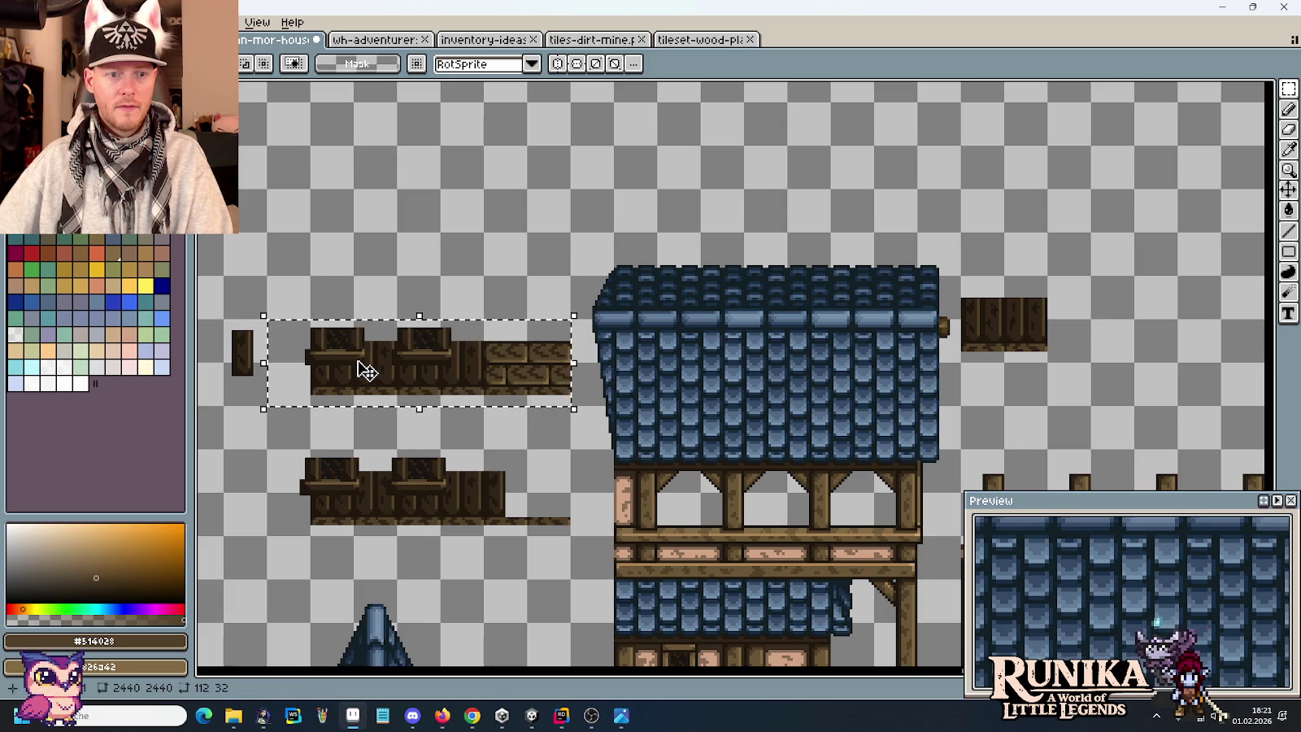
drag(364, 368, 706, 203)
scroll(706, 203, down, 2)
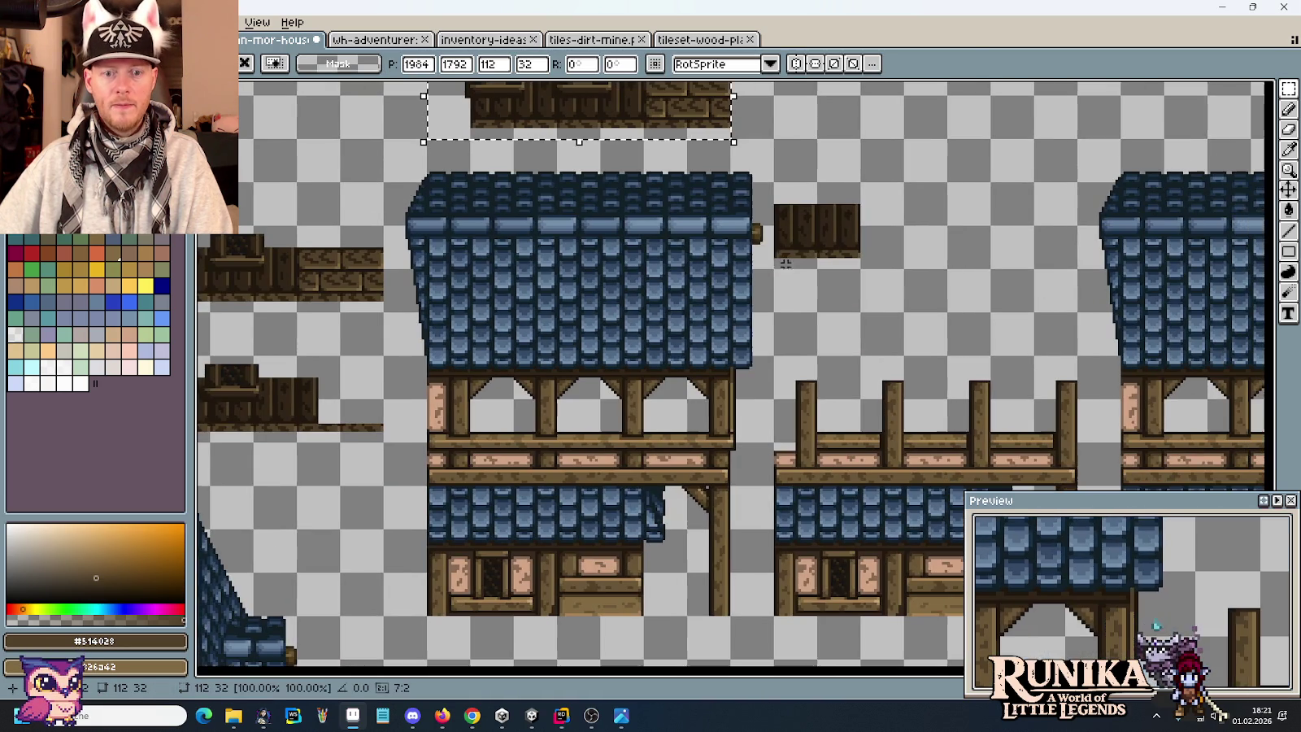
Drop the wooden row copy above the house and delete the small wooden block beside the roof.
scroll(638, 422, right, 3)
scroll(732, 423, up, 3)
scroll(813, 422, up, 3)
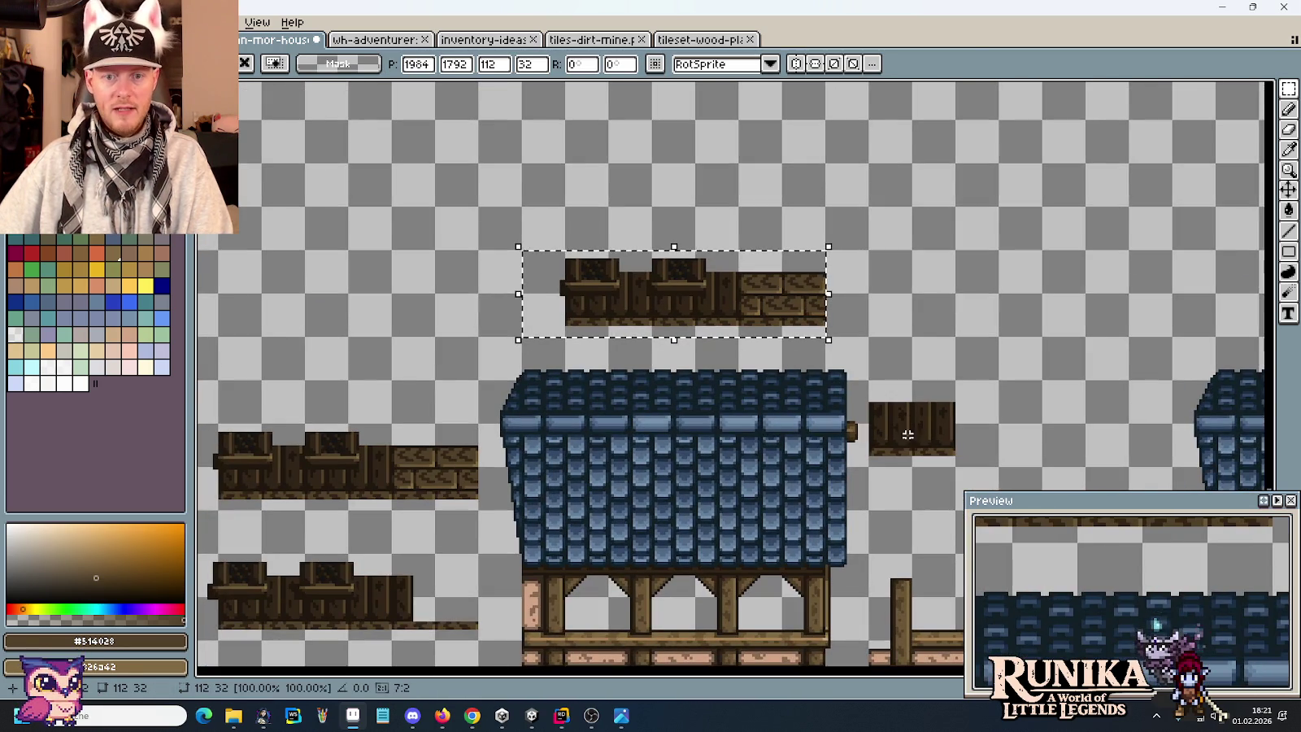
click(908, 453)
drag(955, 457, 866, 399)
key(Delete)
Trial-lift the house roof and beams upward, undo it, deselect, and return to tileset-wood-planks.png.
mouse_move(867, 638)
mouse_down()
mouse_move(742, 392)
mouse_move(479, 340)
mouse_up()
mouse_move(710, 490)
mouse_down()
mouse_move(754, 183)
mouse_move(741, 184)
mouse_up()
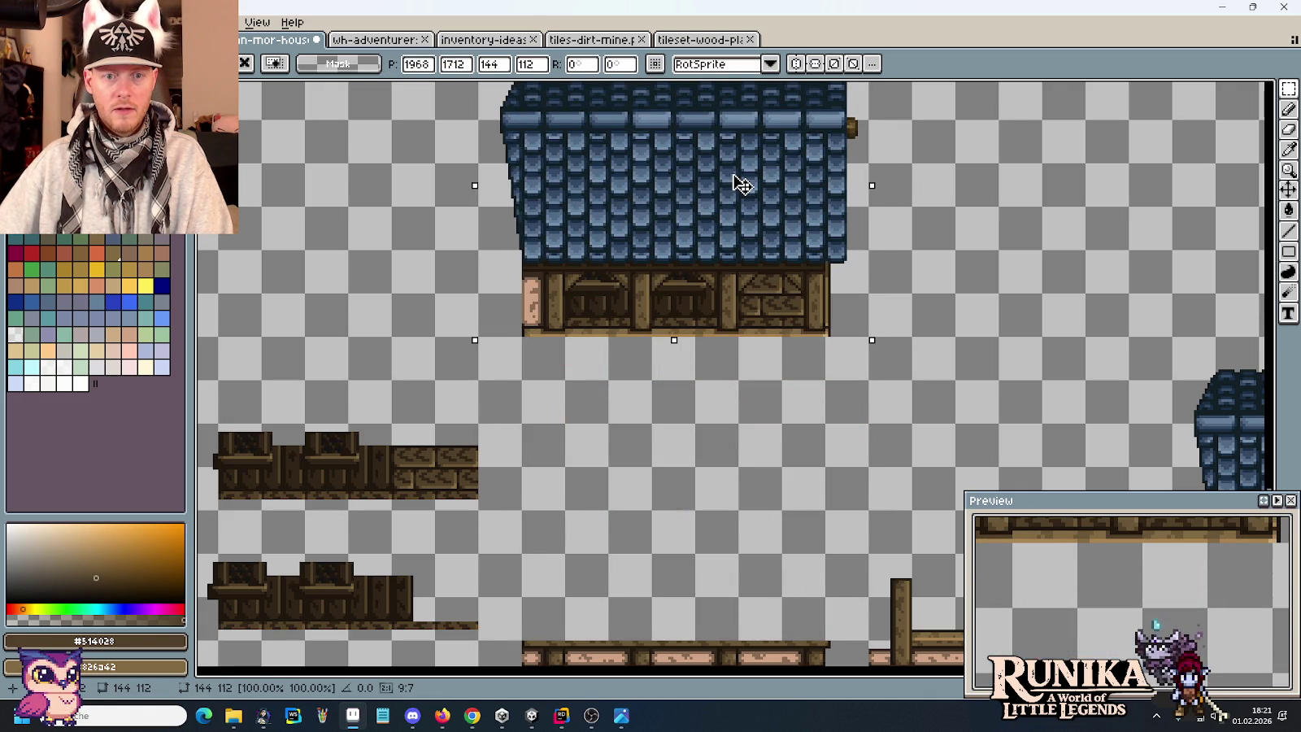
key(Return)
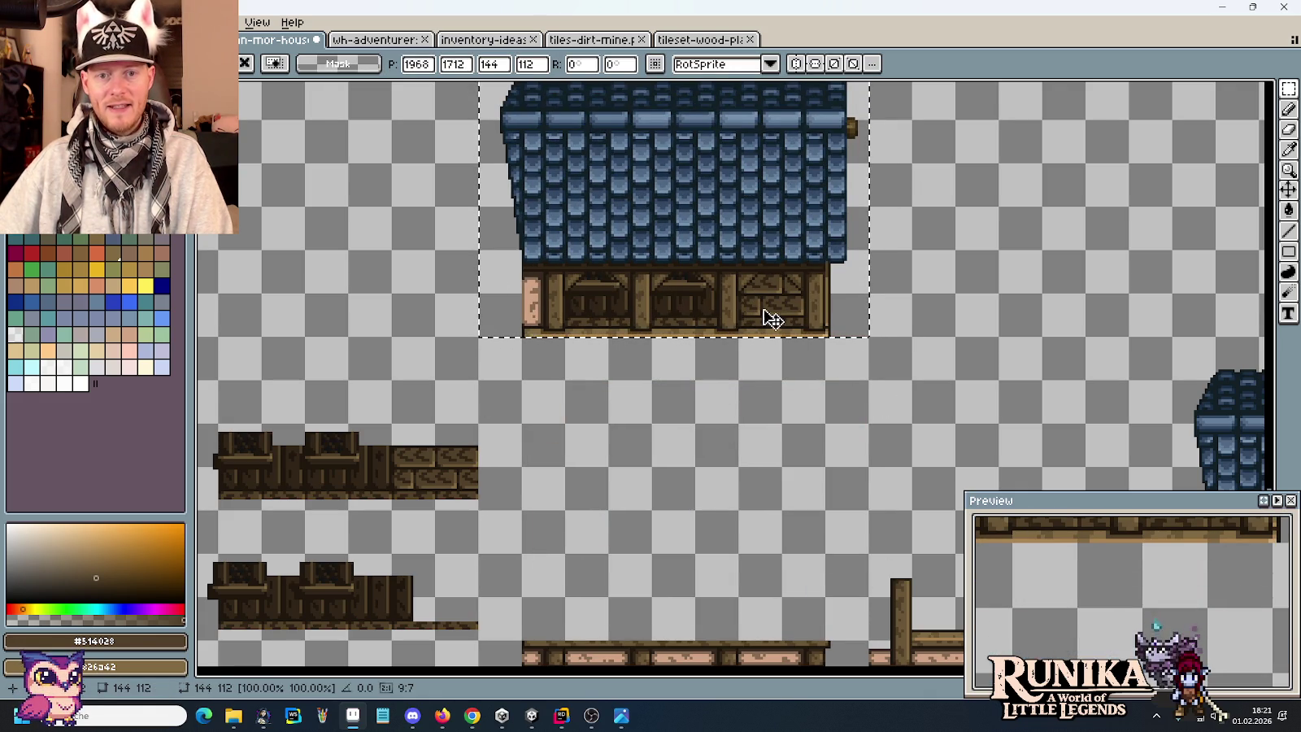
key(ctrl+z)
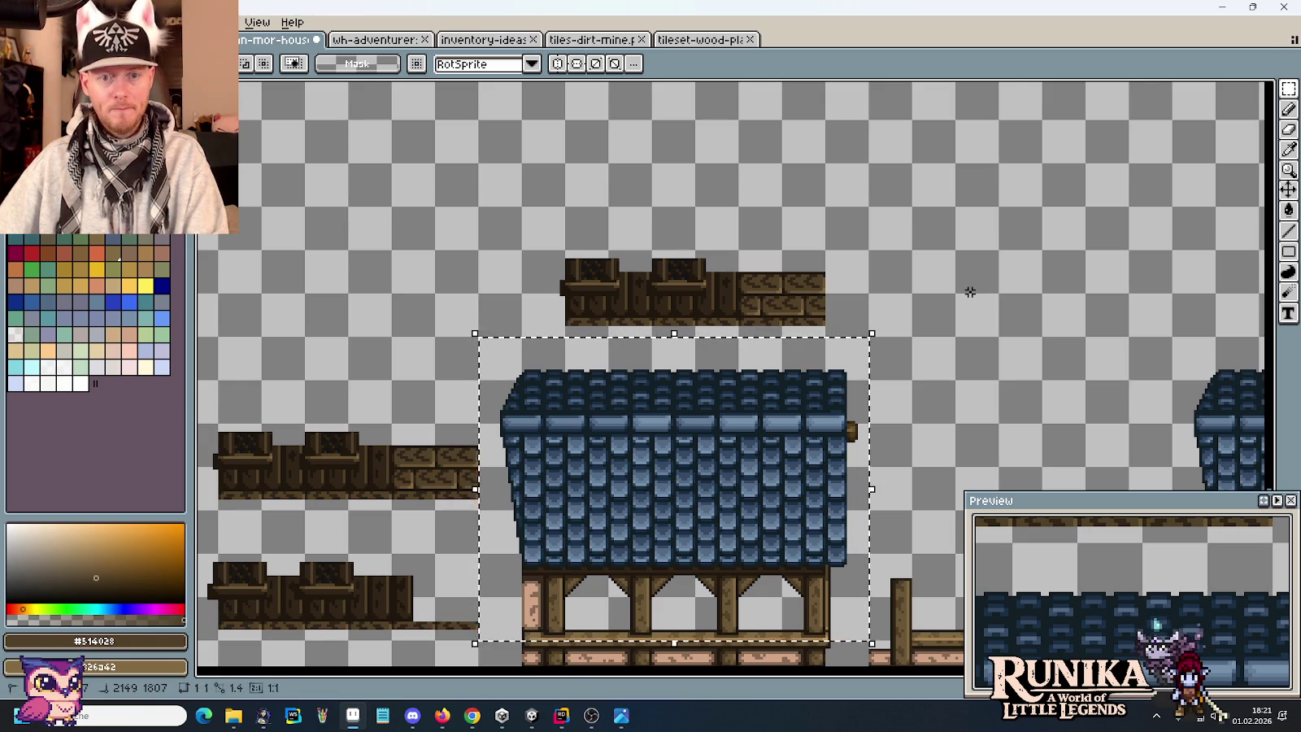
click(966, 289)
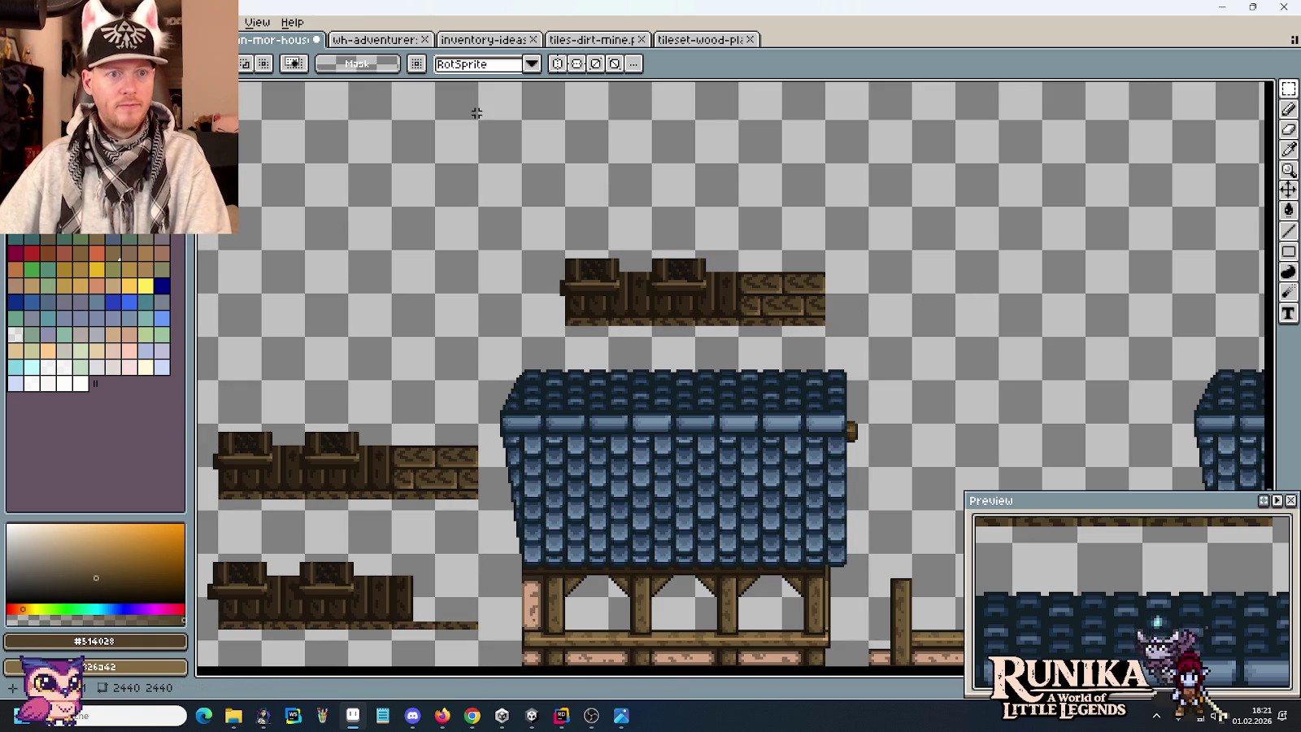
click(697, 39)
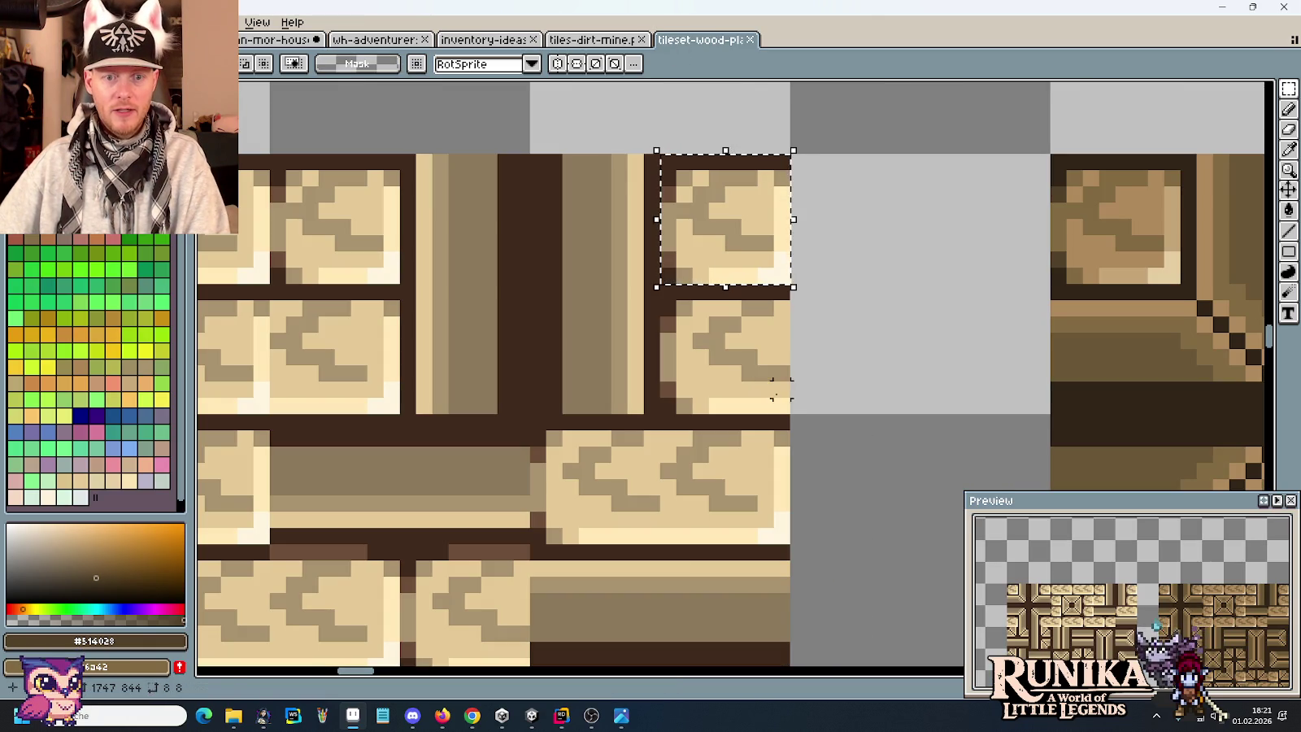
Pick a light brick tile from the wood tileset and paste it into the house tileset, up and right.
drag(782, 406, 677, 306)
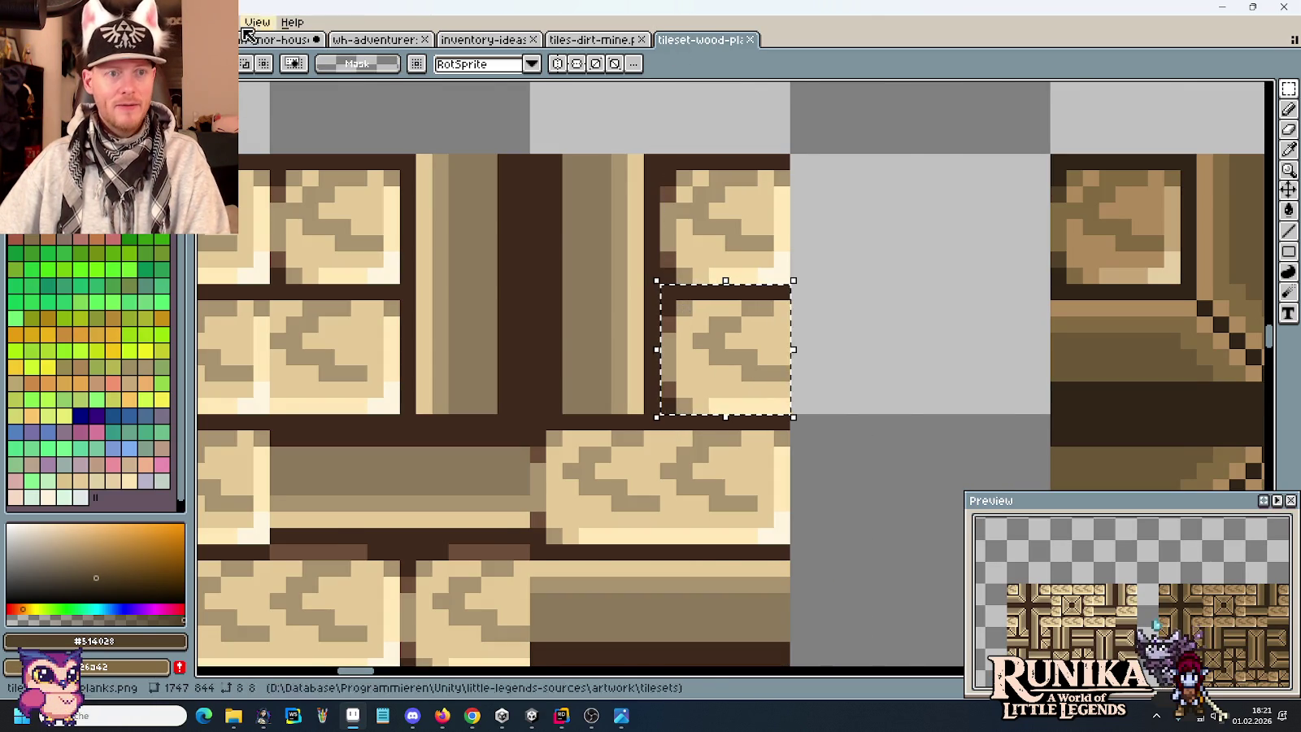
key(ctrl+Tab)
scroll(808, 290, up, 2)
key(ctrl+v)
drag(735, 376, 867, 262)
Move the dark wood plank column rightward over the bricks and drop it in place.
mouse_move(716, 345)
mouse_down()
mouse_move(1011, 310)
mouse_move(1079, 253)
mouse_up()
mouse_move(560, 404)
mouse_down()
mouse_move(719, 325)
mouse_move(796, 331)
mouse_move(737, 464)
mouse_move(284, 146)
mouse_move(456, 209)
mouse_move(525, 392)
mouse_up()
scroll(525, 393, down, 1)
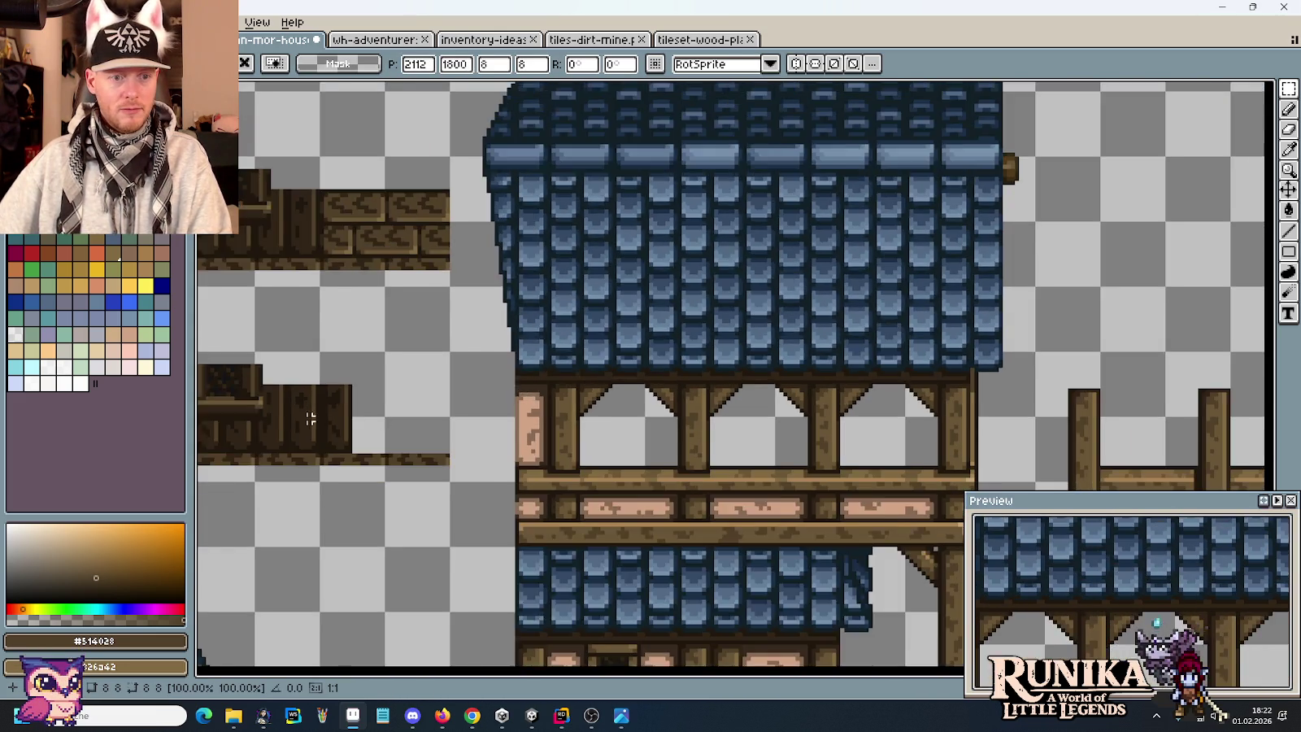
scroll(856, 401, down, 1)
scroll(839, 401, up, 2)
scroll(878, 417, up, 1)
mouse_move(878, 416)
mouse_down()
mouse_move(777, 430)
mouse_move(900, 299)
mouse_move(685, 458)
mouse_move(1033, 258)
mouse_up()
scroll(582, 437, up, 1)
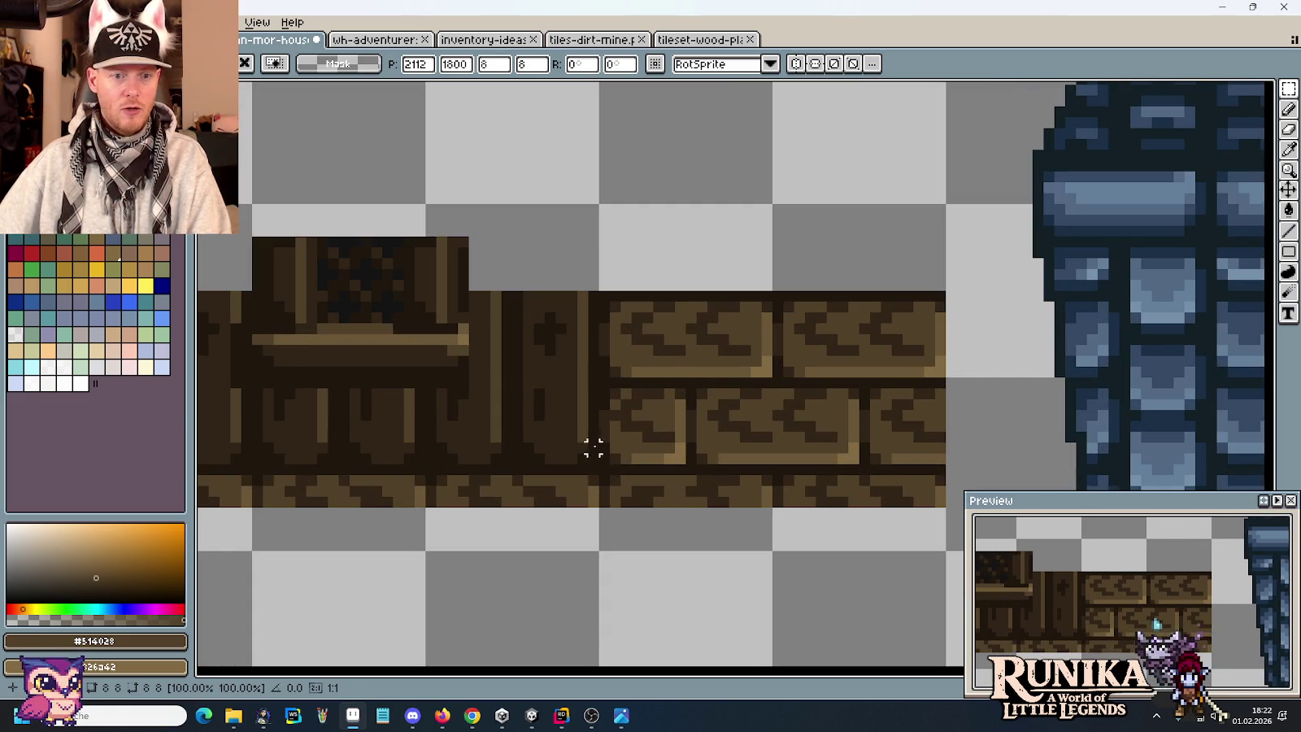
drag(592, 469, 517, 280)
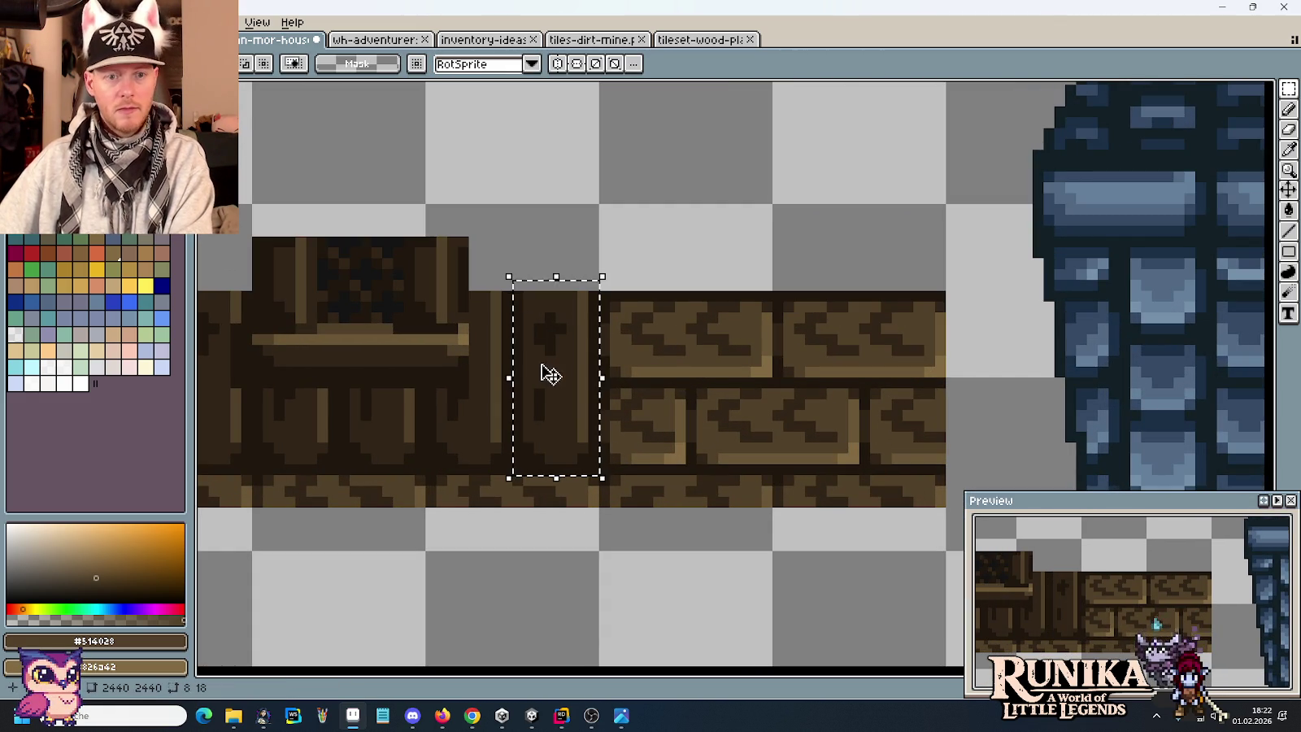
click(560, 396)
drag(561, 399, 644, 400)
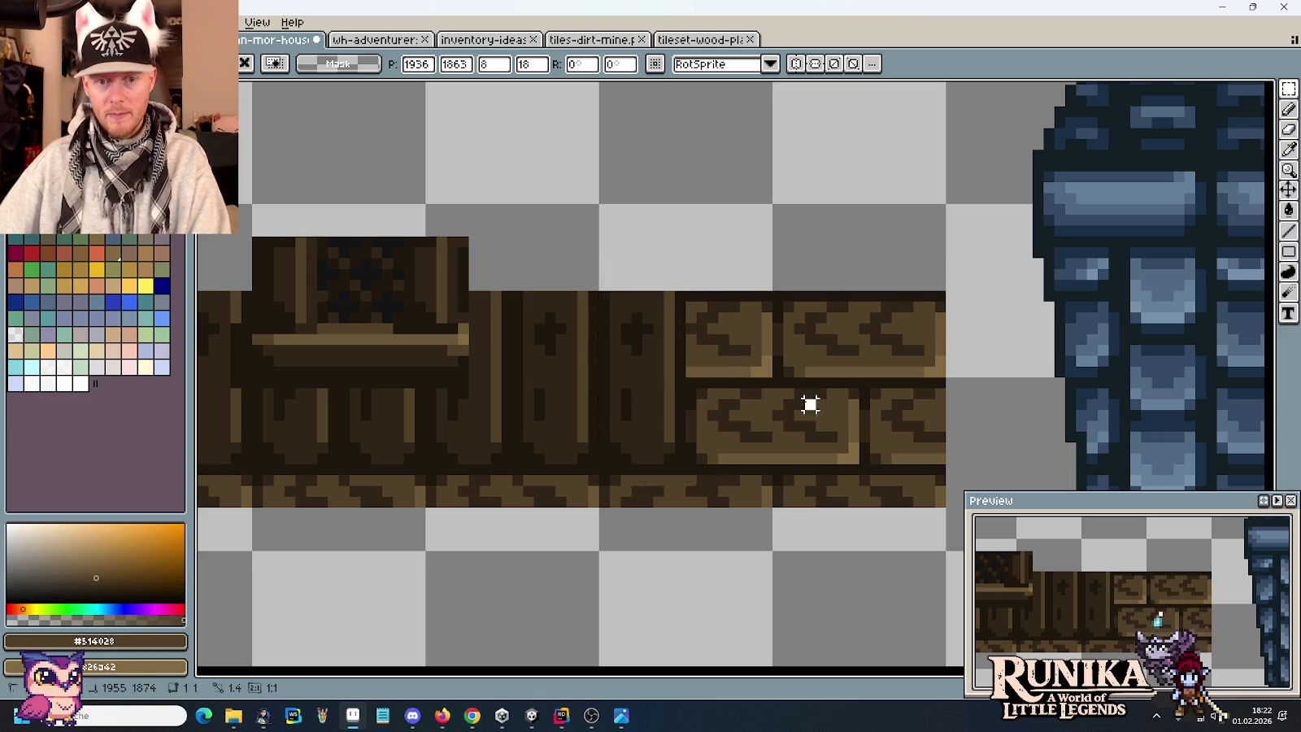
key(ctrl+d)
Nudge the small tan tile and one brick one pixel right to align the seam.
scroll(738, 356, down, 2)
scroll(739, 355, down, 3)
scroll(639, 453, down, 1)
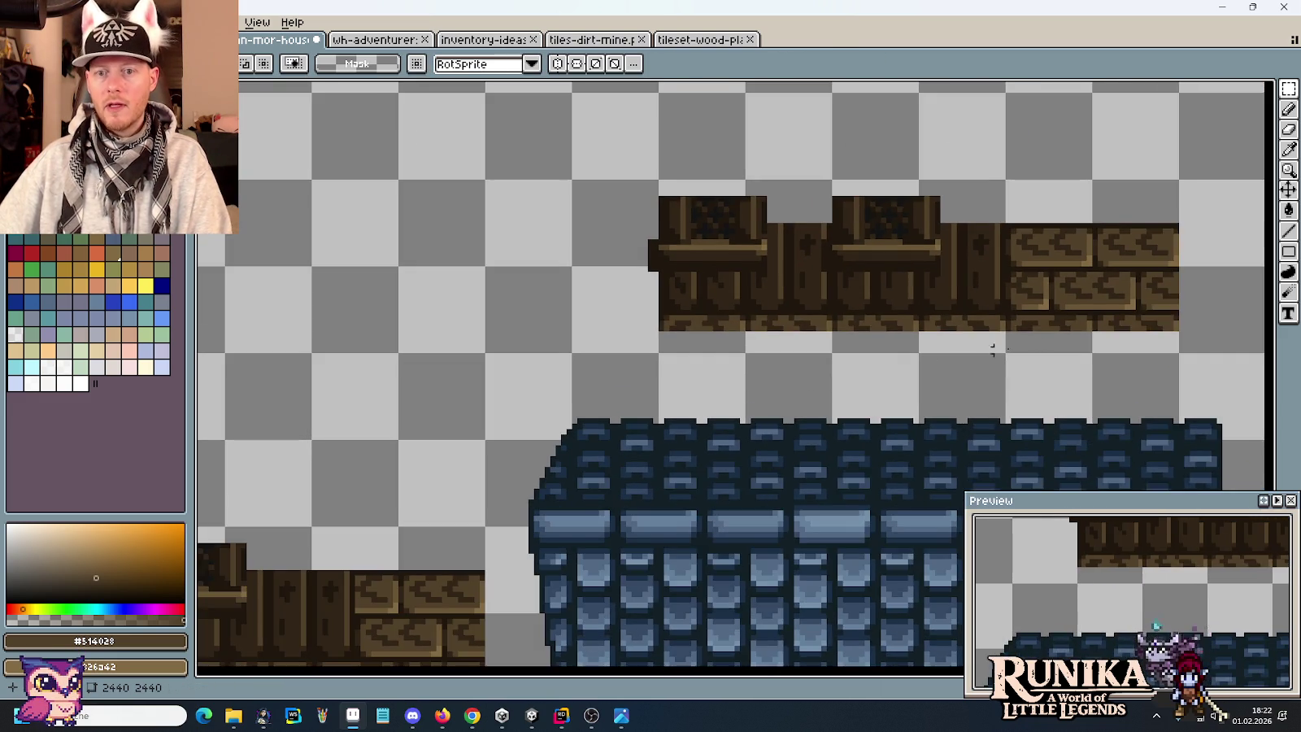
mouse_move(924, 216)
mouse_down()
mouse_move(1010, 284)
mouse_move(511, 571)
mouse_up()
scroll(930, 340, up, 2)
scroll(931, 339, up, 1)
scroll(960, 321, left, 2)
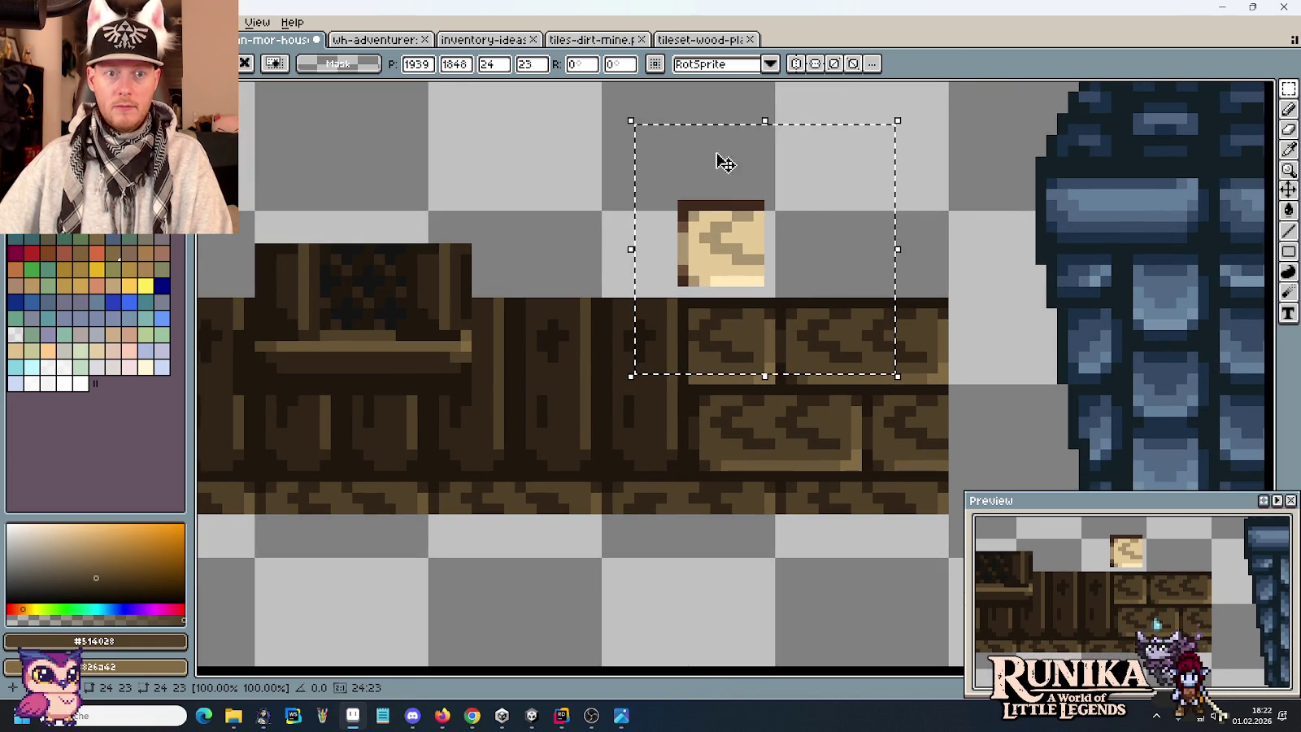
drag(733, 304, 743, 302)
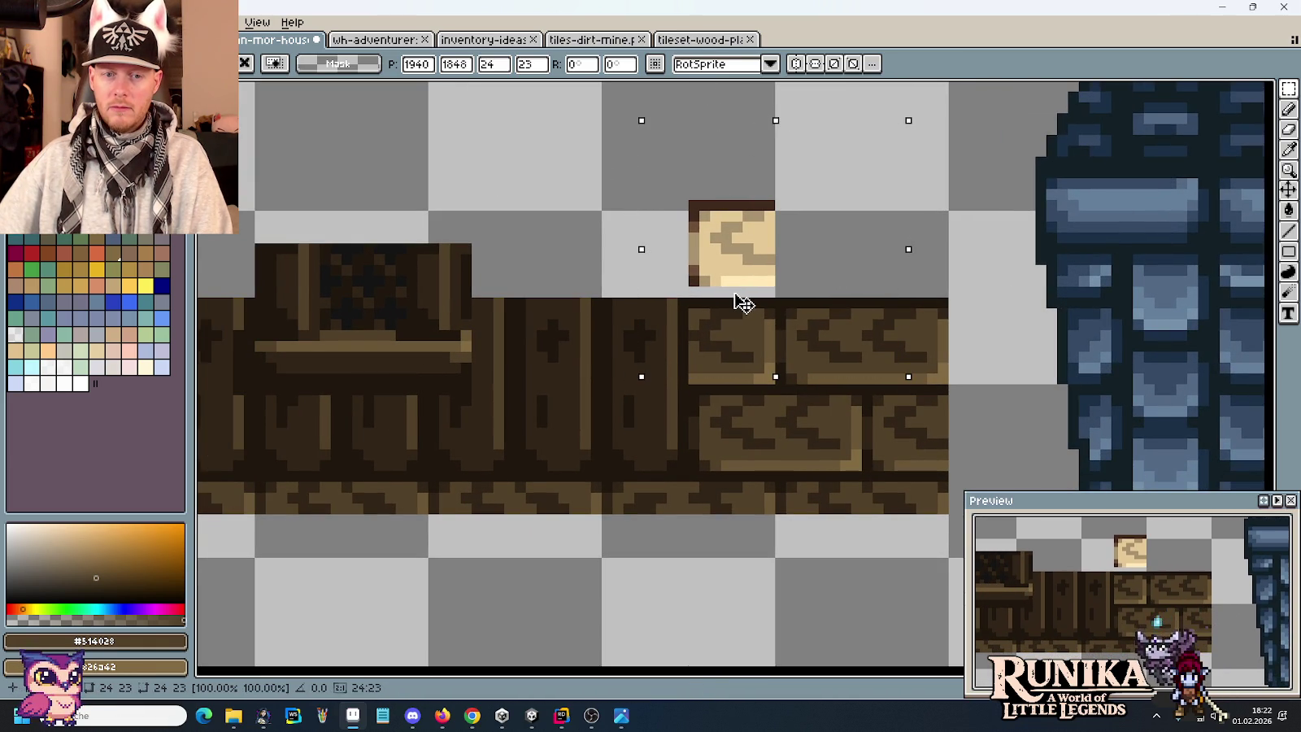
click(964, 335)
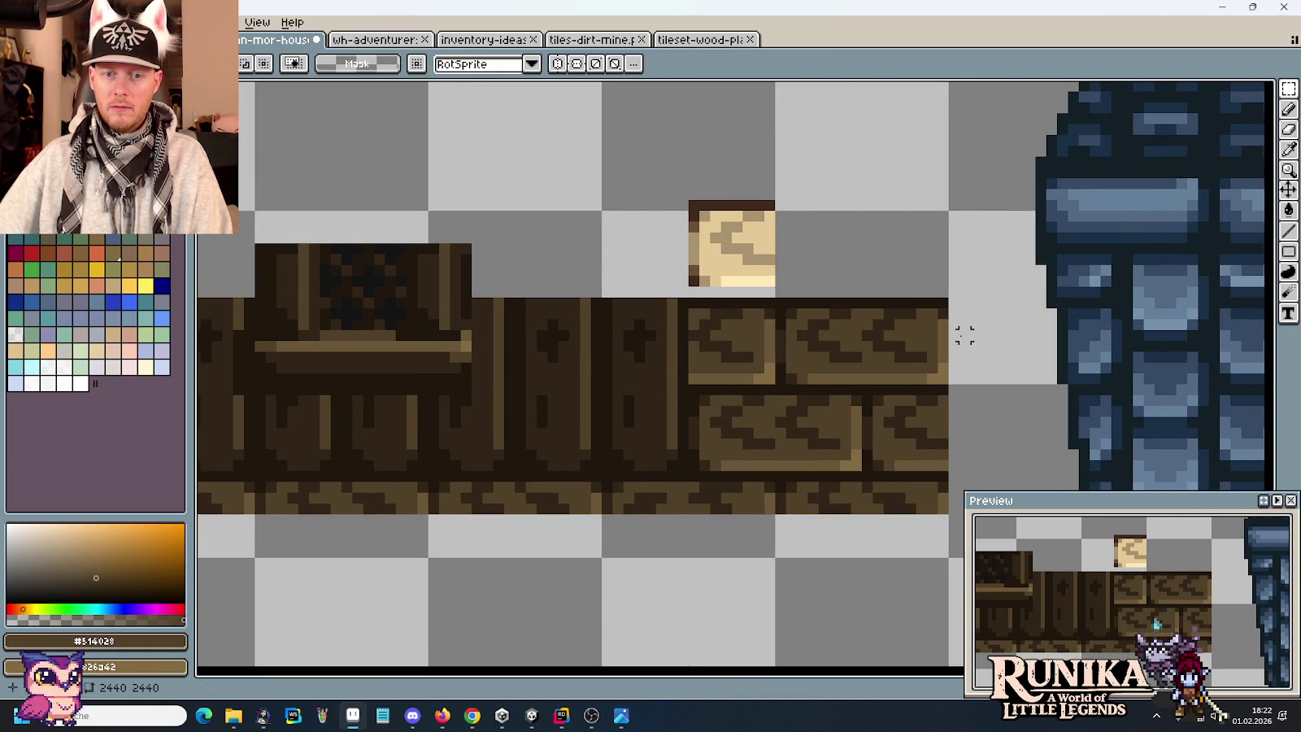
scroll(747, 335, up, 1)
mouse_move(670, 298)
mouse_down()
mouse_move(769, 398)
mouse_move(746, 375)
mouse_up()
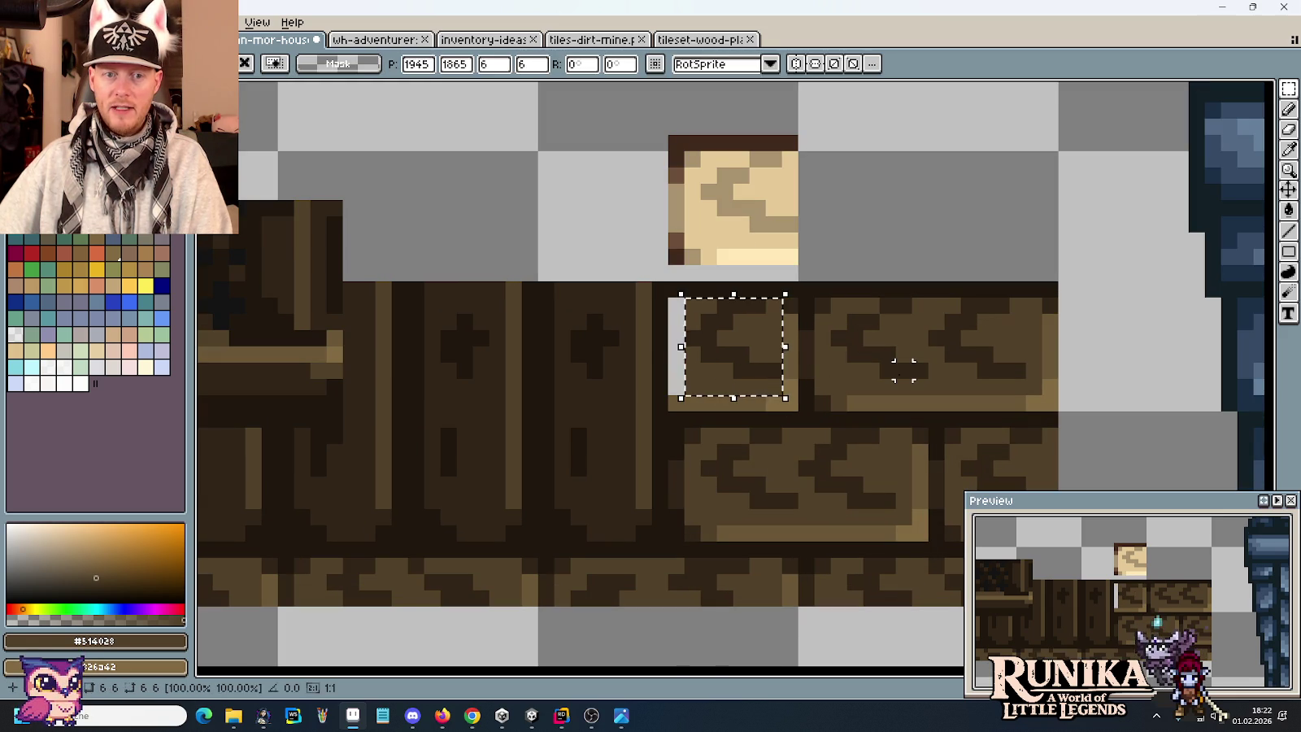
click(902, 370)
Paint the seam gap with the darker brown #312517 and cut away the small tan tile.
key(b)
alt+click(677, 307)
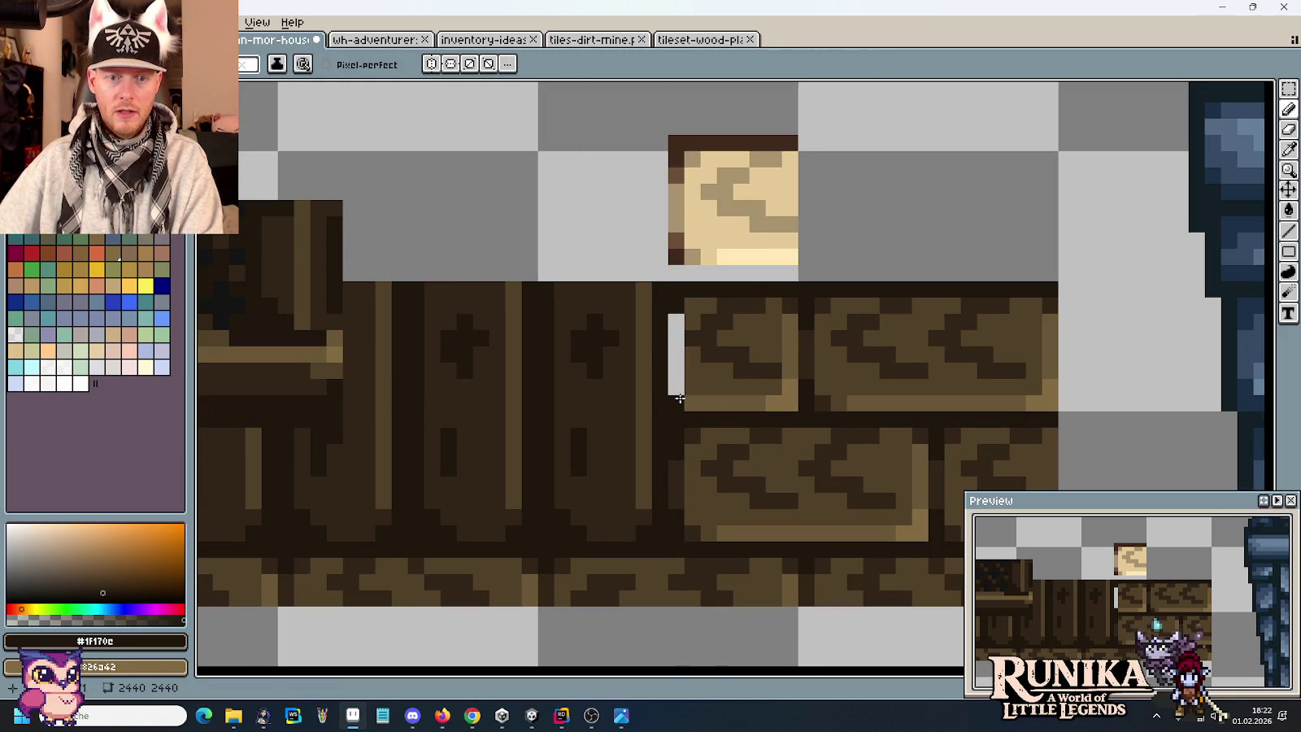
key(i)
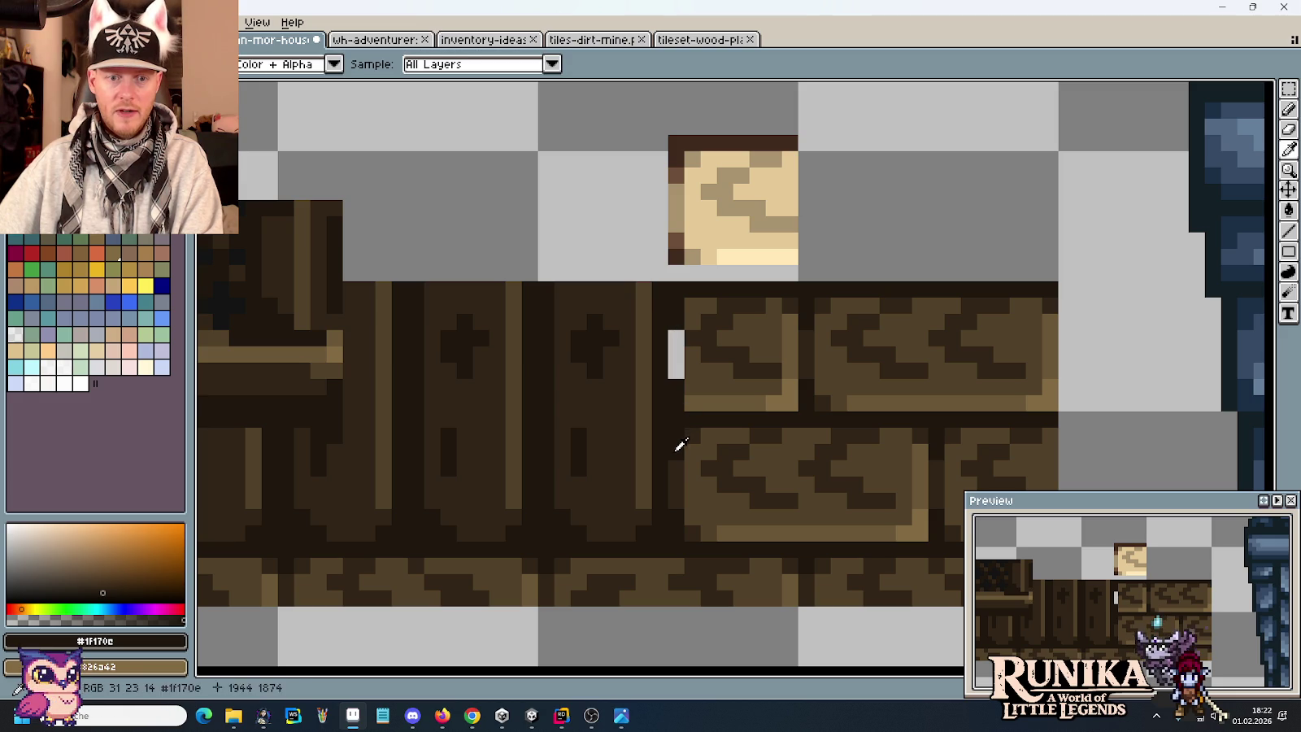
click(680, 451)
key(b)
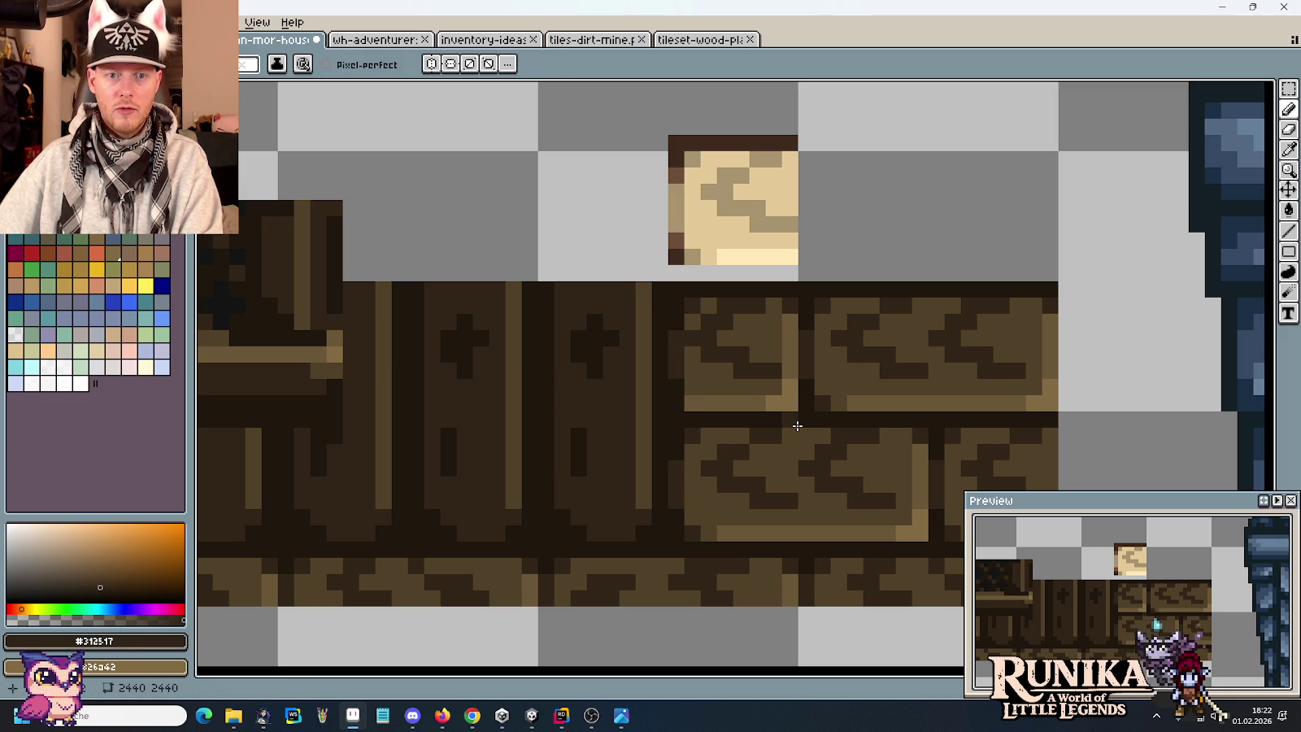
scroll(771, 382, down, 2)
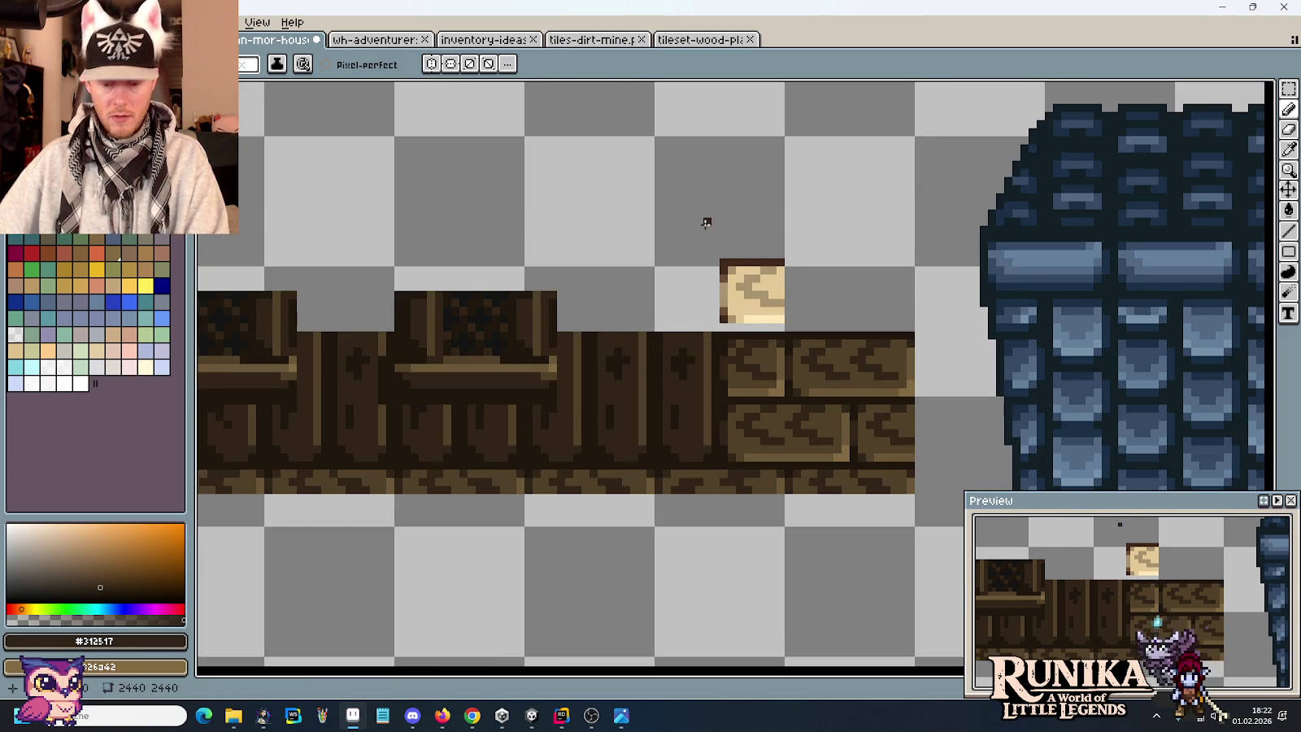
key(m)
mouse_move(665, 204)
mouse_down()
mouse_move(795, 319)
mouse_move(712, 366)
mouse_up()
key(ctrl+x)
scroll(804, 325, down, 2)
drag(734, 415, 435, 348)
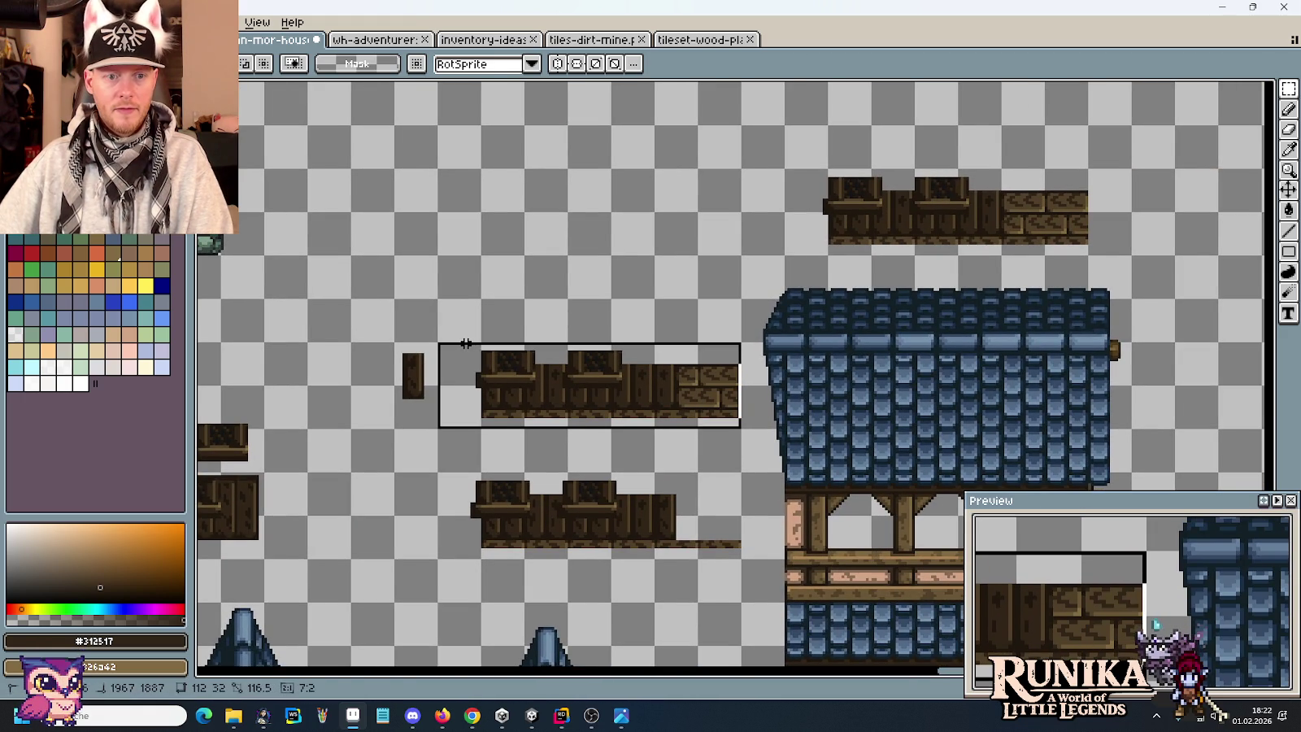
Duplicate the lower wood strip, then trial a roof-section copy above the house and discard it.
key(ctrl+c)
key(ctrl+v)
key(Return)
drag(891, 222, 647, 186)
key(ctrl+d)
drag(886, 563, 546, 242)
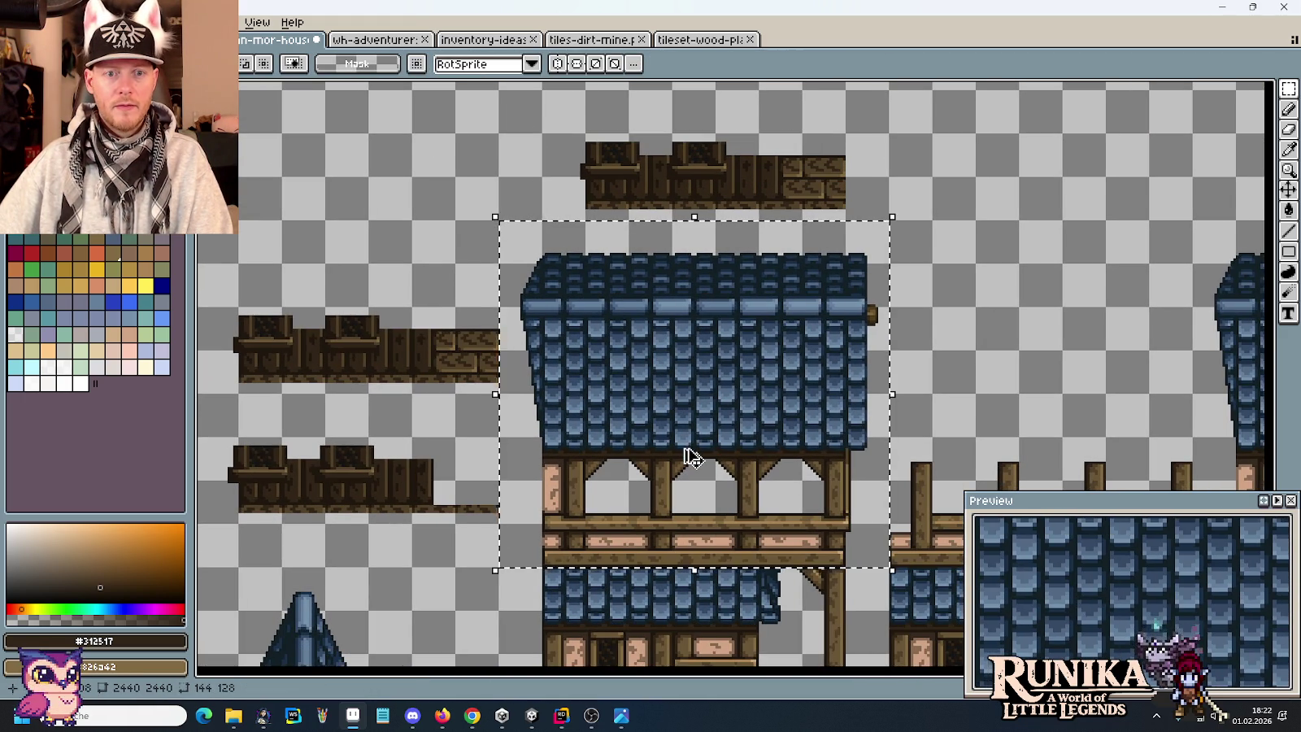
key(ctrl+c)
key(ctrl+v)
mouse_move(700, 363)
mouse_down()
mouse_move(707, 120)
mouse_move(707, 150)
mouse_up()
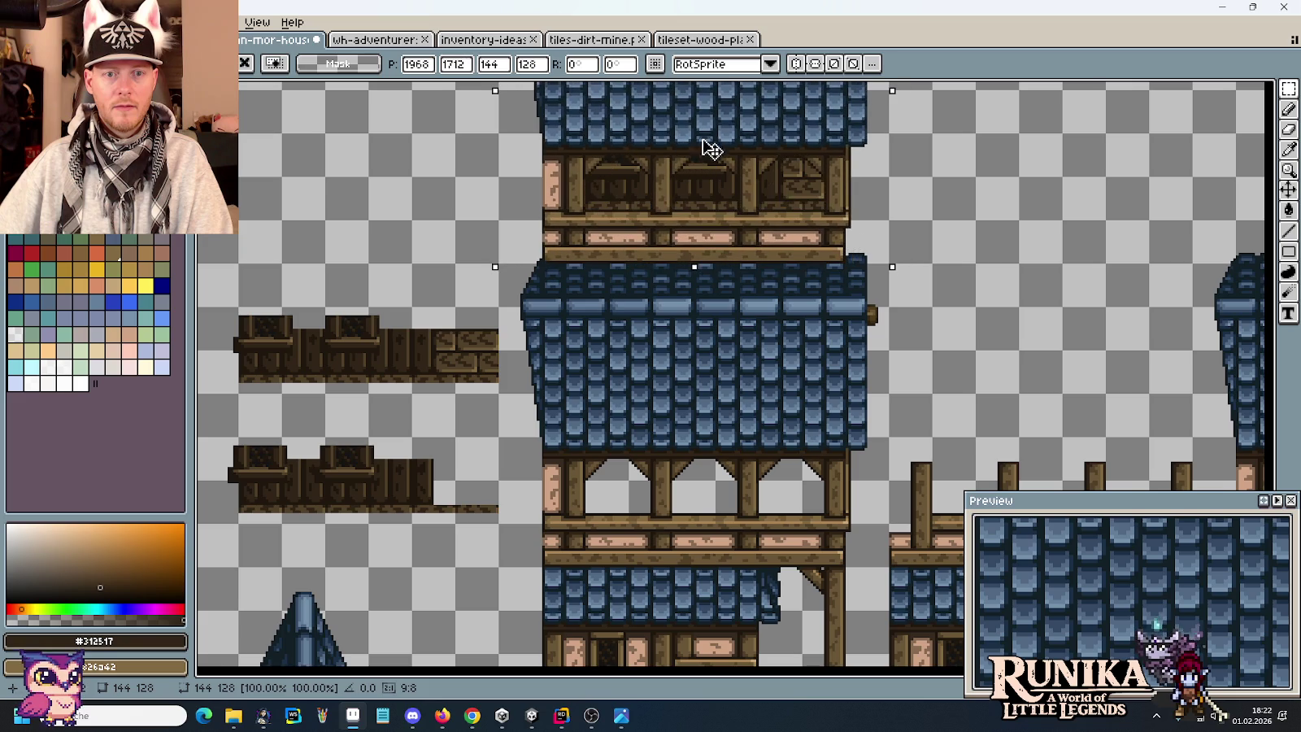
scroll(732, 169, up, 3)
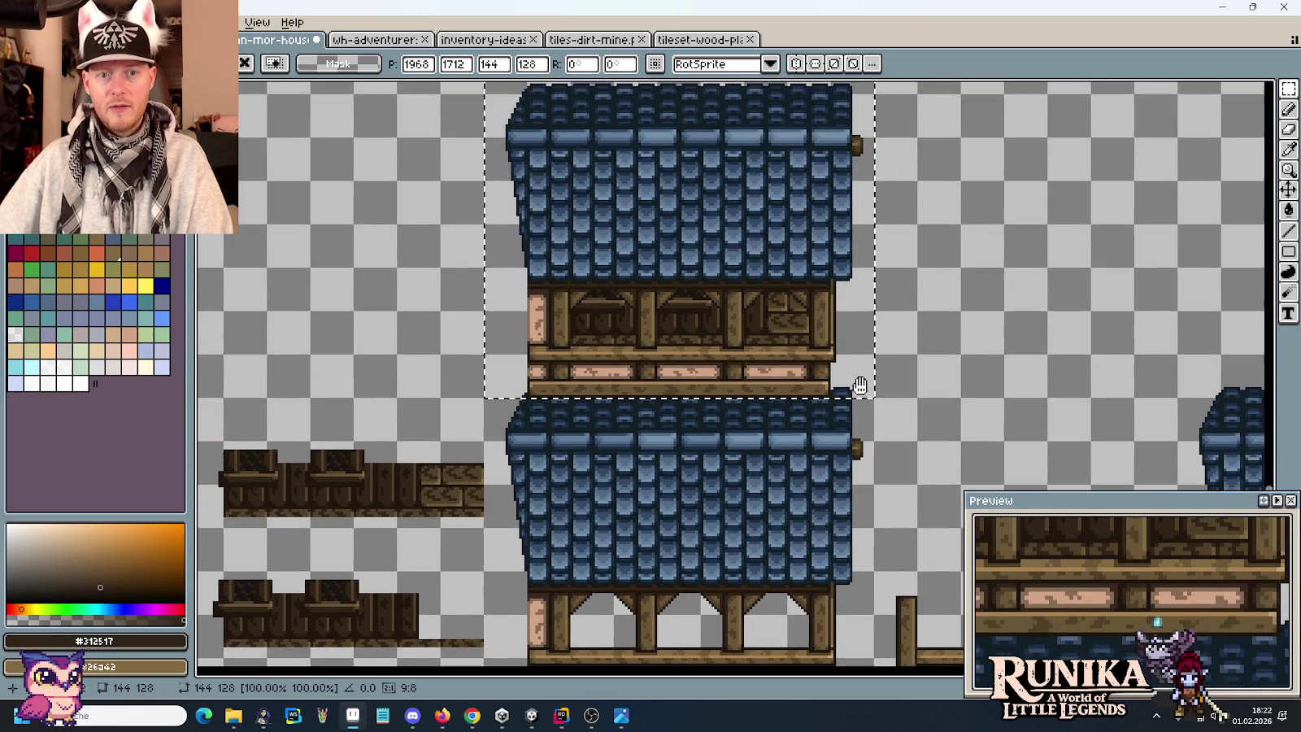
key(Escape)
Move the windowed wood wall piece upward and drop it in place.
drag(872, 355, 539, 278)
drag(617, 327, 619, 240)
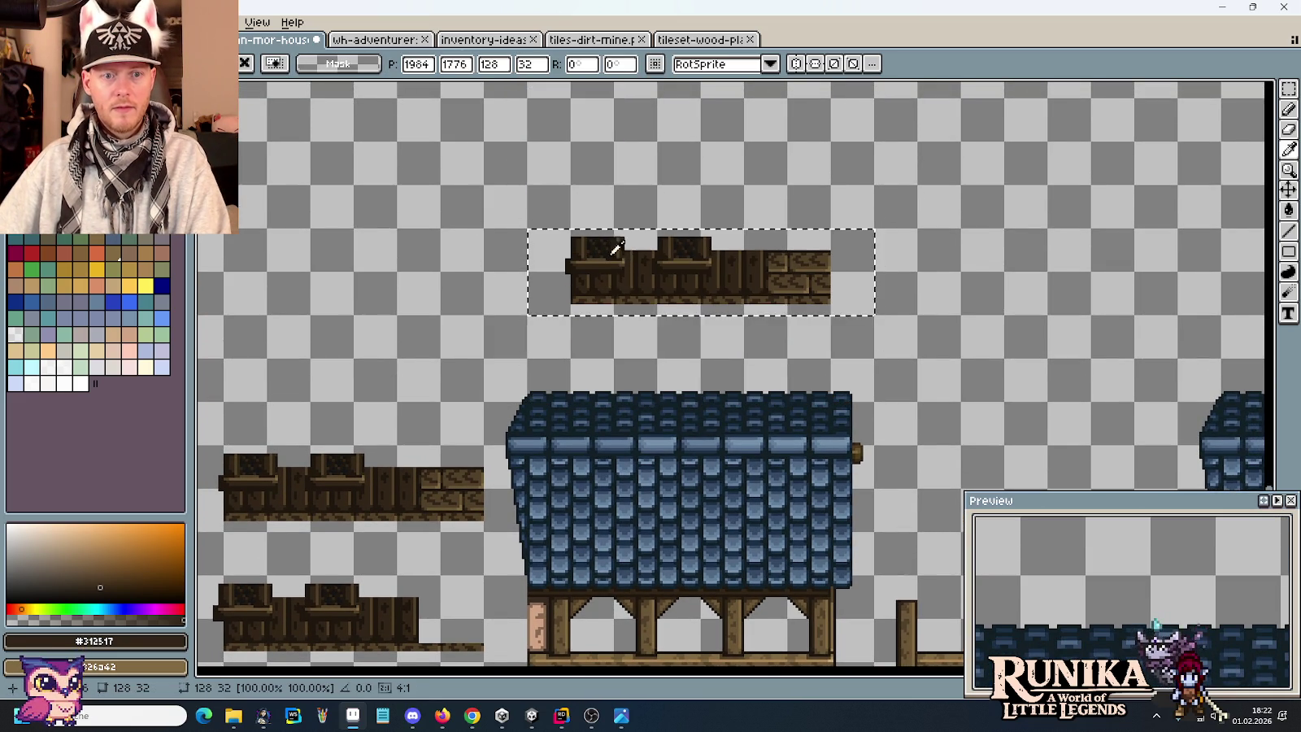
scroll(696, 449, down, 2)
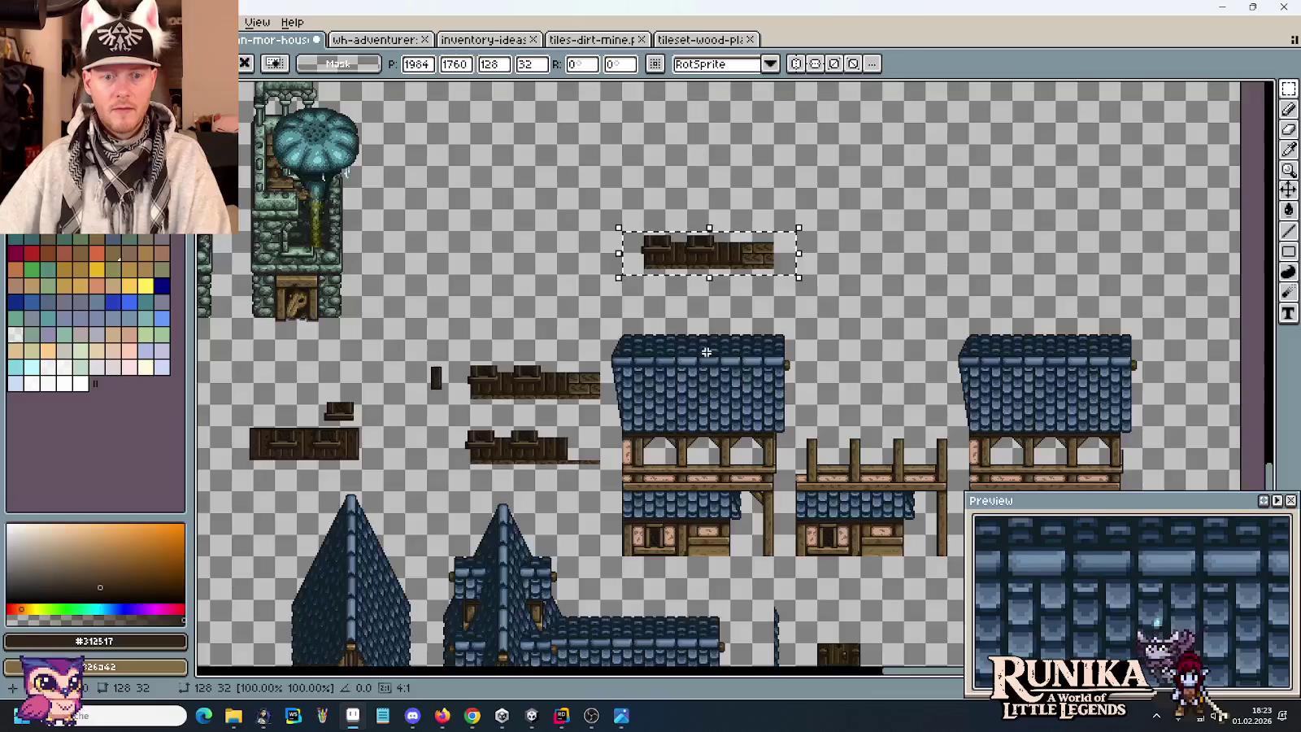
scroll(867, 603, up, 2)
click(867, 603)
Move the blue roof and timber frame up onto the windowed wood wall.
drag(884, 626, 489, 274)
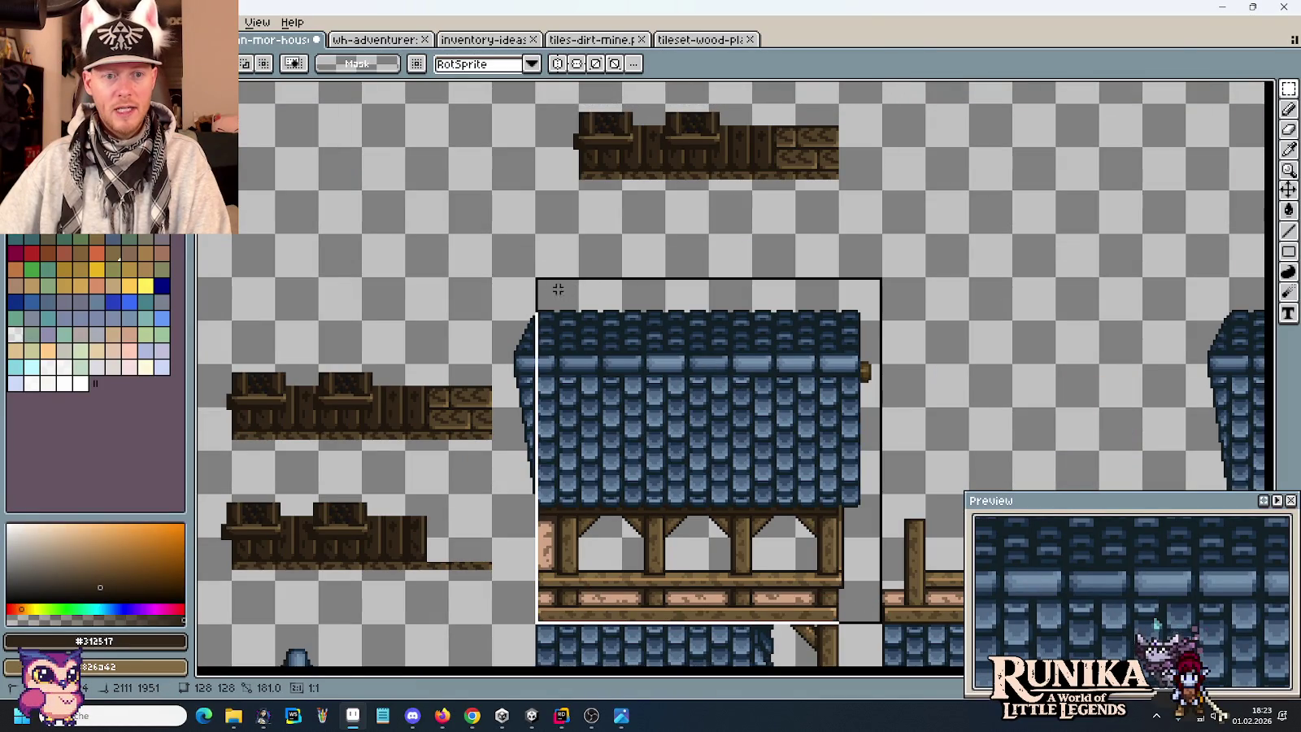
mouse_move(691, 407)
mouse_down()
mouse_move(691, 278)
mouse_move(668, 172)
mouse_up()
scroll(674, 456, up, 3)
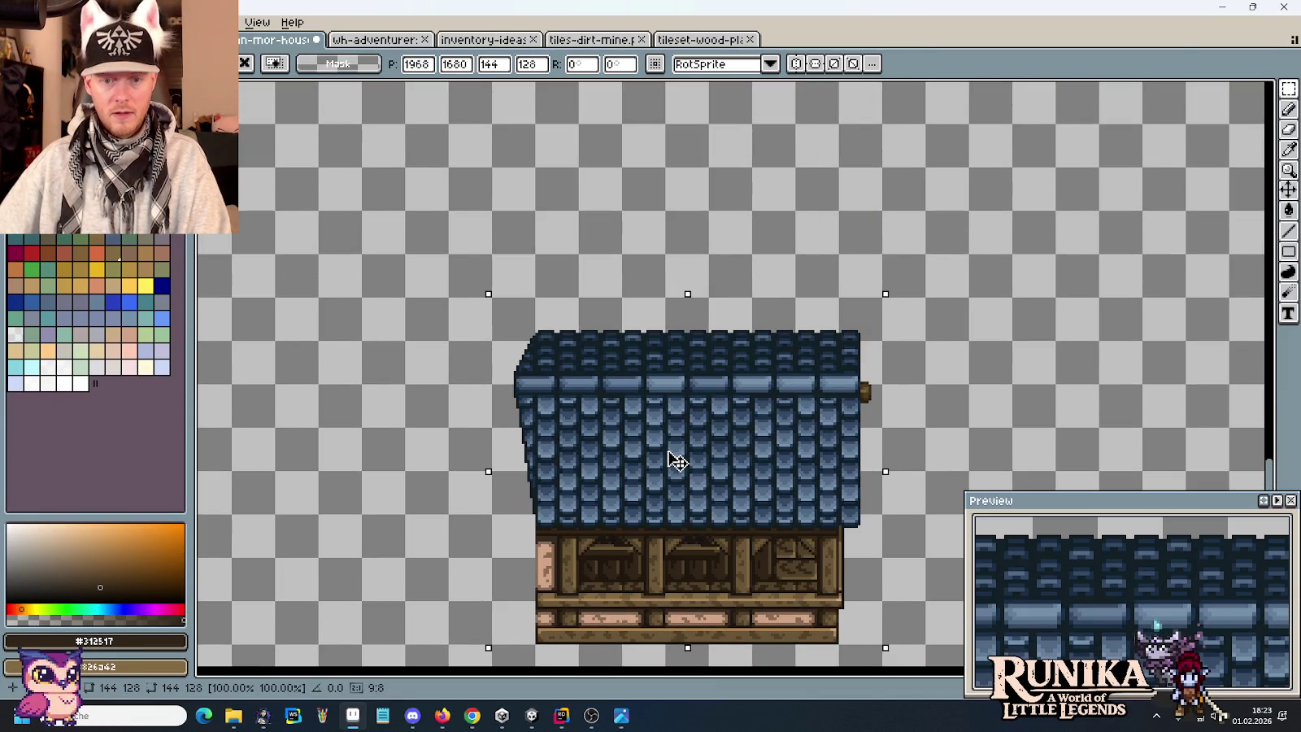
scroll(726, 517, down, 2)
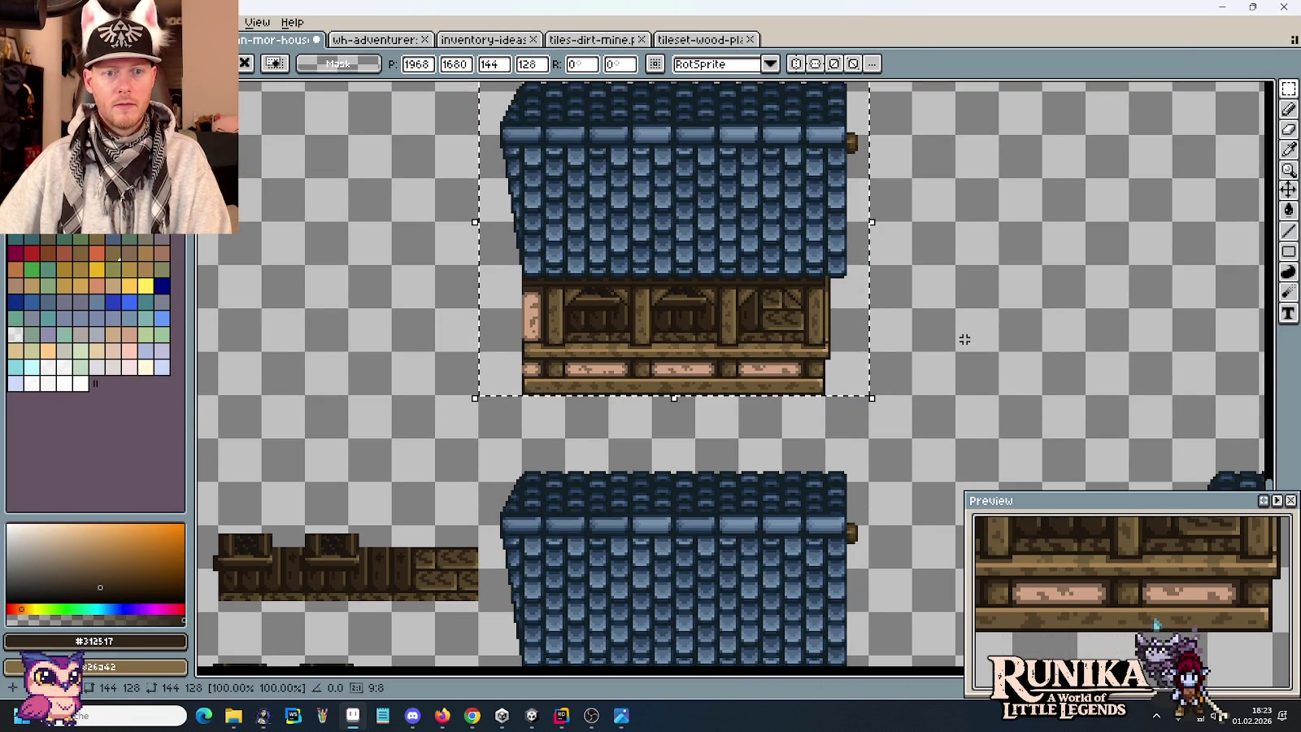
drag(964, 339, 624, 354)
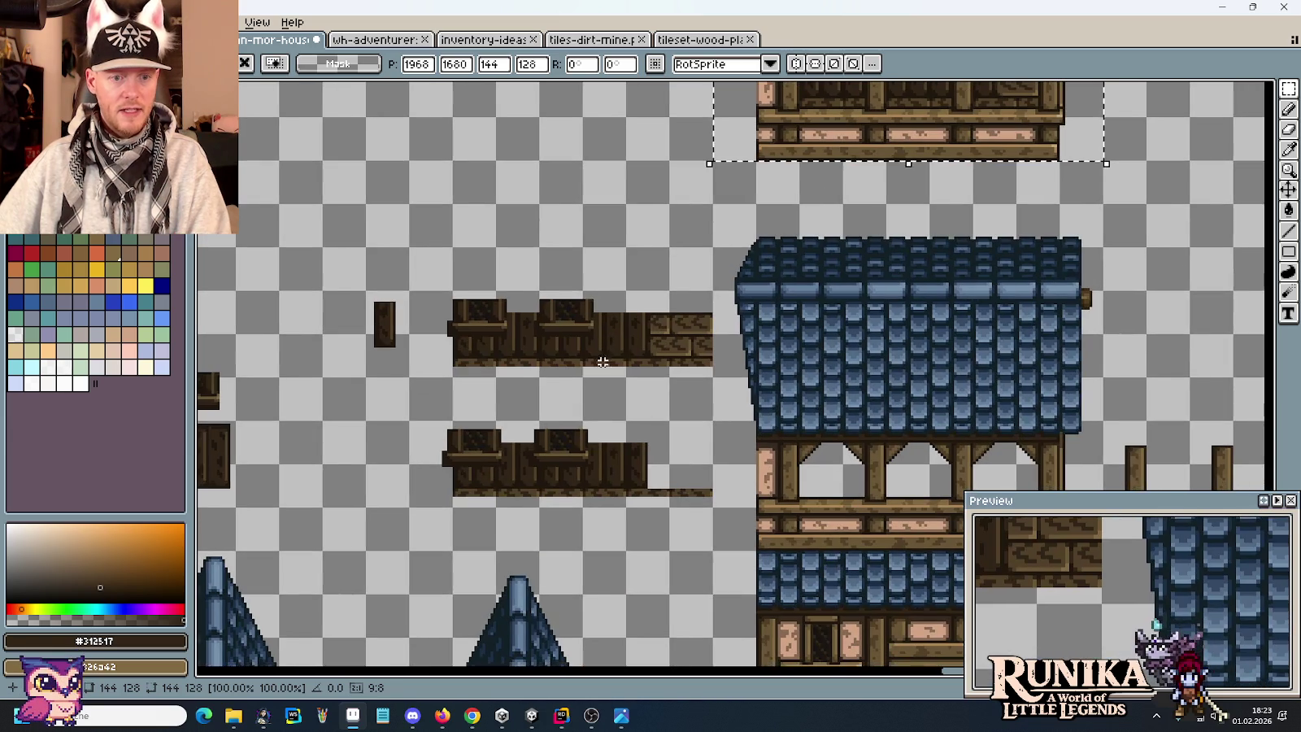
mouse_move(644, 403)
mouse_down()
mouse_move(352, 325)
mouse_move(869, 342)
mouse_up()
scroll(661, 445, up, 1)
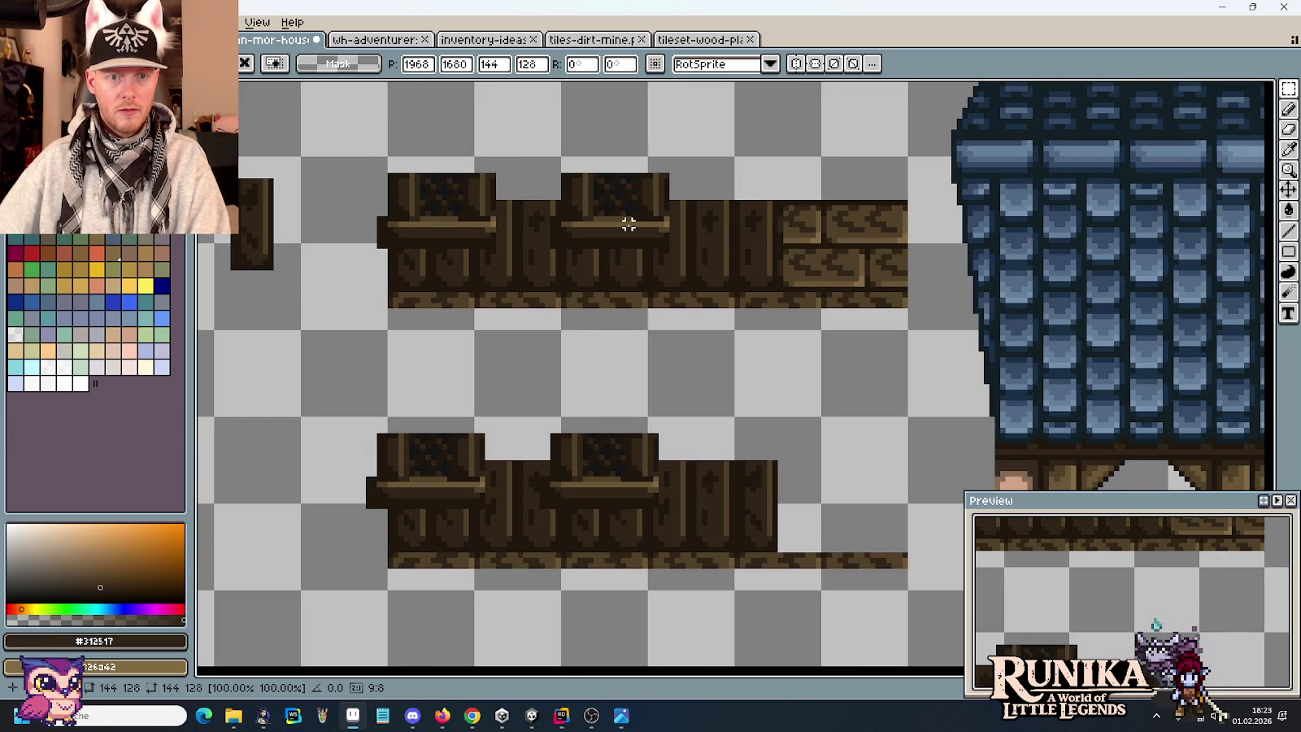
Place the roof section, then test-select thin slivers of the wood wall and clear them.
key(Return)
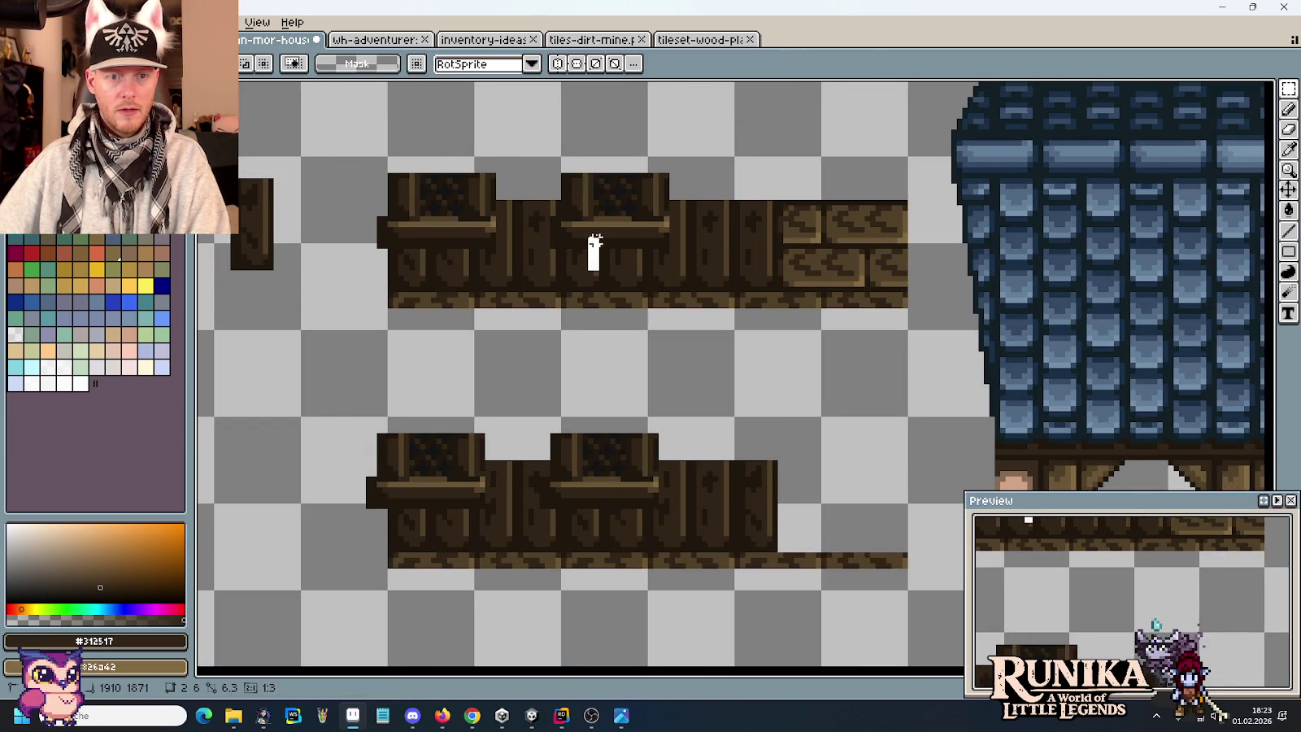
drag(600, 272, 579, 189)
scroll(737, 407, down, 1)
mouse_move(670, 424)
mouse_down()
mouse_move(979, 325)
mouse_move(812, 414)
mouse_up()
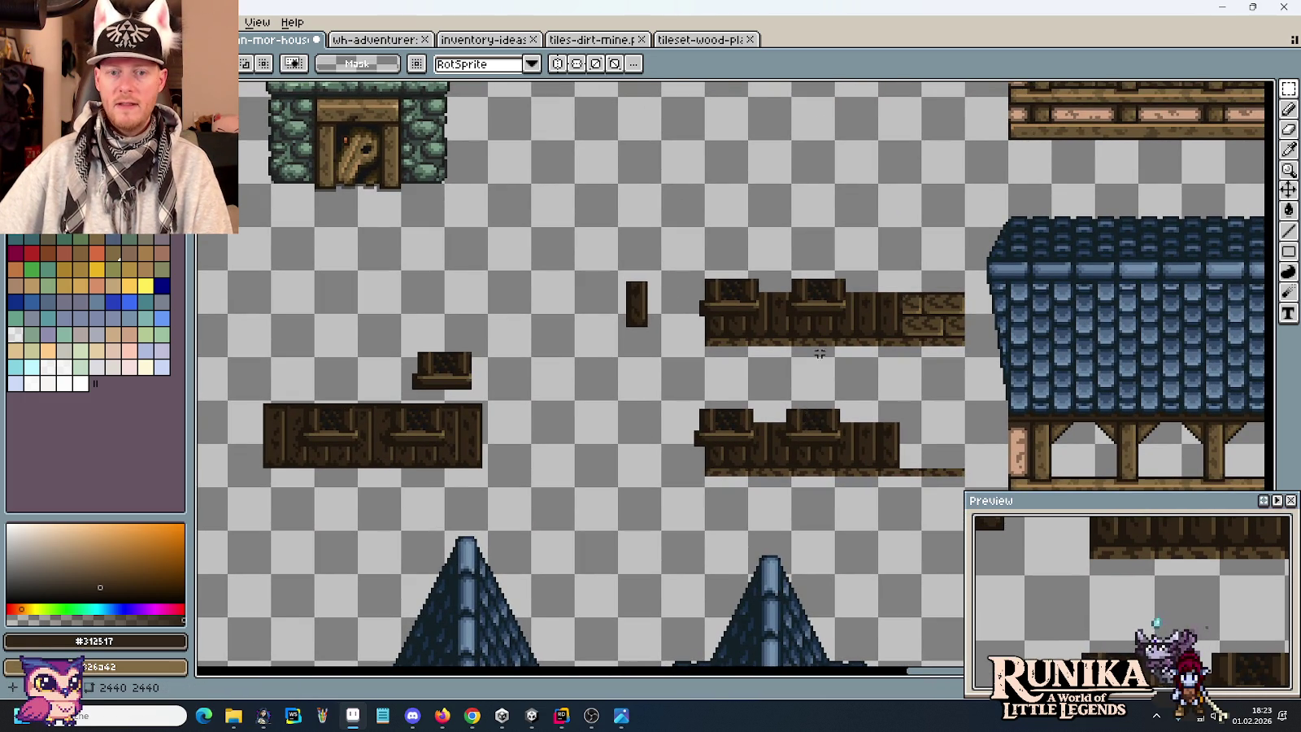
scroll(813, 367, up, 2)
drag(782, 279, 778, 198)
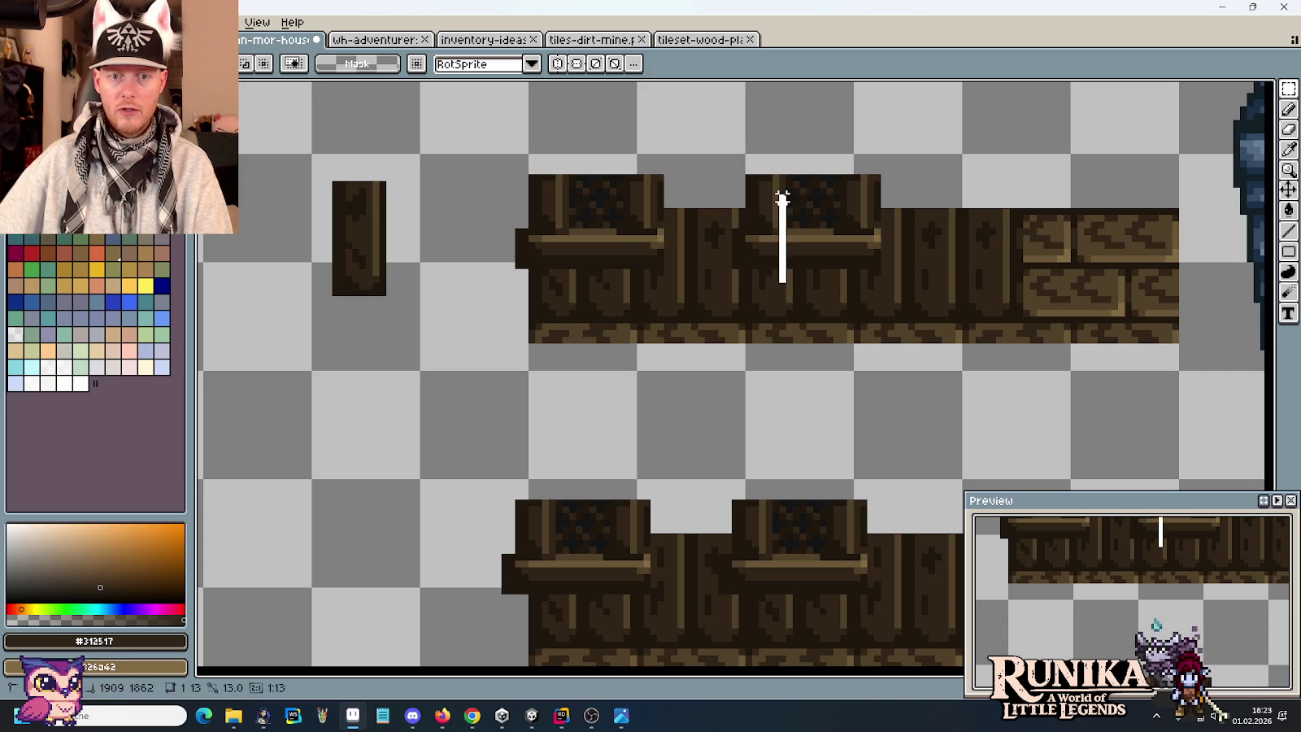
key(ctrl+d)
Undo the last top-house change and move a small wood piece out of the strip.
scroll(729, 465, up, 1)
scroll(729, 465, down, 3)
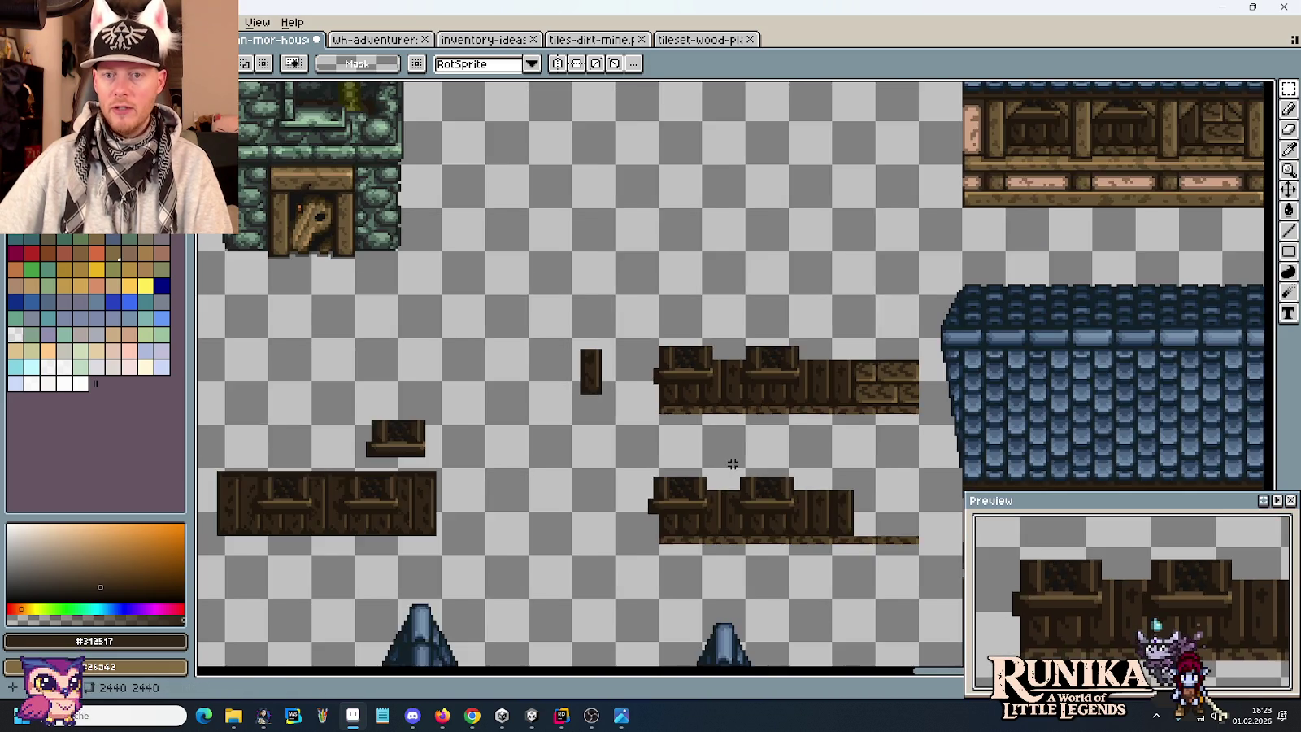
scroll(729, 407, up, 2)
scroll(732, 390, down, 1)
drag(753, 303, 771, 379)
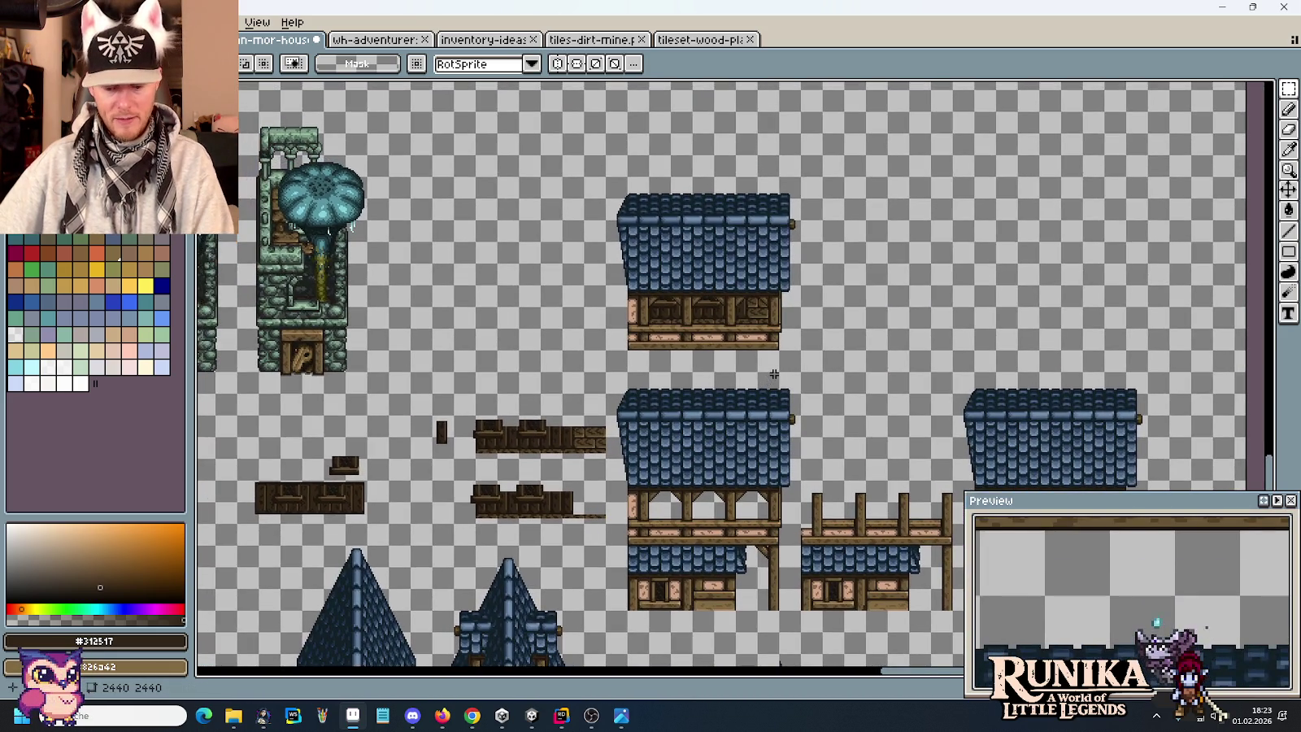
key(ctrl+z)
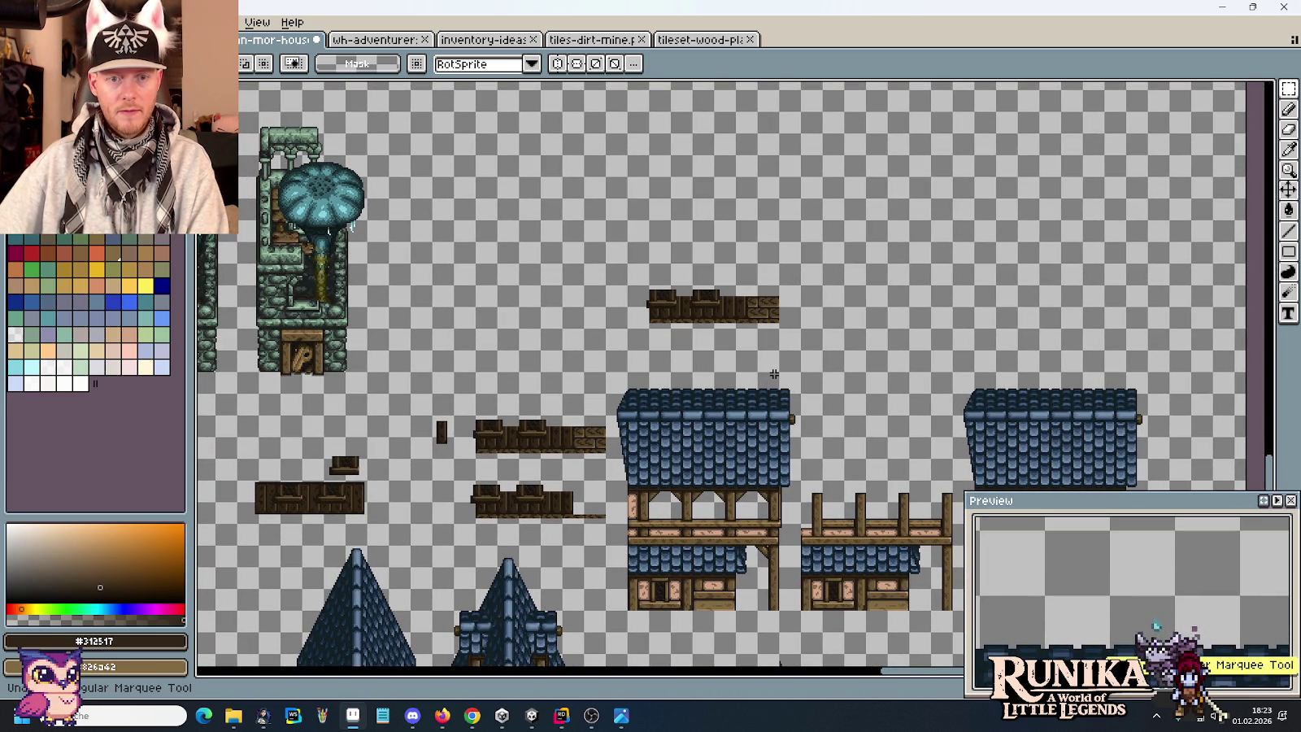
scroll(764, 325, up, 2)
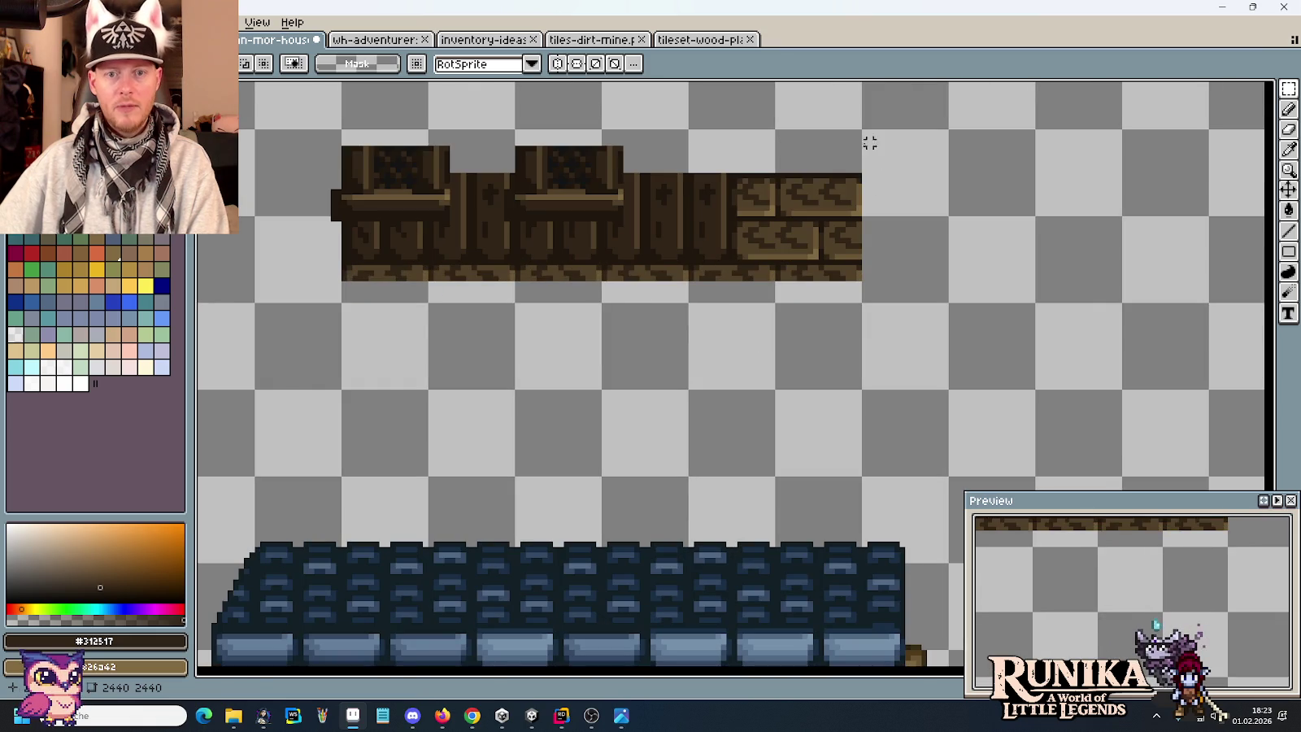
mouse_move(858, 126)
mouse_down()
mouse_move(734, 266)
mouse_move(817, 441)
mouse_up()
scroll(817, 442, down, 1)
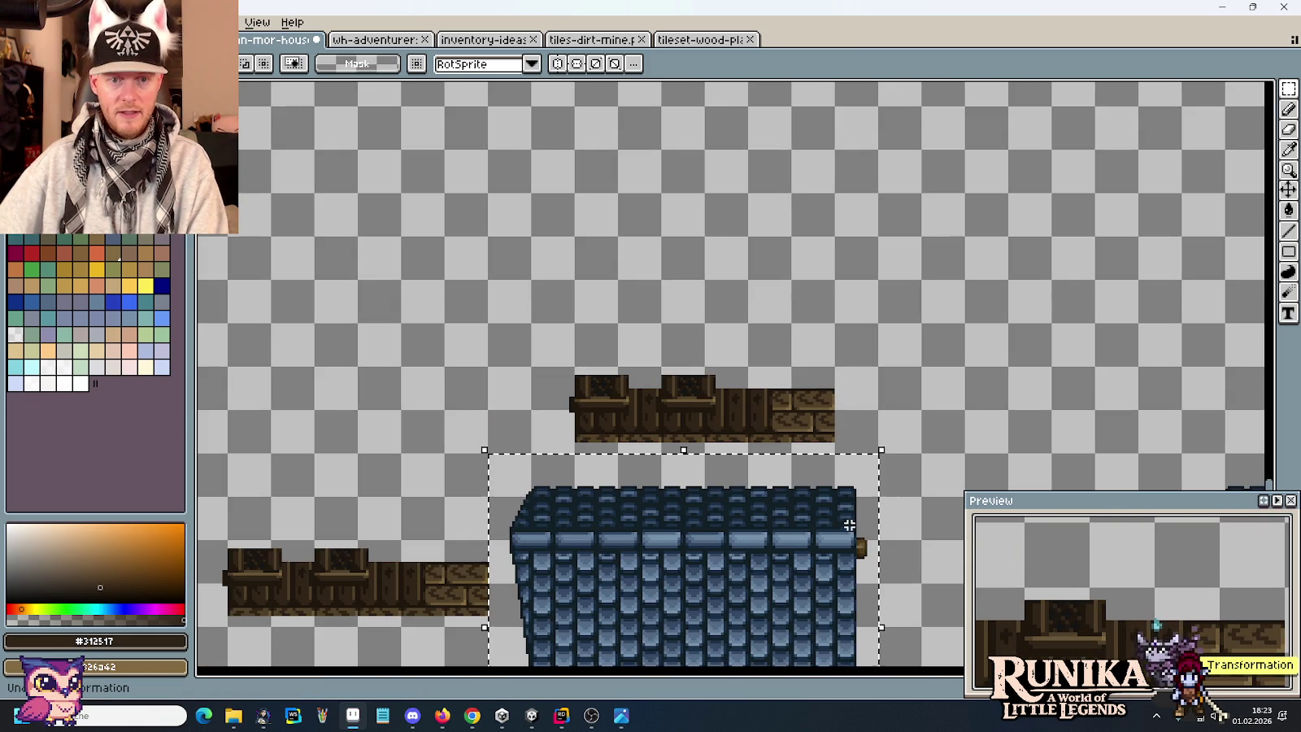
drag(815, 534, 746, 345)
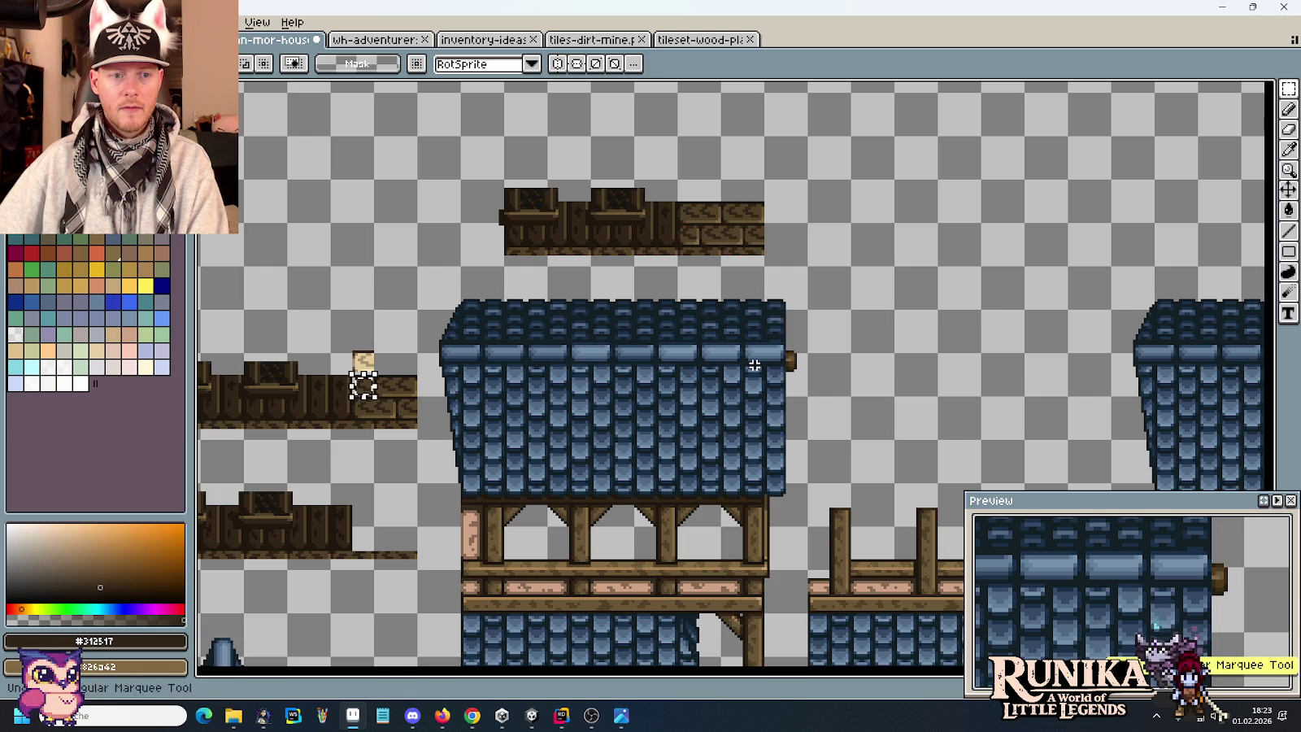
drag(306, 368, 335, 423)
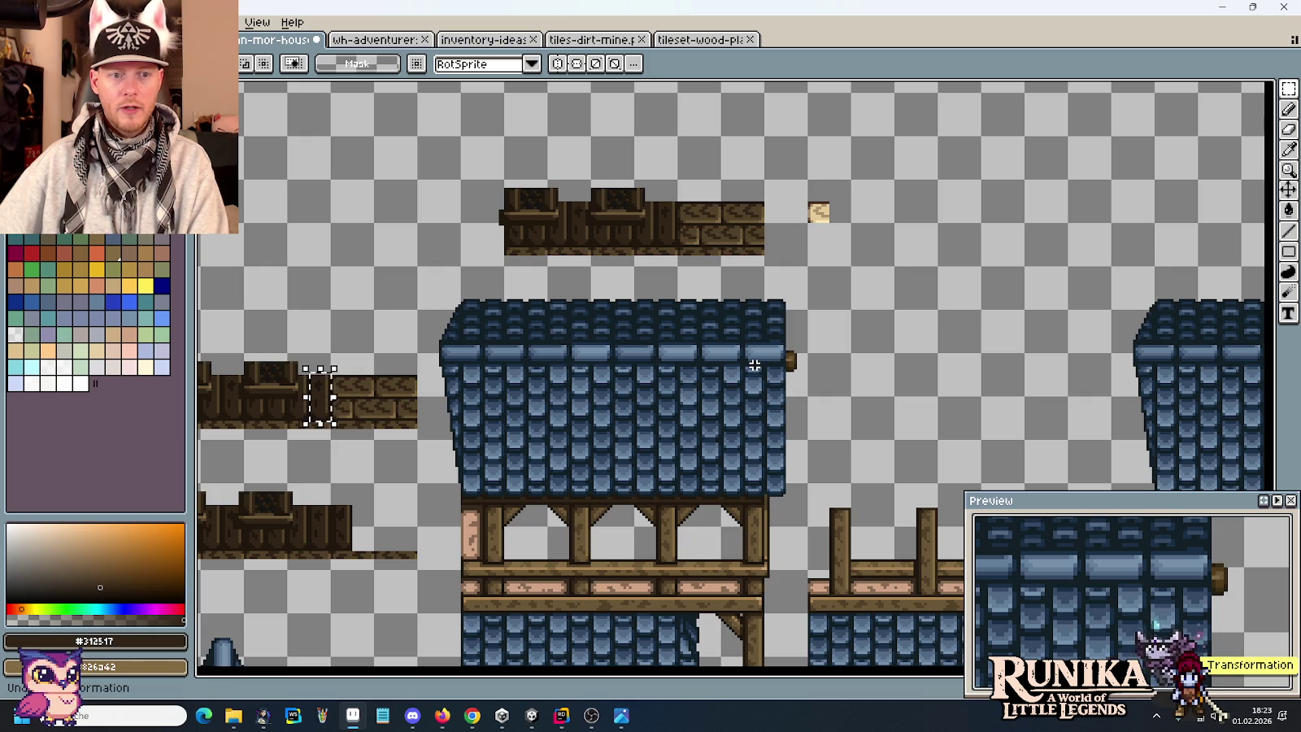
click(754, 365)
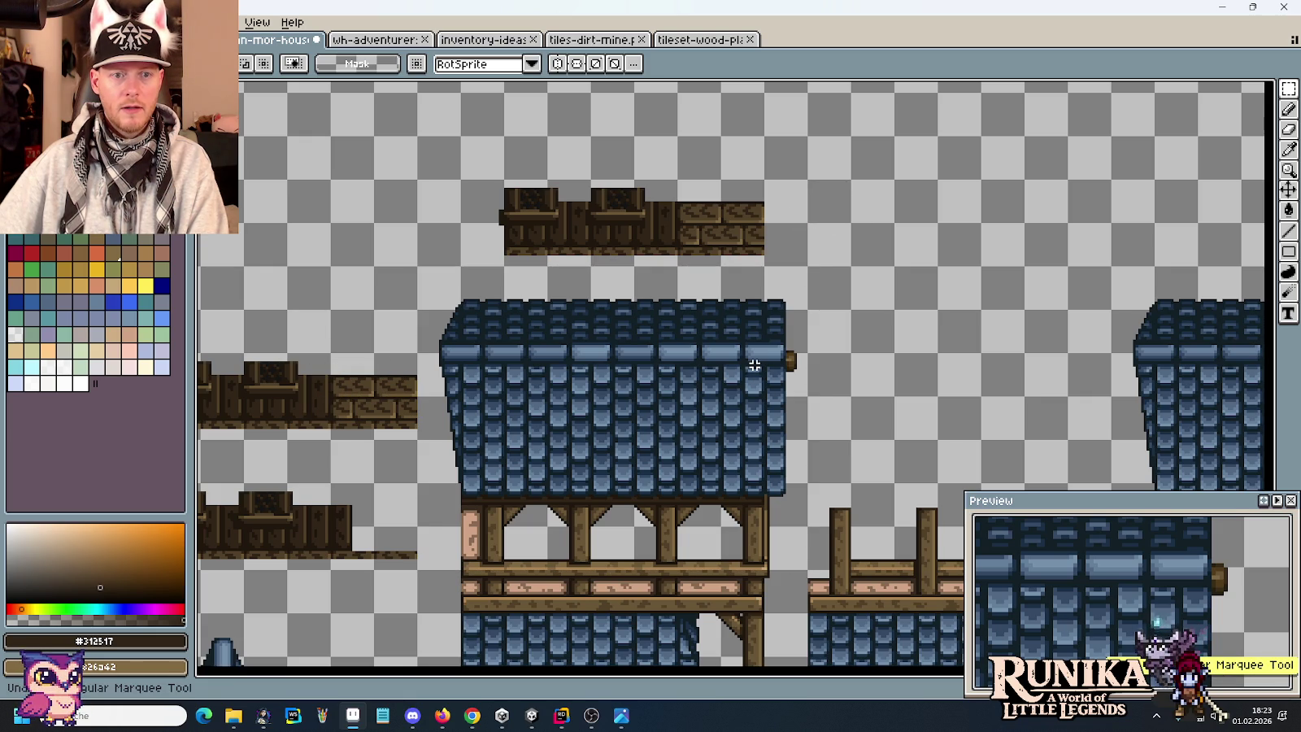
Undo the recent wood-strip moves and the stray pasted piece, restoring the house piece.
scroll(617, 227, up, 2)
drag(604, 299, 1054, 155)
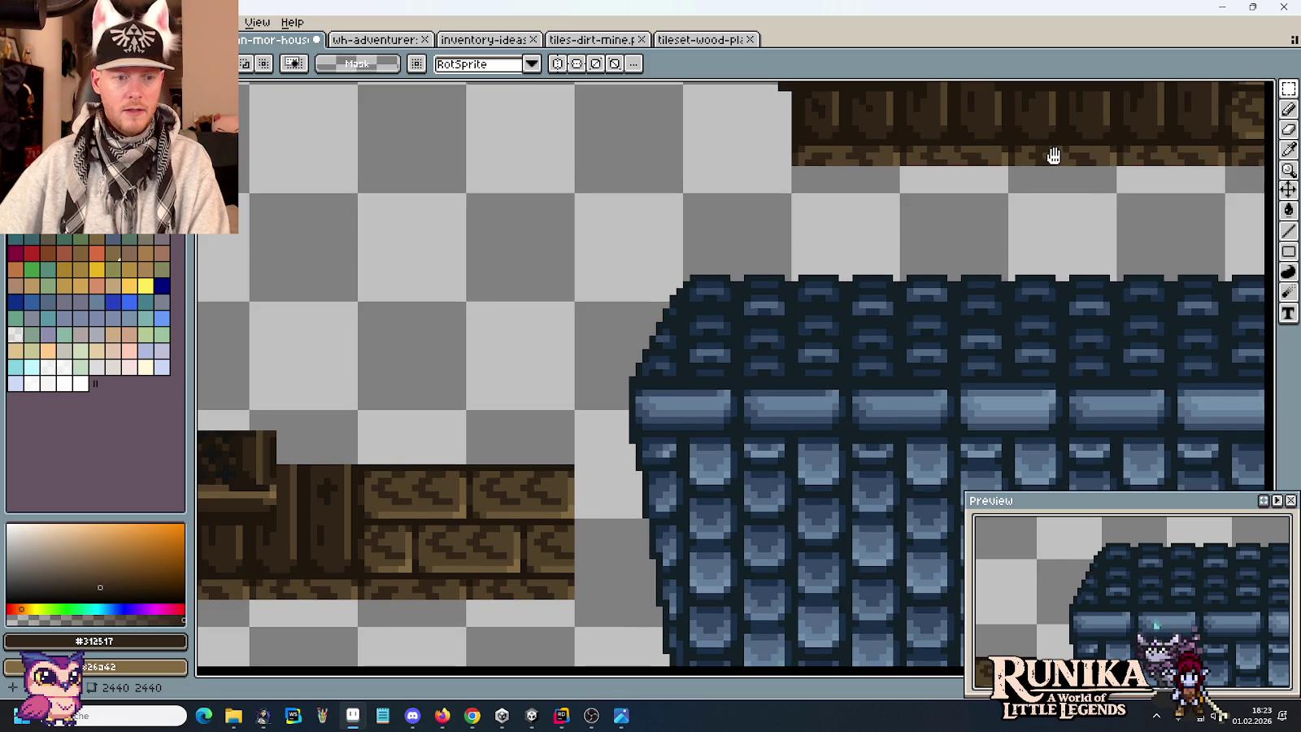
drag(788, 319, 943, 296)
scroll(627, 479, down, 1)
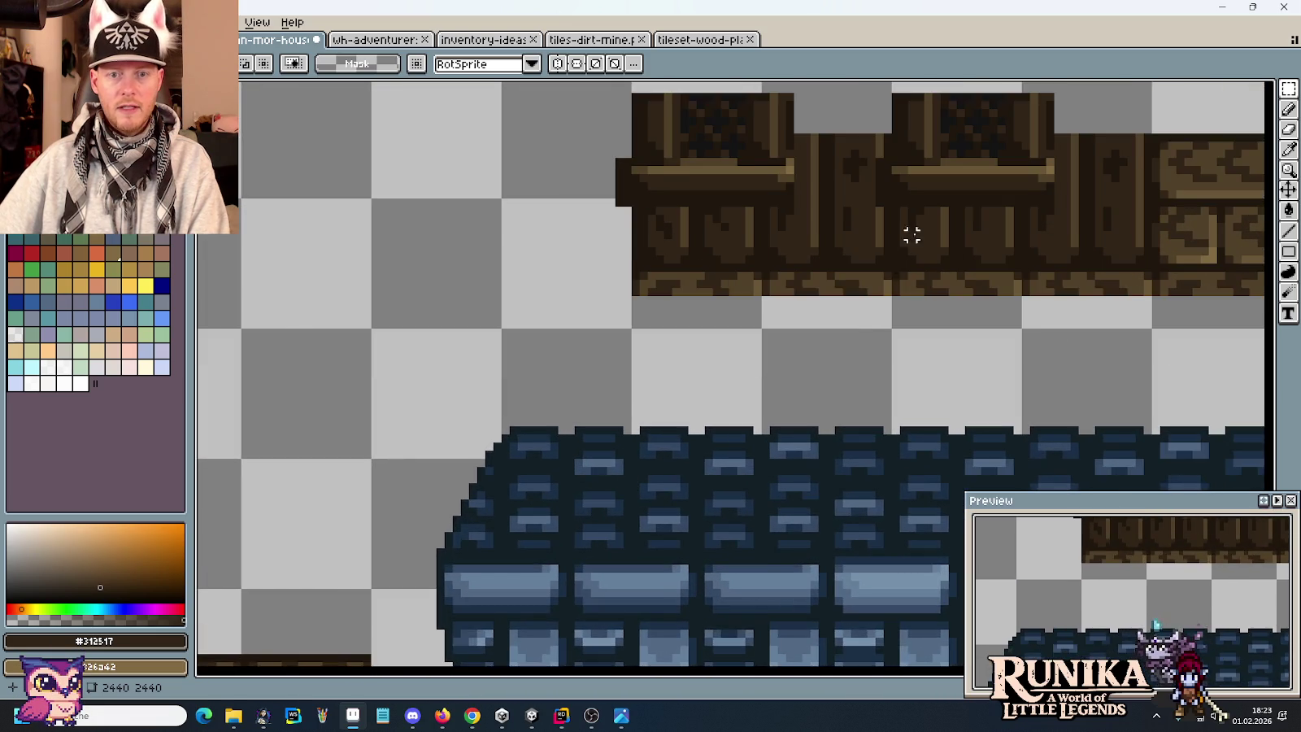
scroll(883, 278, down, 2)
key(ctrl+z)
key(ctrl+z)
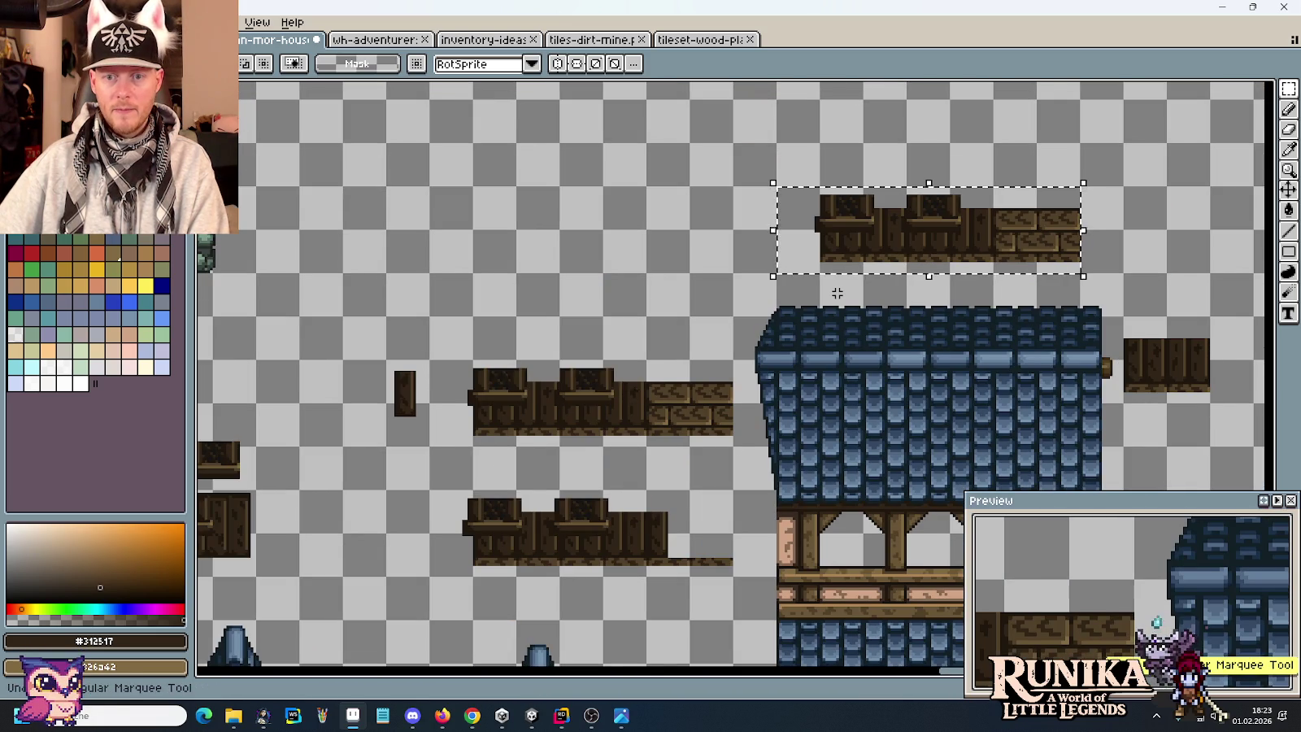
key(ctrl+z)
key(ctrl+z)
key(ctrl+z)
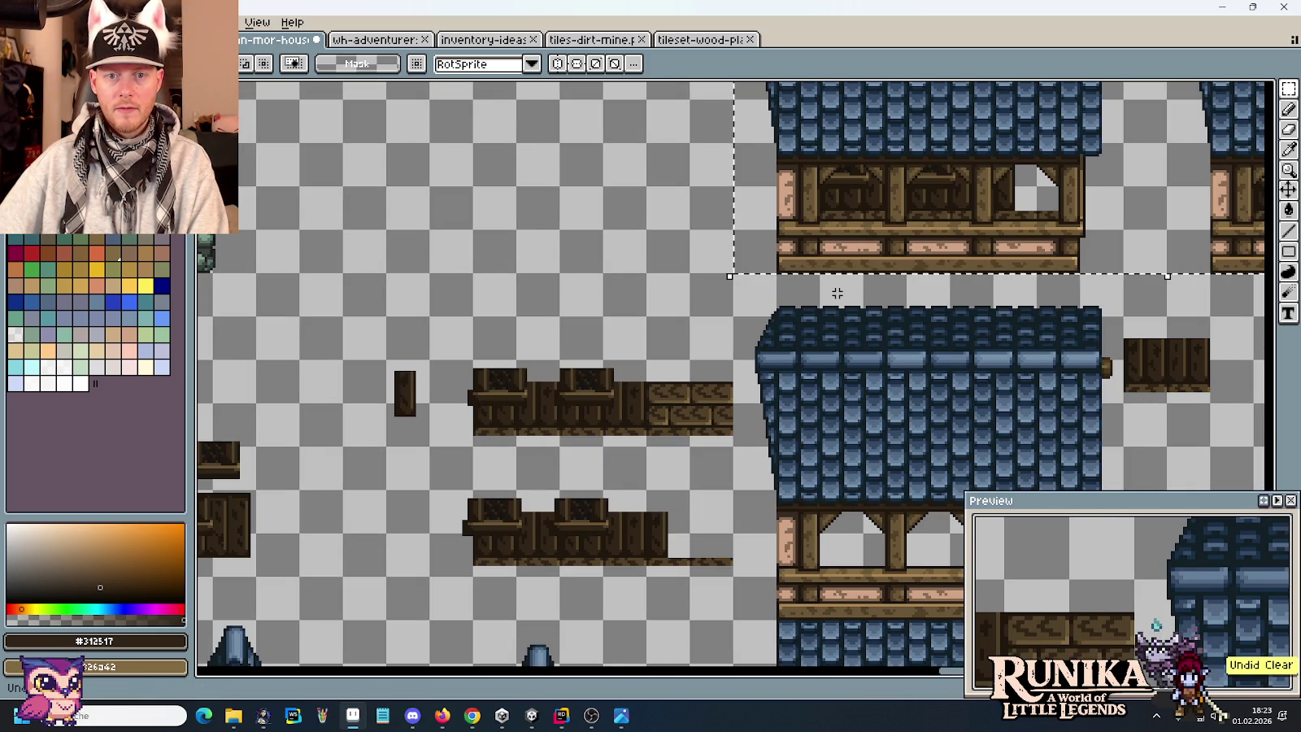
key(ctrl+z)
key(ctrl+z)
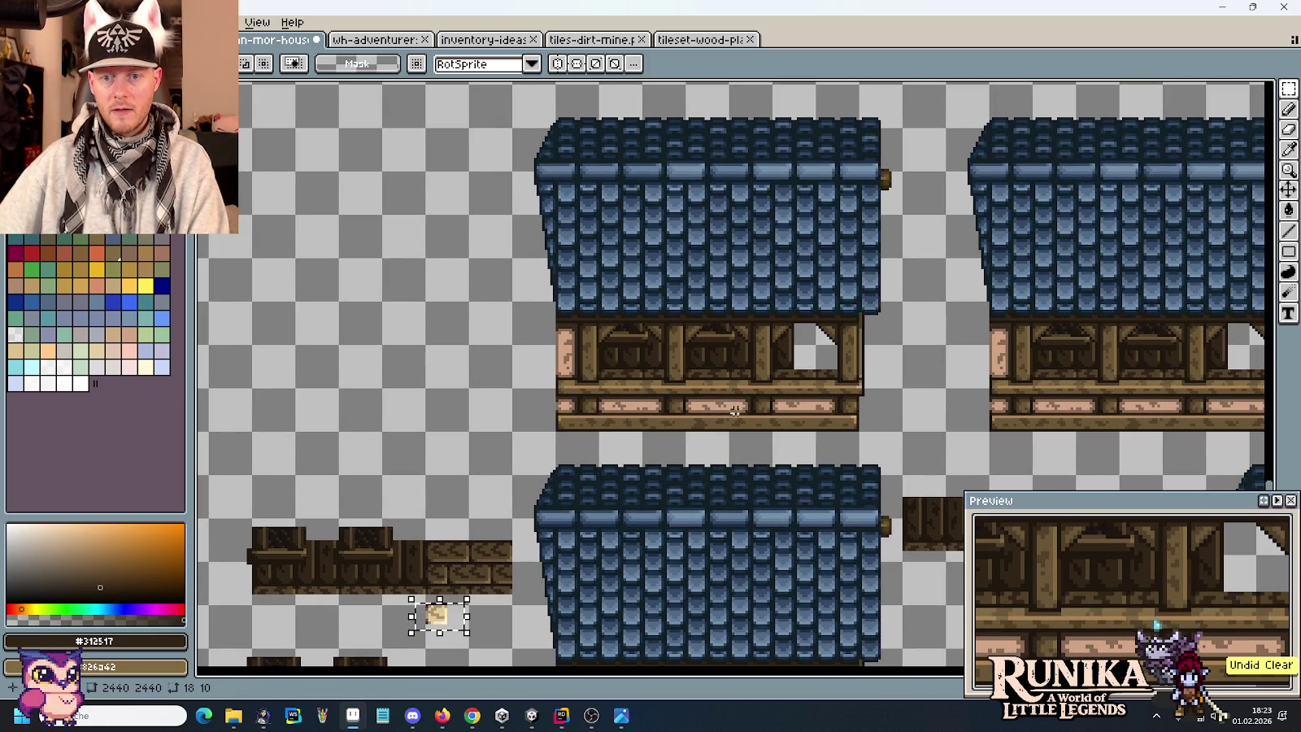
key(ctrl+d)
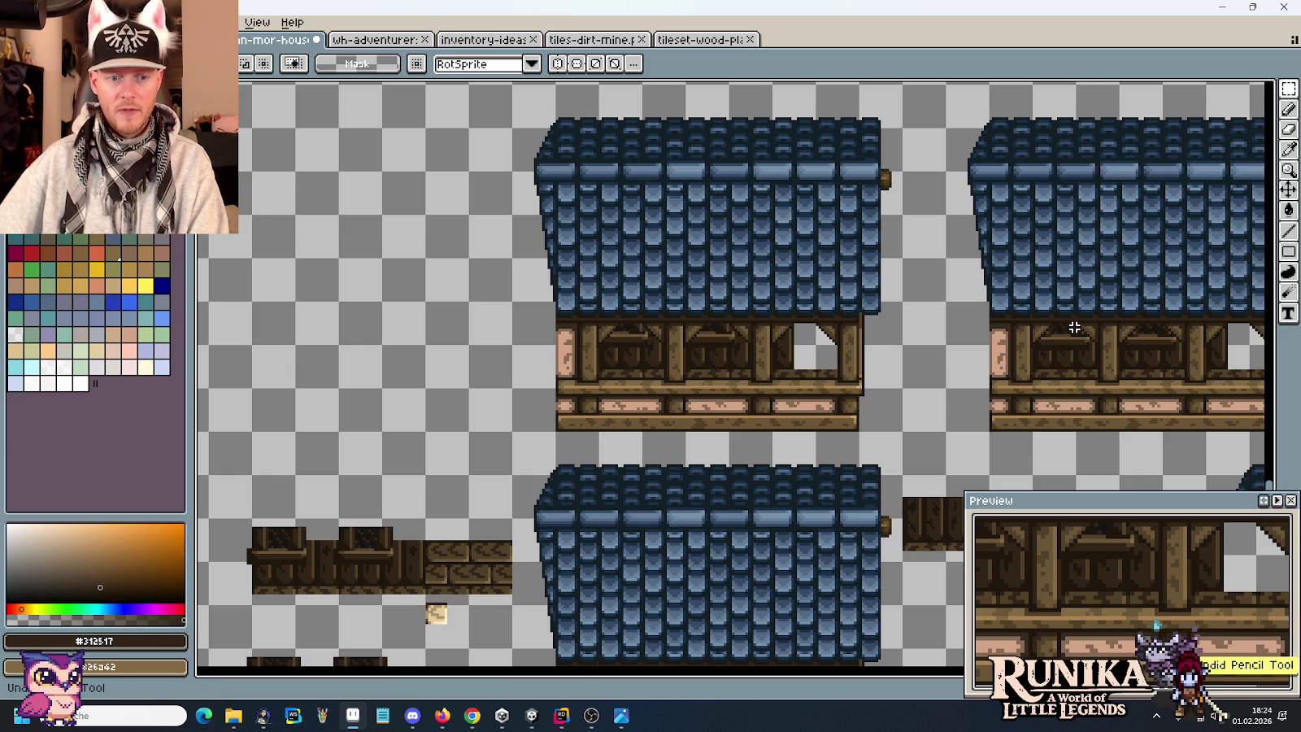
key(ctrl+z)
key(ctrl+z)
key(ctrl+z)
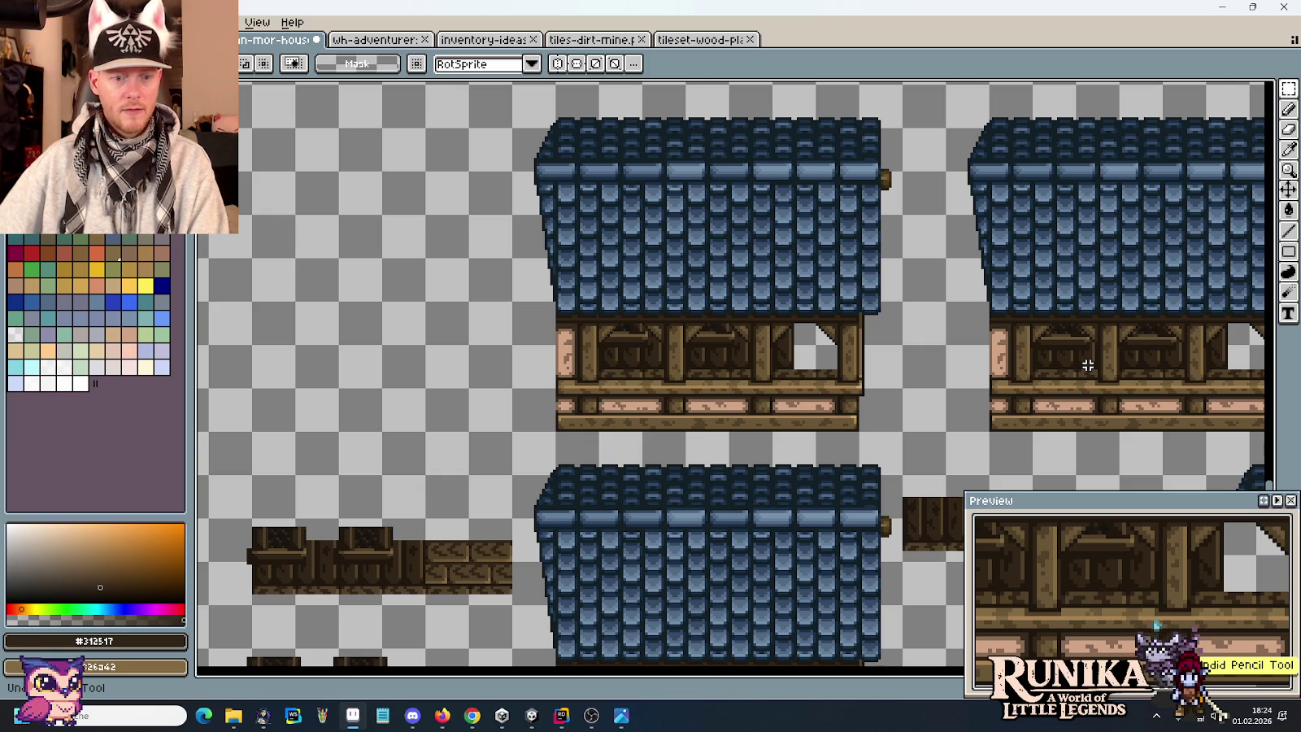
Cut out the right end of the wood plank.
scroll(920, 370, down, 3)
scroll(919, 370, down, 1)
scroll(914, 364, up, 1)
scroll(913, 362, up, 3)
scroll(894, 350, down, 1)
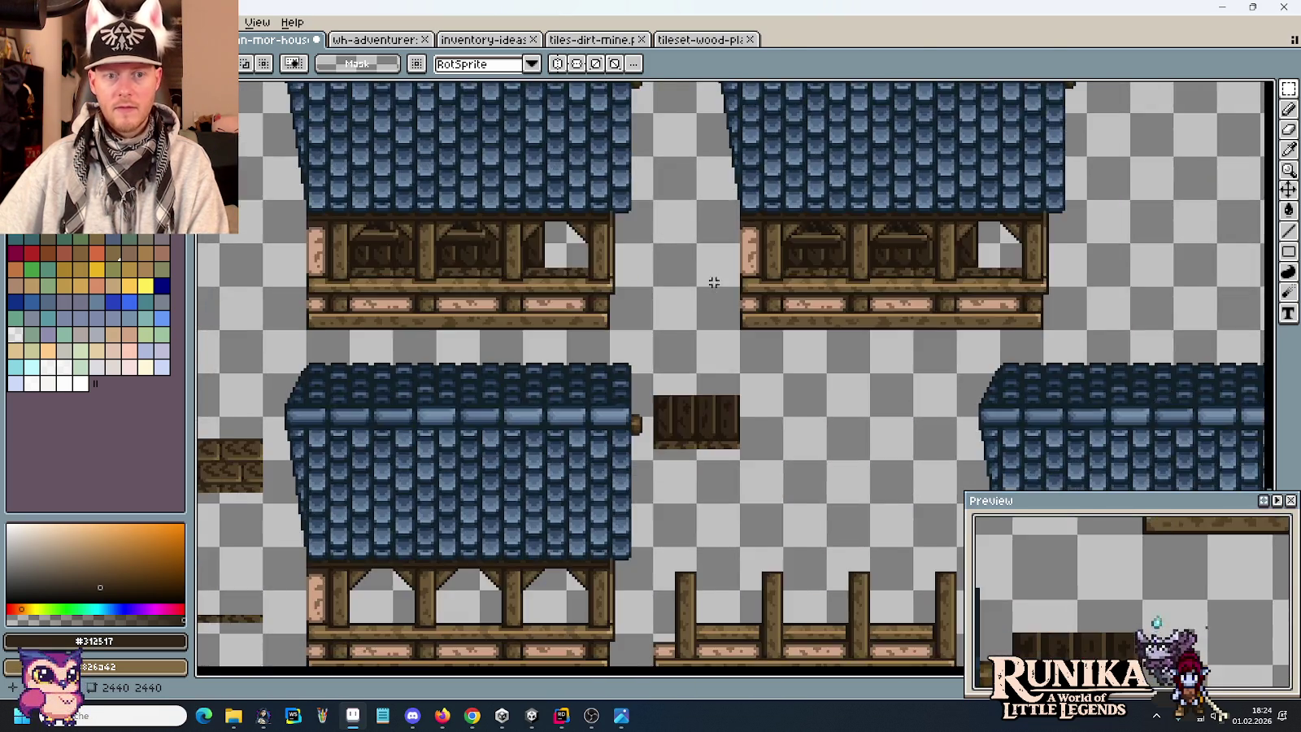
scroll(821, 309, down, 2)
drag(577, 373, 549, 395)
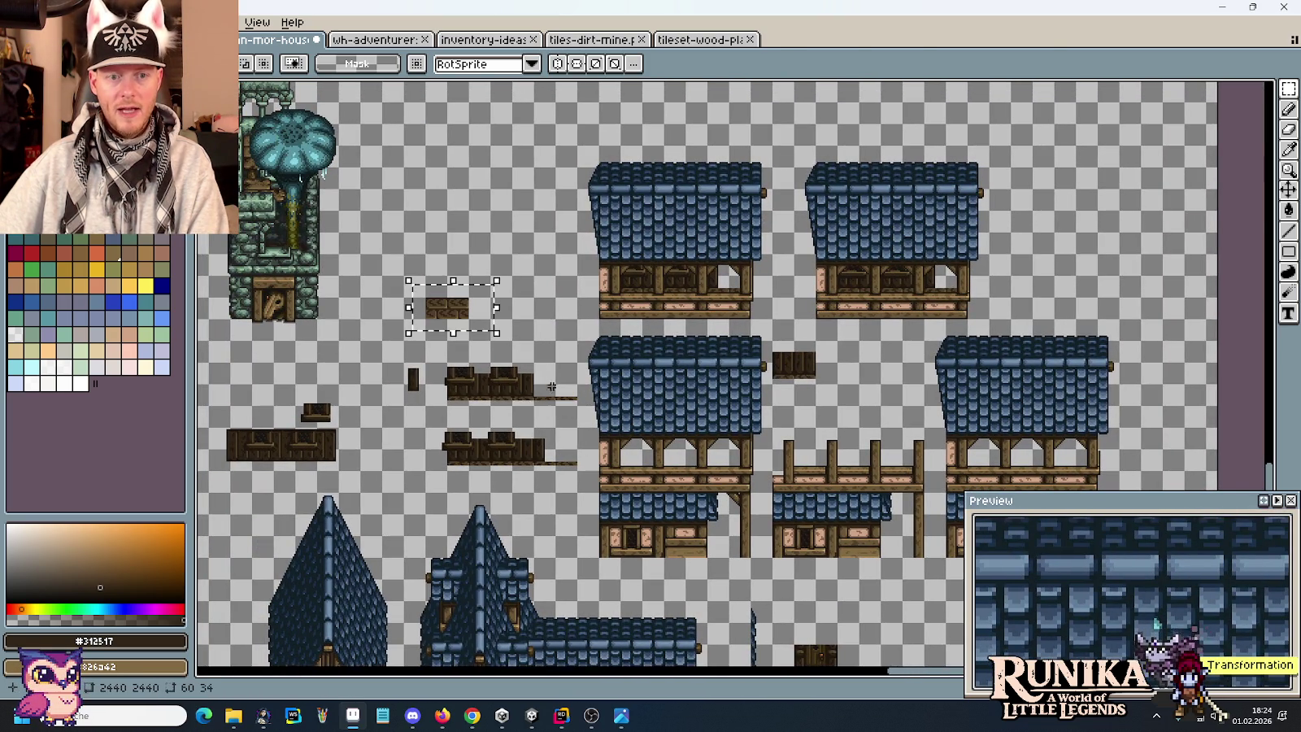
Undo the plank cut and house copy, then paste the brick block at the plank row's right end.
key(ctrl+z)
key(ctrl+z)
key(ctrl+z)
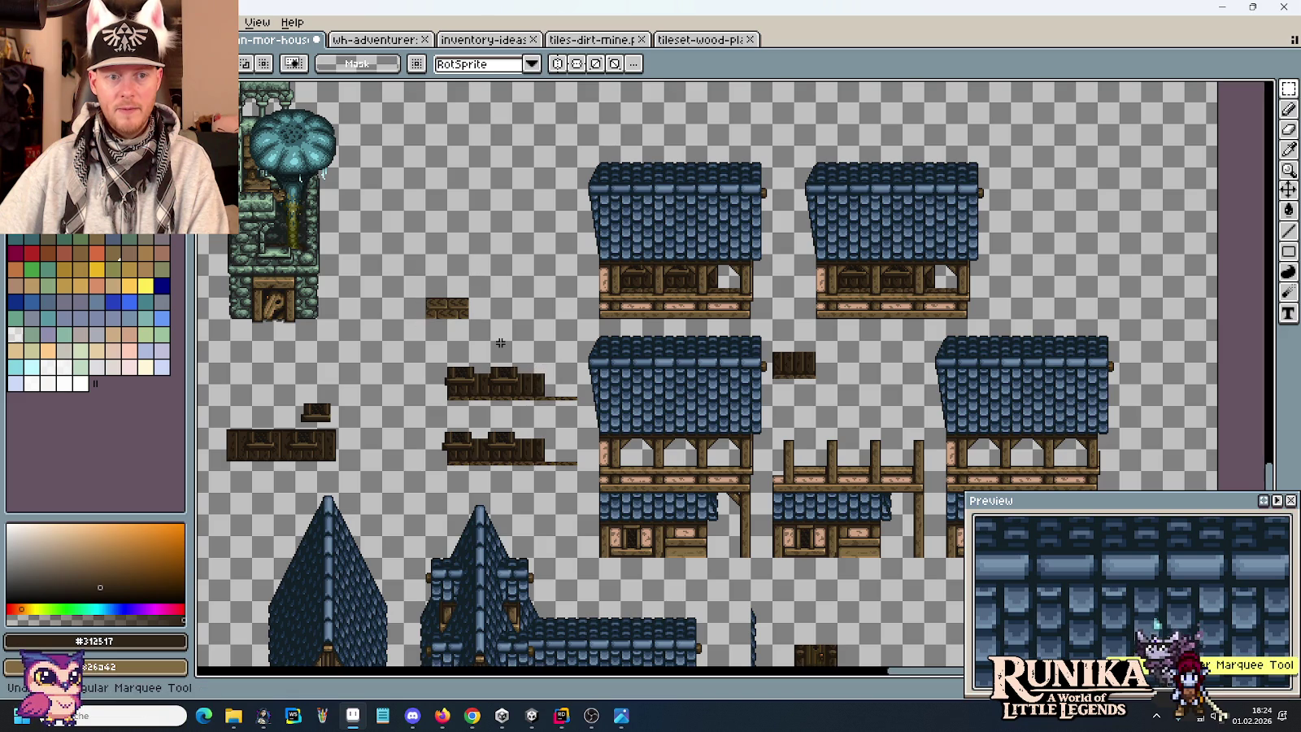
key(ctrl+z)
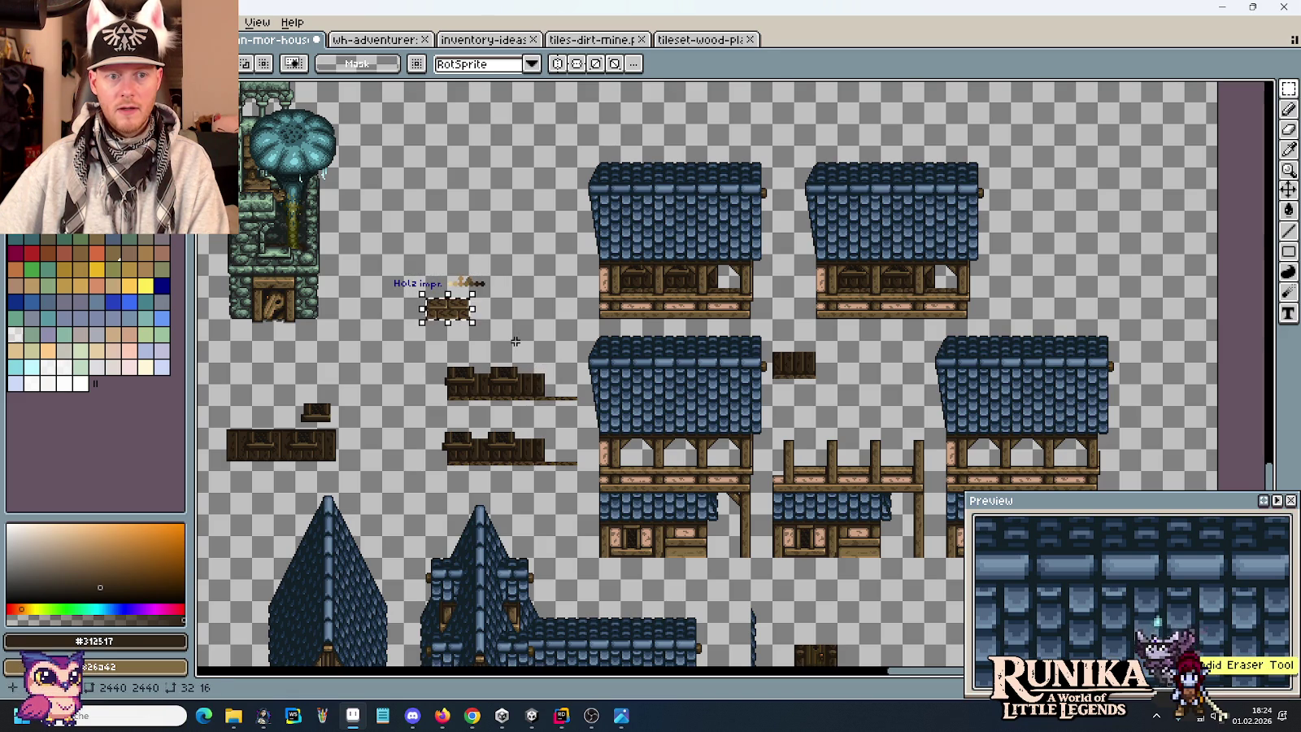
key(ctrl+z)
key(ctrl+z)
key(ctrl+z)
key(ctrl+z)
key(ctrl+z)
key(ctrl+z)
key(ctrl+z)
key(ctrl+z)
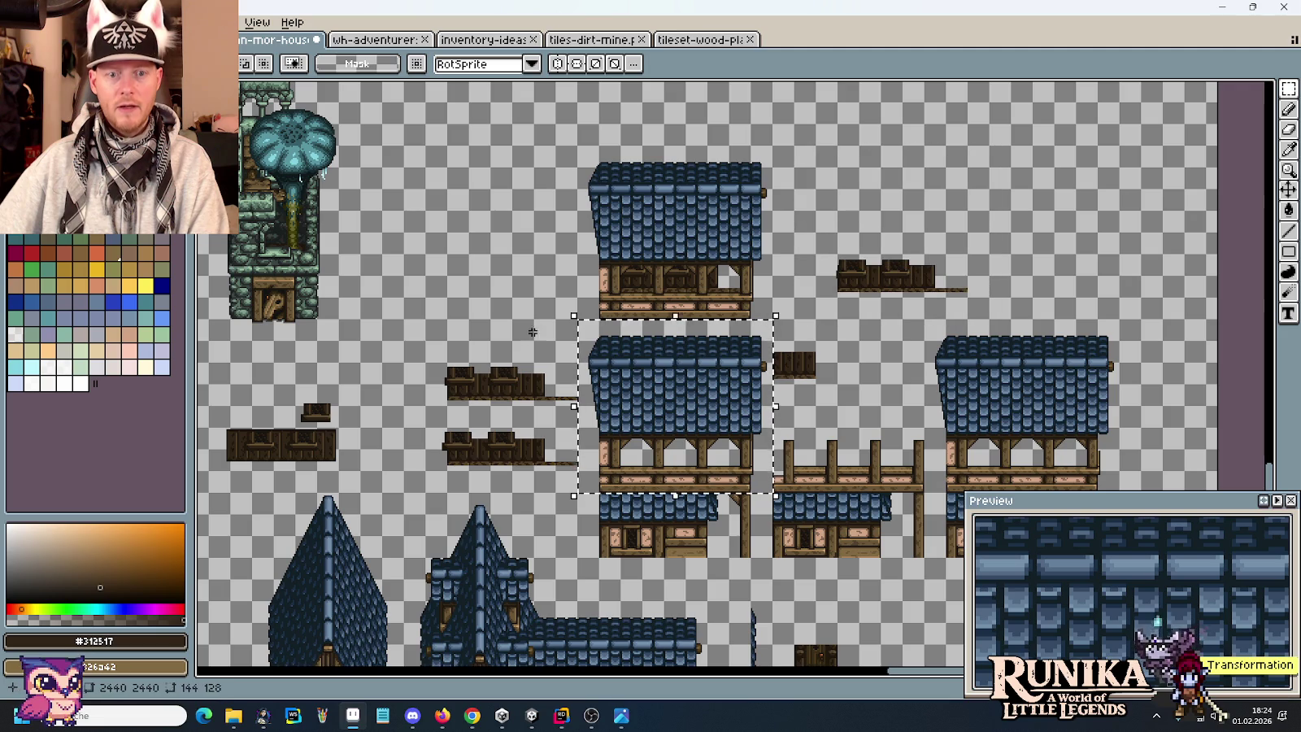
key(ctrl+z)
key(ctrl+z)
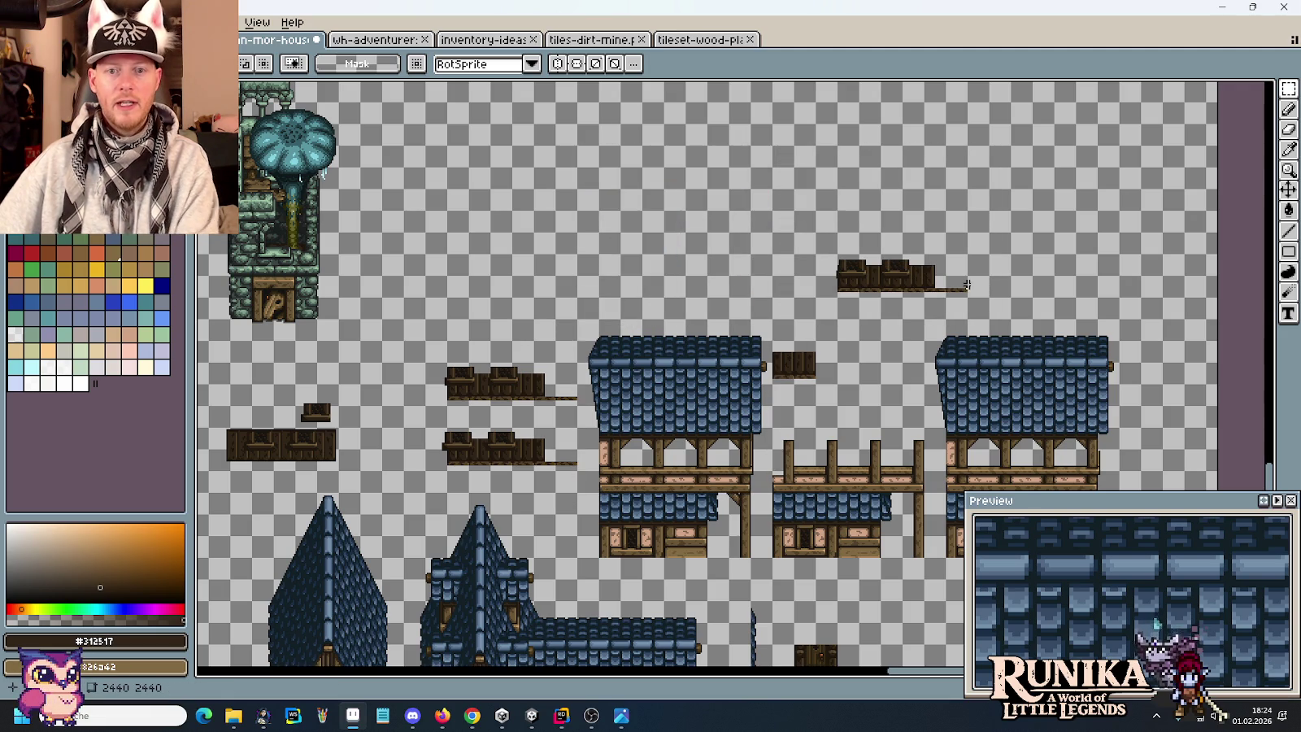
scroll(960, 288, up, 2)
key(ctrl+v)
mouse_move(760, 264)
mouse_down()
mouse_move(891, 290)
mouse_move(891, 342)
mouse_up()
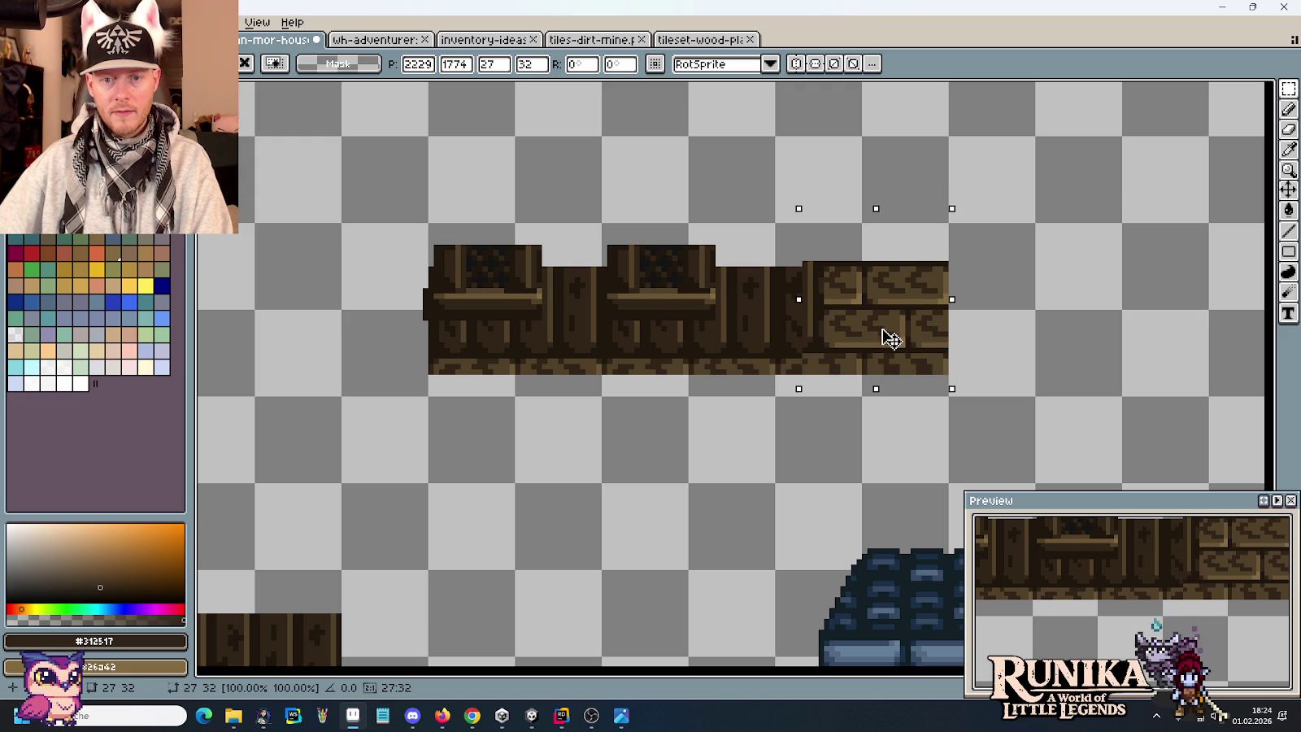
click(738, 354)
Delete the two spare plank rows.
scroll(741, 358, down, 1)
scroll(743, 360, down, 1)
scroll(748, 355, down, 1)
scroll(626, 455, left, 3)
scroll(653, 514, left, 2)
drag(653, 513, 362, 267)
key(Delete)
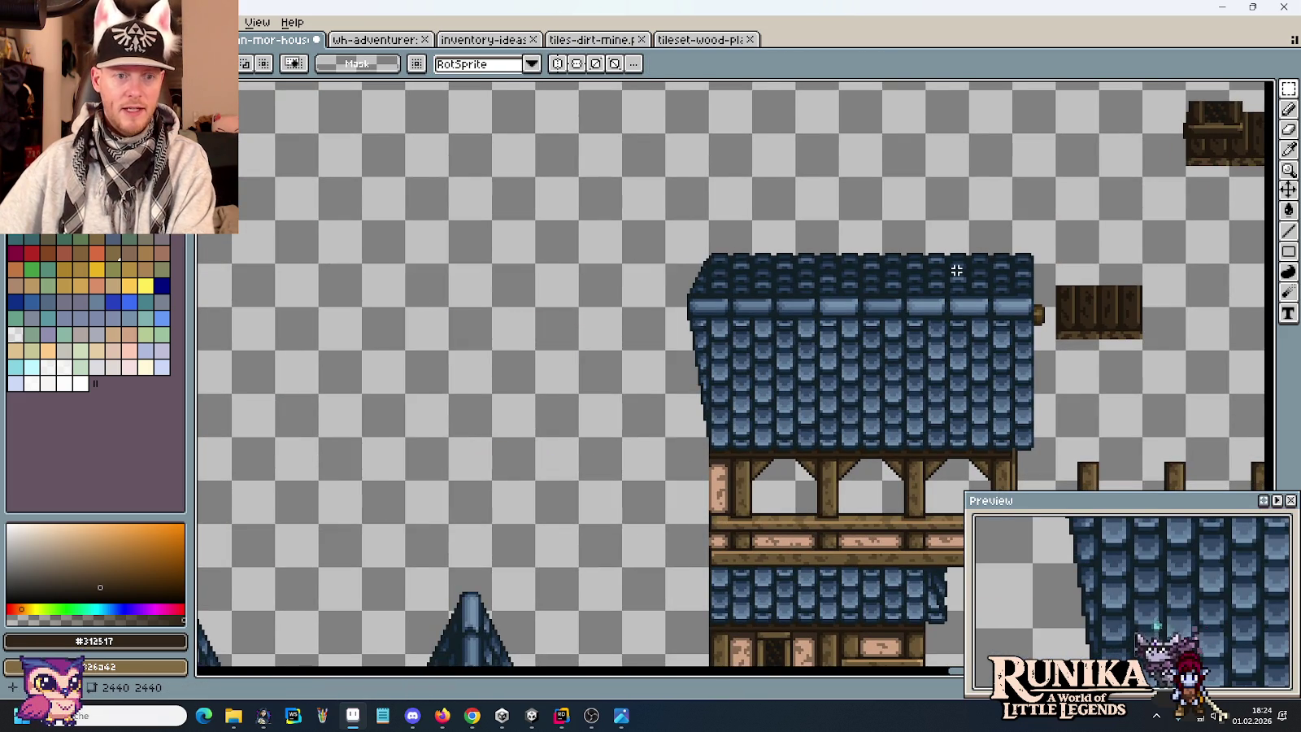
Move the windowed plank row down and to the left.
scroll(1136, 257, right, 4)
scroll(1136, 257, up, 1)
drag(1174, 267, 825, 180)
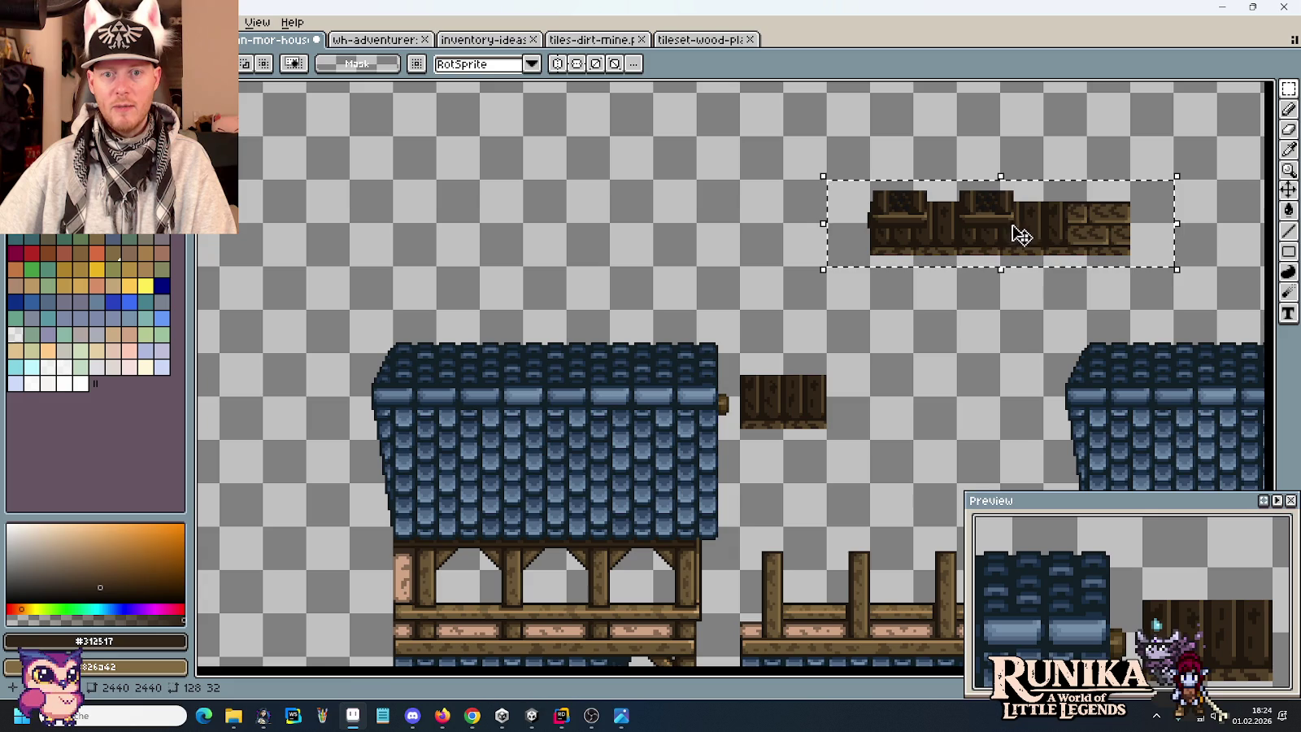
mouse_move(1045, 229)
mouse_down()
mouse_move(206, 601)
mouse_move(575, 471)
mouse_up()
Move the roof and upper house section to the top right of the sheet.
scroll(924, 341, right, 4)
scroll(924, 341, up, 1)
drag(871, 527, 474, 217)
mouse_move(510, 272)
mouse_down()
mouse_move(1135, 254)
mouse_move(963, 230)
mouse_up()
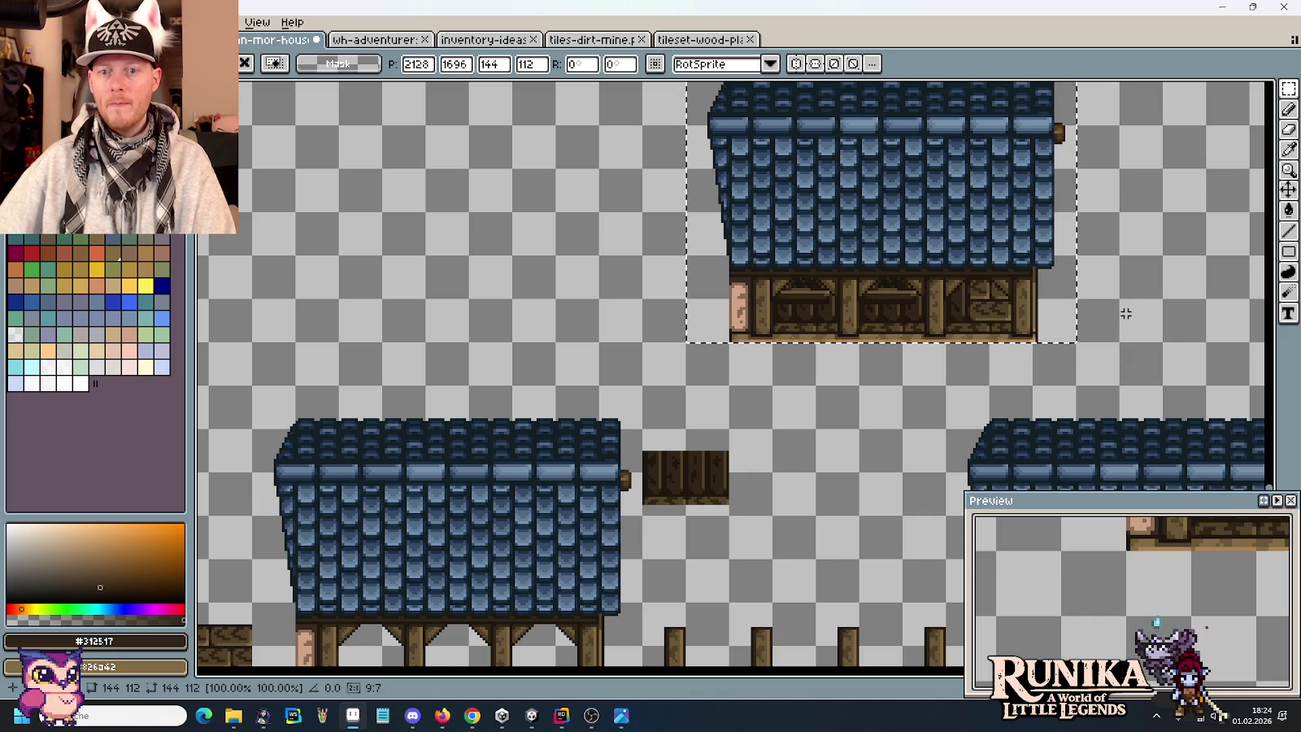
click(1125, 313)
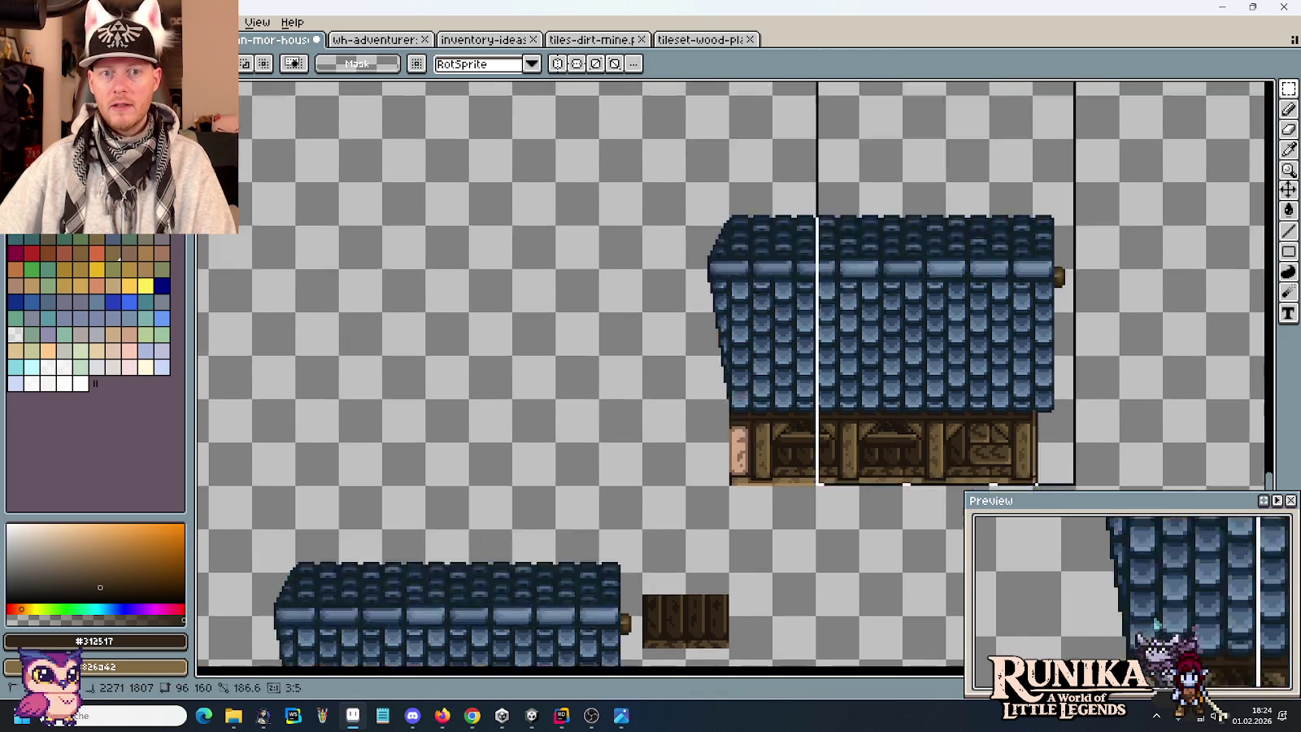
Stack the newly assembled top house onto the lower building and zoom into its upper storey.
drag(1069, 340, 711, 85)
drag(907, 259, 512, 295)
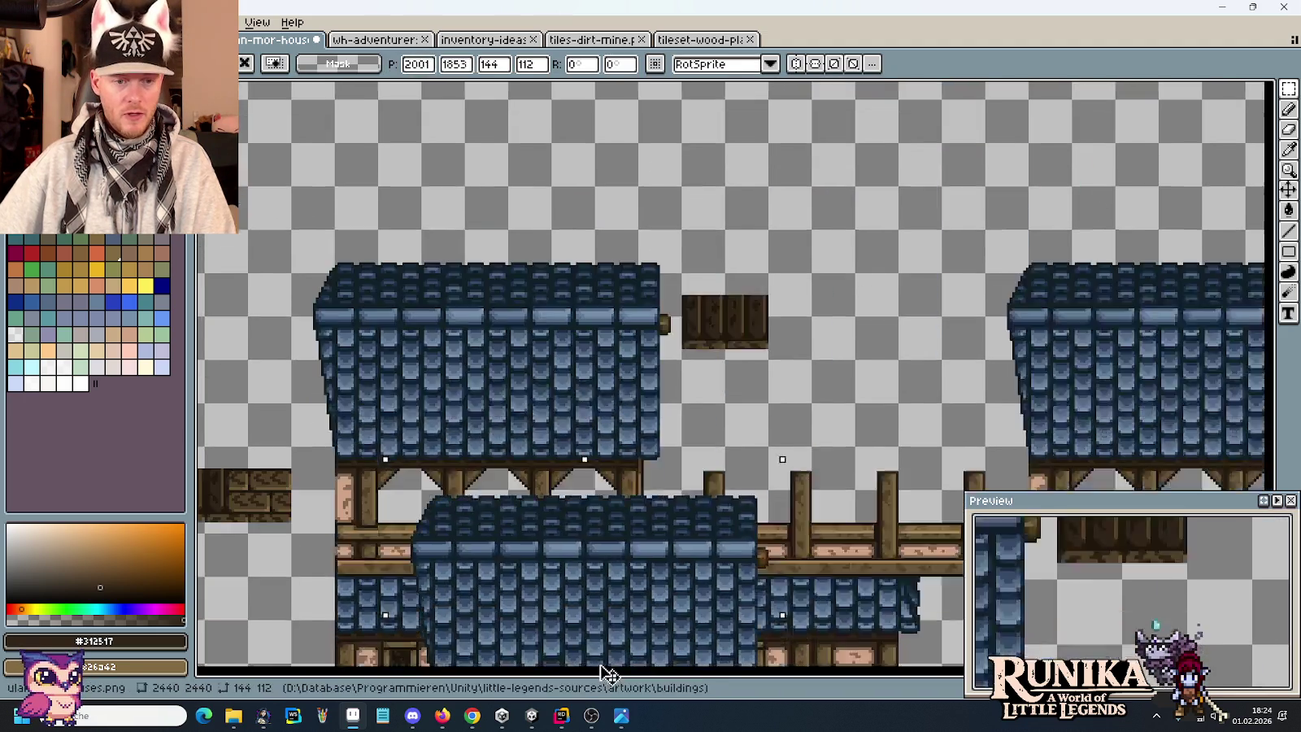
click(772, 340)
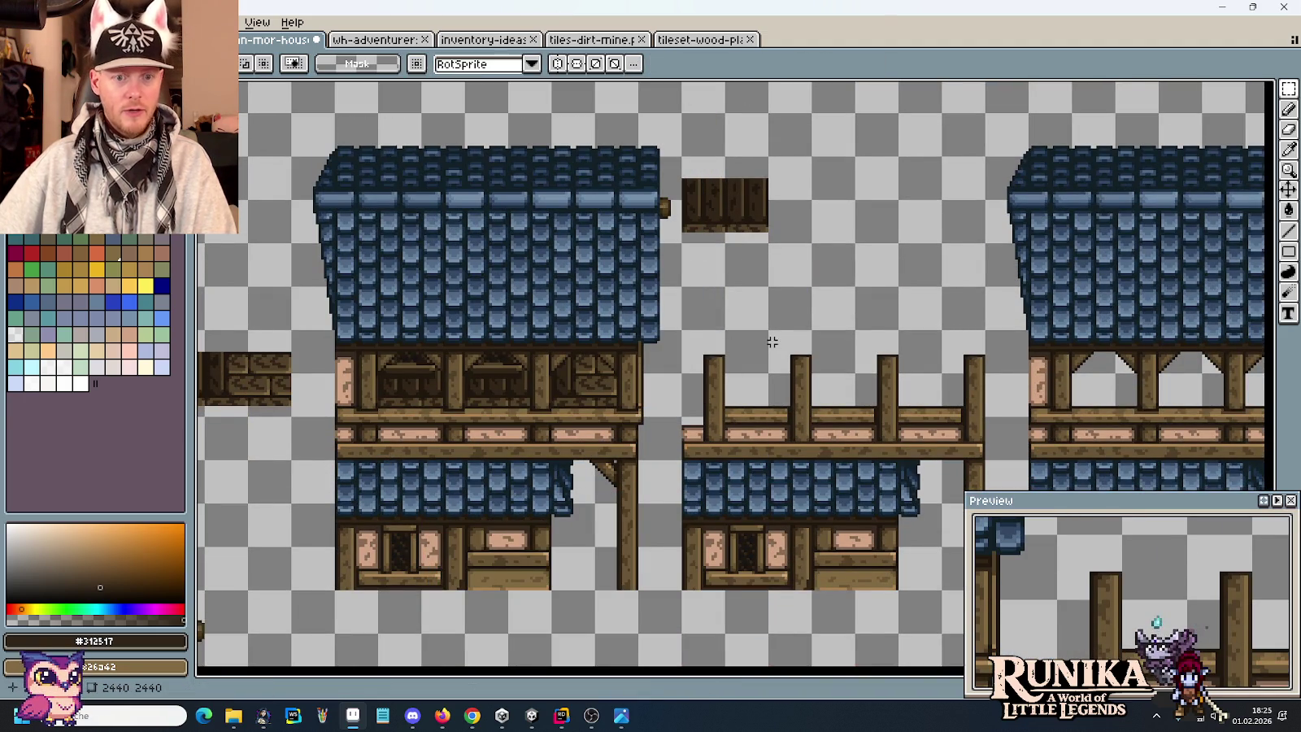
drag(699, 342, 910, 296)
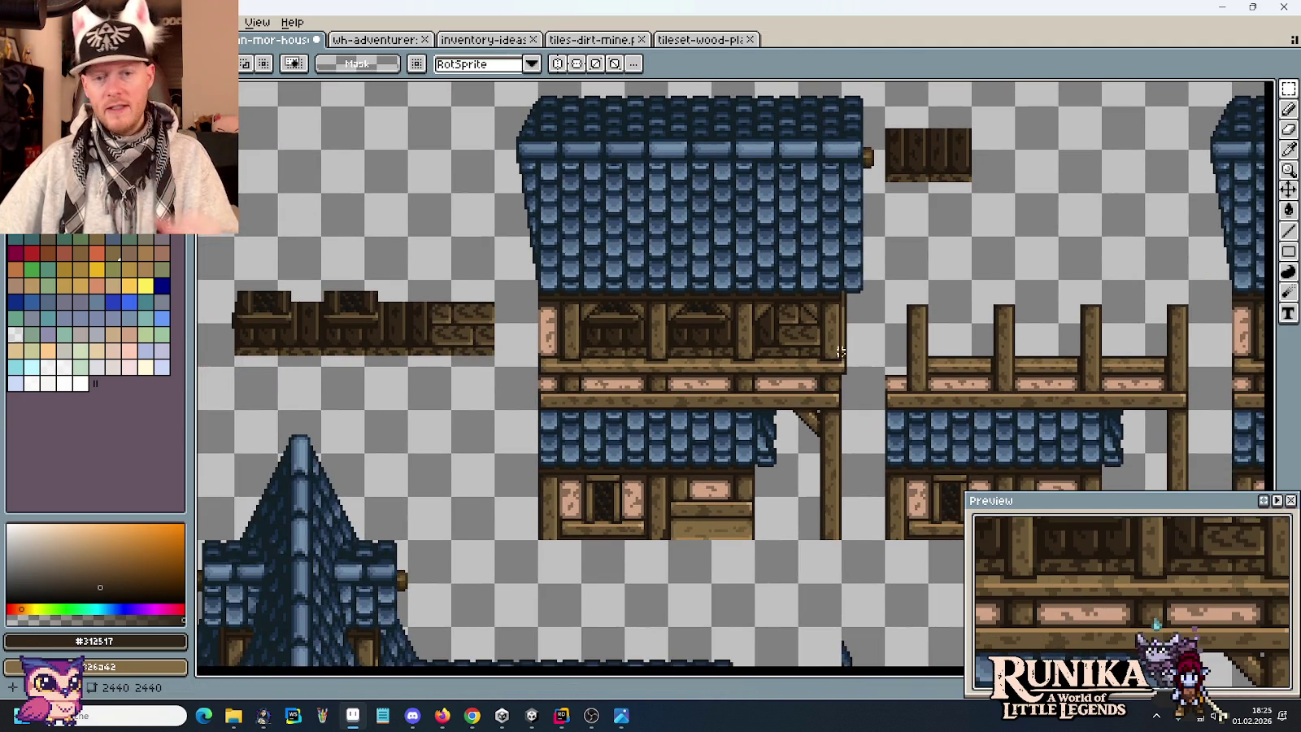
scroll(806, 278, up, 3)
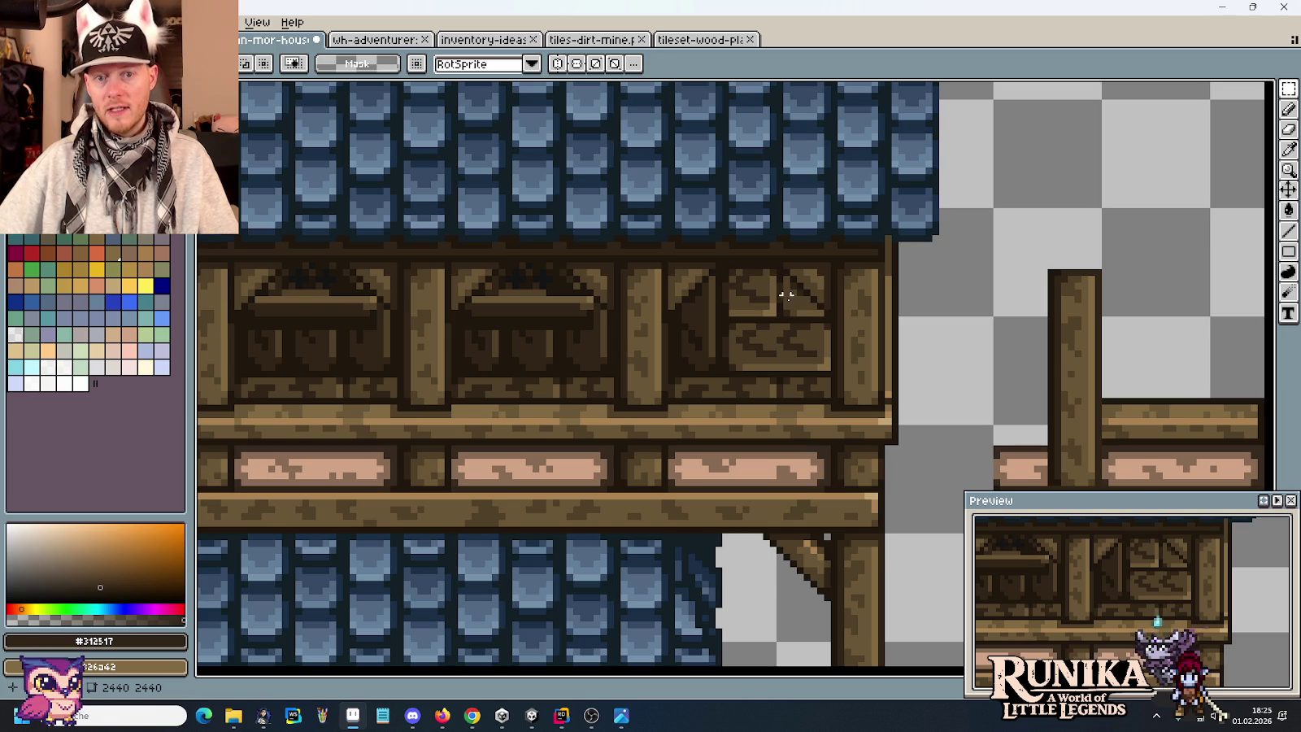
scroll(793, 301, down, 3)
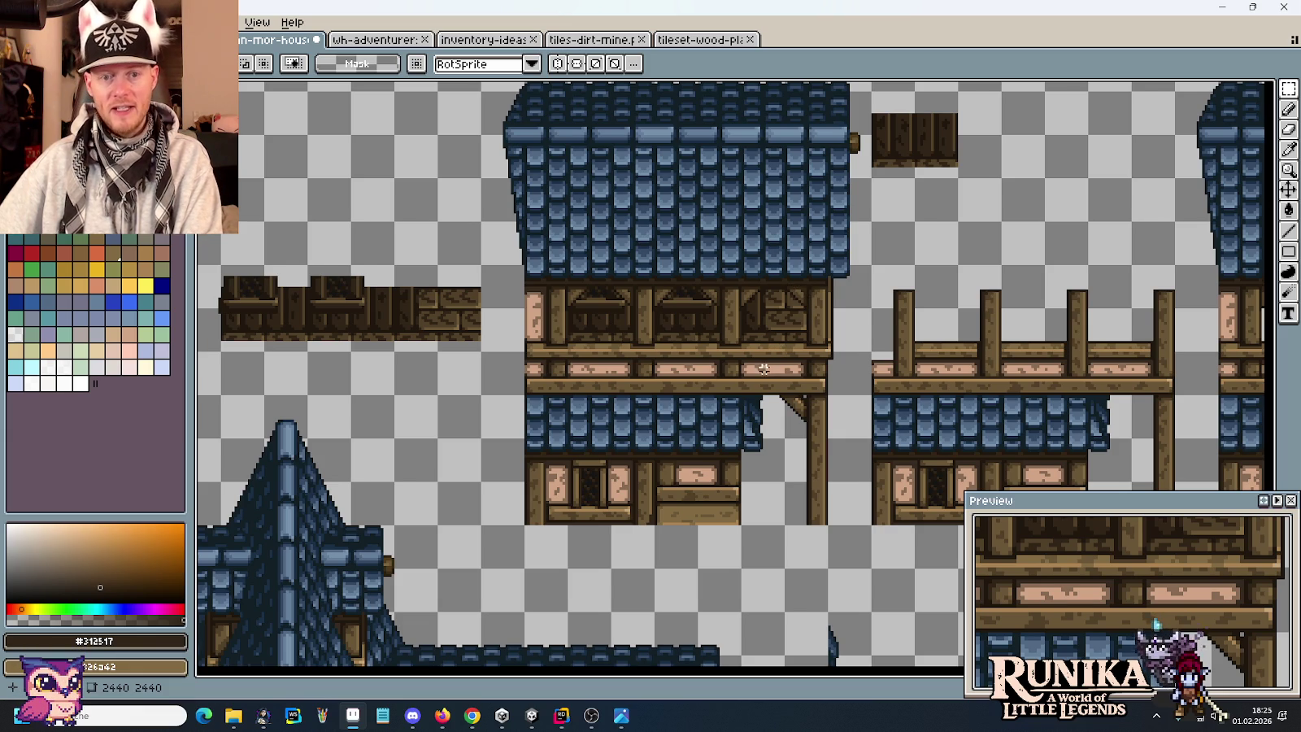
scroll(763, 369, down, 1)
scroll(789, 293, down, 1)
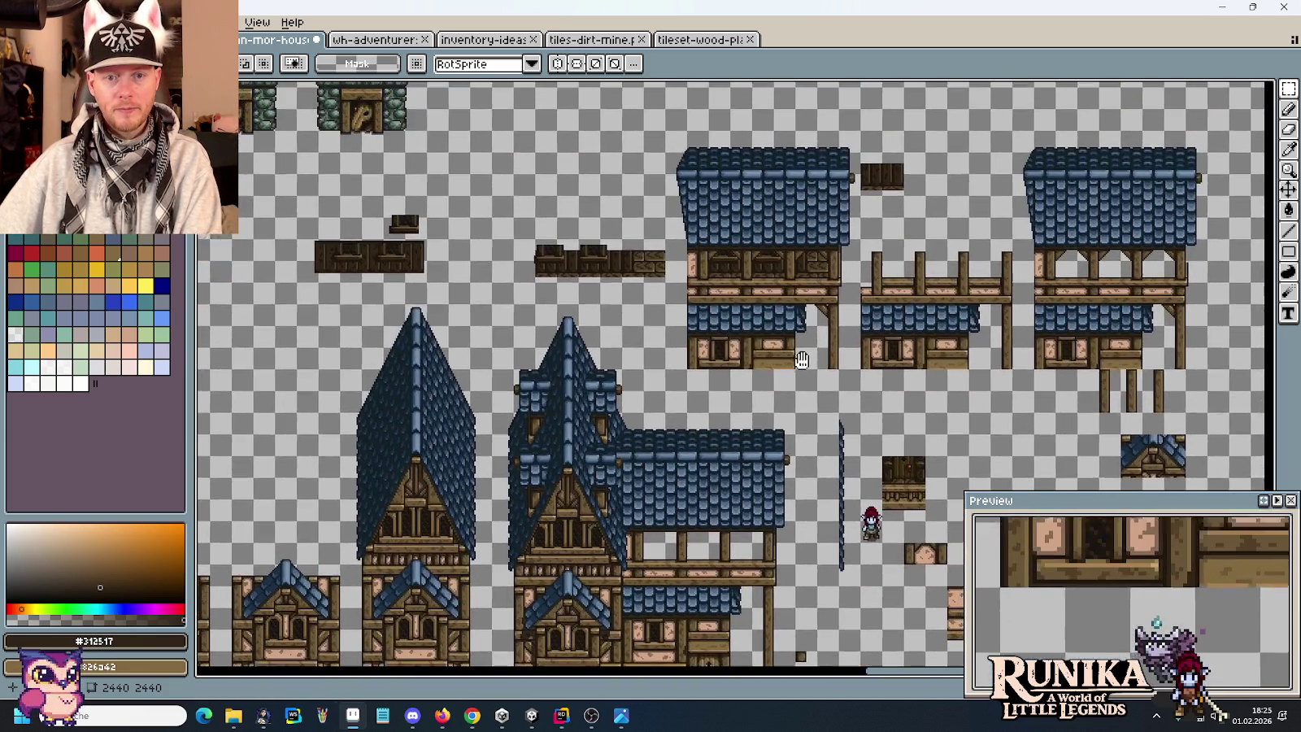
scroll(842, 253, up, 2)
Move the roofed balcony block beside the tall gabled house, nudged left into place.
mouse_move(831, 349)
mouse_down()
mouse_move(743, 207)
mouse_move(536, 200)
mouse_up()
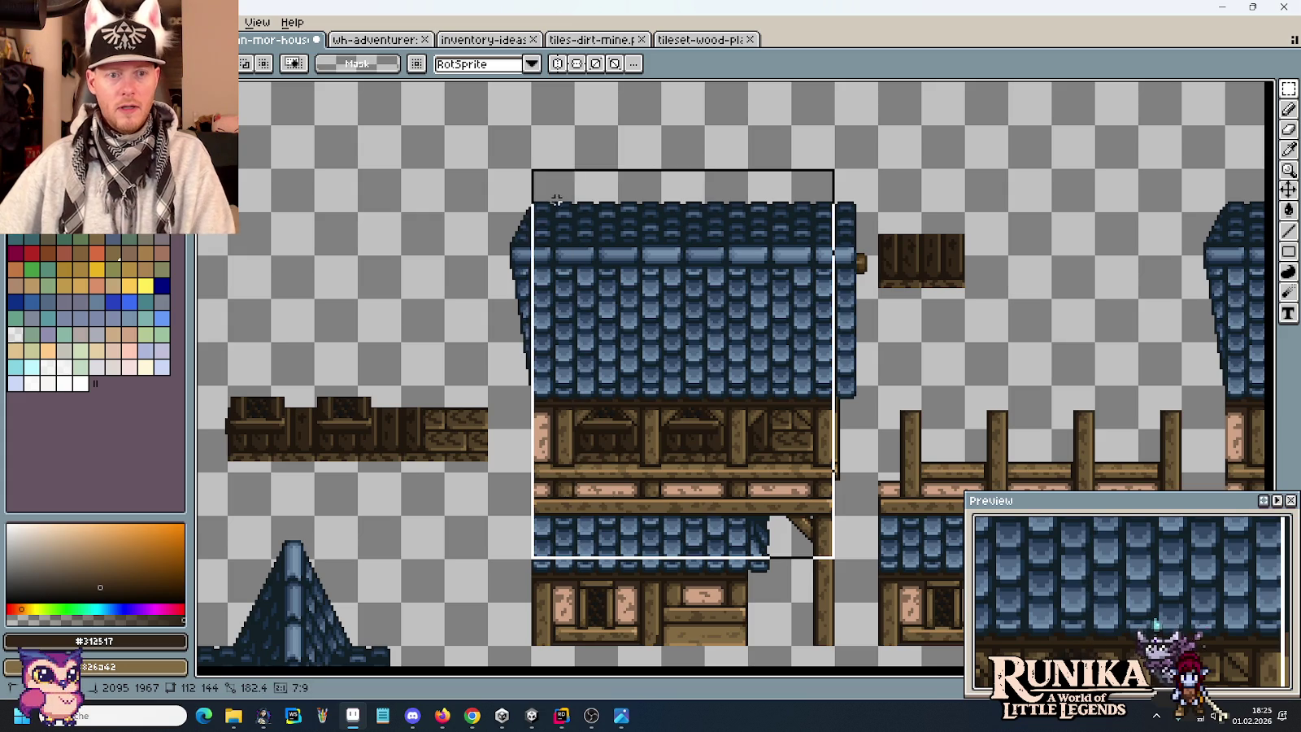
mouse_move(656, 248)
mouse_down()
mouse_move(643, 195)
mouse_move(534, 178)
mouse_up()
key(i)
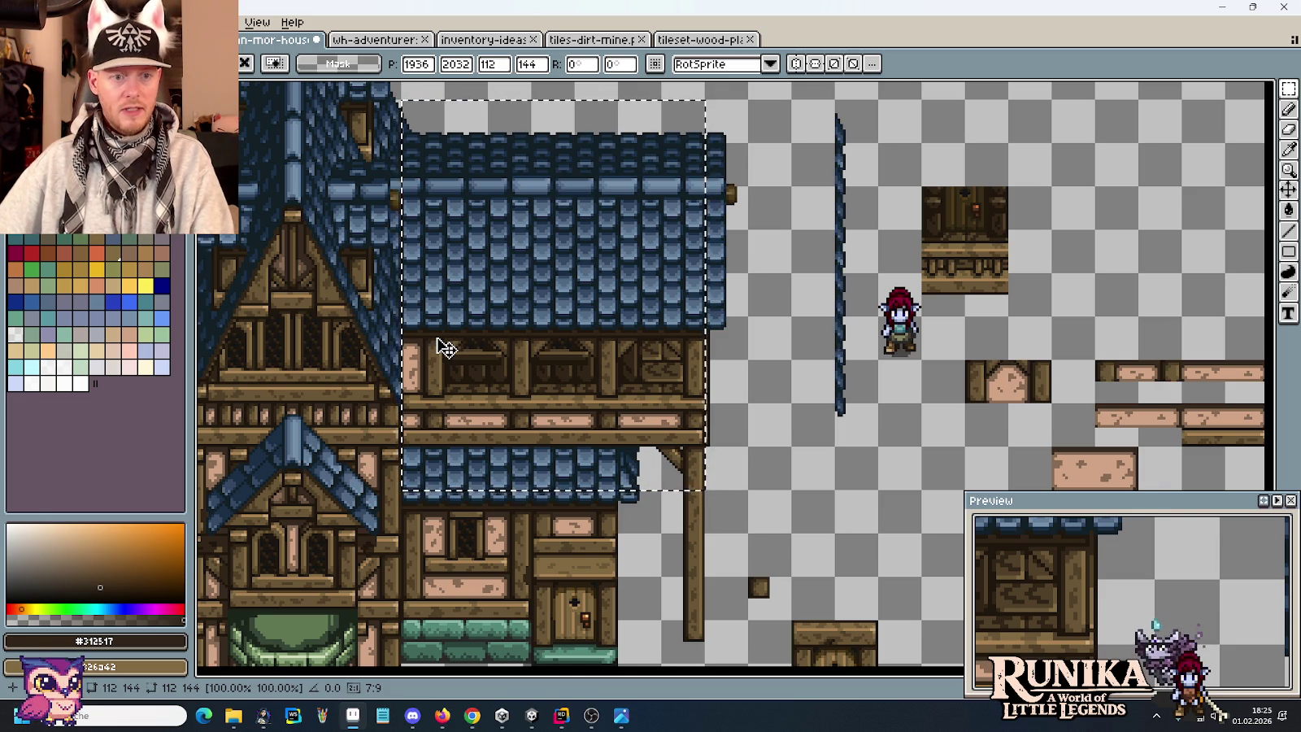
click(461, 355)
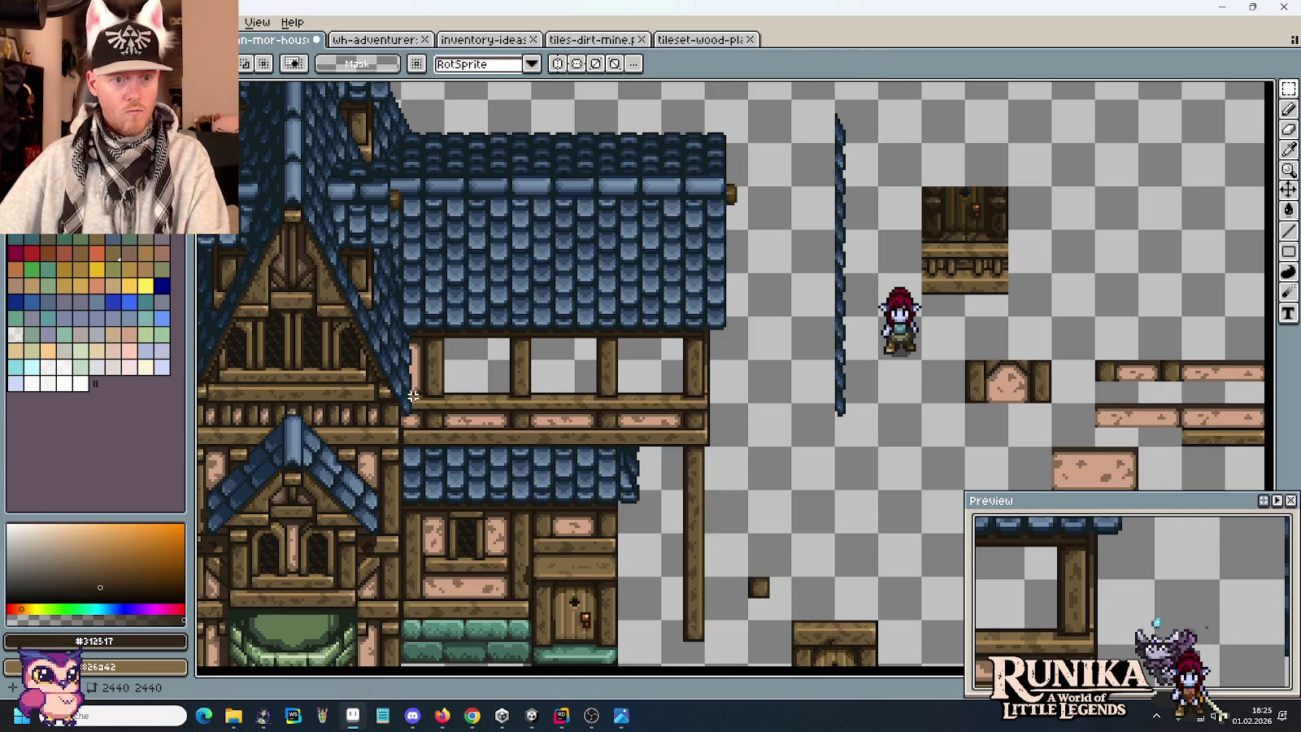
Lift a thin sliver of roof edge and park it aside near the character.
scroll(422, 347, up, 3)
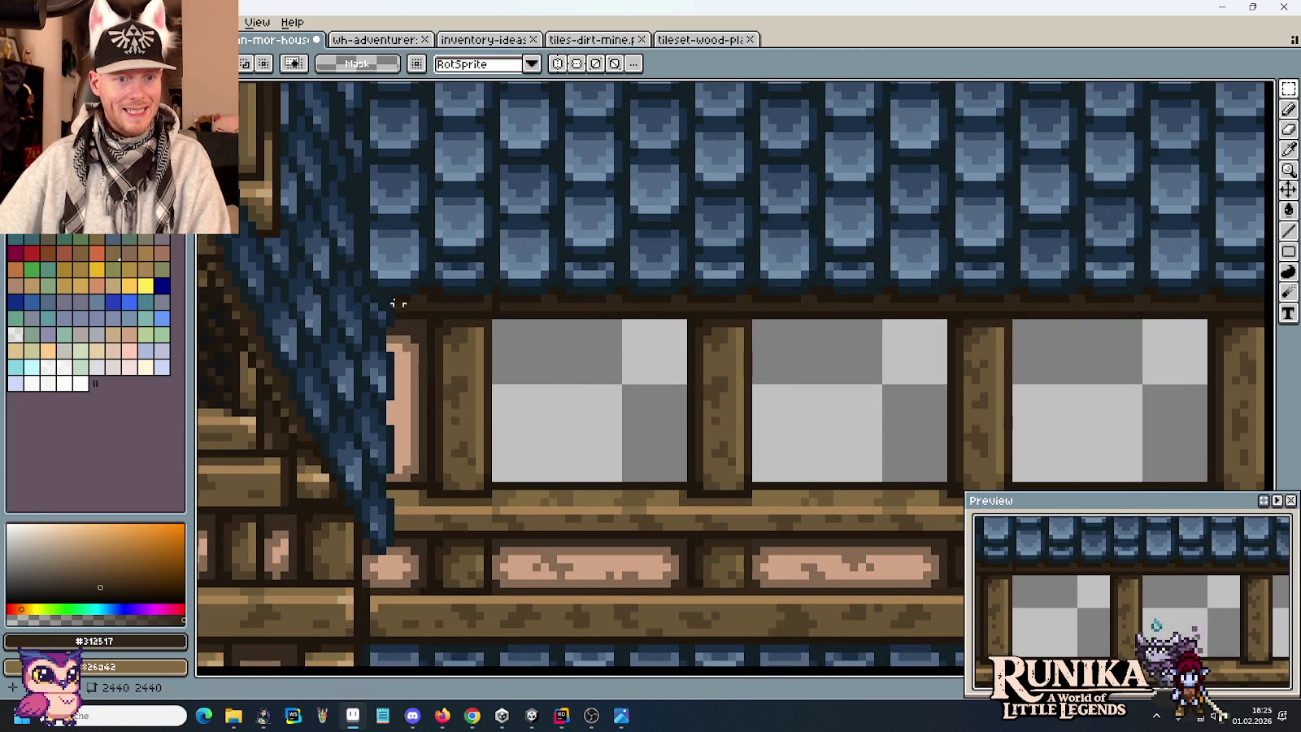
scroll(398, 320, up, 2)
mouse_move(383, 375)
mouse_down()
mouse_move(317, 181)
mouse_move(330, 175)
mouse_up()
scroll(337, 193, down, 1)
scroll(337, 192, down, 1)
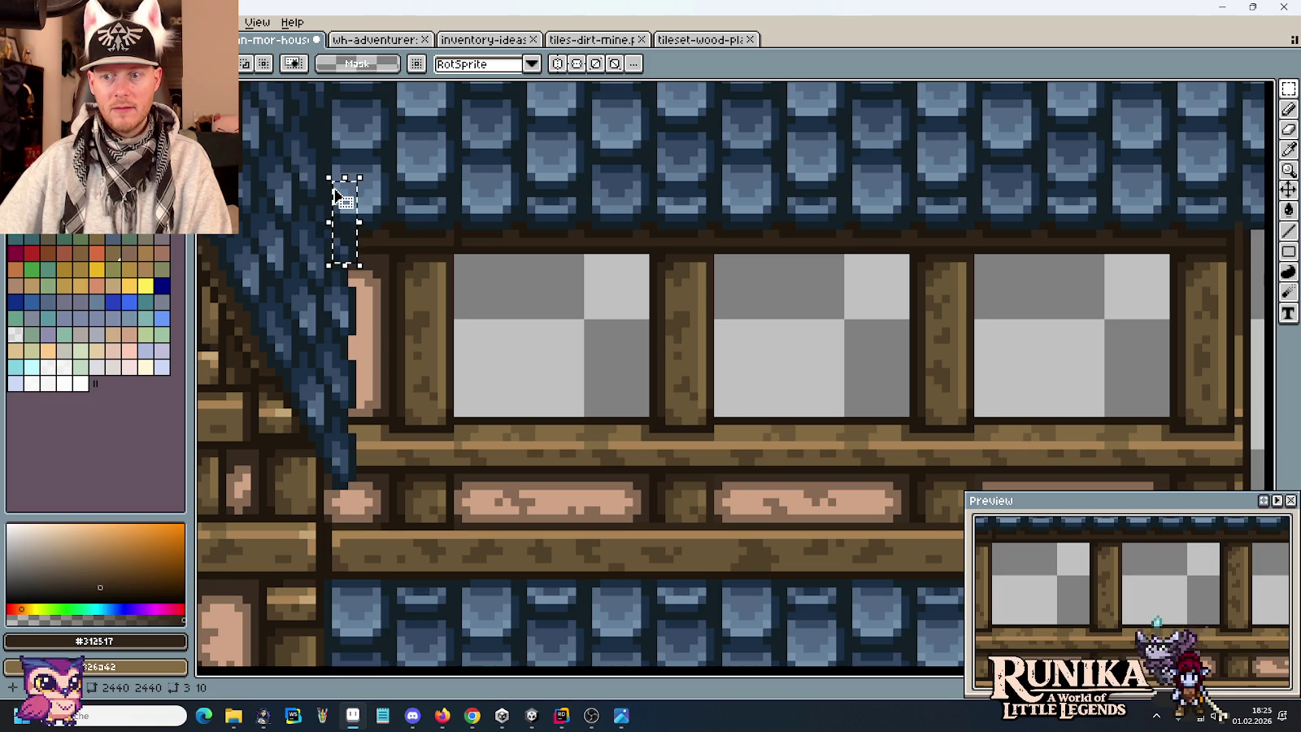
scroll(337, 192, down, 2)
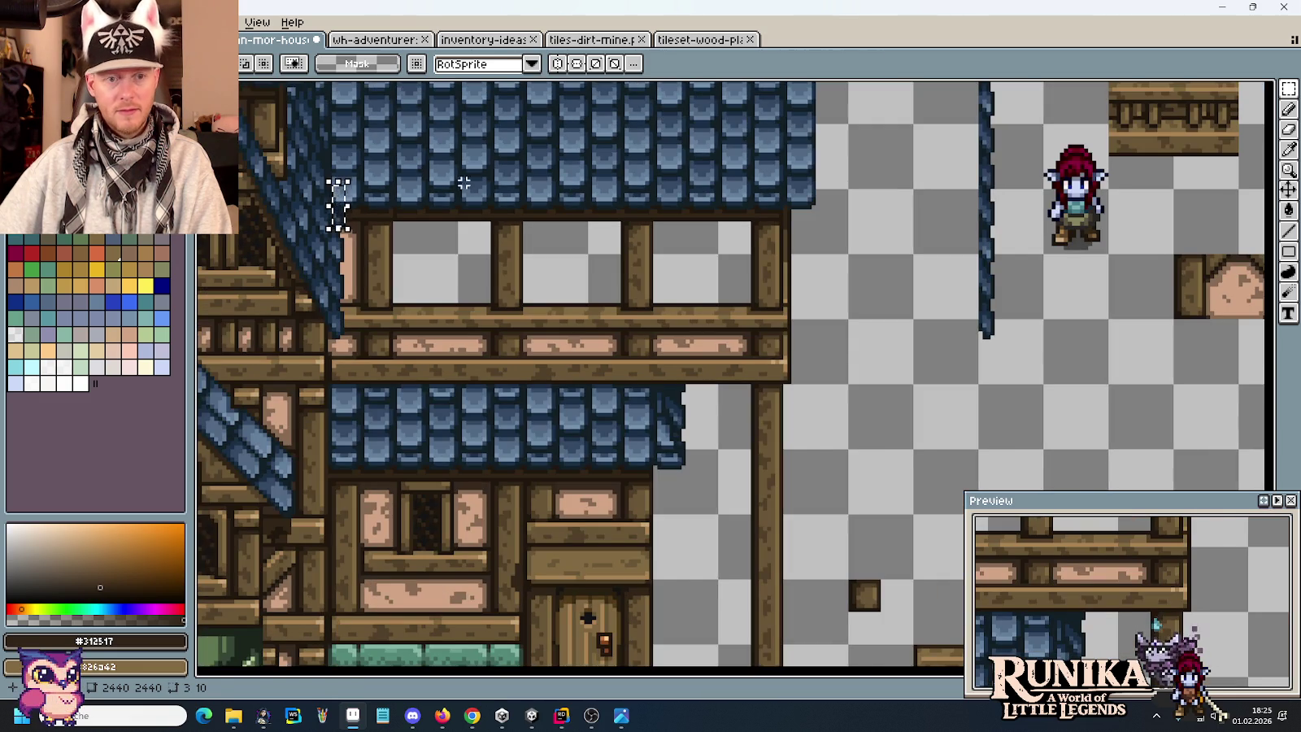
key(ctrl+t)
mouse_move(346, 220)
mouse_down()
mouse_move(769, 209)
mouse_move(1022, 221)
mouse_up()
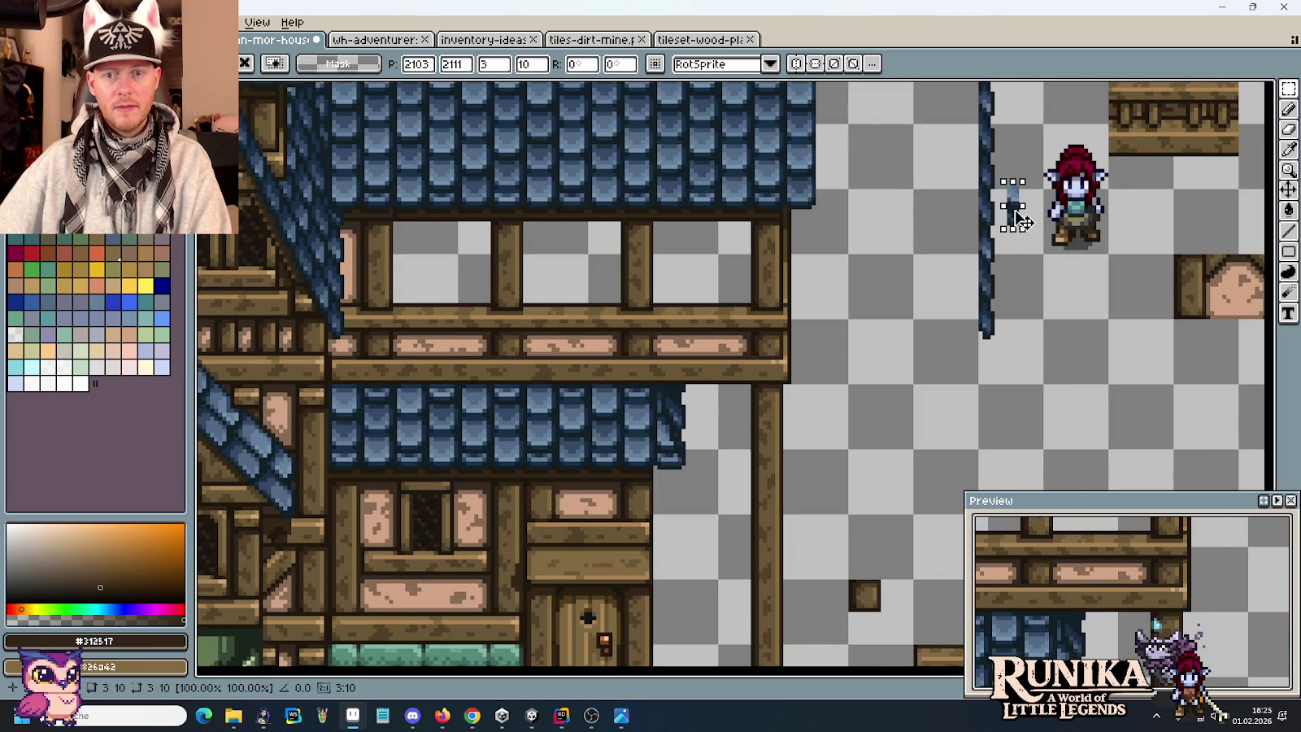
click(915, 171)
Move the right half of the source house flush against the tall gabled house.
scroll(867, 376, down, 1)
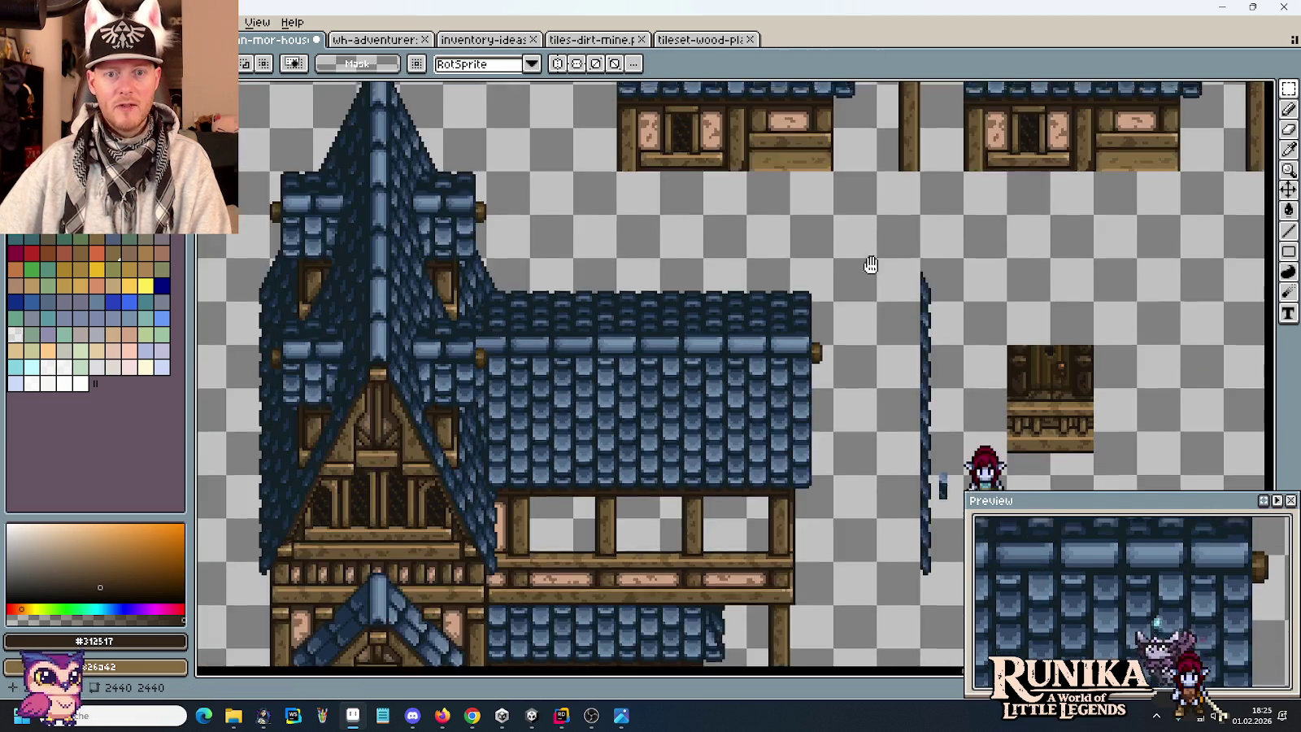
scroll(836, 360, up, 1)
scroll(828, 325, down, 1)
drag(827, 325, 833, 528)
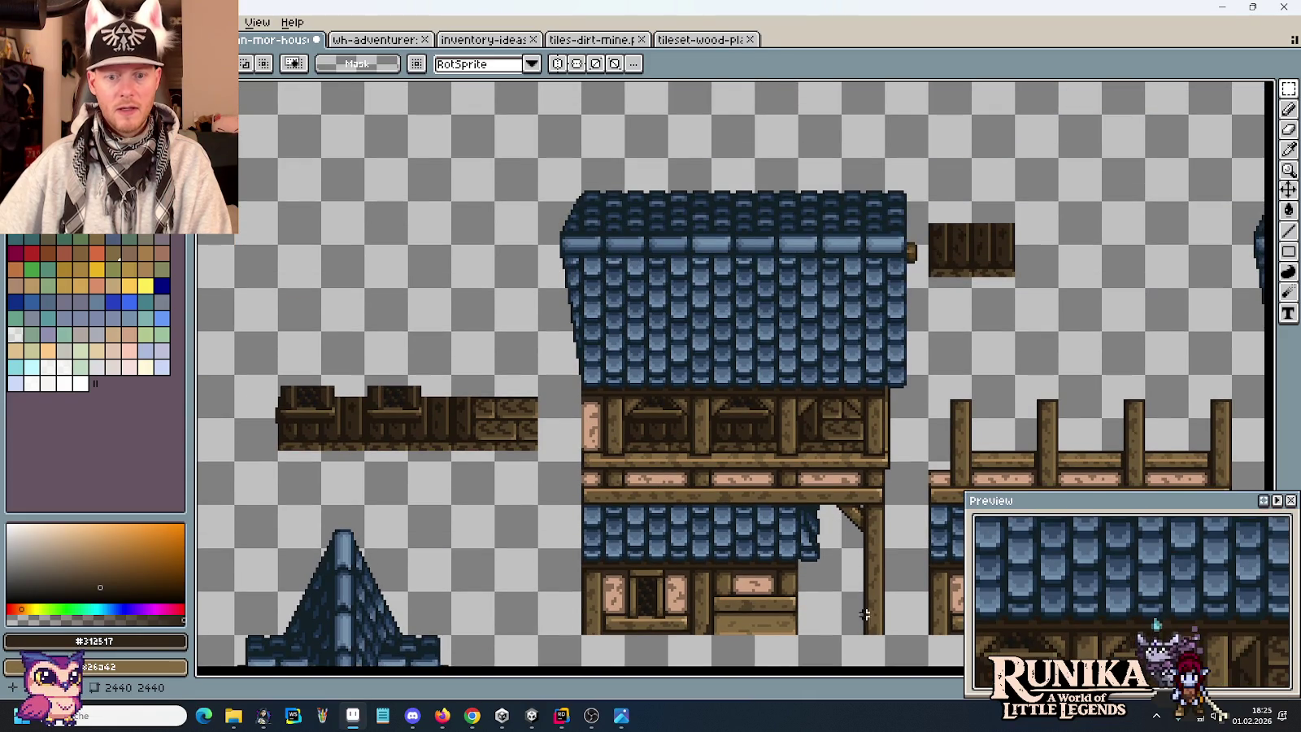
mouse_move(890, 628)
mouse_down()
mouse_move(747, 310)
mouse_move(579, 155)
mouse_up()
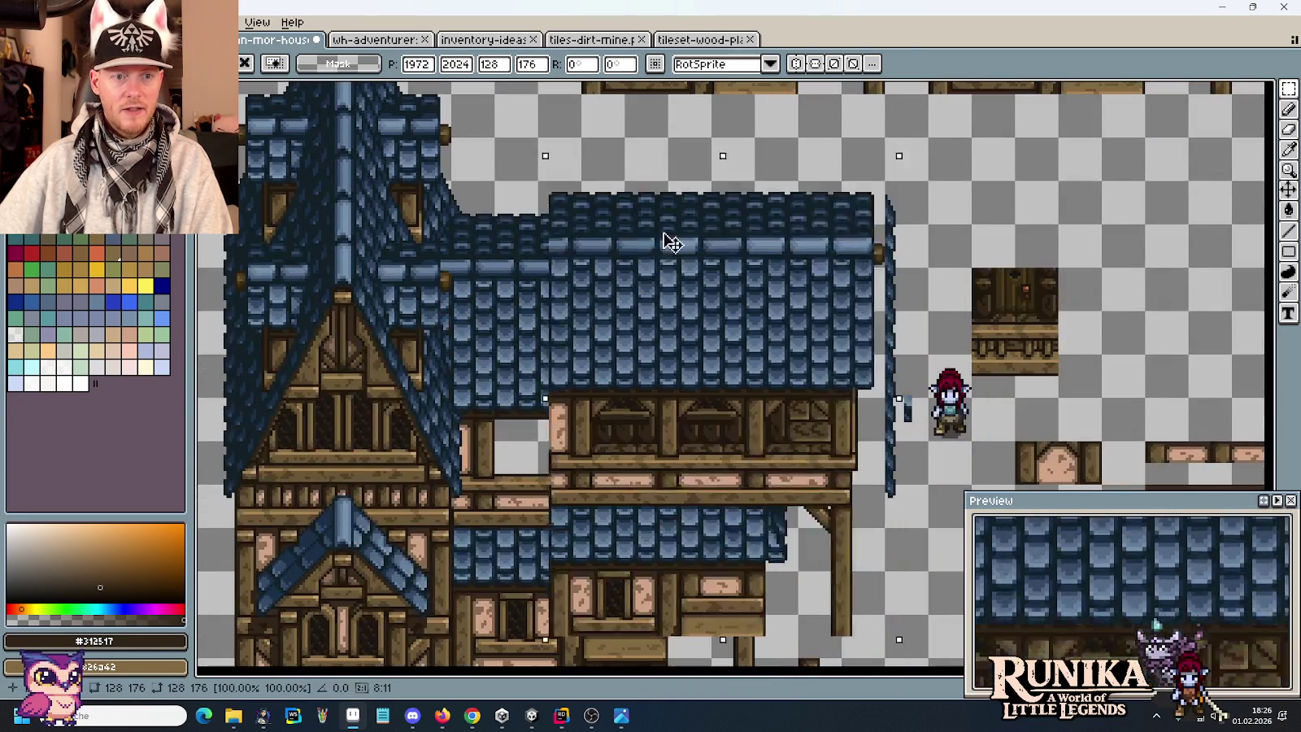
mouse_move(620, 208)
mouse_down()
mouse_move(586, 205)
mouse_move(636, 213)
mouse_move(630, 270)
mouse_move(601, 270)
mouse_up()
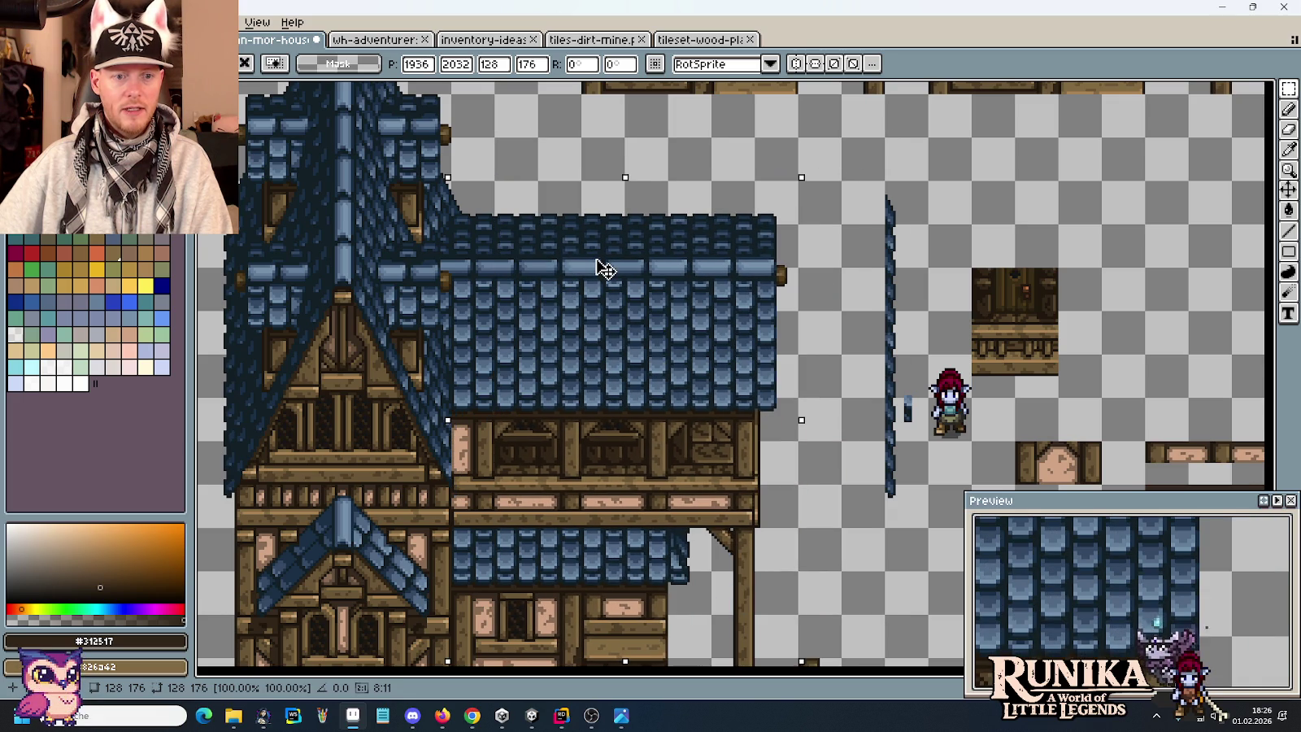
scroll(595, 244, down, 5)
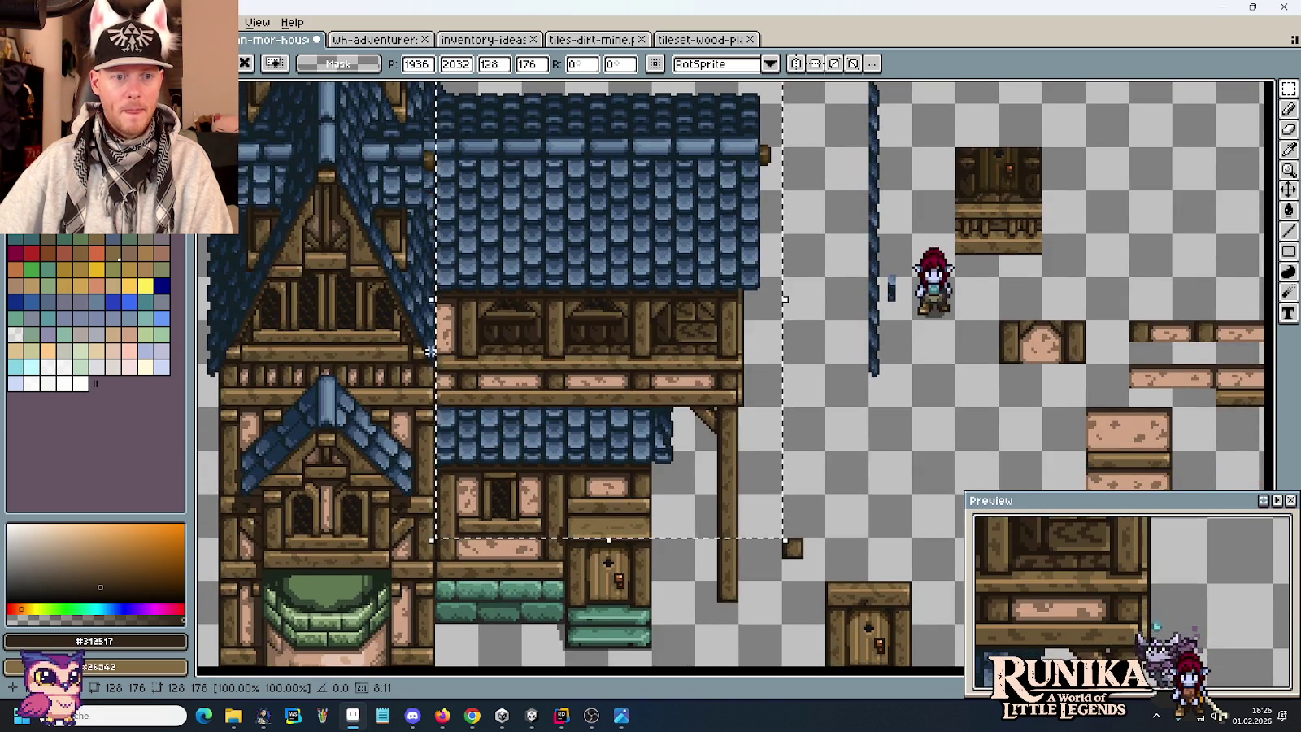
key(ctrl+d)
Drop the small roof sliver into the roof seam between the houses.
scroll(853, 267, up, 2)
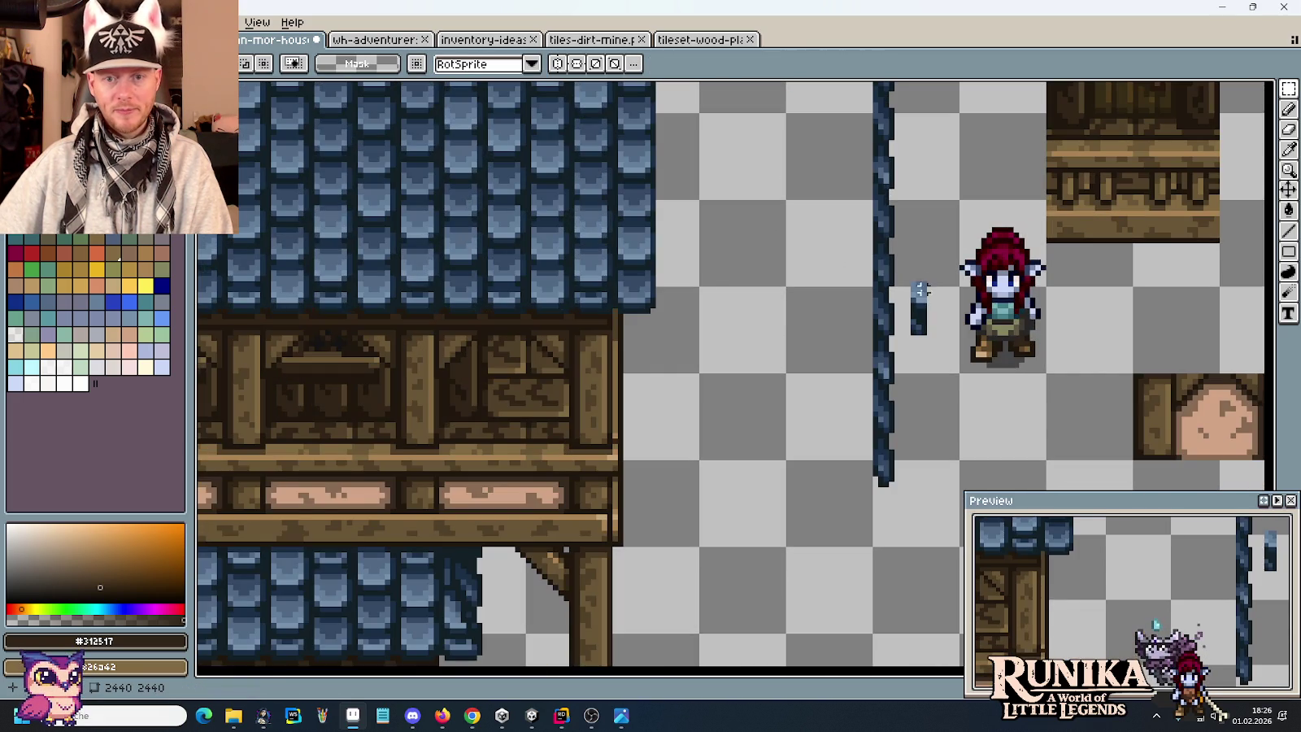
mouse_move(894, 267)
mouse_down()
mouse_move(935, 386)
mouse_move(711, 343)
mouse_move(662, 356)
mouse_up()
scroll(711, 343, up, 1)
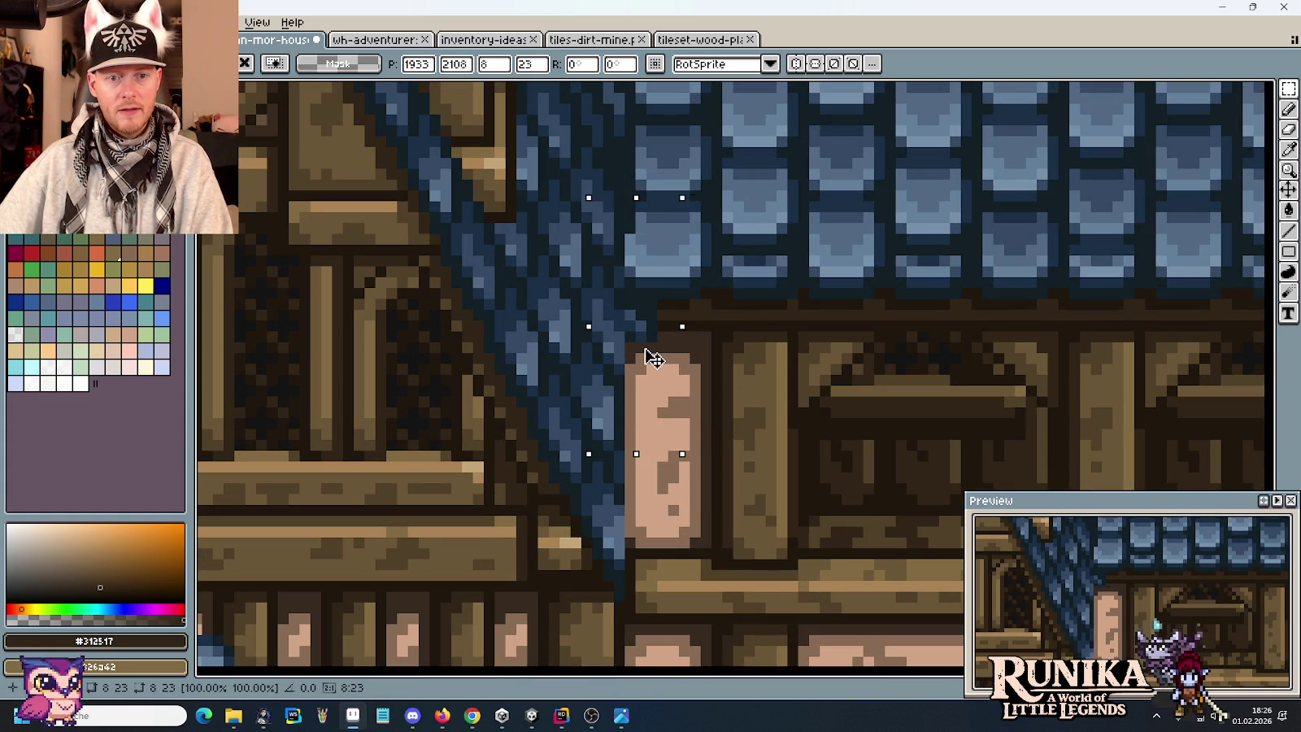
click(771, 368)
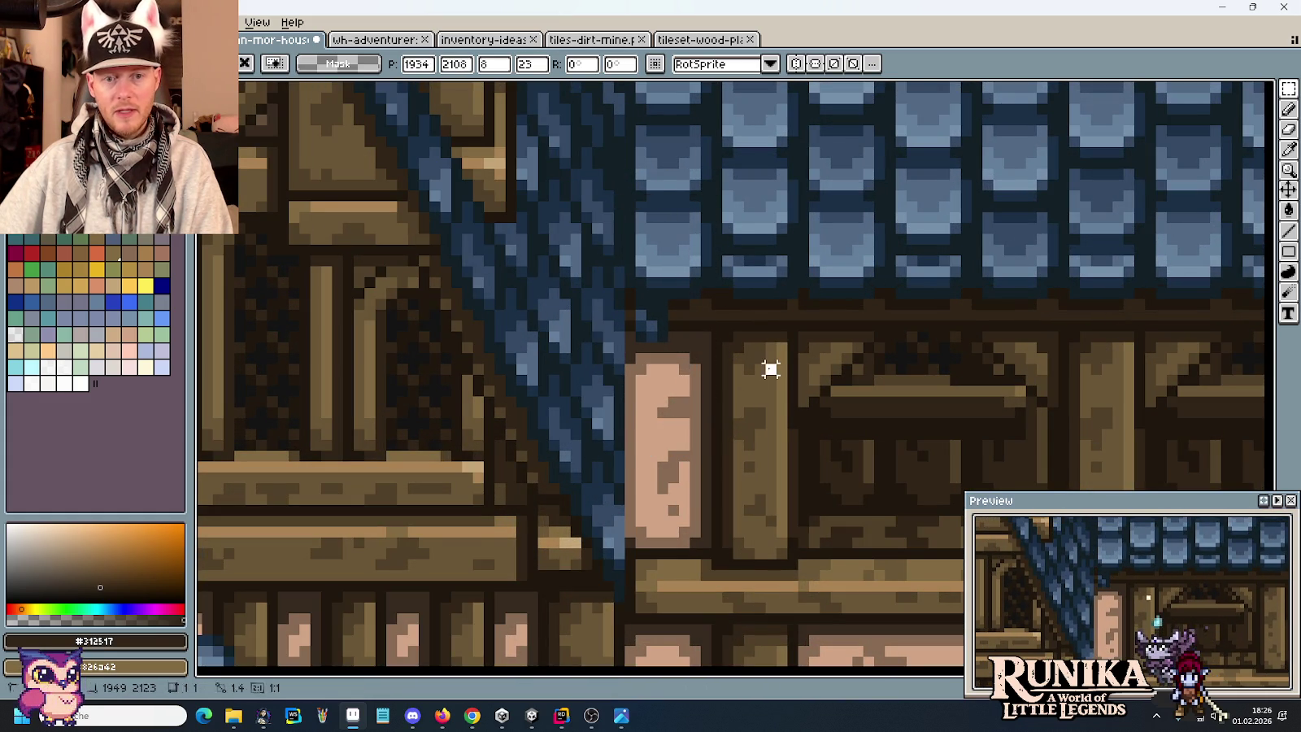
Paste a spare copy of the roof sliver into empty canvas space.
scroll(712, 290, down, 1)
scroll(791, 287, down, 1)
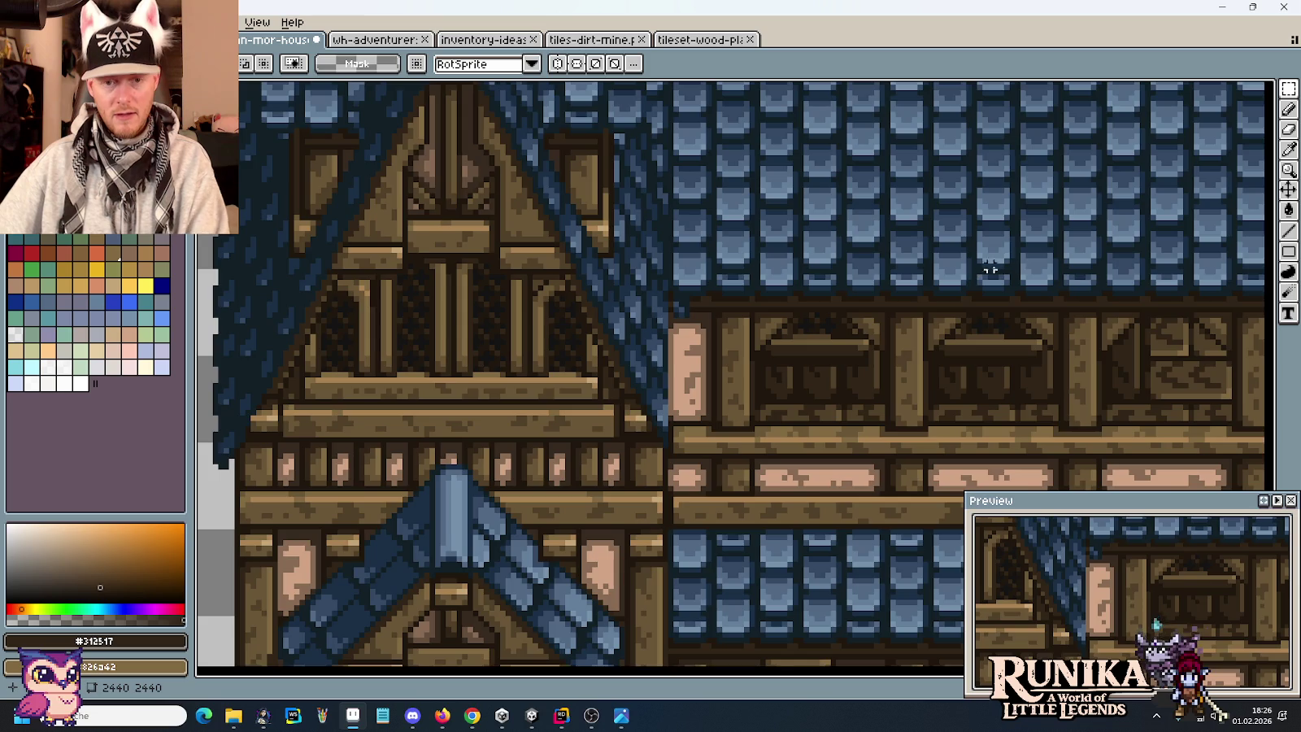
scroll(464, 281, right, 5)
scroll(667, 281, right, 3)
key(ctrl+v)
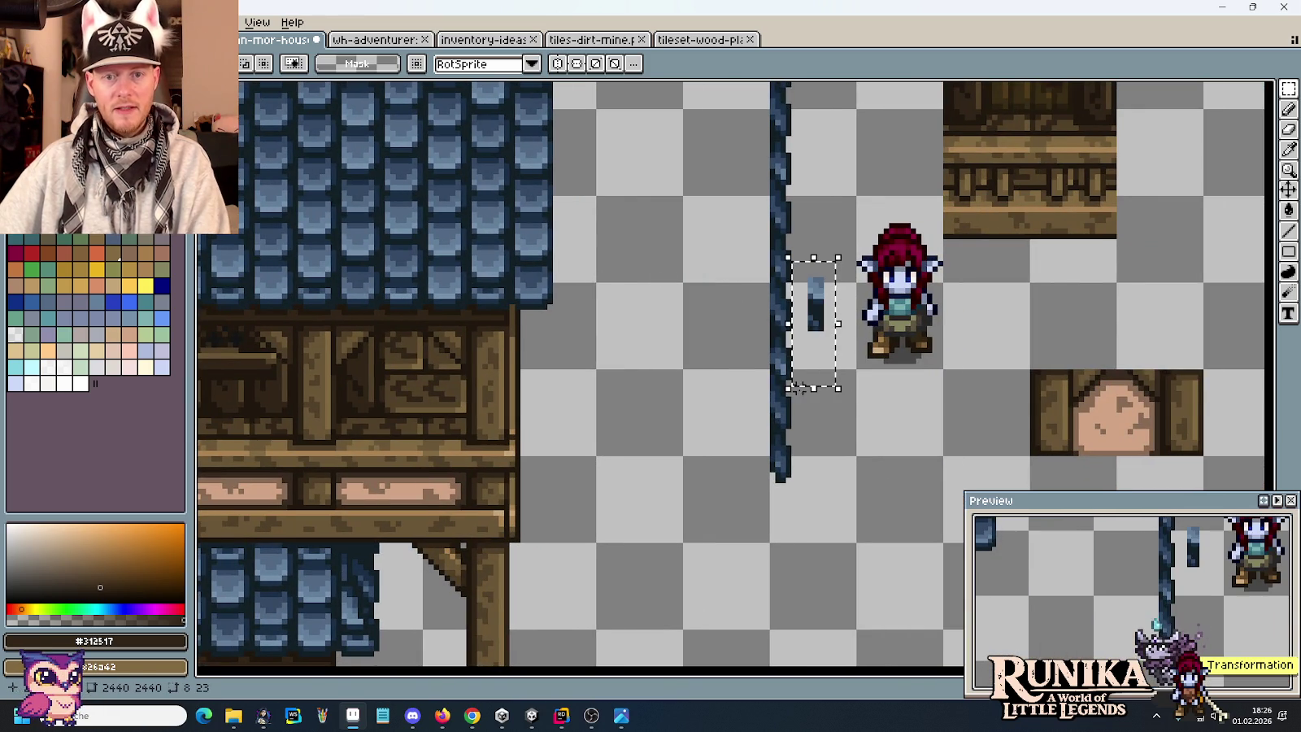
drag(824, 342, 908, 195)
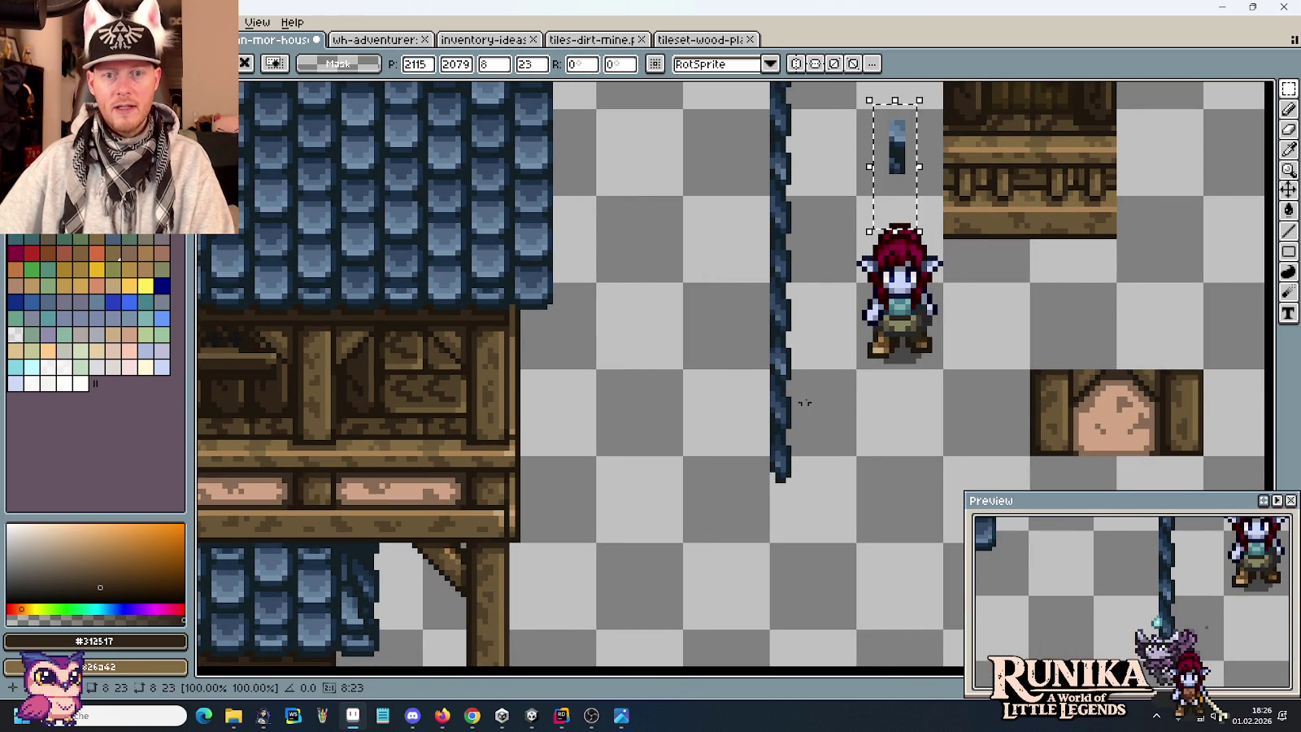
click(816, 485)
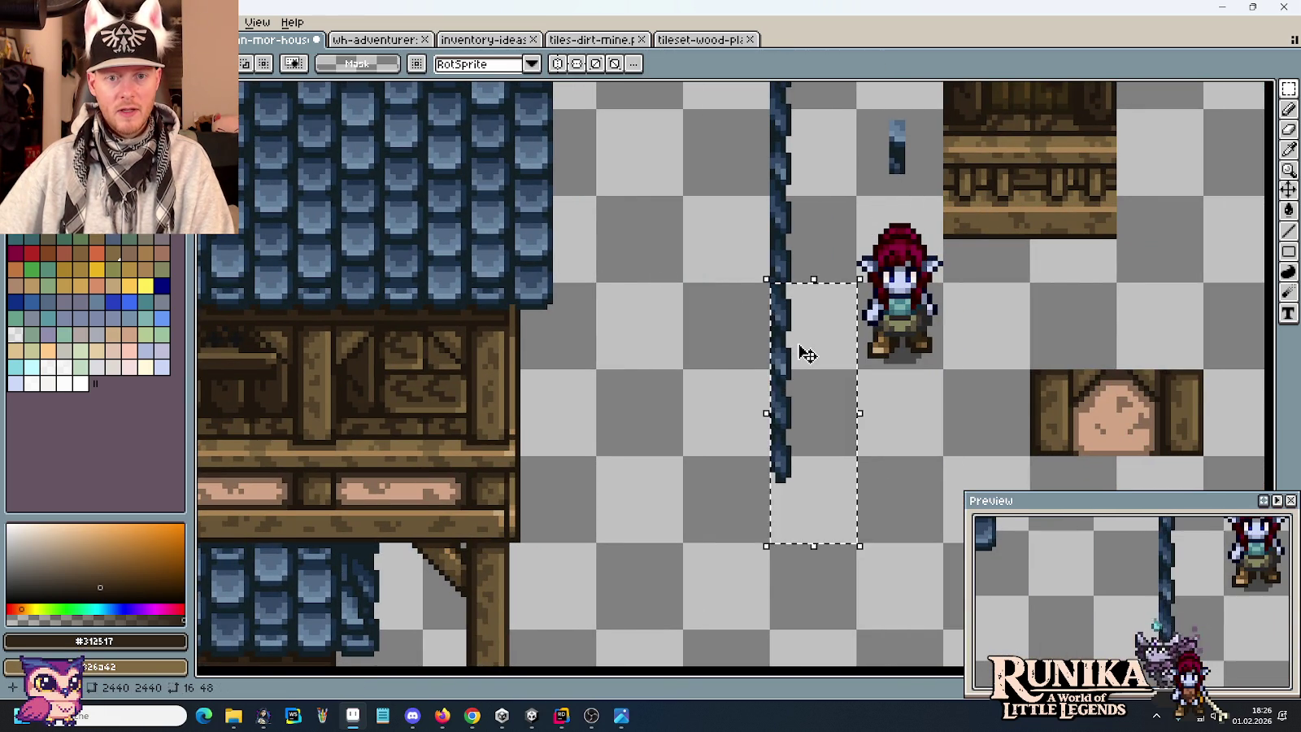
Patch the gable roof seam with a pasted tall roof-edge piece and a small square piece.
scroll(1082, 340, left, 3)
key(ctrl+v)
scroll(467, 296, up, 1)
drag(468, 297, 646, 366)
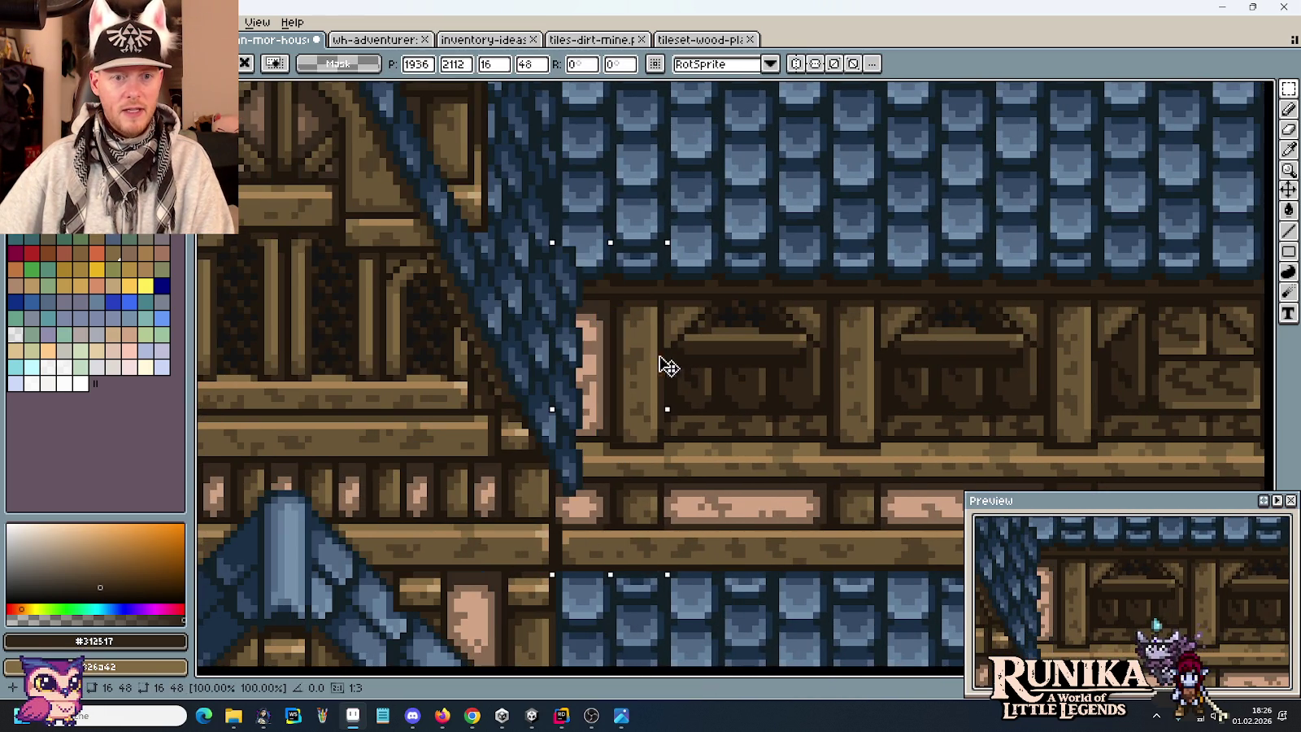
scroll(935, 250, right, 5)
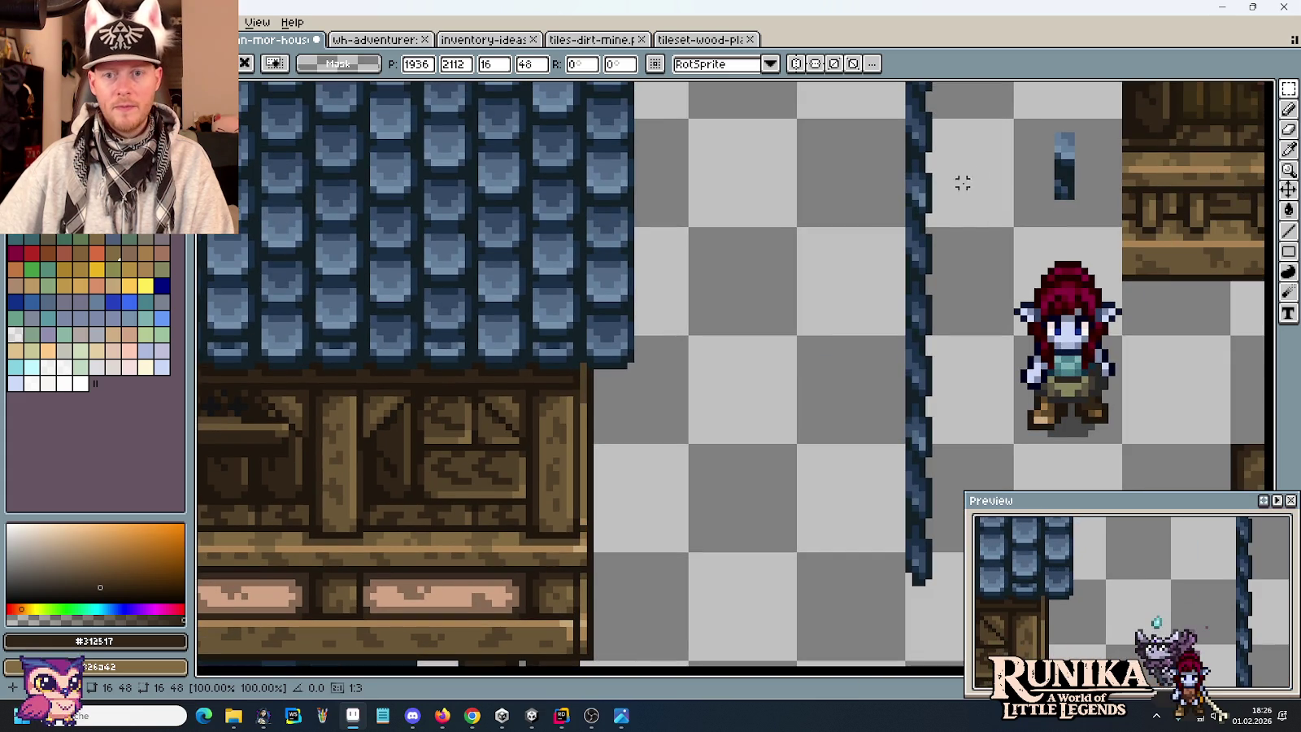
key(ctrl+v)
scroll(859, 205, left, 5)
drag(415, 293, 842, 377)
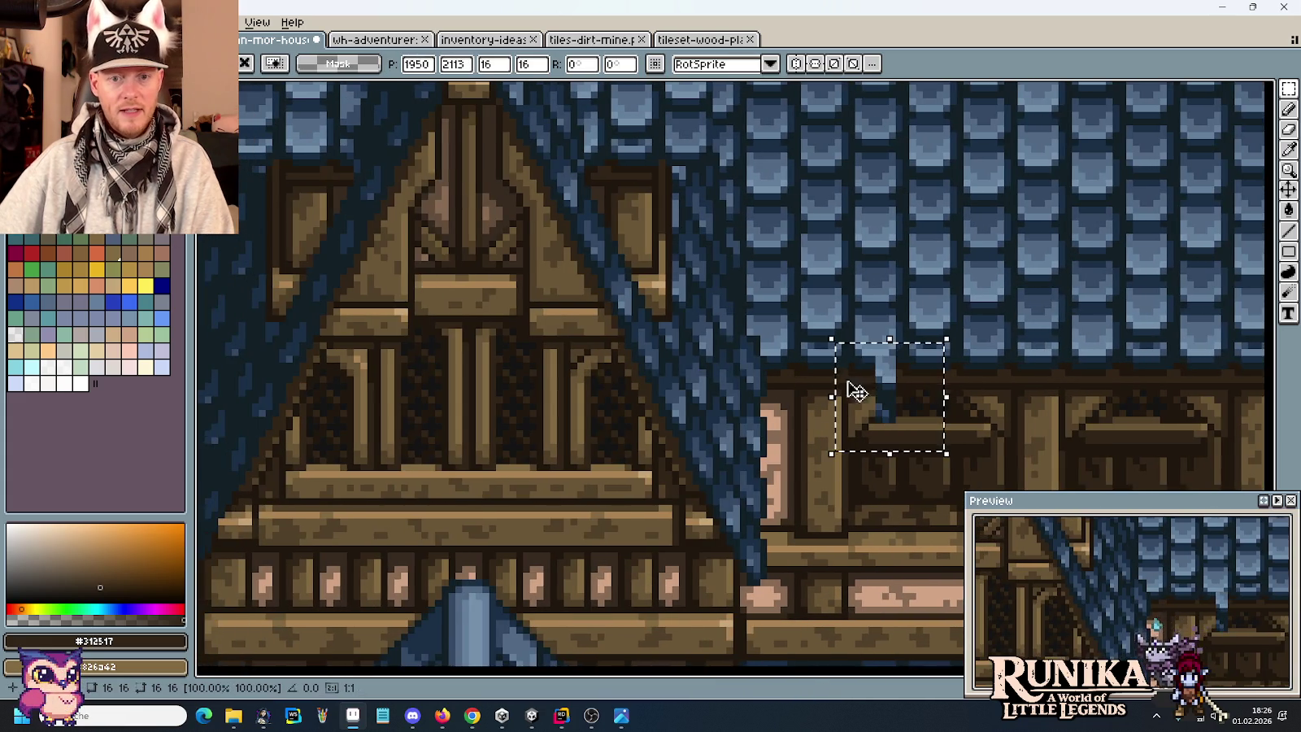
scroll(911, 403, up, 1)
mouse_move(911, 403)
mouse_down()
mouse_move(722, 388)
mouse_move(711, 358)
mouse_up()
key(Return)
Select the post column below the balcony.
scroll(846, 256, down, 1)
scroll(869, 269, down, 1)
scroll(893, 277, down, 1)
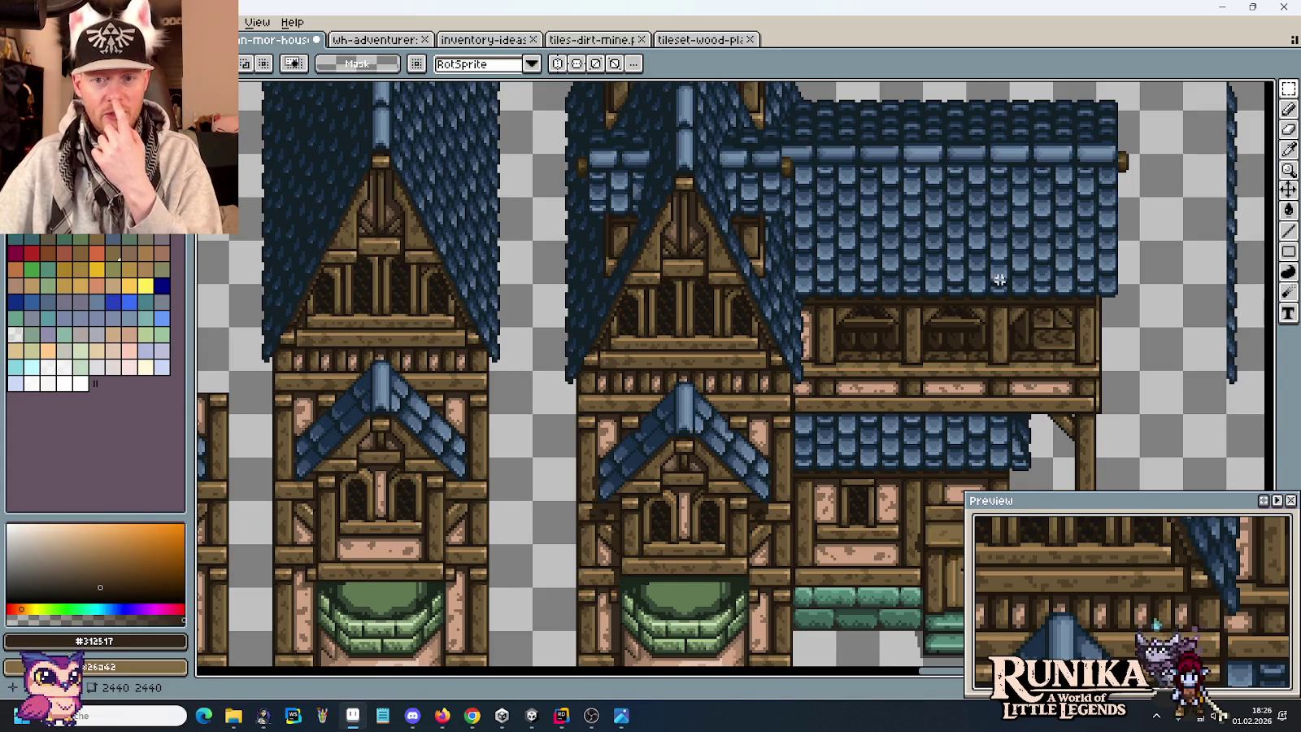
scroll(870, 265, down, 1)
scroll(845, 252, down, 1)
drag(870, 307, 908, 436)
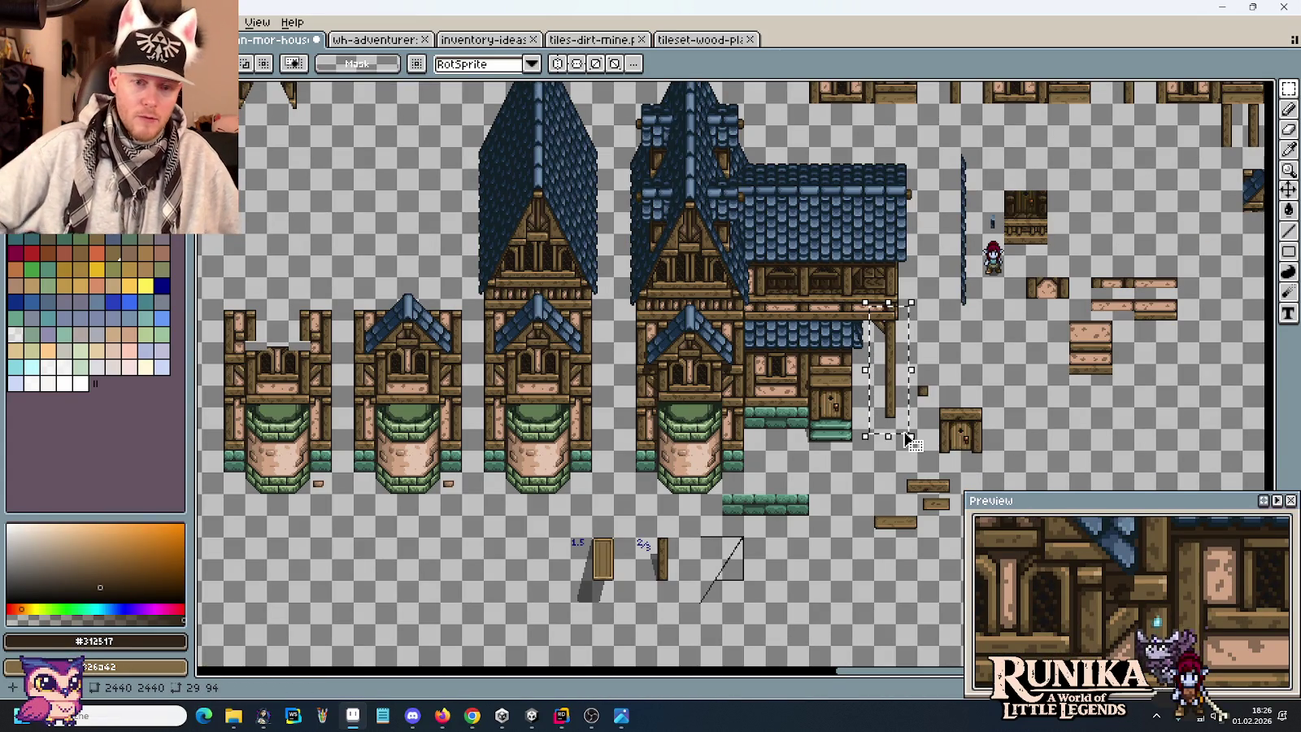
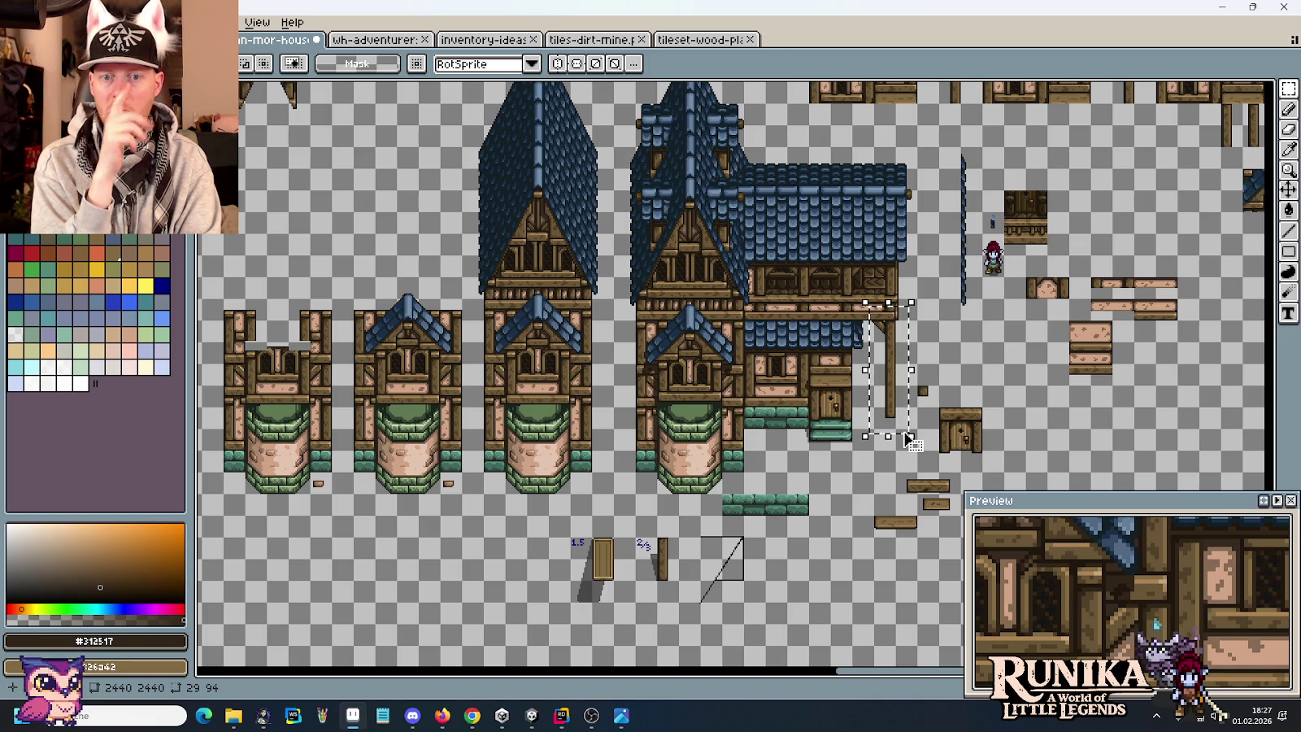
Pan and zoom the view to the lower building's timber beam end.
drag(977, 158, 913, 405)
drag(885, 515, 863, 309)
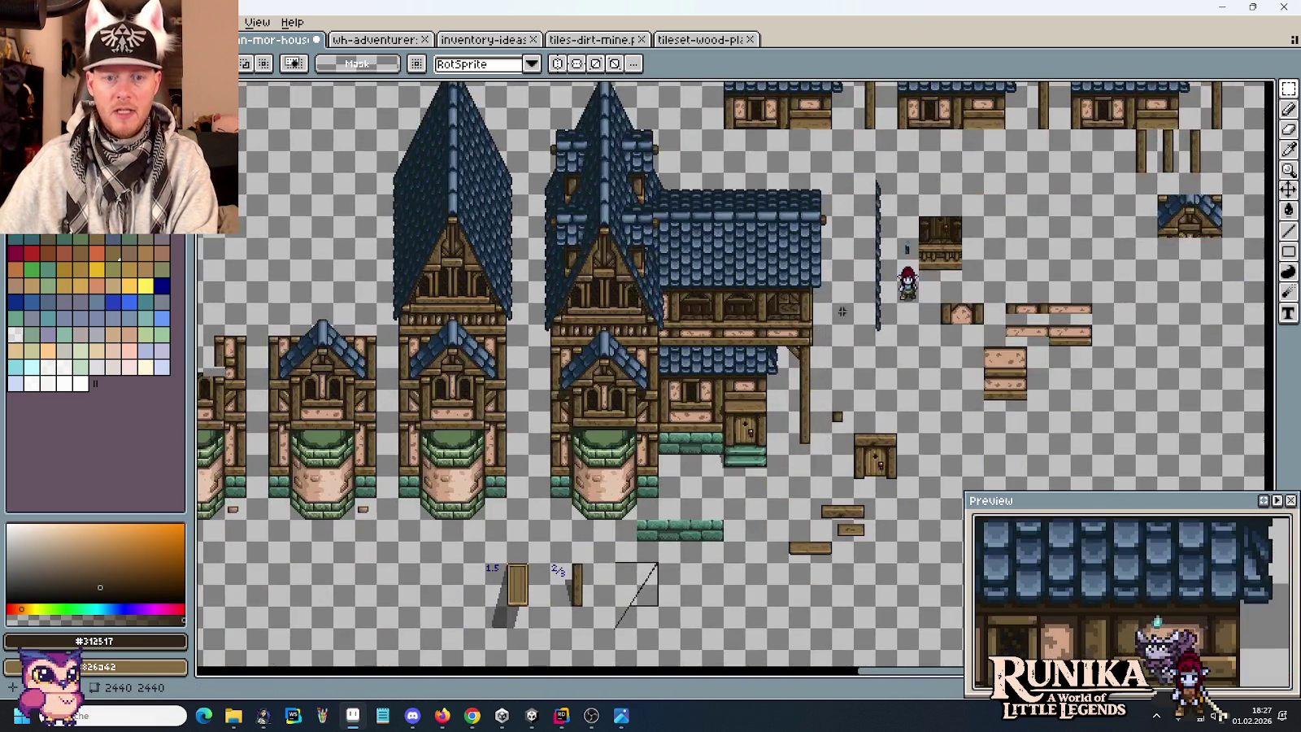
scroll(863, 309, up, 3)
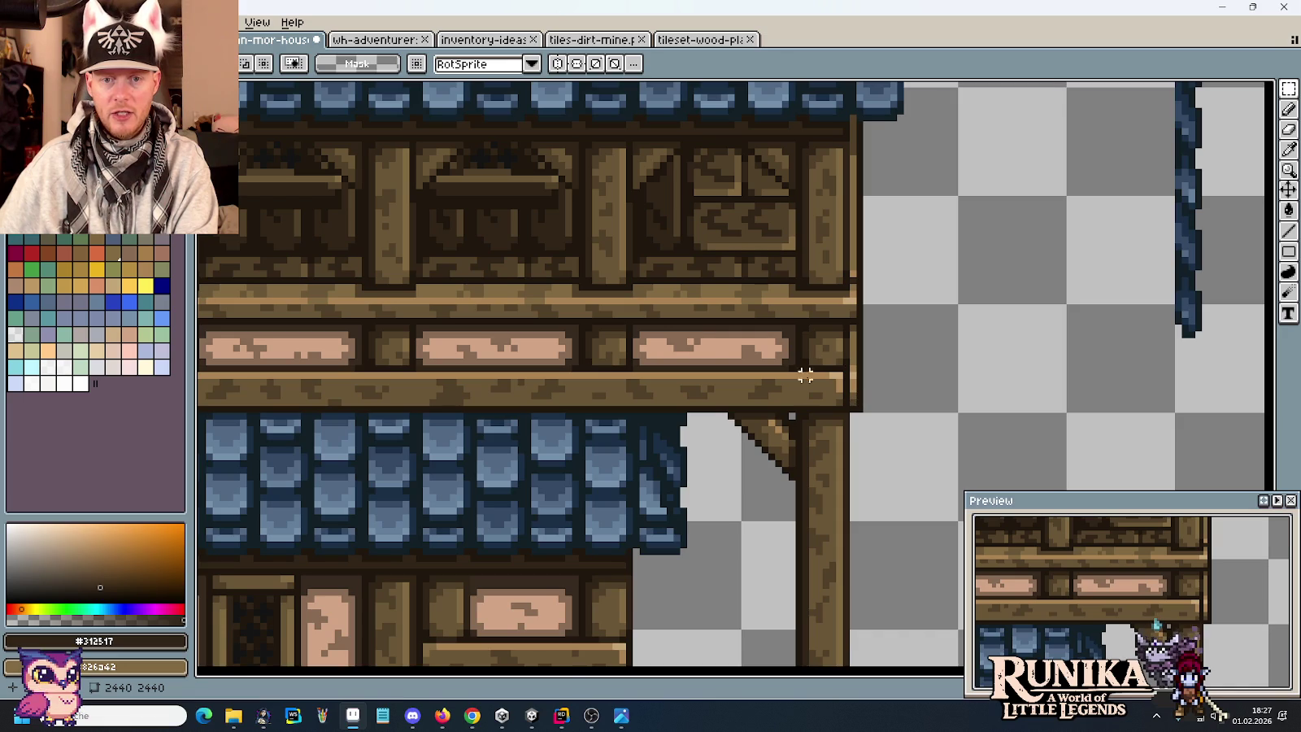
scroll(821, 412, down, 2)
scroll(877, 415, down, 1)
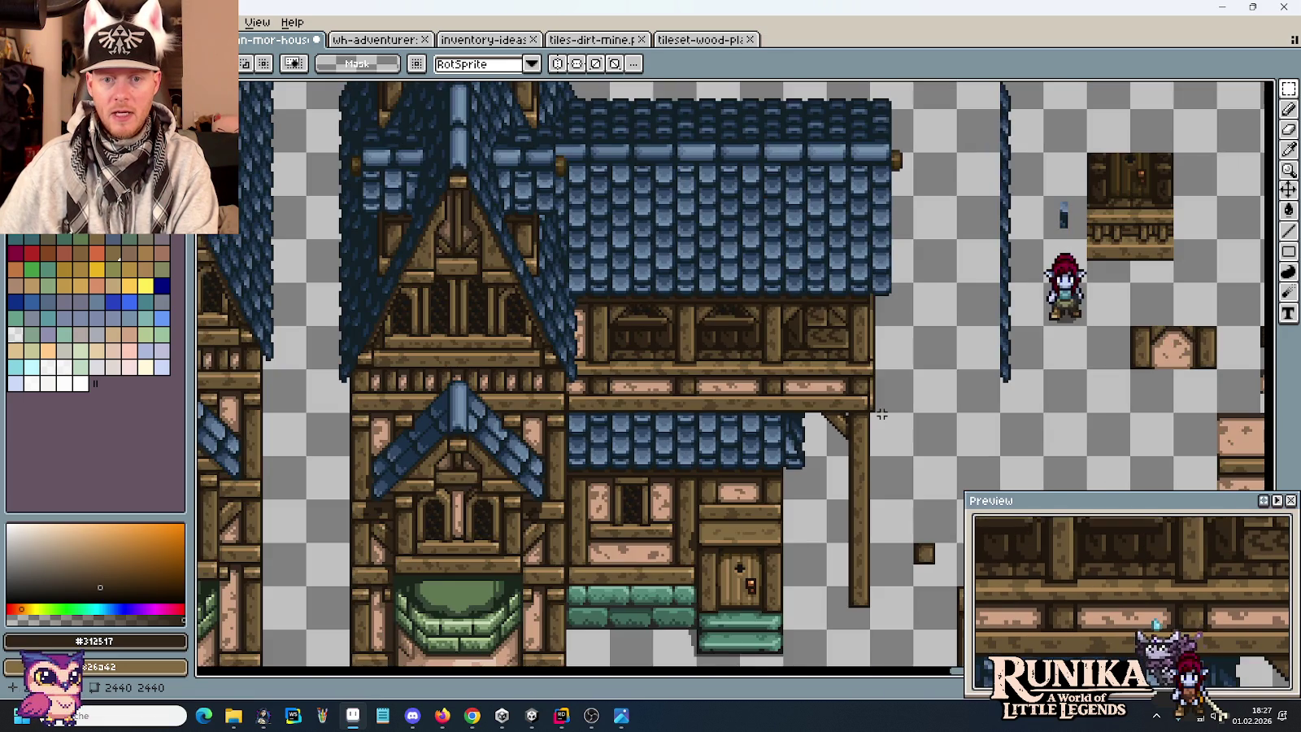
scroll(838, 225, up, 1)
drag(839, 225, 595, 363)
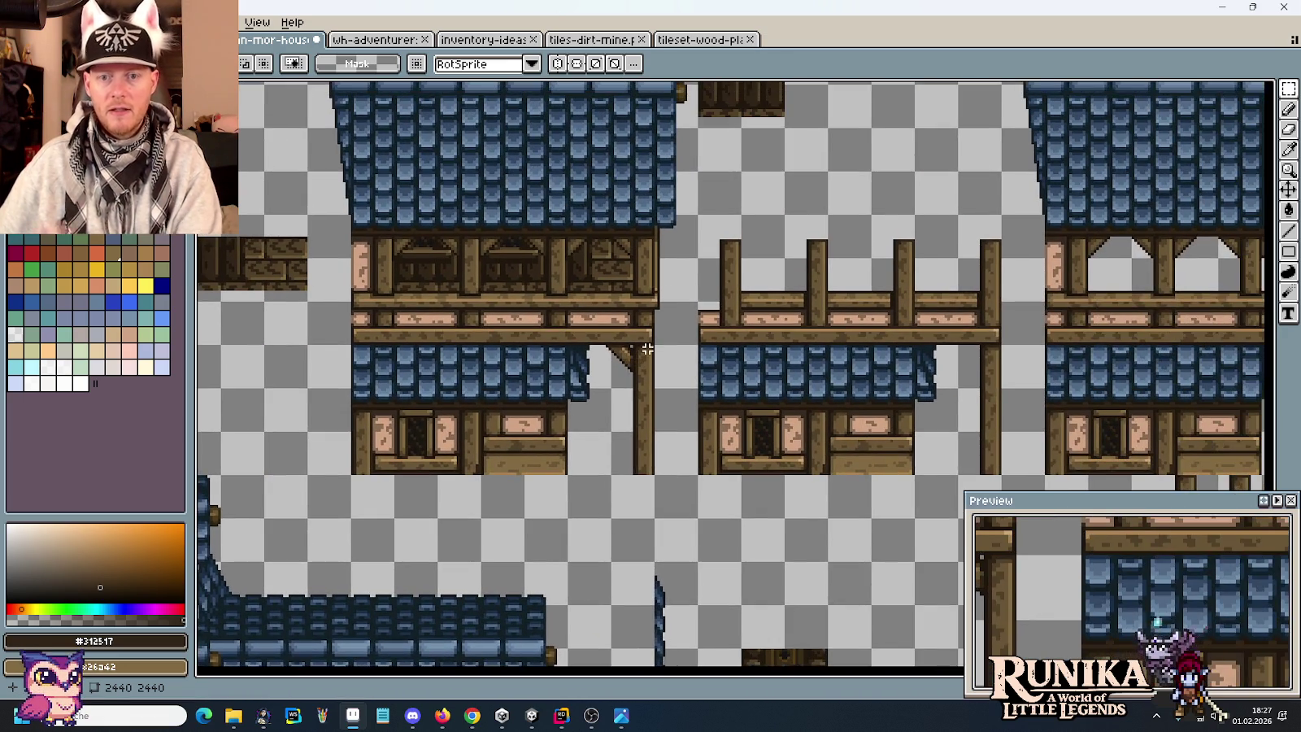
mouse_move(325, 400)
mouse_down()
mouse_move(391, 457)
mouse_move(427, 436)
mouse_move(537, 430)
mouse_move(613, 444)
mouse_move(646, 488)
mouse_move(763, 421)
mouse_up()
scroll(688, 386, up, 1)
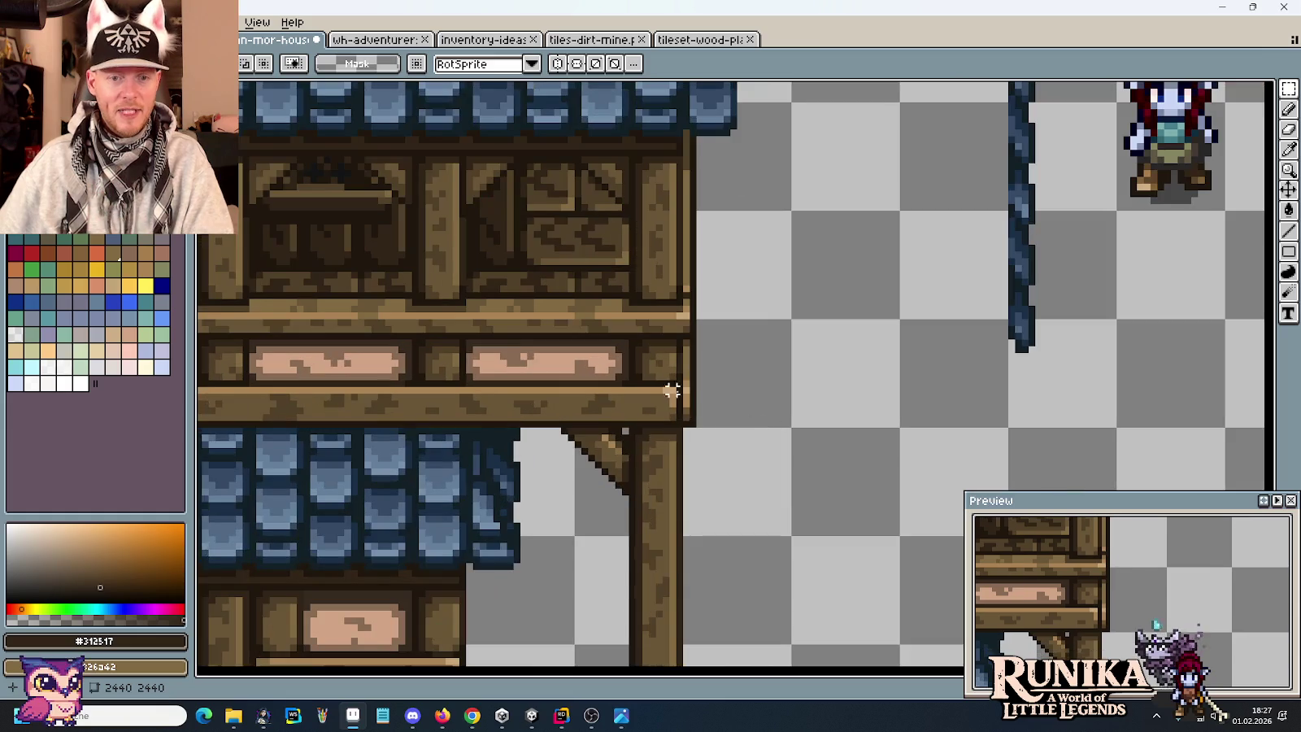
scroll(686, 387, up, 2)
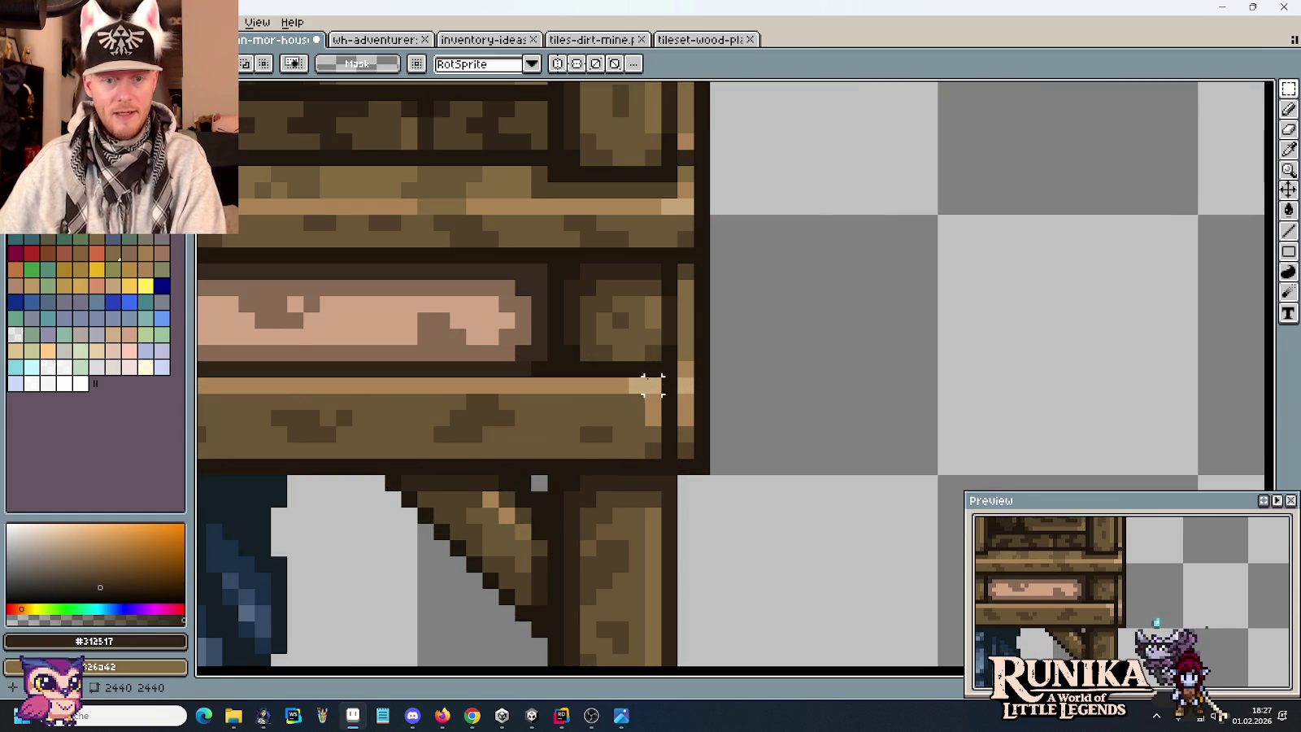
Sample the beam's light tan #aa8353 and switch back to the Pencil.
mouse_move(642, 374)
mouse_down()
mouse_move(653, 441)
mouse_move(709, 476)
mouse_up()
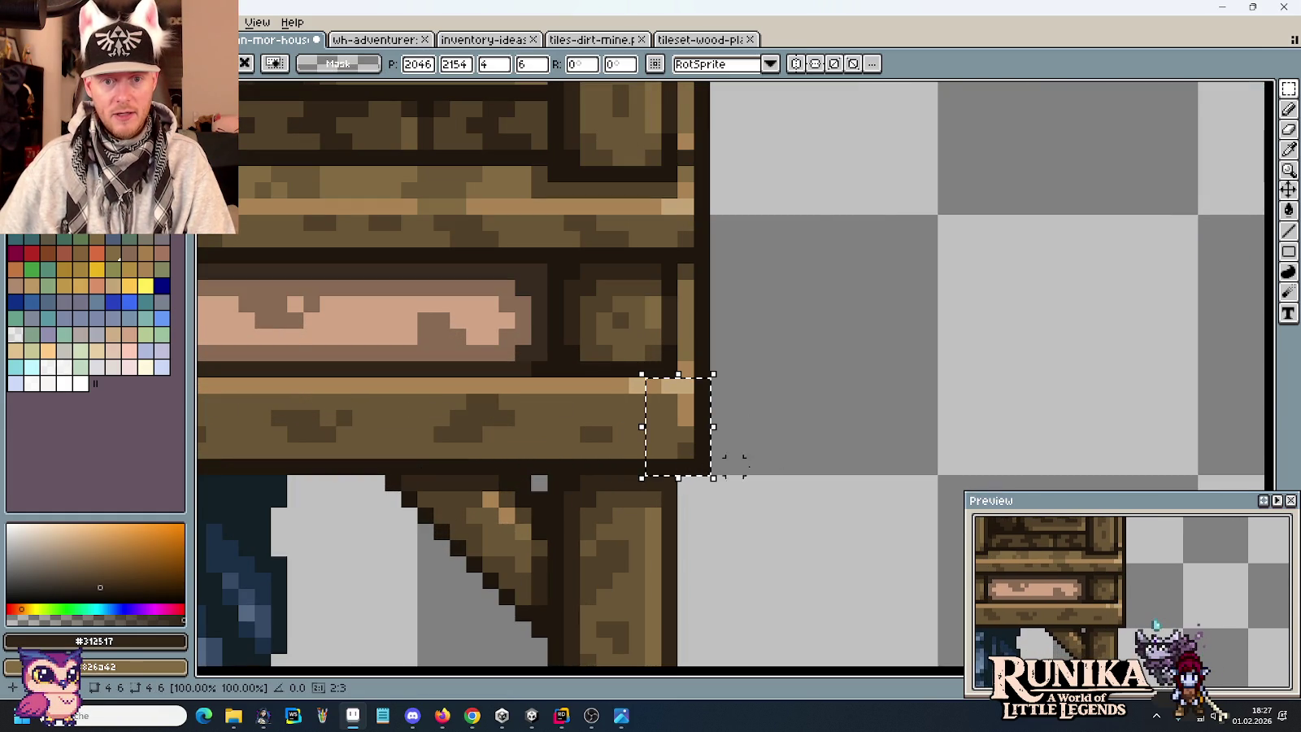
click(798, 464)
key(i)
click(661, 382)
key(b)
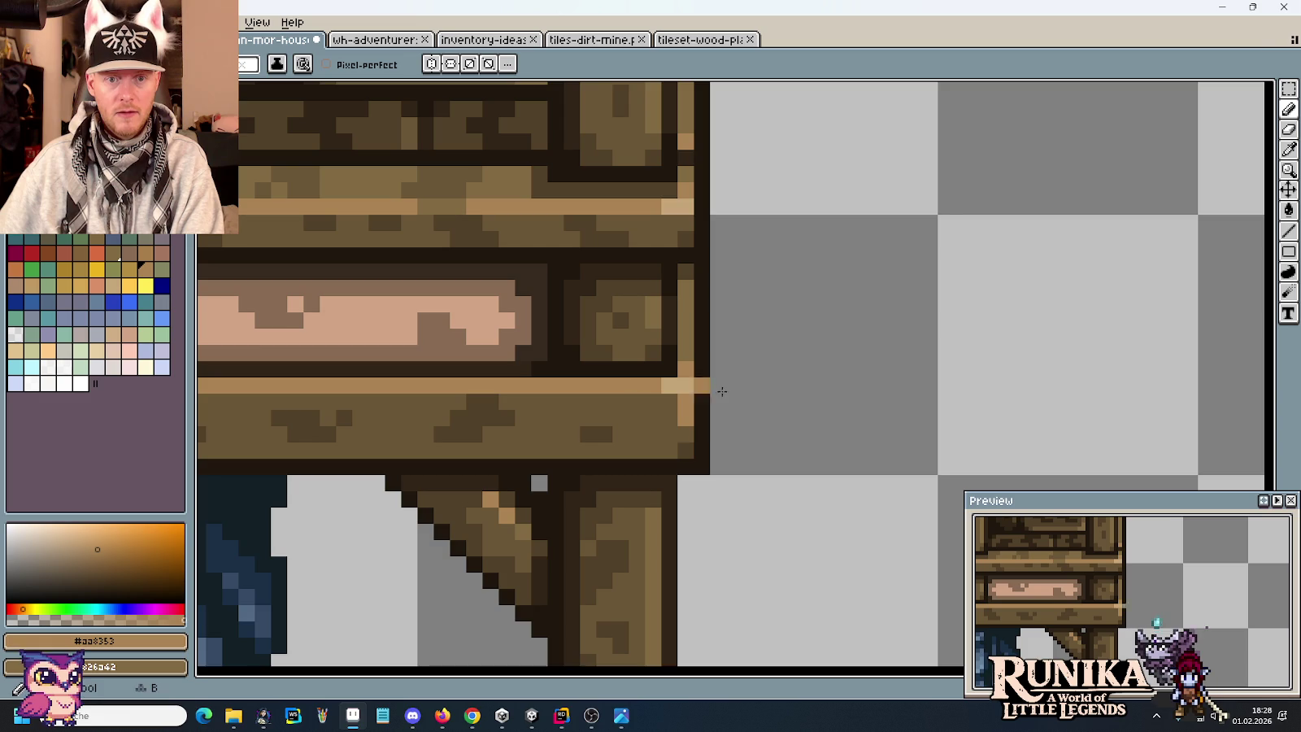
scroll(825, 396, down, 5)
scroll(825, 396, up, 2)
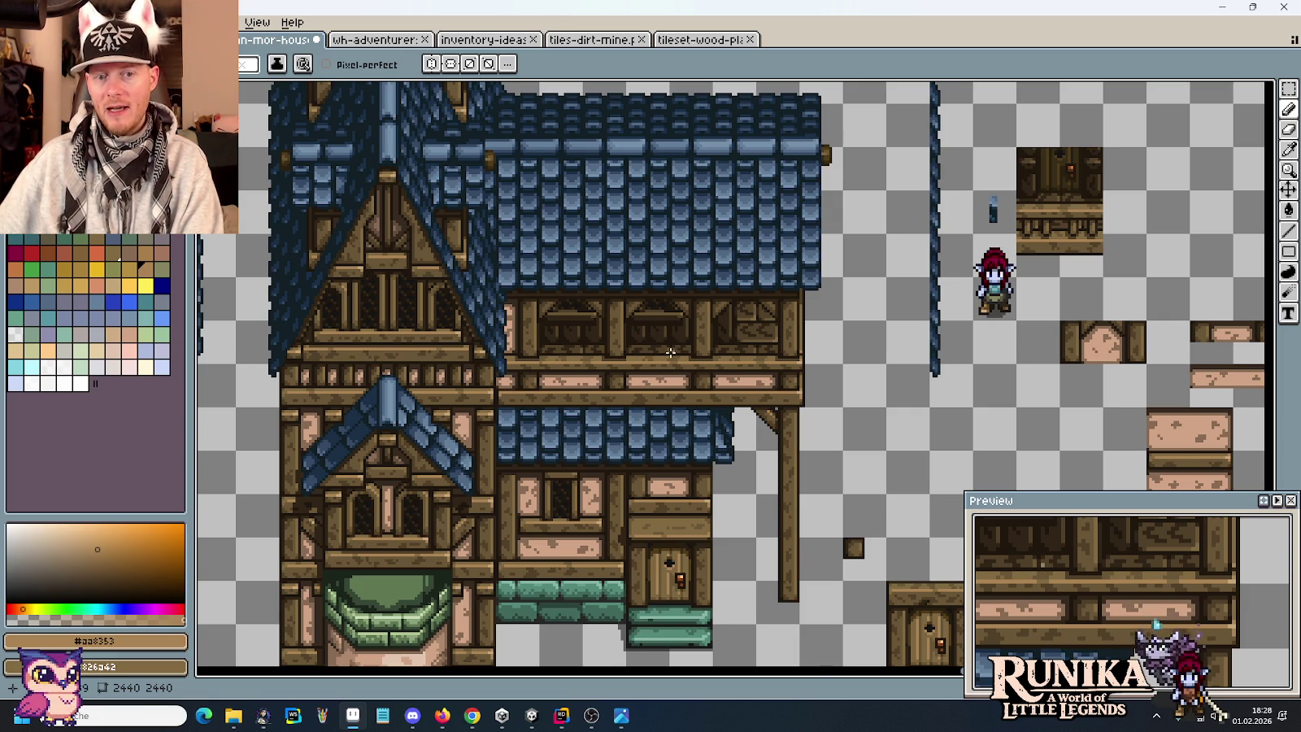
scroll(648, 355, up, 2)
scroll(649, 356, up, 1)
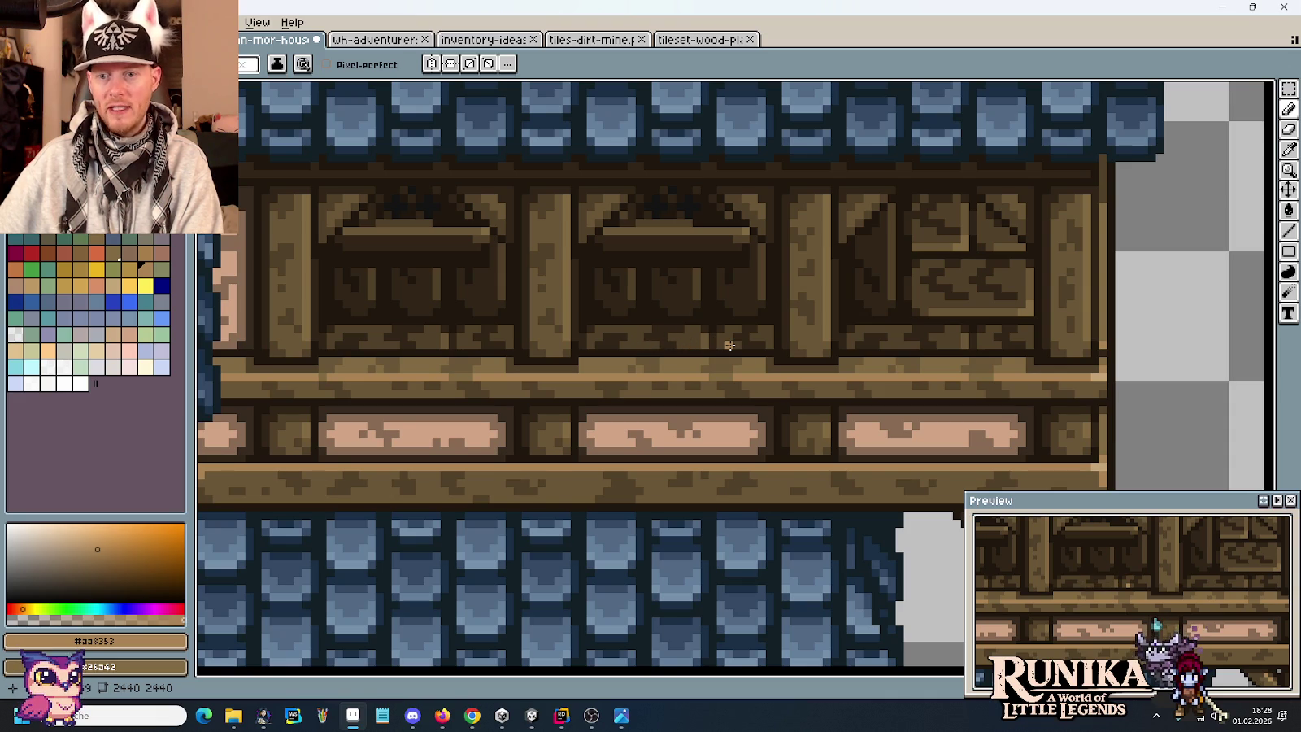
scroll(729, 344, down, 2)
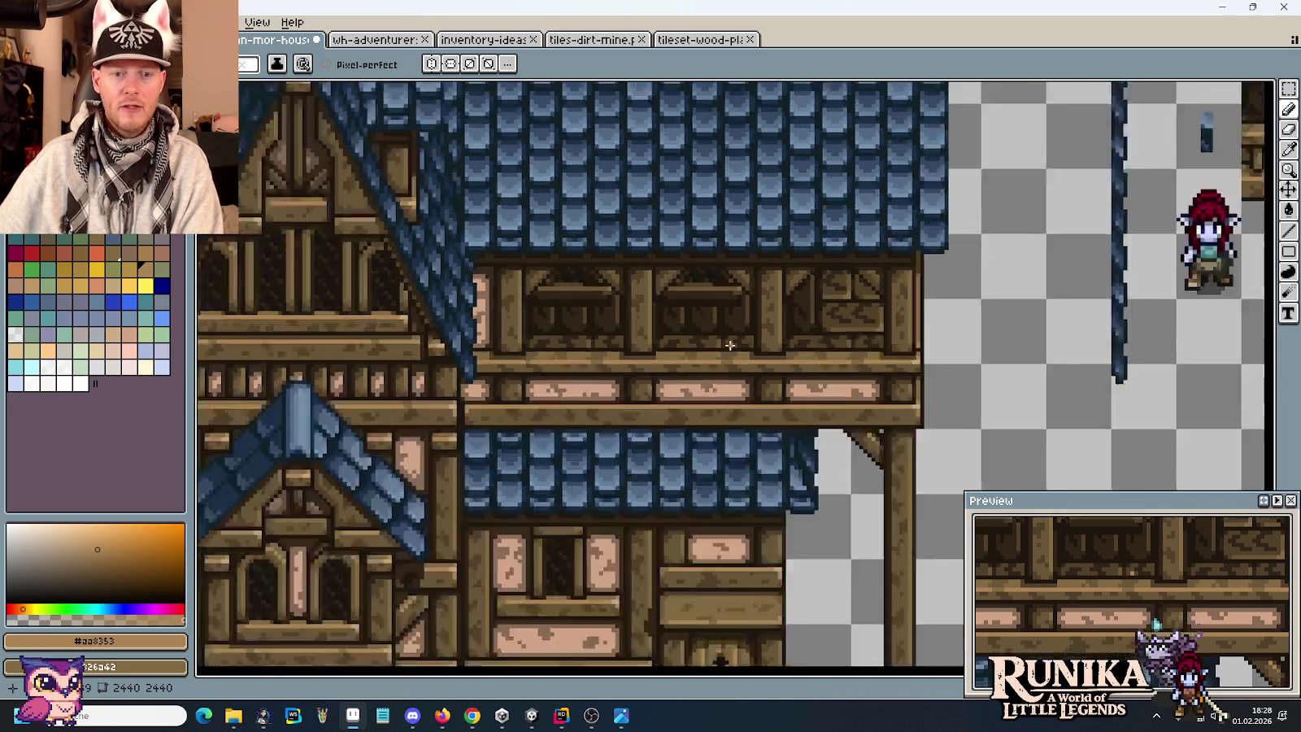
scroll(729, 345, down, 1)
scroll(729, 345, up, 1)
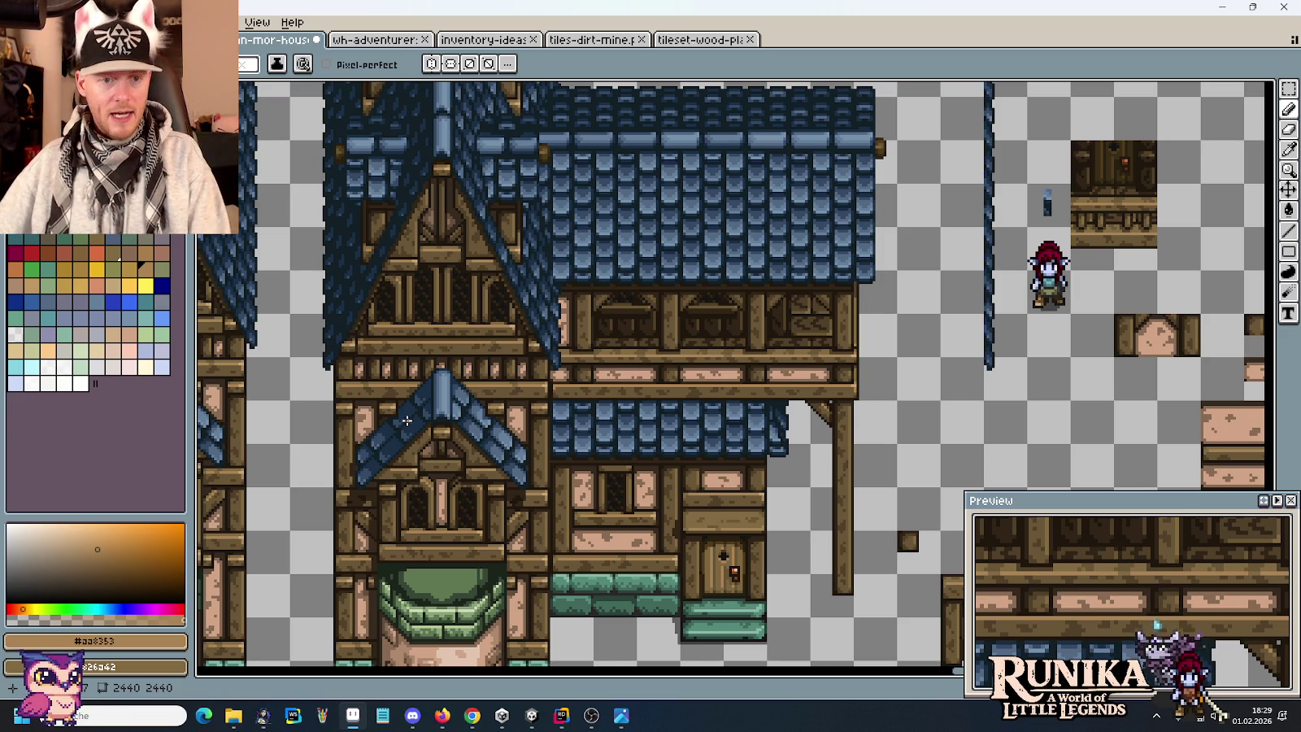
scroll(409, 427, up, 3)
scroll(486, 481, up, 1)
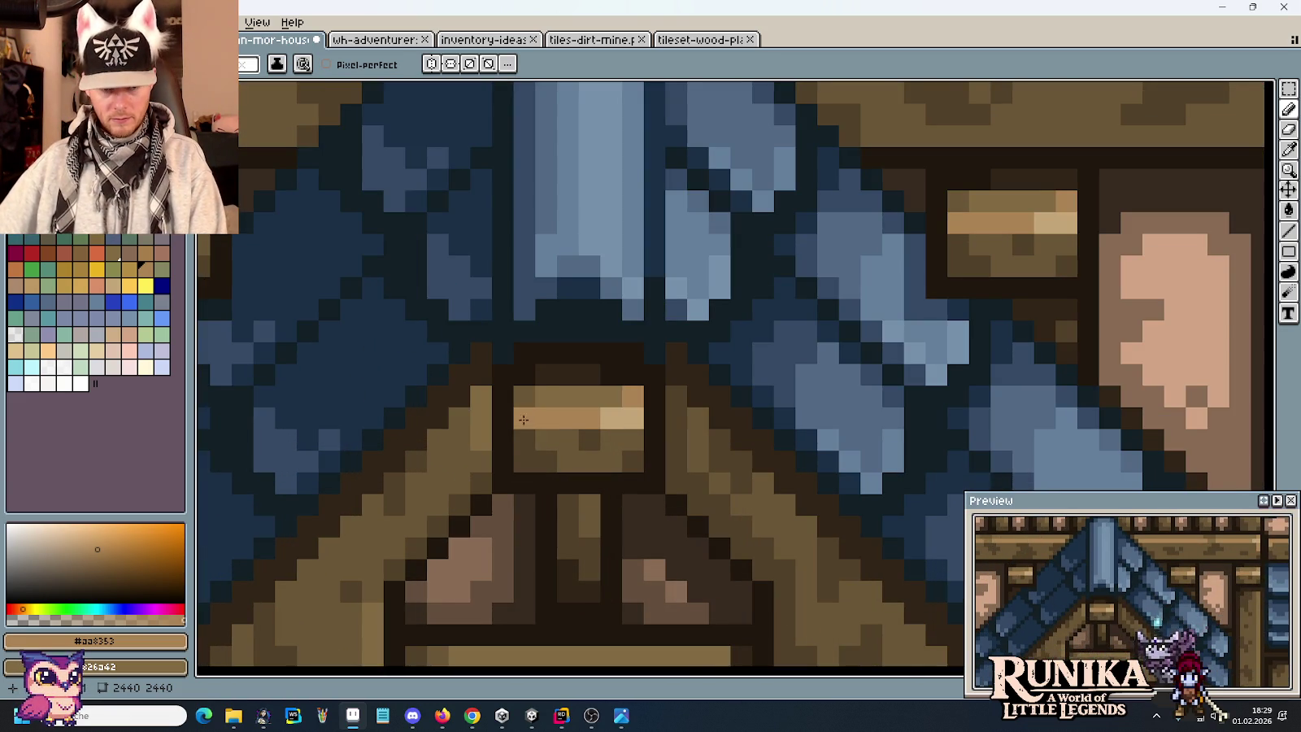
Paint a light tan dormer pixel, then darken a column to dark brown #312517.
scroll(580, 341, up, 1)
drag(580, 342, 561, 404)
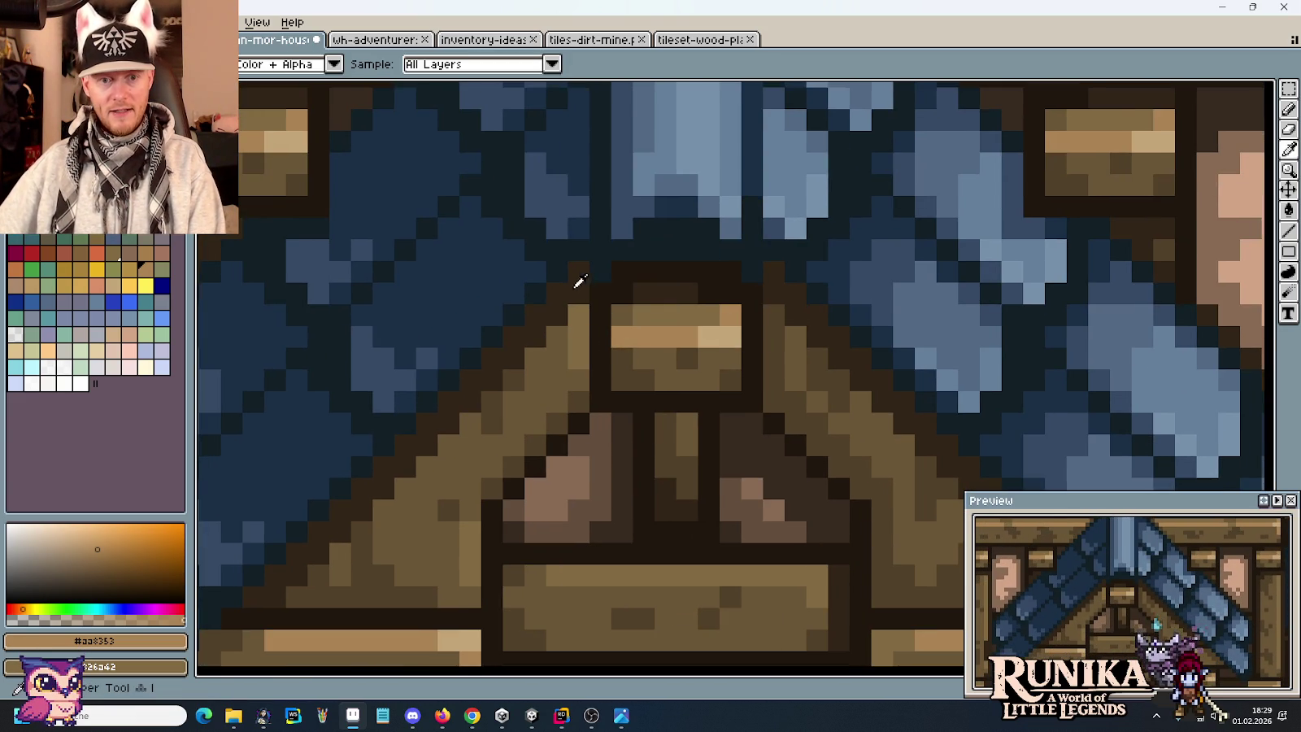
alt+click(584, 277)
drag(578, 332, 578, 392)
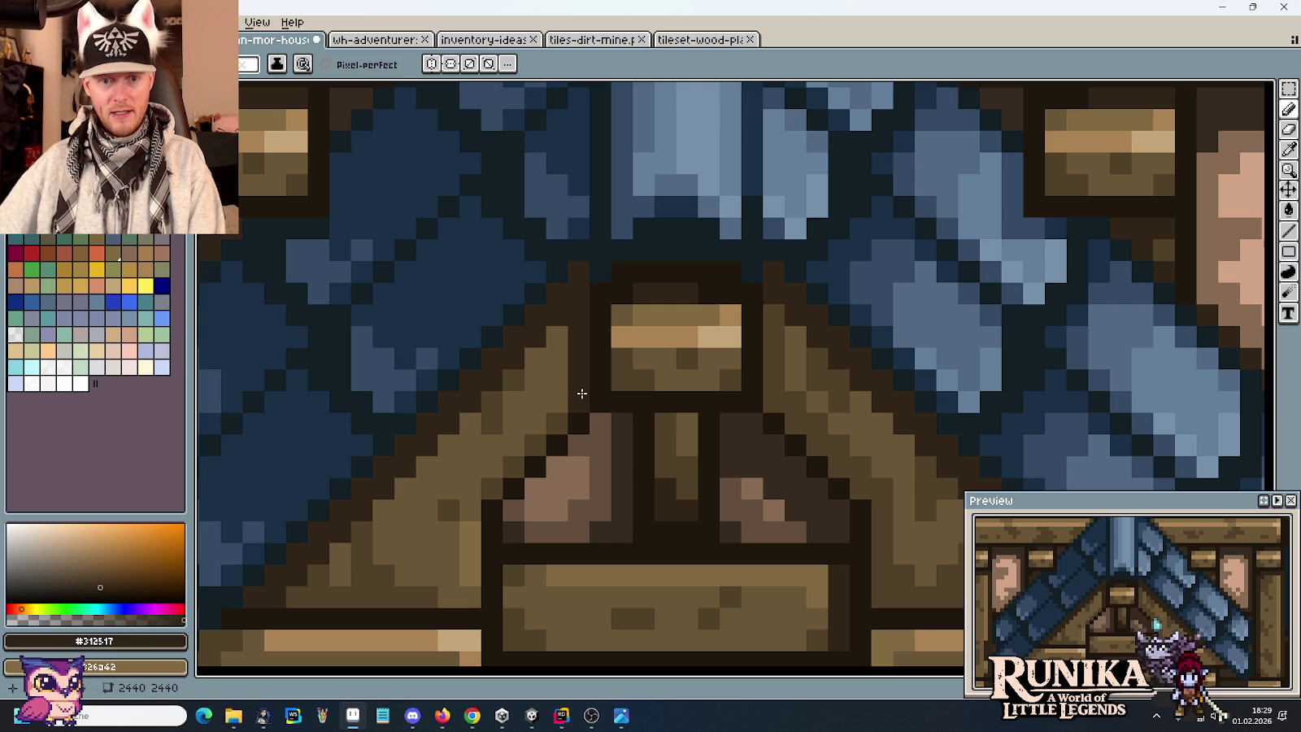
scroll(743, 482, down, 5)
scroll(729, 462, up, 3)
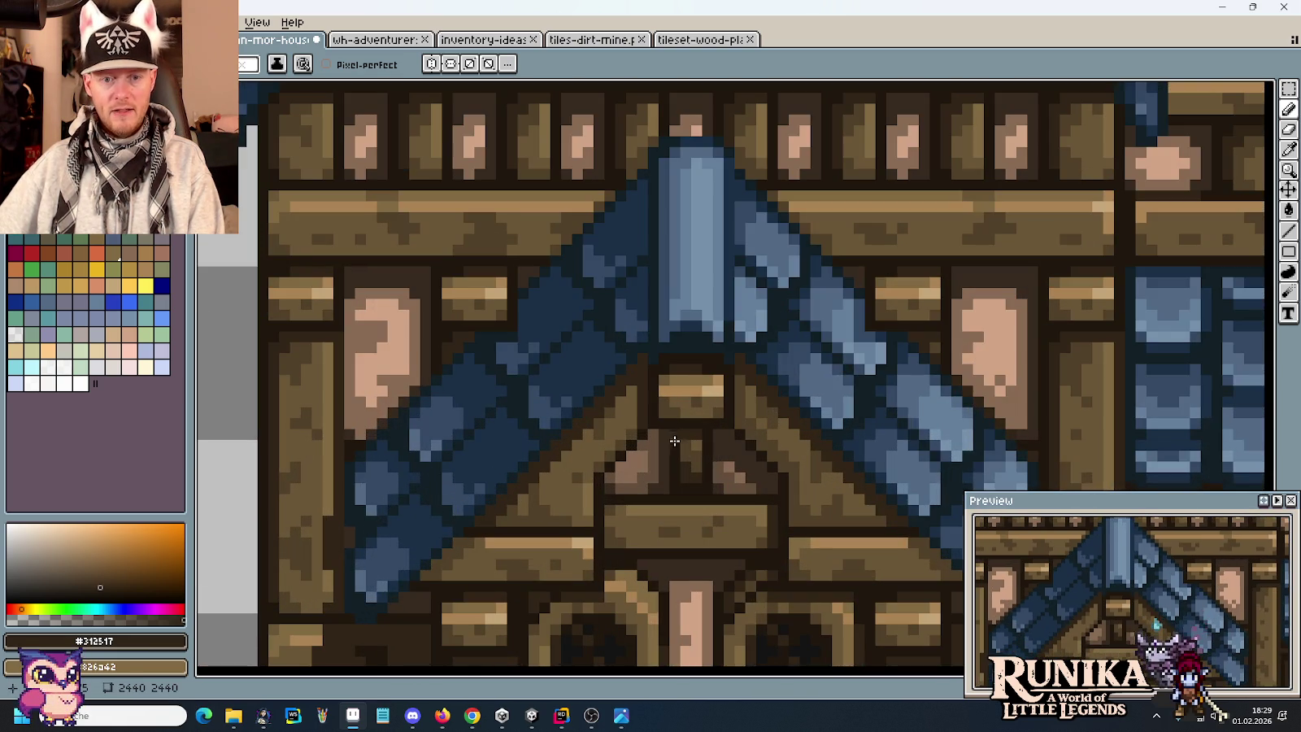
scroll(726, 381, down, 2)
scroll(764, 406, down, 2)
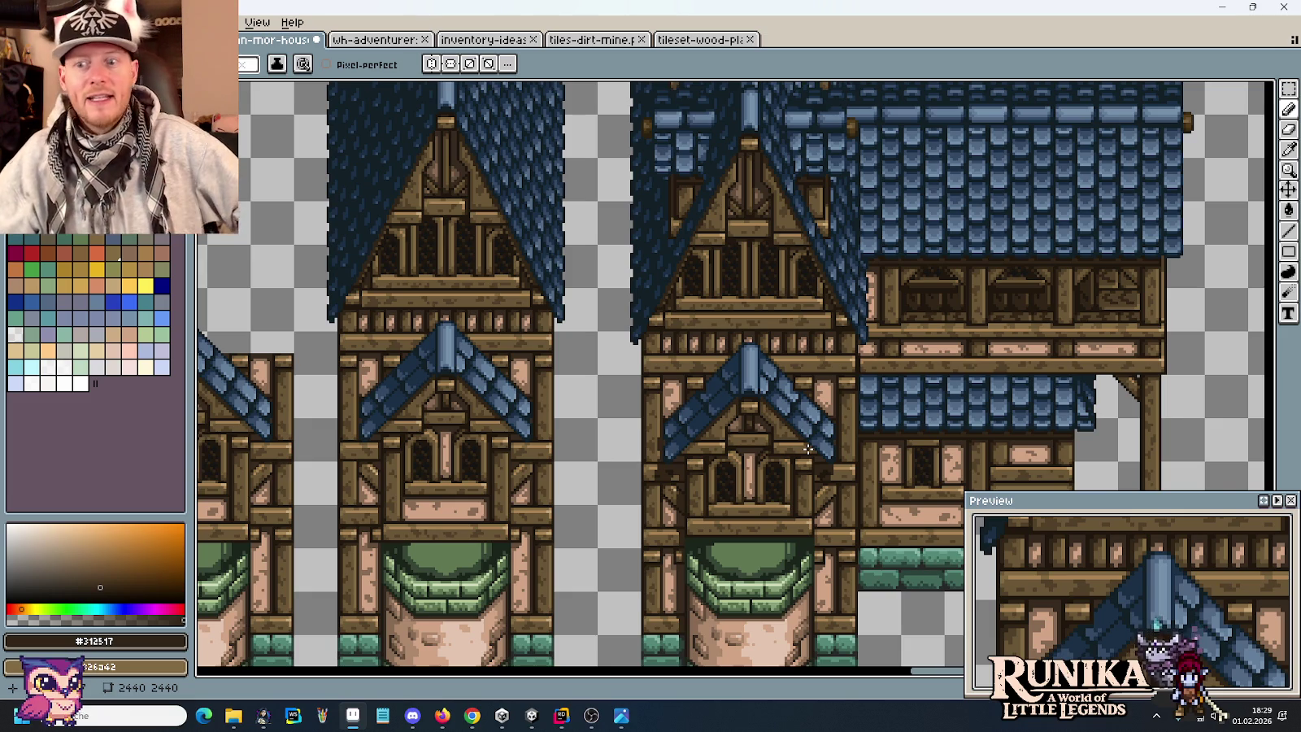
Switch to the Rectangular Marquee and save the houses tileset.
scroll(851, 388, down, 2)
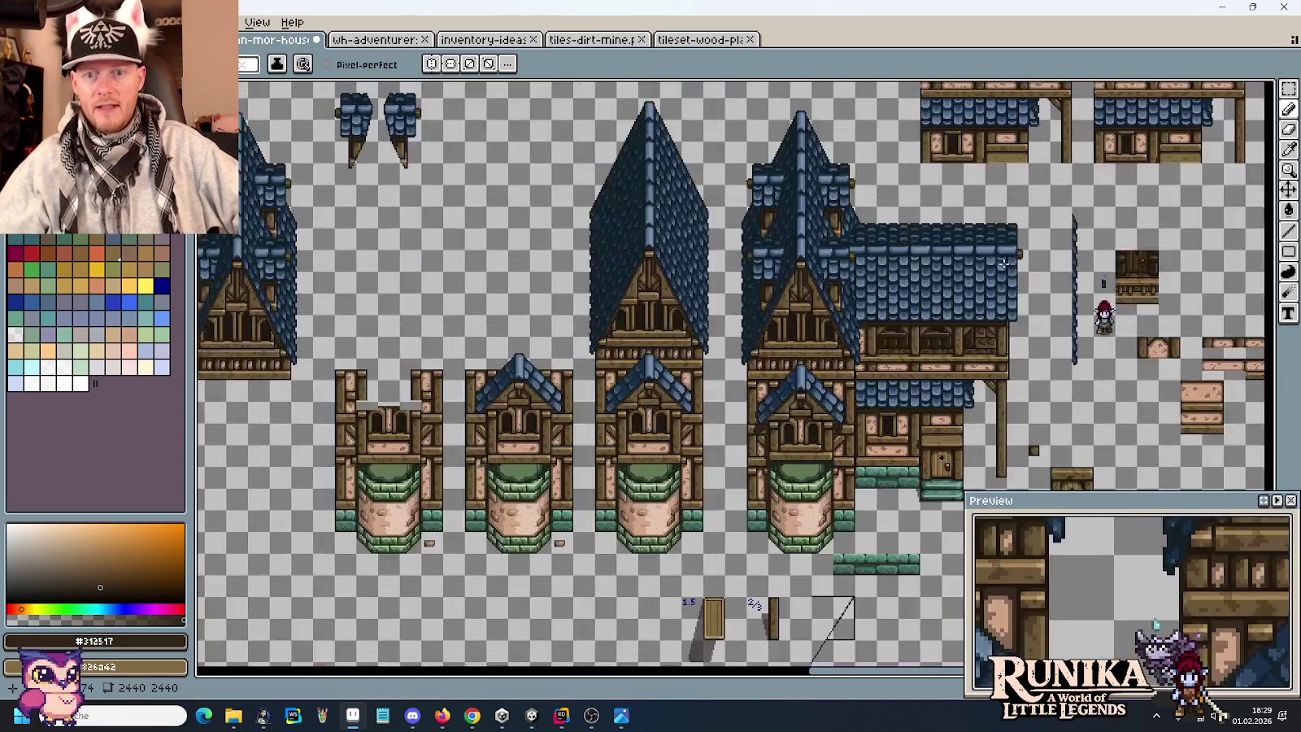
drag(1003, 262, 890, 304)
key(m)
key(ctrl+s)
Review the tower tiles and whole house sheet, then bring up the window switcher.
scroll(890, 304, up, 1)
scroll(884, 242, down, 3)
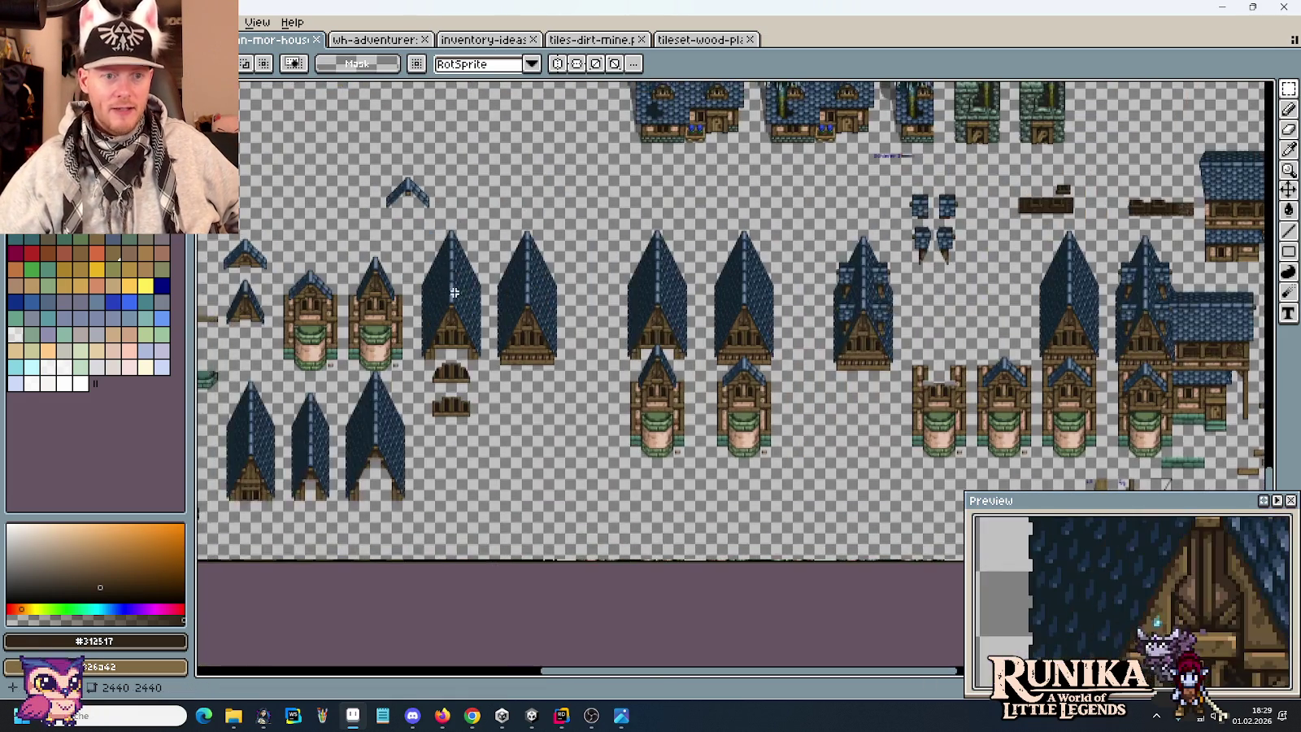
mouse_move(518, 261)
mouse_down()
mouse_move(555, 342)
mouse_move(749, 302)
mouse_up()
scroll(554, 343, up, 2)
scroll(778, 455, up, 2)
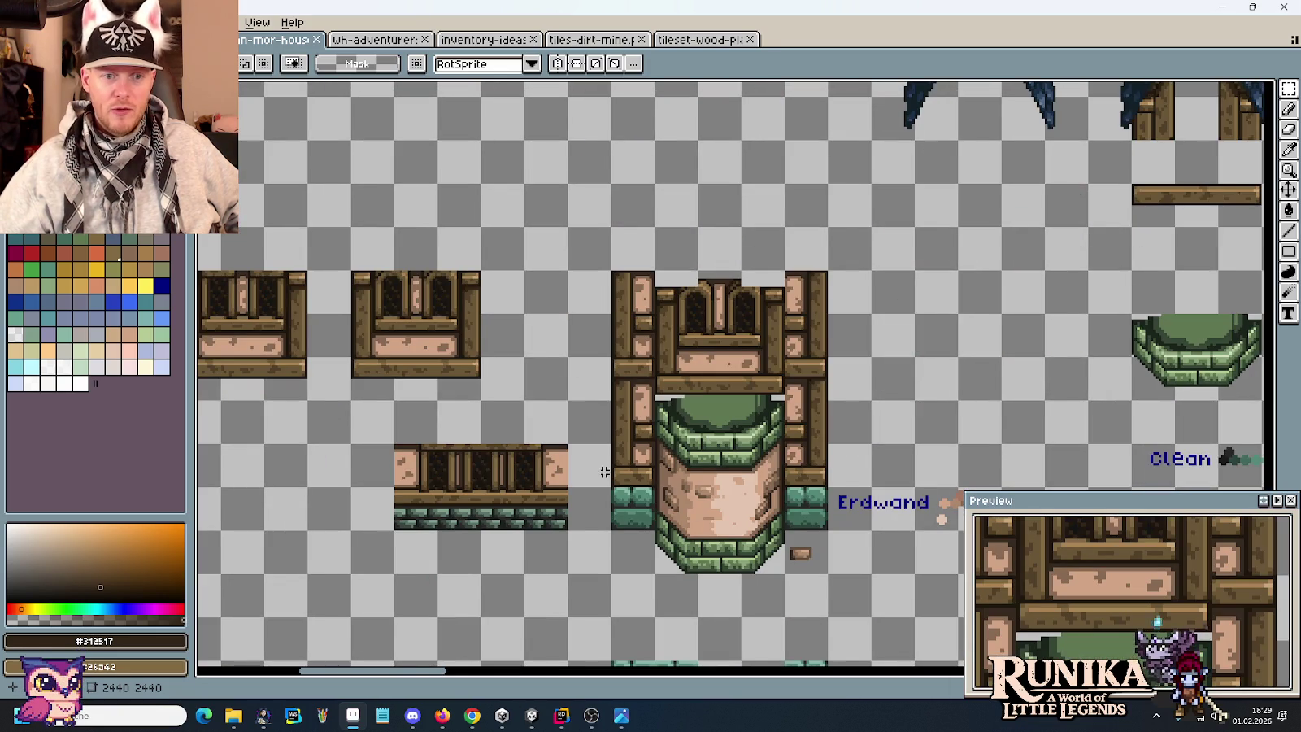
scroll(612, 472, down, 5)
scroll(732, 366, up, 2)
mouse_move(837, 374)
mouse_down()
mouse_move(792, 342)
mouse_move(709, 335)
mouse_up()
scroll(793, 342, up, 2)
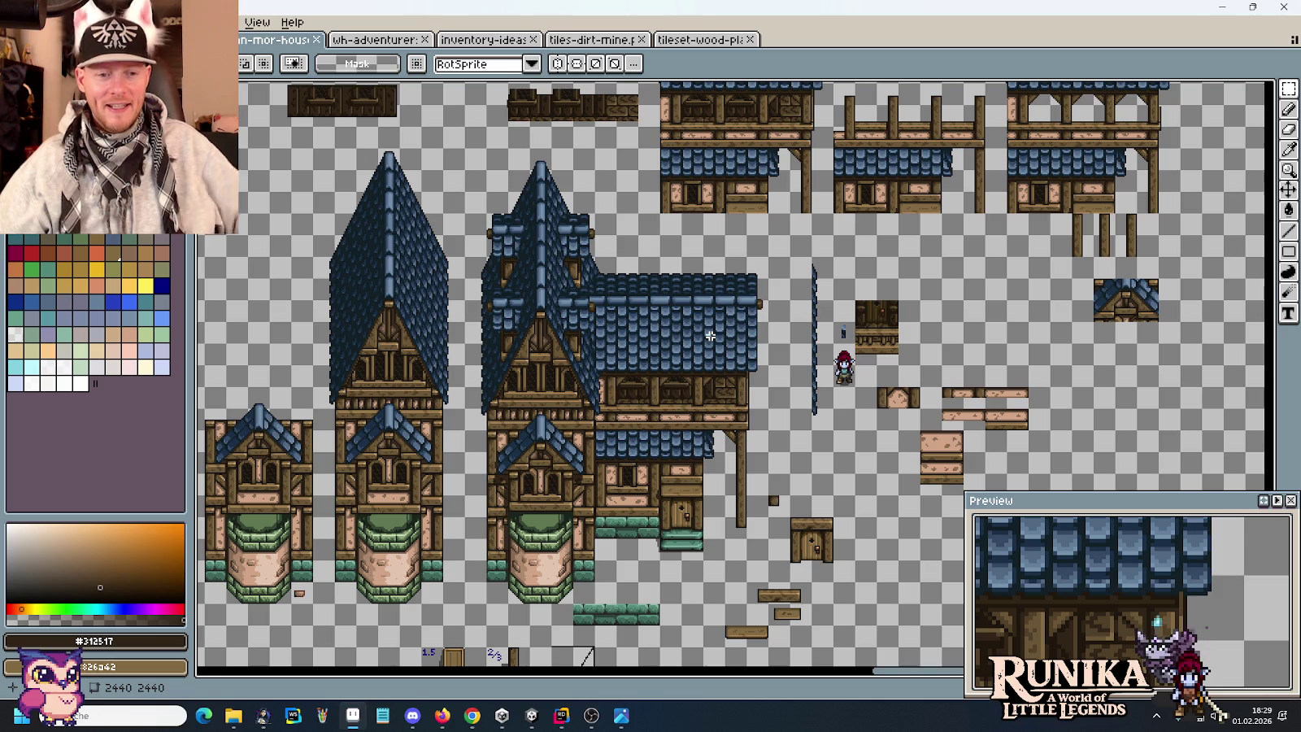
key(alt+Tab)
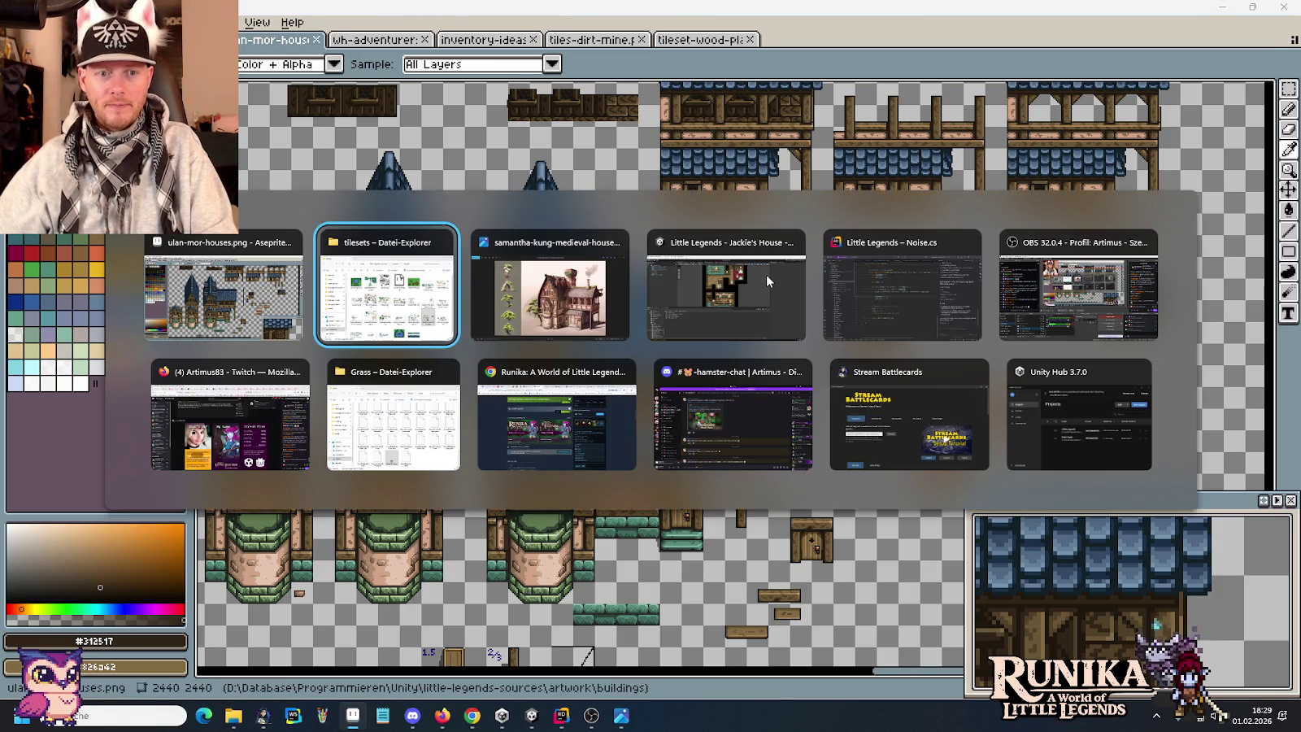
View the medieval house concept art in Photos, then return to Aseprite.
click(766, 275)
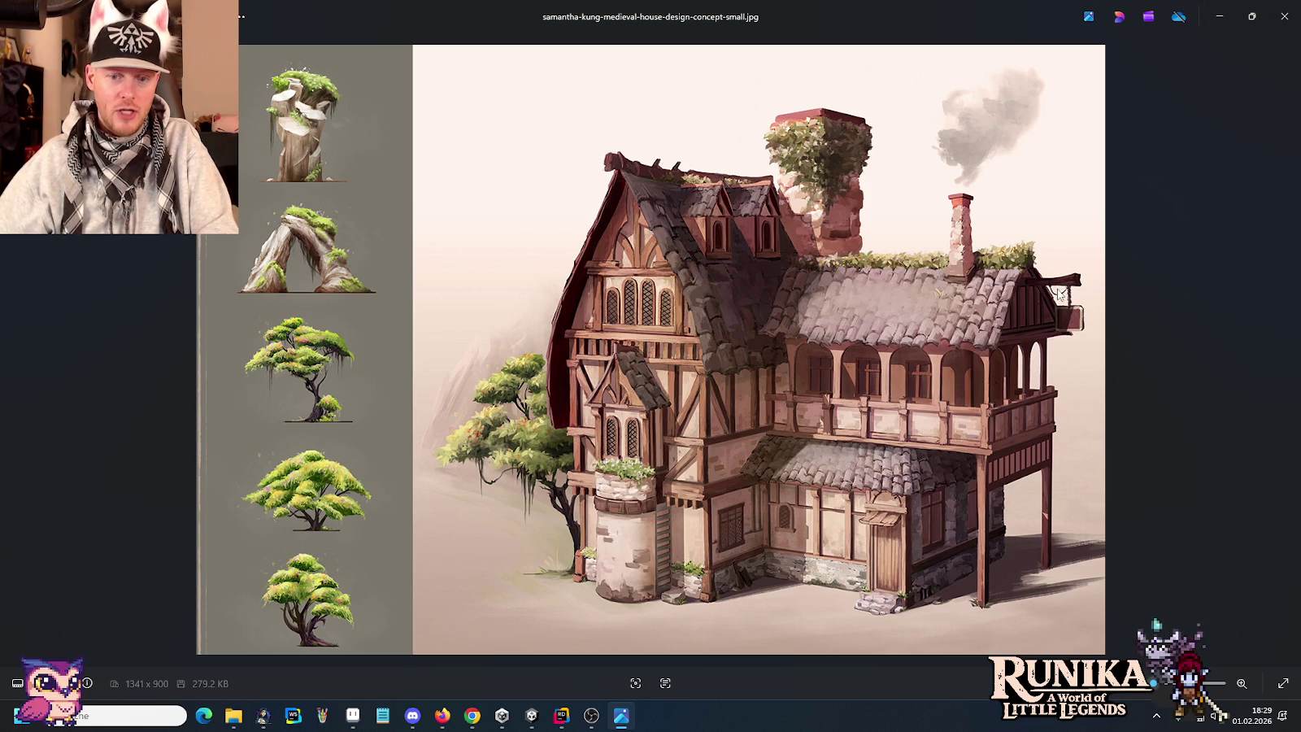
key(alt+Tab)
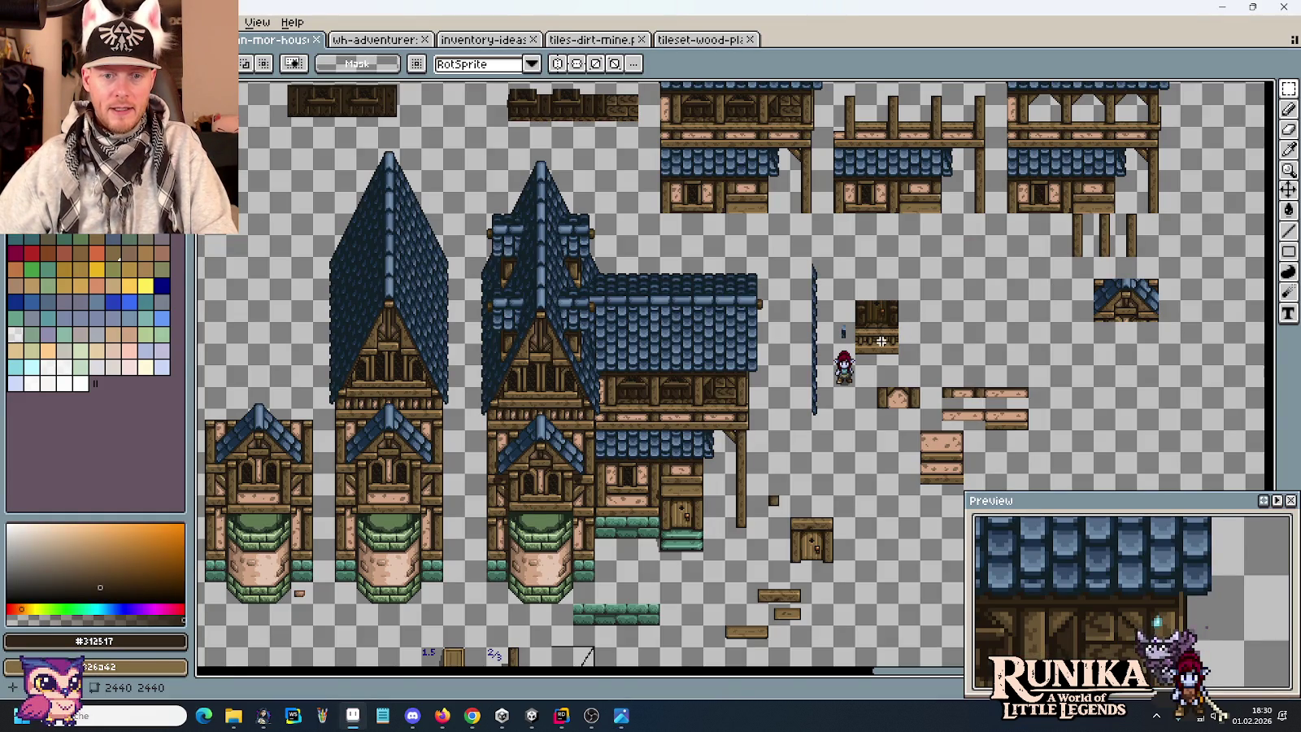
Select and then deselect the wooden post under the overhang.
scroll(726, 510, up, 1)
scroll(777, 431, up, 1)
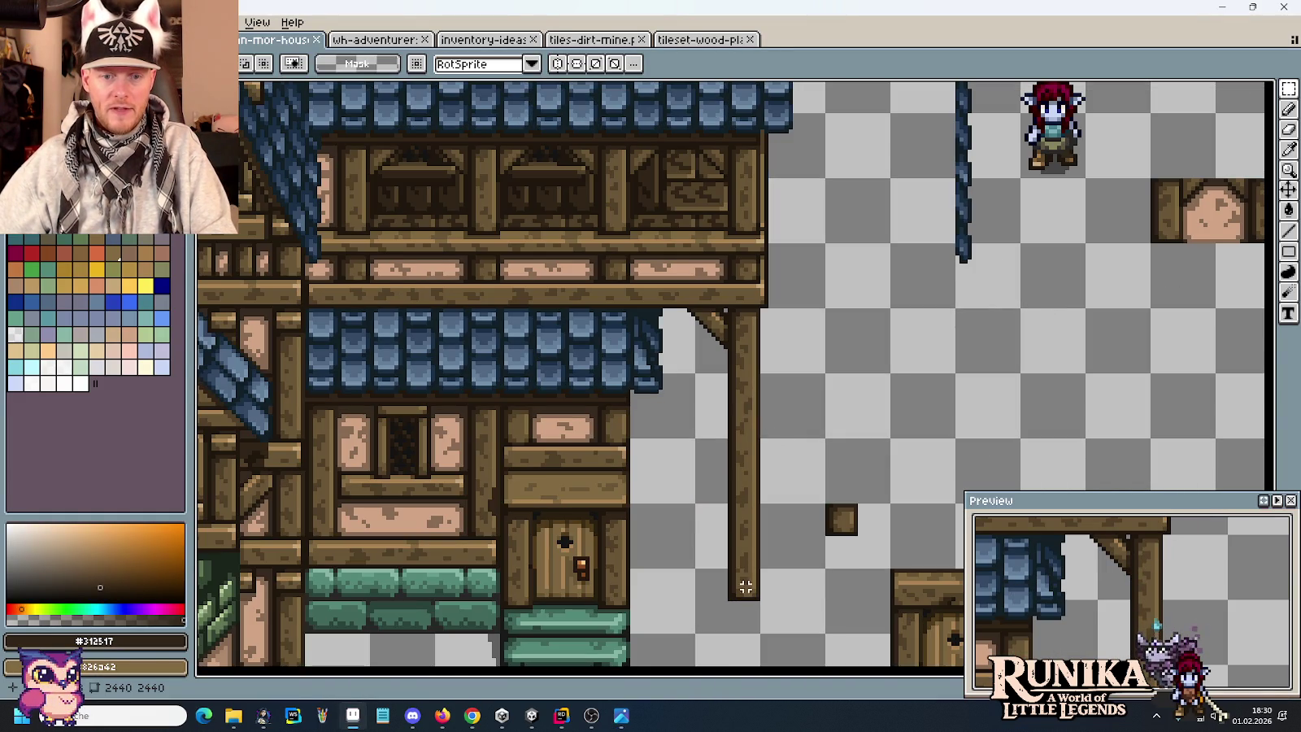
drag(745, 606, 715, 336)
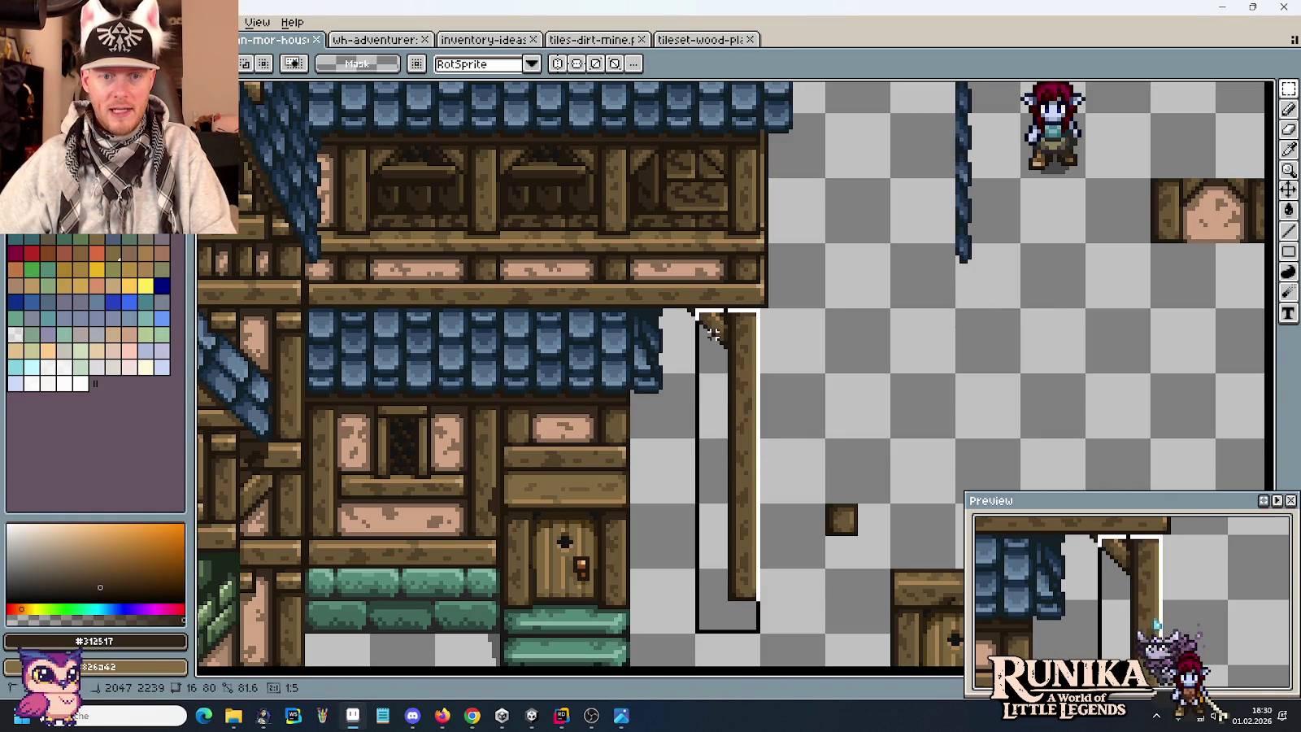
click(755, 587)
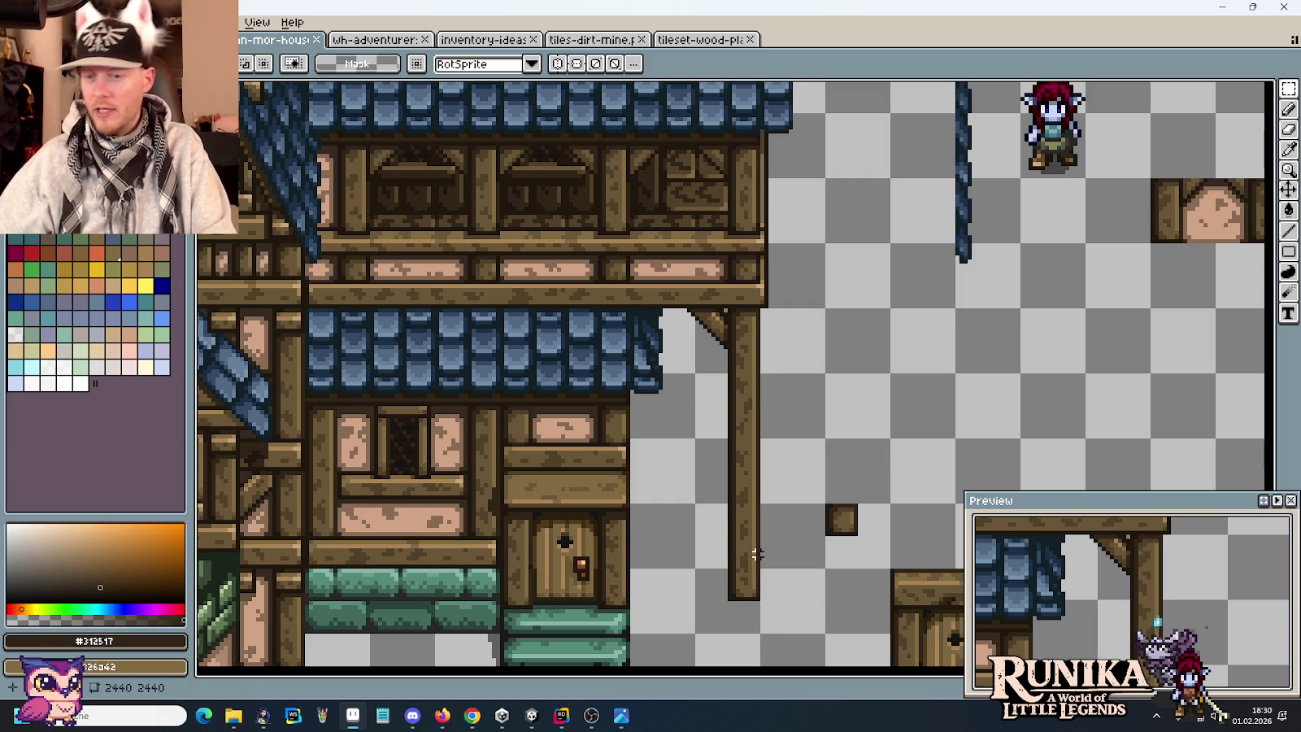
scroll(839, 379, down, 1)
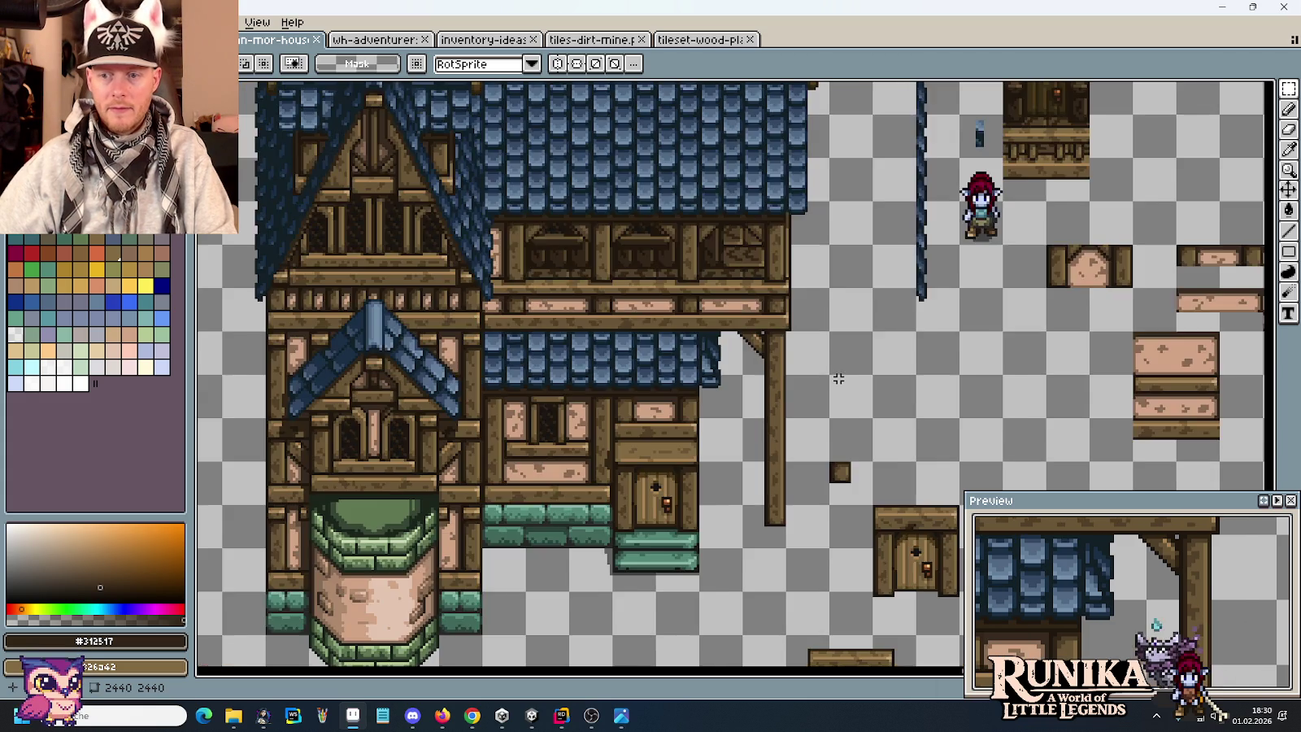
scroll(839, 378, down, 1)
Pan up to the row of green stone spike tiles at the tileset's top.
drag(800, 183, 802, 357)
scroll(753, 263, down, 1)
drag(753, 264, 750, 480)
drag(748, 248, 747, 484)
drag(607, 304, 732, 473)
drag(585, 244, 724, 431)
drag(625, 208, 730, 450)
scroll(729, 450, up, 1)
drag(765, 186, 719, 303)
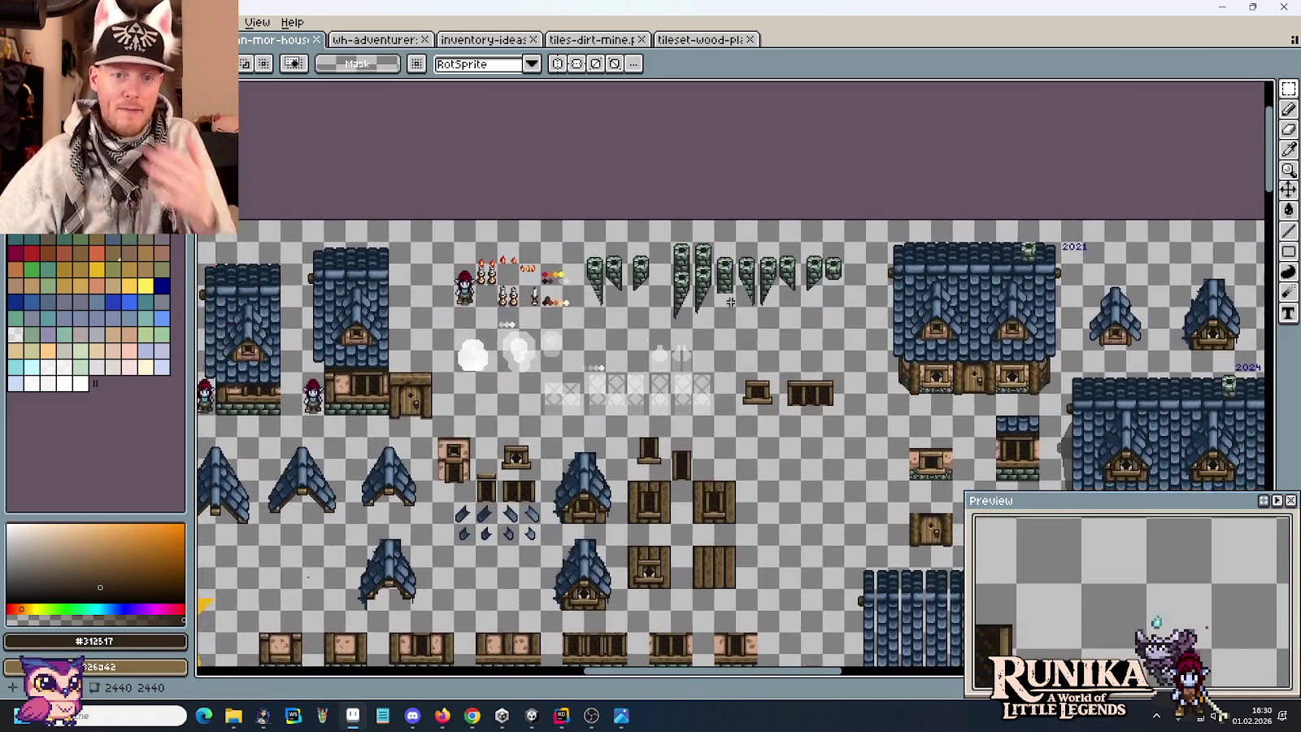
Select the row of green spike tiles and paste a copy right of the door.
scroll(758, 301, up, 1)
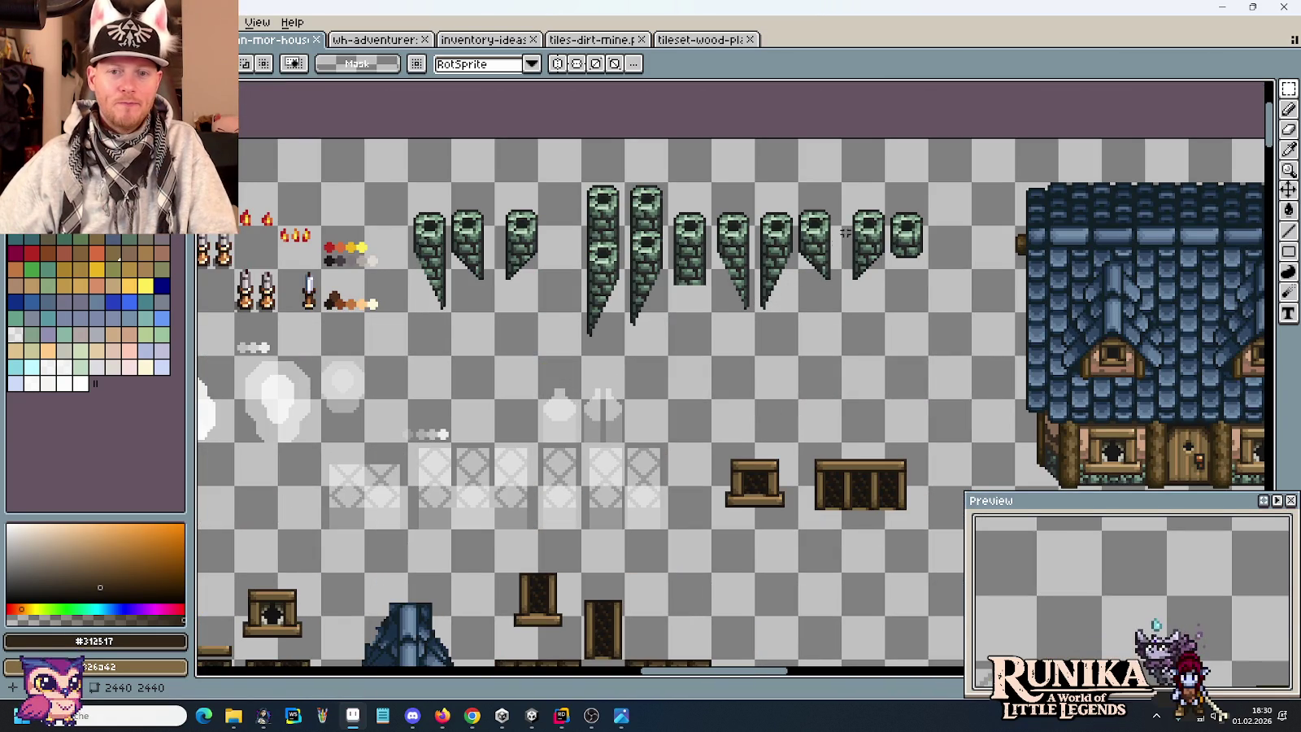
drag(930, 179, 665, 316)
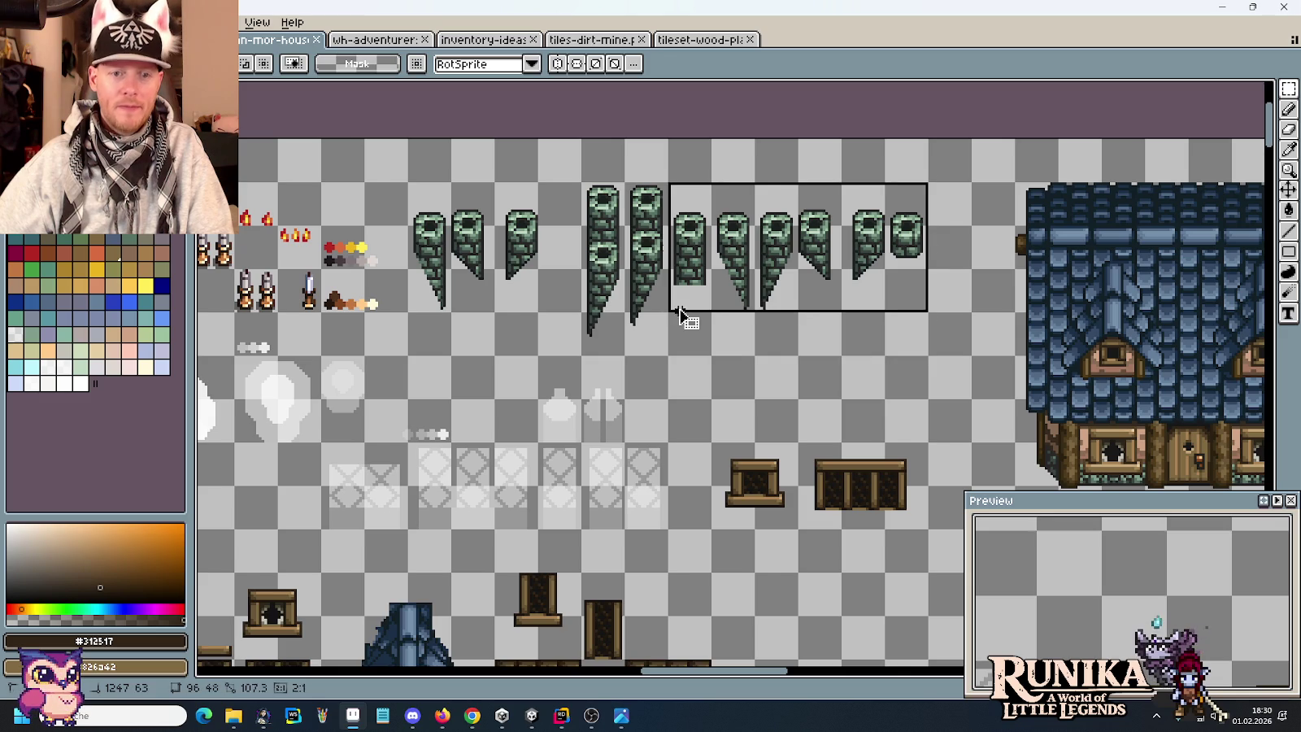
scroll(682, 315, down, 3)
scroll(667, 305, up, 1)
scroll(662, 299, up, 1)
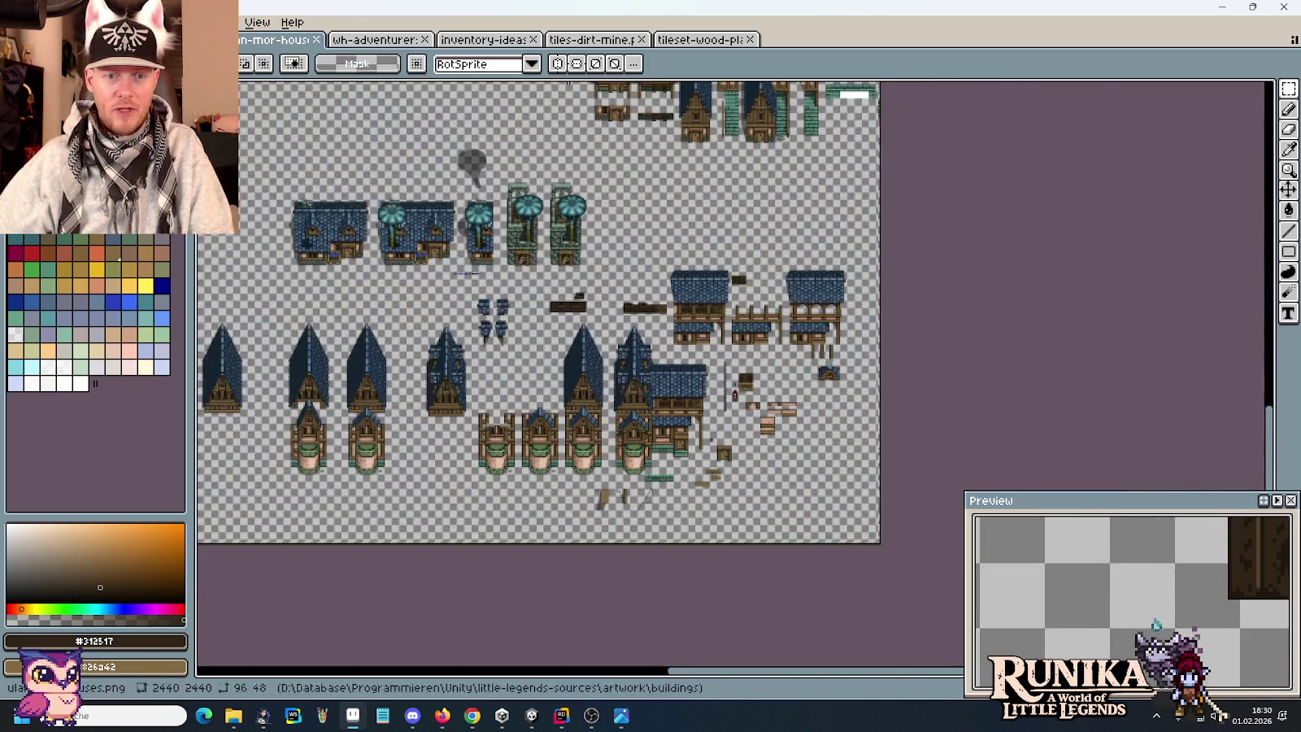
scroll(662, 299, up, 2)
scroll(691, 325, up, 1)
scroll(796, 370, up, 2)
drag(798, 372, 571, 208)
key(ctrl+v)
drag(804, 382, 960, 378)
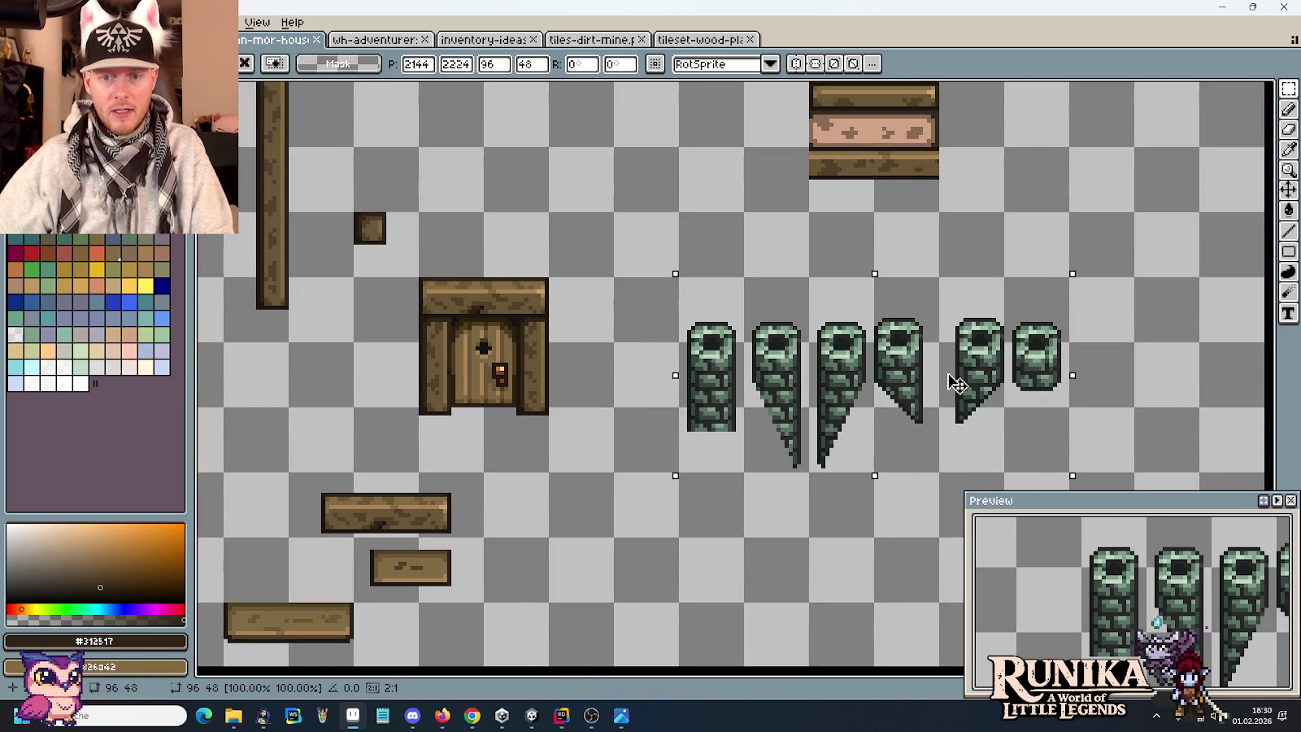
Compare the pasted tiles against the medieval house reference image.
key(alt+Tab)
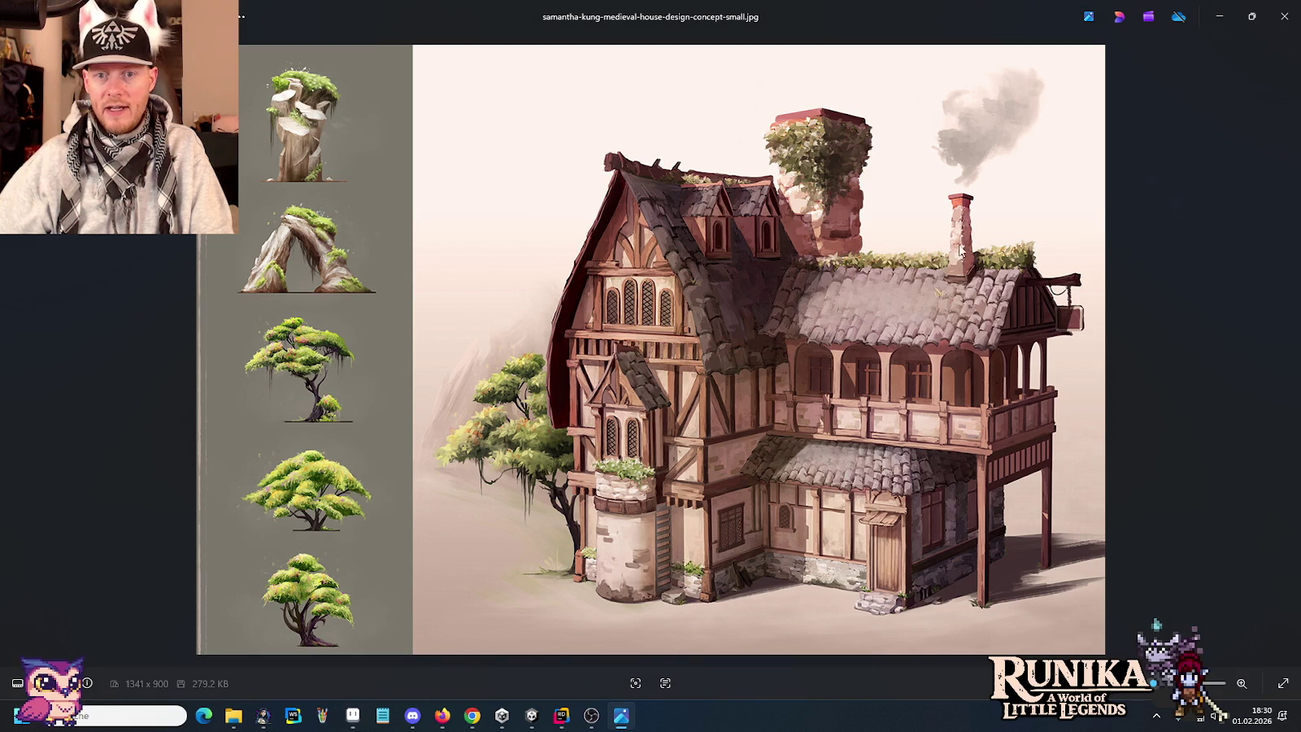
key(alt+Tab)
scroll(965, 346, up, 1)
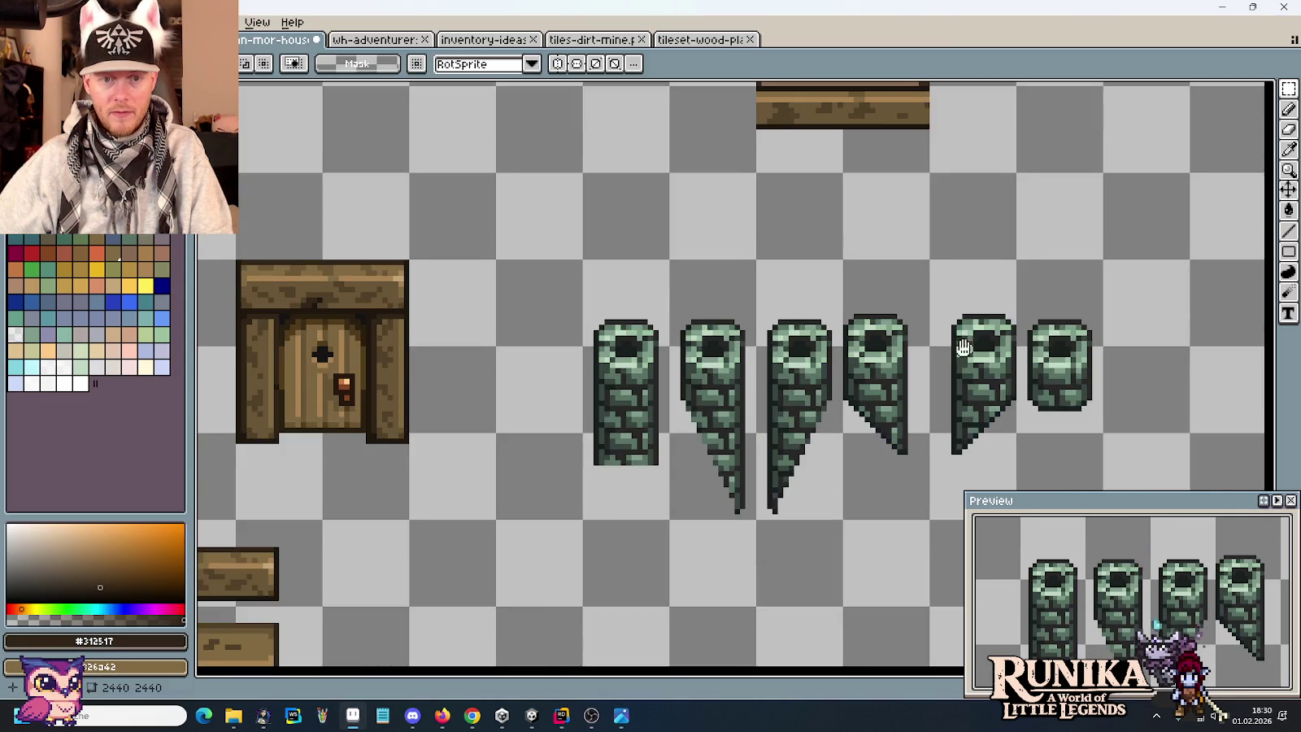
key(alt+Tab)
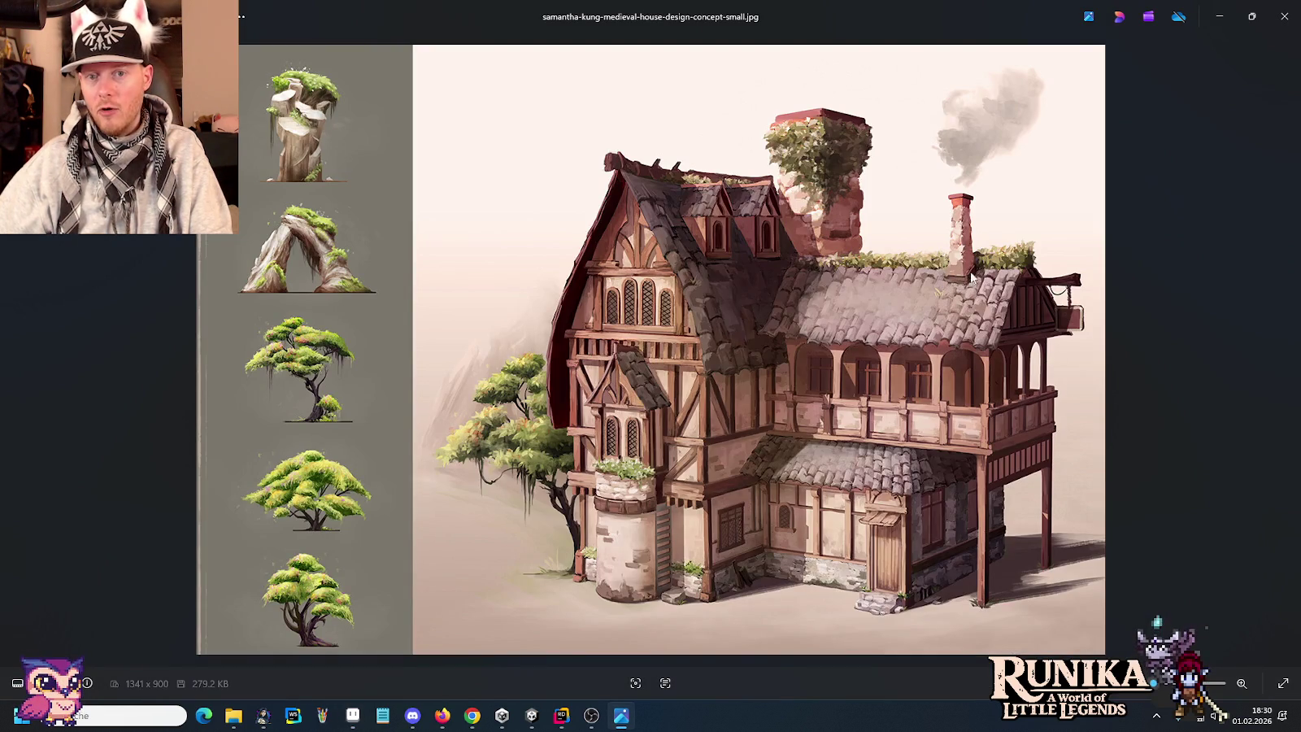
key(alt+Tab)
Lengthen a pillar with a duplicated lower section and paste a pillar copy beside the others.
mouse_move(1142, 337)
mouse_down()
mouse_move(1022, 284)
mouse_move(528, 440)
mouse_move(534, 422)
mouse_up()
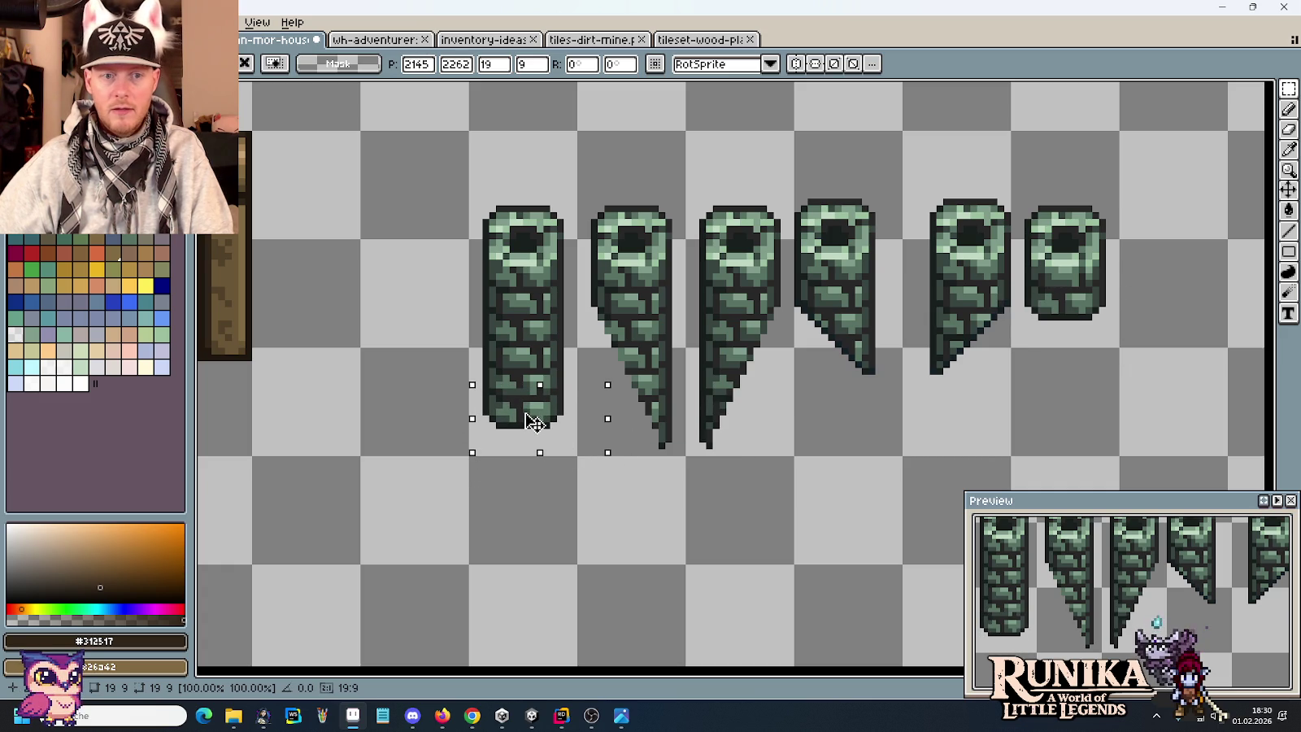
scroll(543, 423, down, 1)
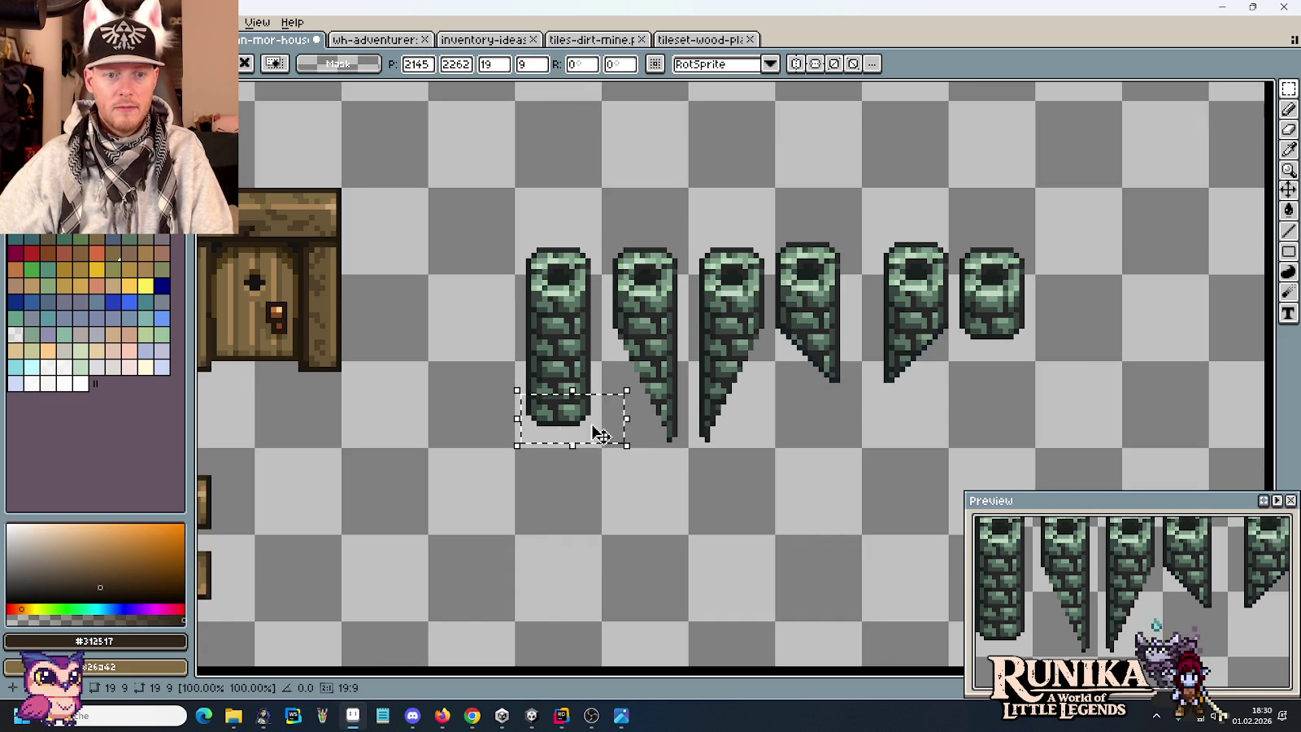
key(Return)
scroll(555, 429, down, 1)
scroll(569, 406, down, 2)
scroll(668, 577, up, 1)
drag(667, 577, 630, 270)
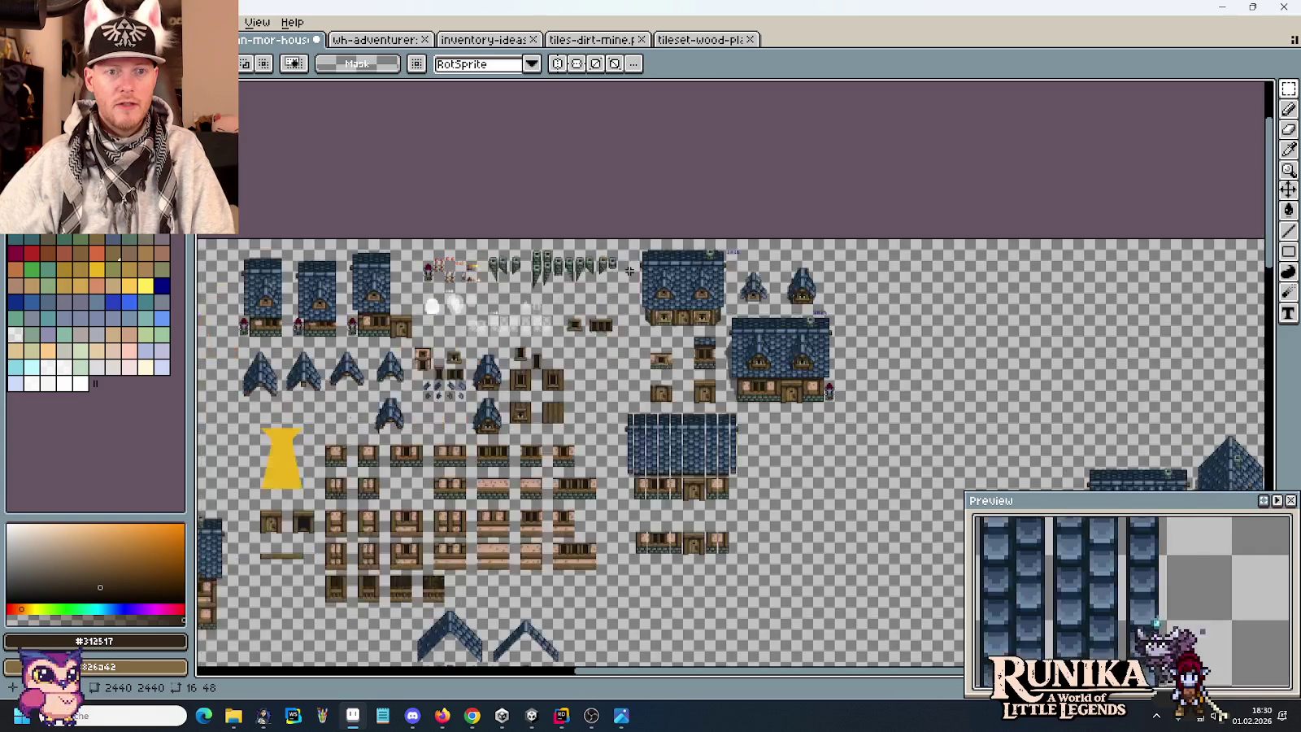
scroll(629, 270, up, 5)
key(ctrl+v)
drag(712, 377, 611, 274)
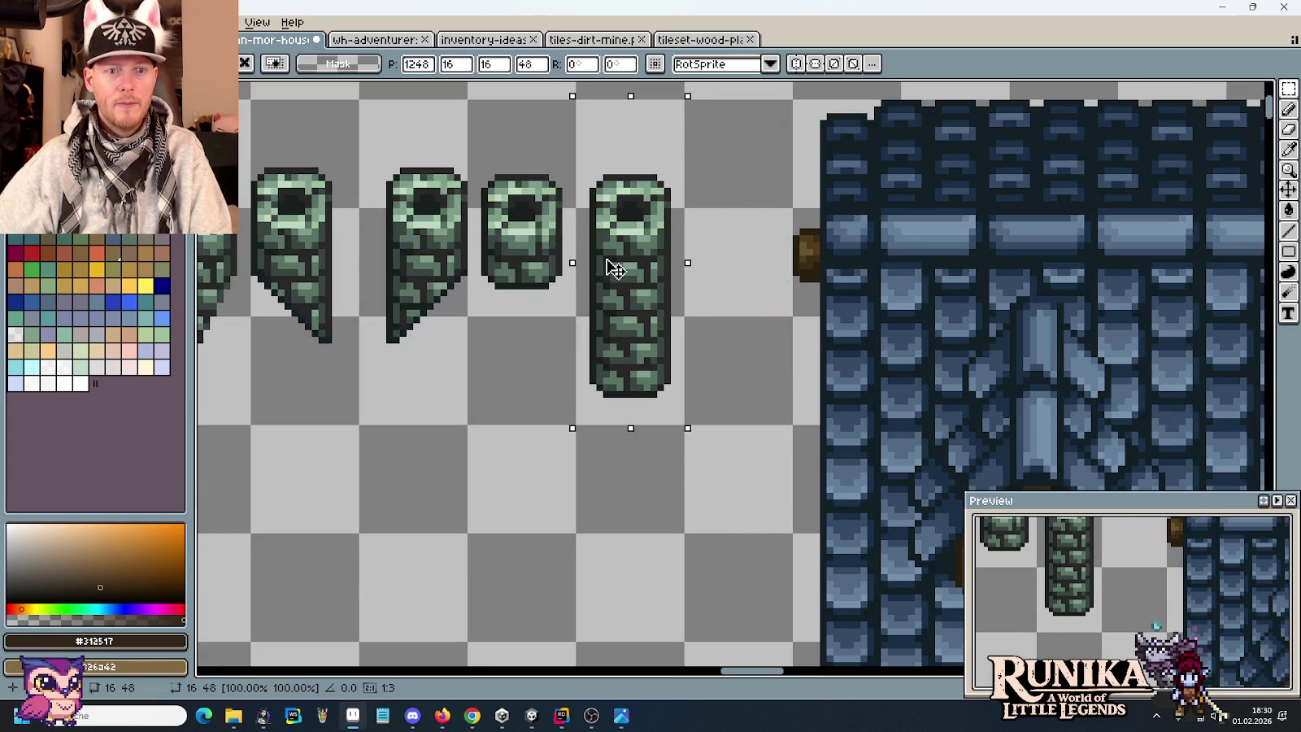
key(Return)
Select the leftmost green stone pillar.
scroll(696, 293, down, 2)
scroll(553, 313, down, 2)
scroll(593, 427, up, 1)
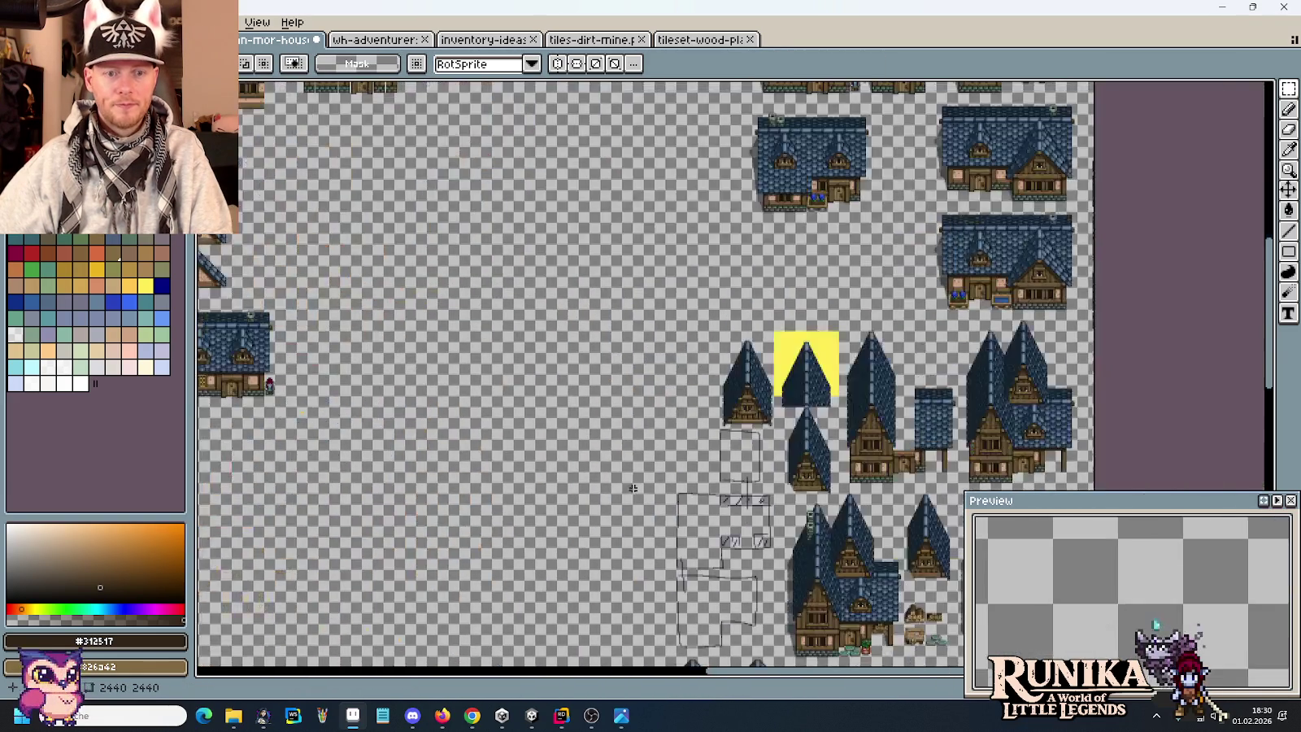
scroll(621, 432, up, 1)
scroll(621, 432, down, 3)
scroll(642, 415, down, 3)
scroll(658, 399, up, 3)
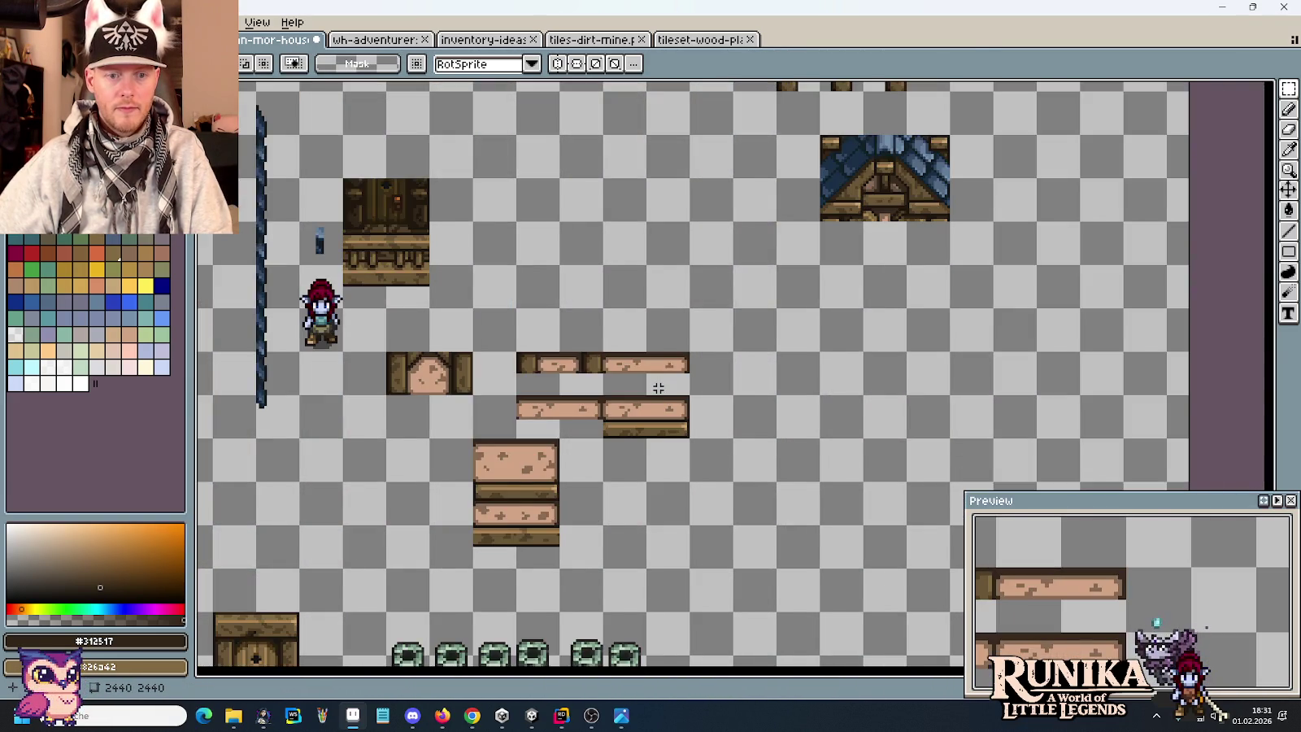
scroll(658, 399, down, 4)
scroll(658, 399, left, 6)
drag(704, 470, 620, 210)
scroll(620, 210, up, 3)
scroll(620, 210, left, 5)
Check the reference, then move the green pillar onto the house's blue roof.
key(alt+Tab)
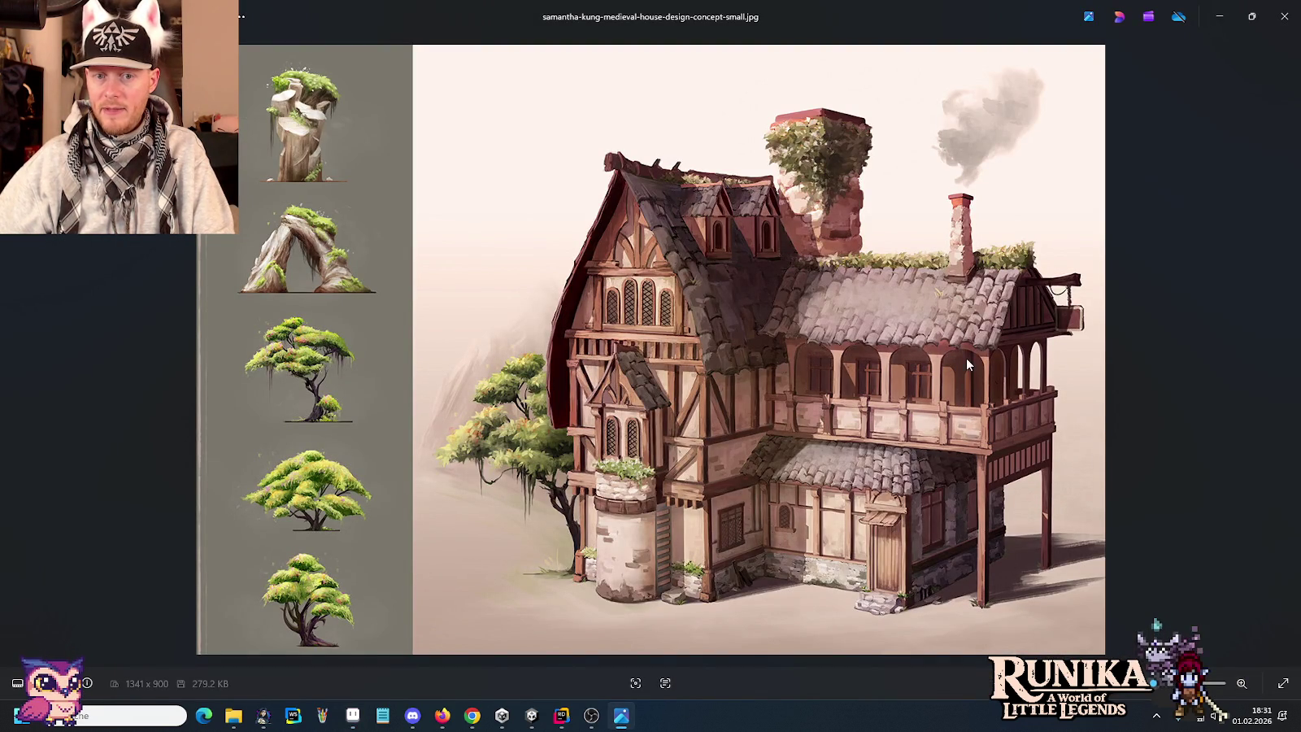
key(alt+Tab)
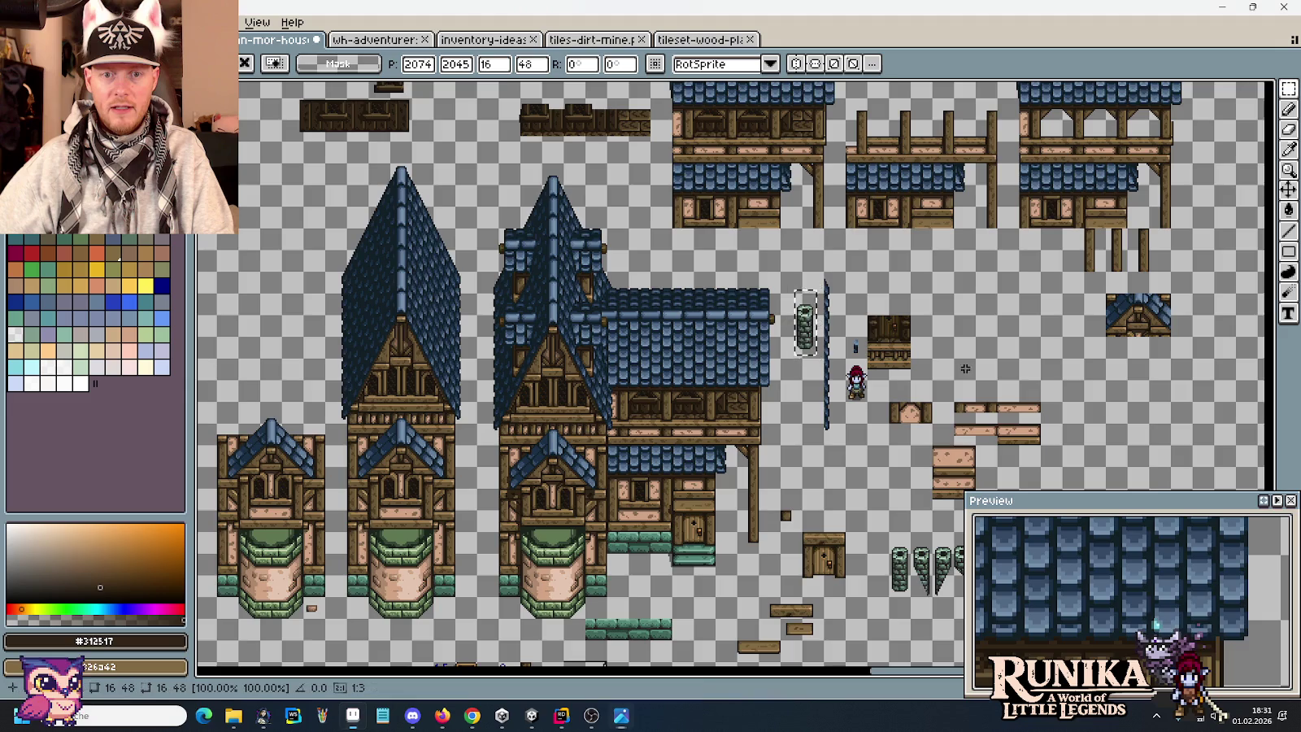
scroll(747, 278, up, 2)
scroll(912, 270, left, 3)
mouse_move(912, 271)
mouse_down()
mouse_move(706, 516)
mouse_move(656, 532)
mouse_move(642, 333)
mouse_move(815, 305)
mouse_move(632, 310)
mouse_up()
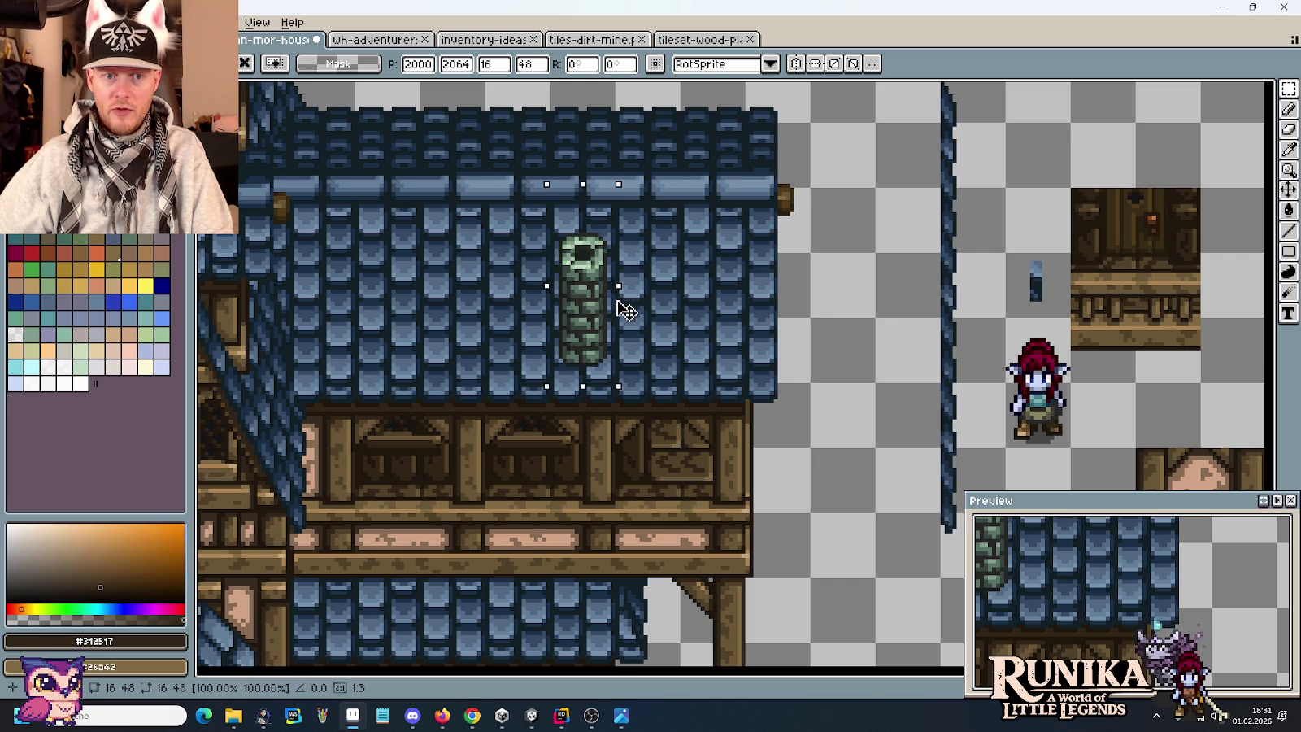
Raise the chimney up the roof, nudge it into the ridge, and drop it in place.
drag(626, 299, 623, 221)
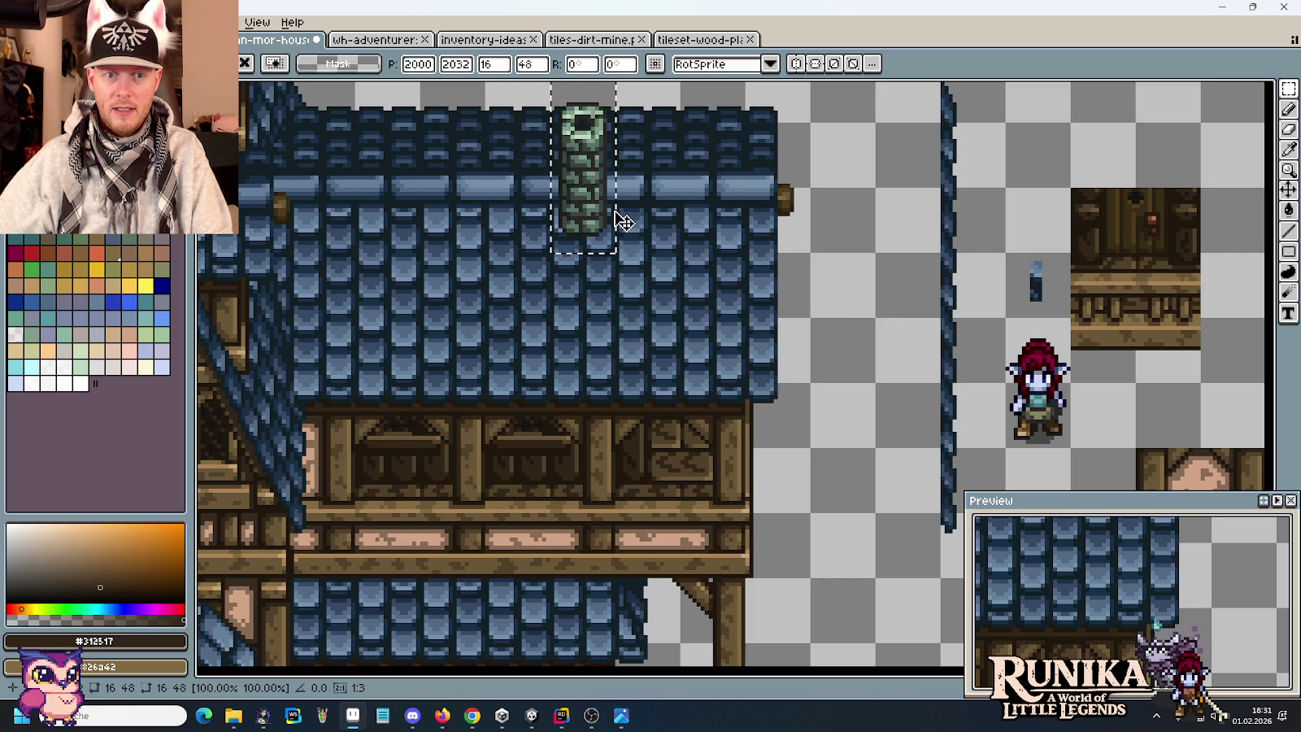
key(alt+Tab)
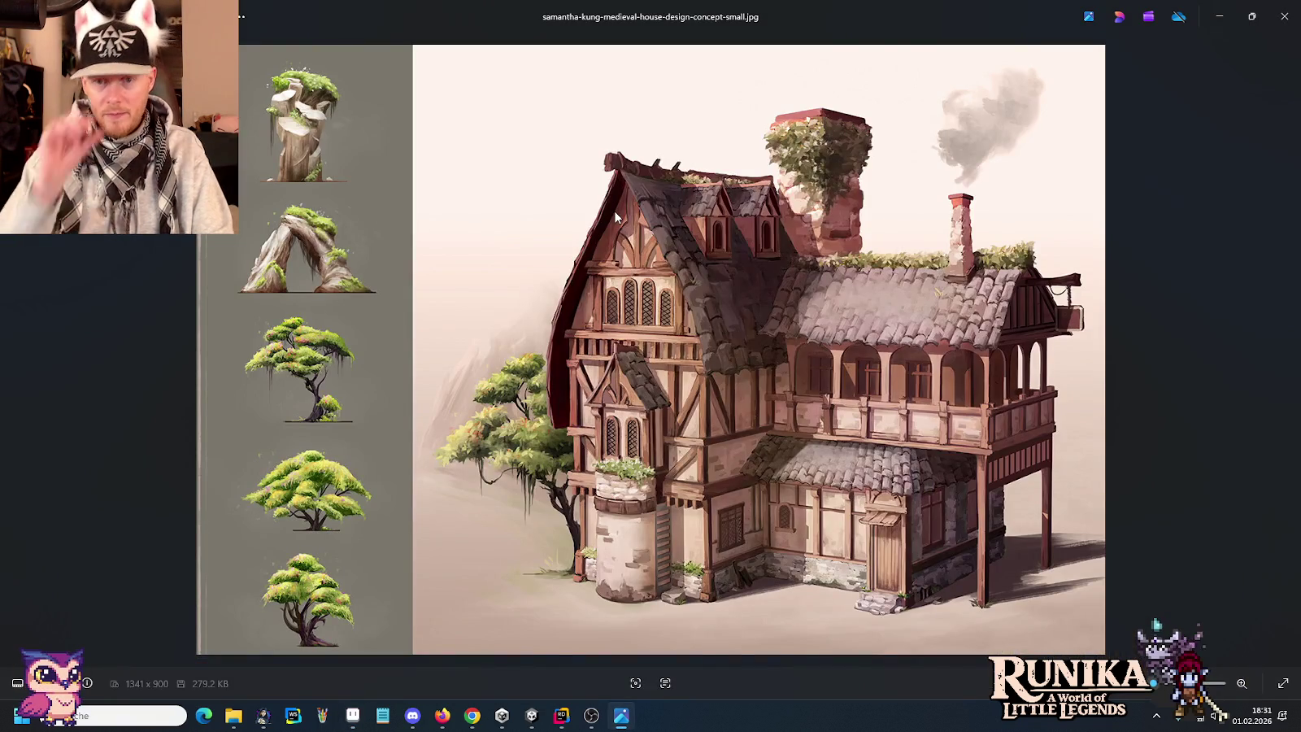
key(alt+Tab)
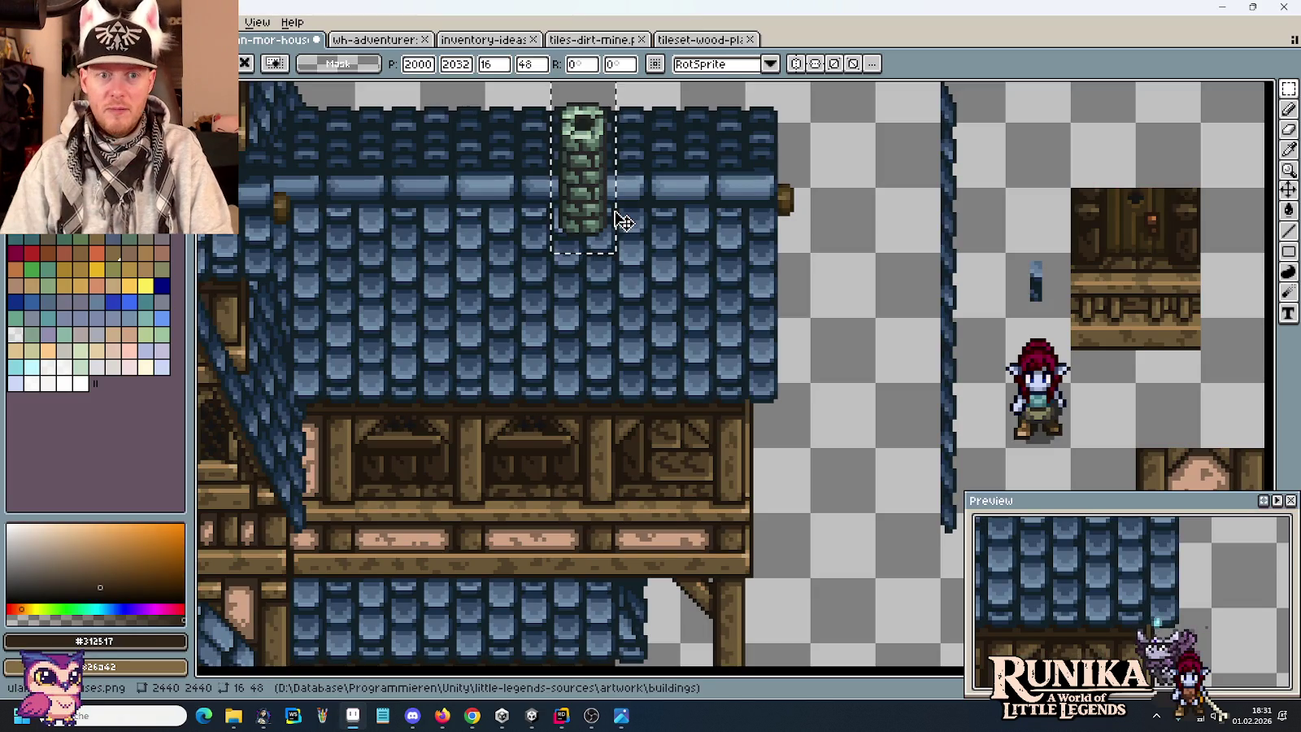
key(Down)
key(Down)
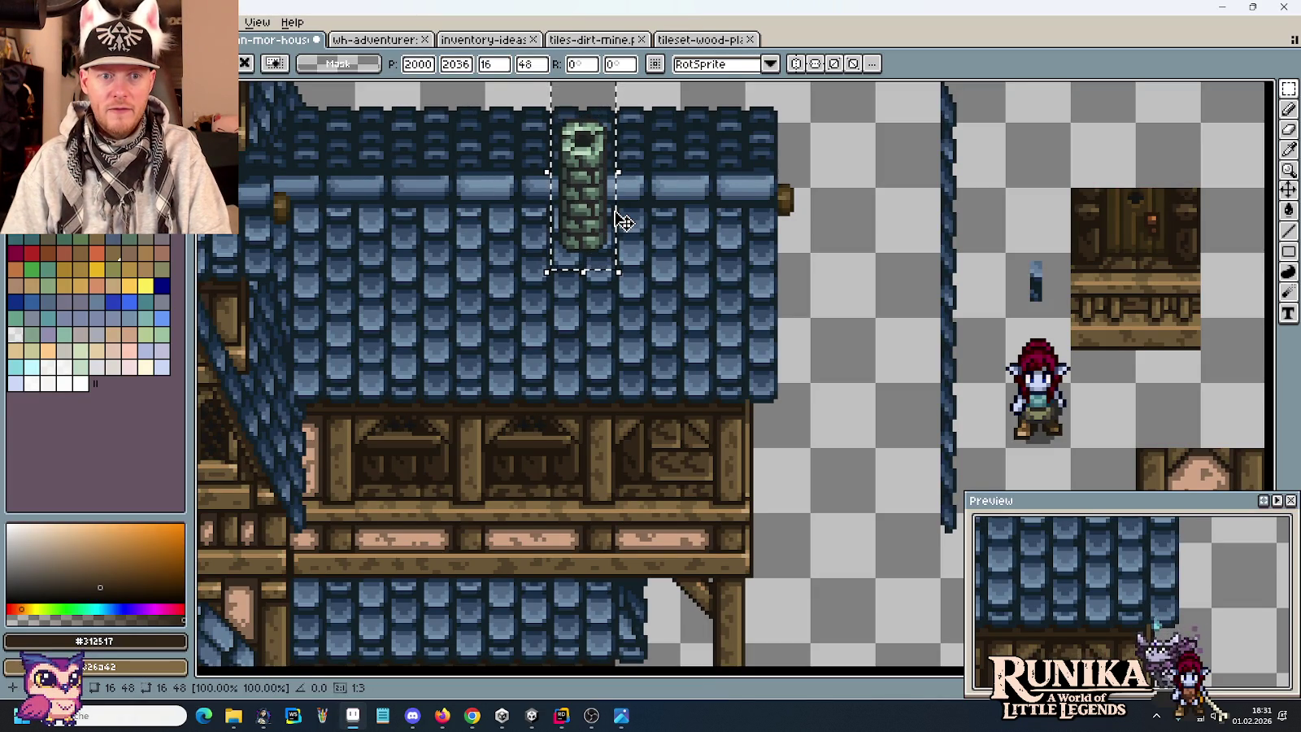
key(Down)
key(Down)
key(Down)
key(Down)
key(Up)
key(Up)
key(Up)
key(Up)
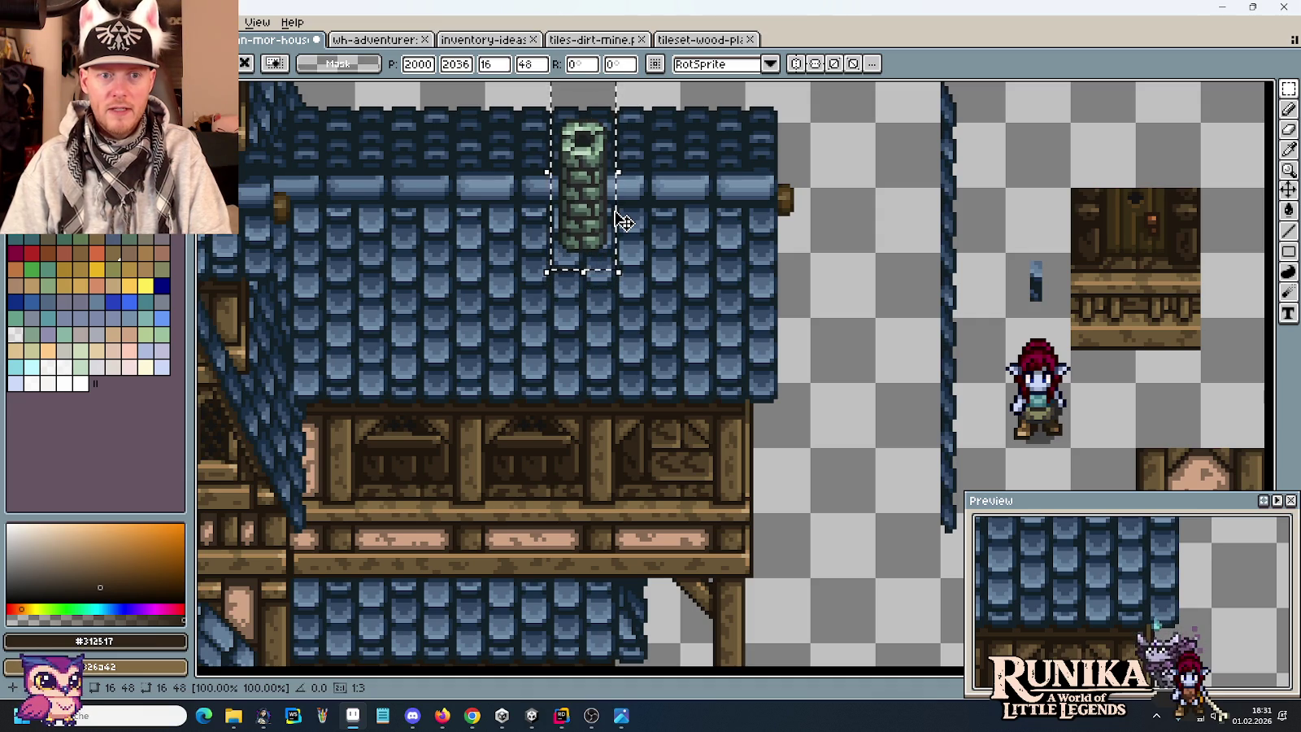
key(ctrl+d)
Zoom in and out to inspect the chimney fixed on the blue tiled roof.
scroll(710, 257, down, 1)
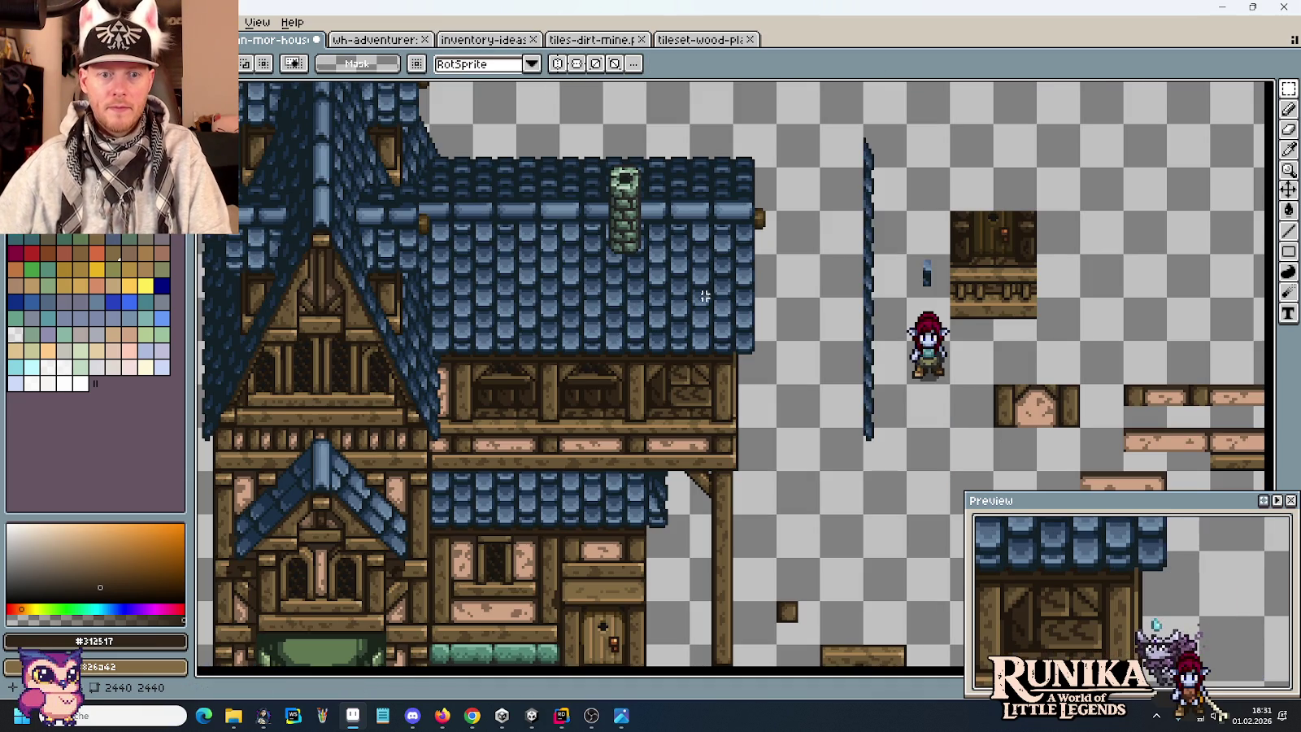
scroll(639, 225, up, 1)
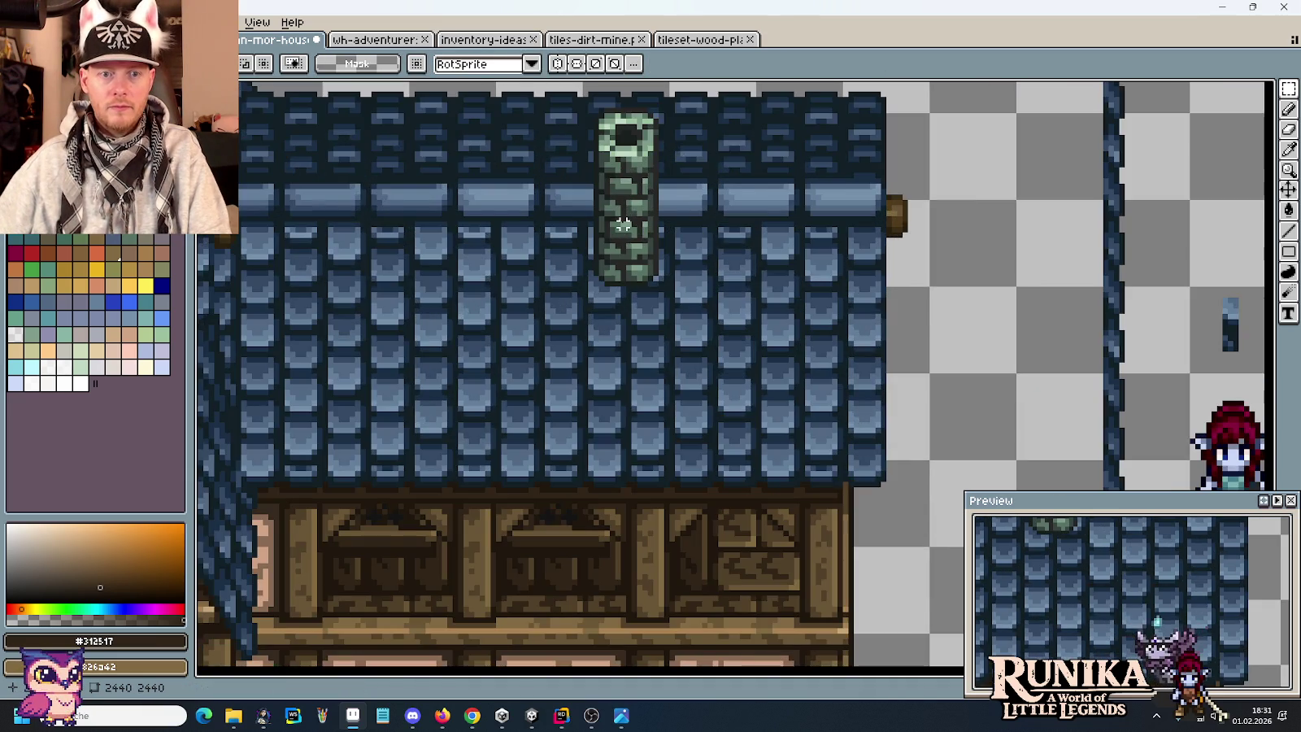
scroll(632, 227, up, 1)
scroll(624, 229, down, 1)
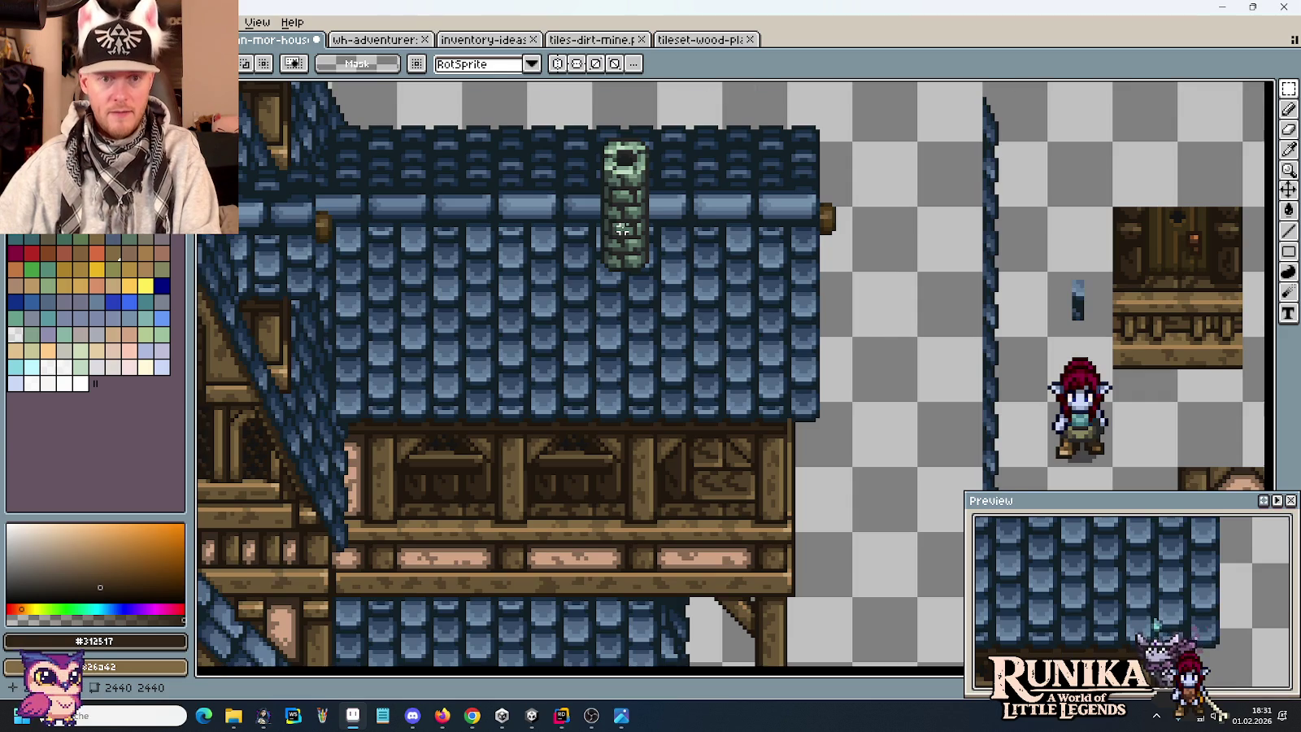
scroll(622, 231, up, 3)
scroll(553, 252, up, 2)
Paint a dark blue roof-outline pixel beside the chimney.
key(i)
click(527, 213)
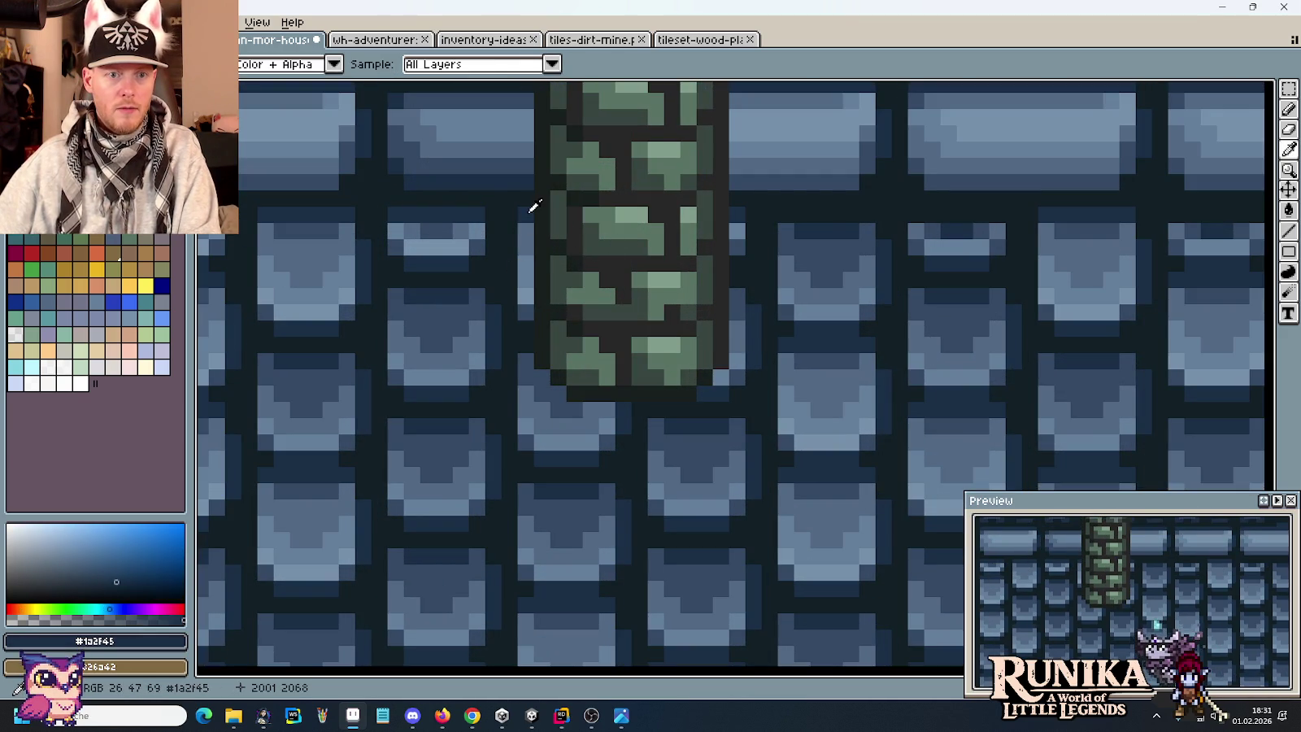
key(b)
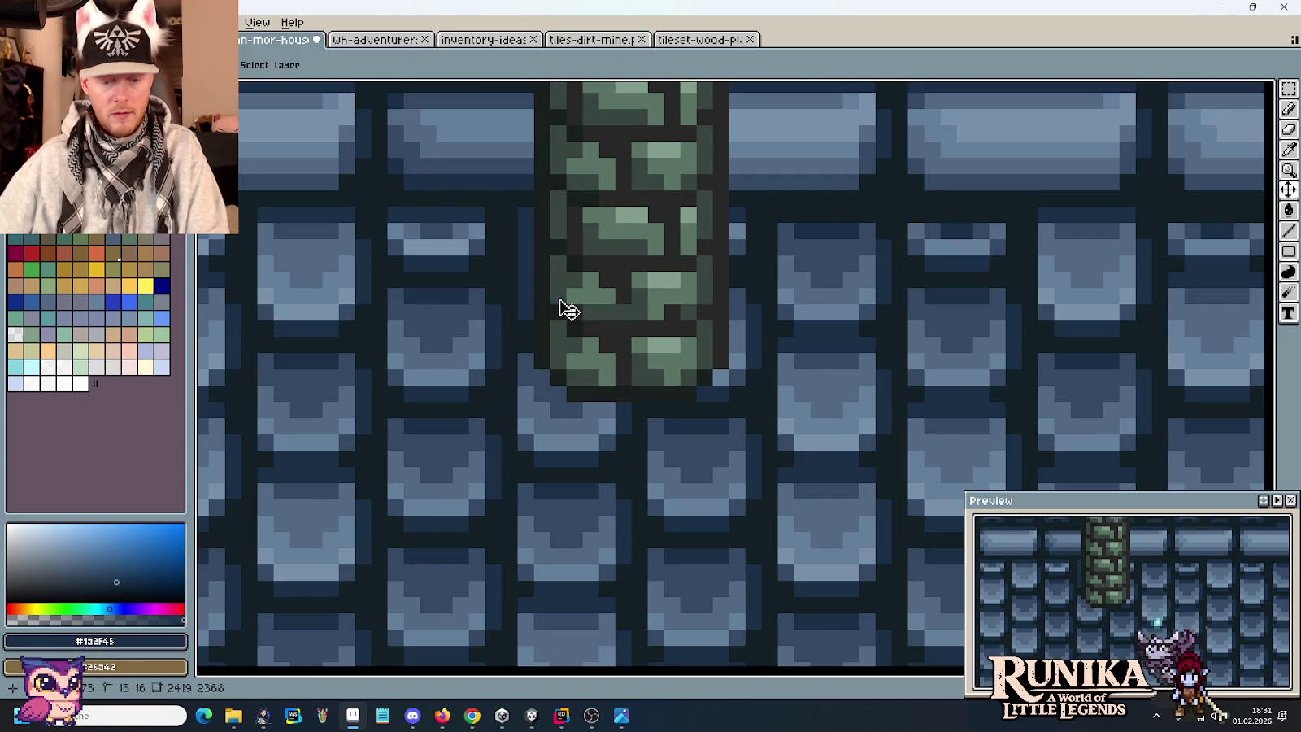
click(739, 234)
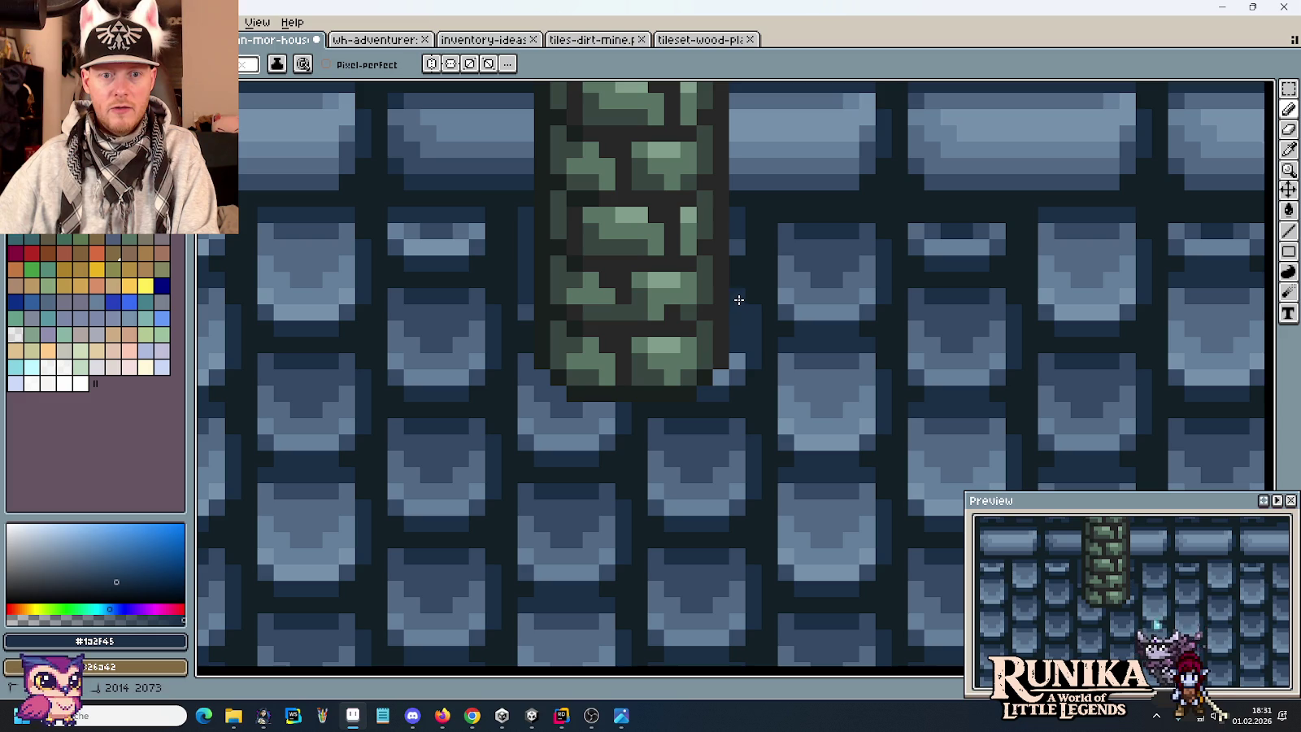
Sample the roof's mid-blue and dark blue tile colours.
alt+click(734, 371)
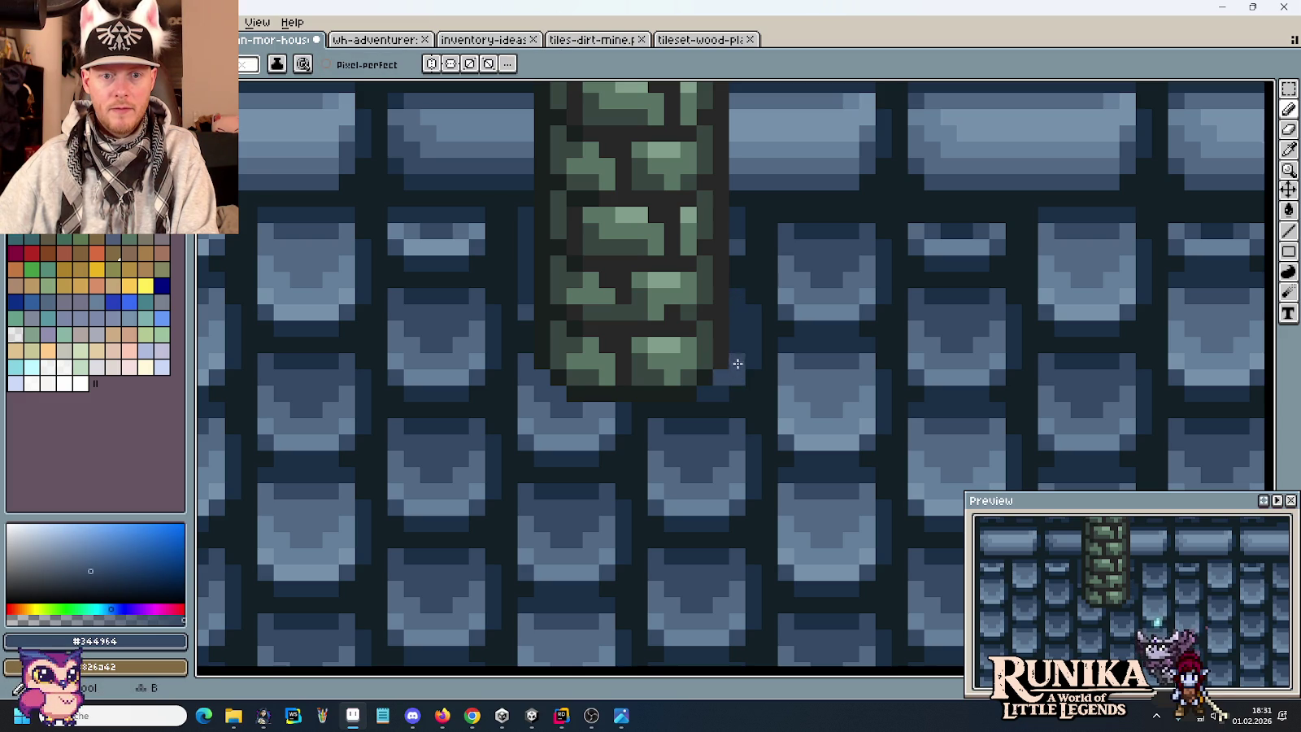
alt+click(713, 378)
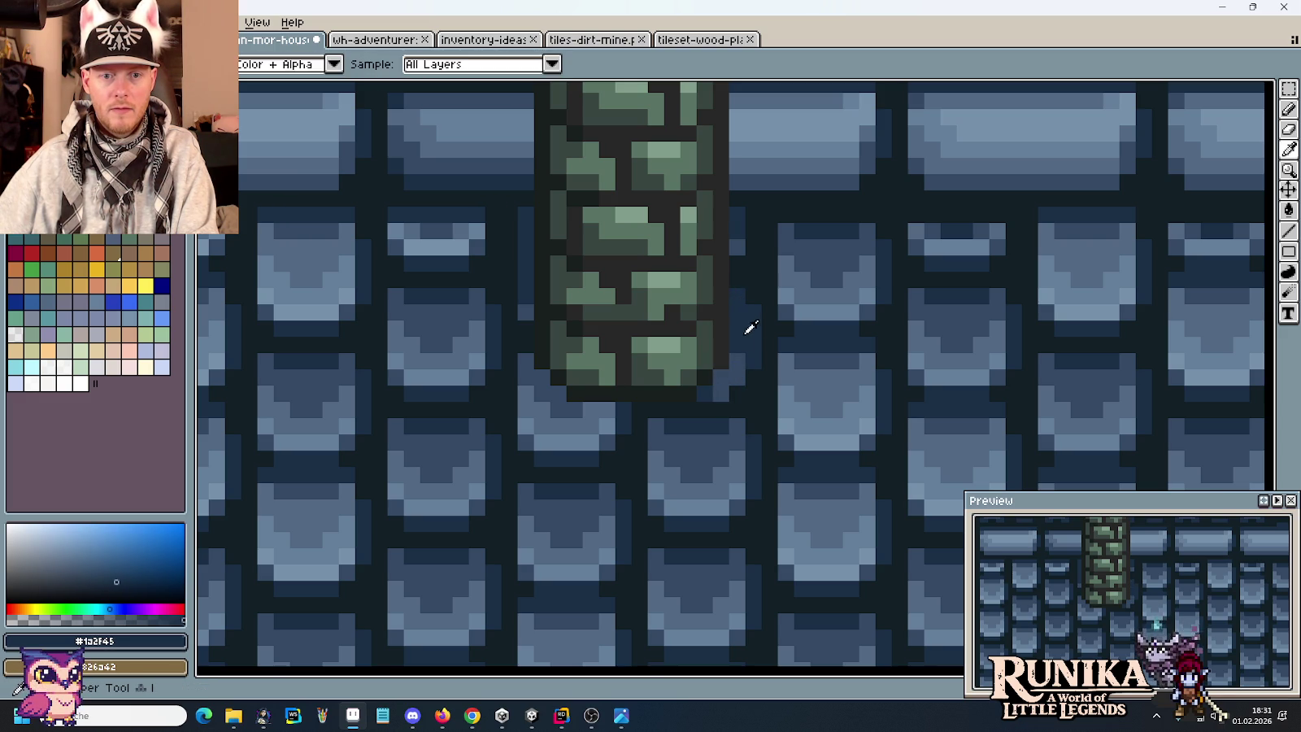
alt+click(730, 379)
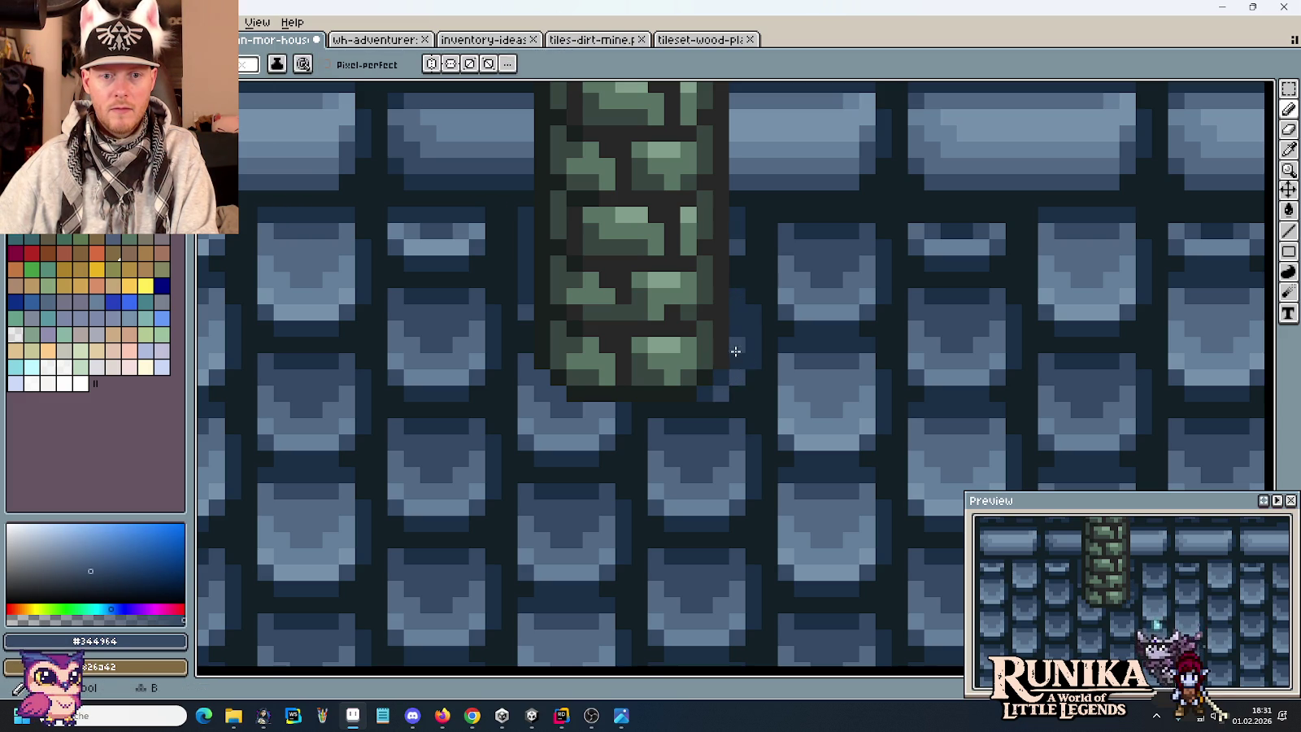
alt+click(738, 348)
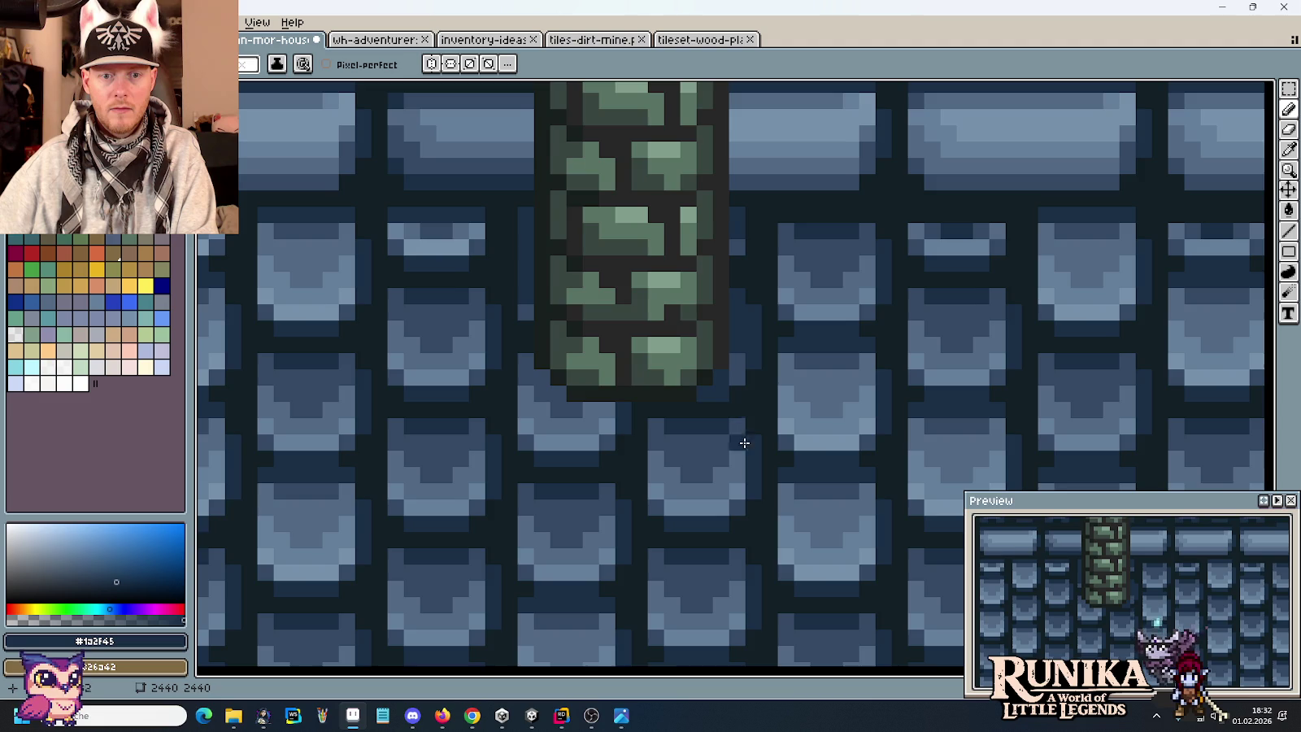
Darken pixels left of and beside the chimney base with dark blue.
scroll(736, 412, down, 1)
scroll(799, 406, down, 2)
scroll(856, 354, down, 2)
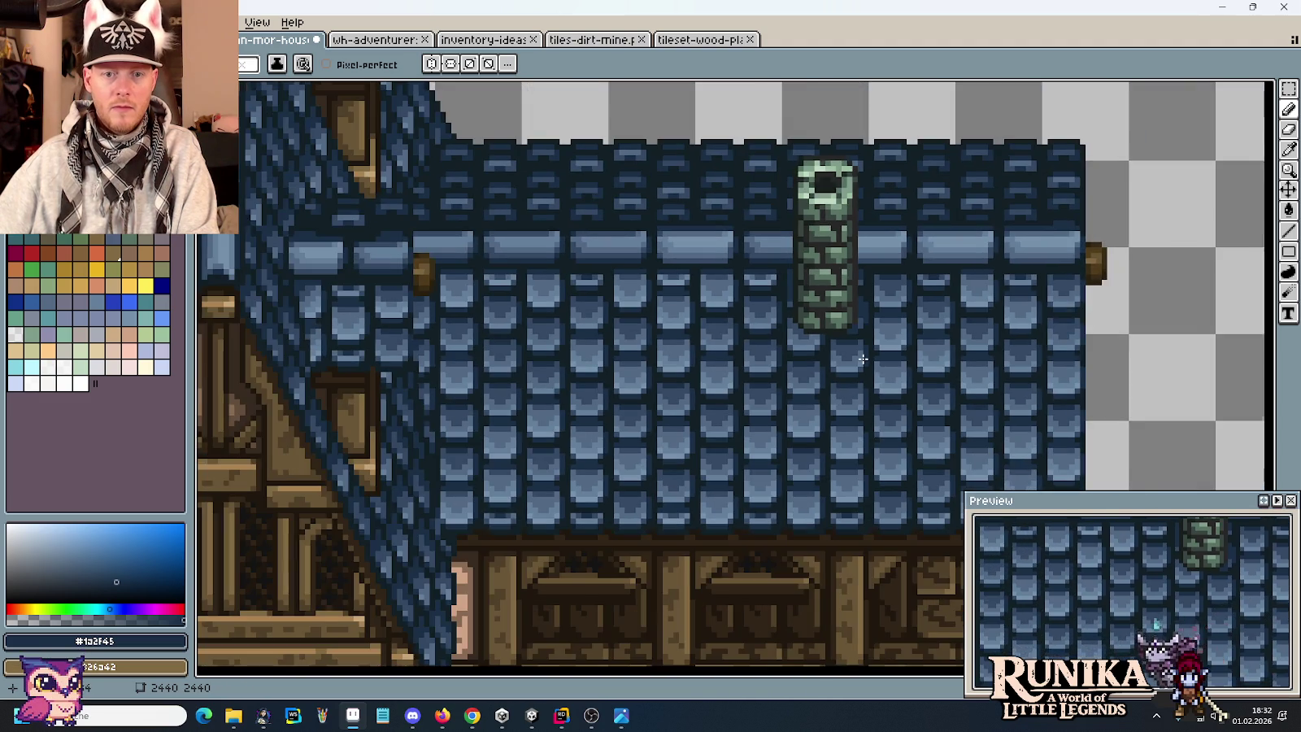
scroll(813, 326, up, 1)
scroll(789, 314, up, 1)
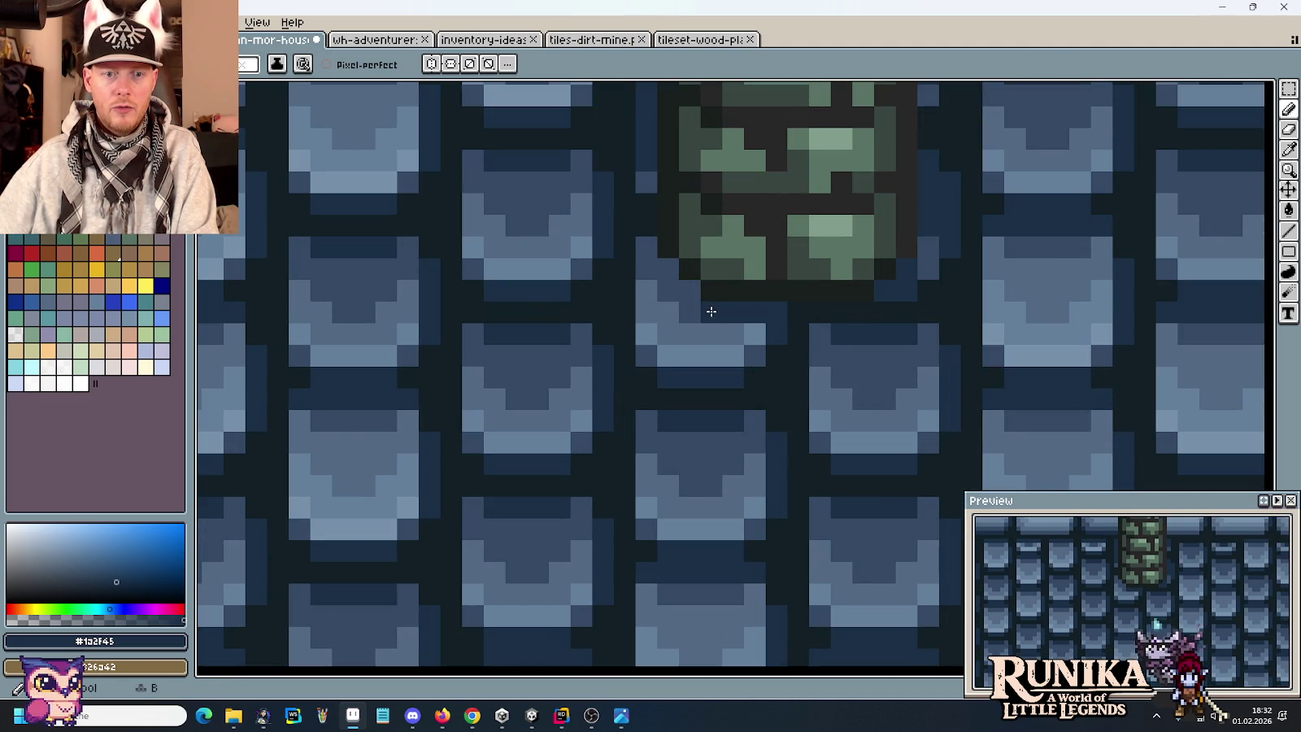
drag(664, 281, 651, 251)
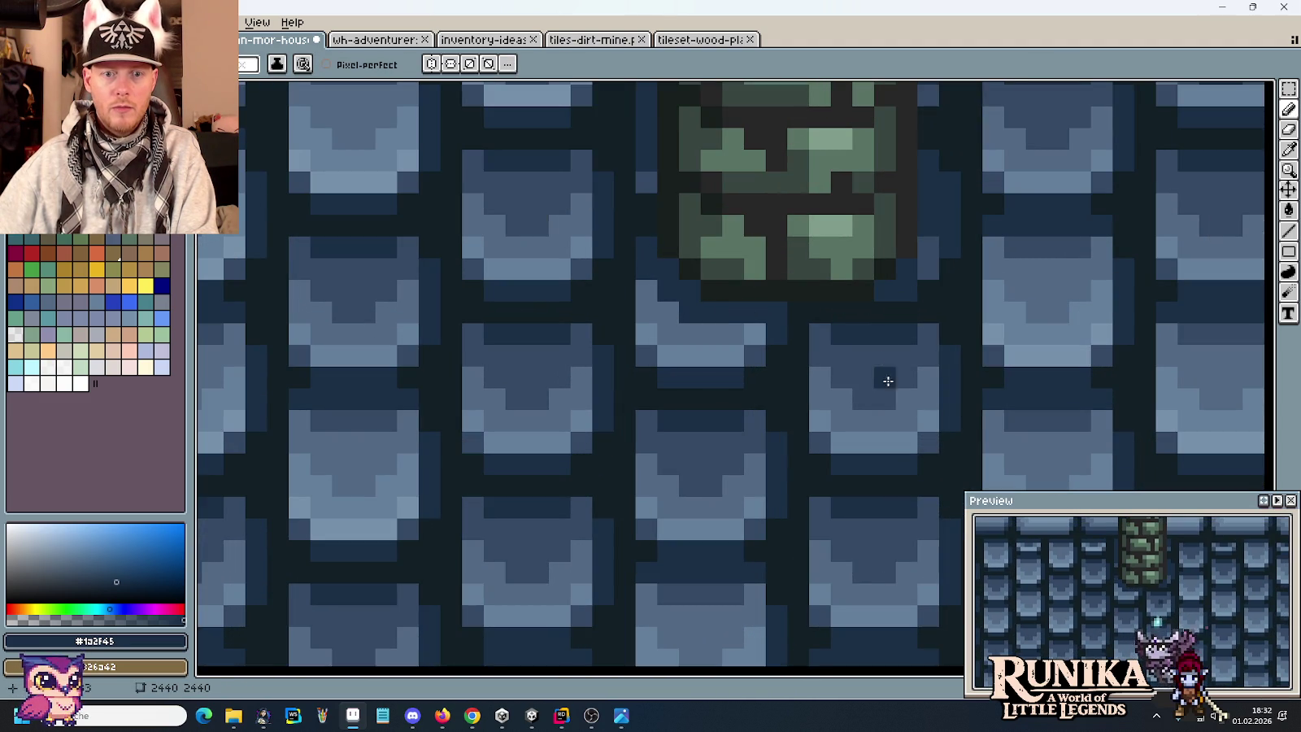
alt+click(712, 309)
mouse_move(667, 311)
mouse_down()
mouse_move(645, 300)
mouse_move(738, 334)
mouse_up()
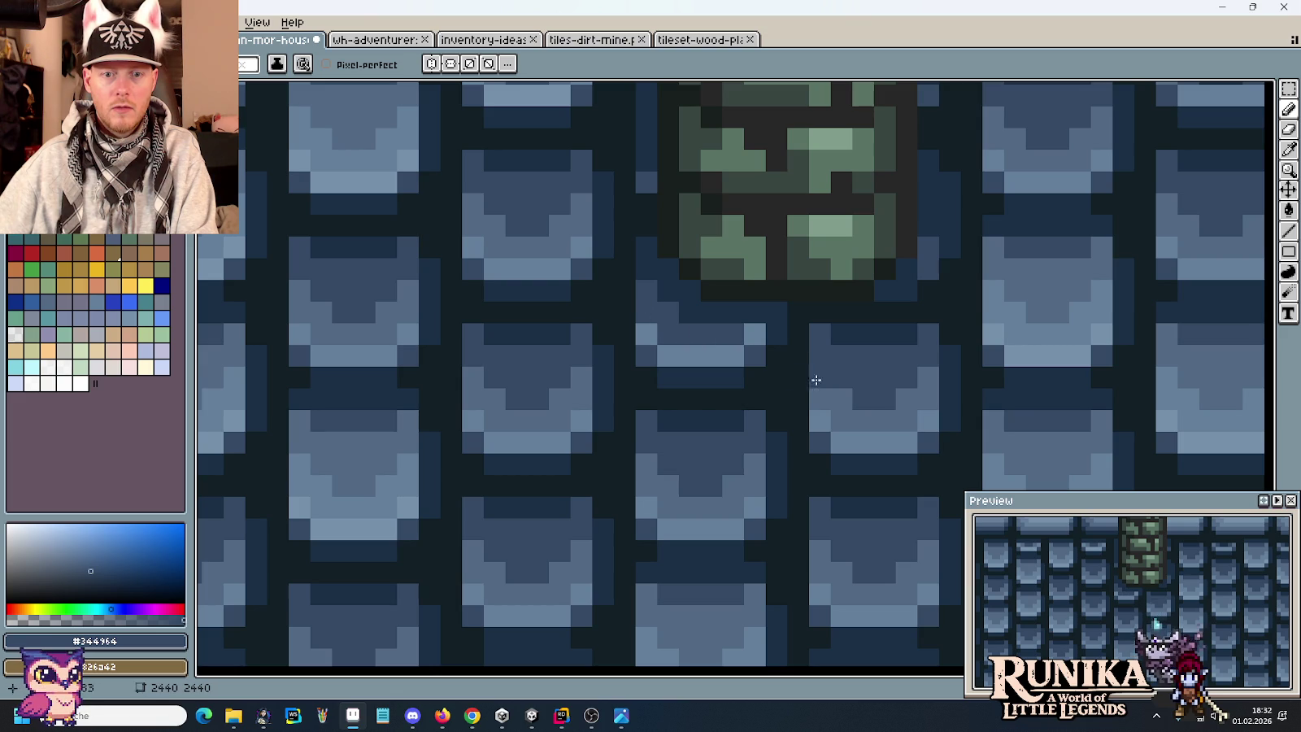
Repaint roof tiles near the chimney base with the darker #526984 shade.
alt+click(857, 412)
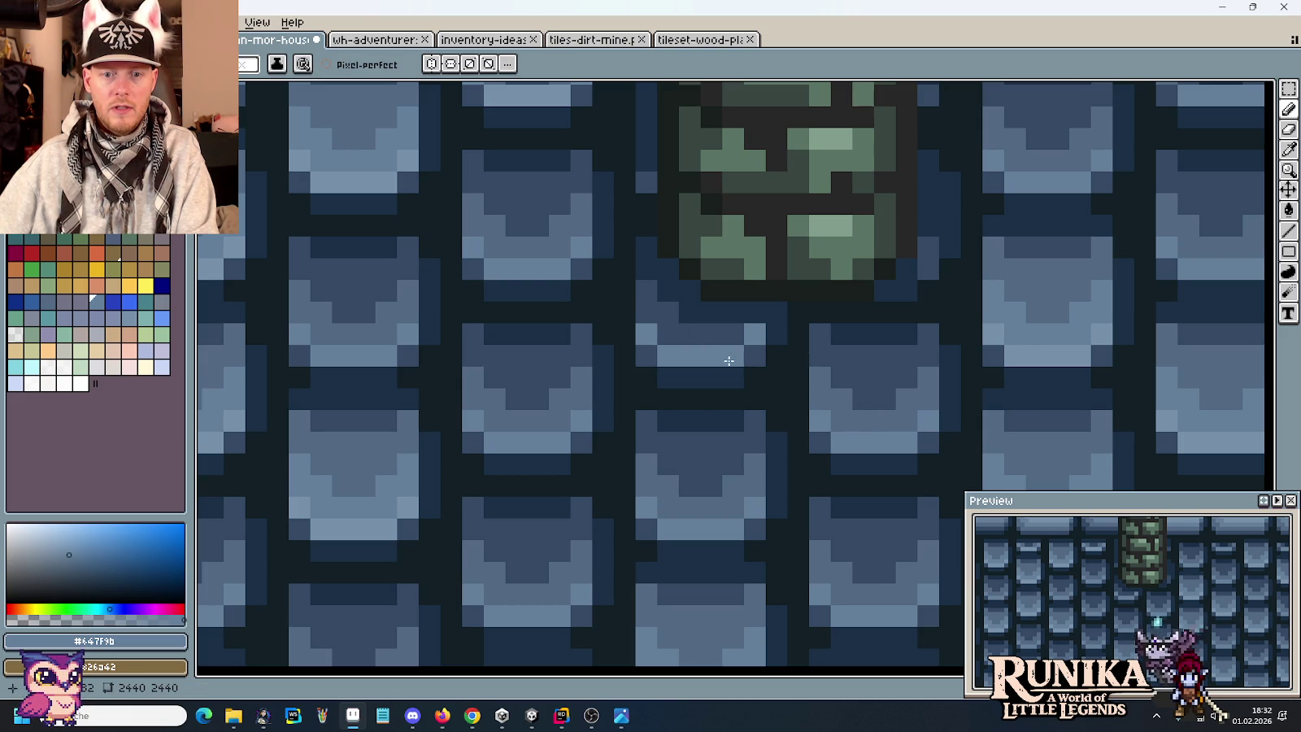
key(alt)
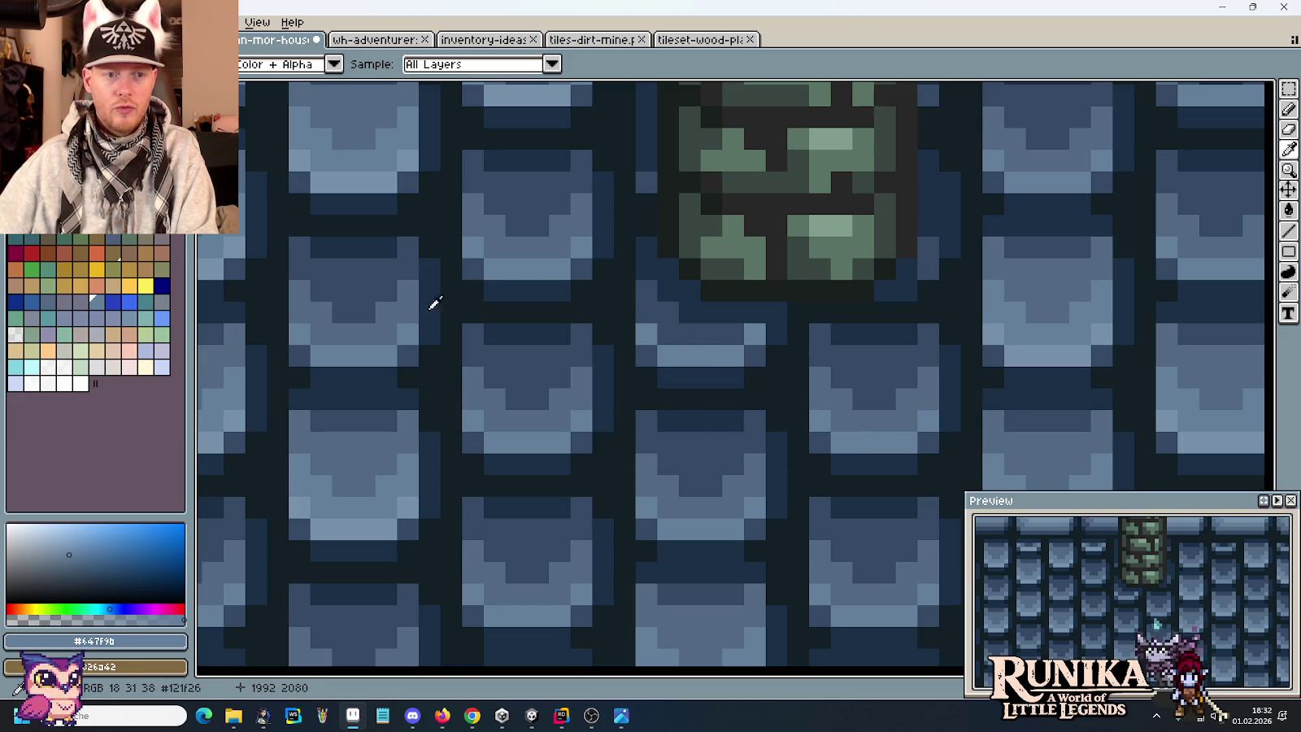
alt+click(870, 412)
click(646, 335)
click(667, 356)
drag(679, 356, 730, 360)
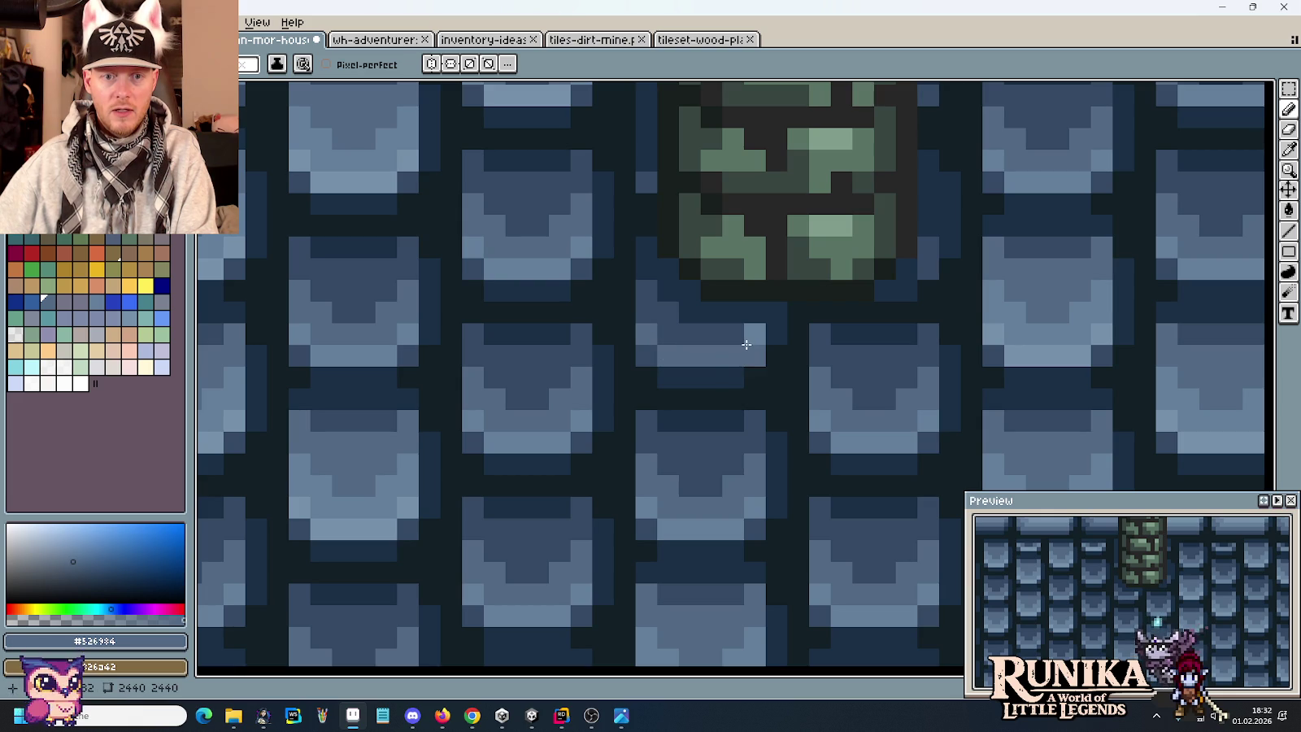
Sample a dark blue tile colour near the chimney and recentre the roof view.
alt+click(746, 345)
scroll(831, 379, down, 4)
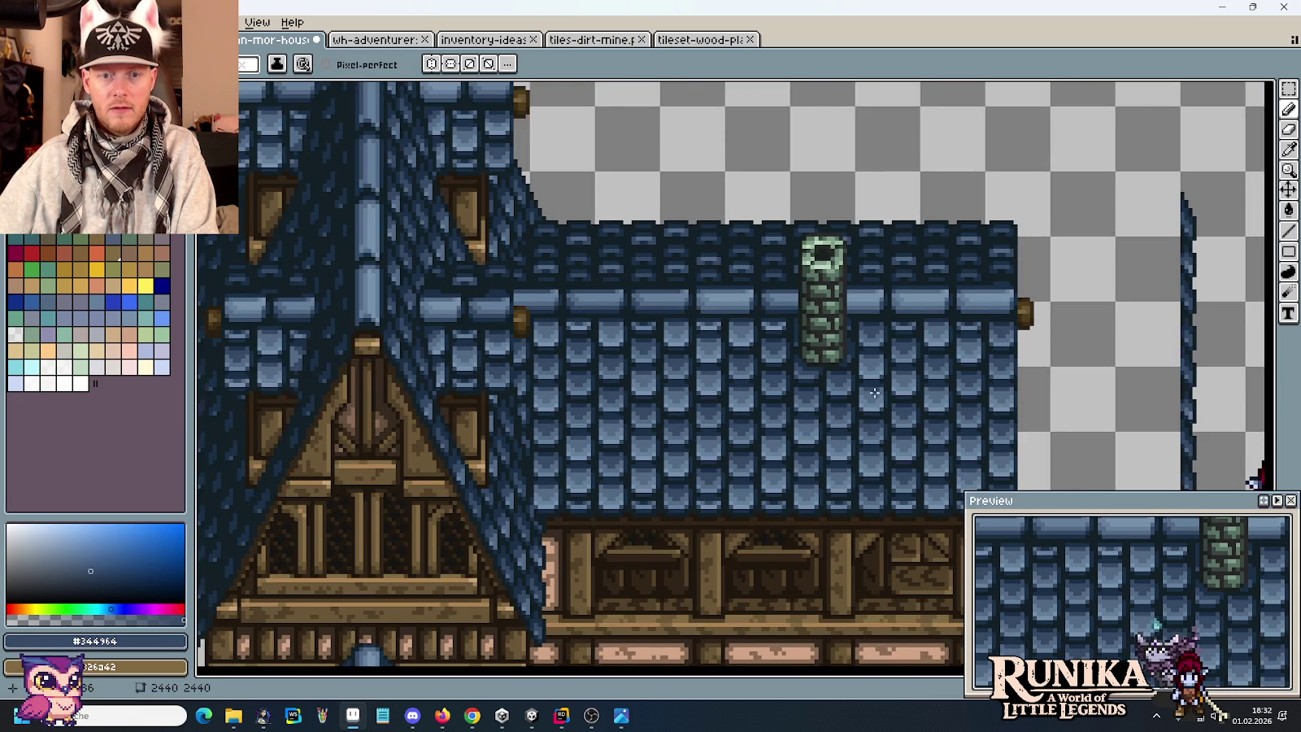
drag(874, 393, 847, 386)
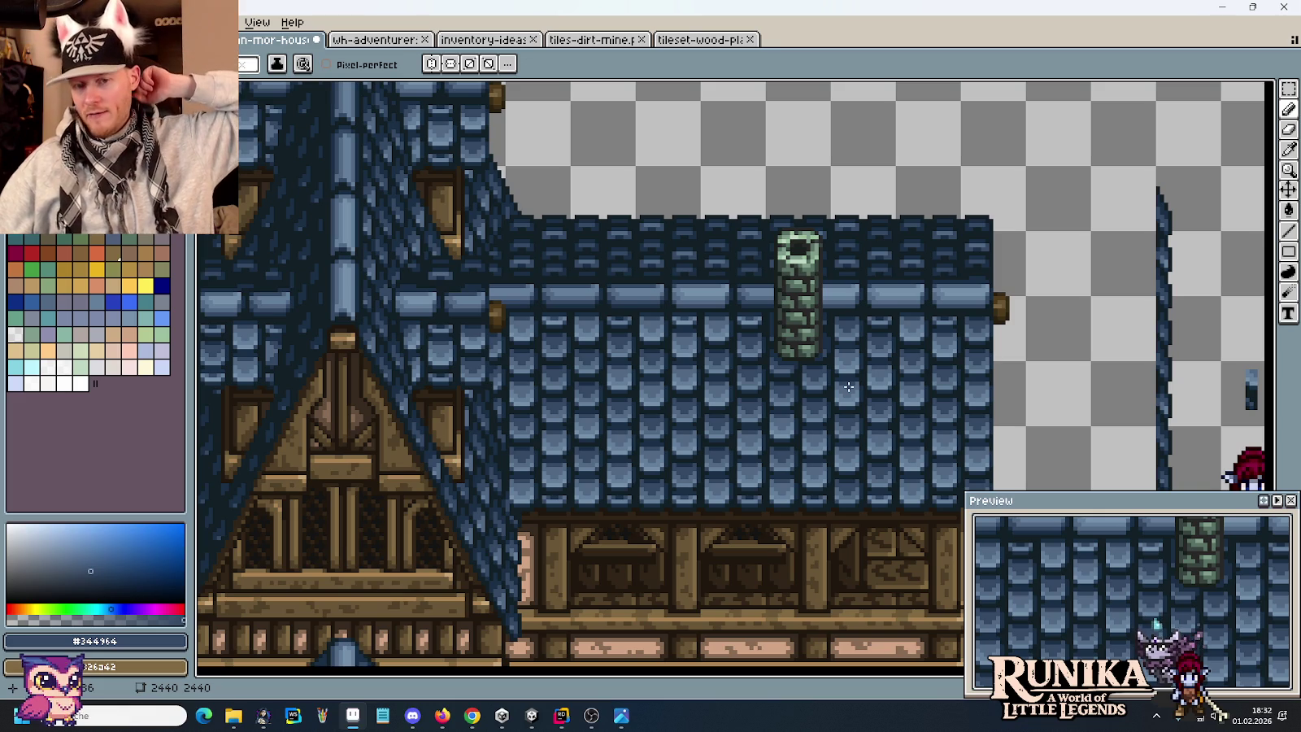
scroll(880, 354, up, 1)
Sample the roof blues #1a2f45 and #344964 from the canvas with the eyedropper.
scroll(880, 353, up, 1)
alt+click(748, 358)
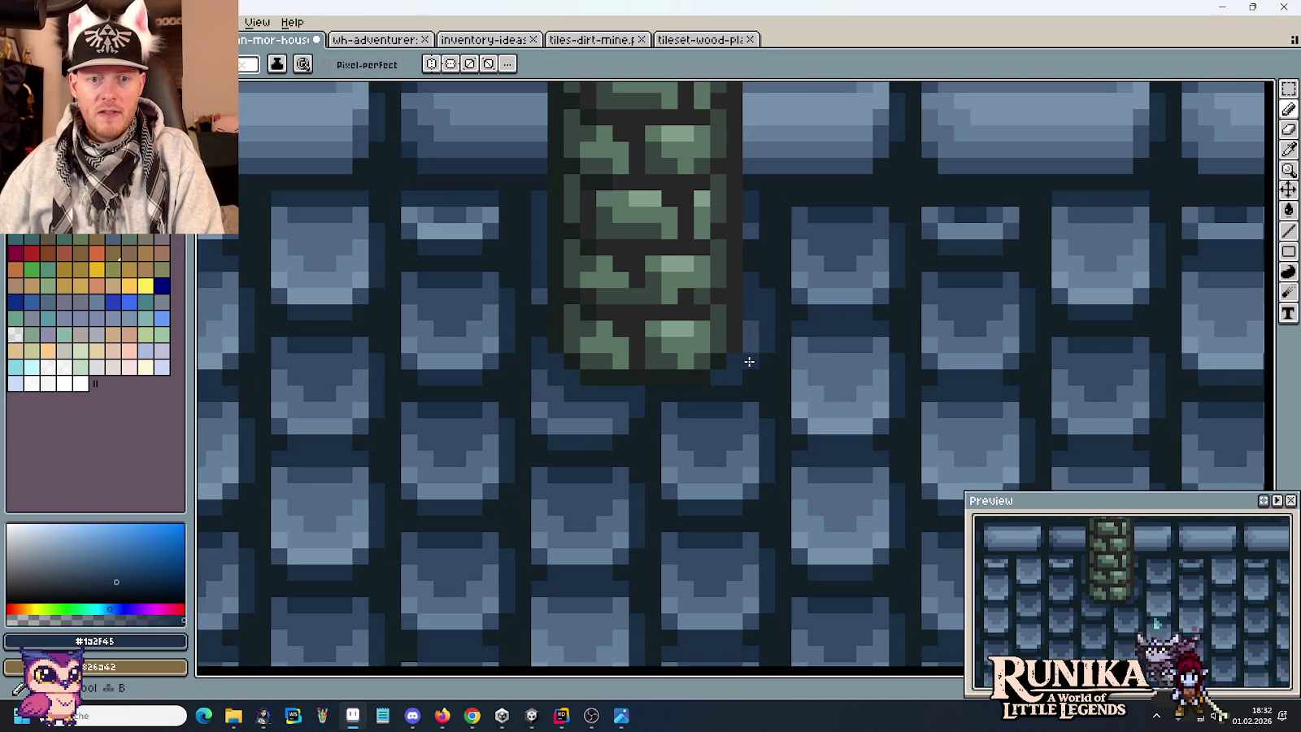
alt+click(750, 346)
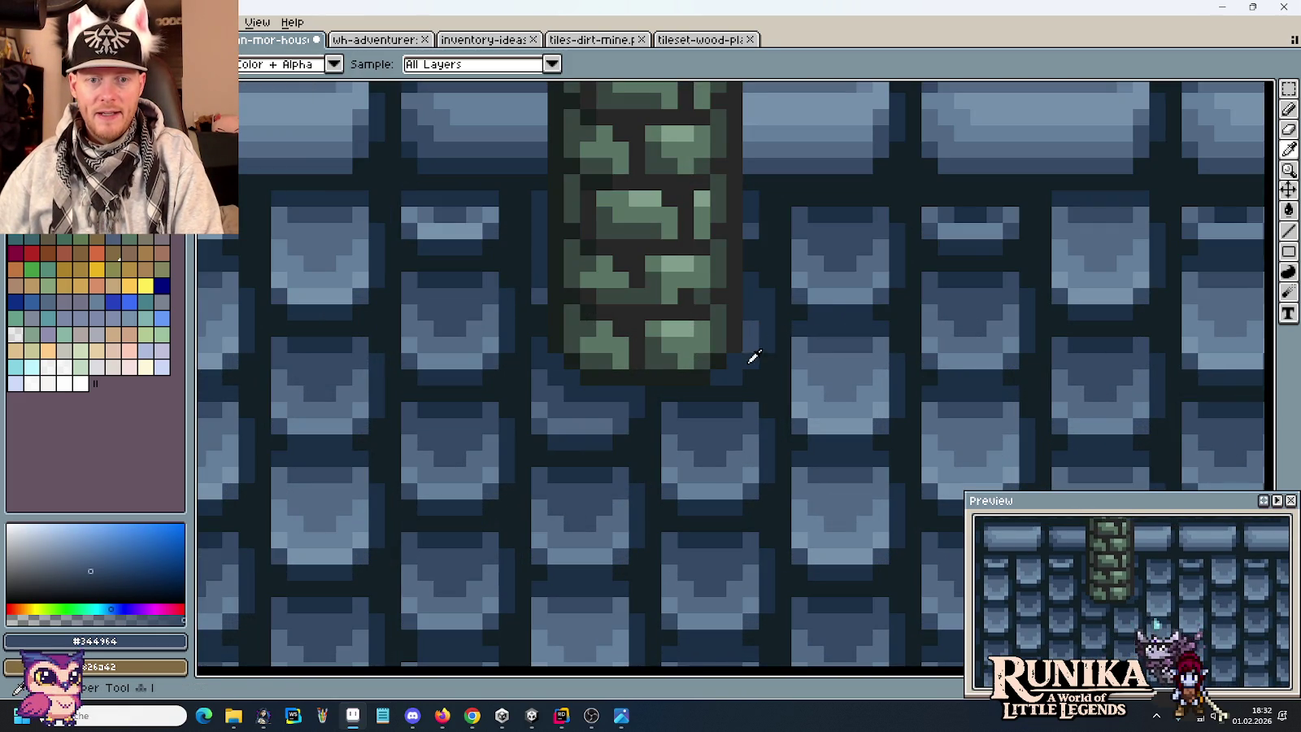
alt+click(748, 356)
alt+click(750, 345)
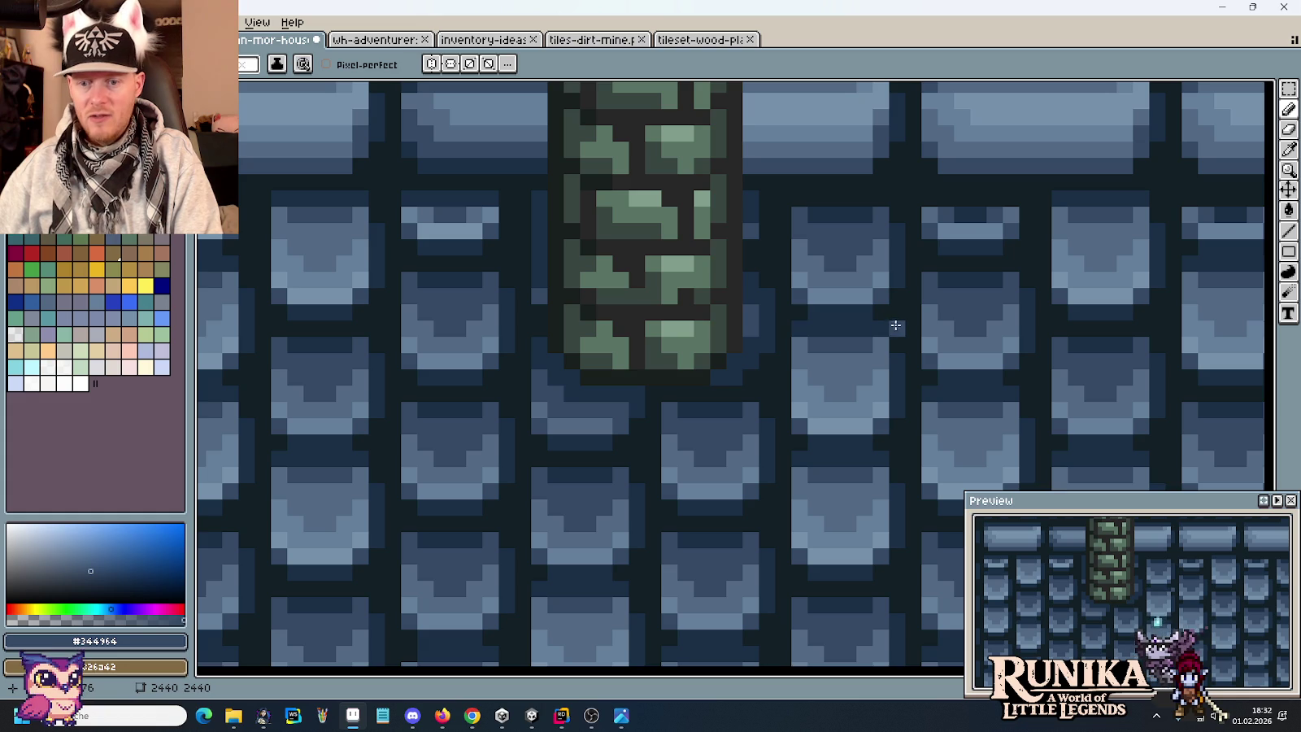
Draw a near-black #191f1d vertical line down the green chimney's right edge.
scroll(772, 279, up, 2)
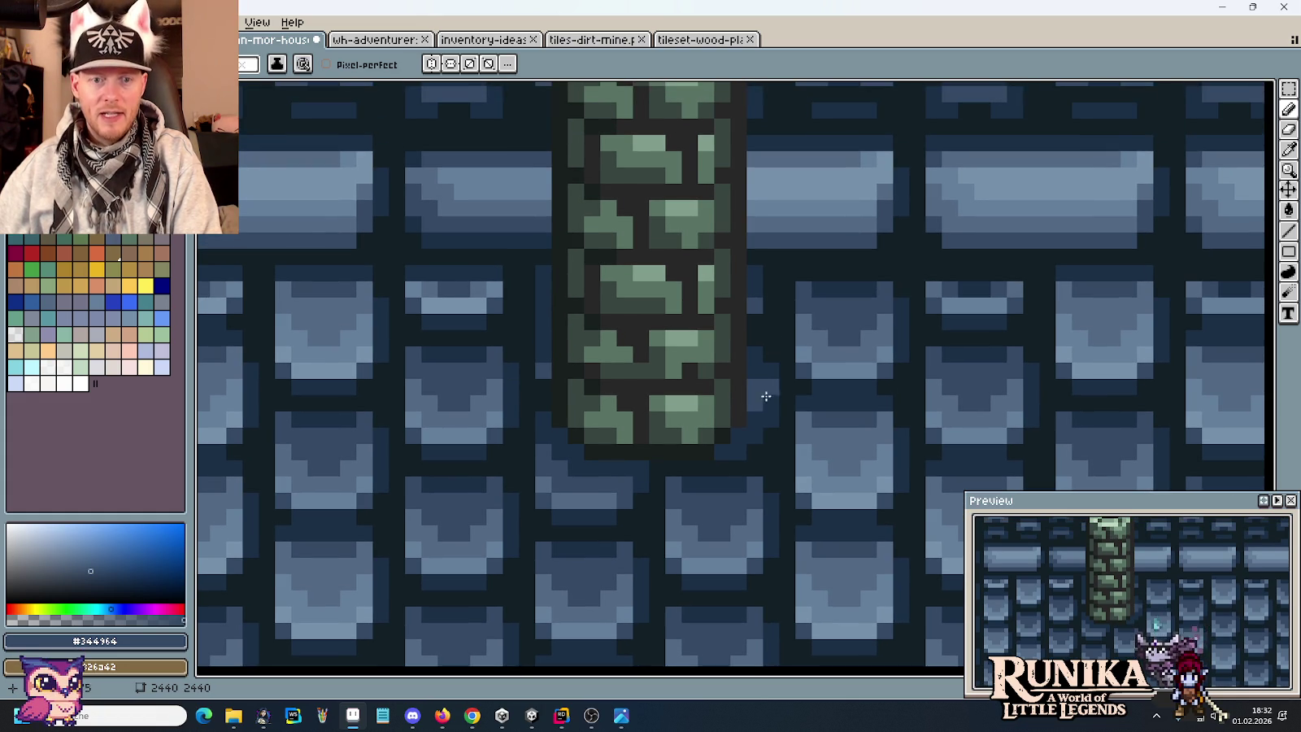
alt+click(730, 419)
drag(730, 418, 740, 256)
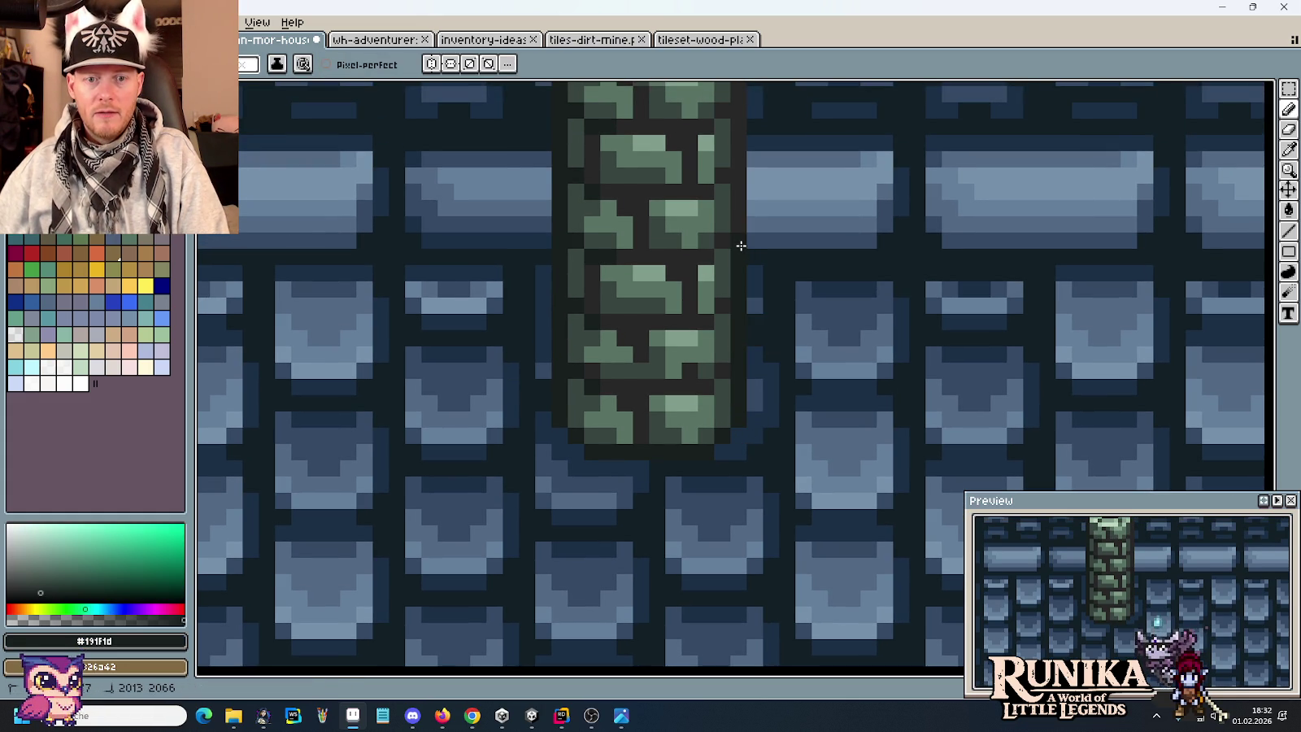
Zoom in and out to review the chimney, then save the house tileset.
scroll(864, 333, down, 1)
scroll(869, 333, down, 1)
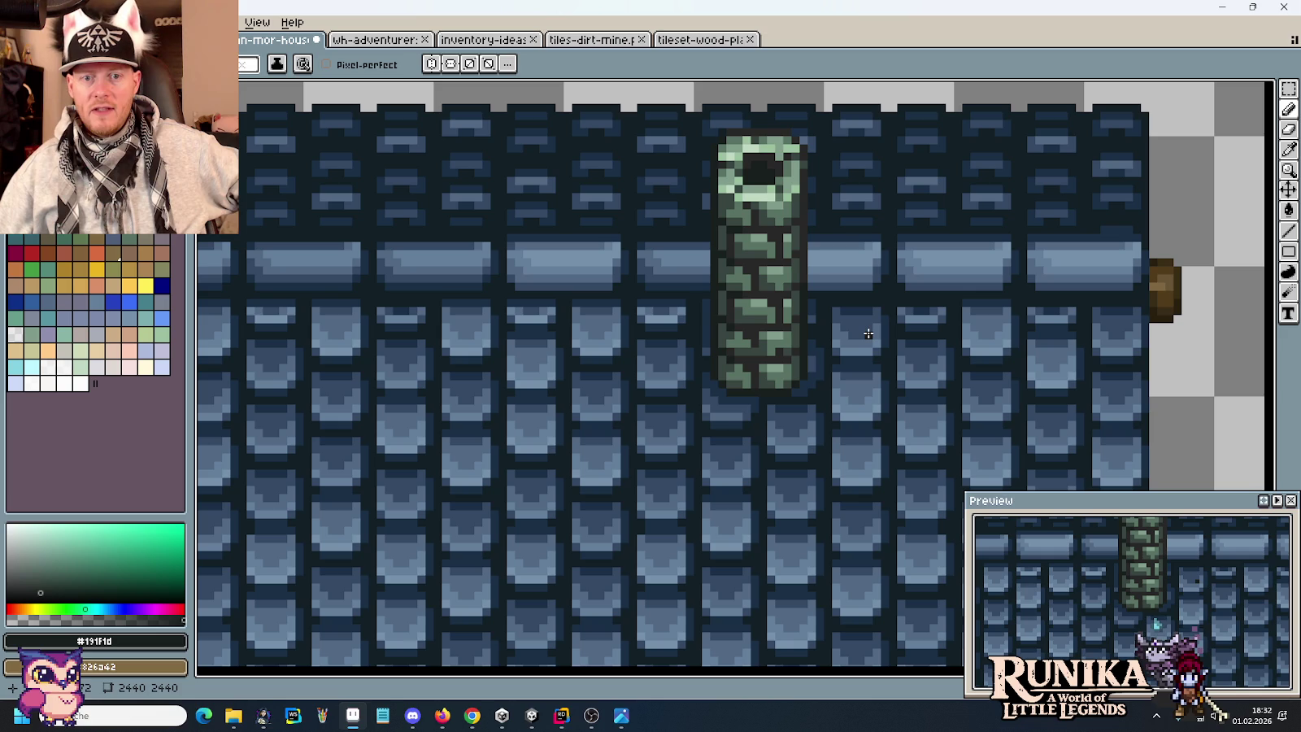
scroll(867, 331, down, 1)
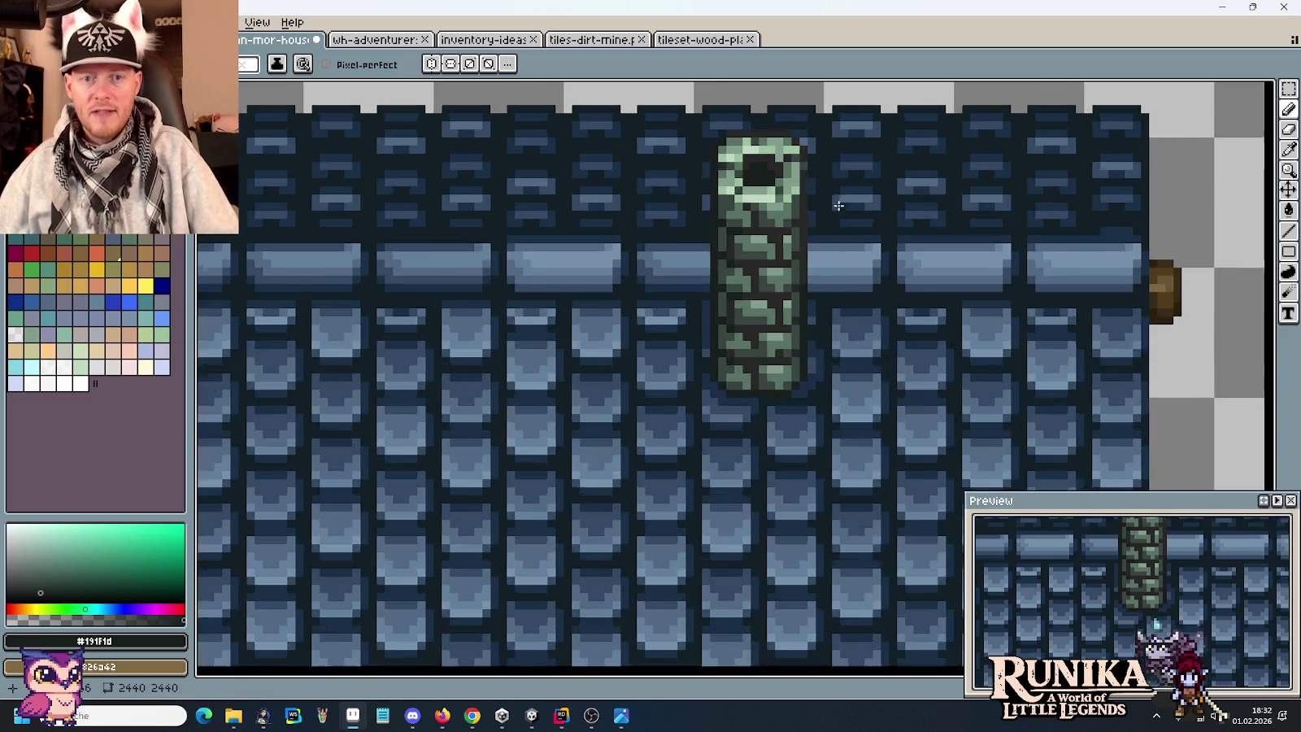
scroll(837, 183, up, 4)
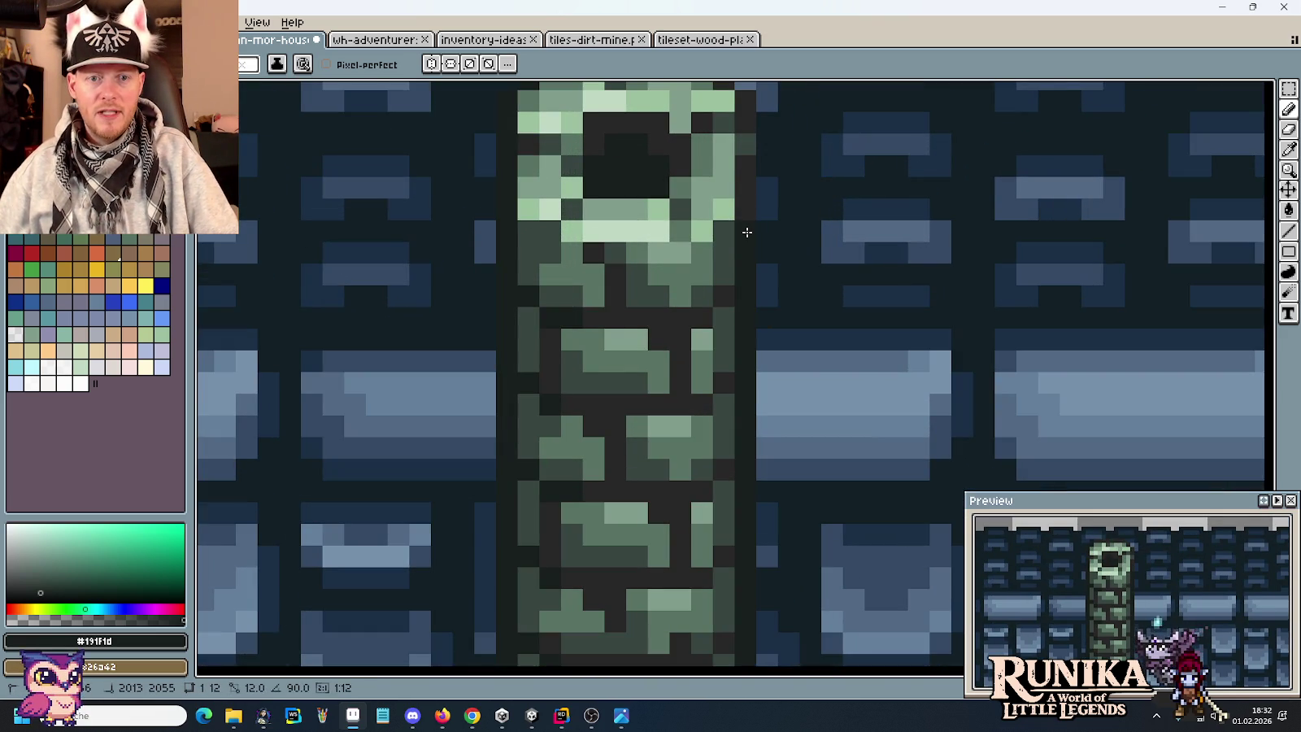
scroll(860, 264, down, 4)
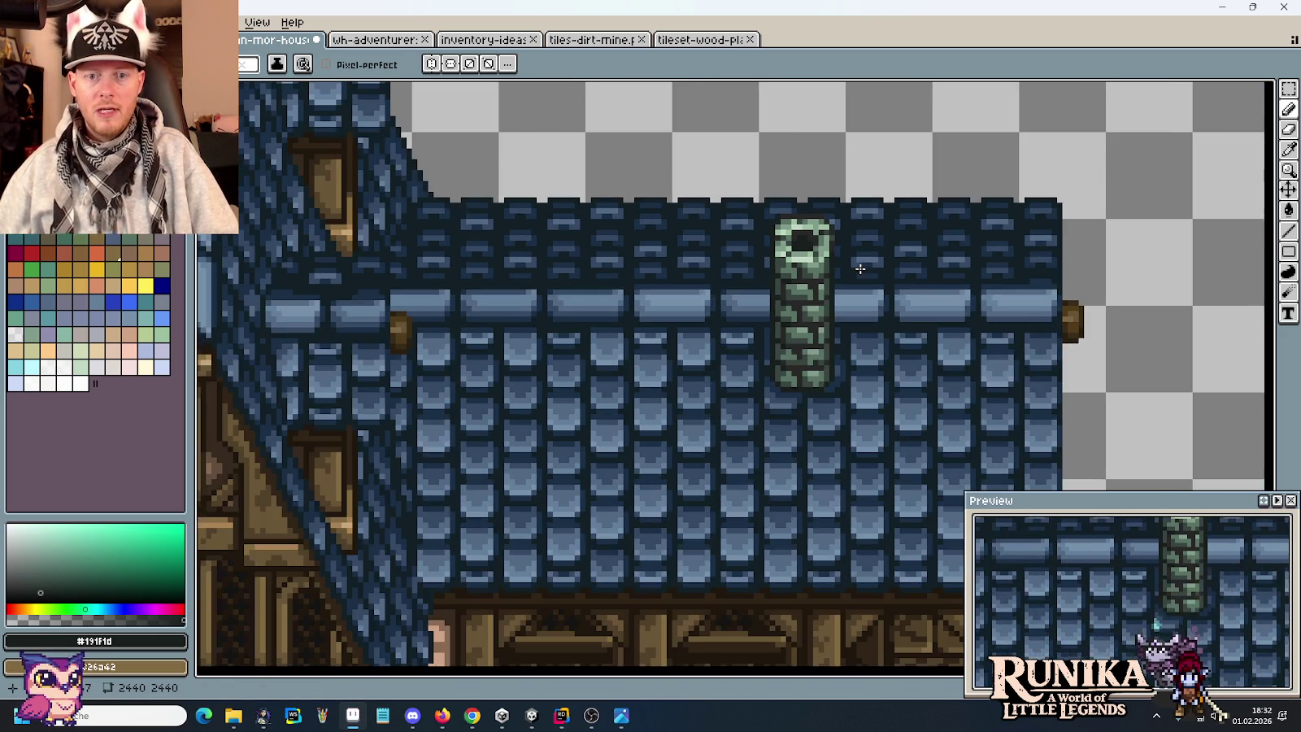
scroll(886, 335, down, 2)
scroll(888, 336, up, 1)
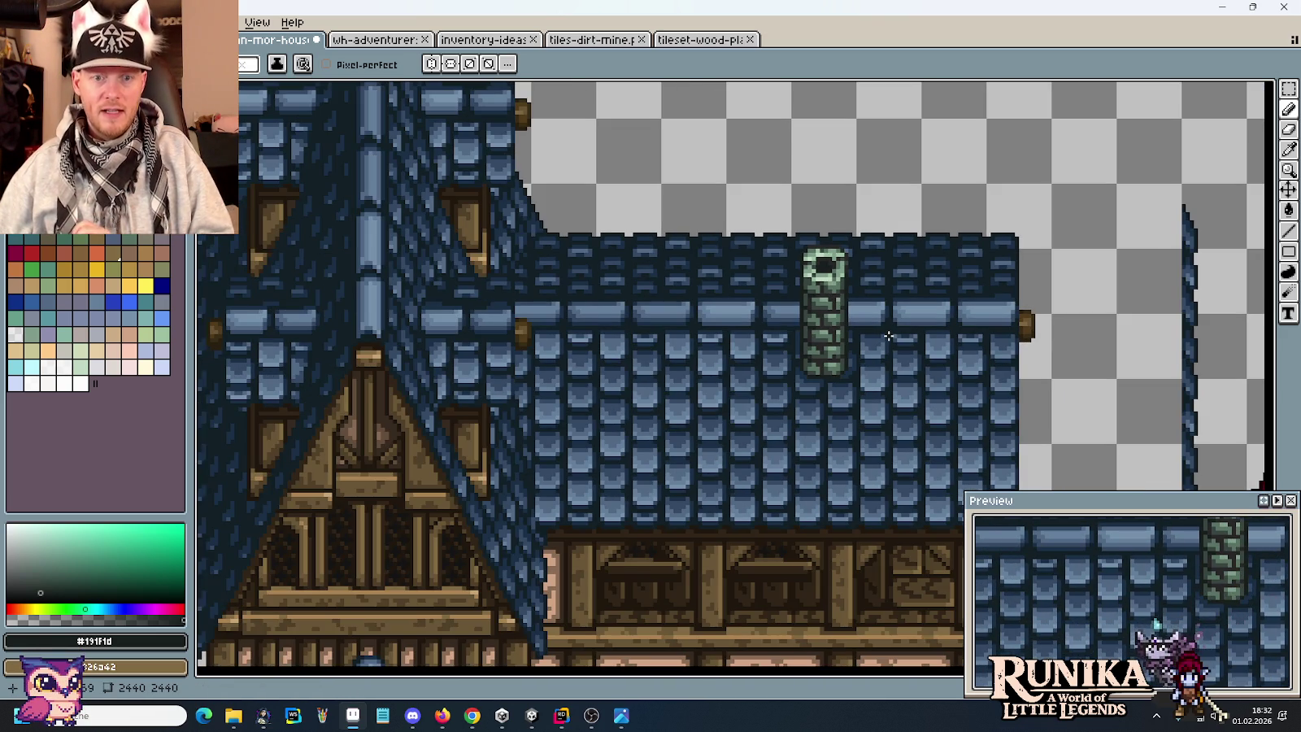
scroll(903, 347, down, 2)
scroll(915, 358, down, 2)
scroll(929, 283, up, 2)
key(ctrl+s)
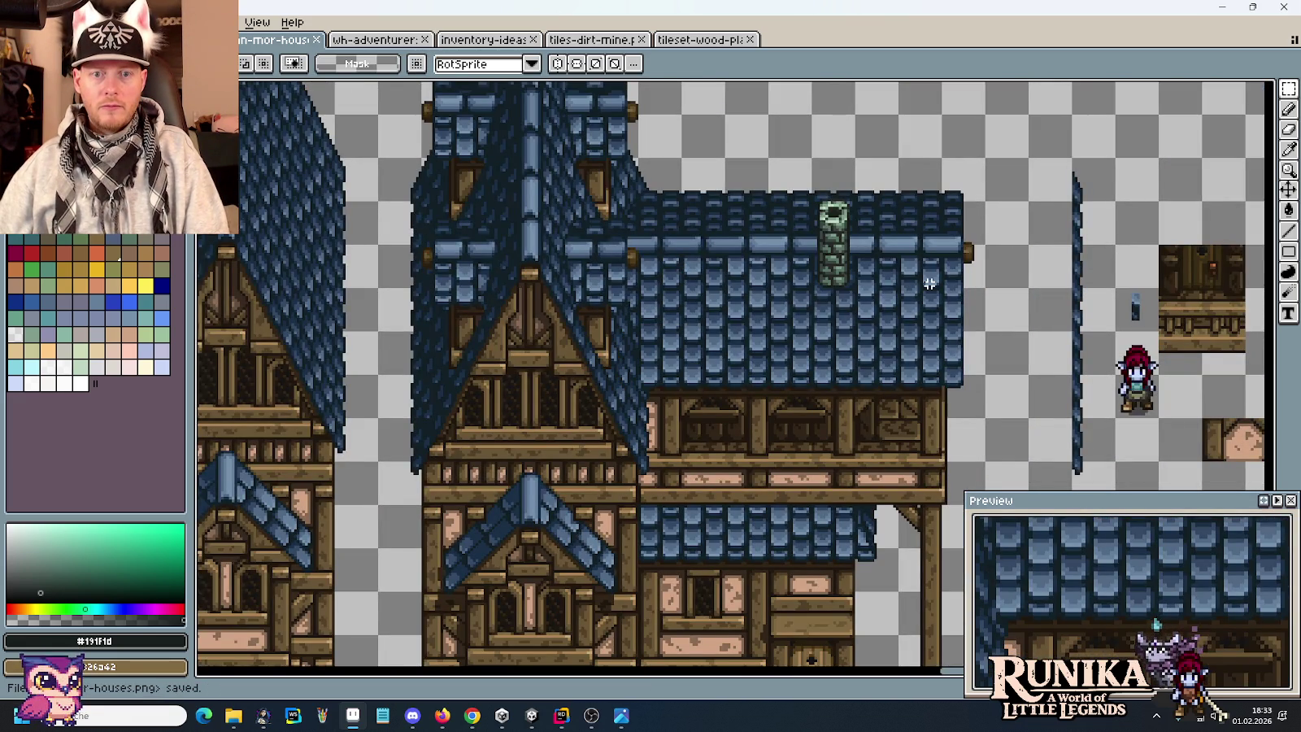
Zoom out of the tileset and switch to the medieval house concept image in Windows Photos.
scroll(929, 283, down, 1)
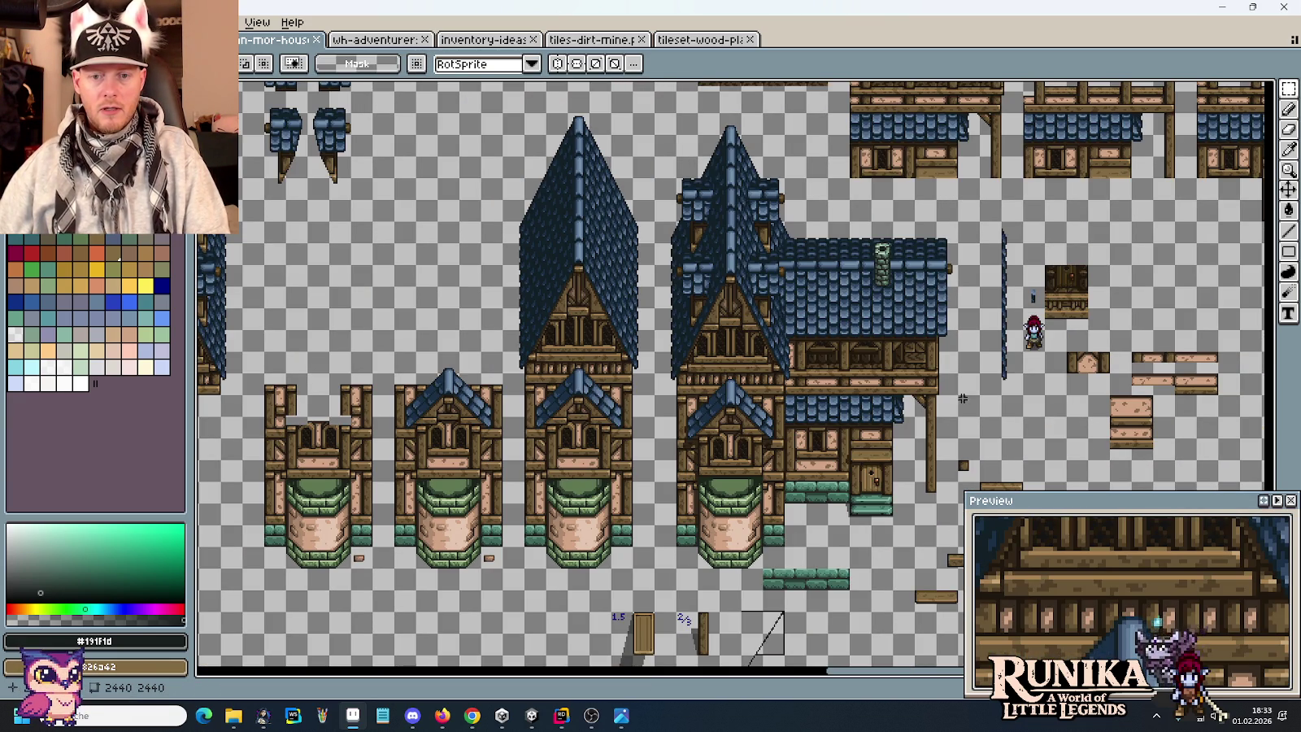
scroll(894, 260, down, 5)
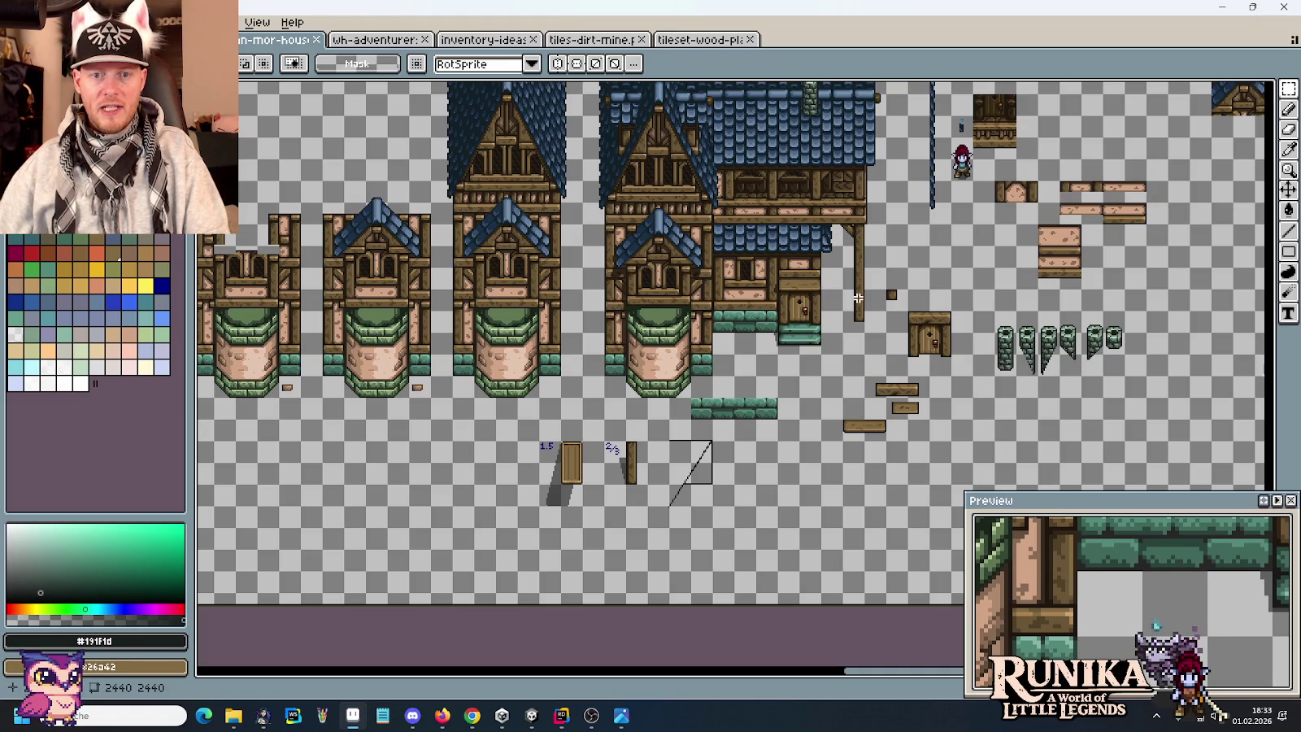
key(alt+Tab)
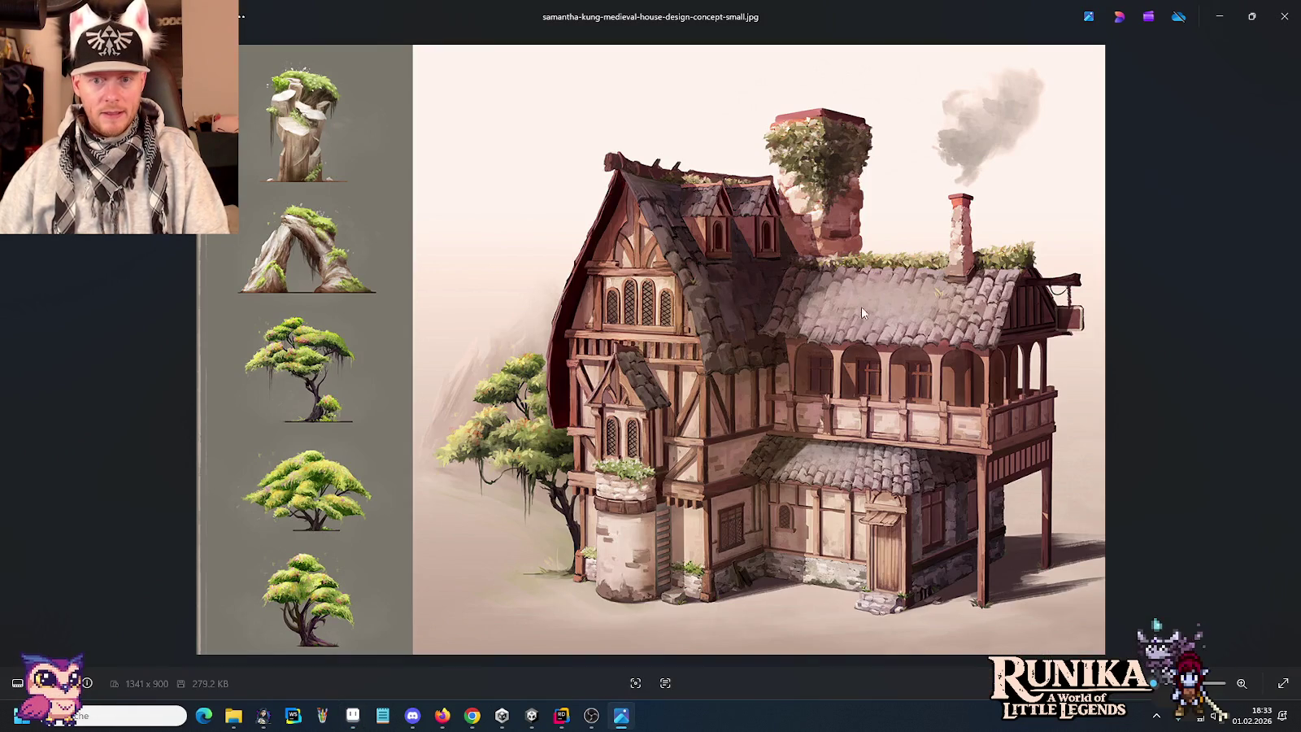